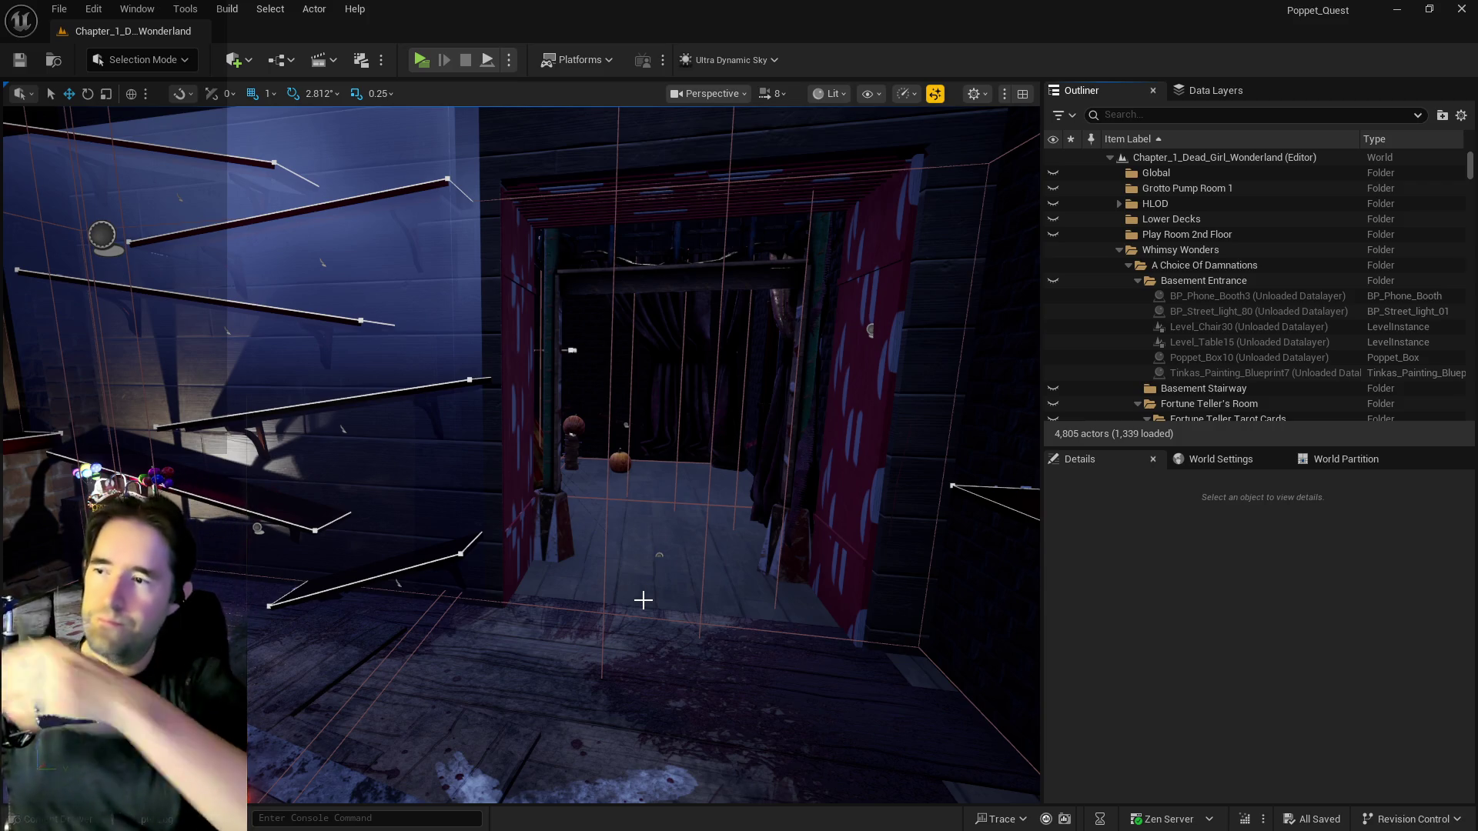
# Orbit the level toward the magic circle wall, then open BP_Destroyable_Parent's blueprint editor full-screen
pyautogui.moveTo(551, 627); pyautogui.dragTo(479, 659)
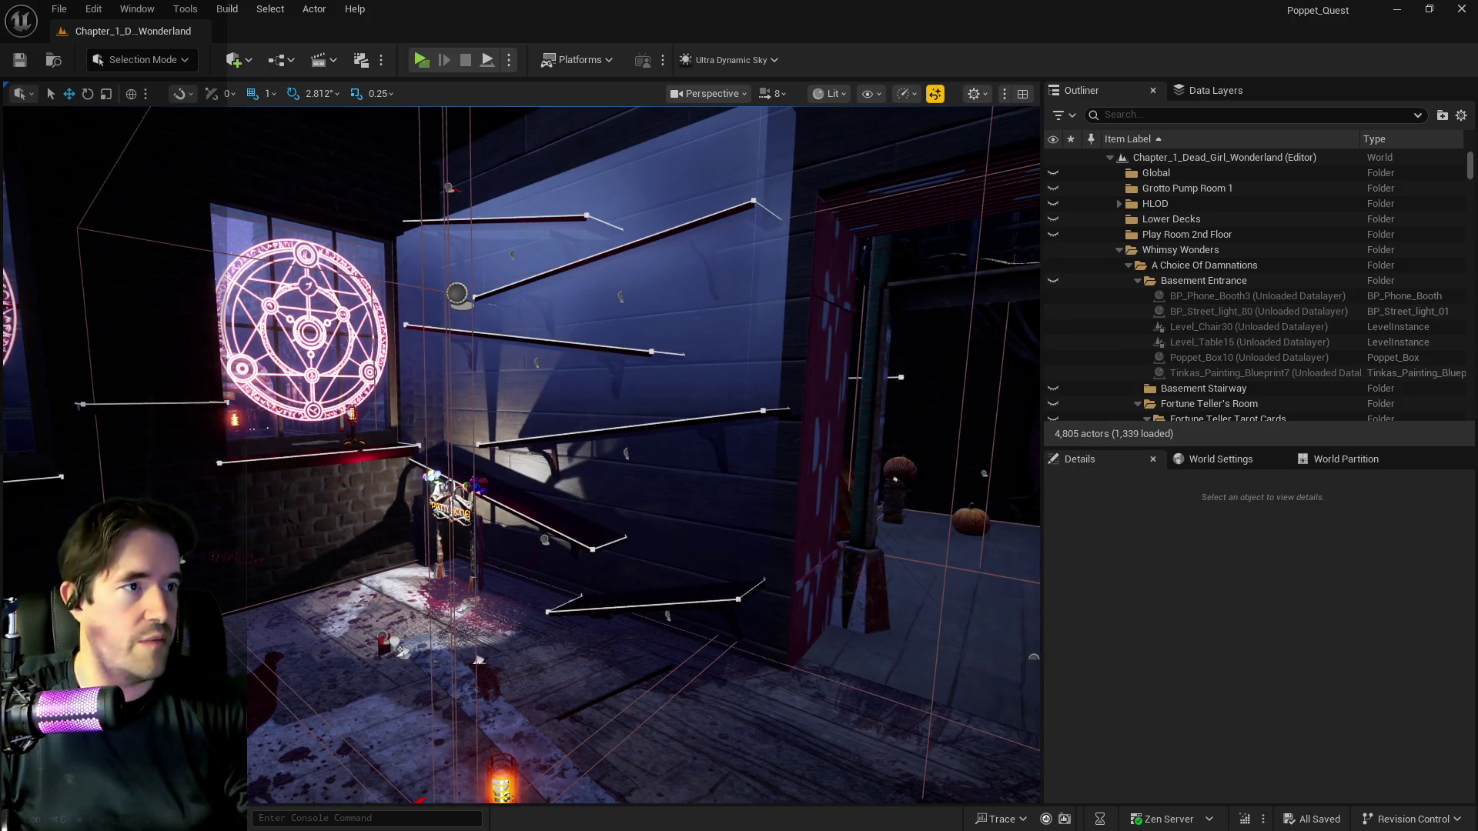
pyautogui.hotkey('alt', 'Tab')
pyautogui.doubleClick(457, 164)
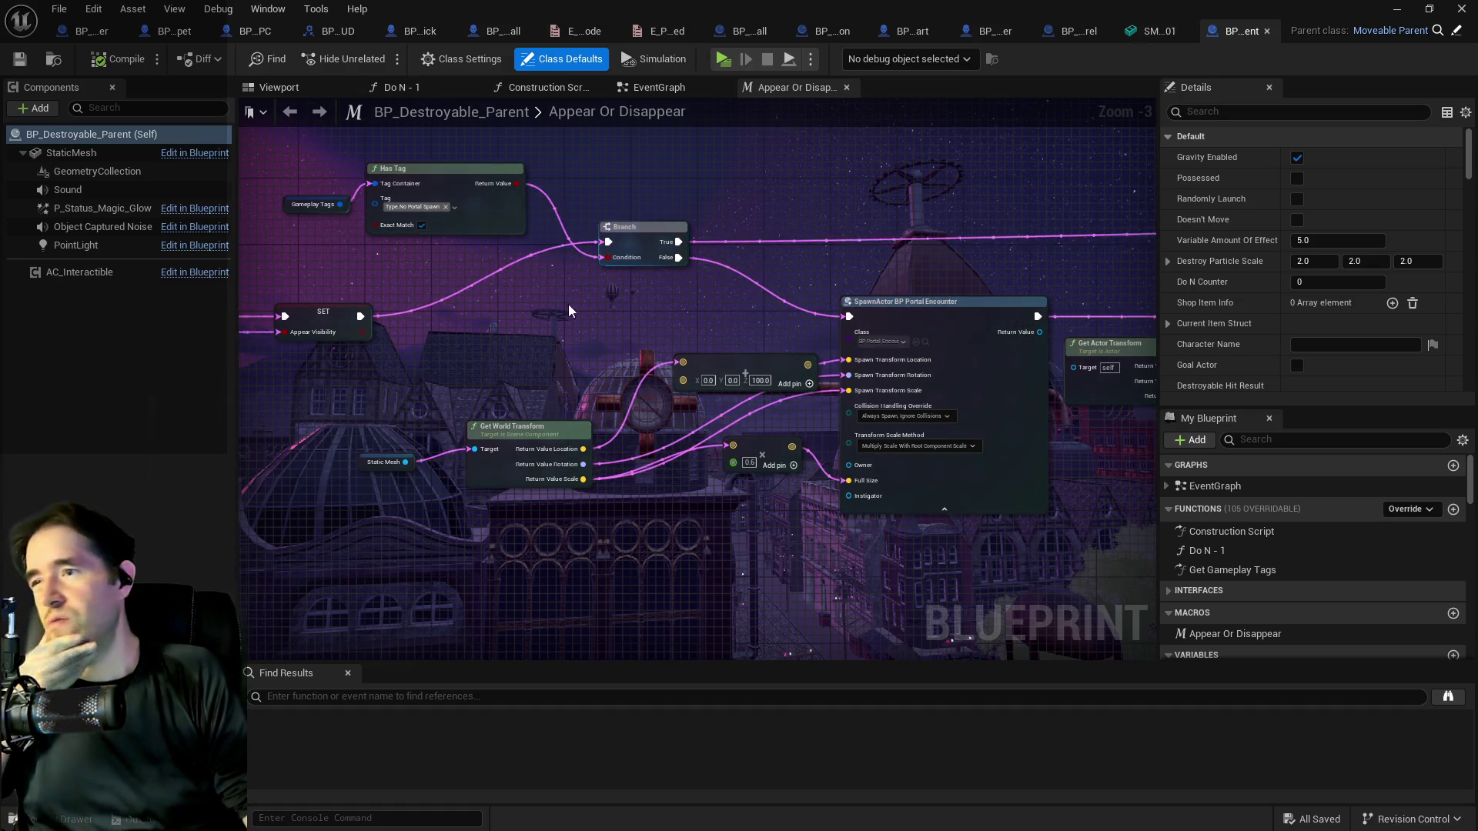
# Close the BP_Sally_The_Blackheart, BP_Destroyable_Spawner, BP_Bouncing_Barrel and SM_Barrel_01 tabs
pyautogui.moveTo(559, 341); pyautogui.dragTo(498, 318)
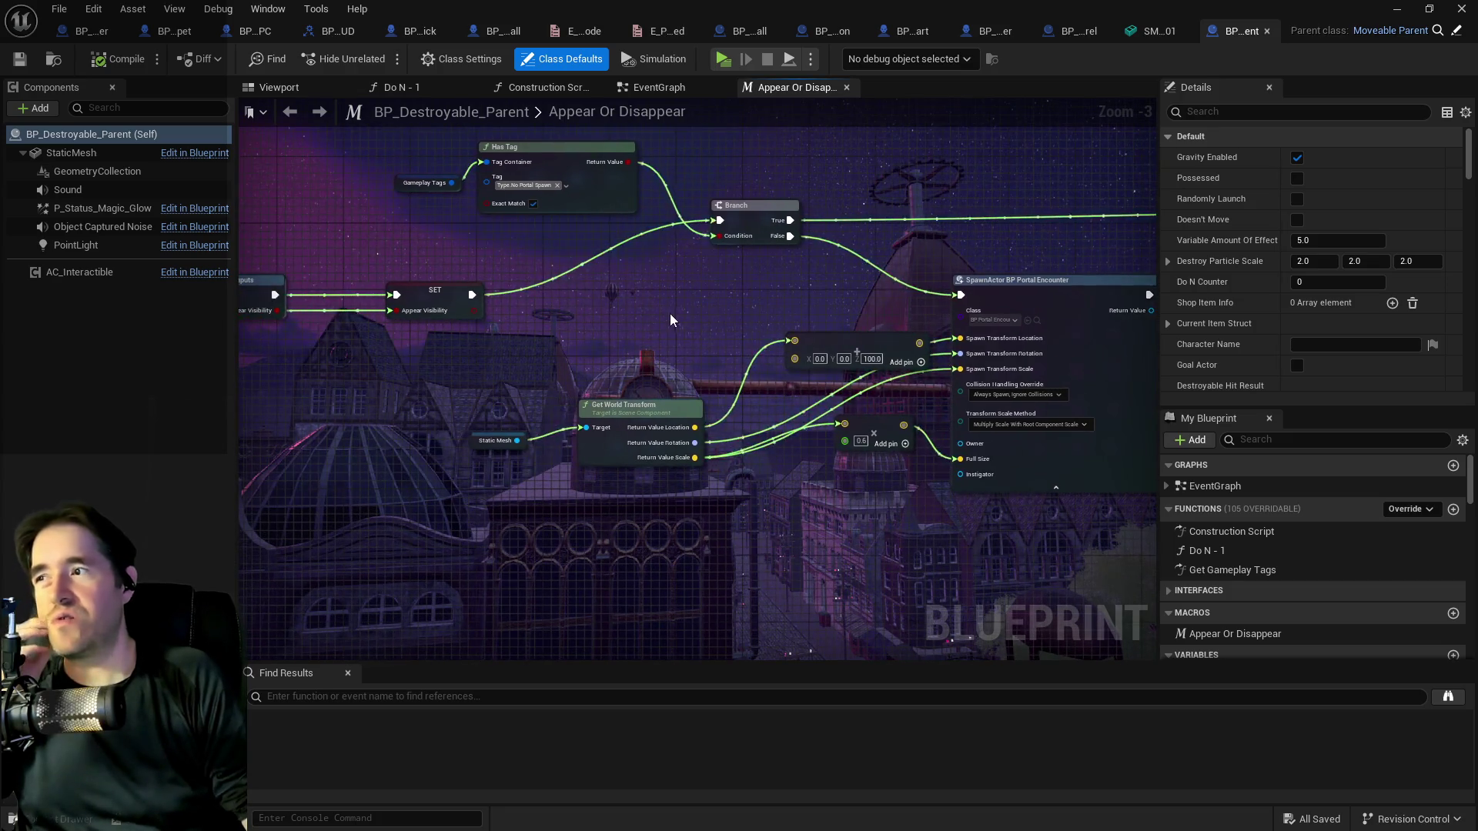
pyautogui.scroll(-3, 498, 317)
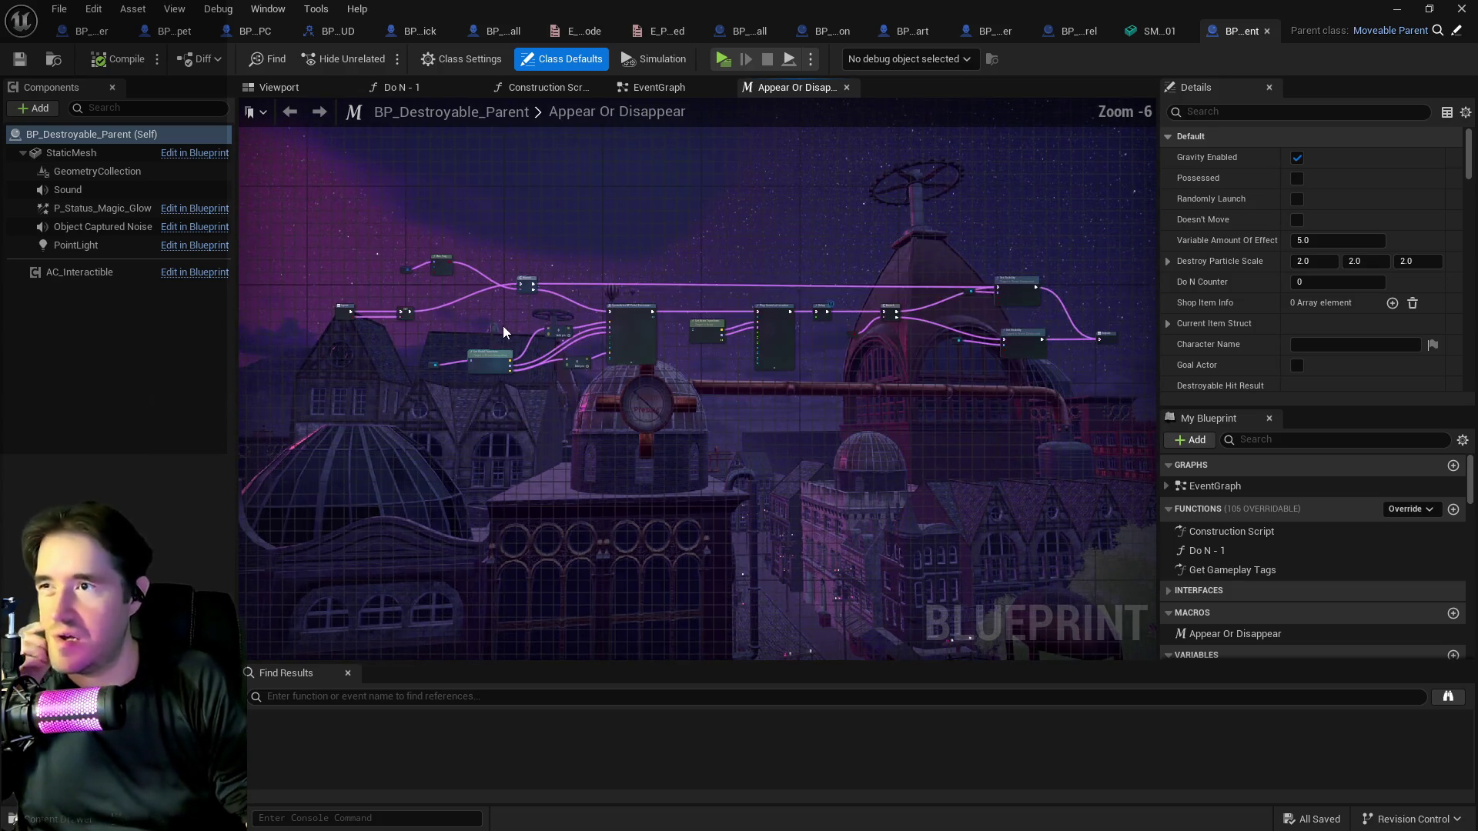
pyautogui.moveTo(505, 324); pyautogui.dragTo(566, 322)
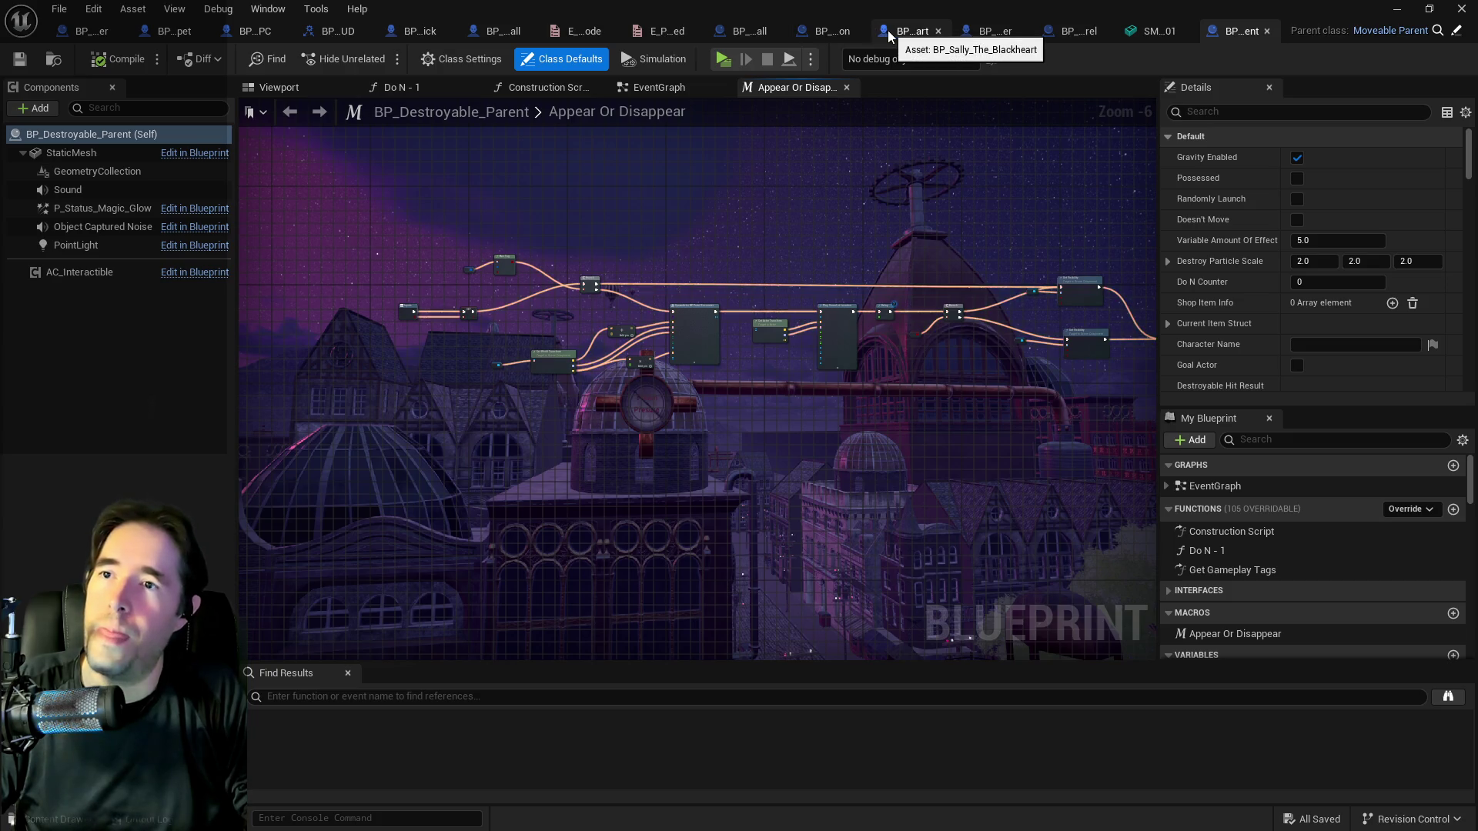
pyautogui.click(938, 31)
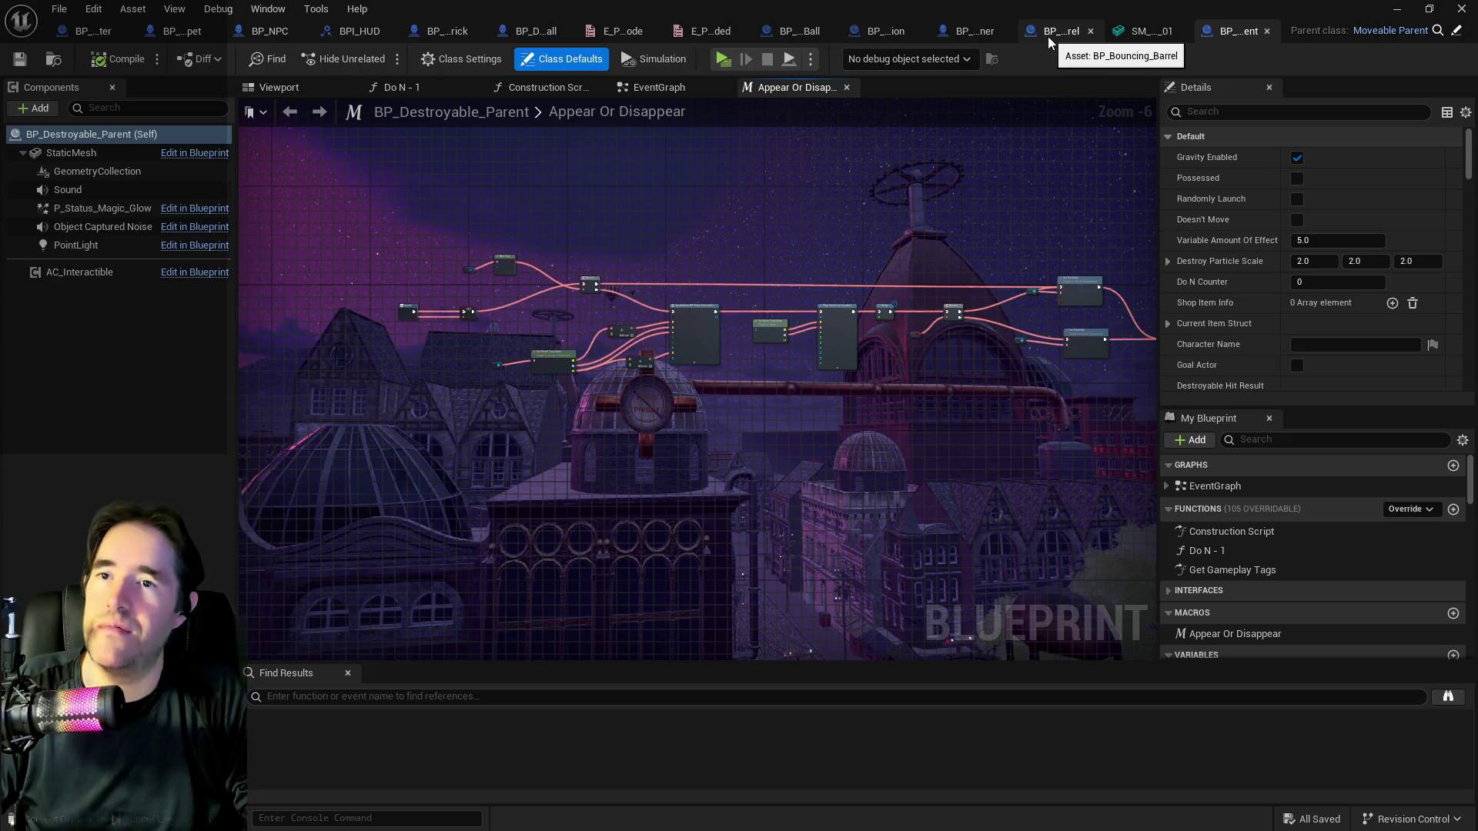
pyautogui.click(994, 34)
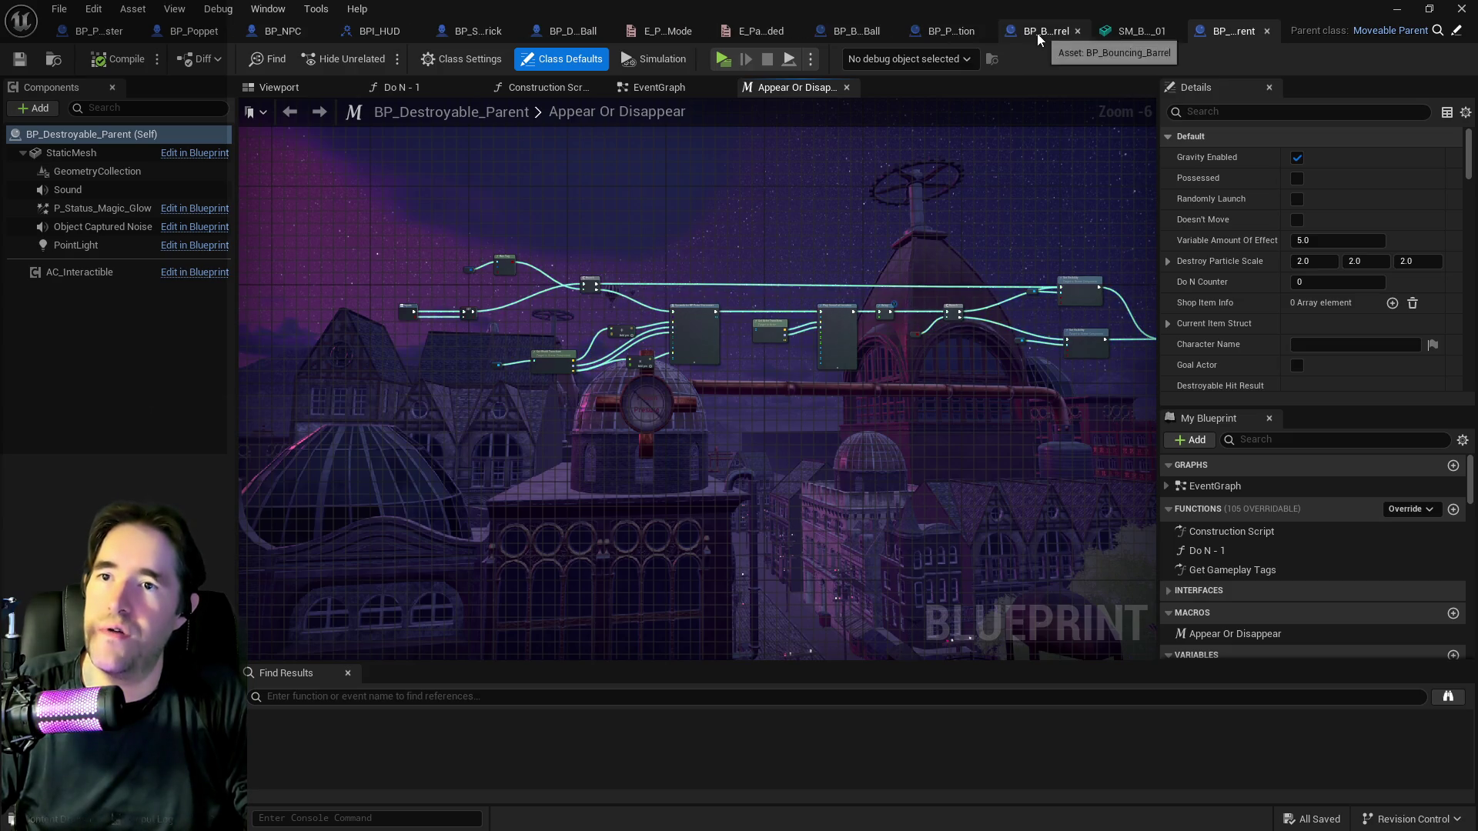
pyautogui.click(1079, 31)
pyautogui.click(1164, 31)
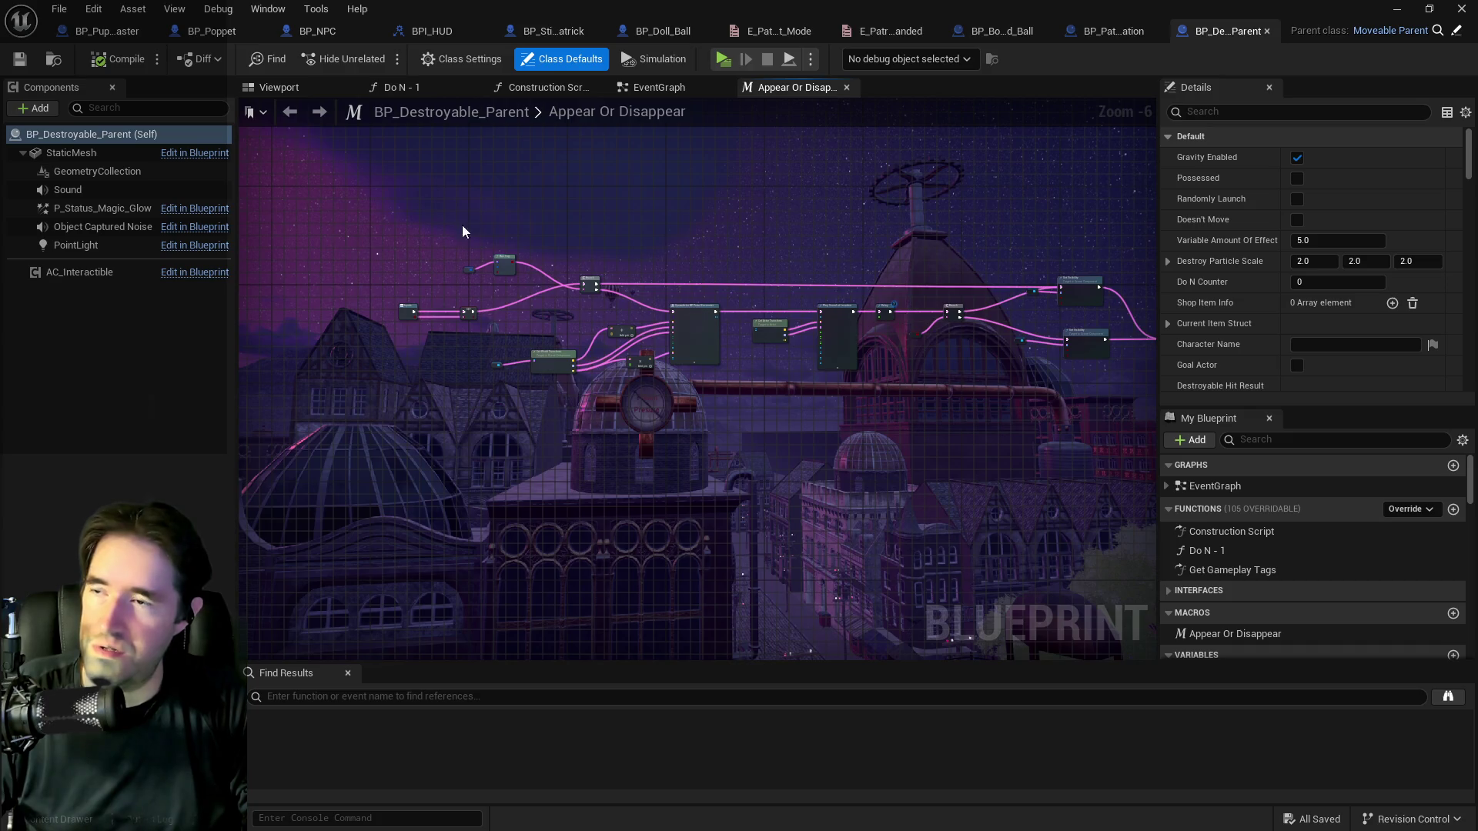
# Nudge the Gameplay Tags node slightly down and to the left
pyautogui.scroll(3, 465, 243)
pyautogui.click(454, 284)
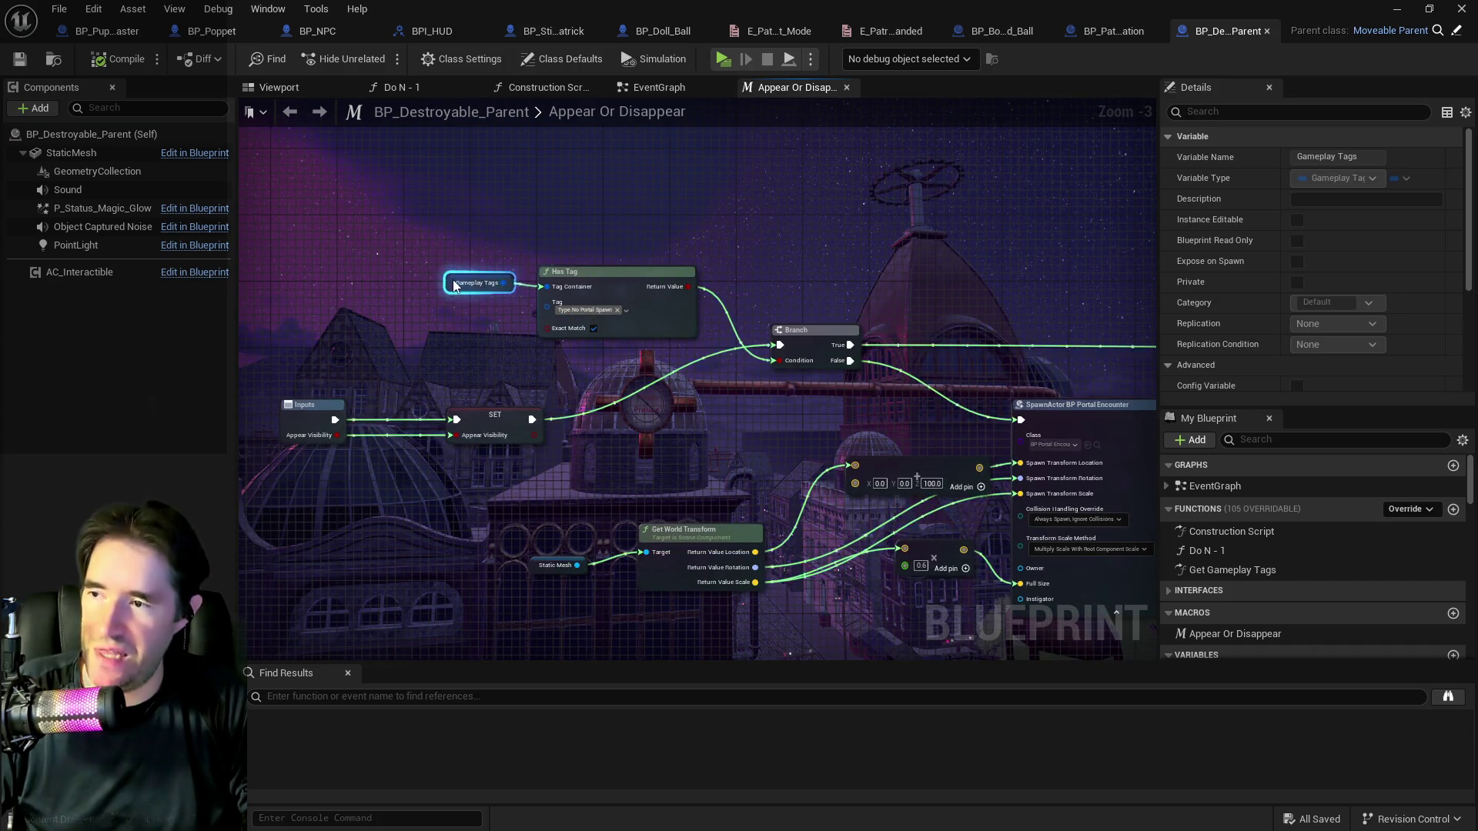
pyautogui.moveTo(454, 284); pyautogui.dragTo(446, 294)
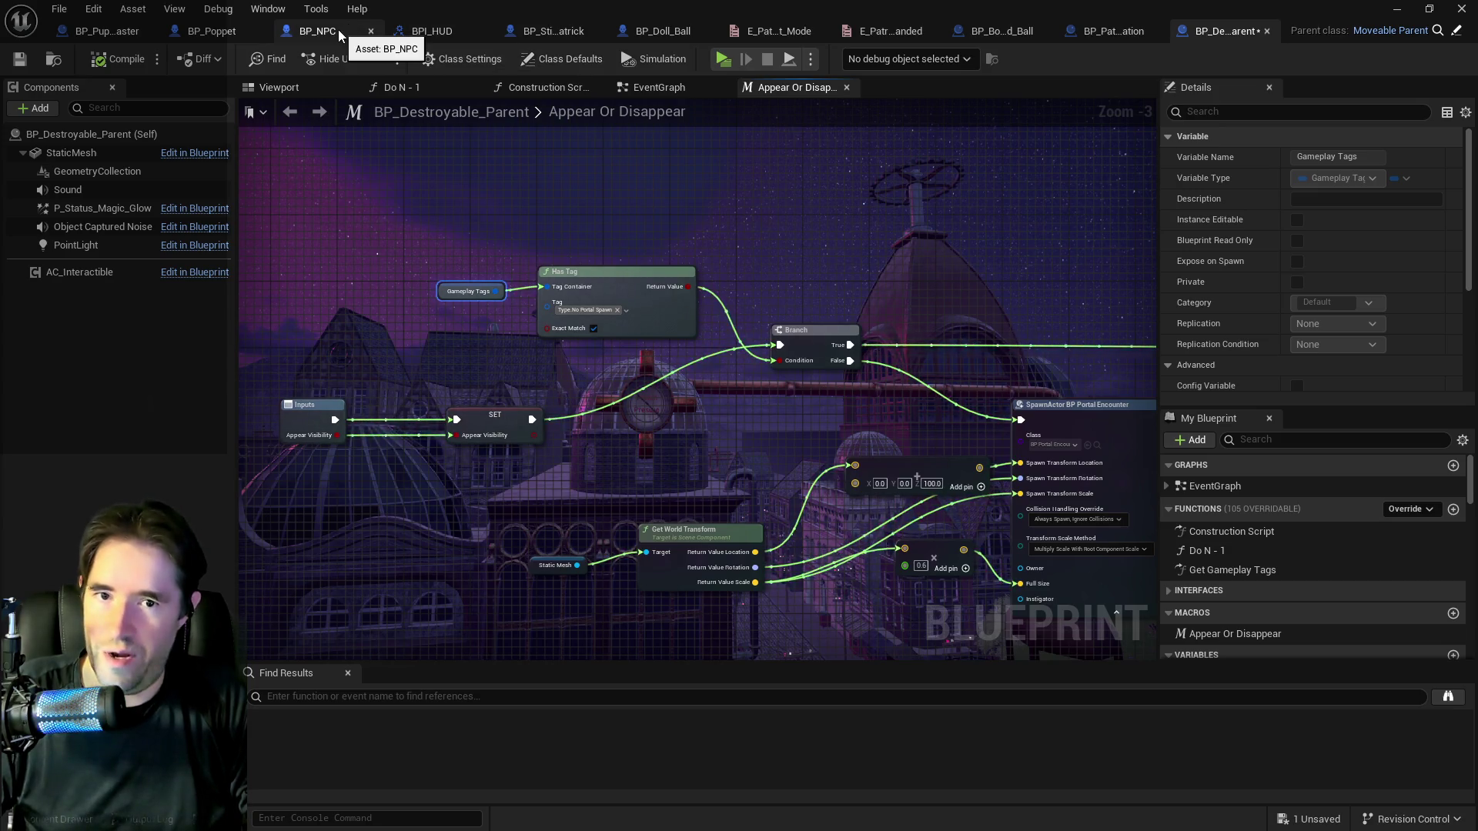
pyautogui.scroll(-4, 400, 251)
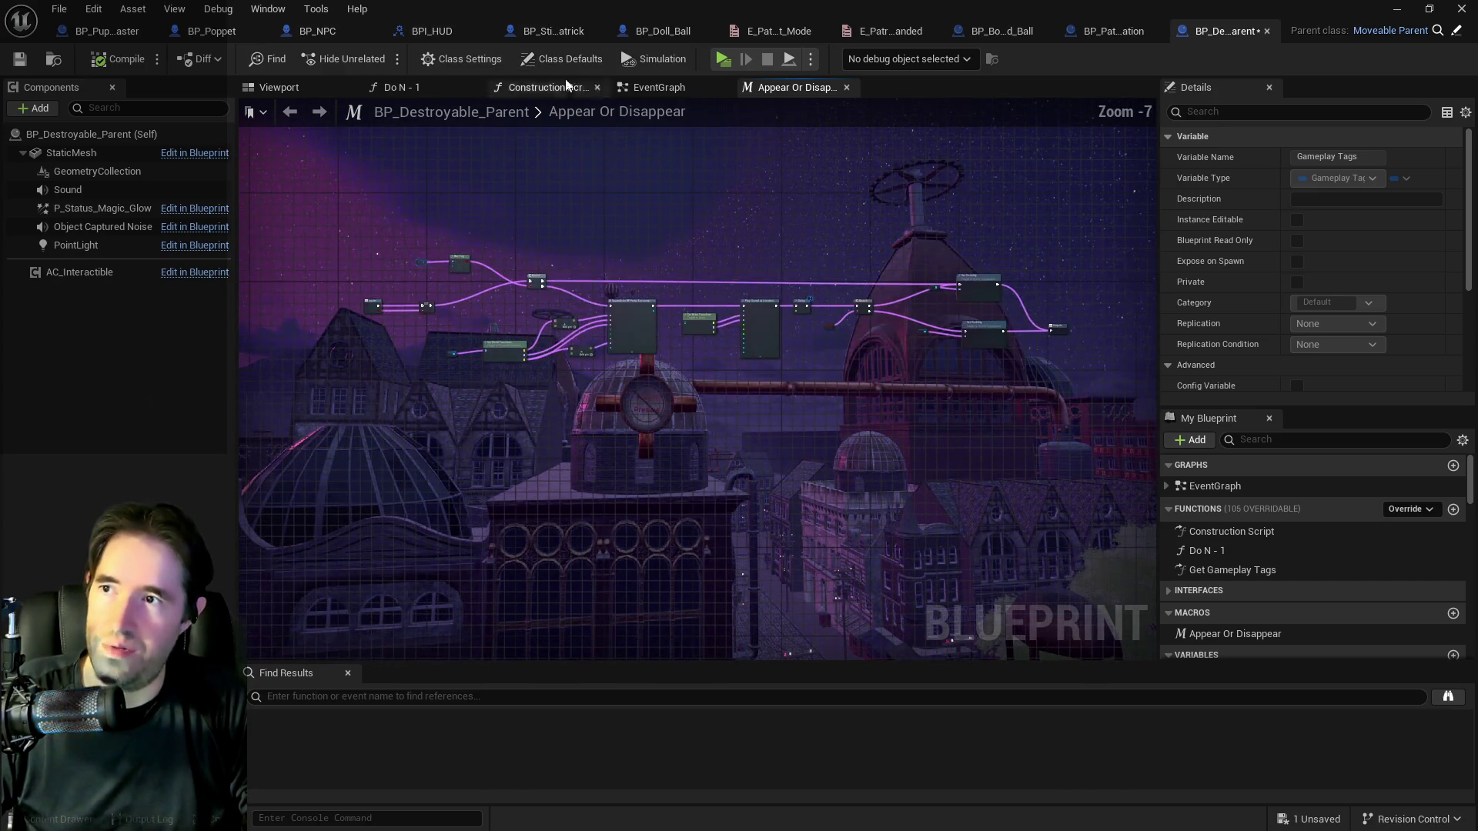
# Check the EventGraph's Check For the Hierophant section, then raise the spiked ball to Z 10571
pyautogui.click(662, 93)
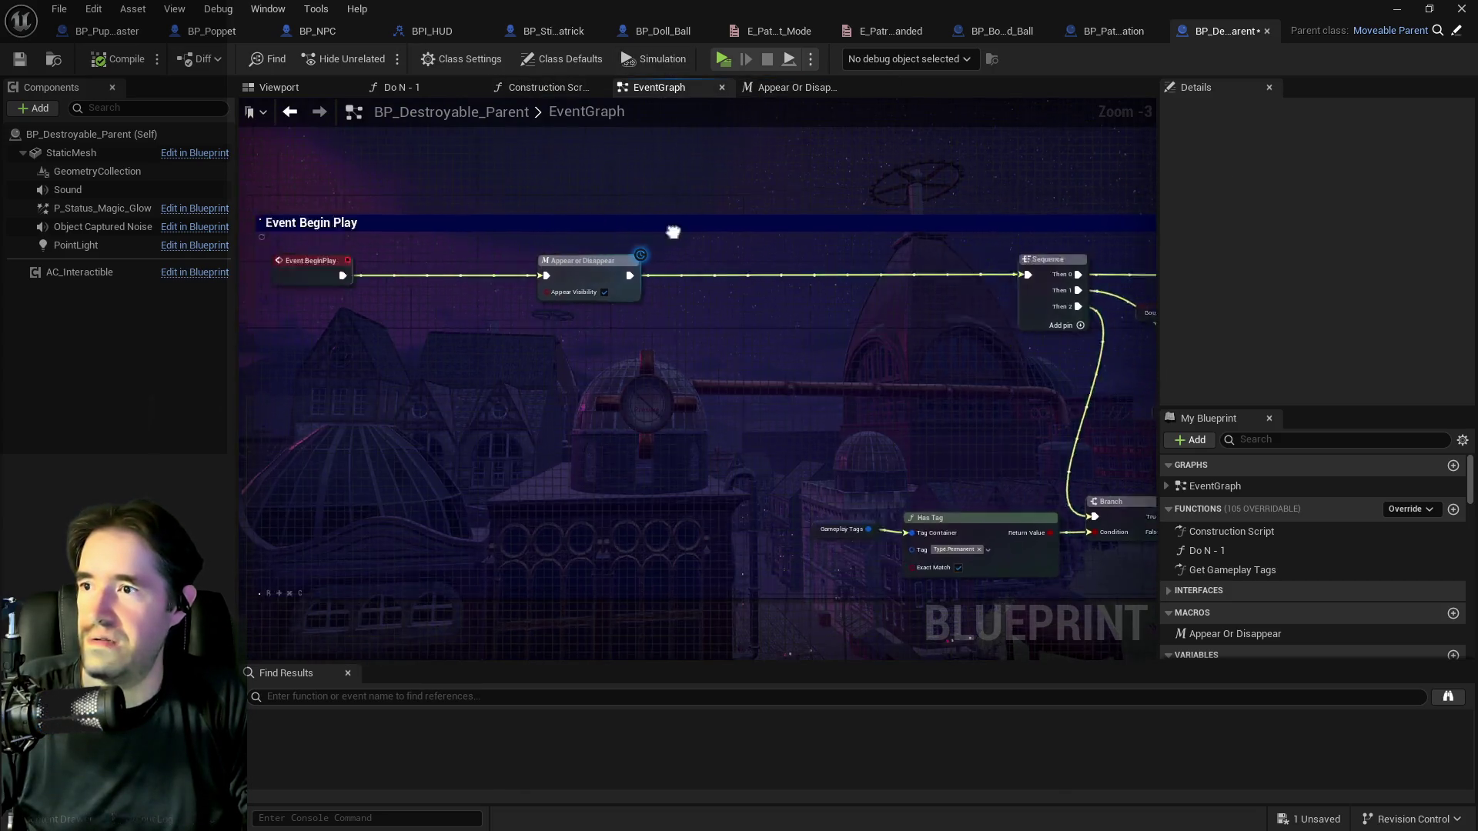
pyautogui.scroll(-5, 673, 231)
pyautogui.moveTo(548, 454)
pyautogui.mouseDown()
pyautogui.moveTo(552, 353)
pyautogui.moveTo(584, 317)
pyautogui.mouseUp()
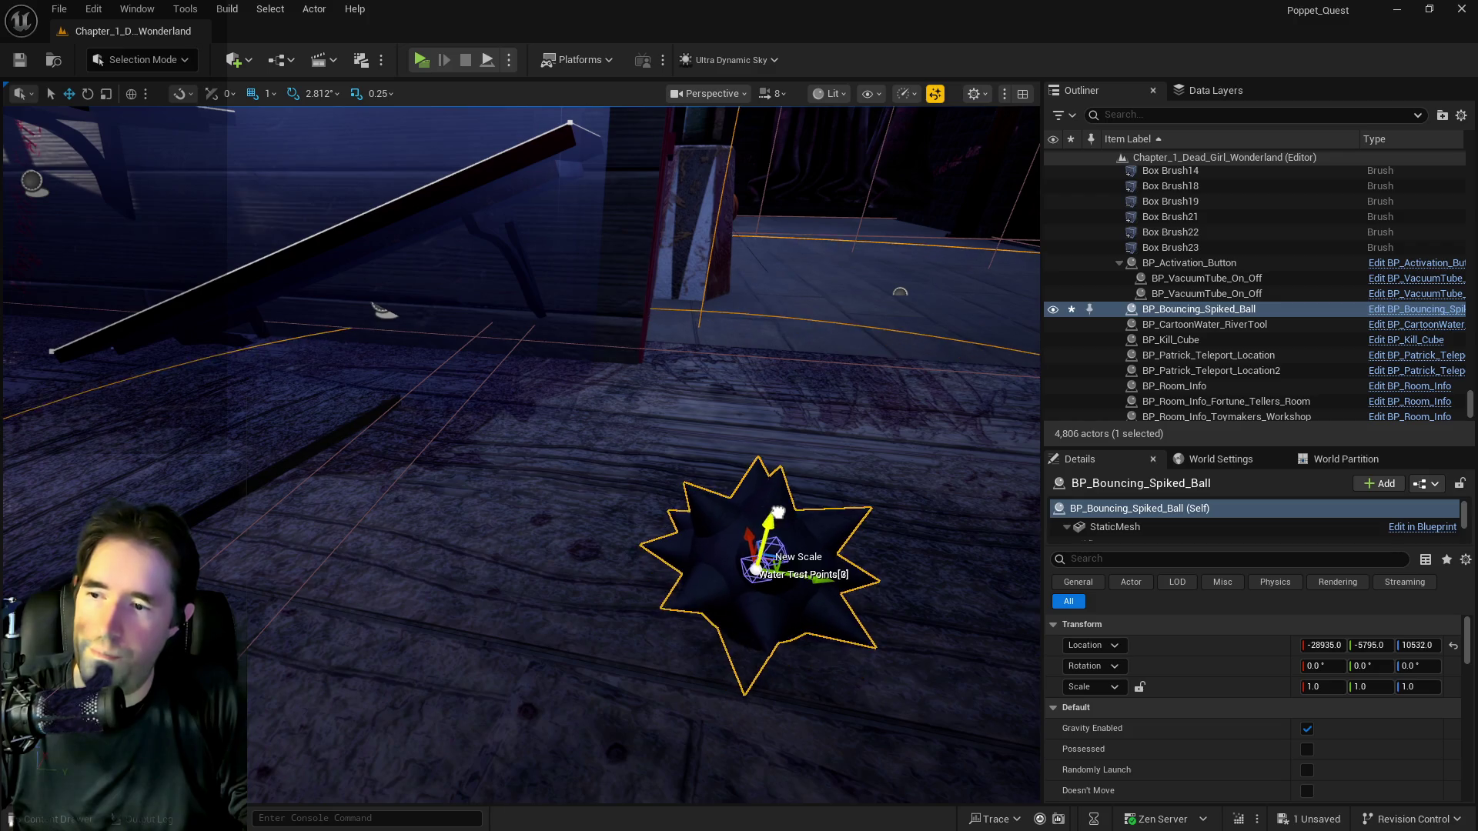
pyautogui.moveTo(777, 512)
pyautogui.mouseDown()
pyautogui.moveTo(801, 469)
pyautogui.moveTo(785, 508)
pyautogui.moveTo(693, 493)
pyautogui.moveTo(654, 477)
pyautogui.moveTo(631, 439)
pyautogui.moveTo(663, 431)
pyautogui.moveTo(662, 500)
pyautogui.mouseUp()
# Merge the spiked ball's parts with Merge Actors, saving the mesh as Spiked_Ball in Destroyables
pyautogui.click(185, 9)
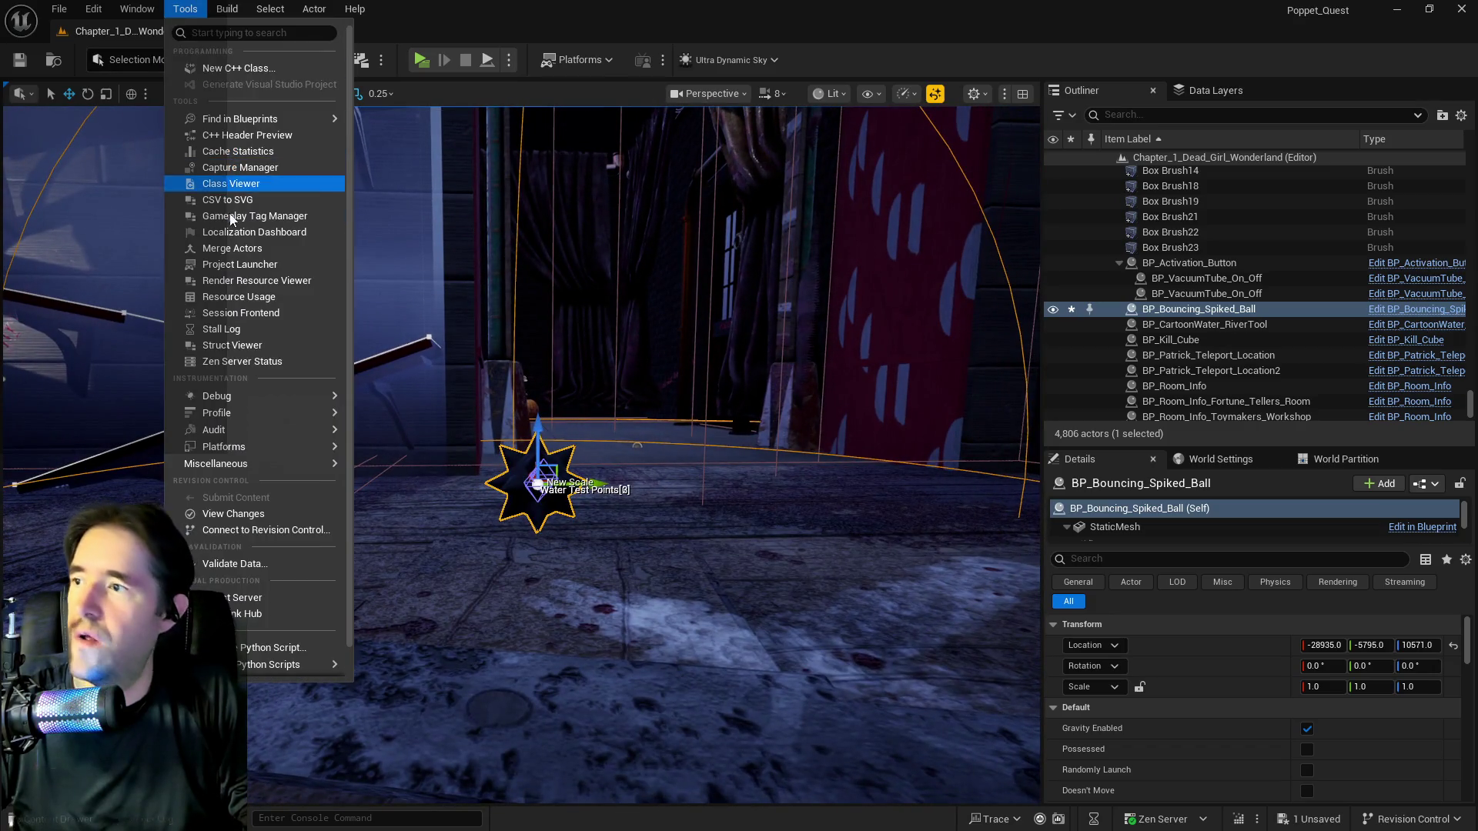
pyautogui.click(231, 248)
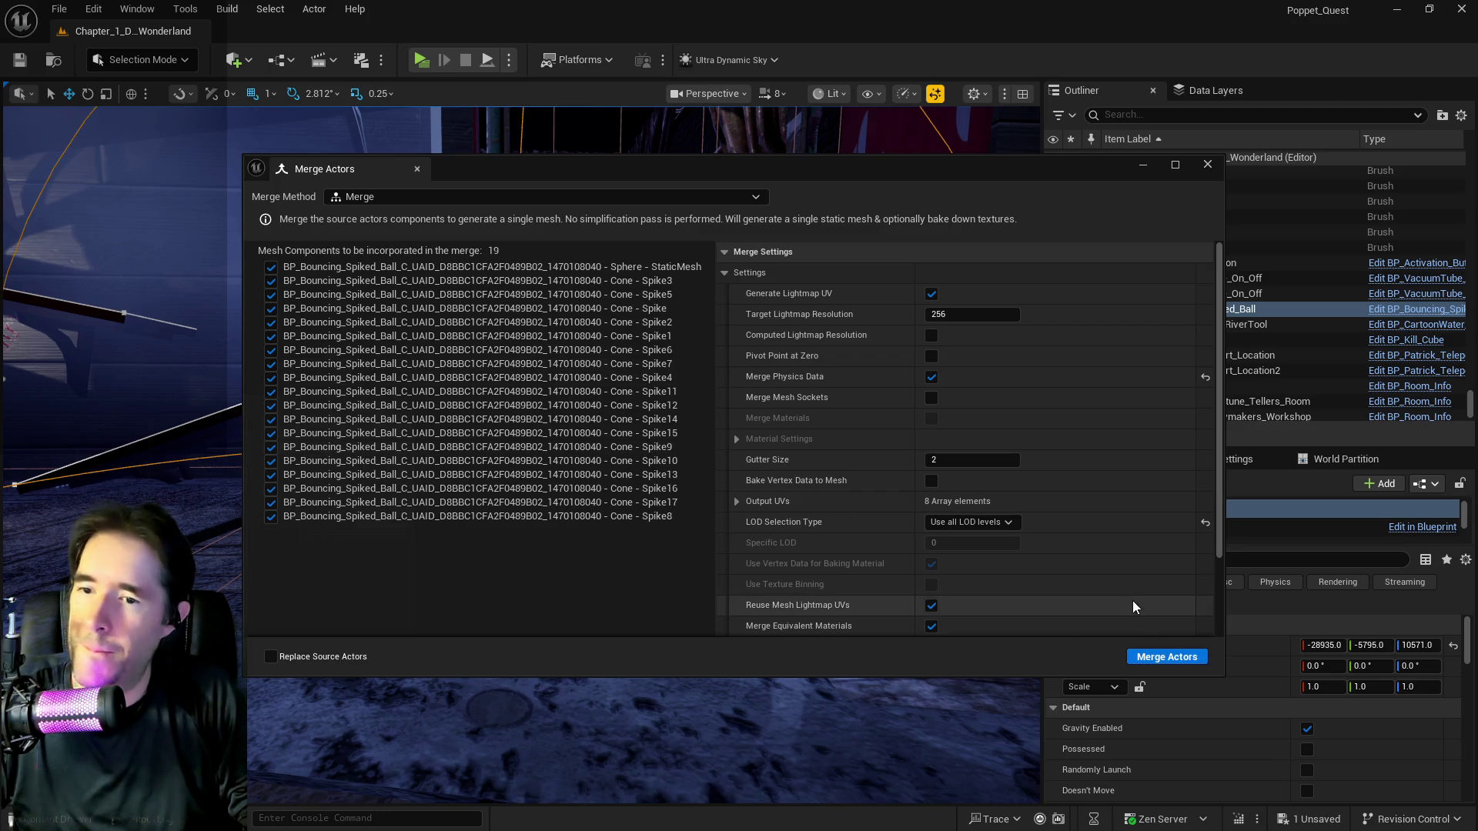
pyautogui.click(1163, 657)
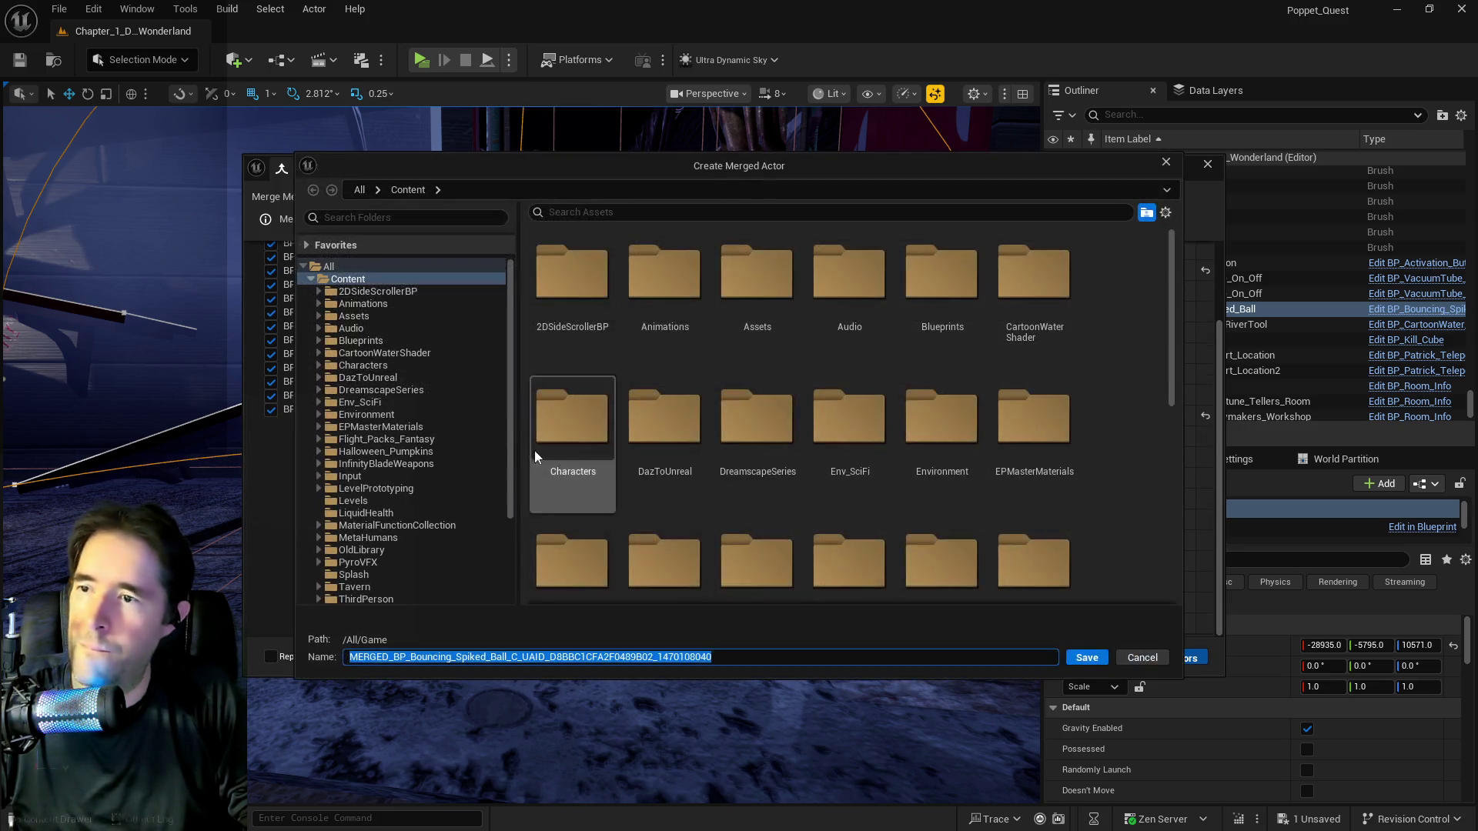
pyautogui.click(318, 291)
pyautogui.scroll(-1, 373, 309)
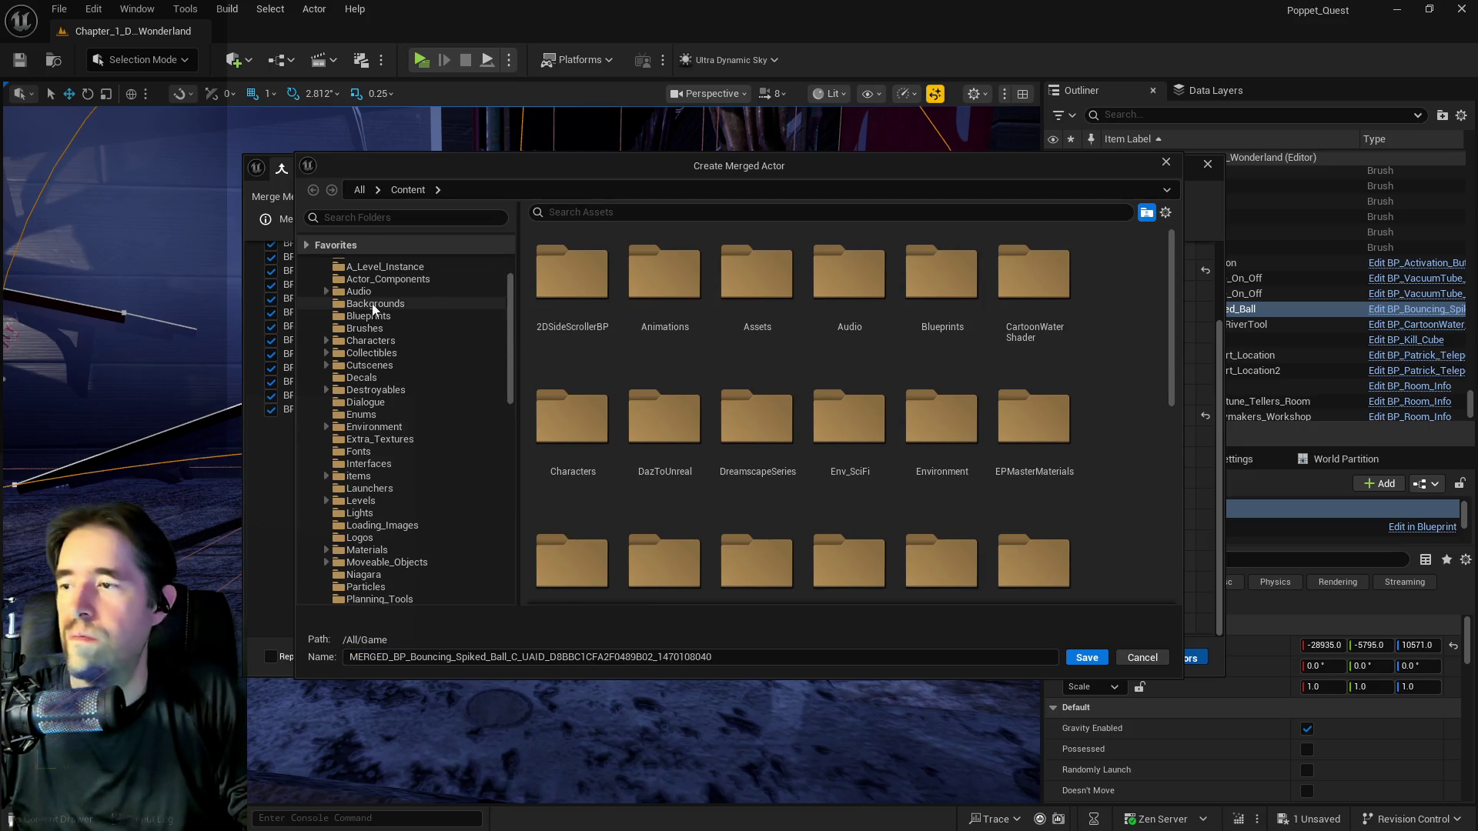
pyautogui.click(364, 387)
pyautogui.click(327, 389)
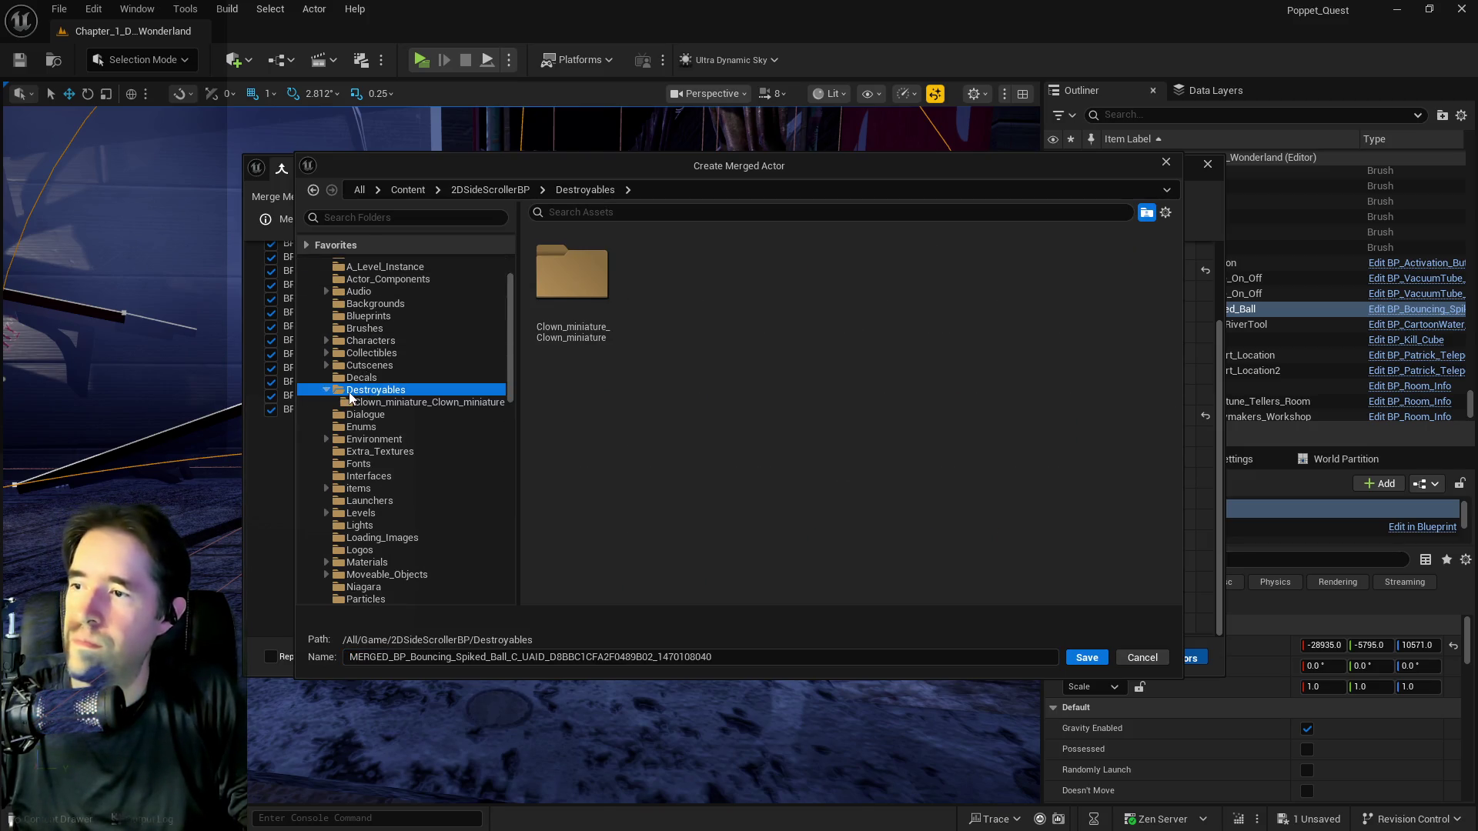
pyautogui.moveTo(701, 656); pyautogui.dragTo(346, 657)
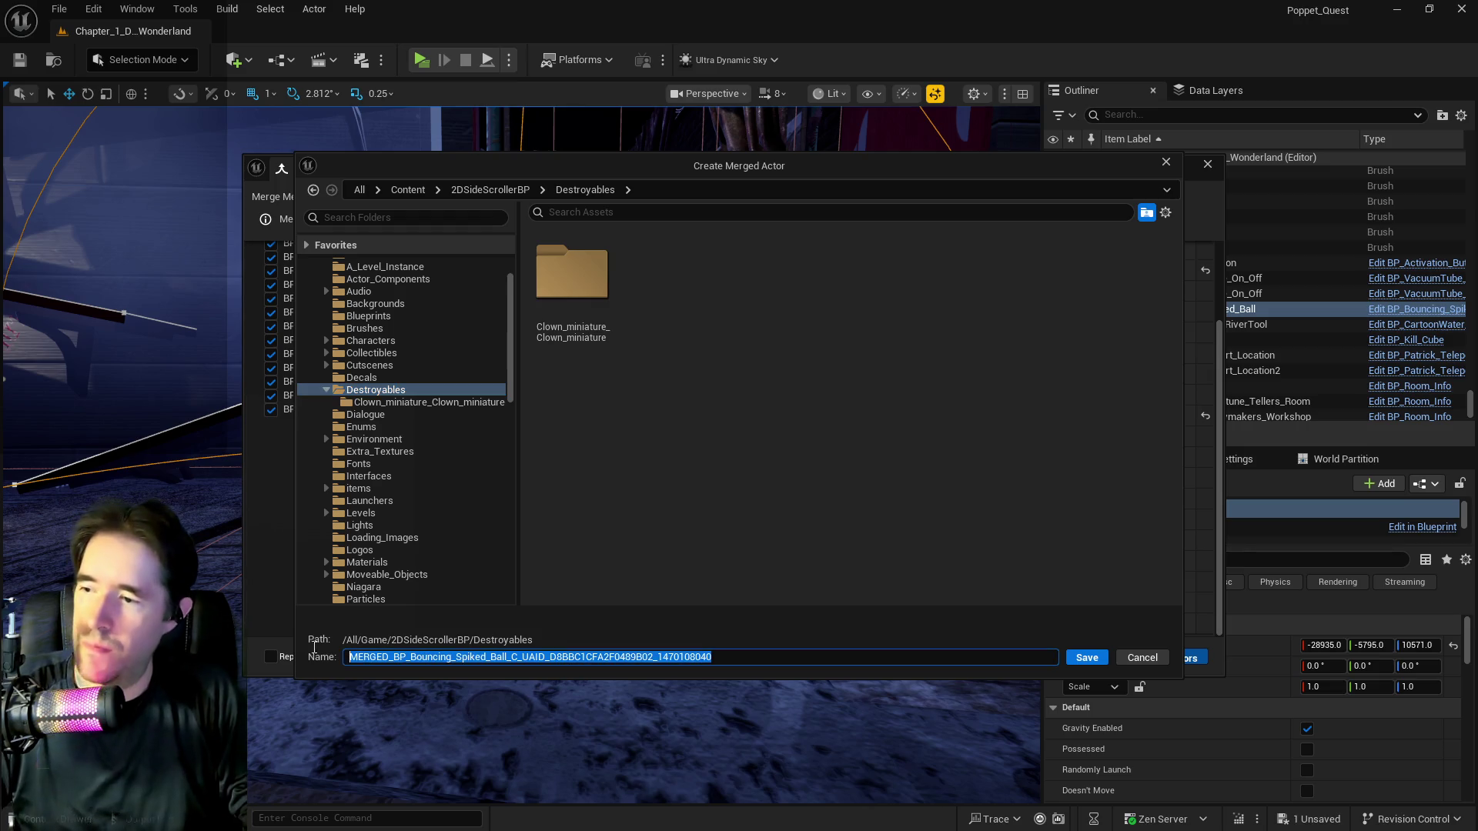
pyautogui.write('Spiked_Ball')
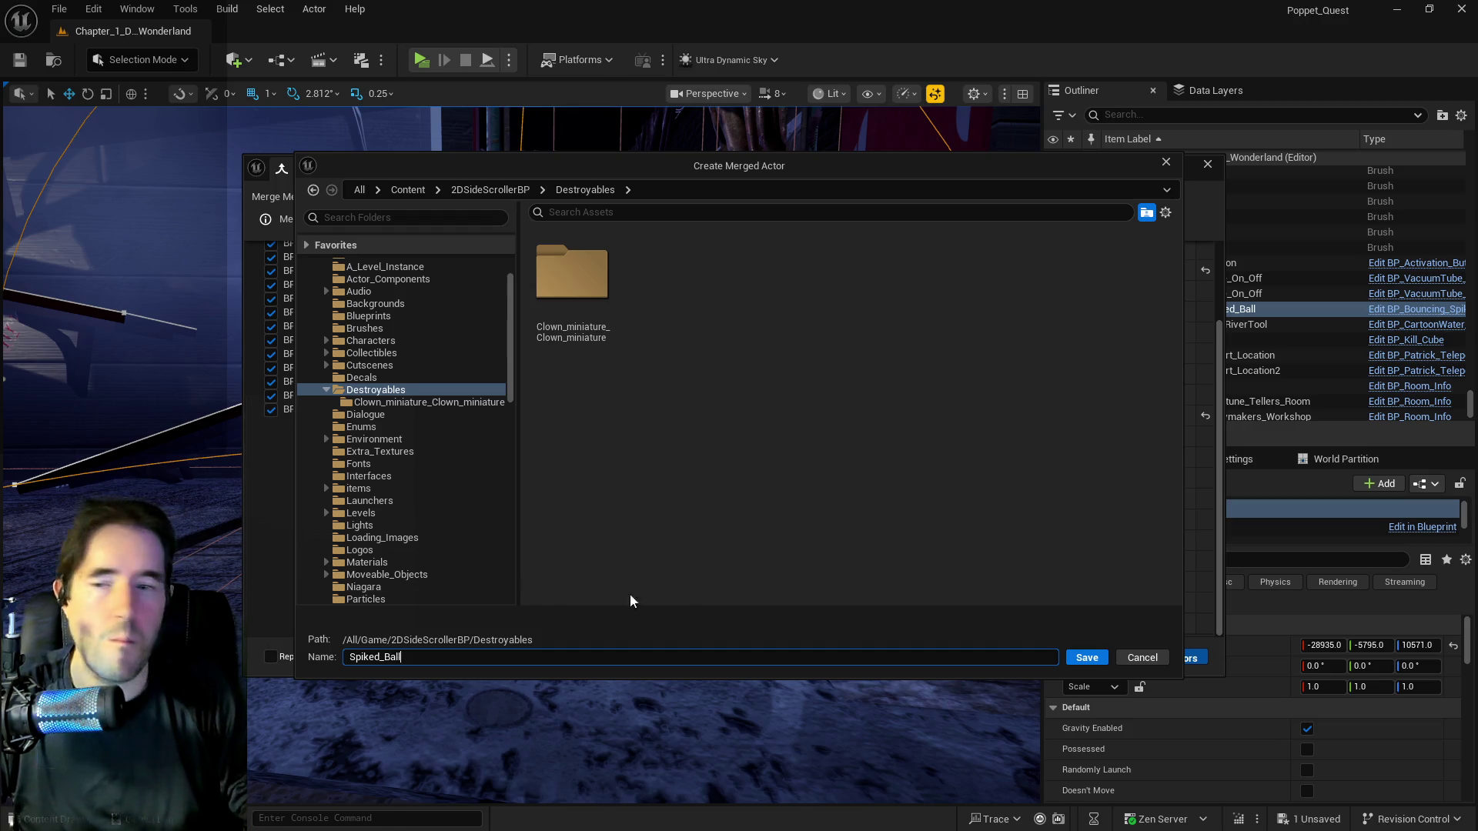
pyautogui.click(1087, 659)
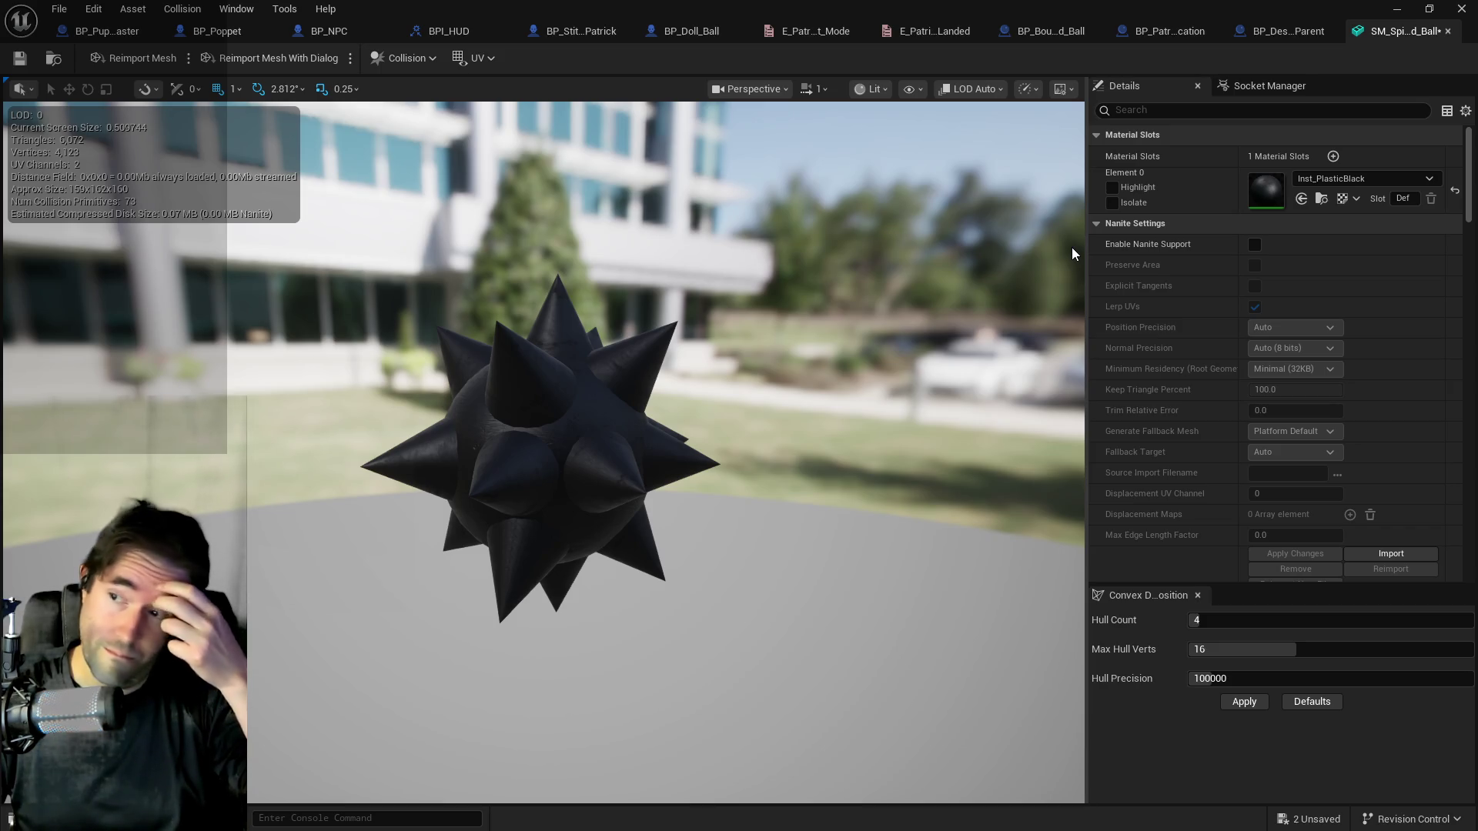
# Show the spiked mesh's simple collision and orbit around it to inspect the hulls
pyautogui.scroll(-5, 1198, 380)
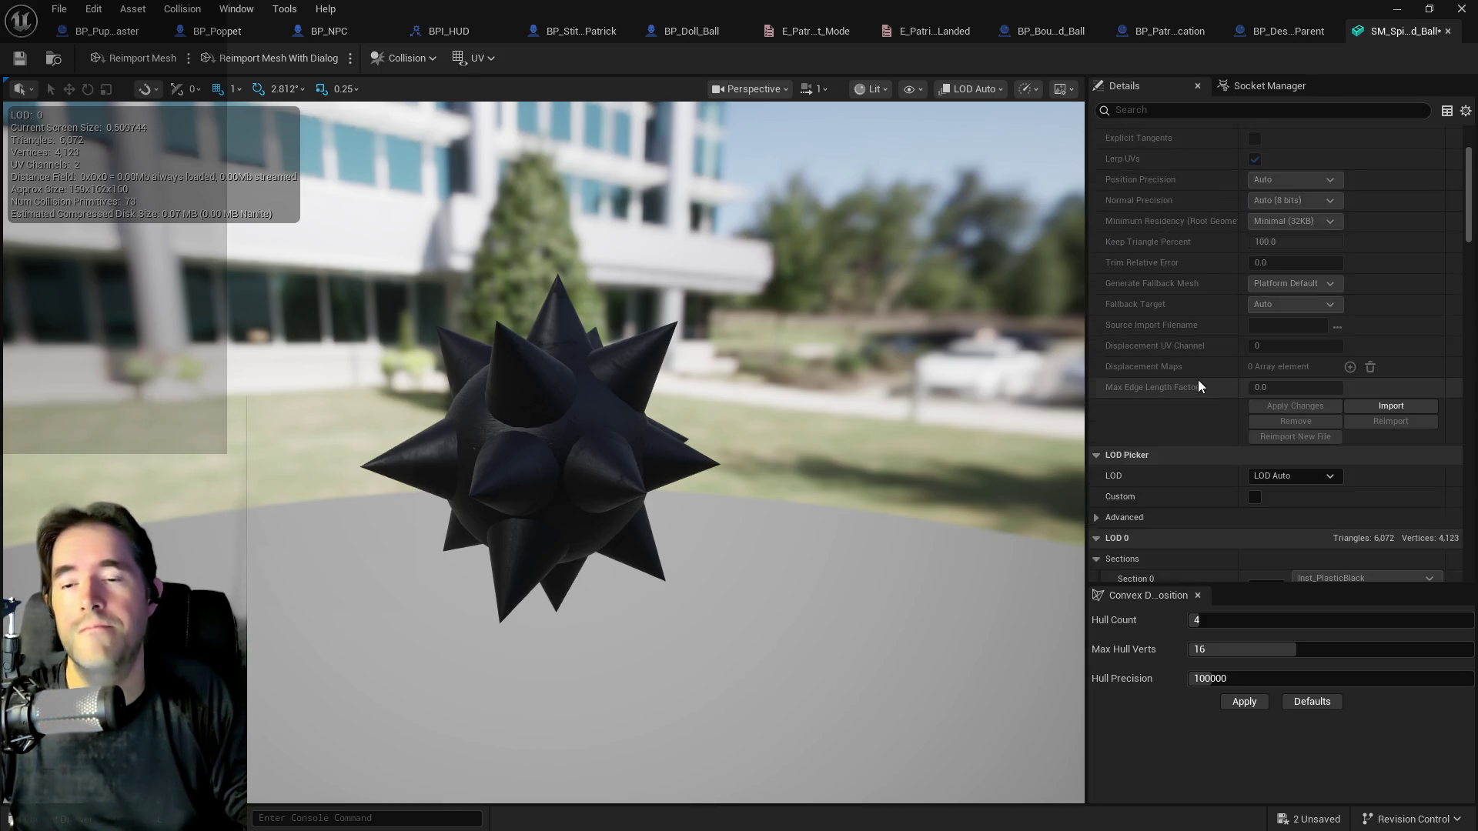
pyautogui.scroll(4, 1198, 381)
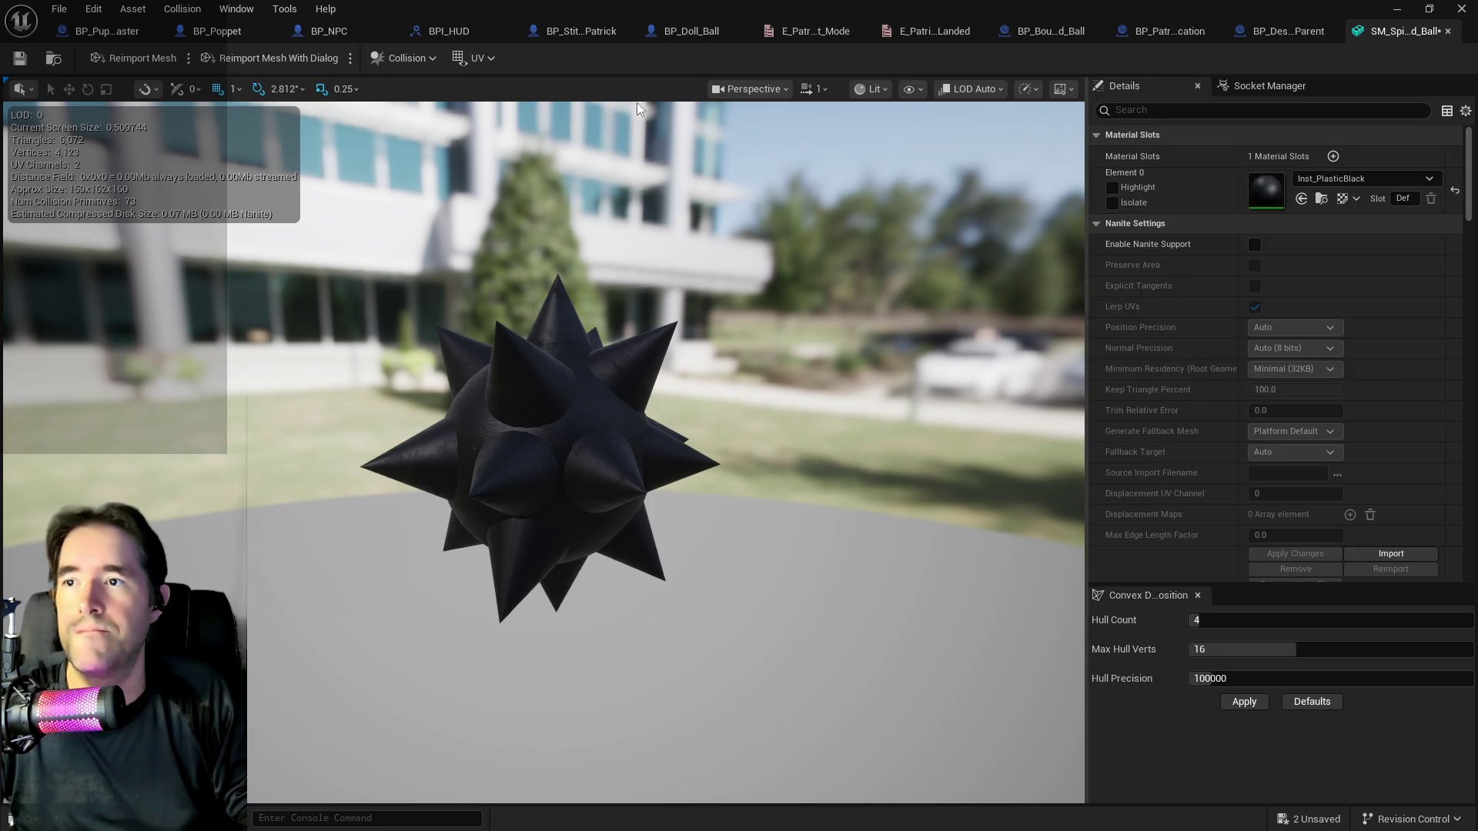
pyautogui.click(865, 92)
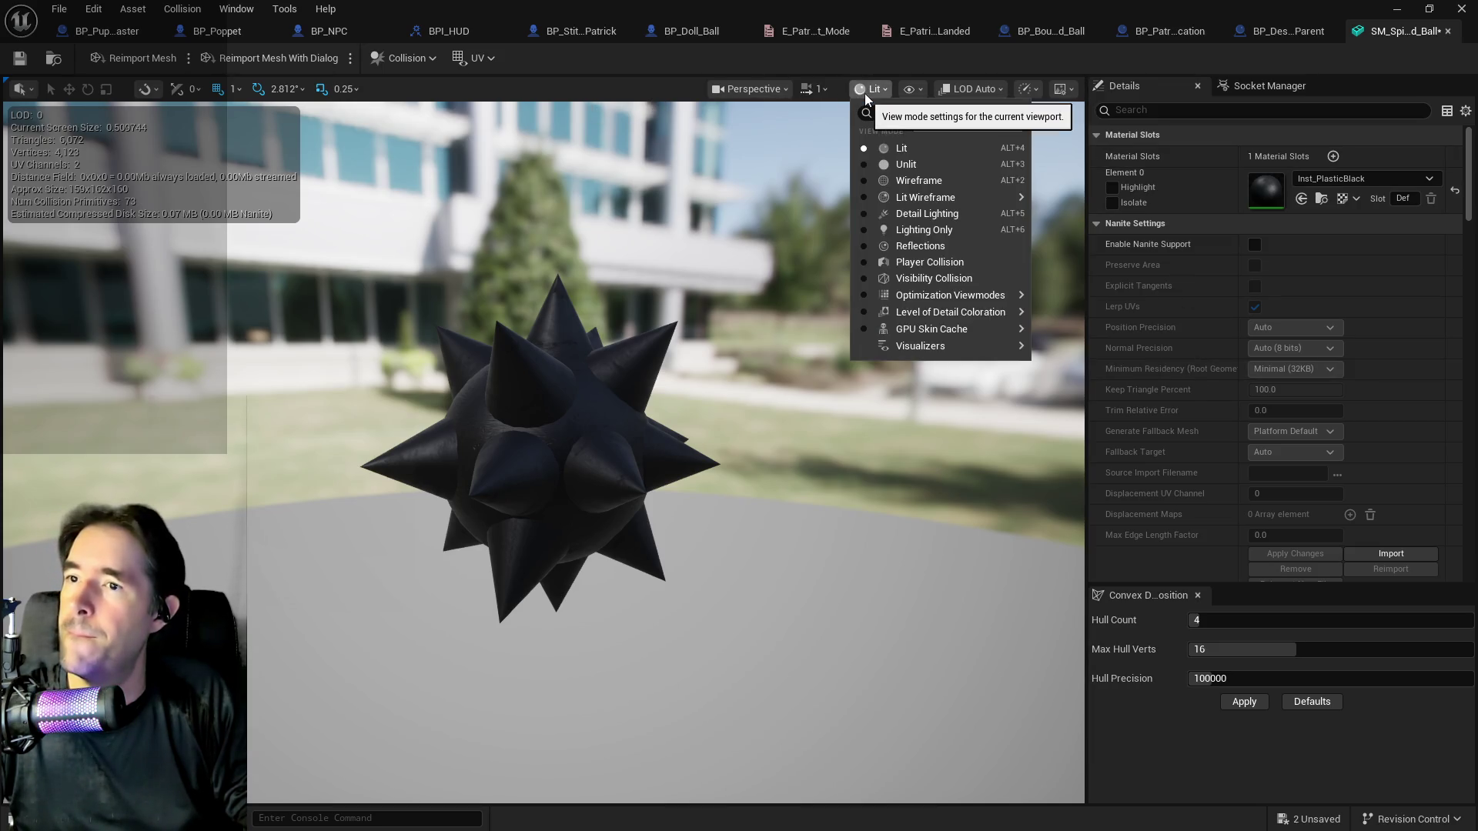
pyautogui.click(910, 90)
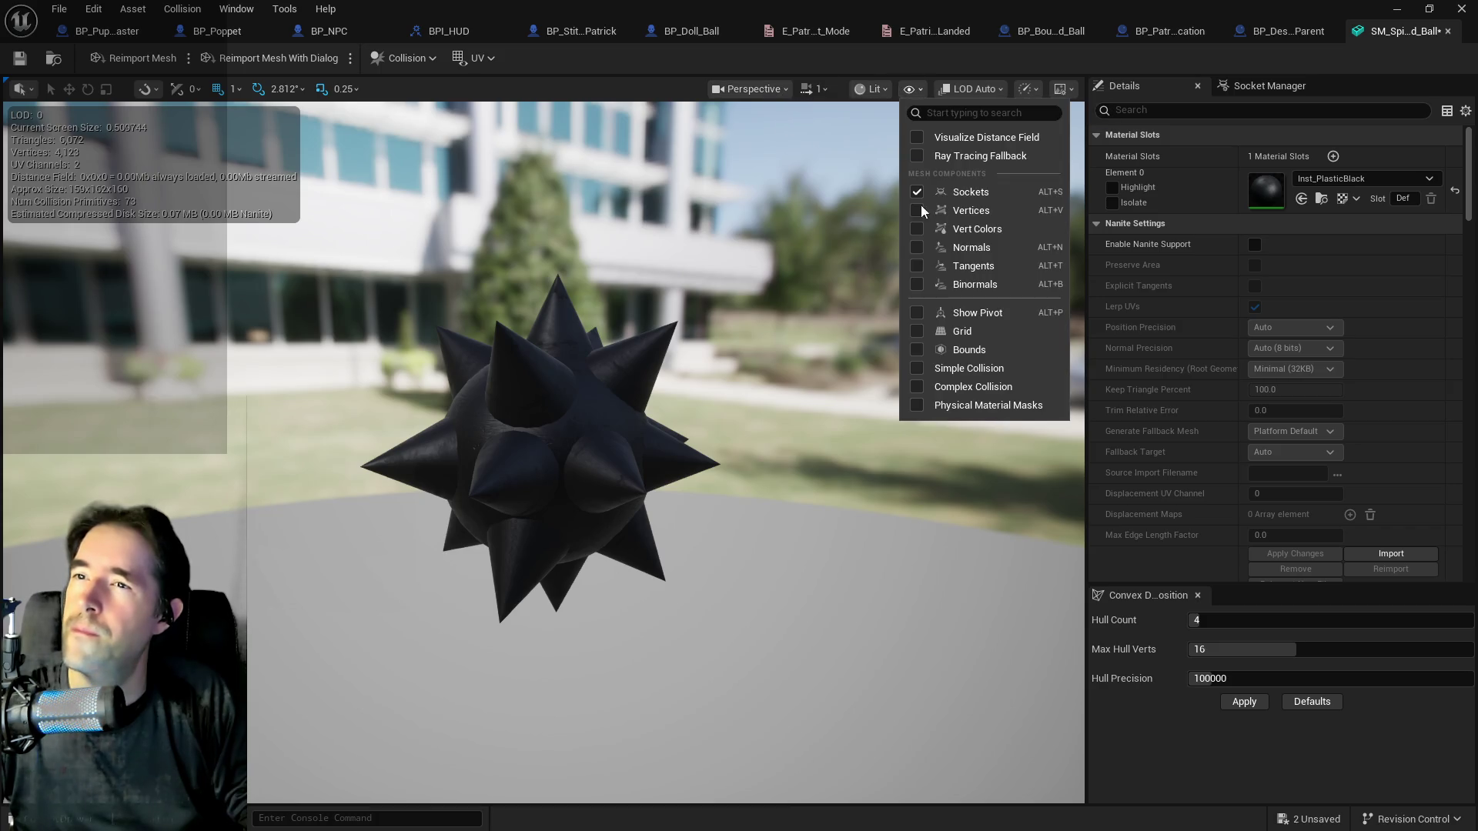
pyautogui.click(915, 370)
pyautogui.click(765, 414)
pyautogui.scroll(5, 765, 414)
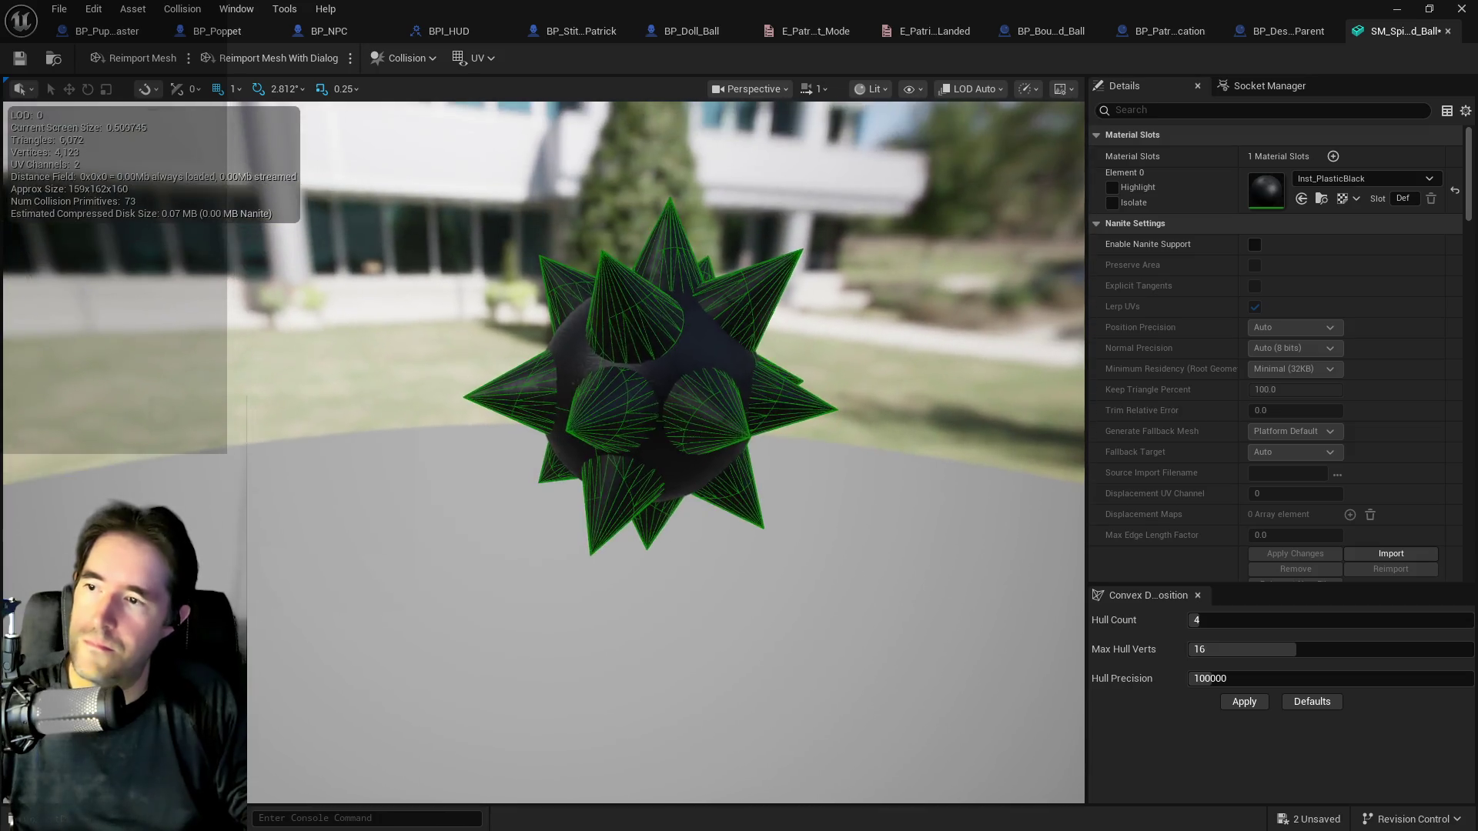
pyautogui.moveTo(575, 391)
pyautogui.mouseDown()
pyautogui.moveTo(539, 401)
pyautogui.moveTo(554, 370)
pyautogui.moveTo(585, 385)
pyautogui.moveTo(547, 408)
pyautogui.moveTo(647, 408)
pyautogui.mouseUp()
pyautogui.moveTo(529, 408)
pyautogui.mouseDown()
pyautogui.moveTo(608, 408)
pyautogui.moveTo(447, 400)
pyautogui.mouseUp()
pyautogui.moveTo(758, 375)
pyautogui.mouseDown()
pyautogui.moveTo(716, 377)
pyautogui.moveTo(757, 375)
pyautogui.mouseUp()
# Save SM_Spiked_Ball and switch to the BP_Bouncing_Spiked_Ball blueprint
pyautogui.click(56, 7)
pyautogui.click(116, 57)
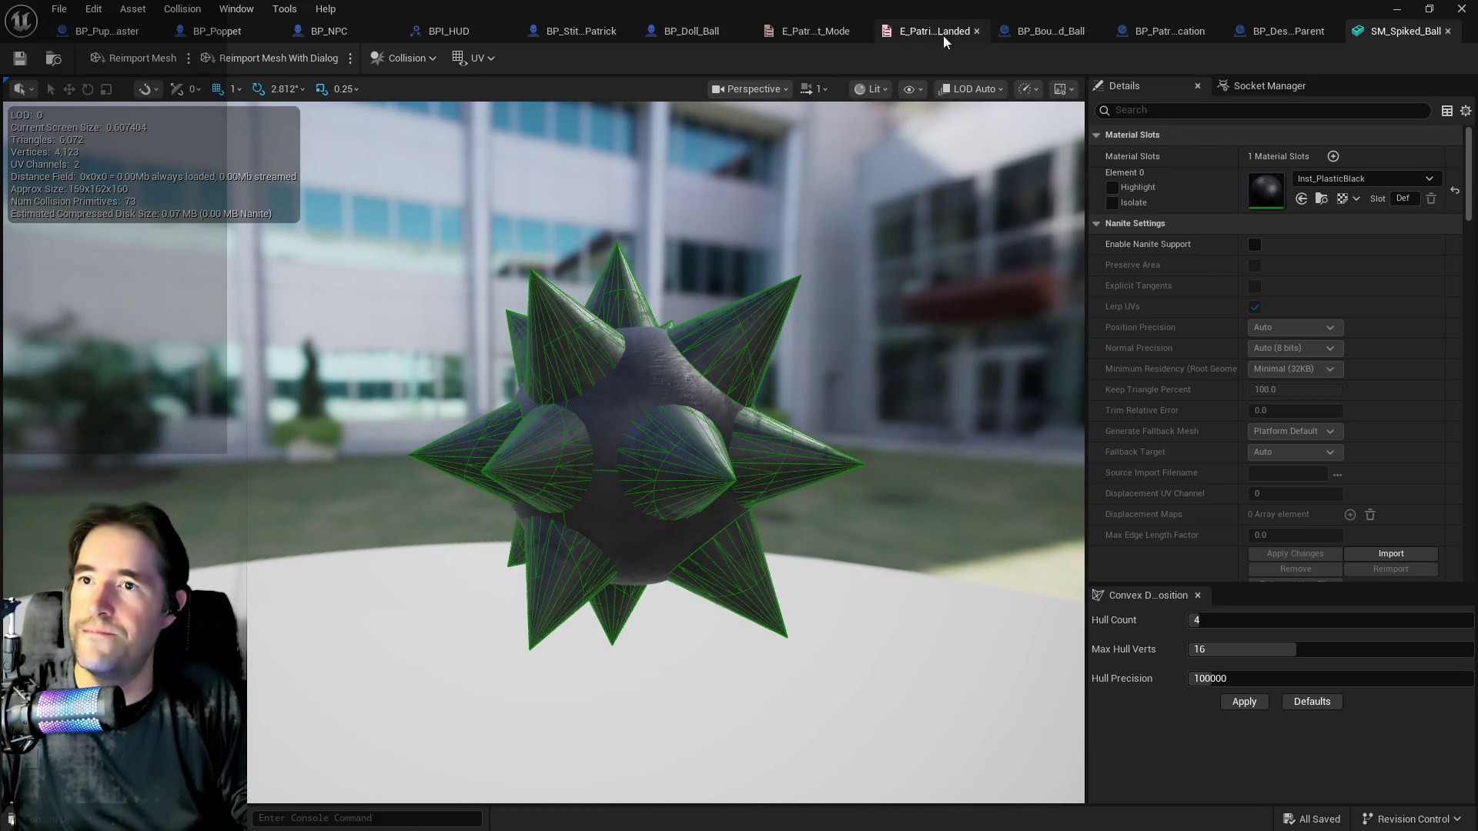
pyautogui.click(1050, 34)
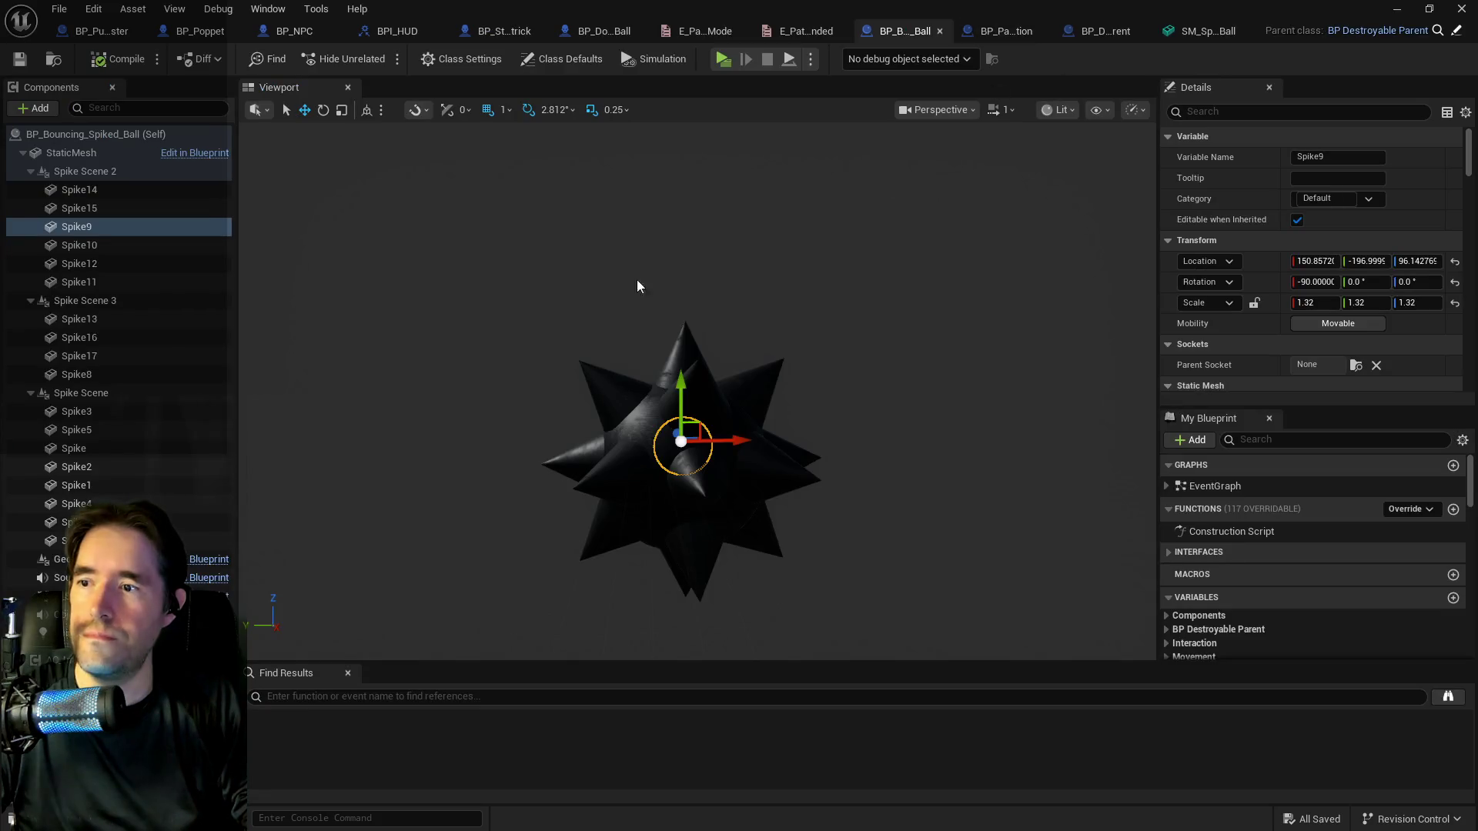
# Set the StaticMesh component's mesh to SM_Spiked_Ball
pyautogui.click(90, 171)
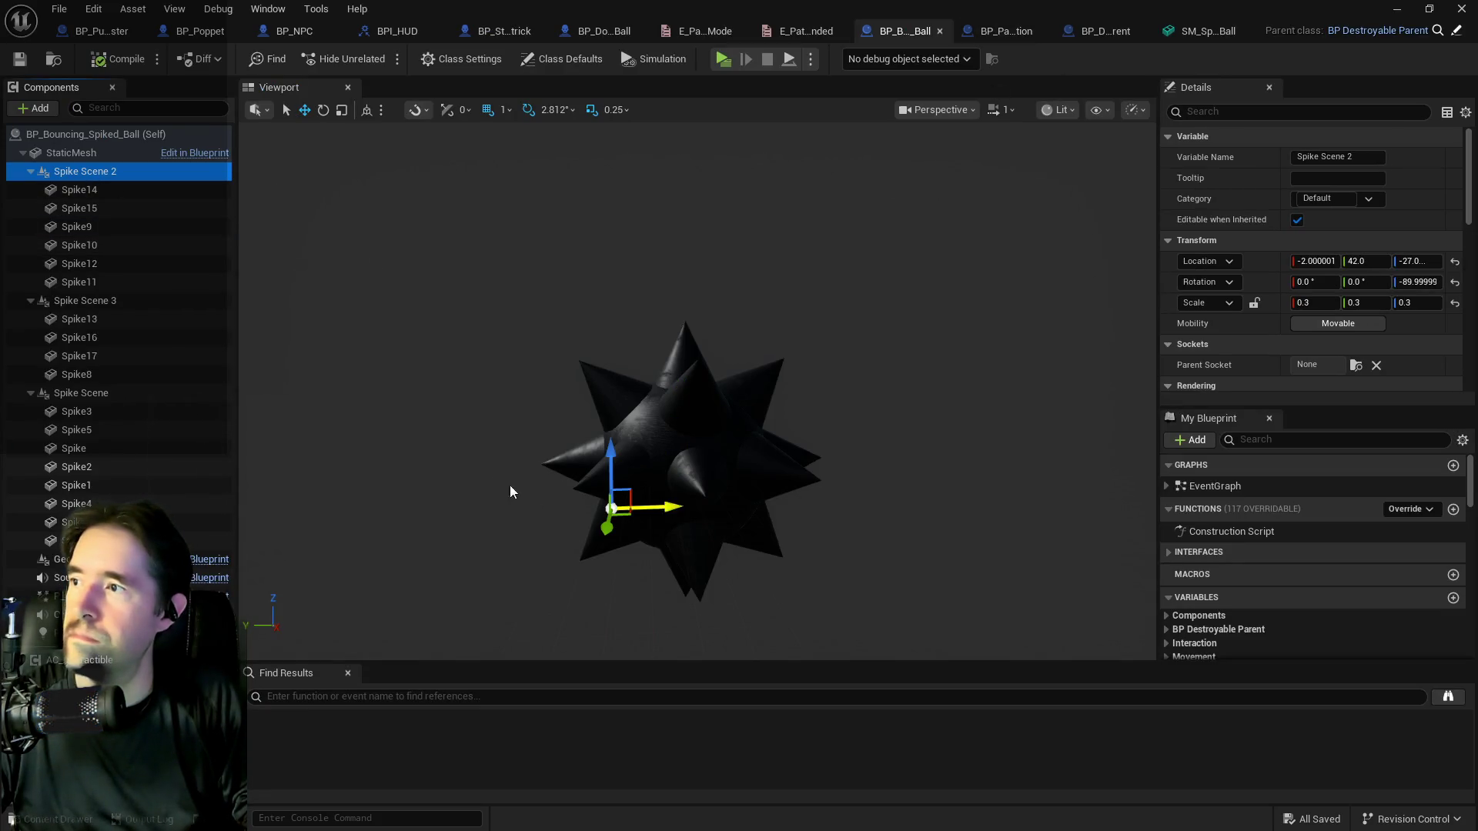
pyautogui.click(70, 153)
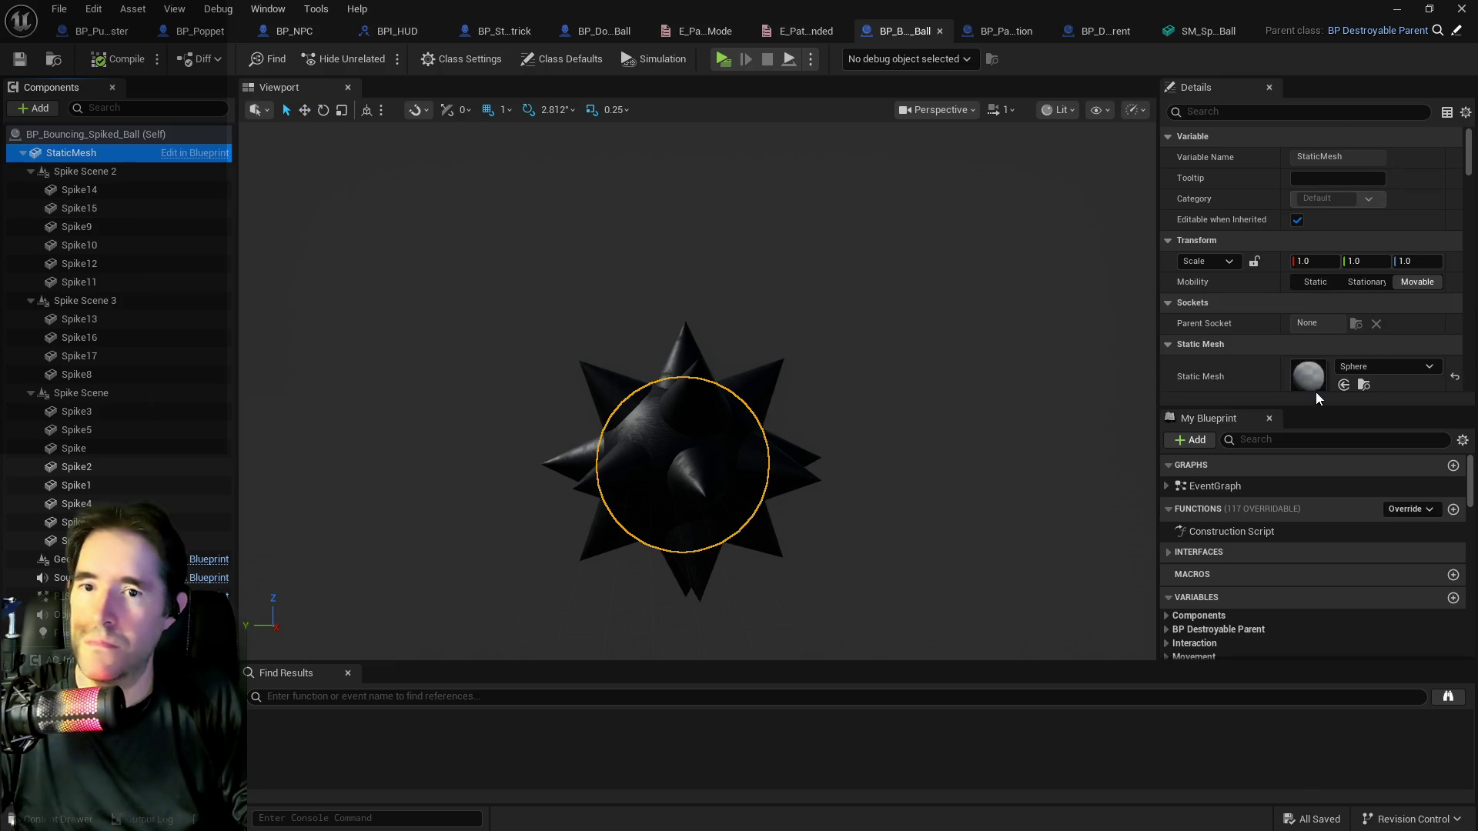
pyautogui.click(1342, 386)
pyautogui.scroll(-3, 1355, 378)
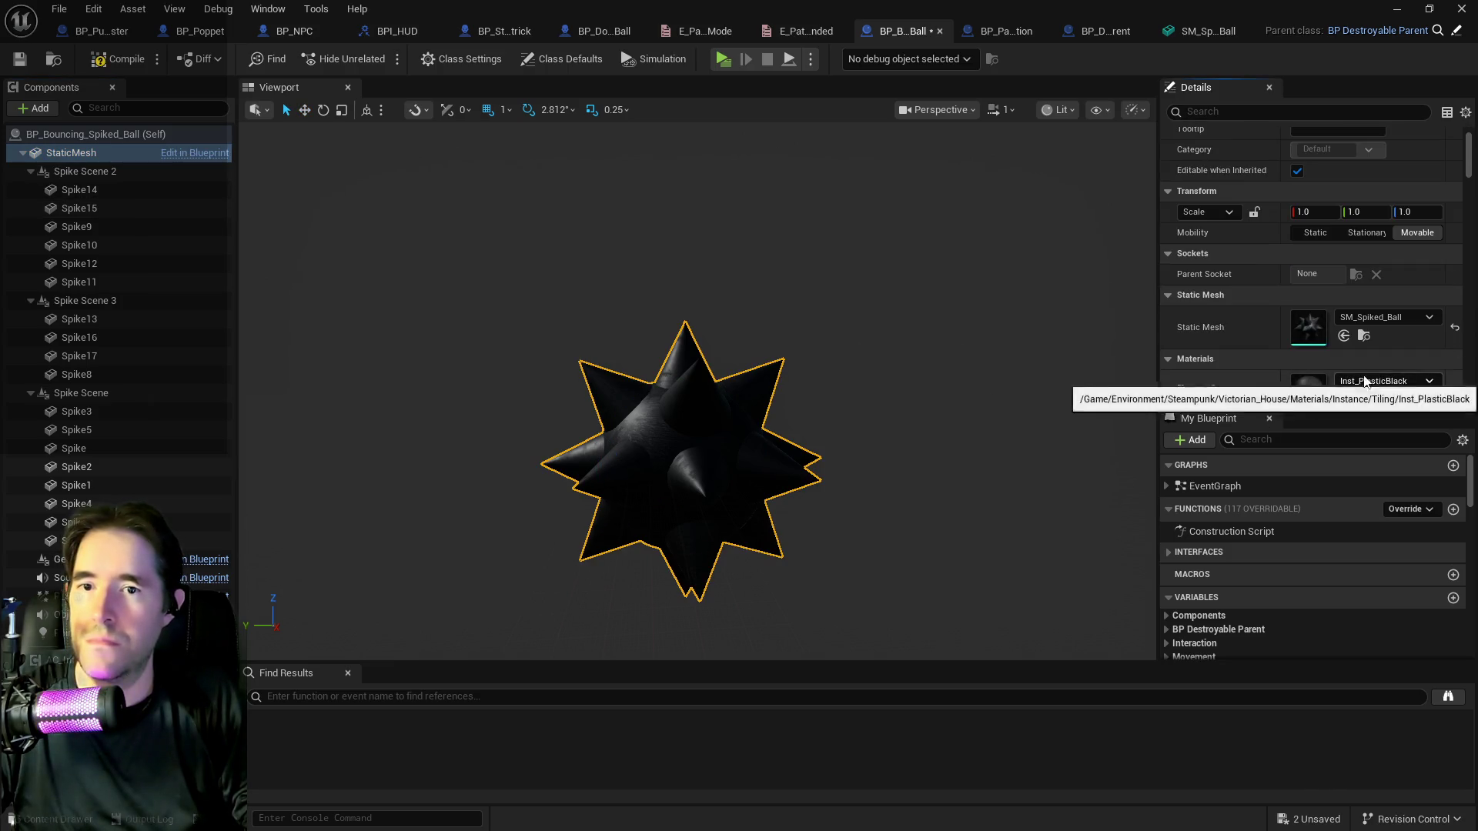
pyautogui.scroll(-1, 1357, 377)
pyautogui.moveTo(494, 361); pyautogui.dragTo(539, 362)
pyautogui.moveTo(726, 324)
pyautogui.mouseDown()
pyautogui.moveTo(759, 304)
pyautogui.moveTo(716, 324)
pyautogui.mouseUp()
# Delete the Spike Scene 2 through Spike7 components from the blueprint
pyautogui.click(80, 171)
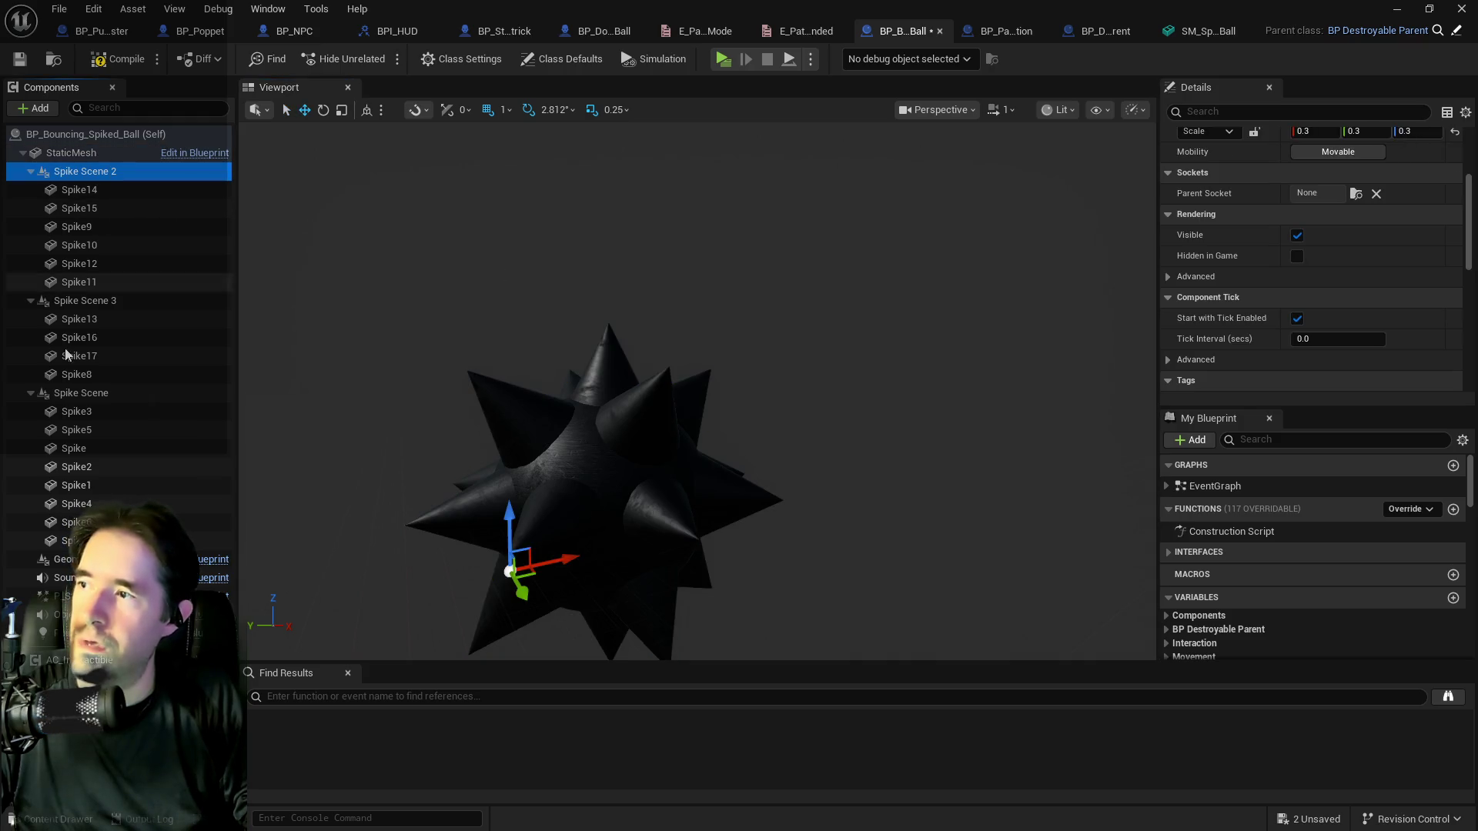
pyautogui.keyDown('shift'); pyautogui.click(62, 540); pyautogui.keyUp('shift')
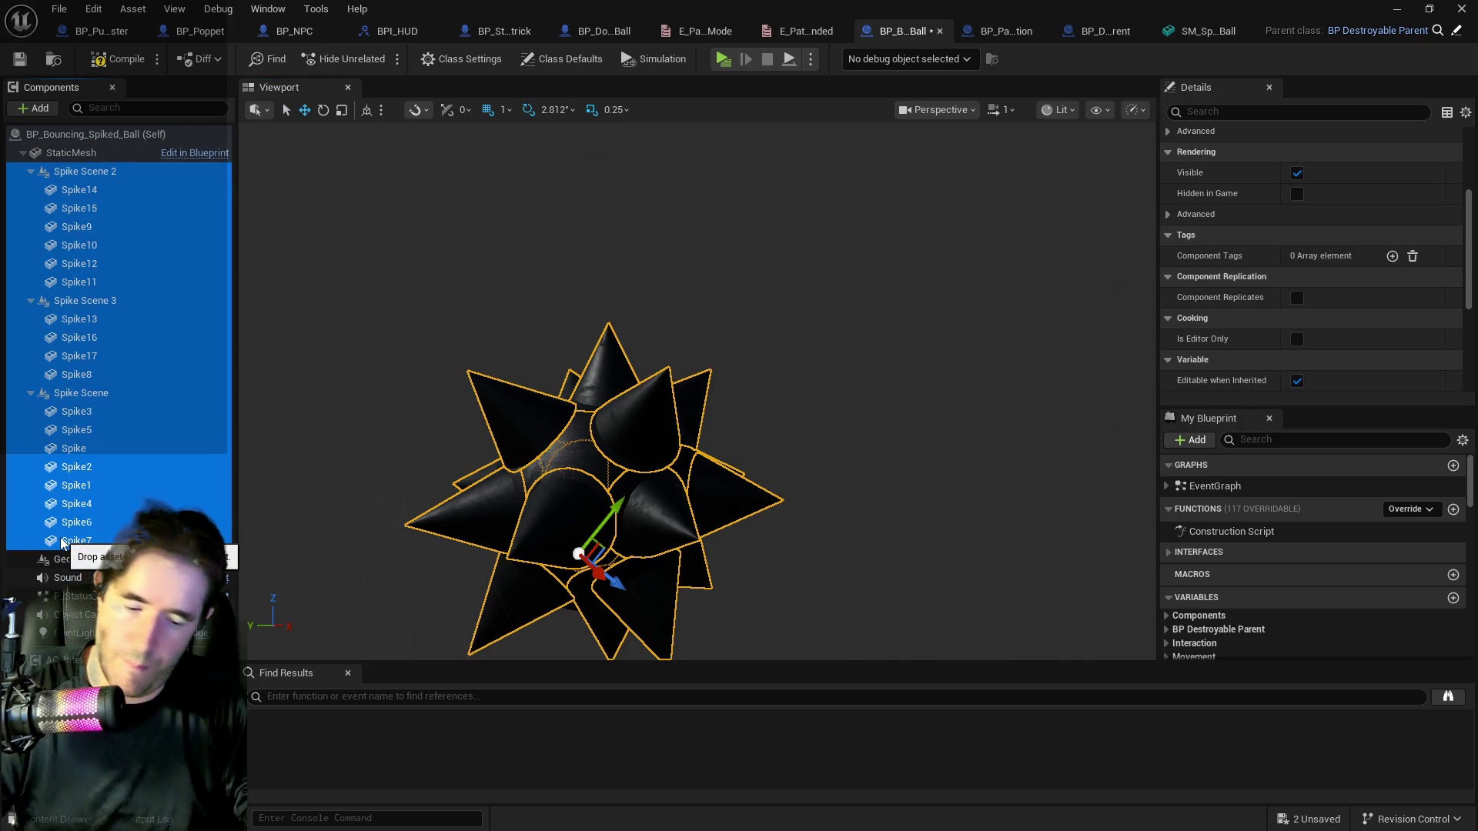
pyautogui.press('Delete')
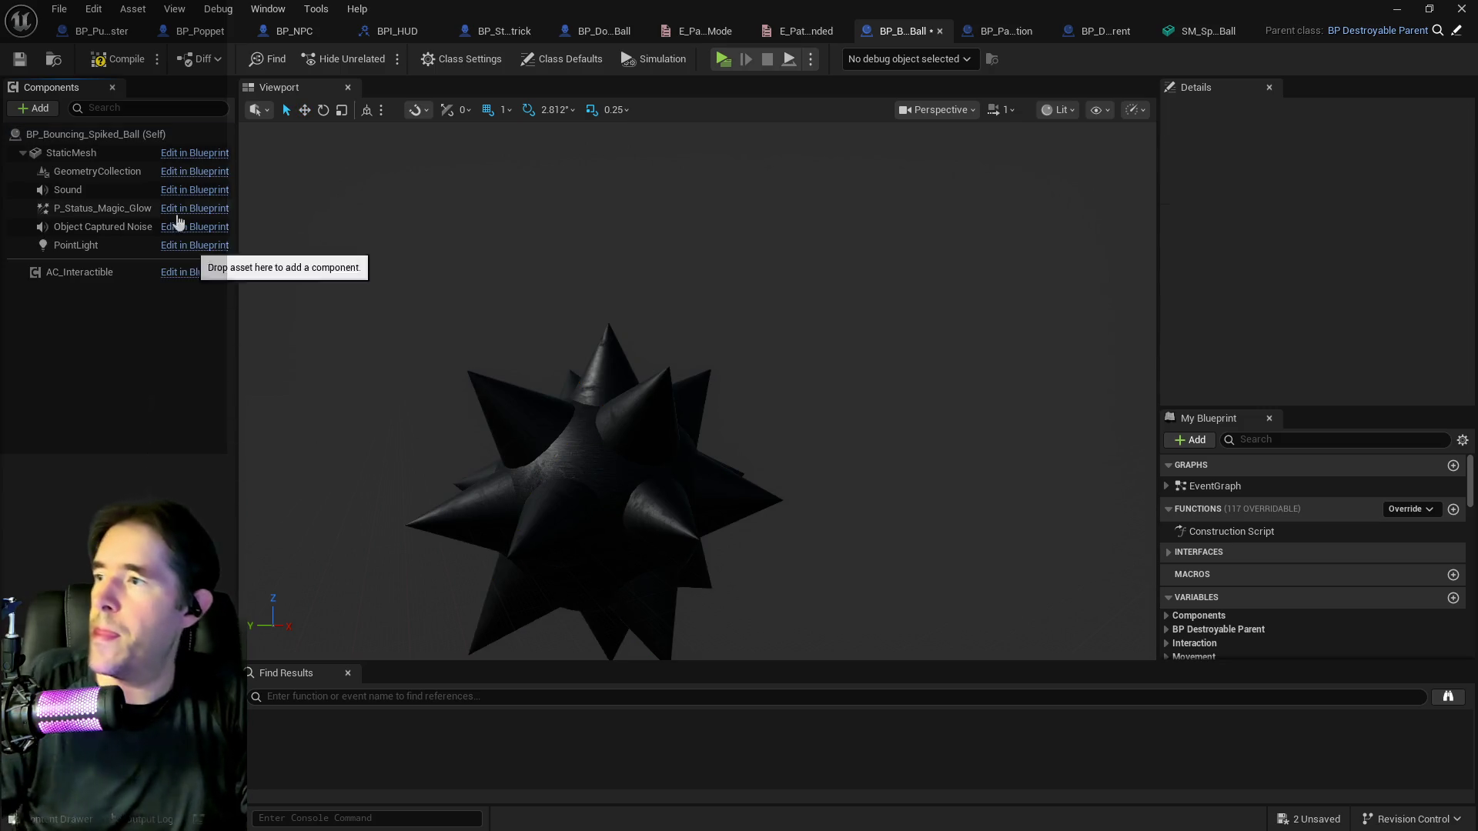
pyautogui.click(117, 177)
pyautogui.moveTo(531, 319)
pyautogui.mouseDown()
pyautogui.moveTo(616, 331)
pyautogui.moveTo(597, 331)
pyautogui.mouseUp()
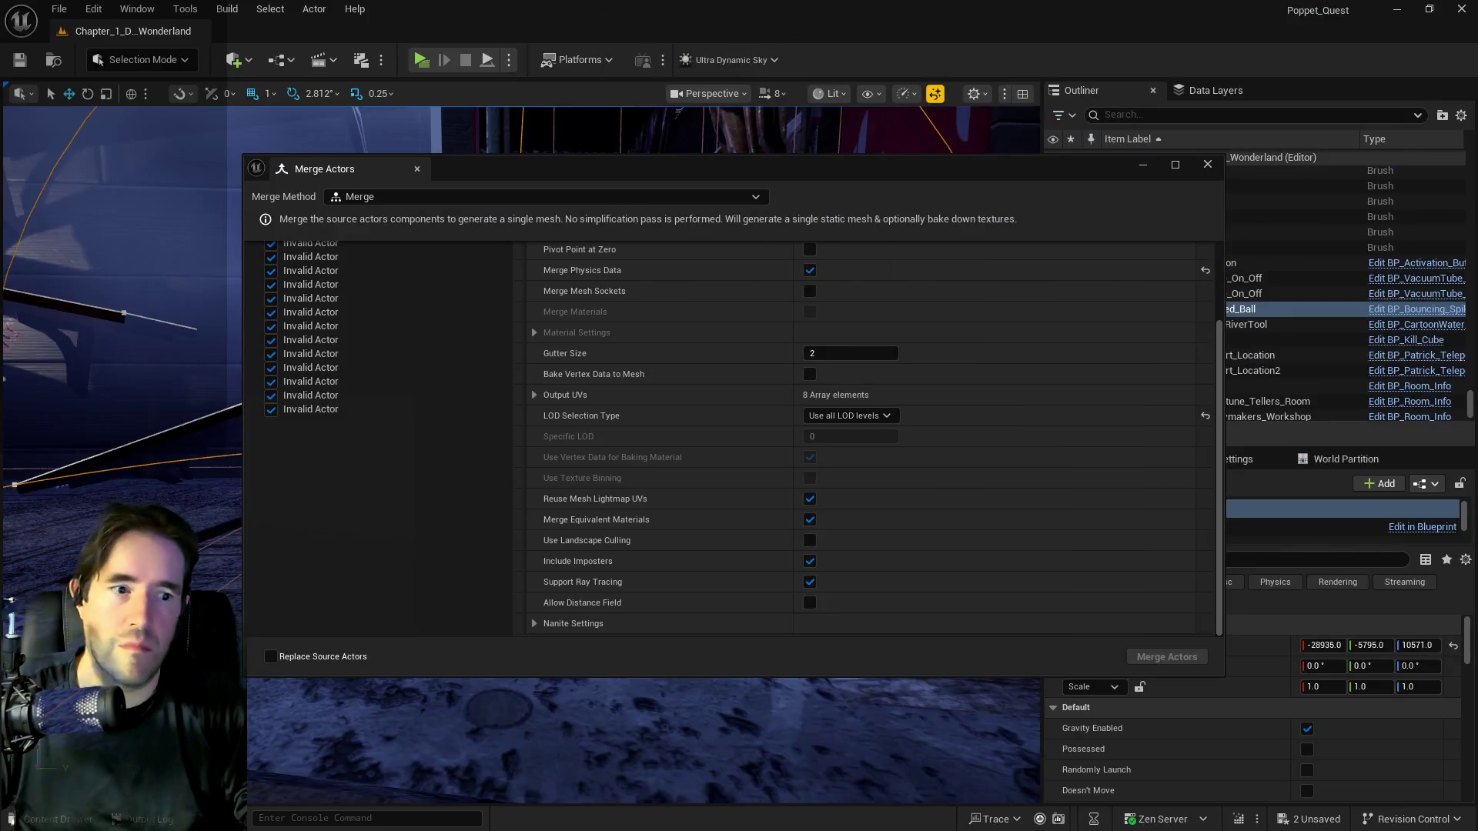
# Close the Merge Actors window and switch the level editor to Fracture Mode
pyautogui.click(1207, 164)
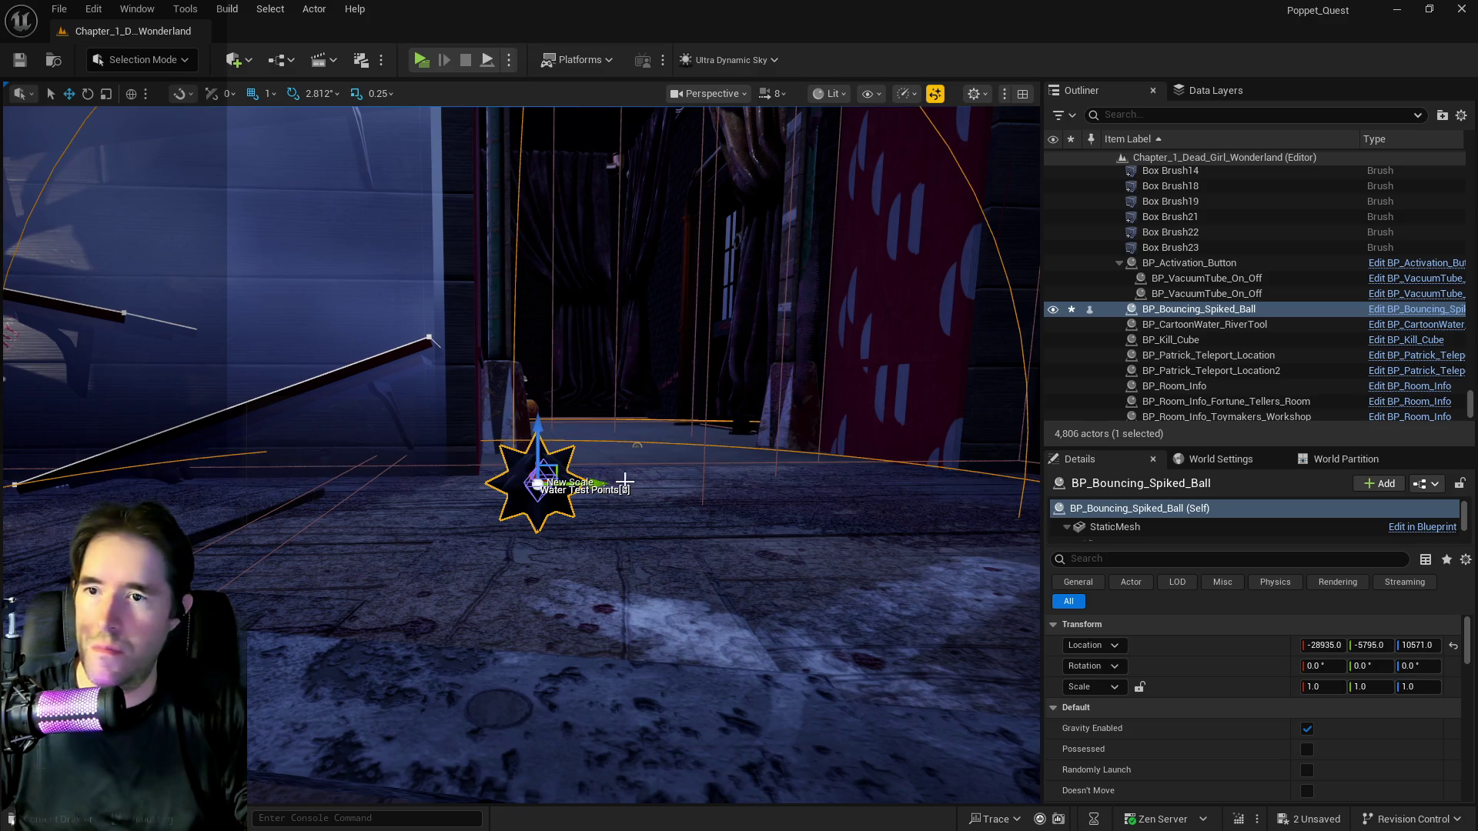
pyautogui.click(143, 59)
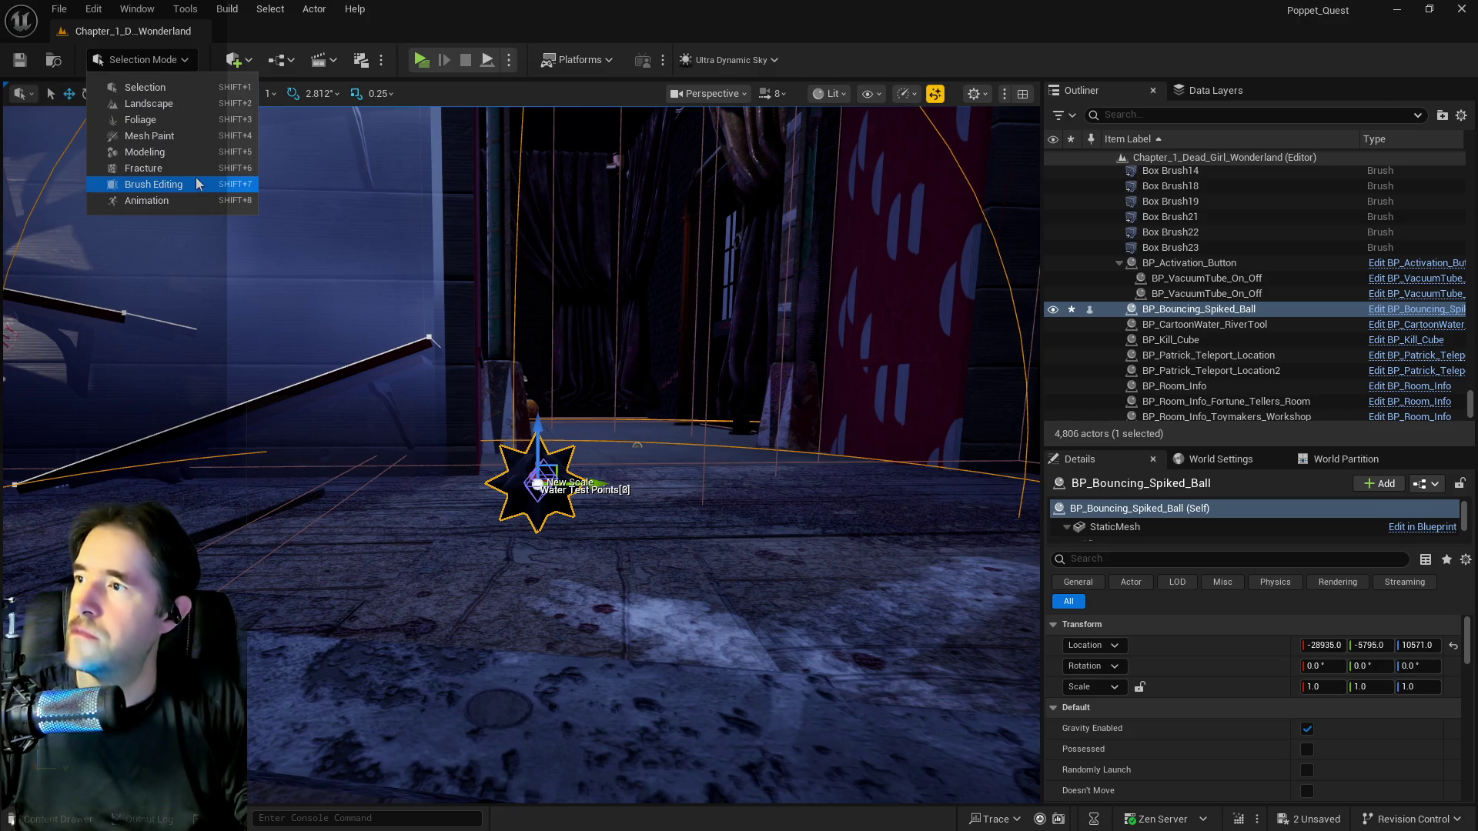
pyautogui.hotkey('shift', '6')
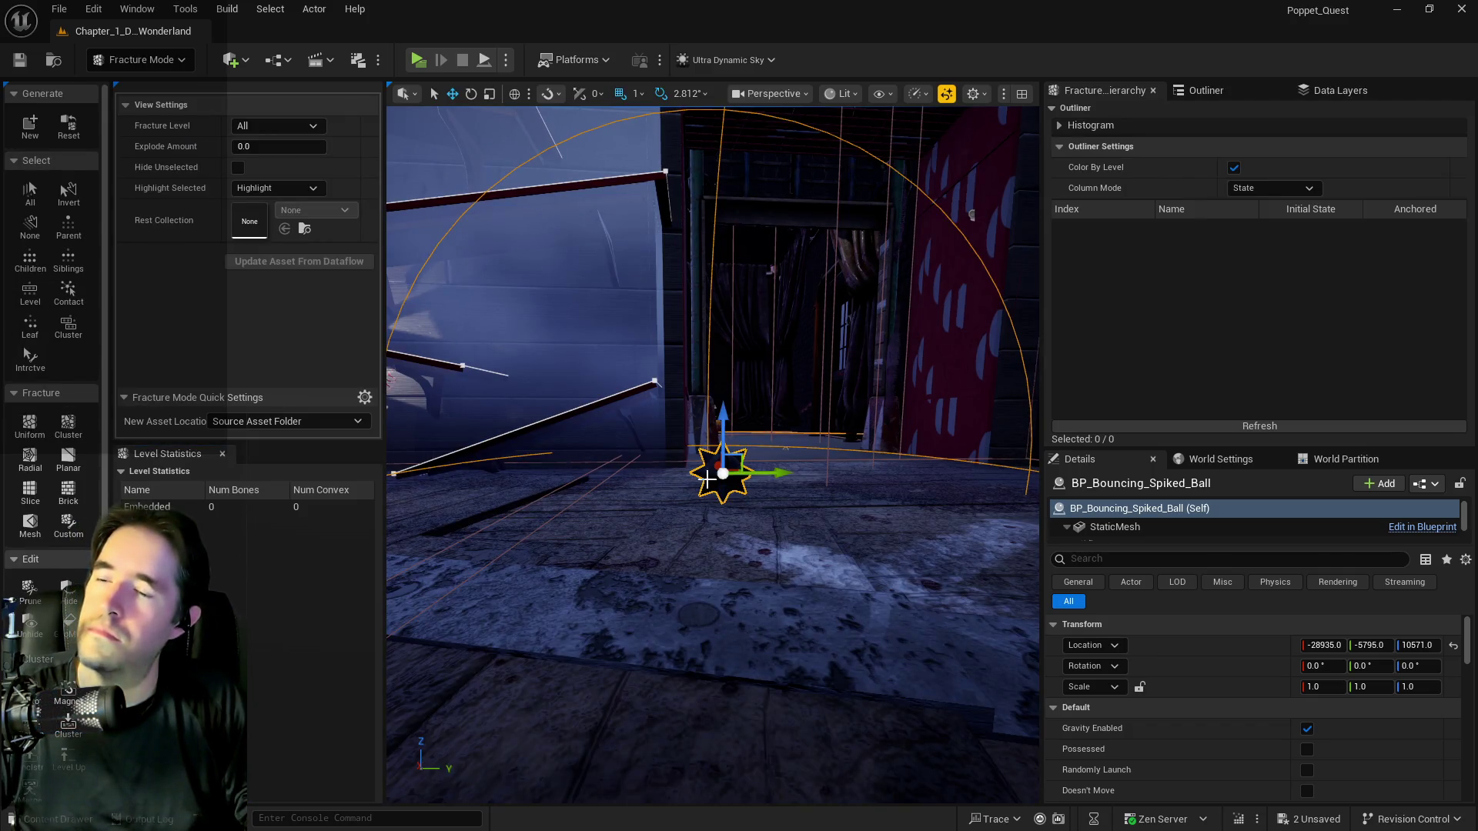
# Create the GC_BP_Bouncing_Spiked_Ball geometry collection from the spiked ball in Destroyables
pyautogui.rightClick(707, 478)
pyautogui.click(29, 129)
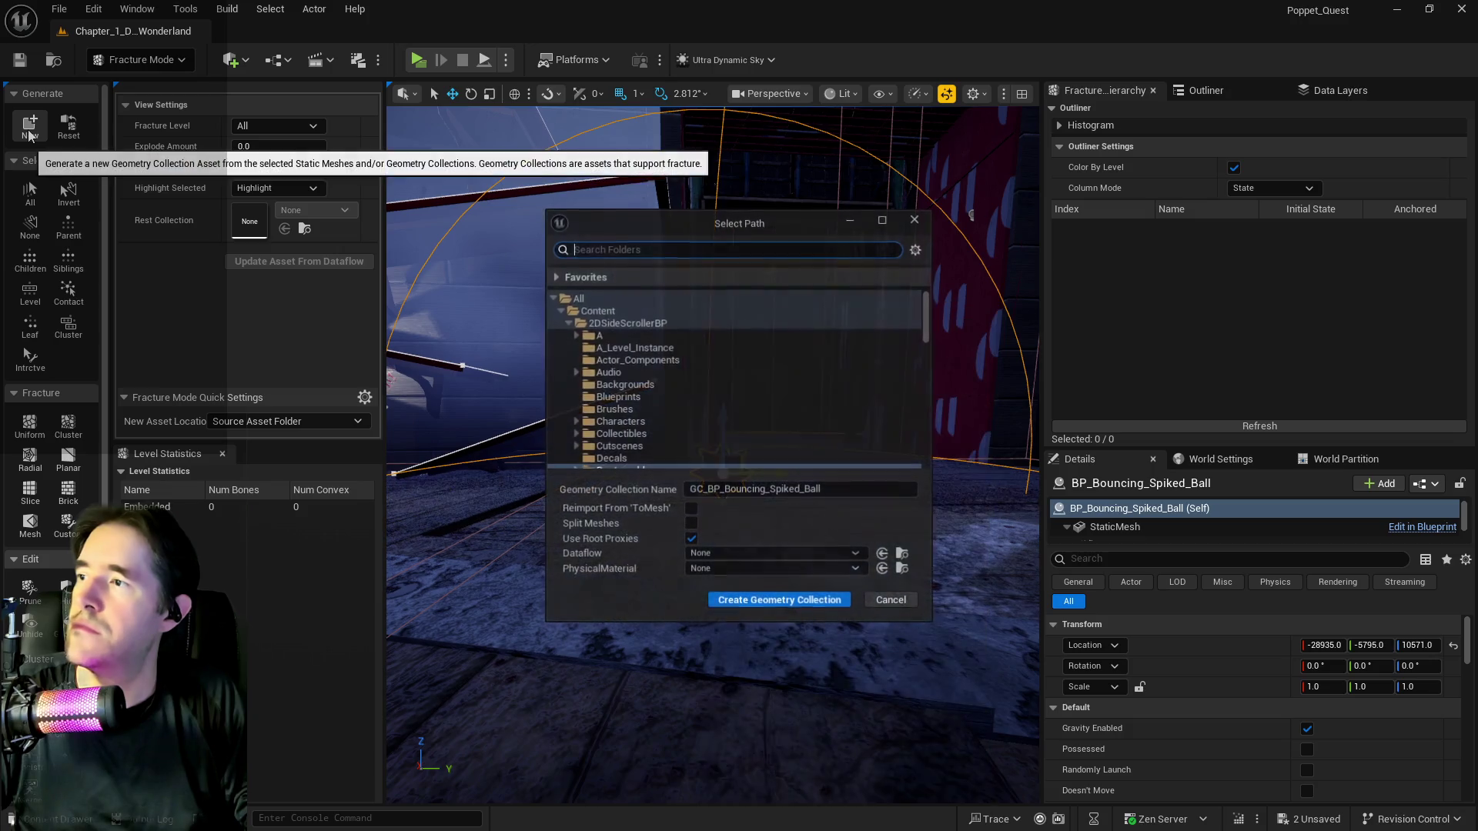
pyautogui.scroll(-3, 598, 415)
pyautogui.click(566, 371)
pyautogui.doubleClick(568, 373)
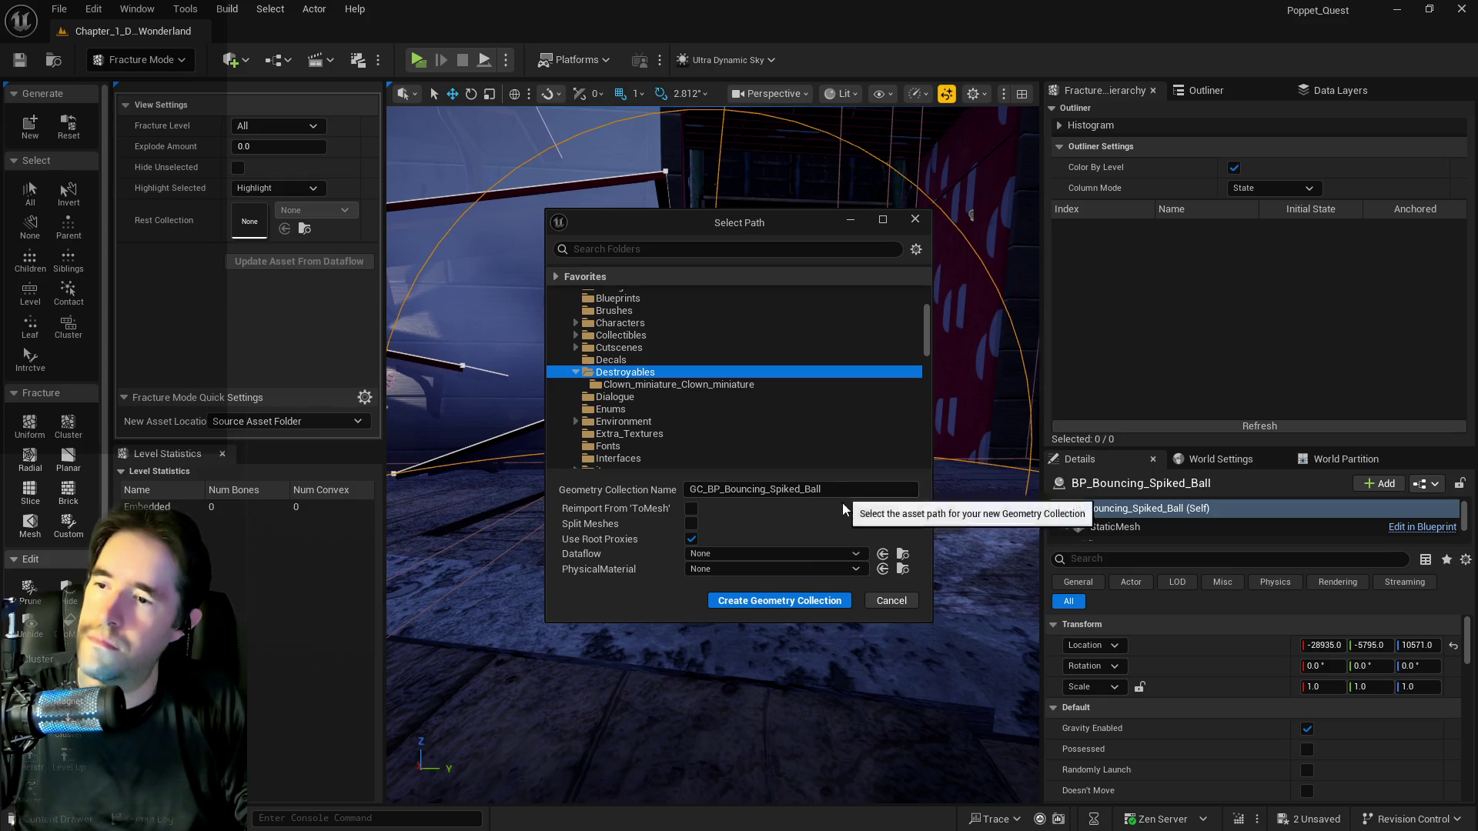
pyautogui.click(780, 601)
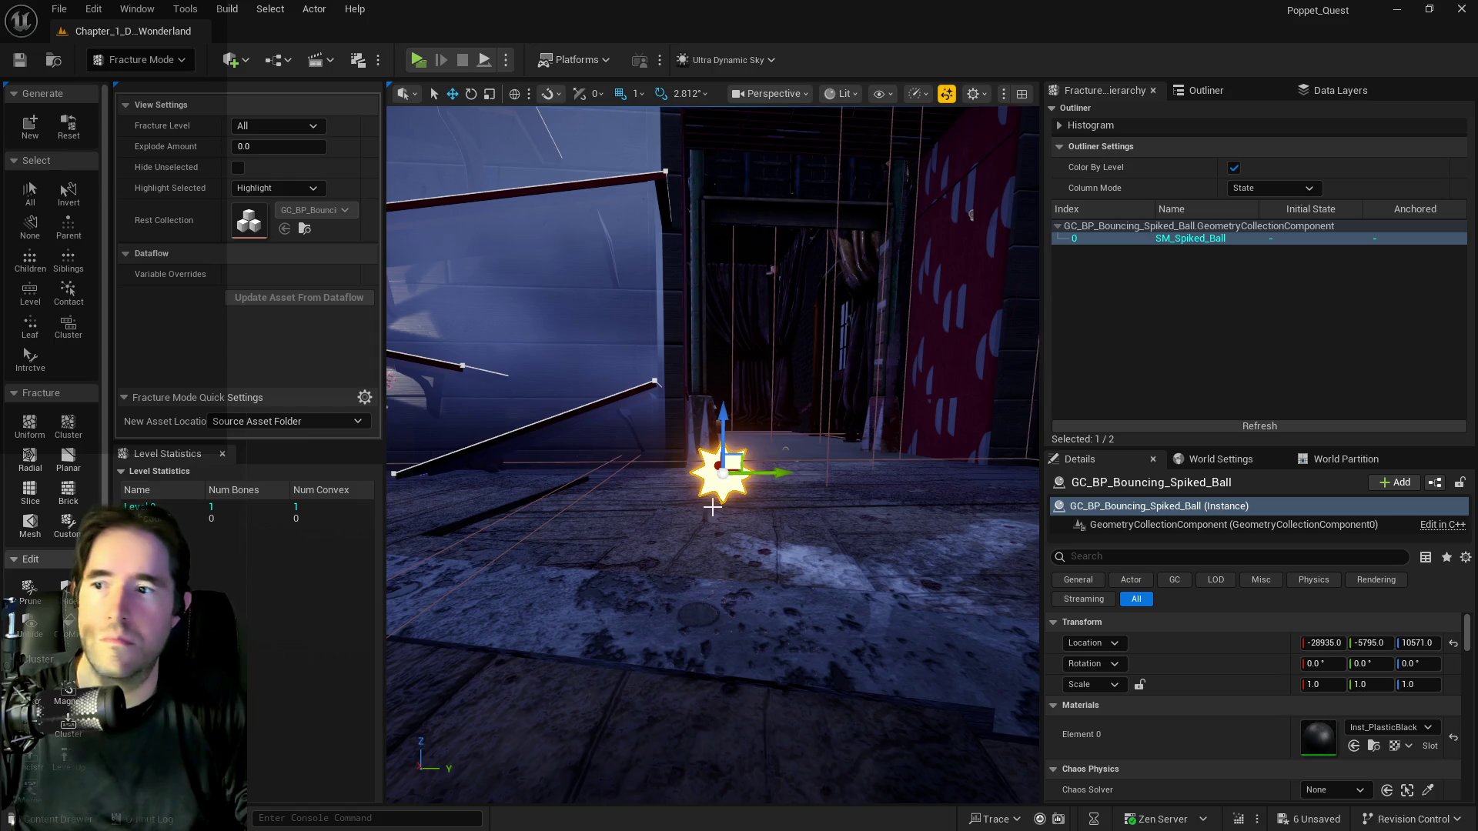
pyautogui.moveTo(607, 497); pyautogui.dragTo(641, 468)
pyautogui.moveTo(1041, 364)
pyautogui.mouseDown()
pyautogui.moveTo(1179, 308)
pyautogui.moveTo(1157, 269)
pyautogui.moveTo(1166, 228)
pyautogui.mouseUp()
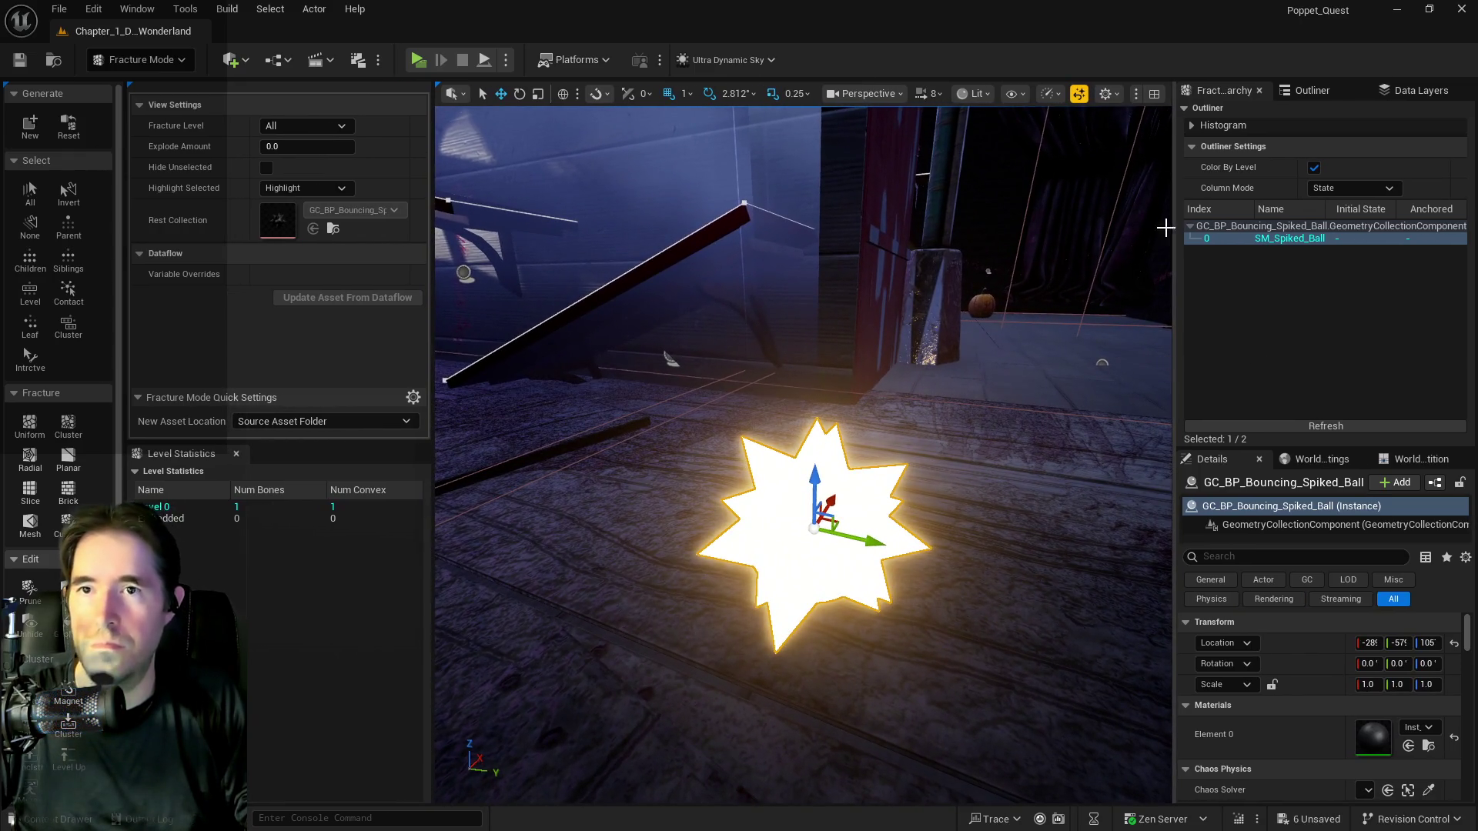
pyautogui.click(1317, 93)
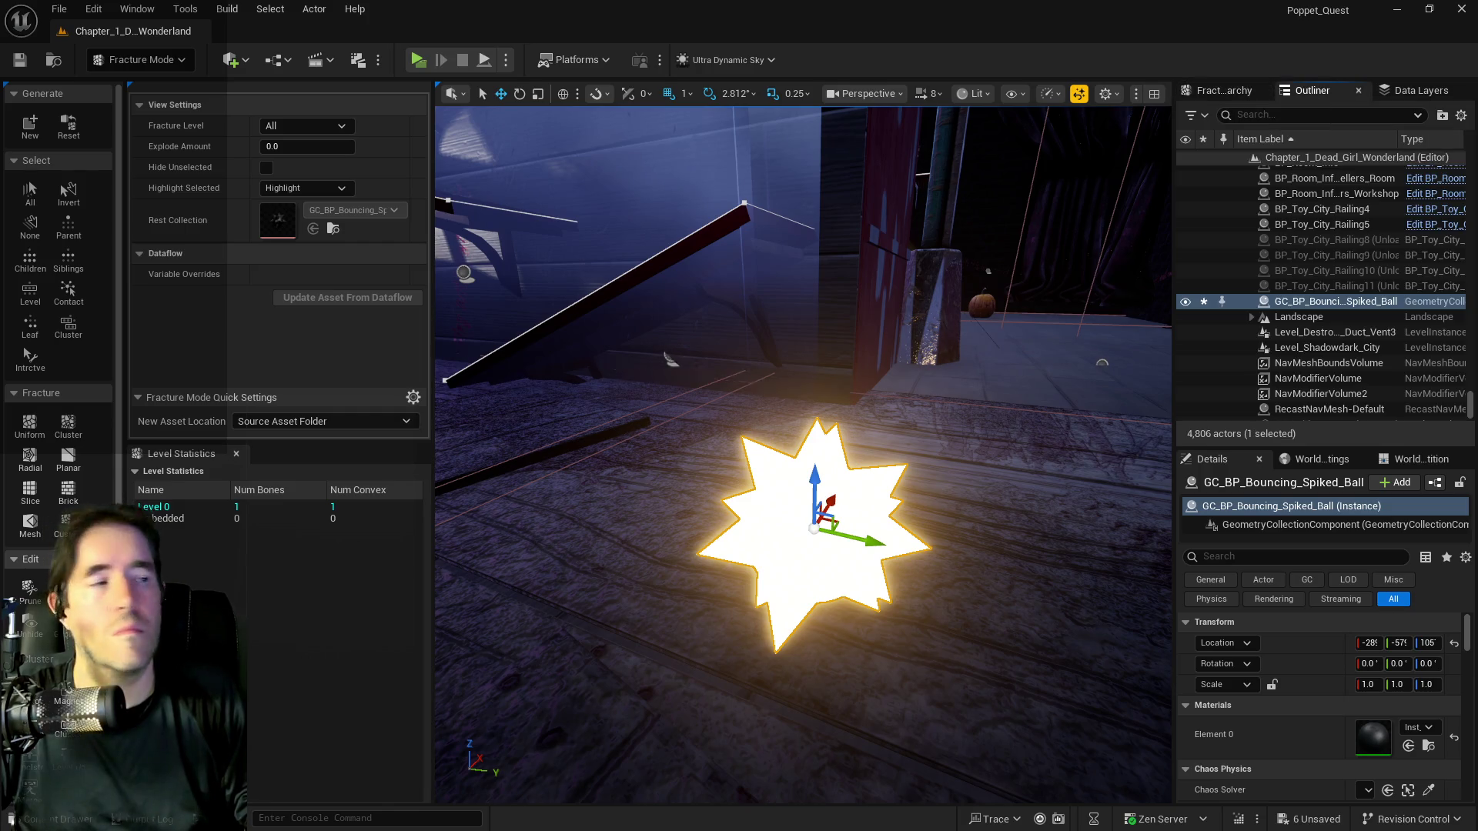
pyautogui.click(1222, 91)
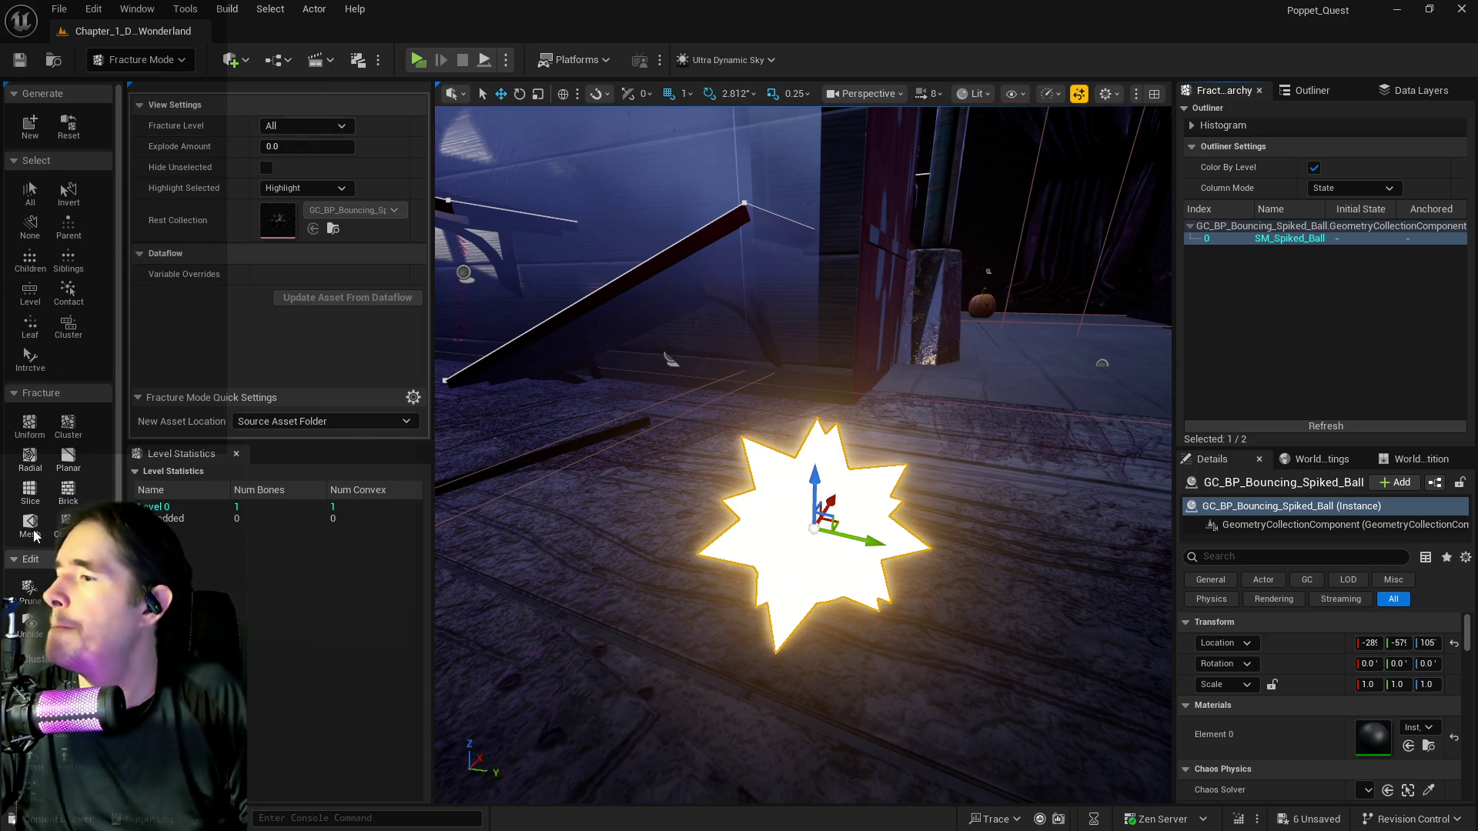
pyautogui.click(29, 425)
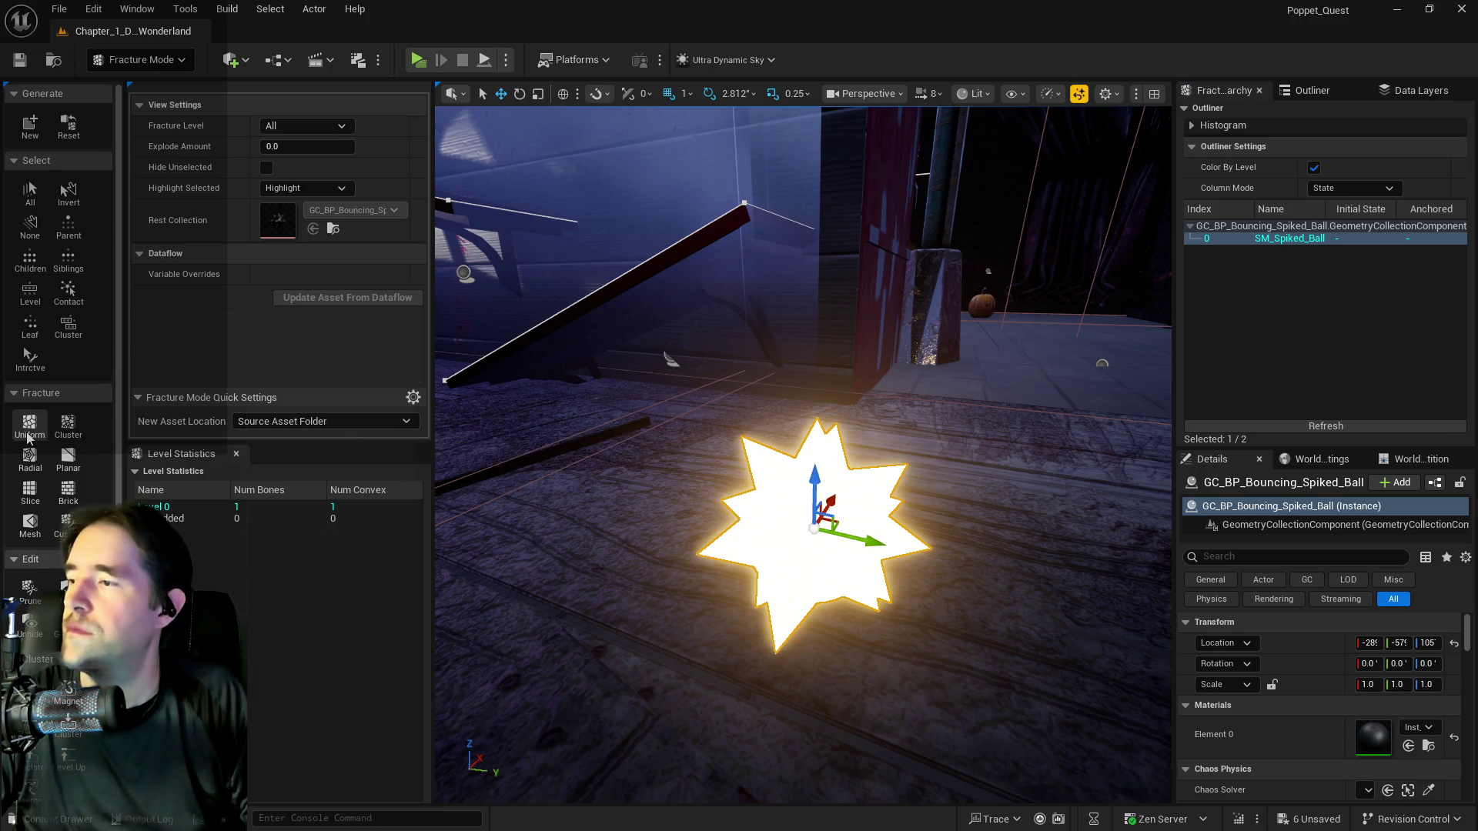
# Try a Uniform fracture on the ball, inspect the 17 pieces, then undo it
pyautogui.click(29, 436)
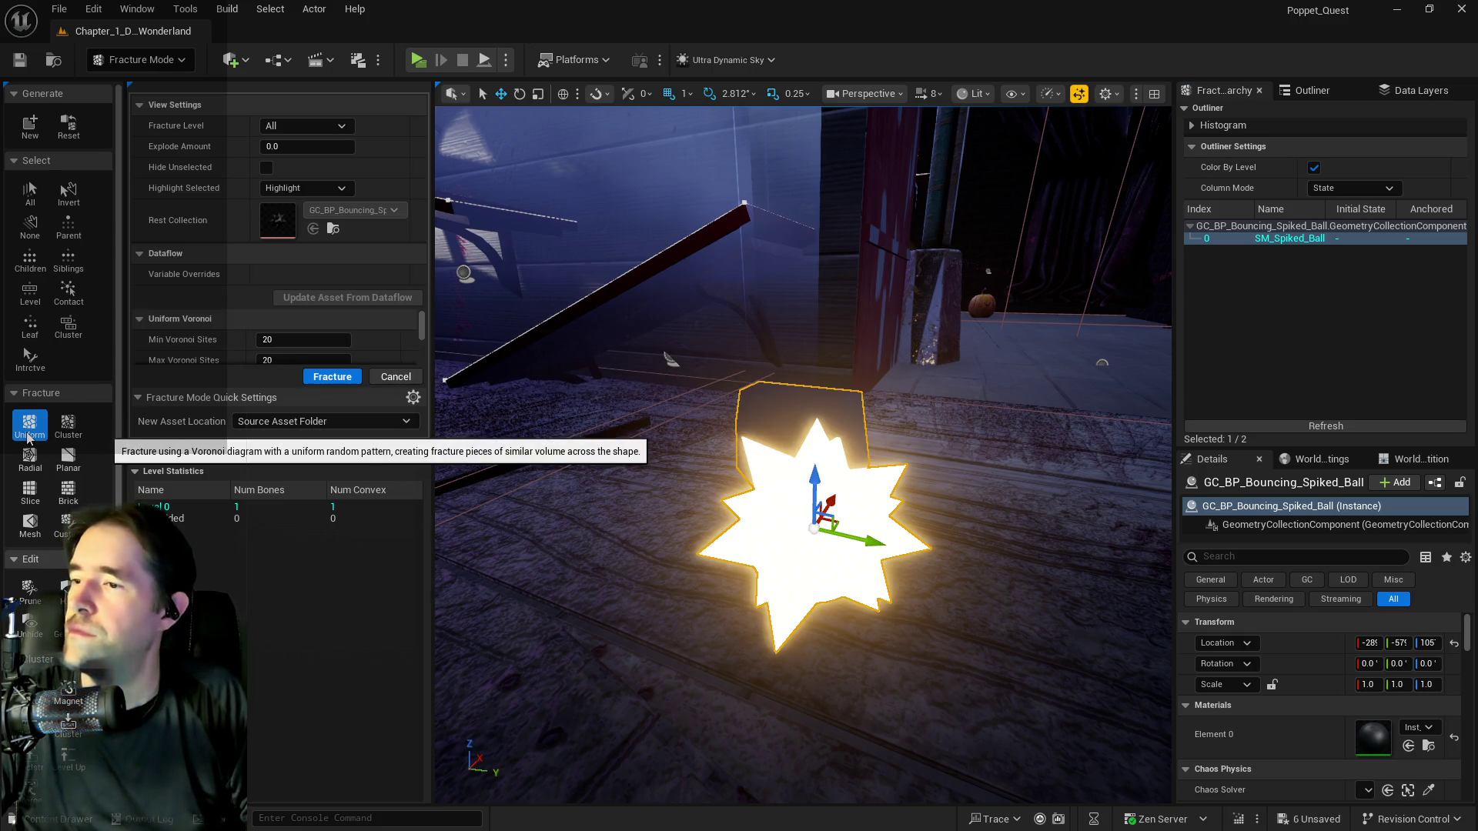
pyautogui.click(328, 382)
pyautogui.moveTo(801, 539); pyautogui.dragTo(801, 616)
pyautogui.press('f')
pyautogui.moveTo(801, 462)
pyautogui.mouseDown()
pyautogui.moveTo(462, 461)
pyautogui.moveTo(462, 508)
pyautogui.moveTo(446, 508)
pyautogui.mouseUp()
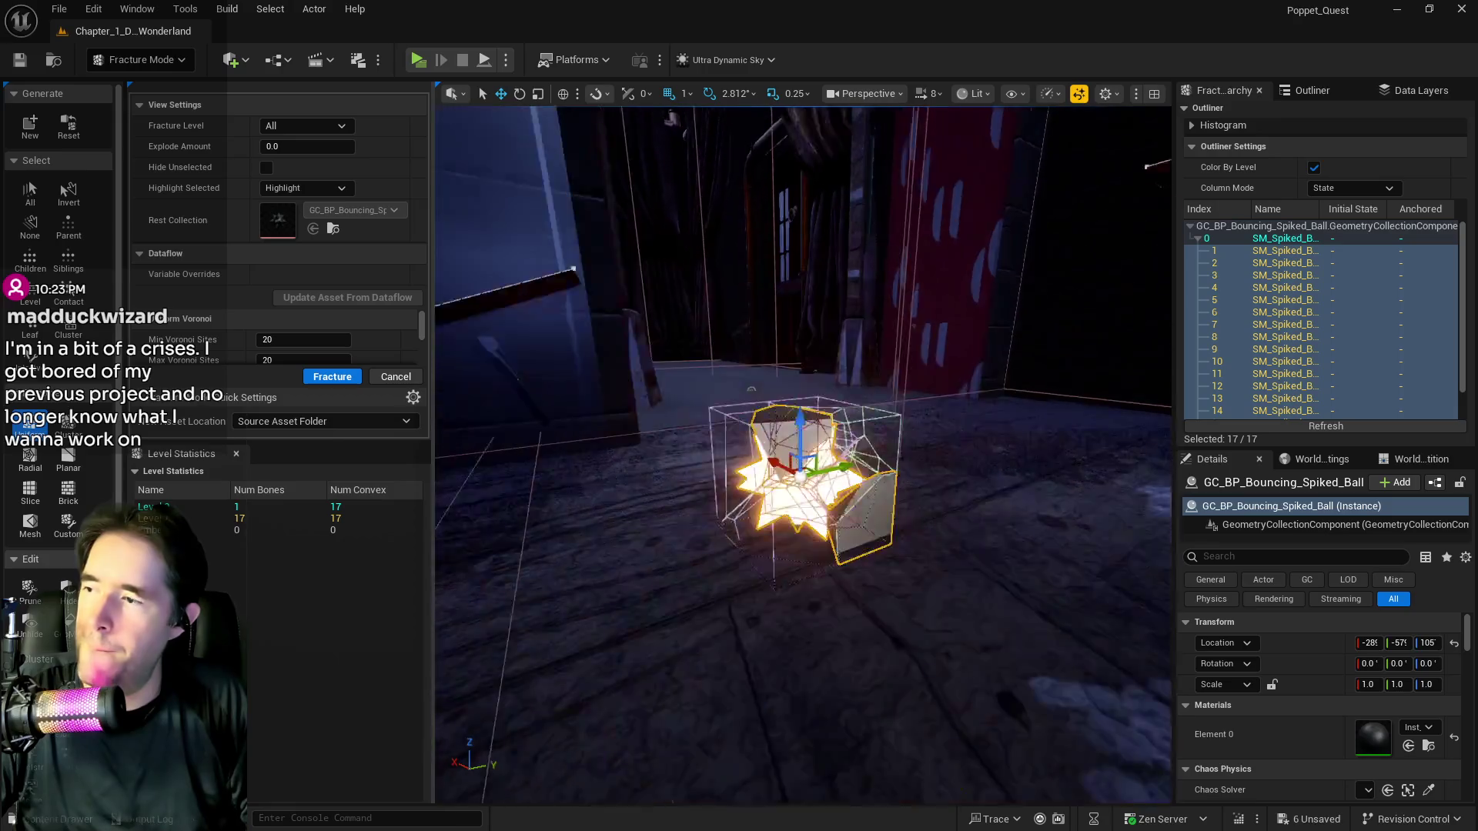
pyautogui.press('f')
pyautogui.click(96, 9)
pyautogui.click(137, 67)
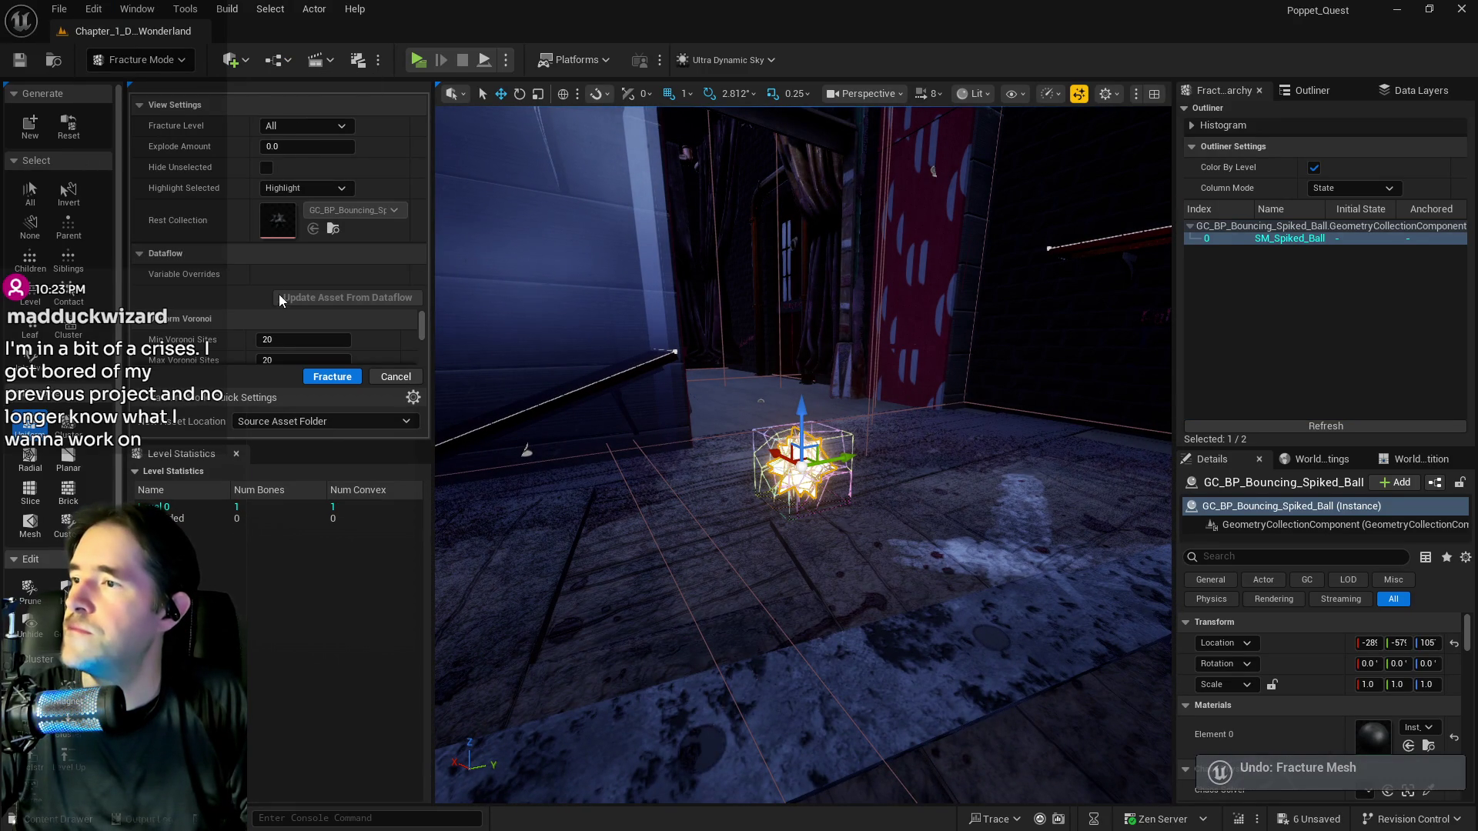
# Set Min Voronoi Sites and Max Voronoi Sites to 40
pyautogui.scroll(-1, 339, 324)
pyautogui.scroll(-1, 282, 332)
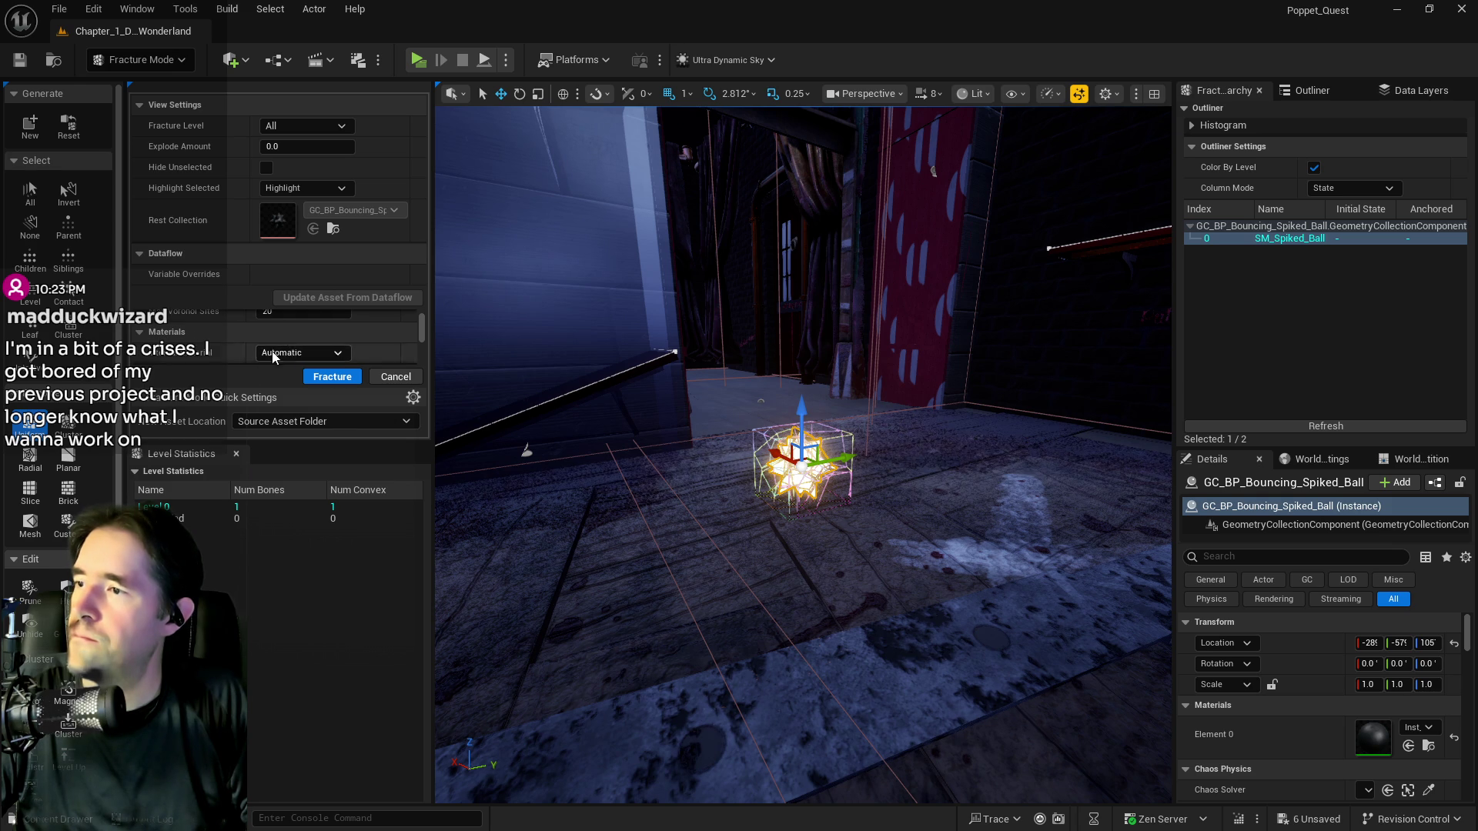
pyautogui.moveTo(242, 443); pyautogui.dragTo(246, 483)
pyautogui.scroll(2, 275, 353)
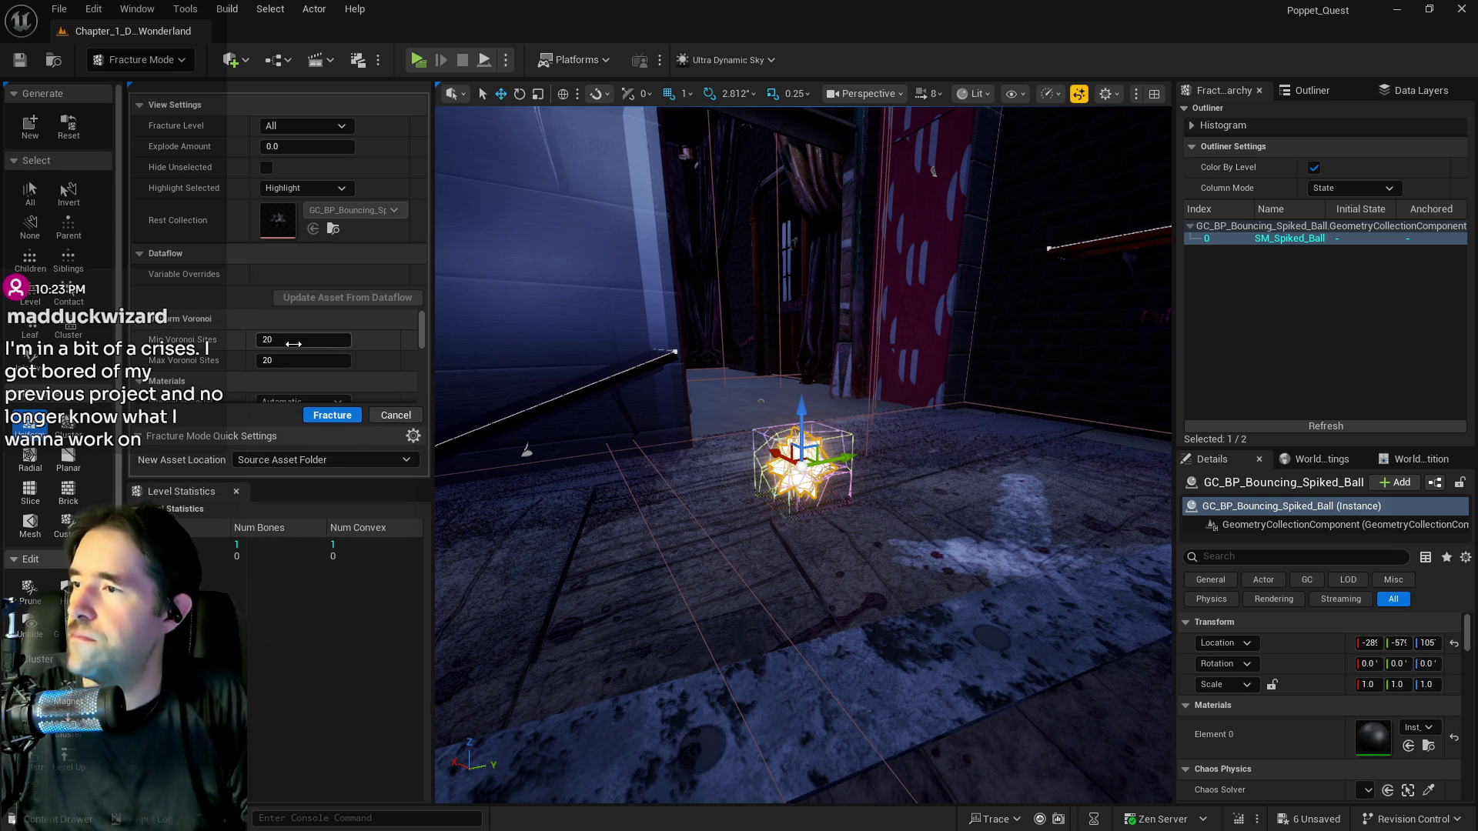
pyautogui.moveTo(295, 344); pyautogui.dragTo(295, 344)
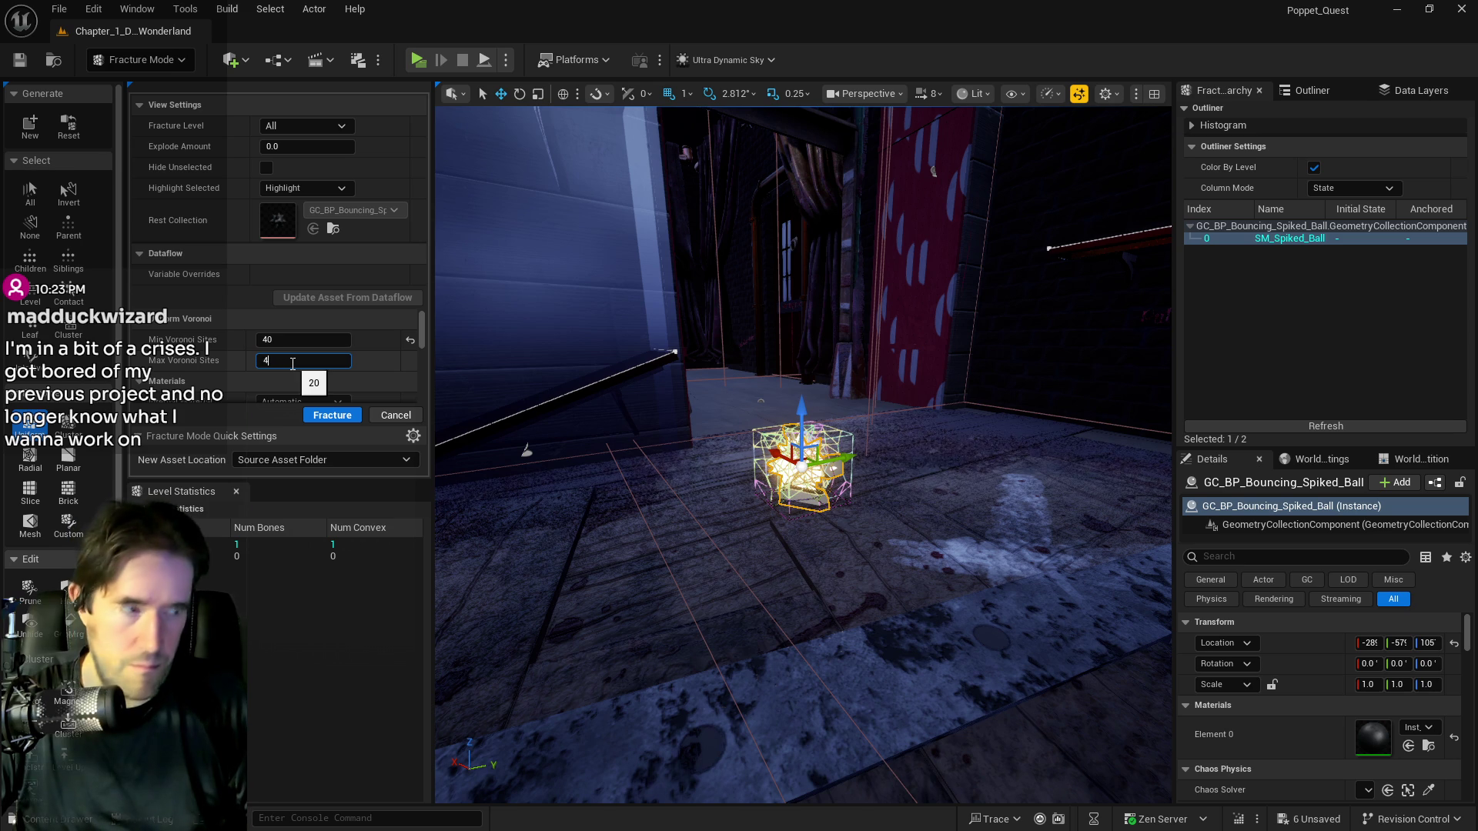
pyautogui.write('0')
pyautogui.press('Return')
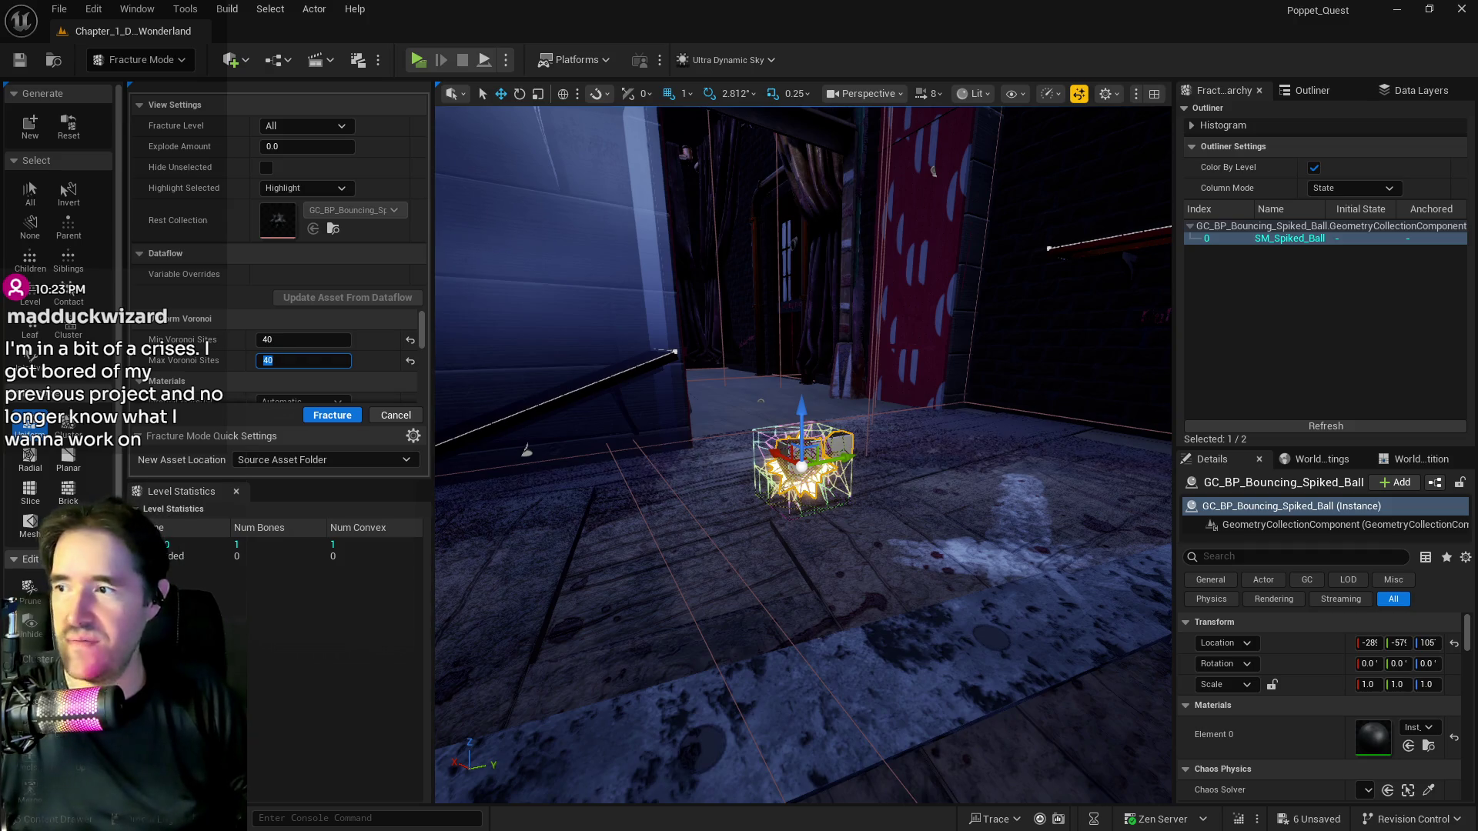
# Fracture the ball into 33 pieces and save all levels and assets
pyautogui.click(336, 411)
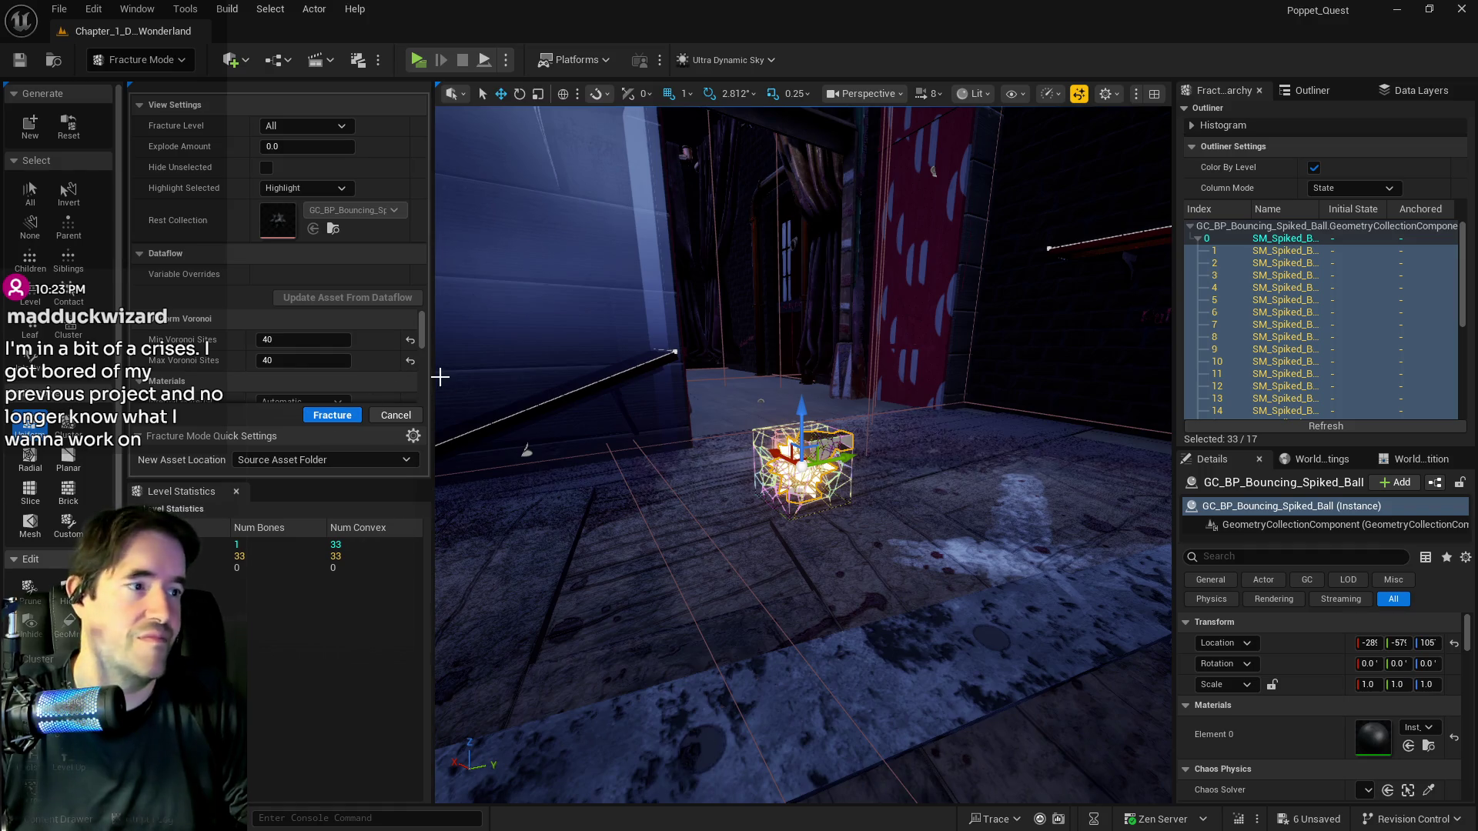
pyautogui.click(60, 8)
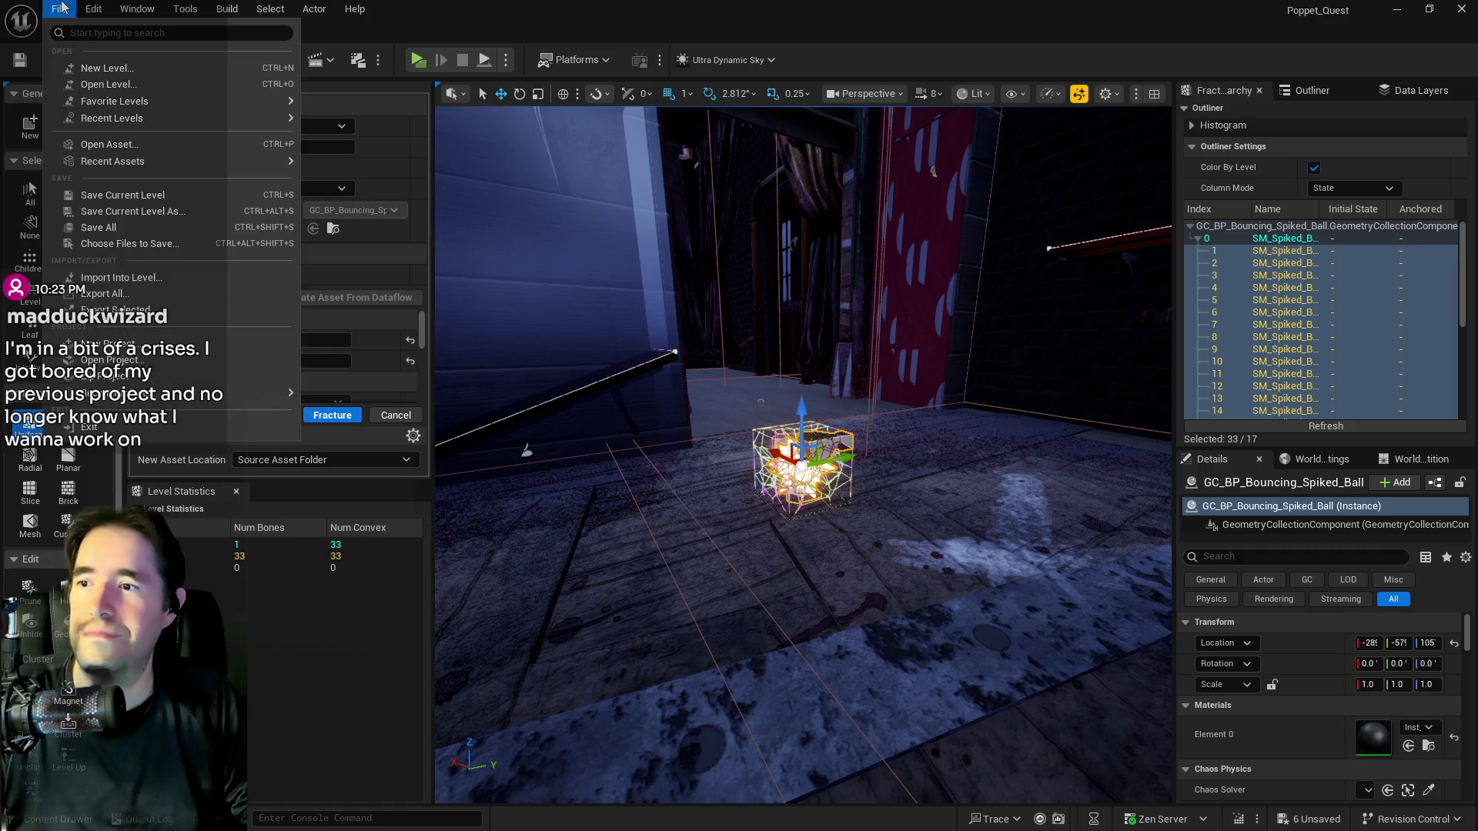
pyautogui.click(109, 228)
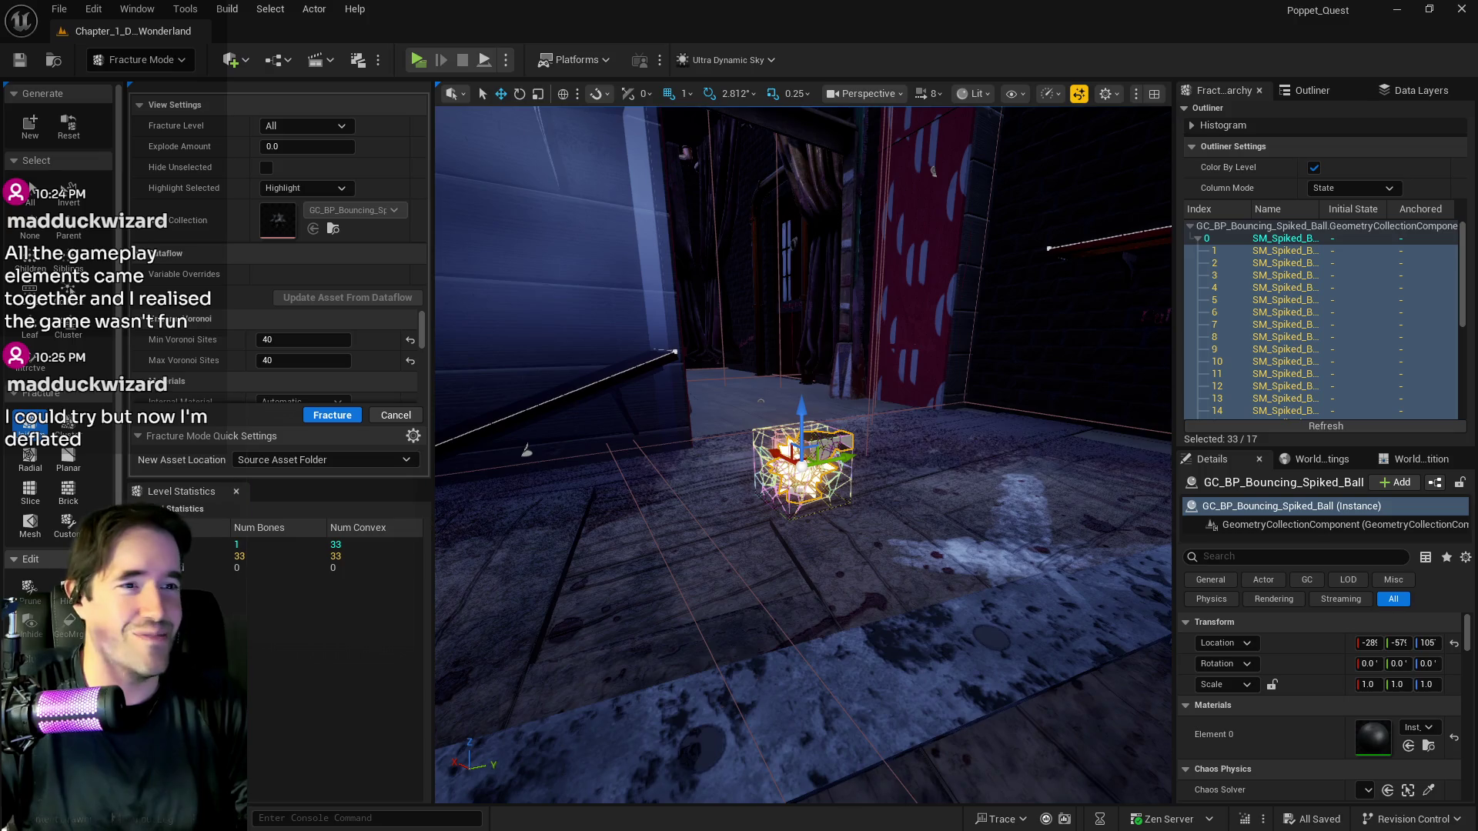
pyautogui.hotkey('ctrl', 'e')
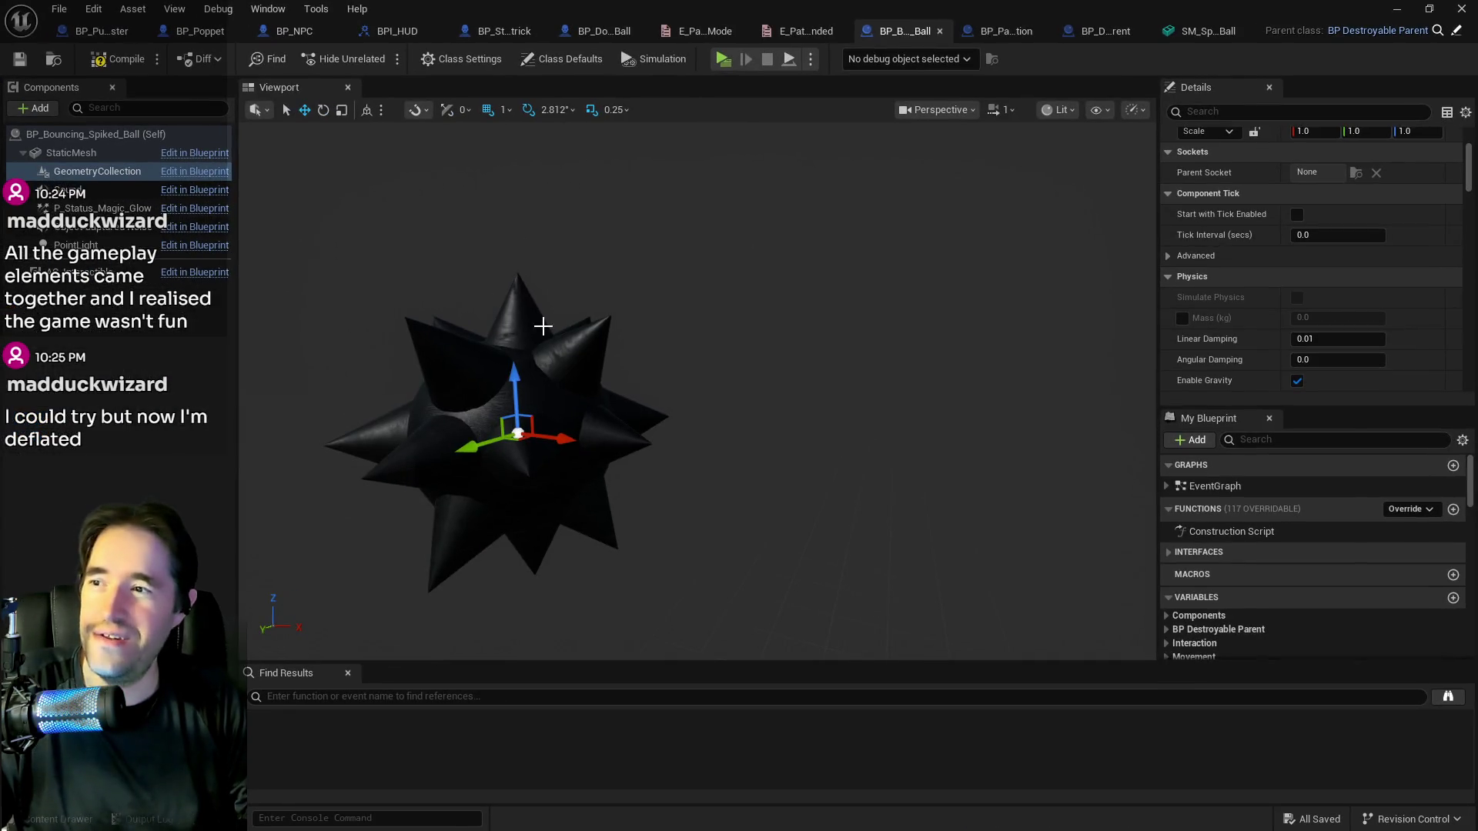
# Browse the GeometryCollection Details, briefly expanding and collapsing the advanced Lighting properties
pyautogui.scroll(3, 1294, 309)
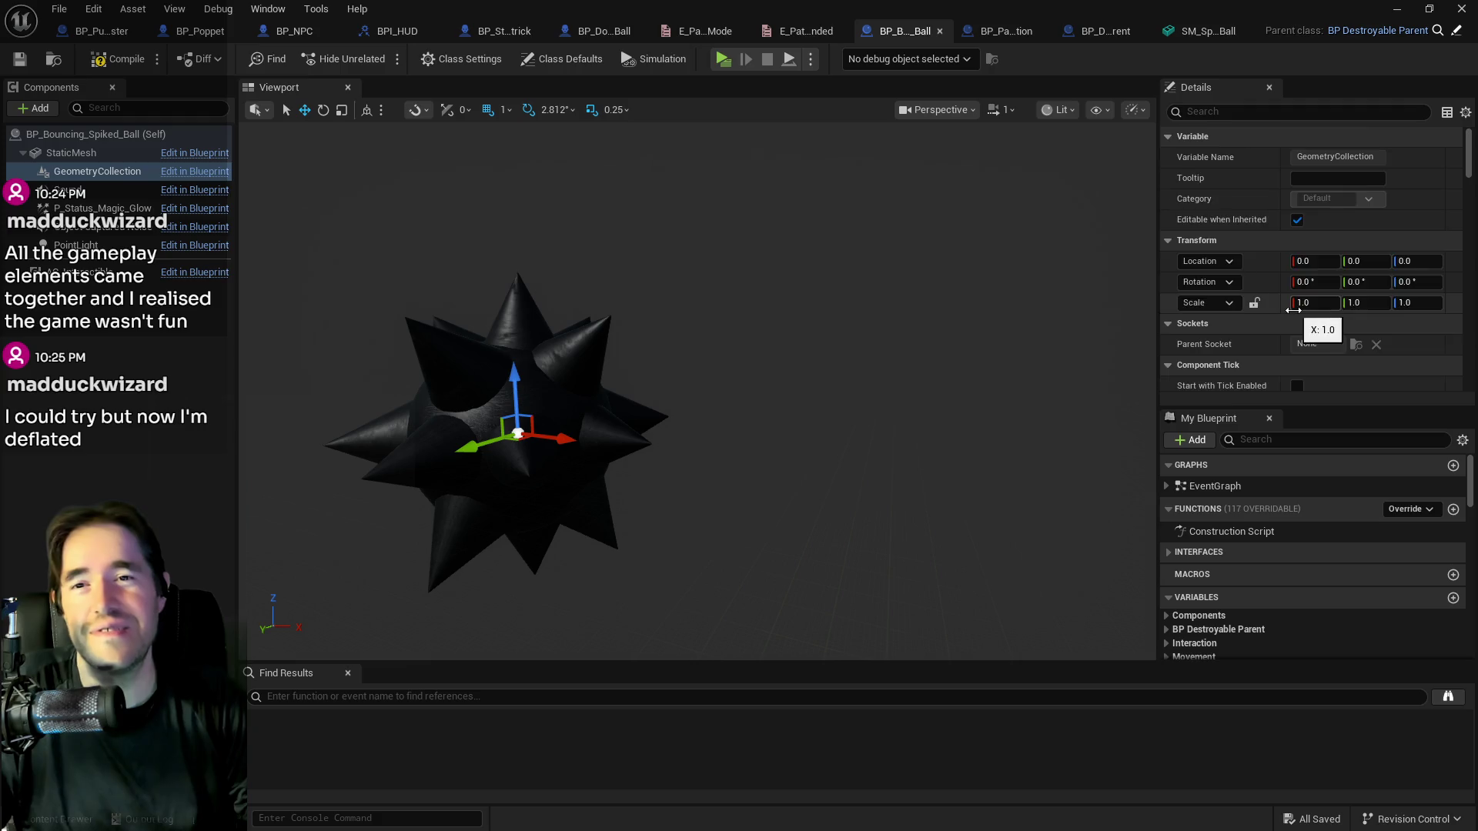
pyautogui.scroll(-10, 1293, 308)
pyautogui.scroll(-3, 1293, 312)
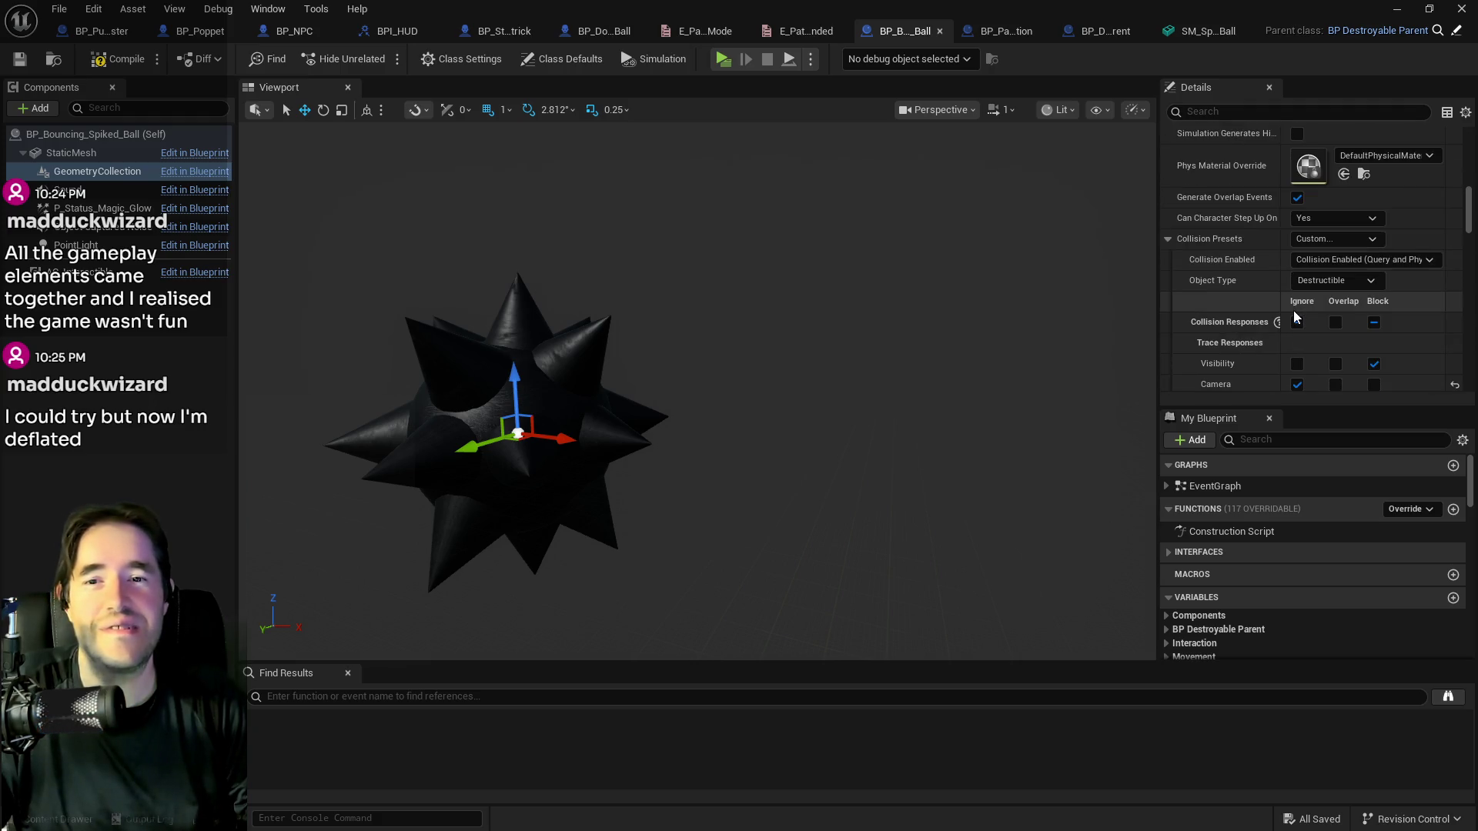
pyautogui.scroll(-9, 1293, 315)
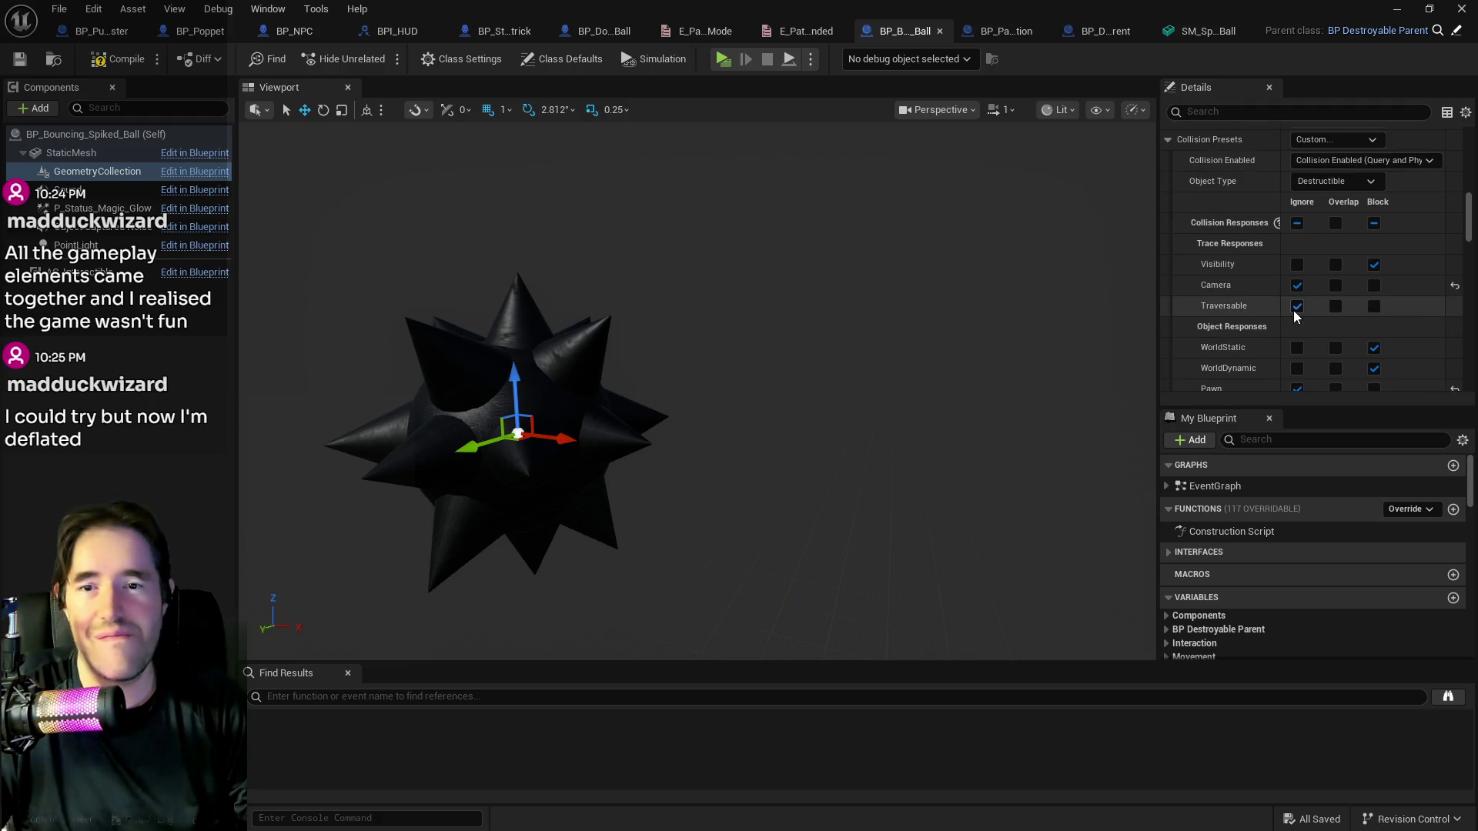
pyautogui.scroll(15, 1293, 316)
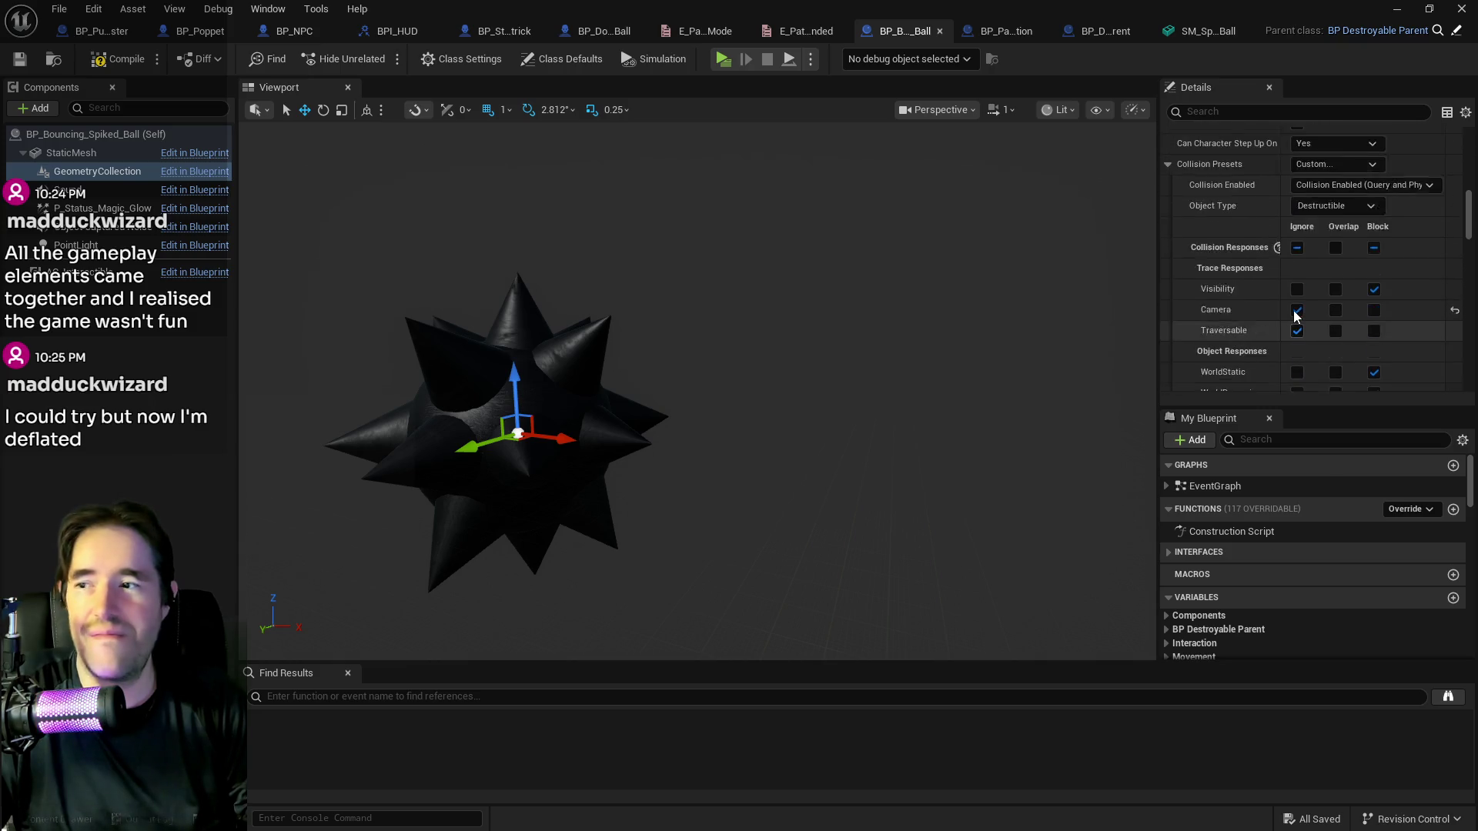
pyautogui.scroll(-15, 1294, 317)
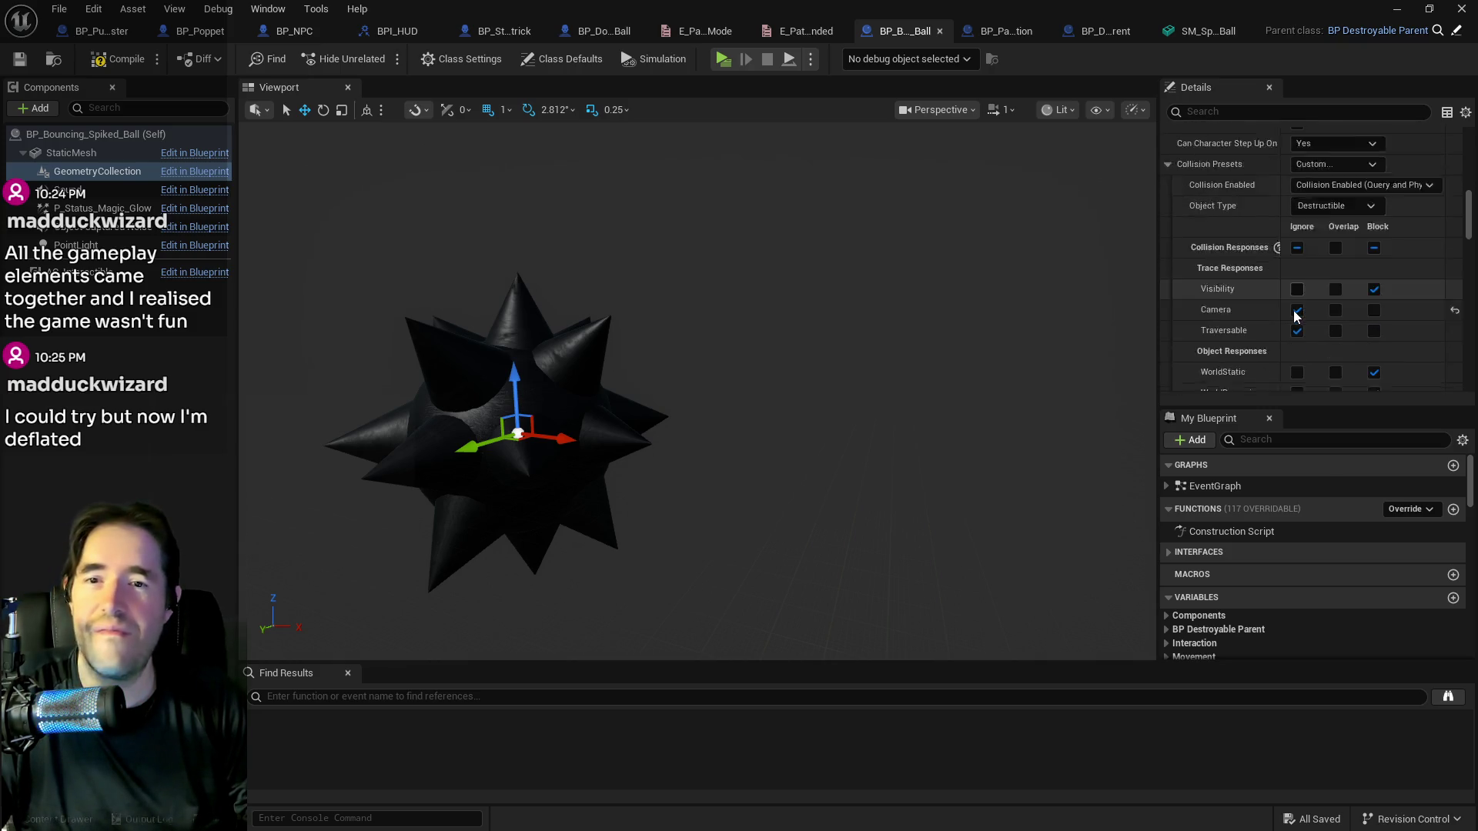
pyautogui.click(1169, 187)
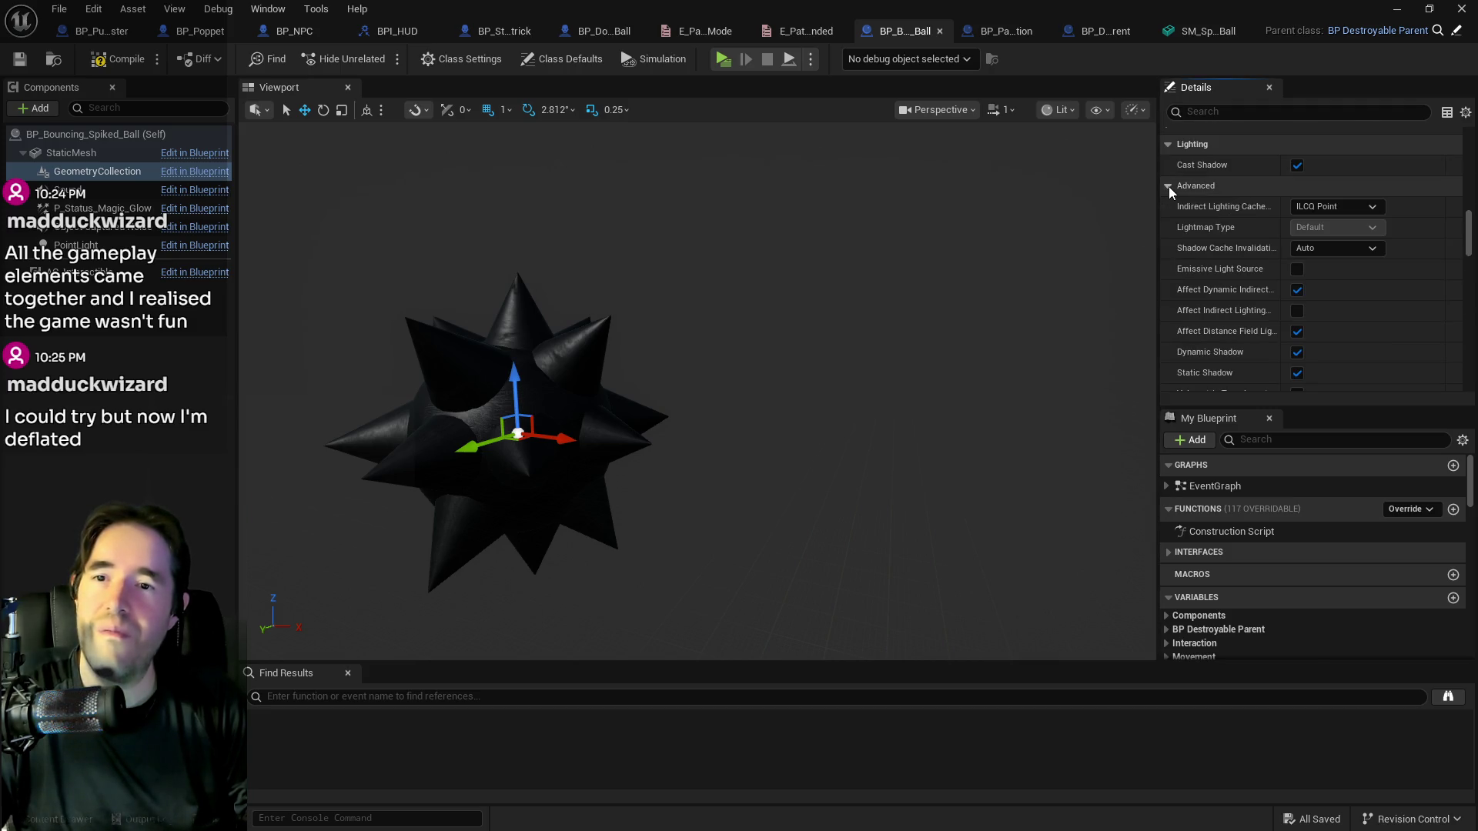
pyautogui.click(1169, 187)
pyautogui.scroll(-5, 1185, 240)
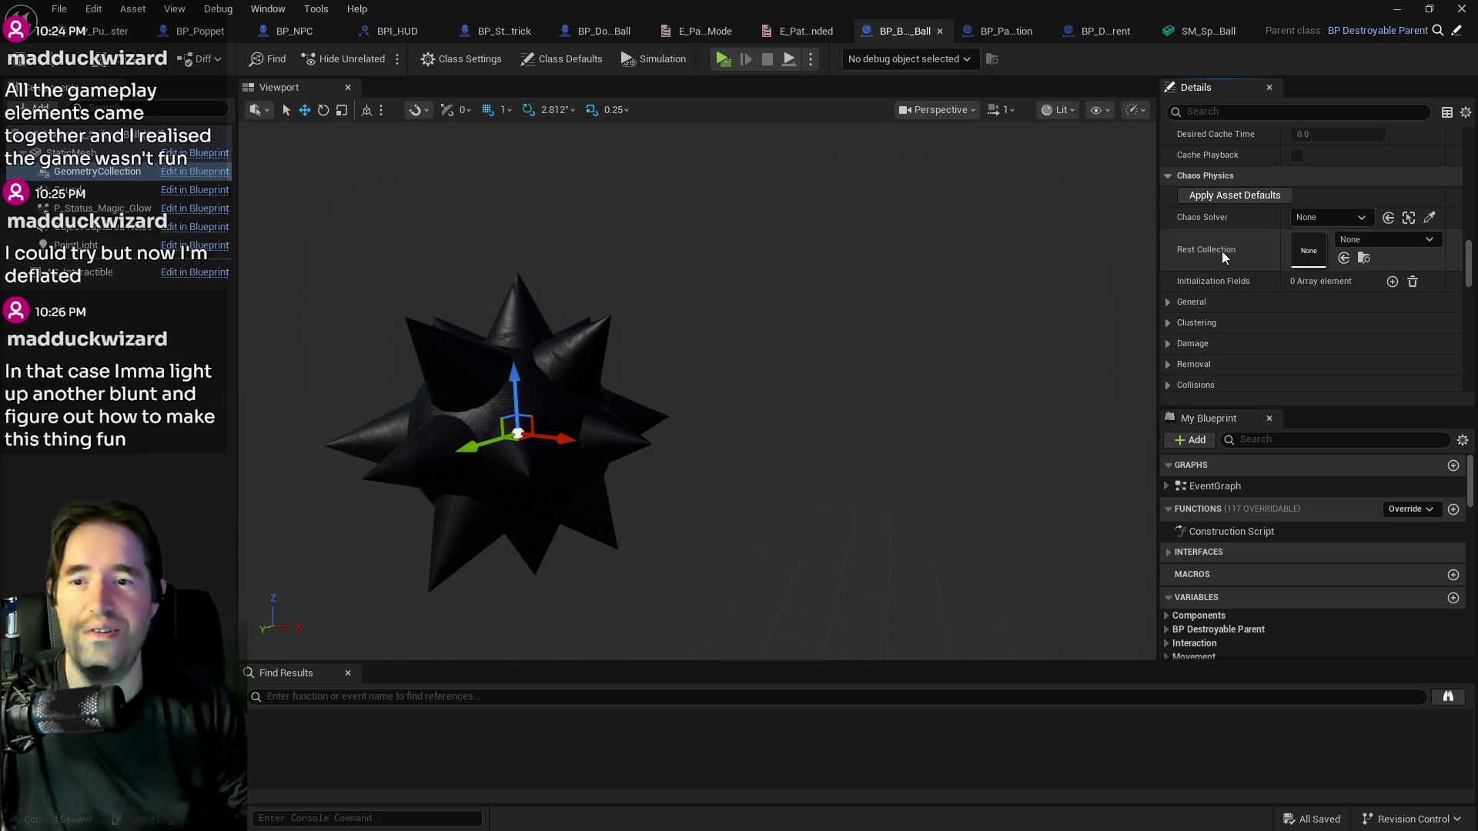
# Expand the General, Clustering and Damage properties, then minimize the Blueprint editor
pyautogui.click(1168, 305)
pyautogui.scroll(-5, 1169, 301)
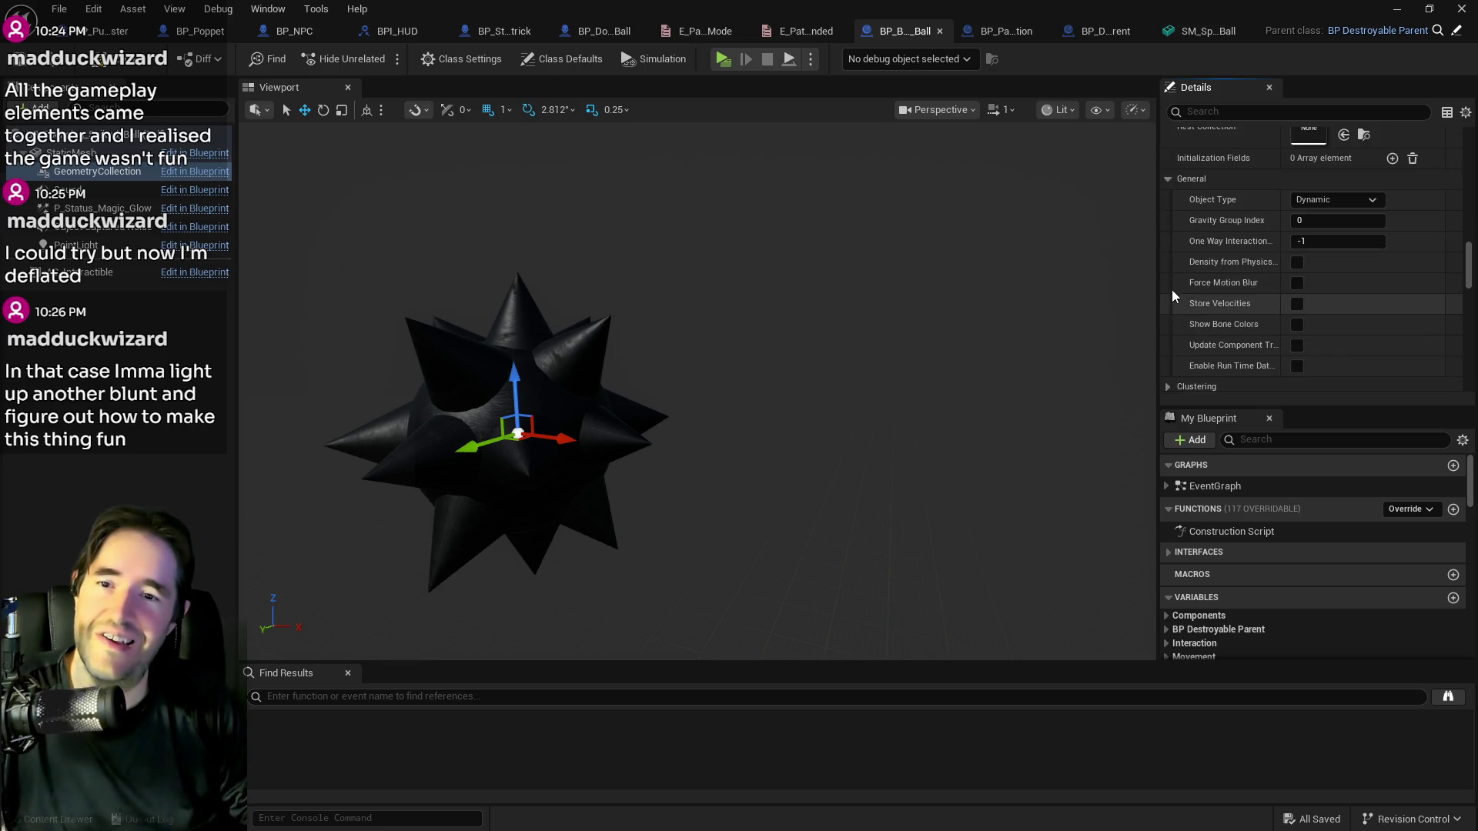
pyautogui.click(1168, 263)
pyautogui.scroll(-2, 1186, 285)
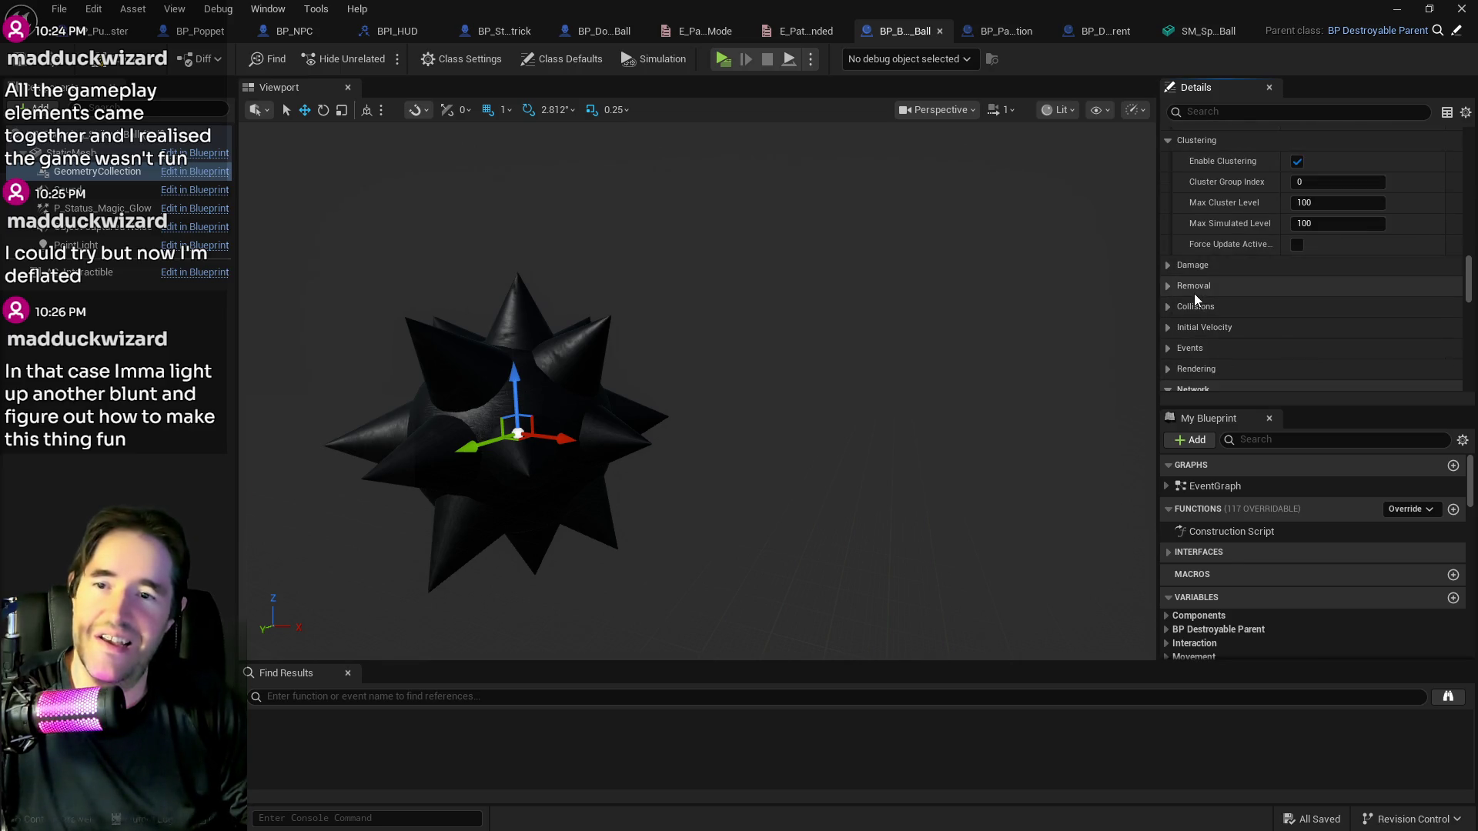
pyautogui.click(1167, 265)
pyautogui.scroll(-5, 1170, 293)
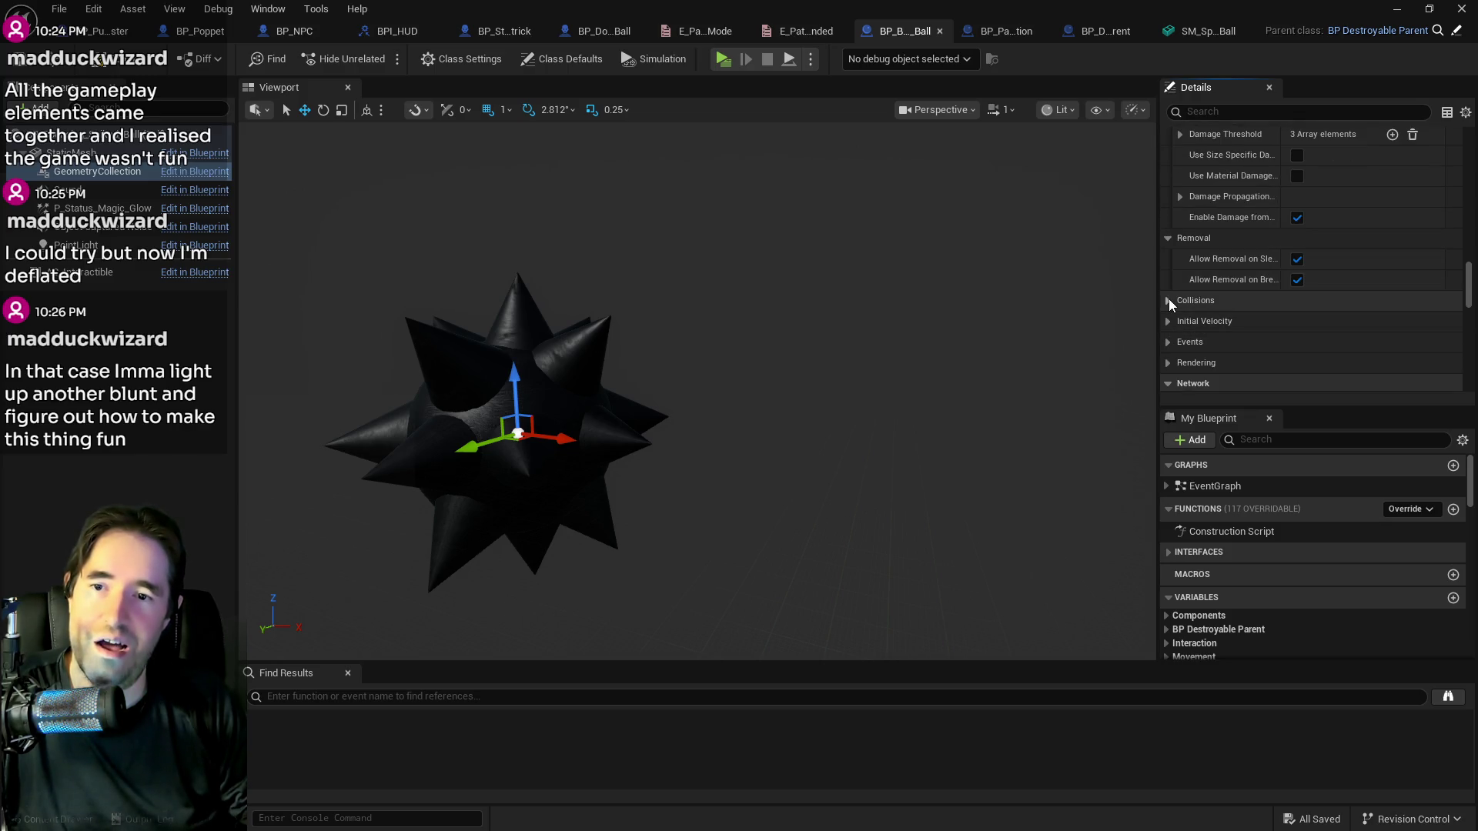
pyautogui.scroll(-10, 1167, 346)
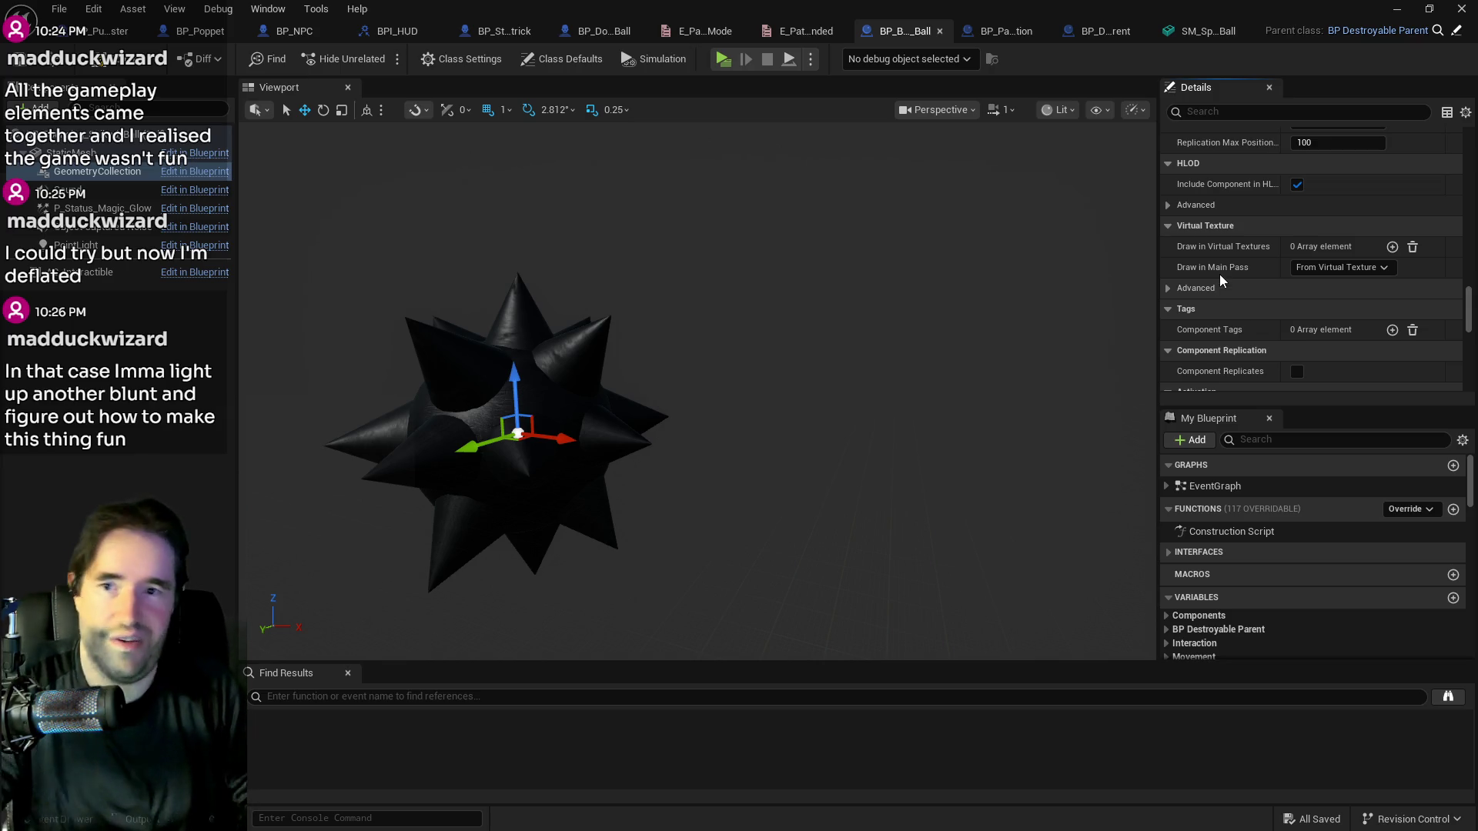
pyautogui.scroll(-3, 1257, 321)
pyautogui.scroll(-15, 1256, 321)
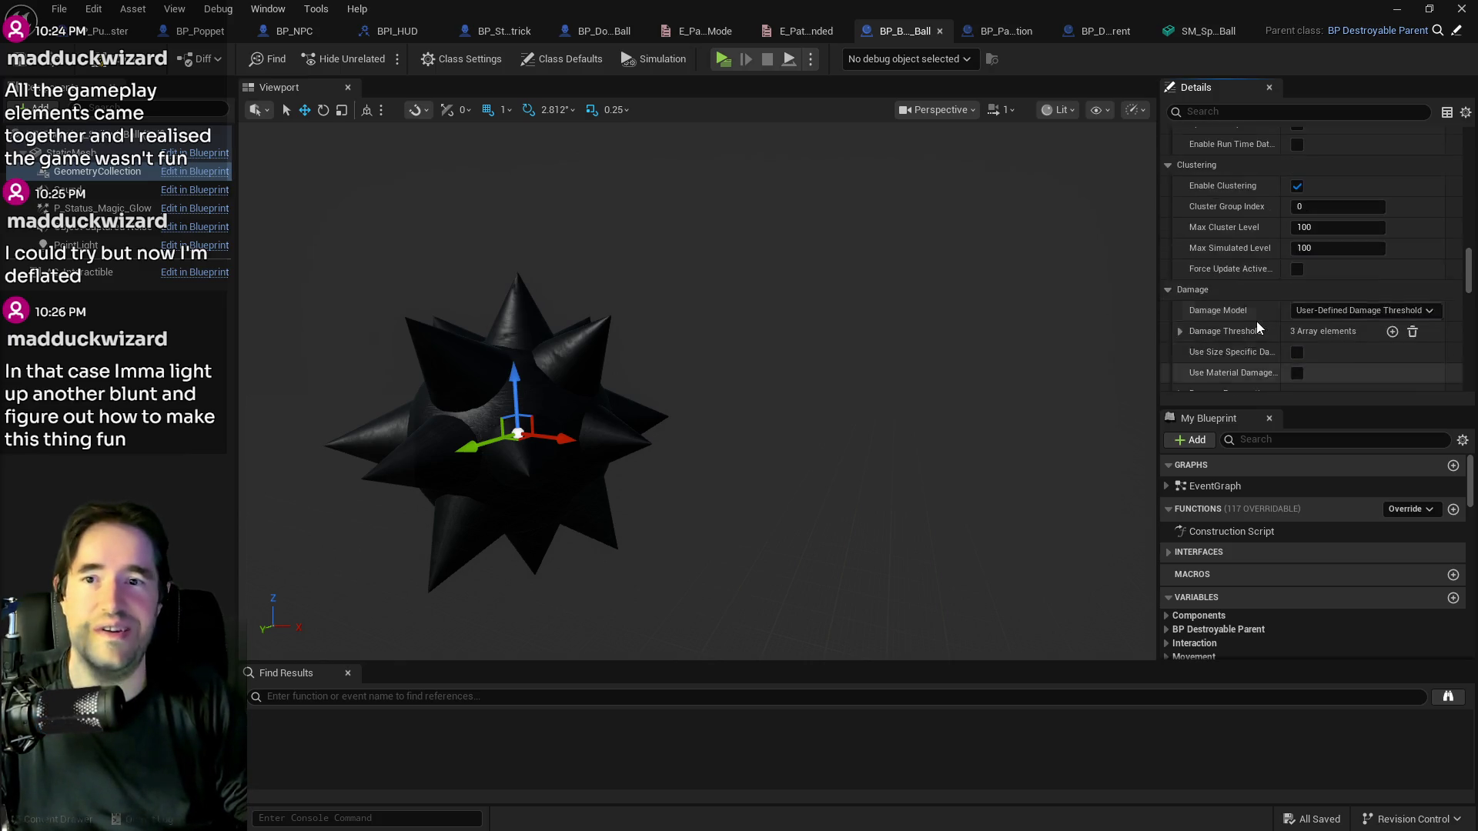
pyautogui.scroll(4, 1256, 321)
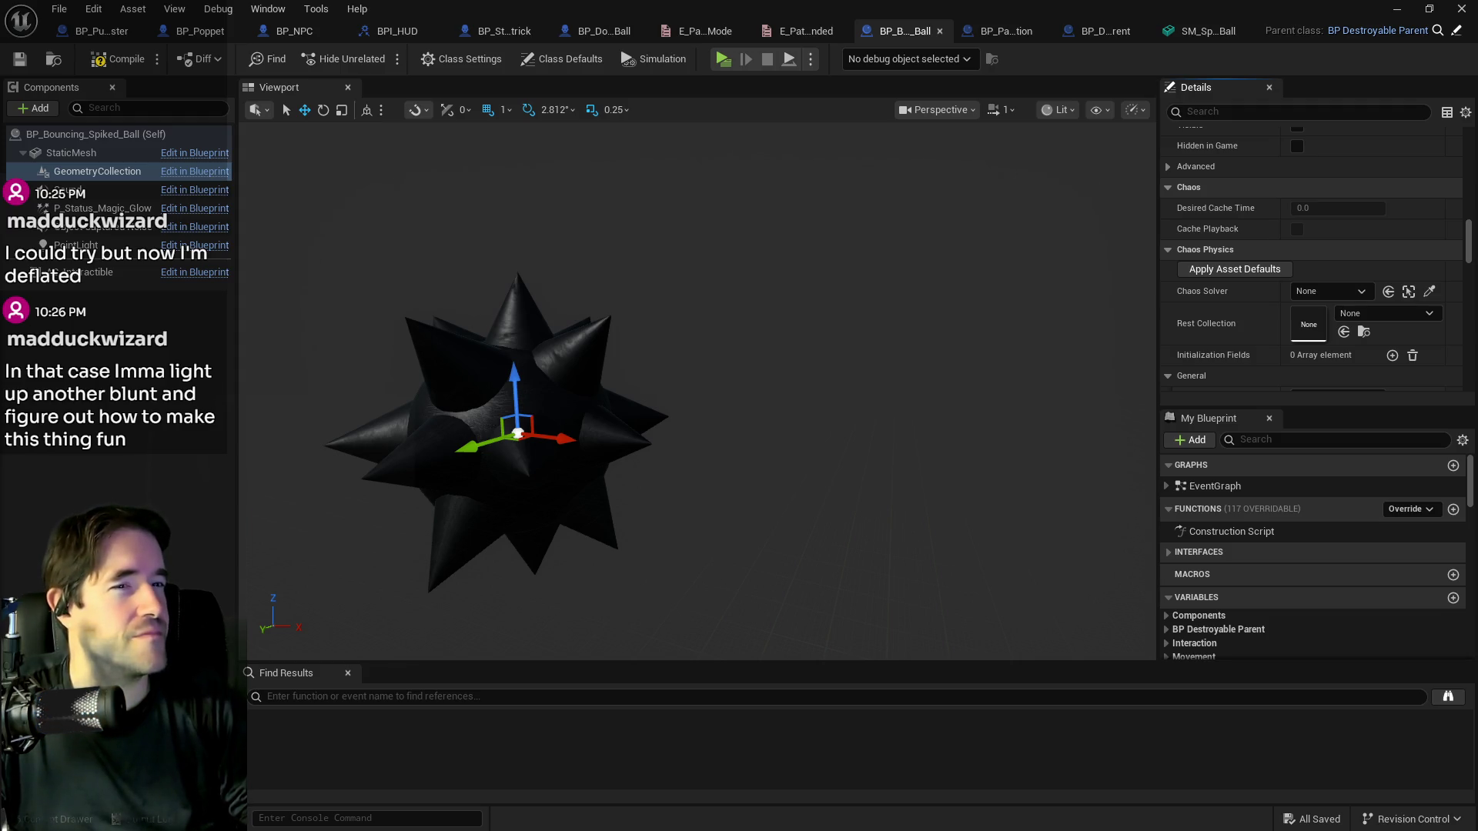
pyautogui.click(1390, 10)
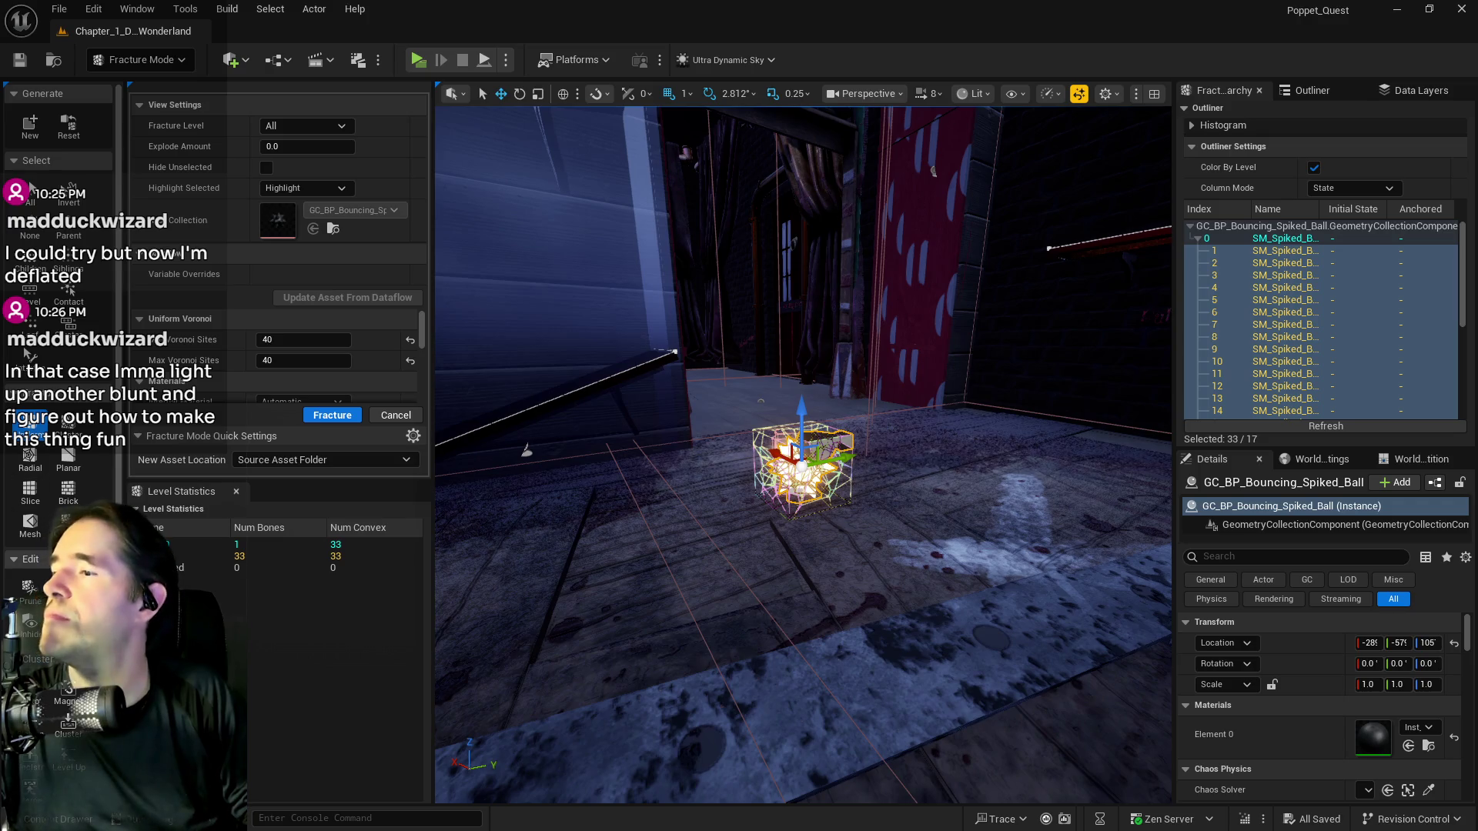
# Enlarge the Fracture settings panel to show Random Seed, Chance To Fracture and Group Fracture
pyautogui.scroll(-2, 344, 336)
pyautogui.scroll(2, 345, 335)
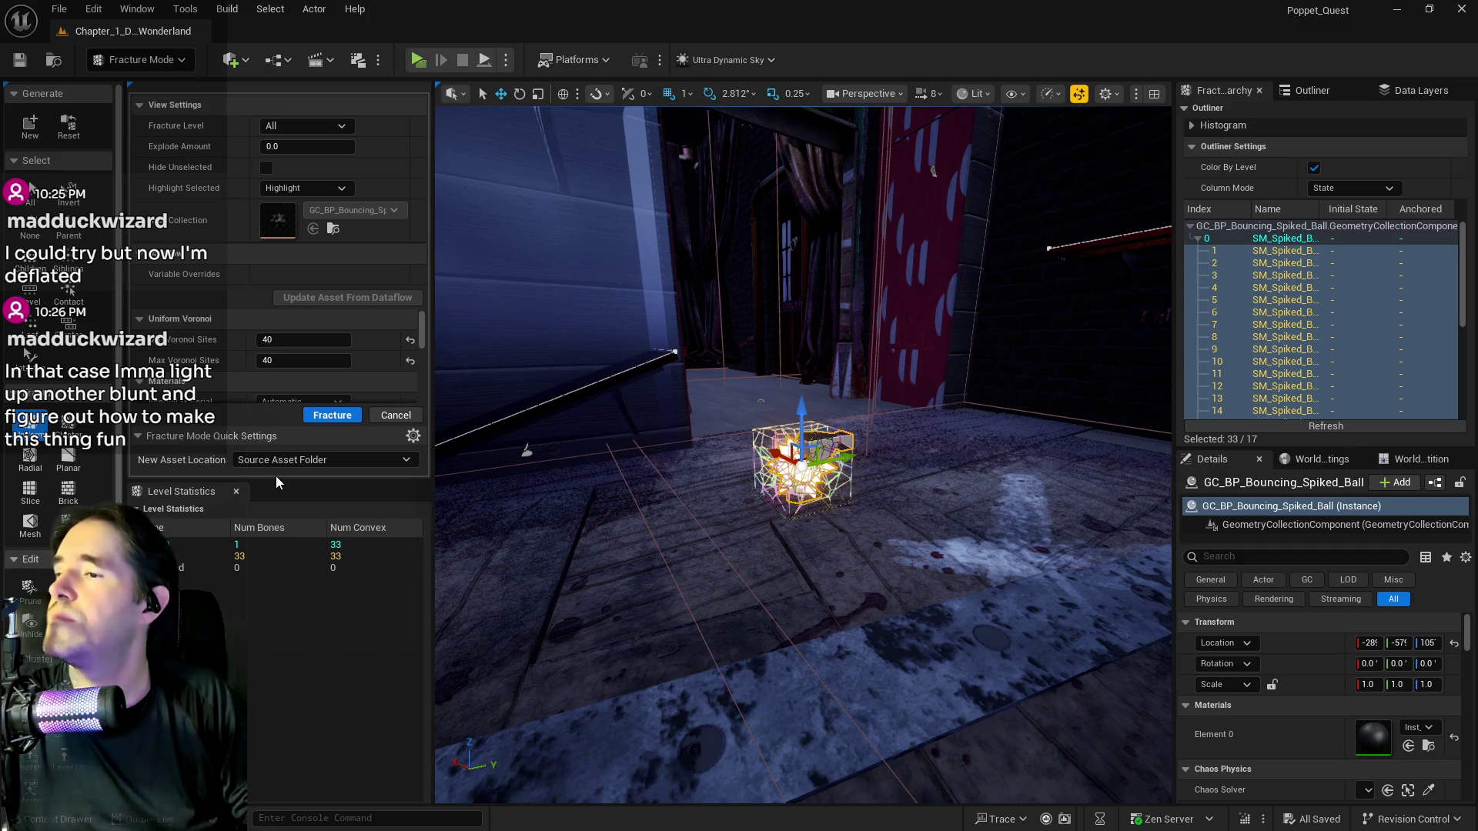
pyautogui.moveTo(271, 478)
pyautogui.mouseDown()
pyautogui.moveTo(271, 728)
pyautogui.moveTo(249, 616)
pyautogui.mouseUp()
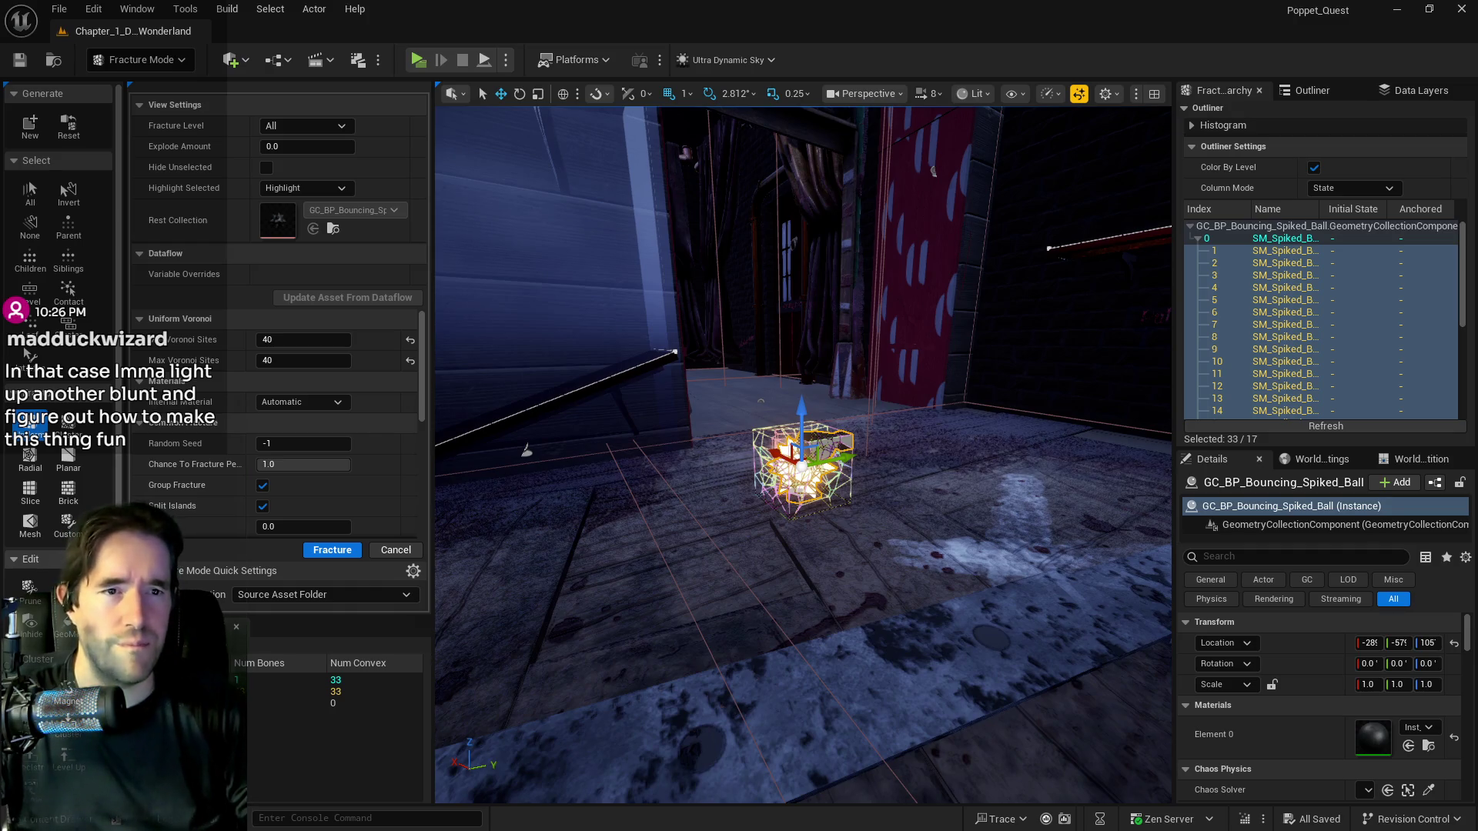
pyautogui.hotkey('ctrl', 'space')
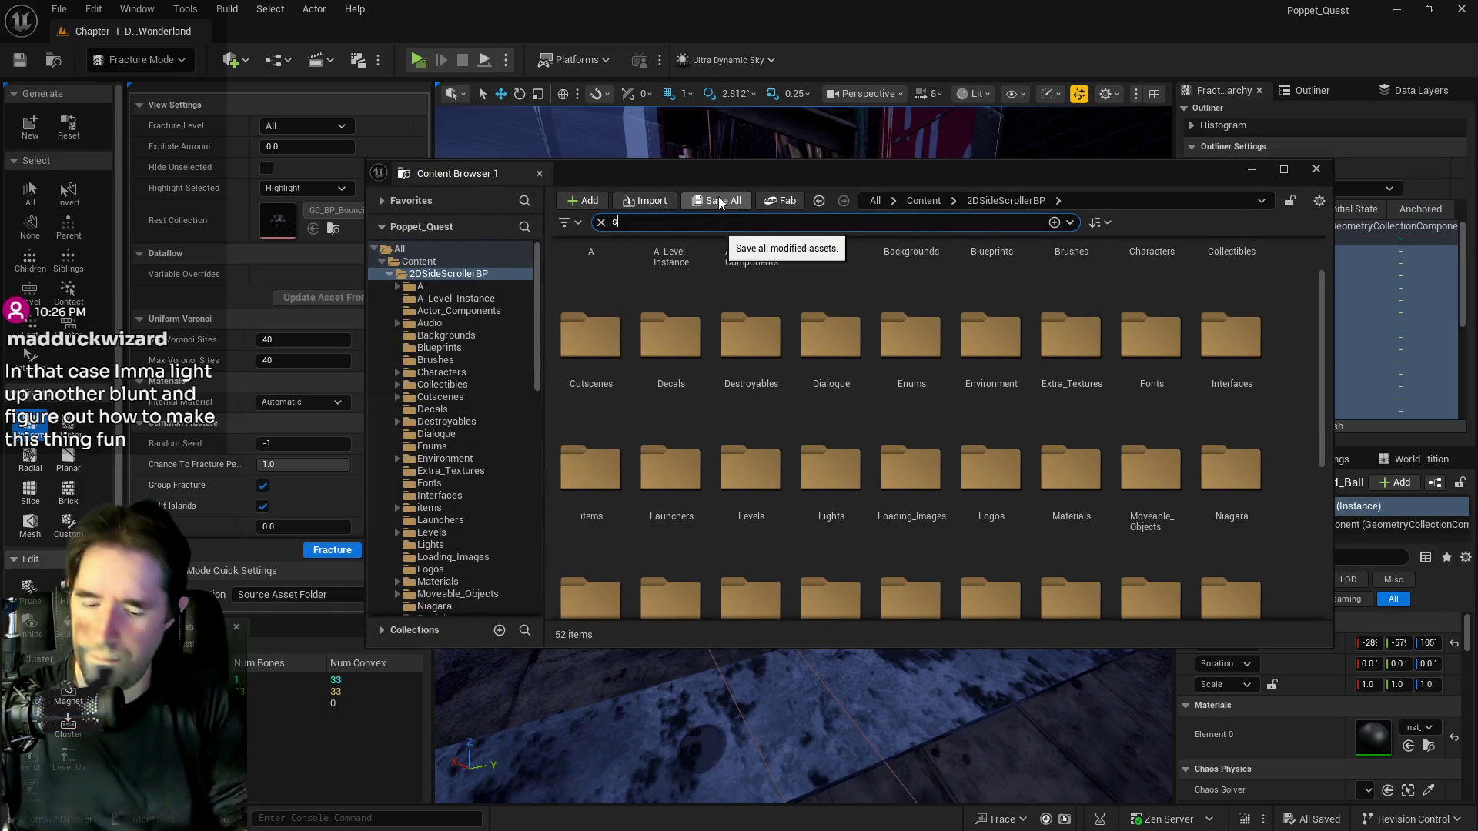
# Find GC_BP_Bouncing_Spiked_Ball in the folder view and move it into the Destroyables folder
pyautogui.write('e')
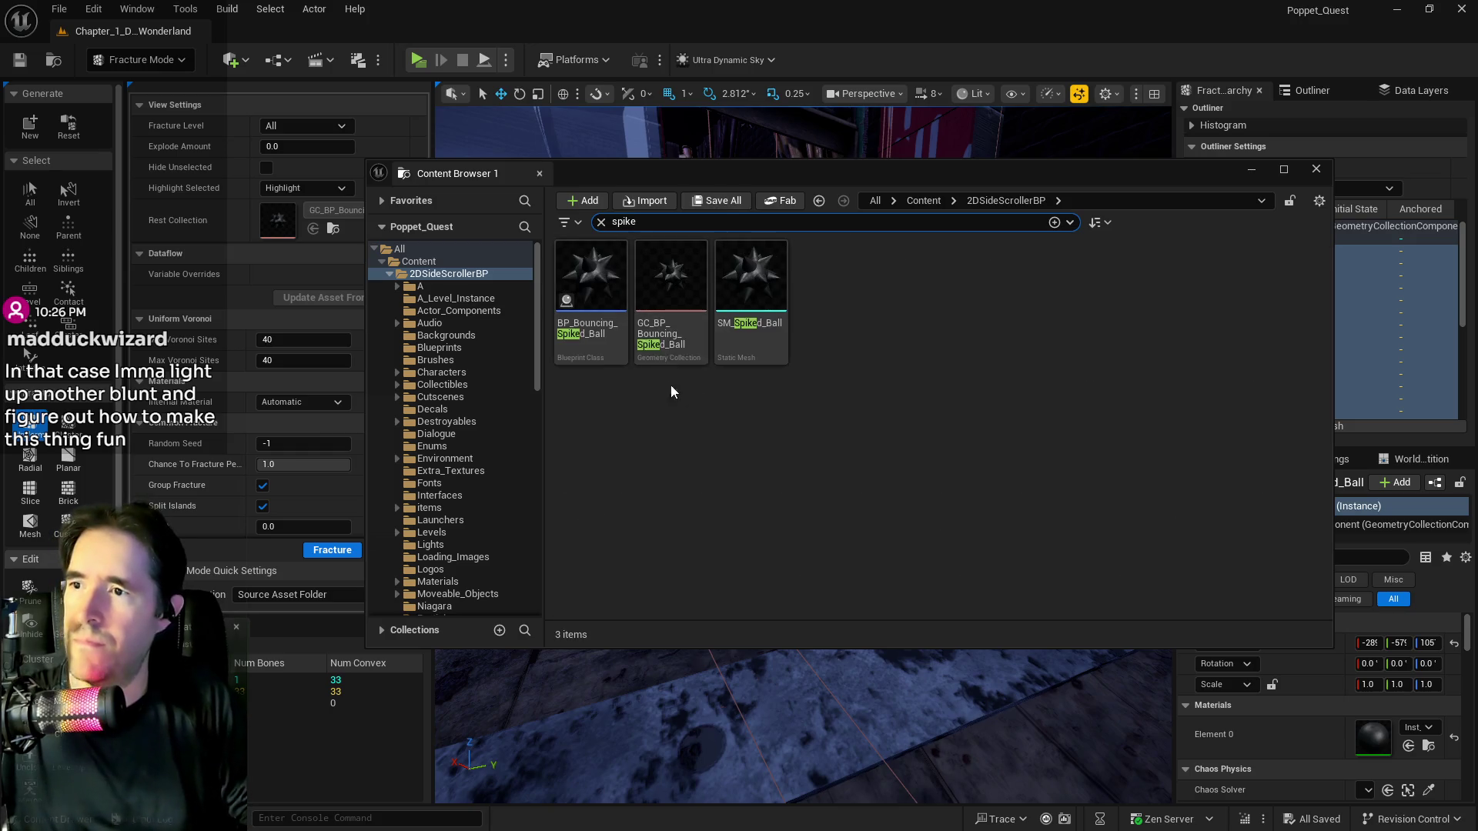
pyautogui.click(657, 358)
pyautogui.rightClick(658, 358)
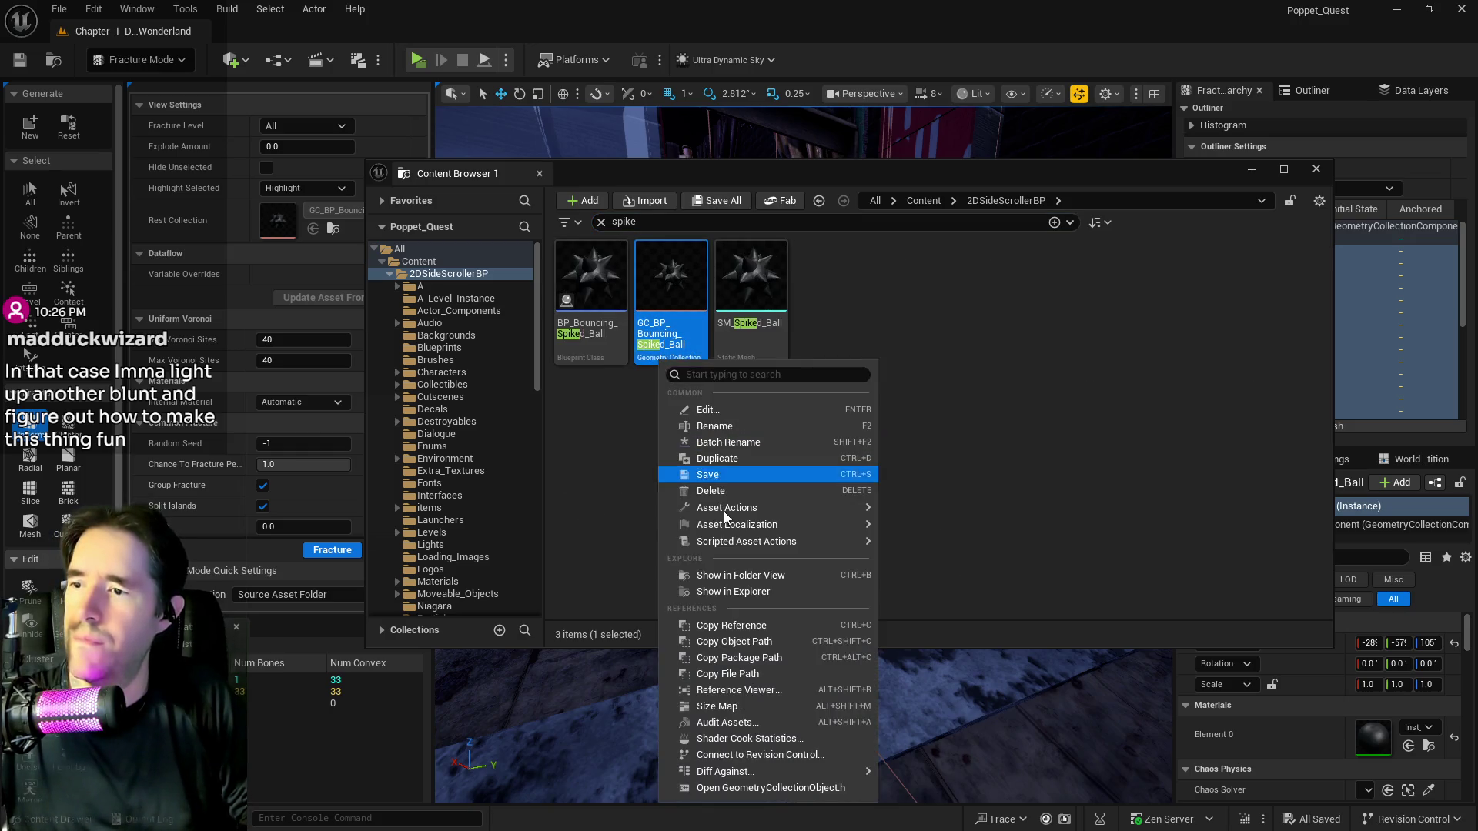
pyautogui.click(716, 570)
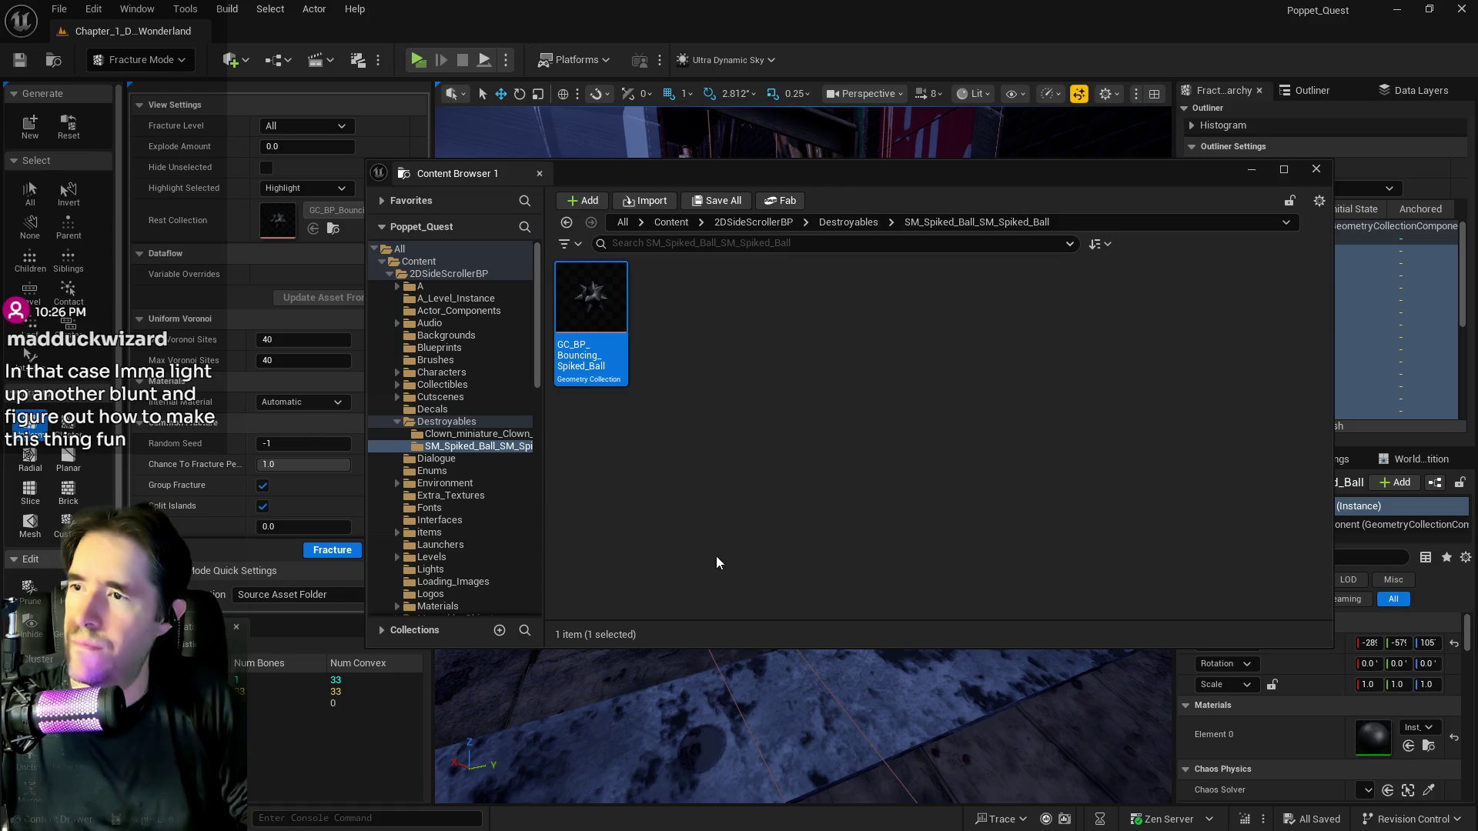
pyautogui.moveTo(589, 339)
pyautogui.mouseDown()
pyautogui.moveTo(420, 422)
pyautogui.moveTo(437, 422)
pyautogui.mouseUp()
pyautogui.click(481, 456)
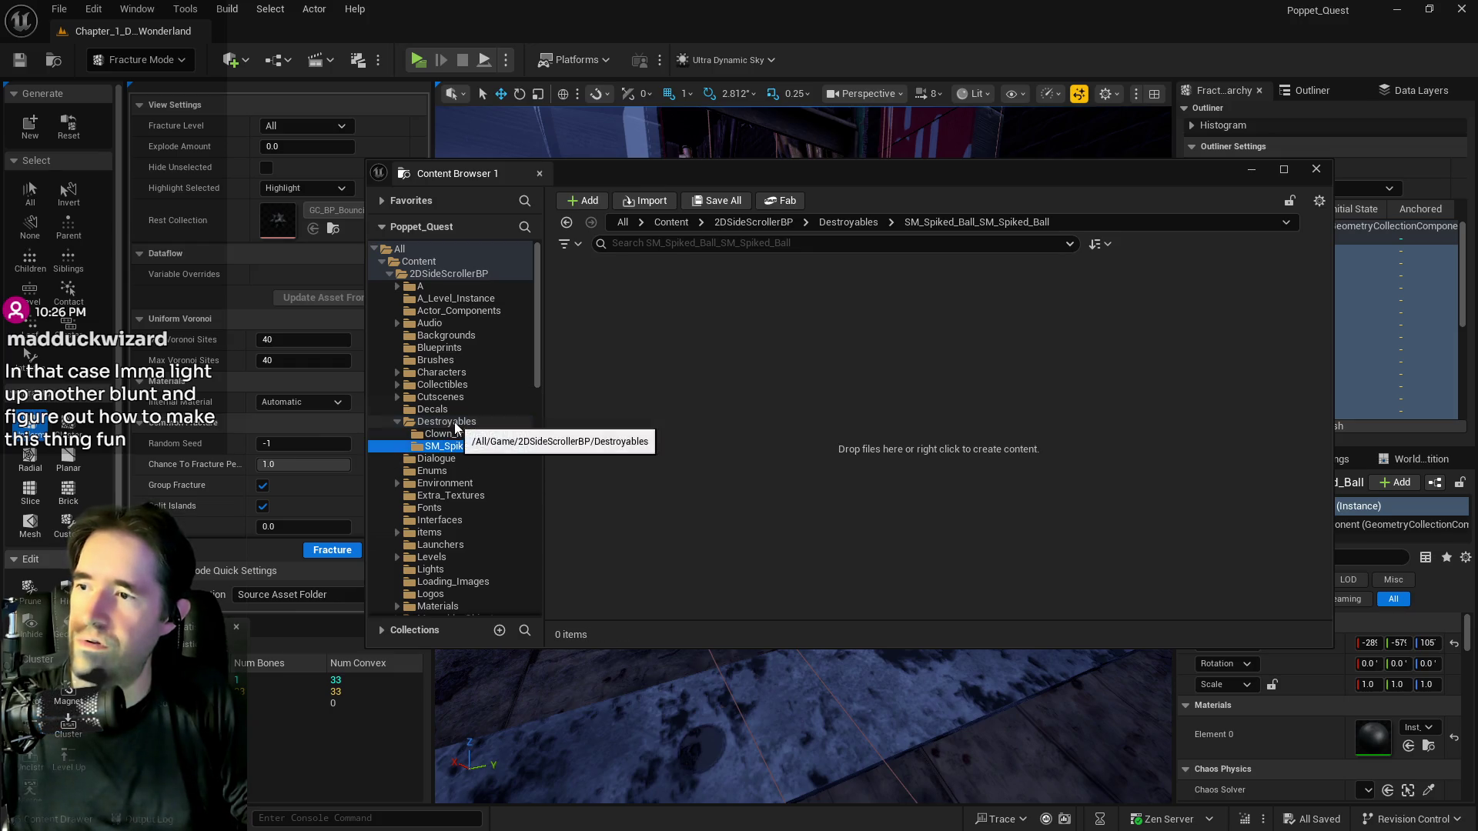
# Update redirector references in Destroyables and delete the unreferenced redirectors
pyautogui.rightClick(451, 422)
pyautogui.click(526, 668)
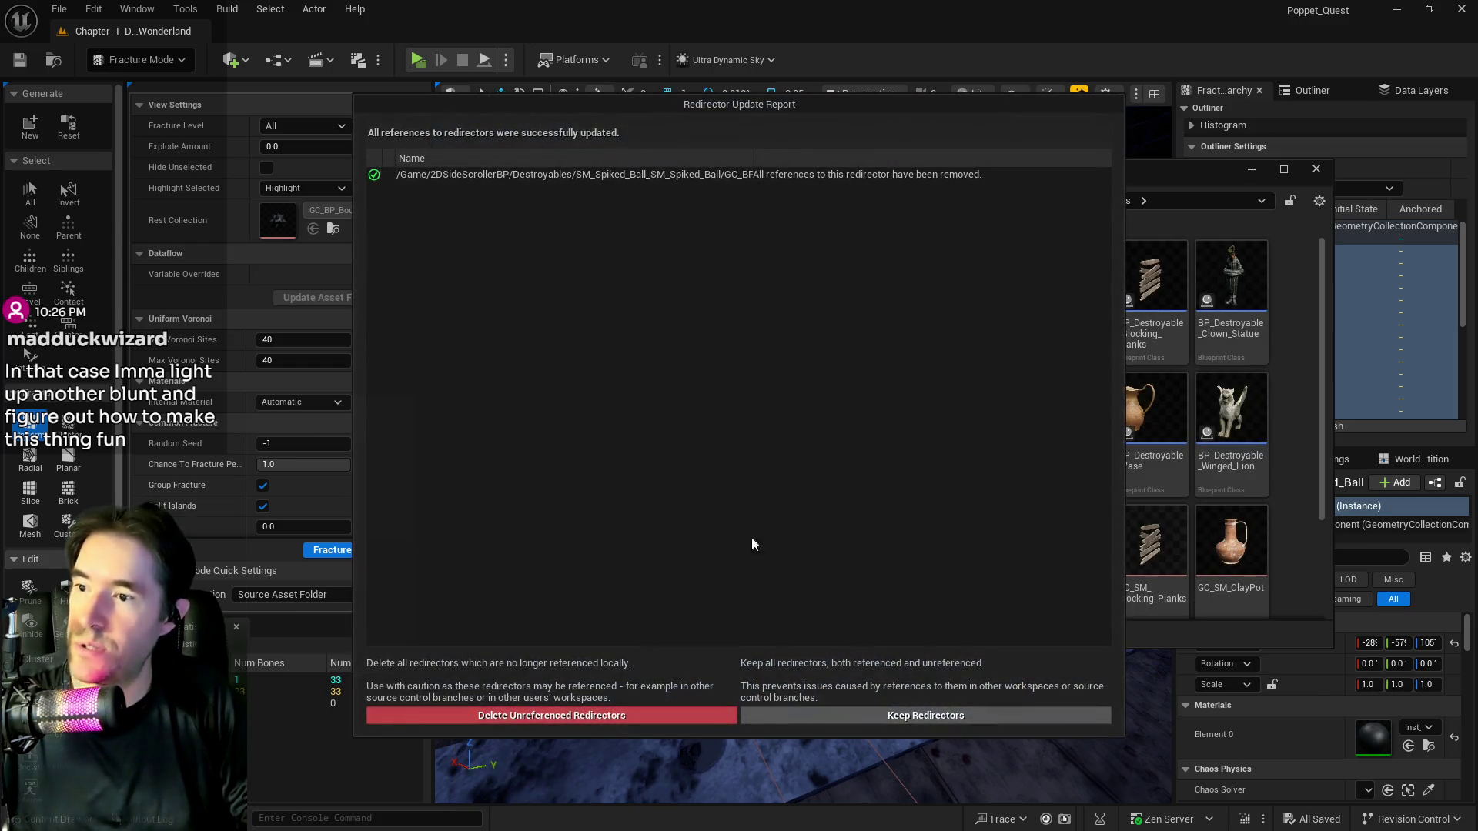
pyautogui.click(596, 719)
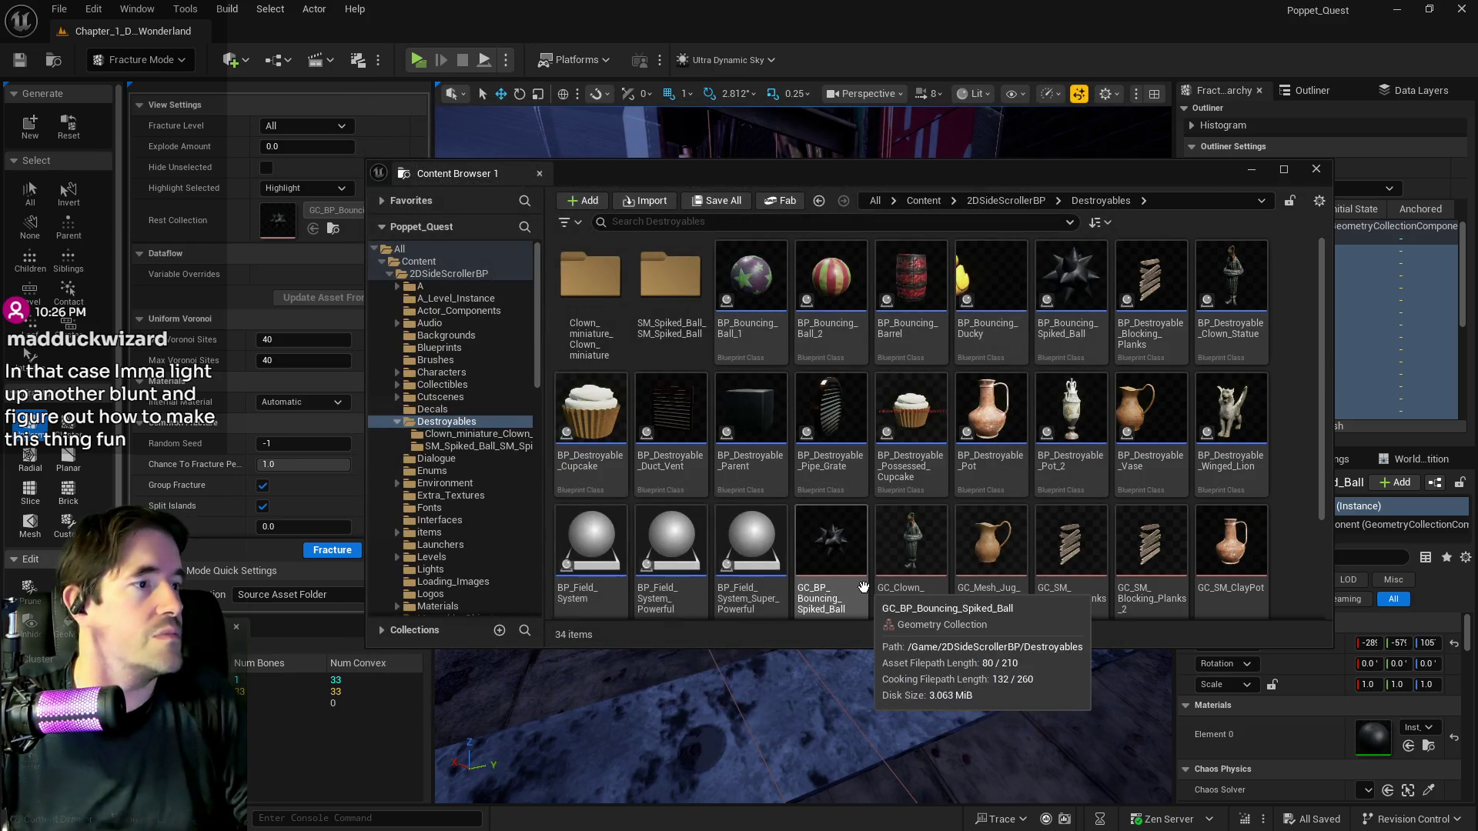
pyautogui.click(1316, 168)
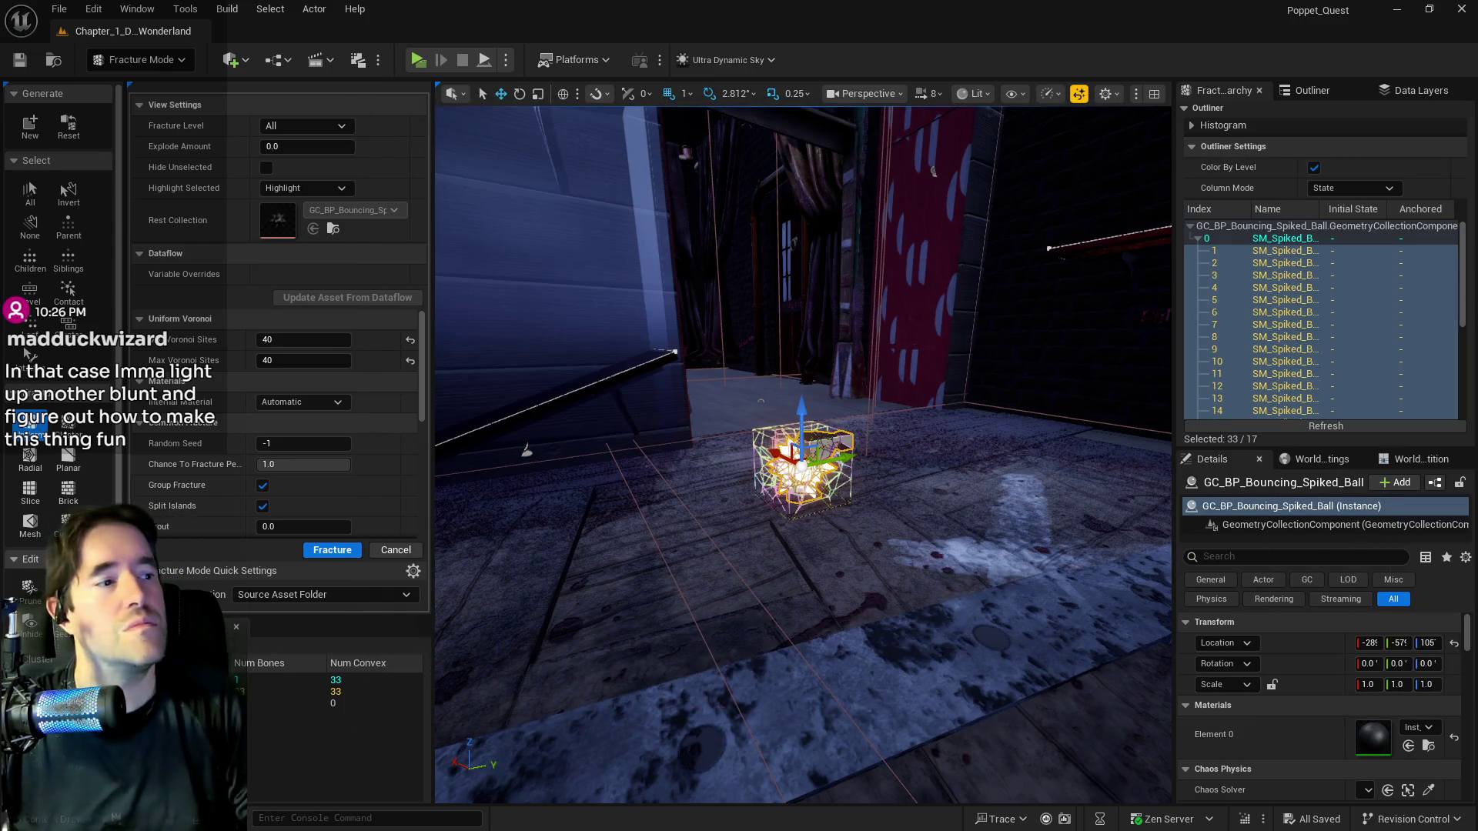
# Switch the editor from Fracture Mode to Selection Mode and fly the view to the spiked ball
pyautogui.moveTo(665, 524)
pyautogui.mouseDown()
pyautogui.moveTo(716, 570)
pyautogui.moveTo(777, 558)
pyautogui.moveTo(665, 524)
pyautogui.mouseUp()
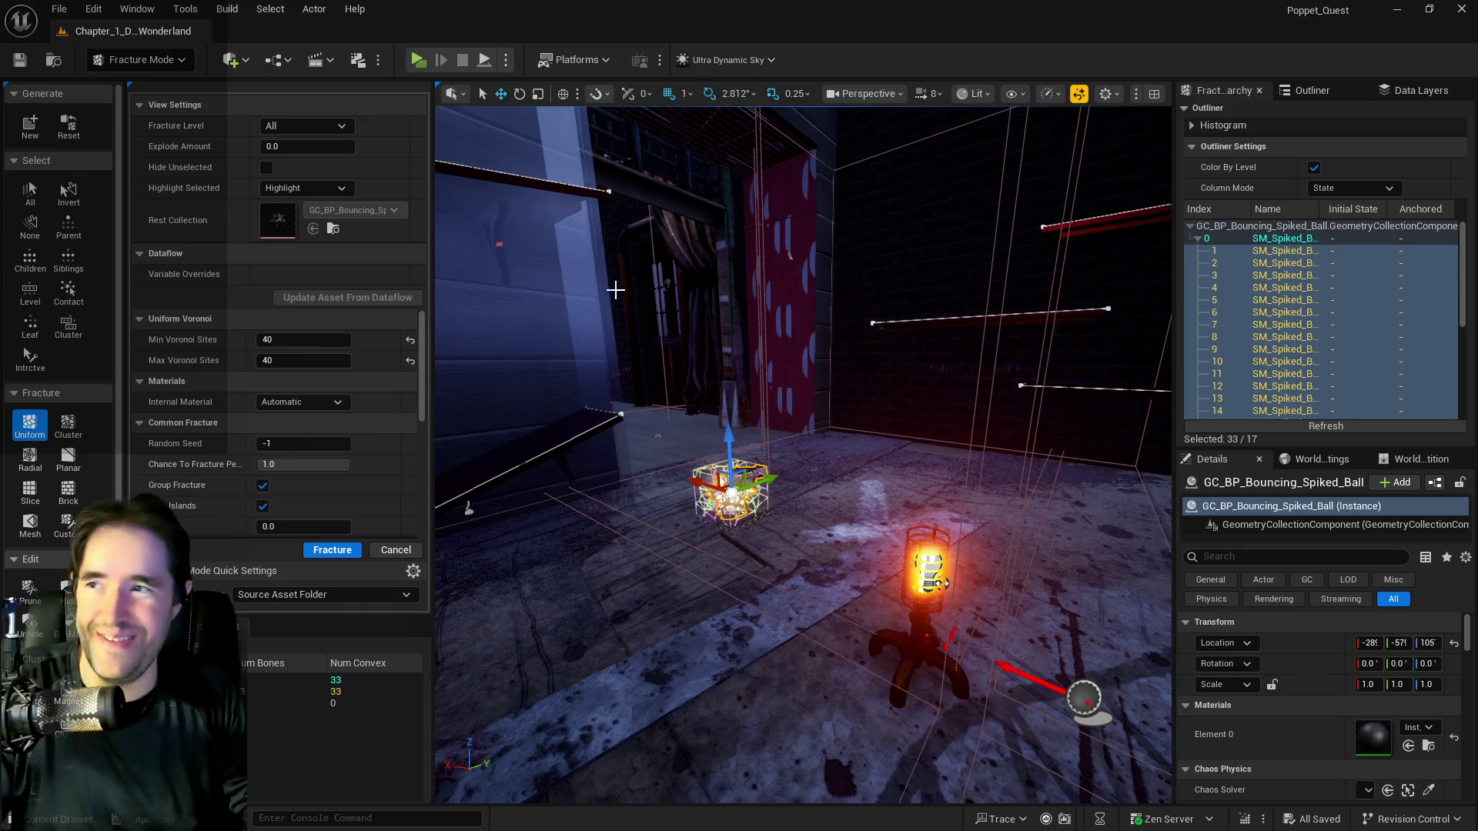
pyautogui.click(175, 67)
pyautogui.click(180, 95)
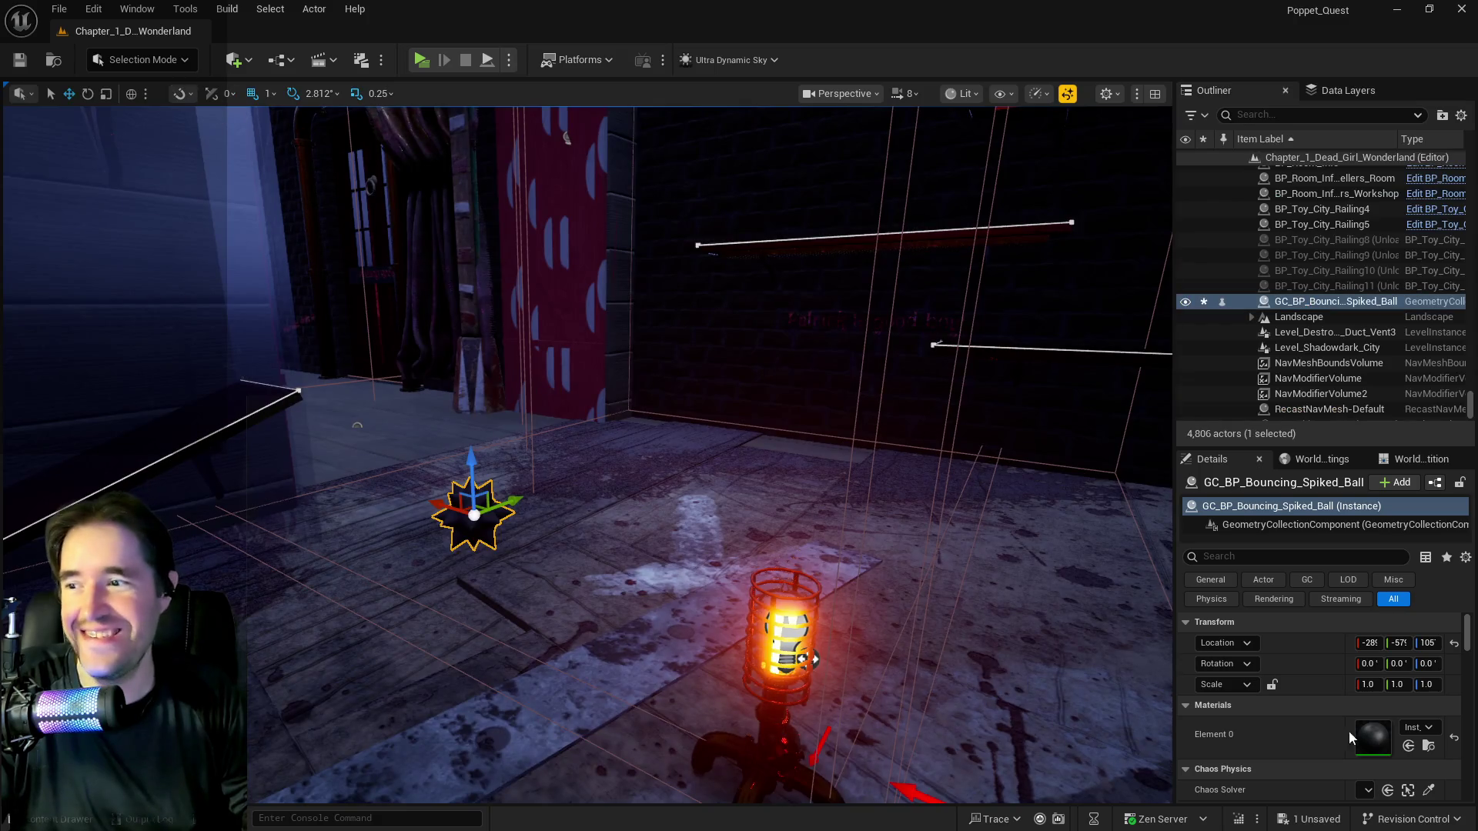
pyautogui.moveTo(803, 658)
pyautogui.mouseDown()
pyautogui.moveTo(907, 709)
pyautogui.moveTo(973, 775)
pyautogui.mouseUp()
pyautogui.scroll(5, 655, 470)
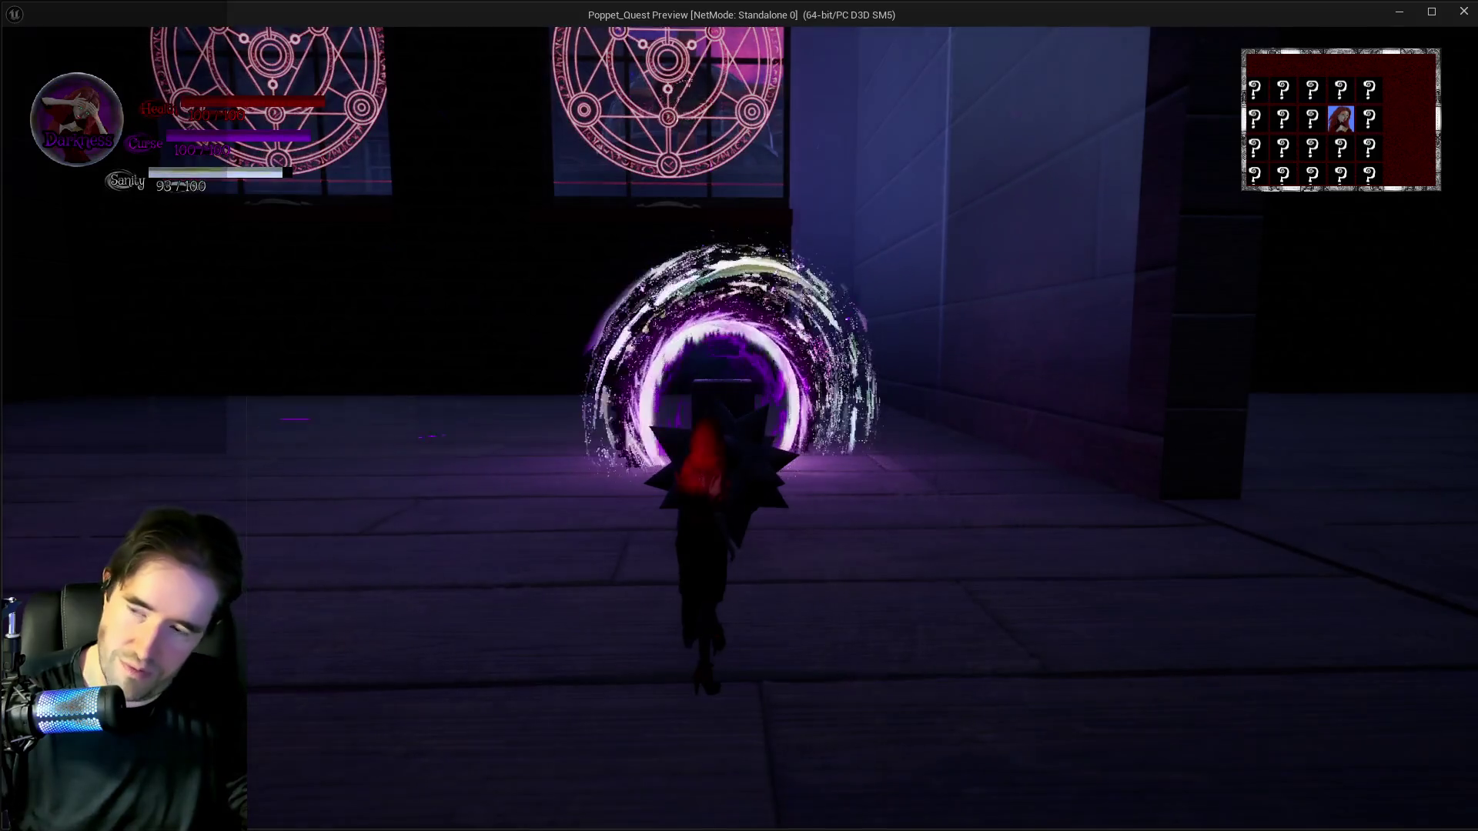
# In the game preview, pick The Fool tarot card, hammer the spiked ball, then exit the preview
pyautogui.press('Tab')
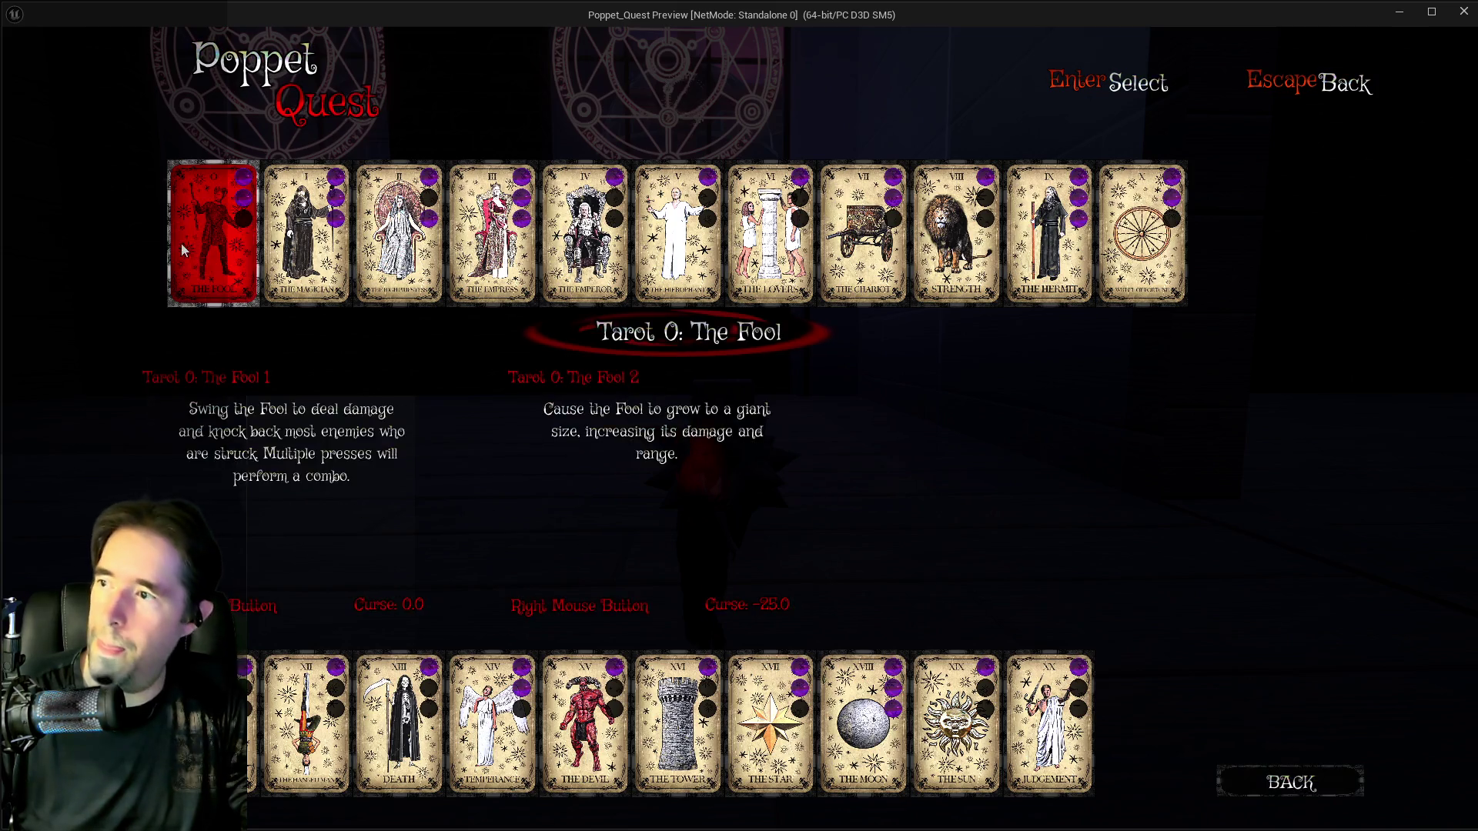
pyautogui.click(183, 248)
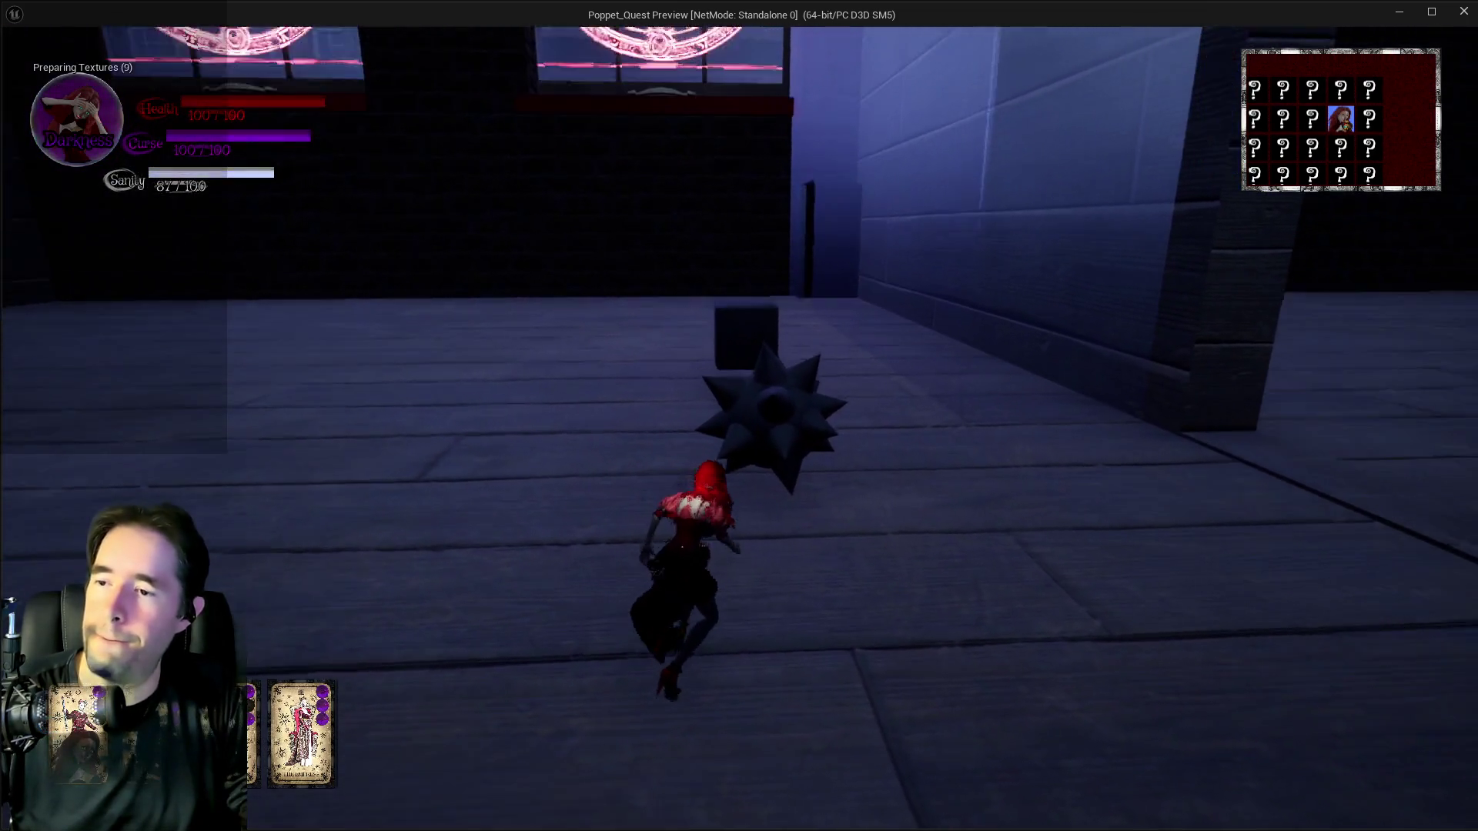
pyautogui.press('w')
pyautogui.press('w')
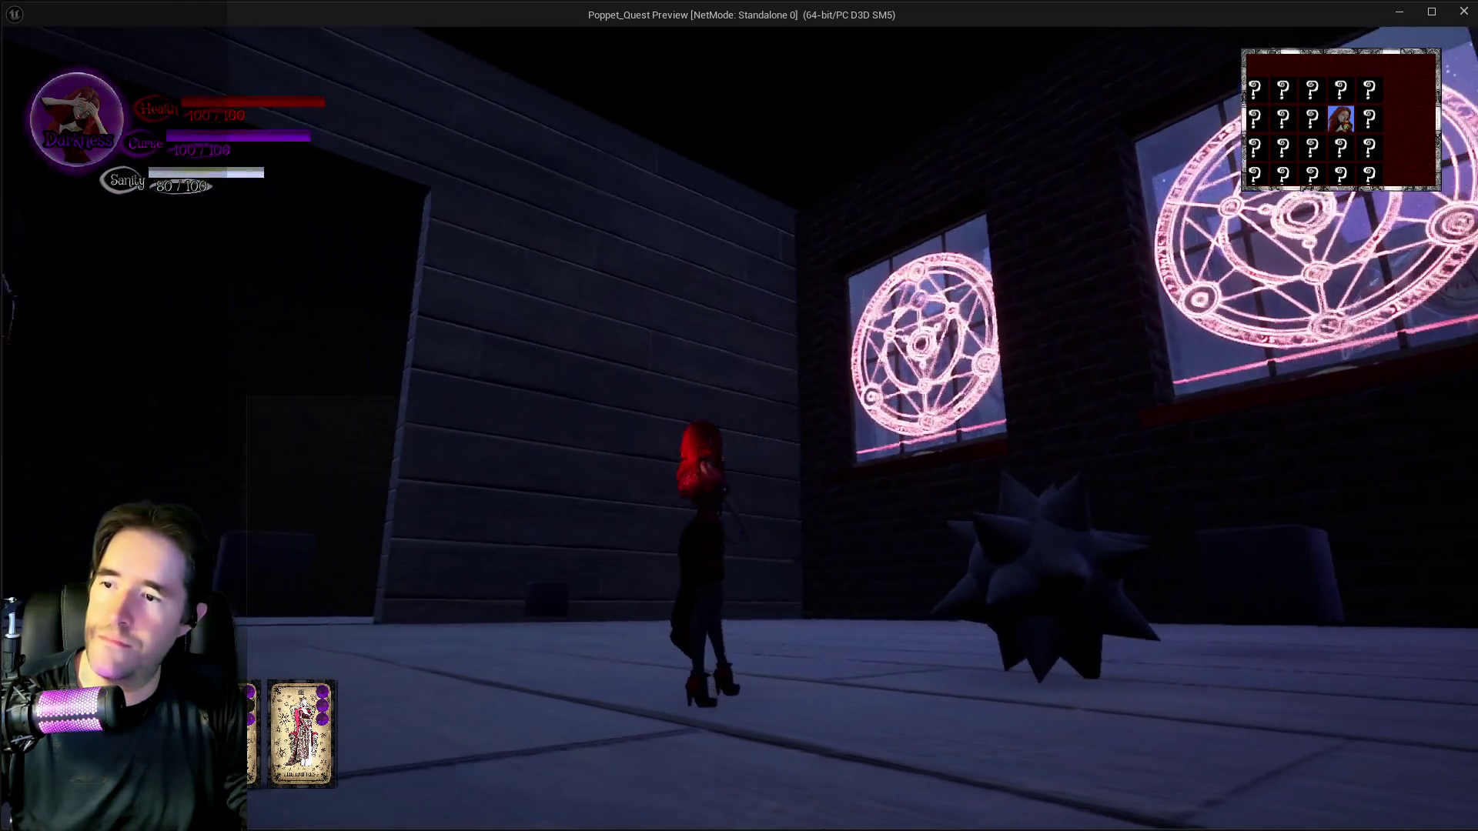
pyautogui.press('w')
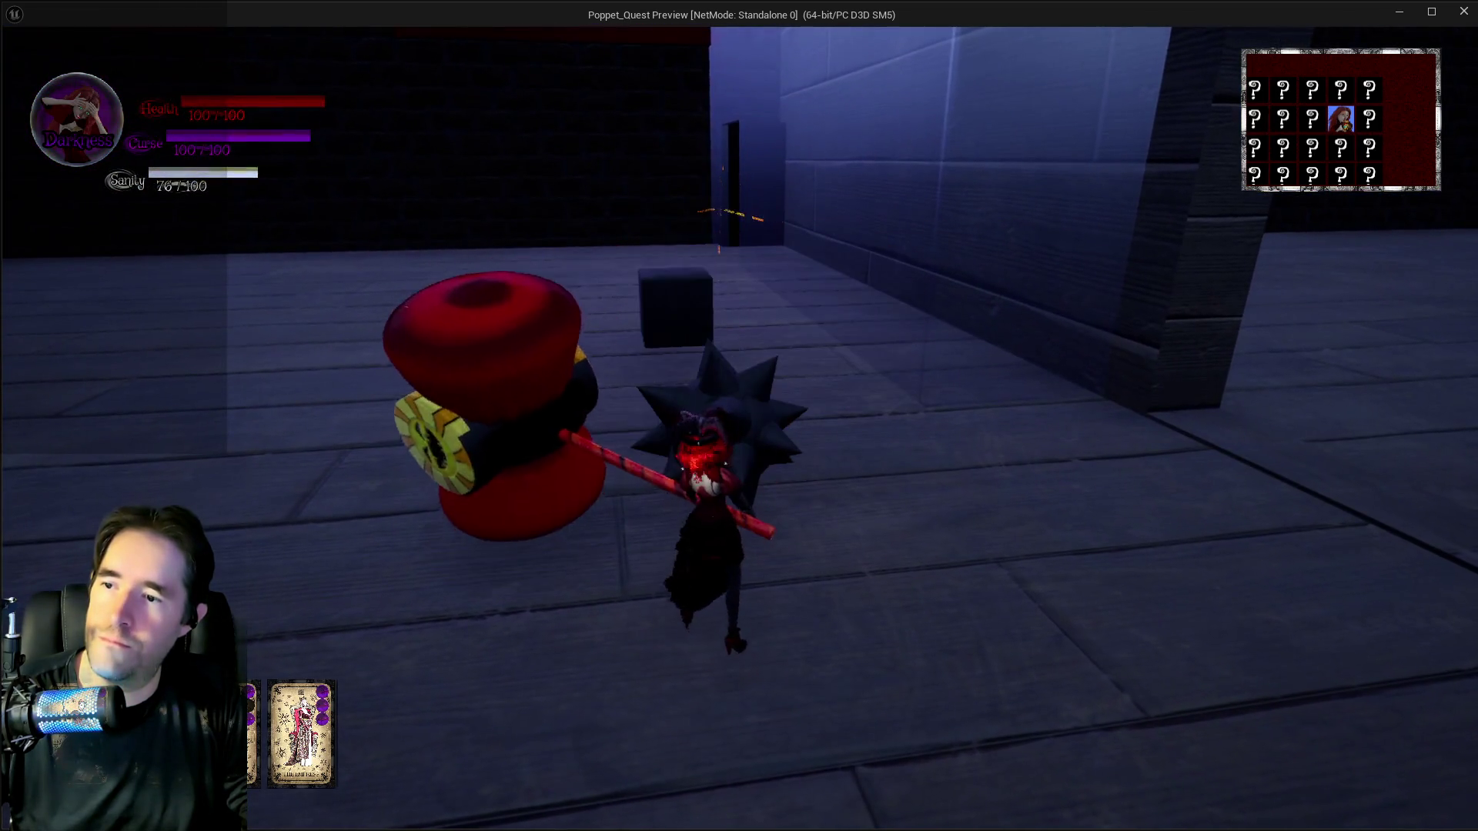
pyautogui.press('w')
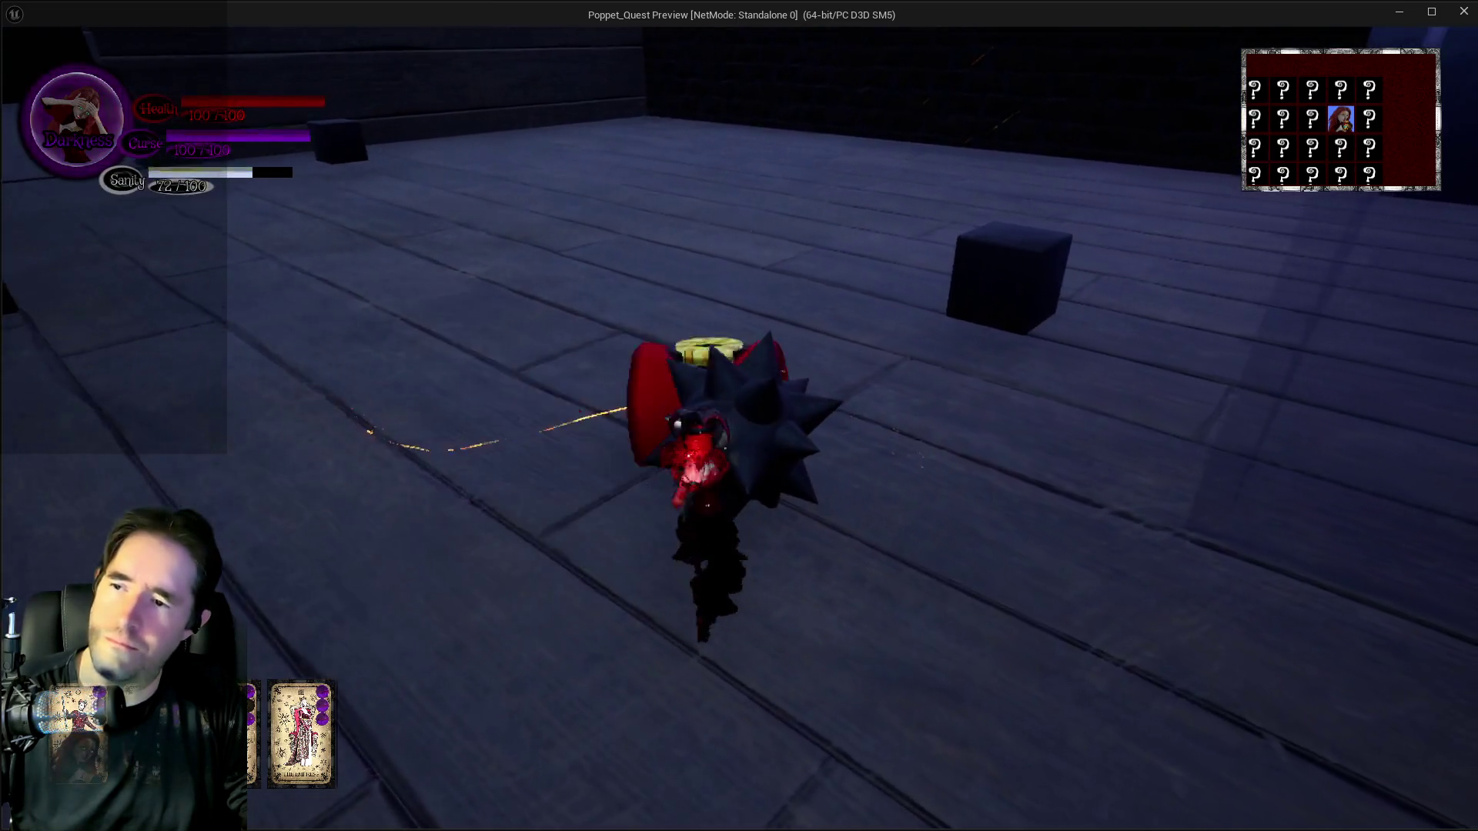
pyautogui.press('w')
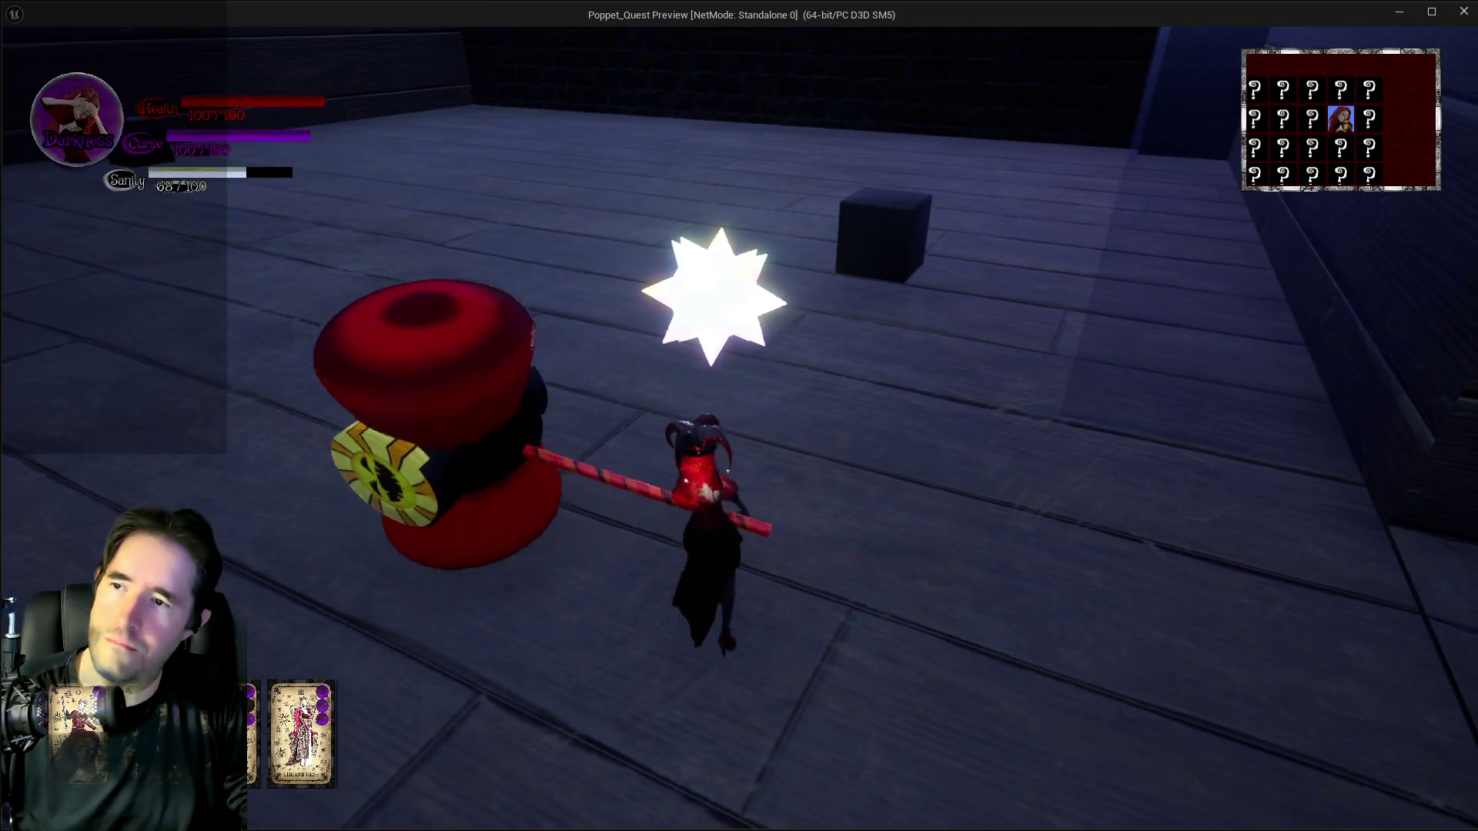
pyautogui.press('w')
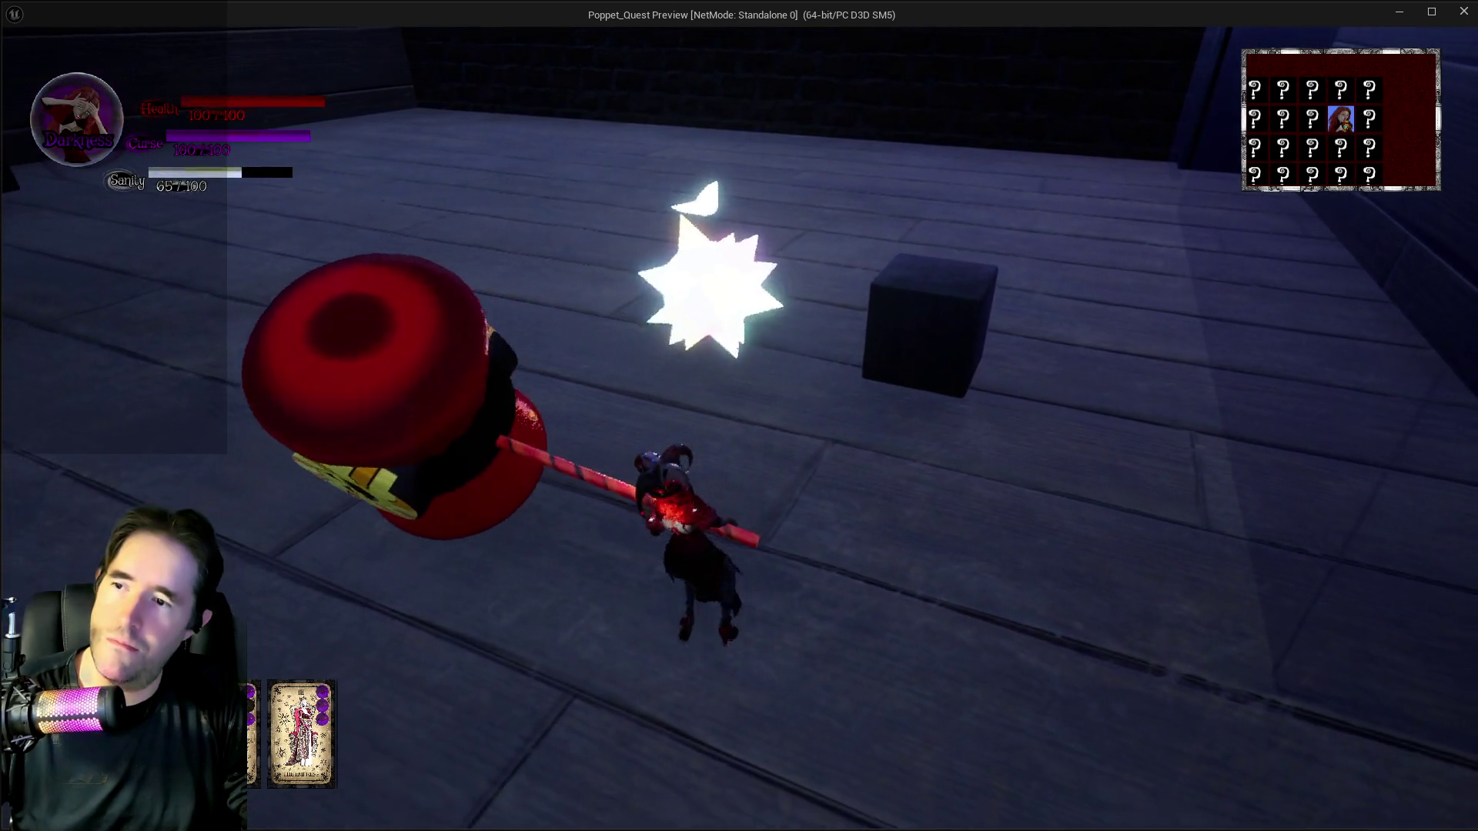
pyautogui.press('Escape')
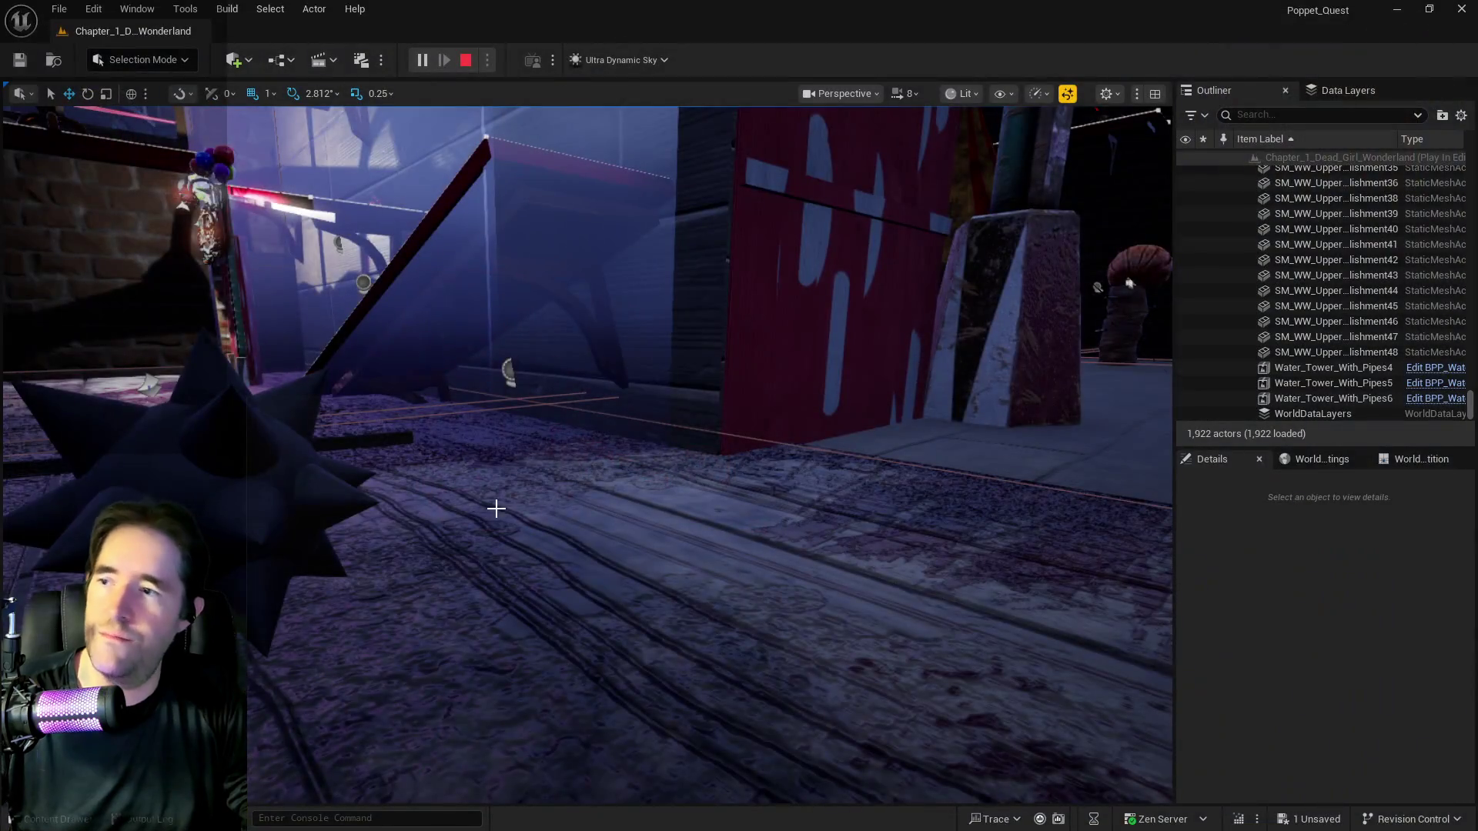
# Stop the play session and copy the vase Blueprint's Gameplay Tags from its defaults
pyautogui.press('Escape')
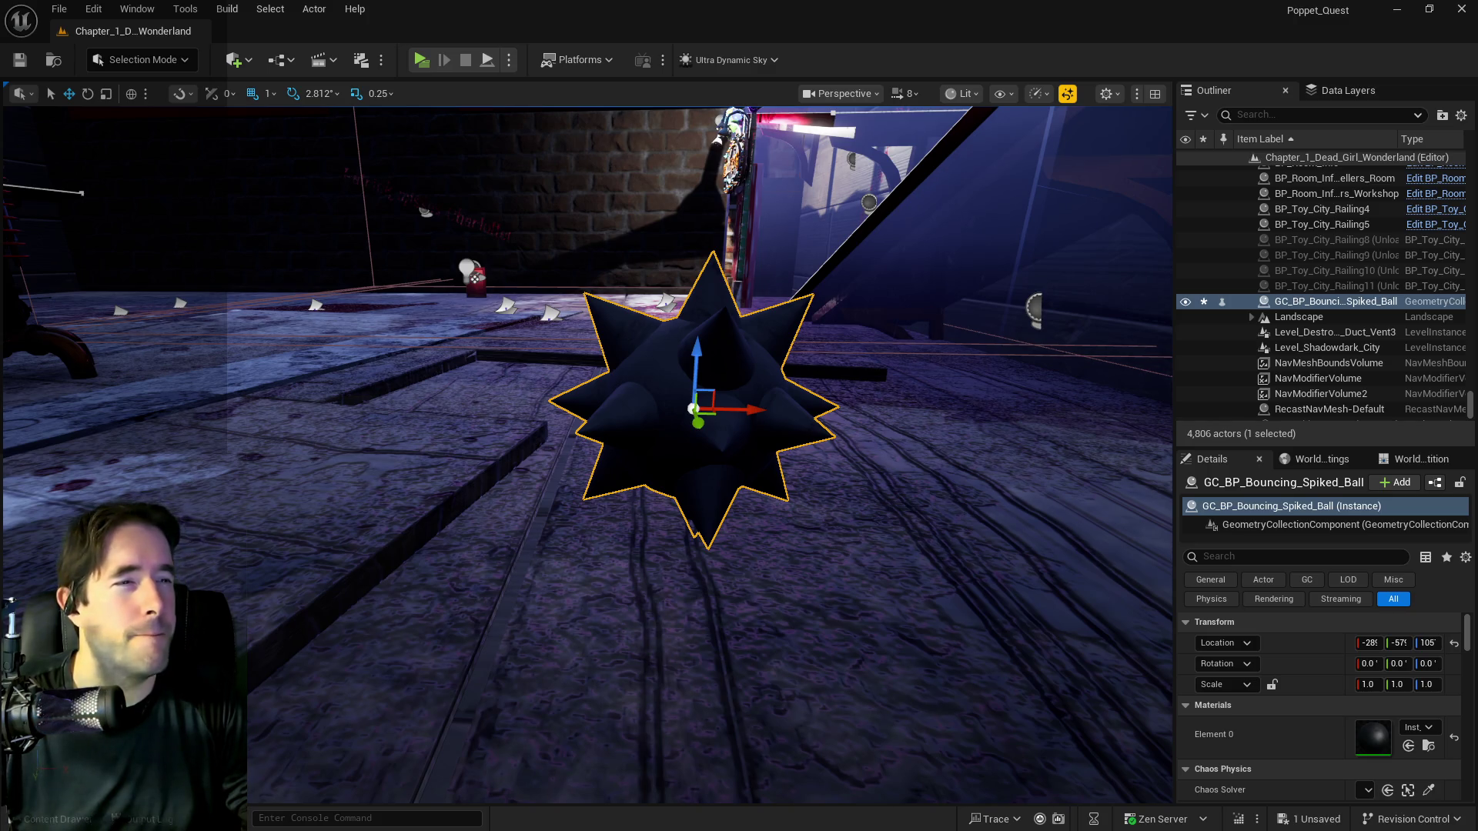
pyautogui.hotkey('alt', 'Tab')
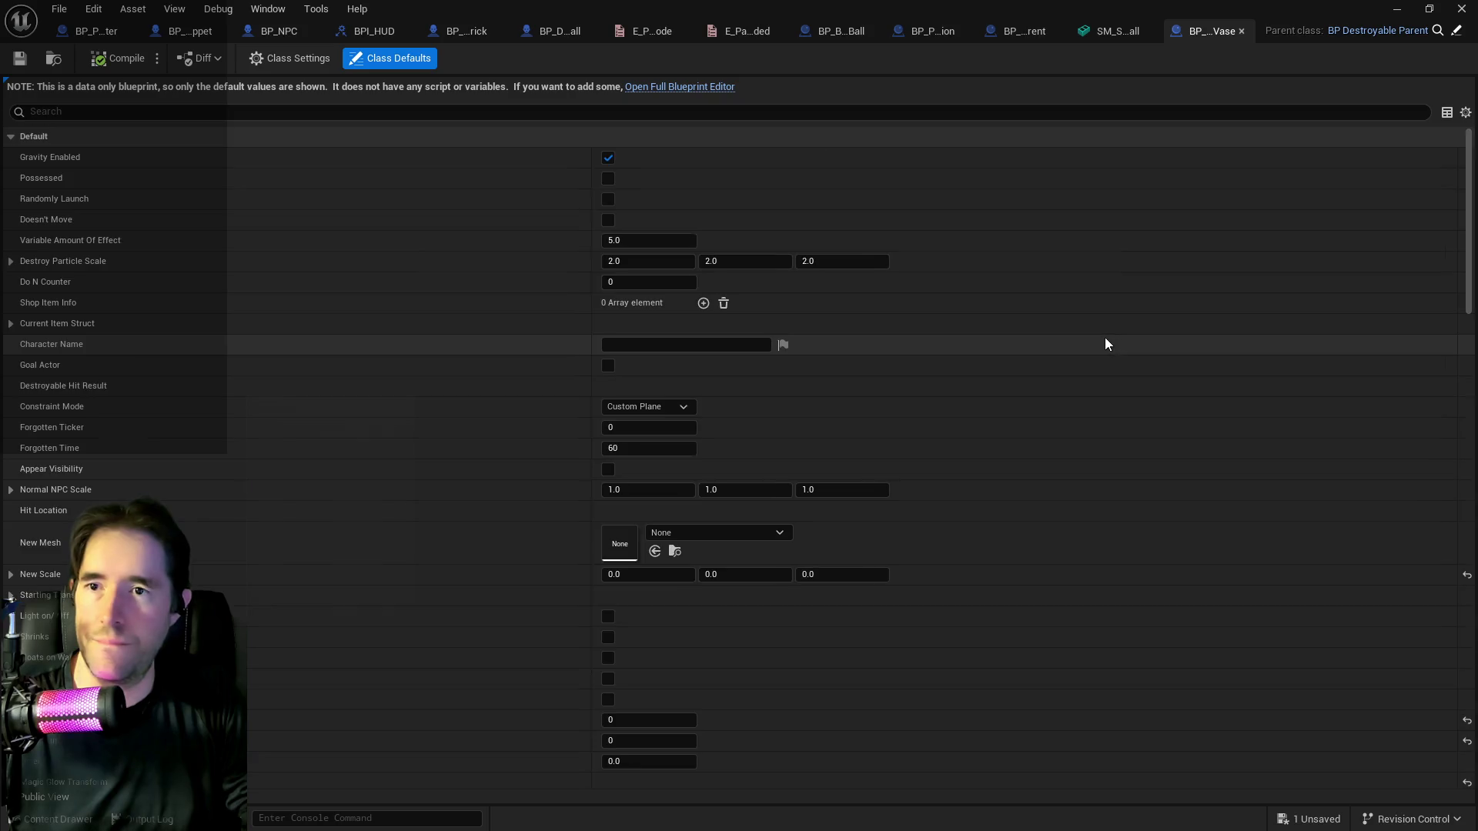
pyautogui.scroll(-10, 705, 483)
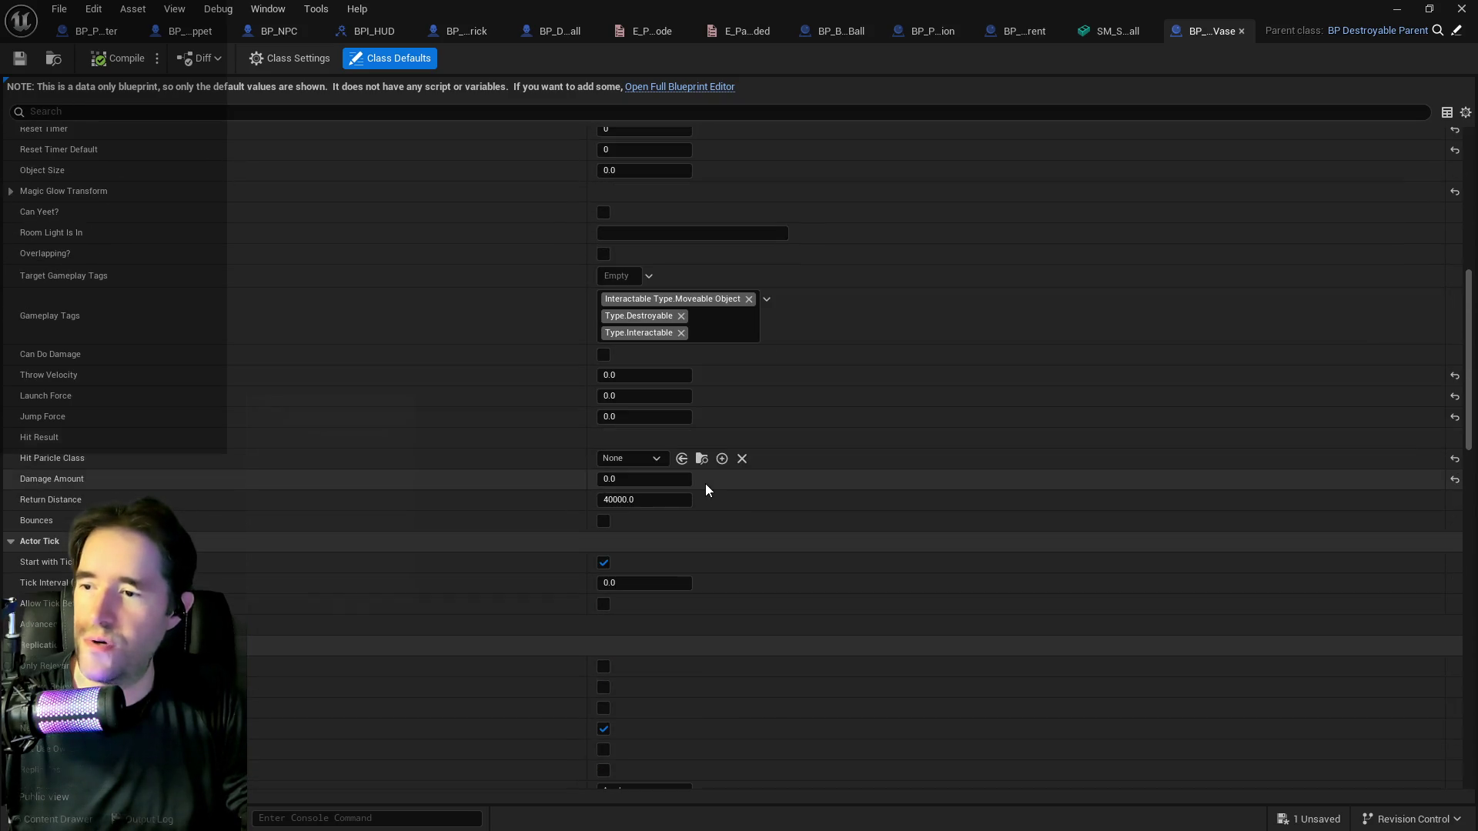
pyautogui.scroll(2, 705, 484)
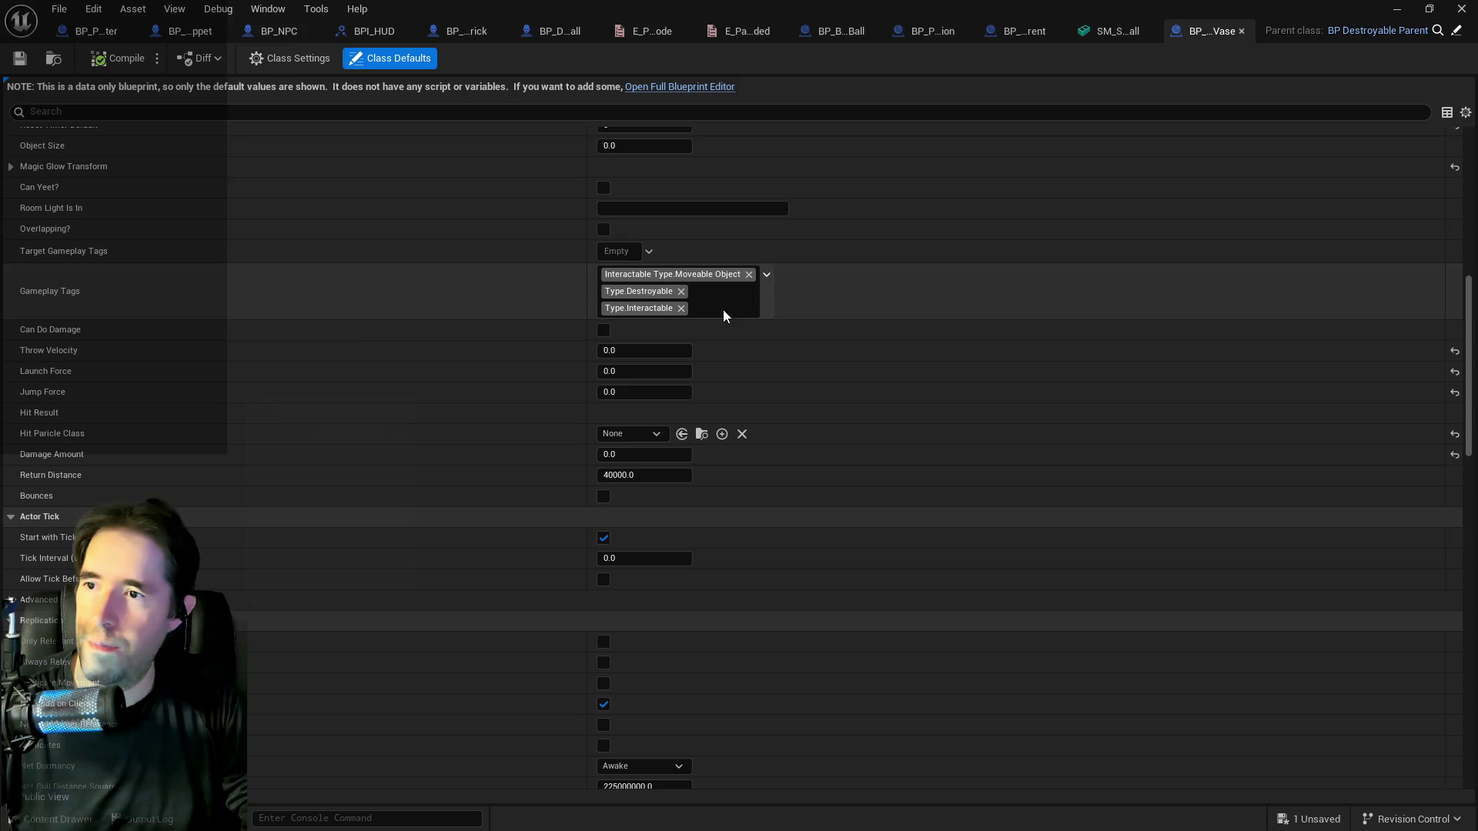
pyautogui.rightClick(723, 310)
pyautogui.click(800, 367)
# Expand the vase's advanced Actor Tick and Replication settings, including Replicated Movement
pyautogui.scroll(-14, 584, 505)
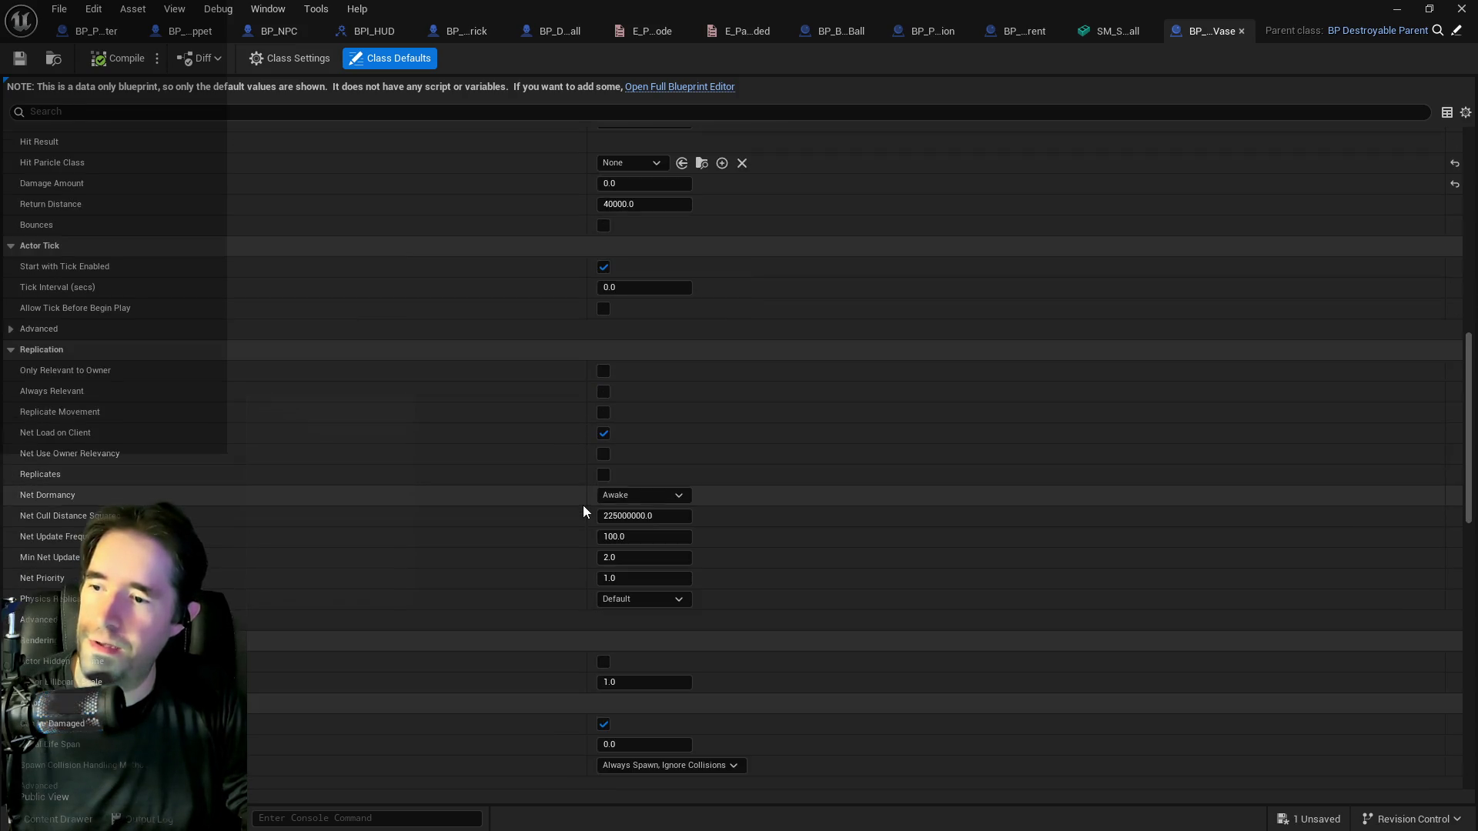
pyautogui.scroll(-7, 583, 505)
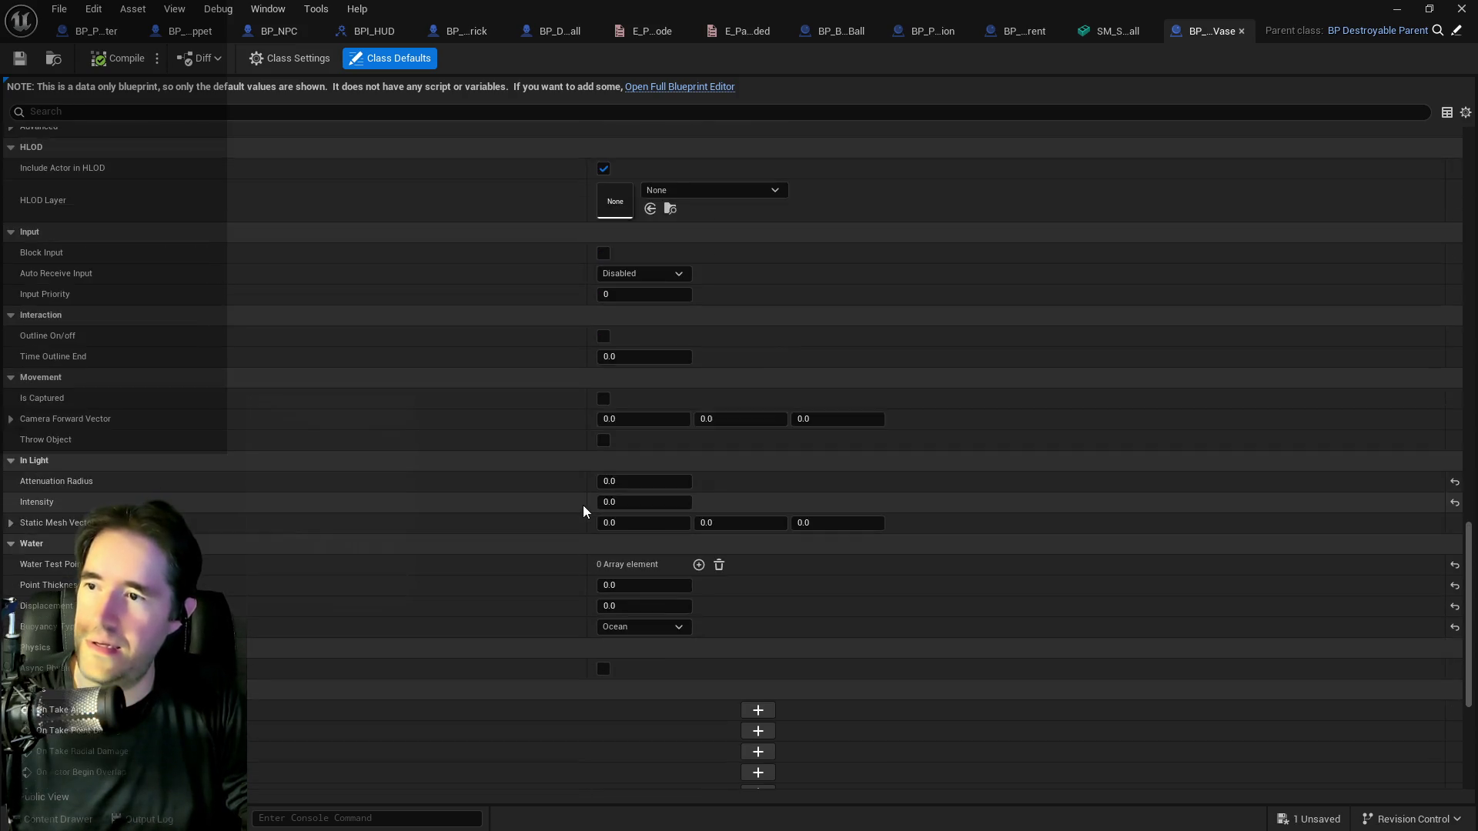
pyautogui.scroll(8, 583, 505)
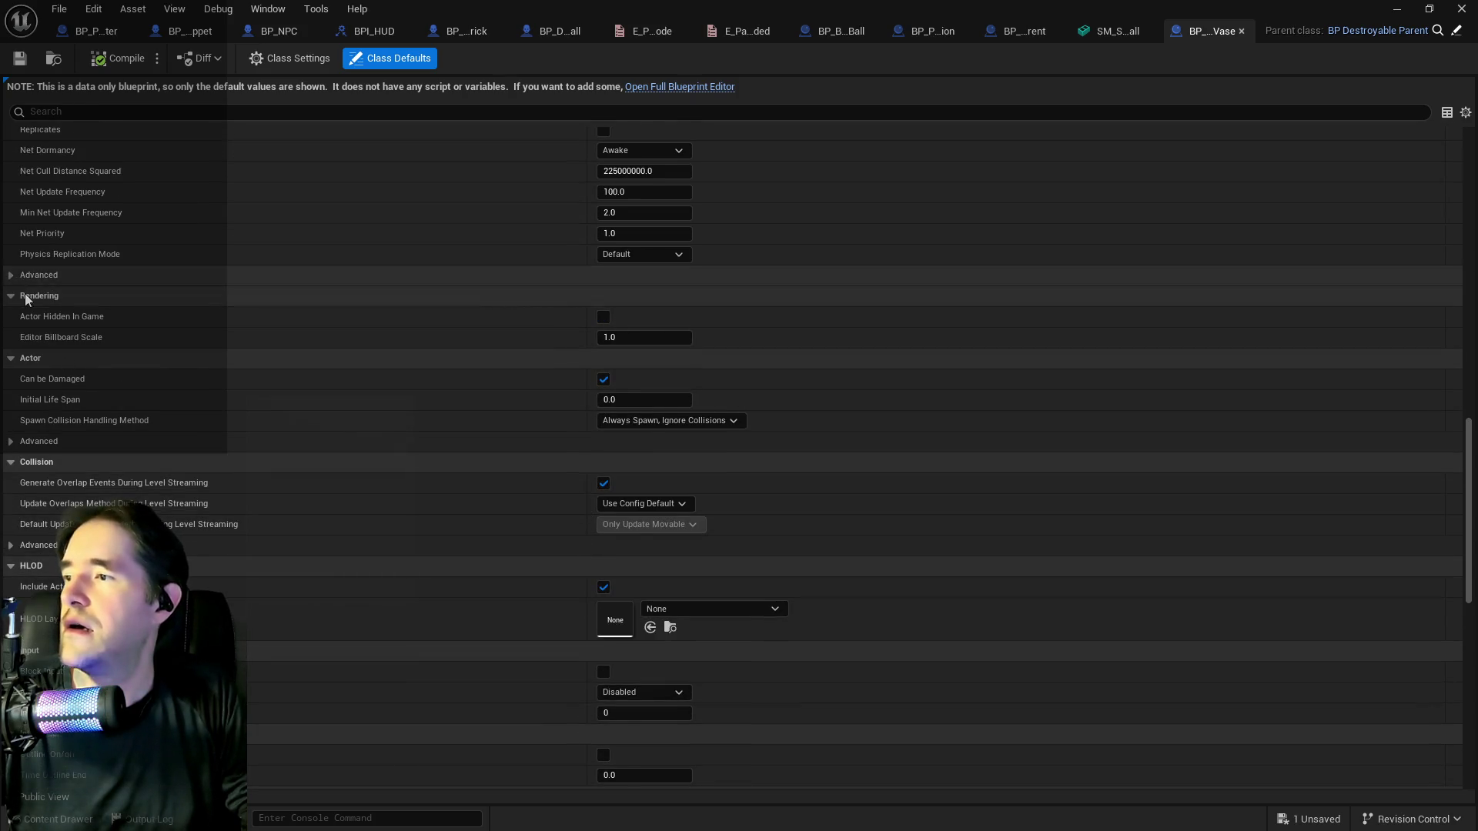
pyautogui.scroll(3, 58, 350)
pyautogui.scroll(4, 34, 407)
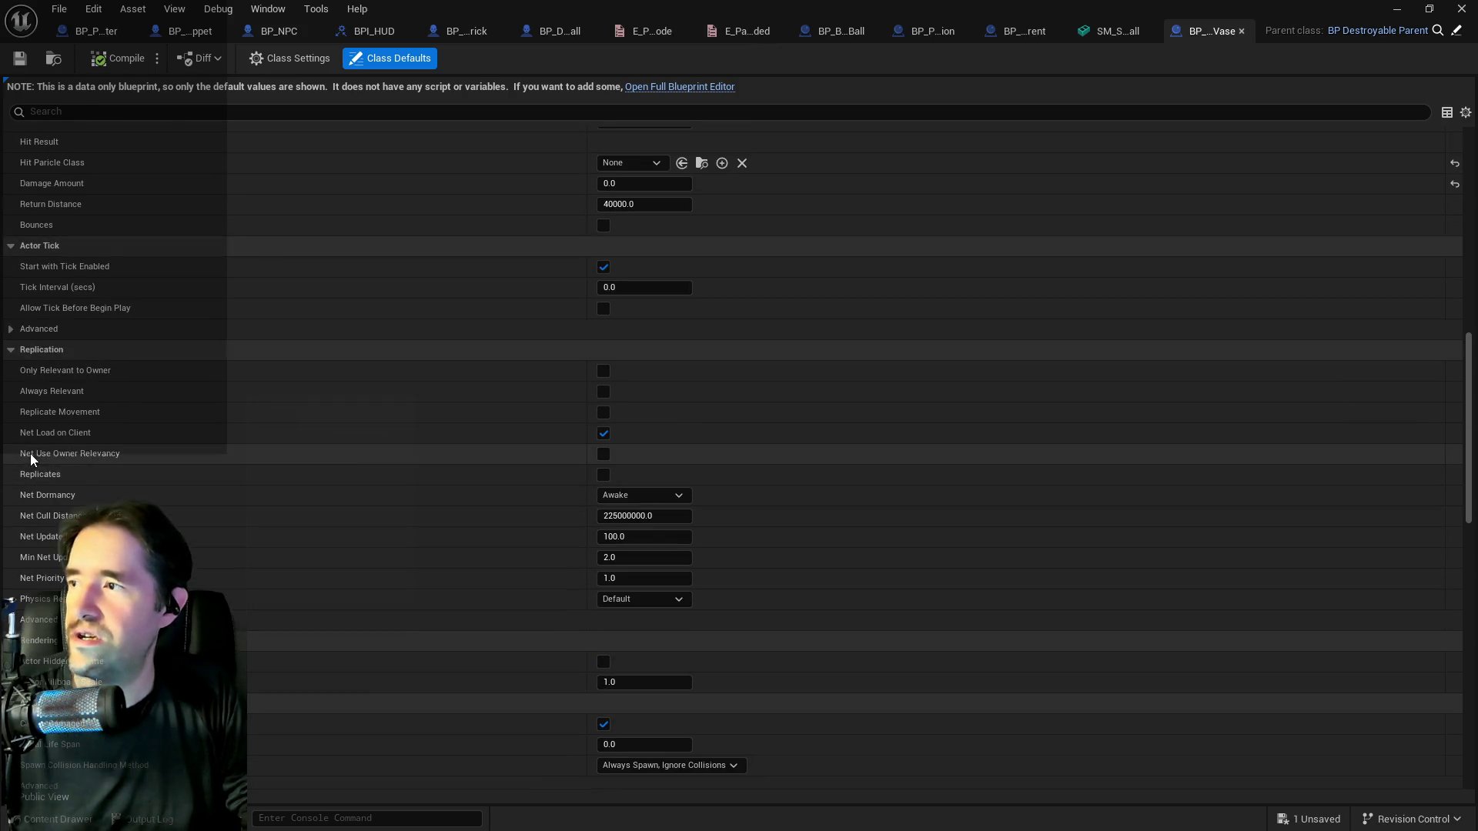
pyautogui.click(13, 333)
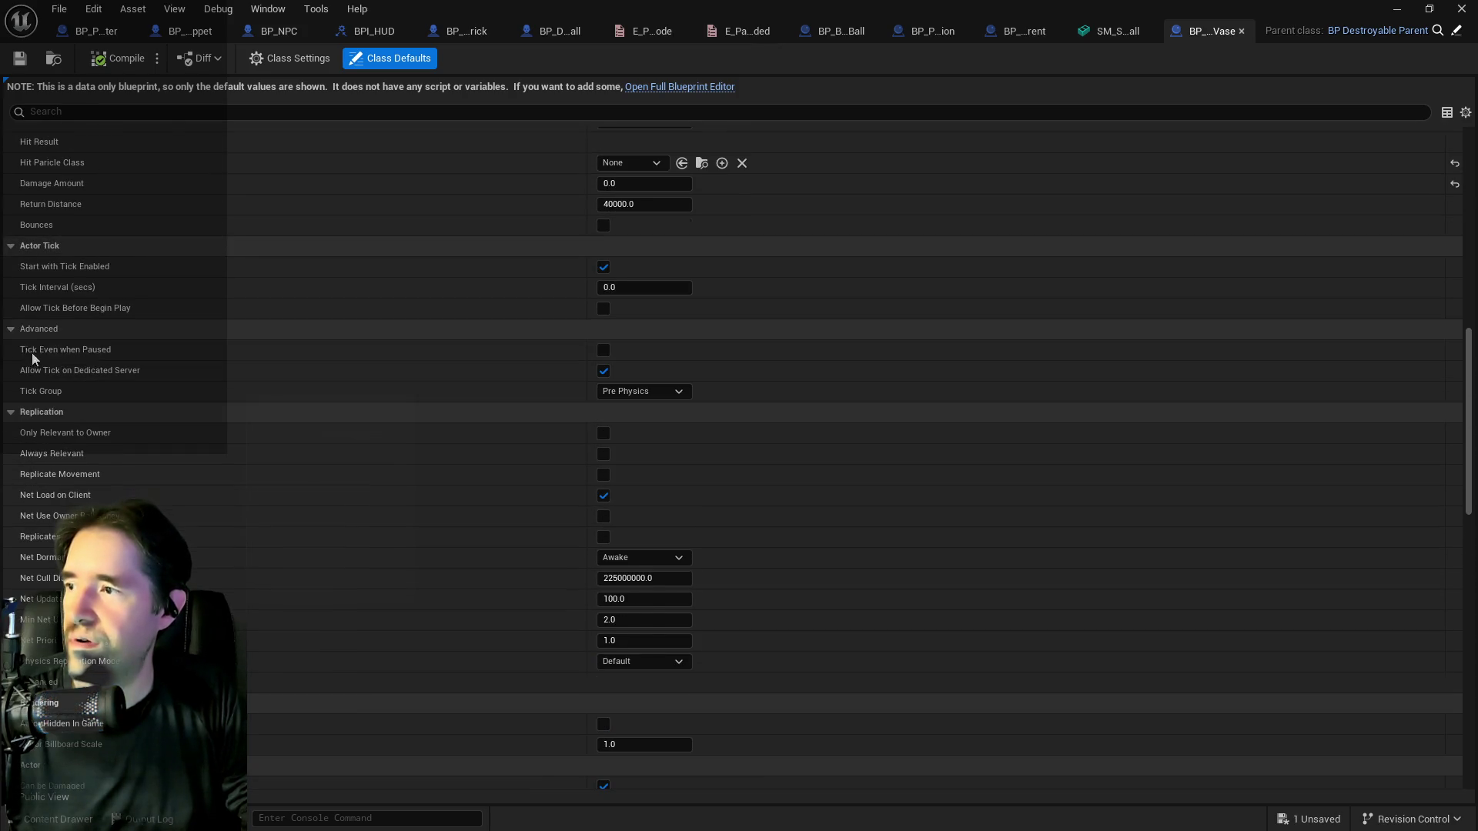
pyautogui.scroll(8, 57, 408)
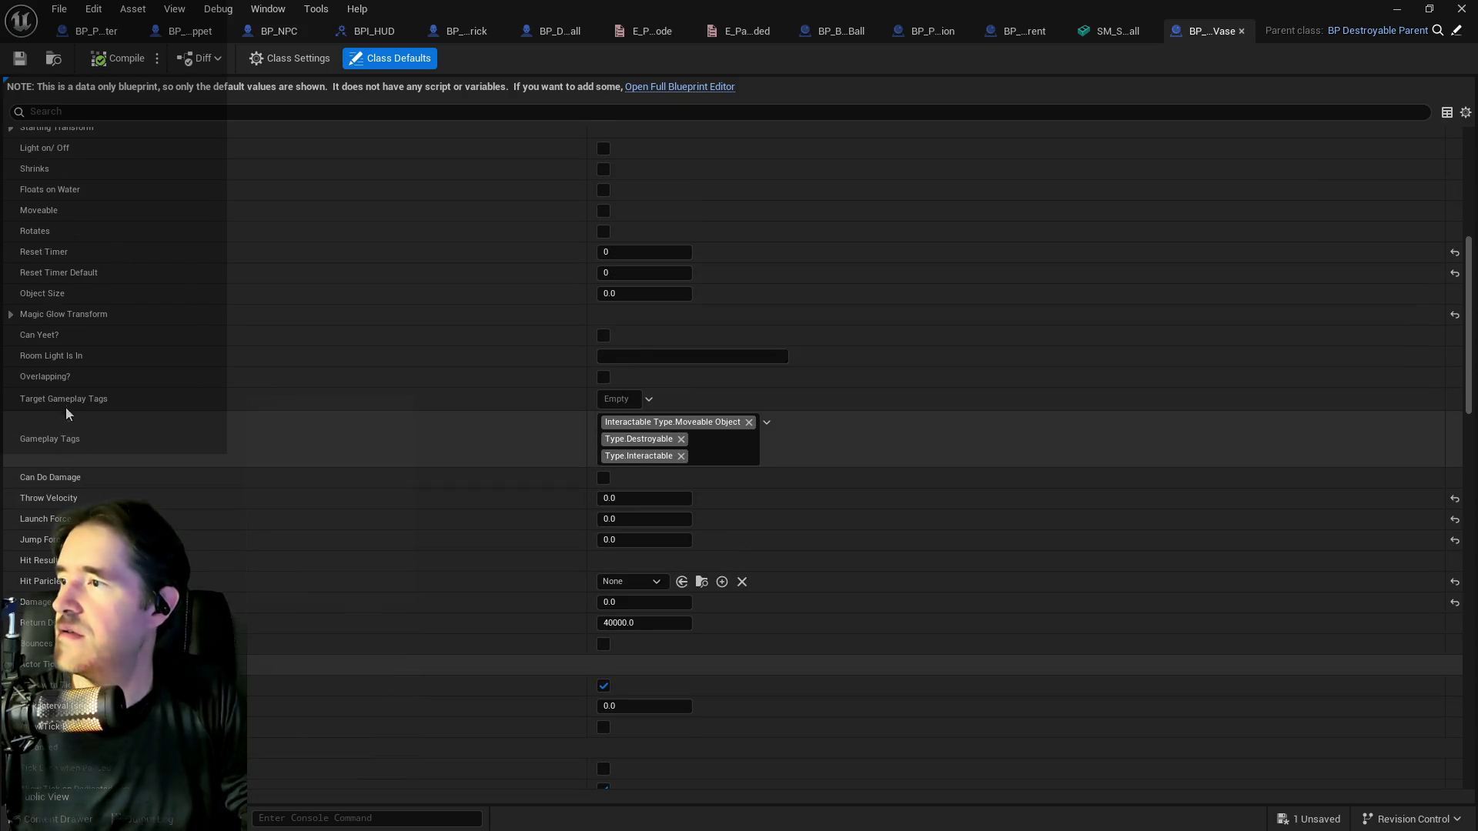
pyautogui.scroll(6, 66, 414)
pyautogui.scroll(4, 64, 419)
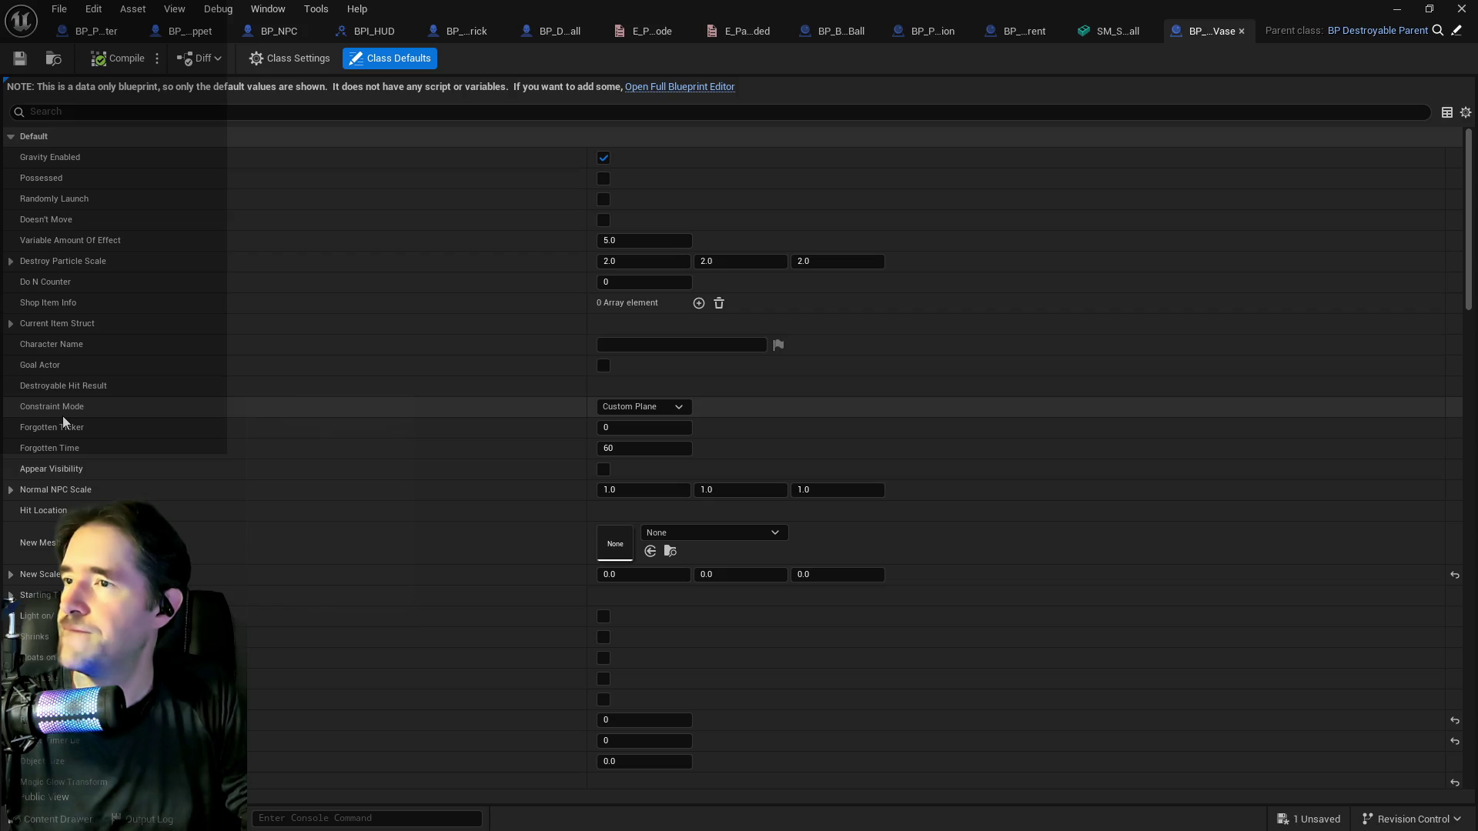
pyautogui.scroll(-12, 62, 416)
pyautogui.scroll(-9, 62, 415)
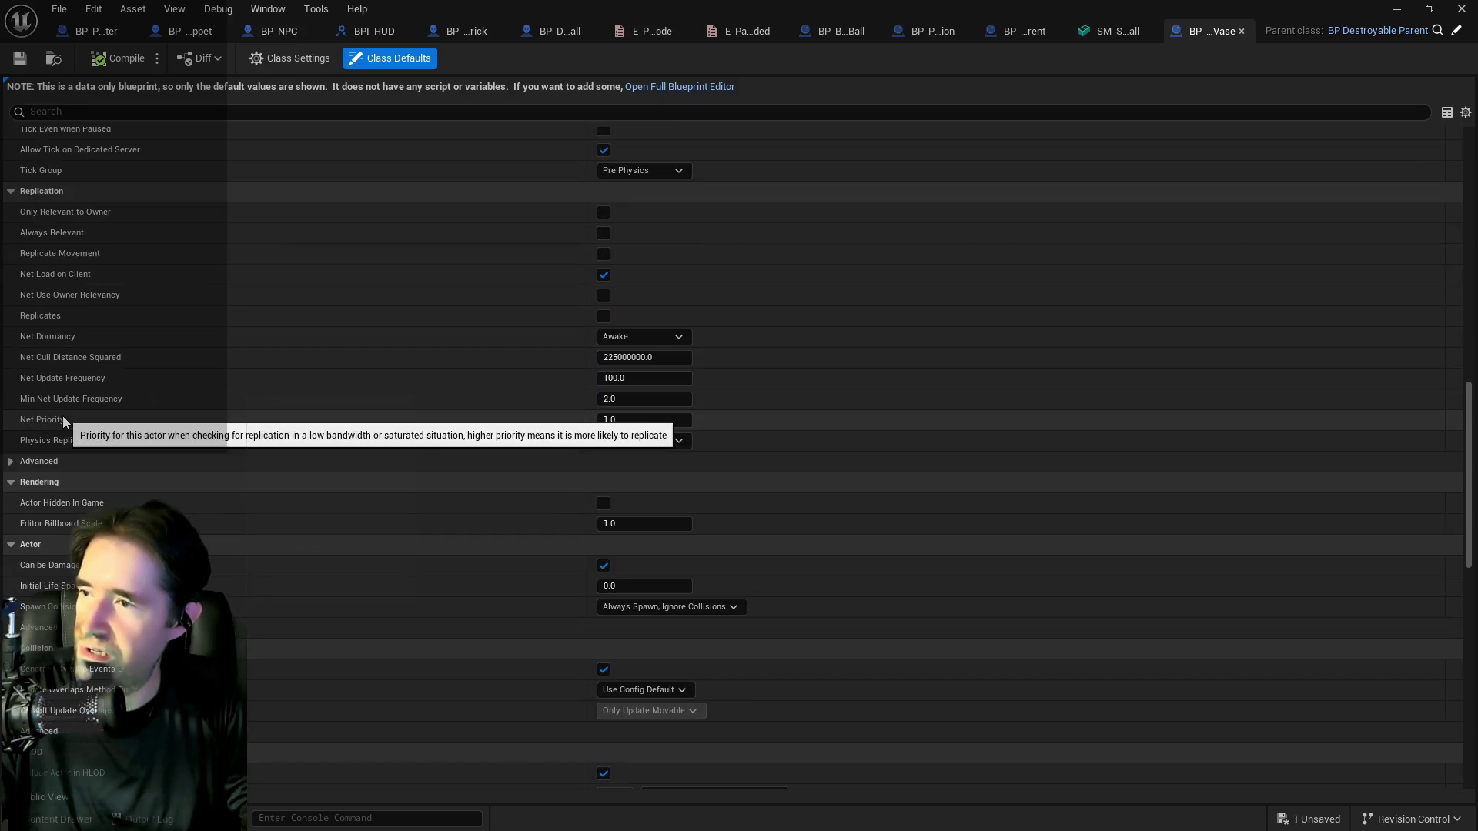
pyautogui.click(14, 465)
pyautogui.click(13, 465)
pyautogui.click(14, 461)
pyautogui.click(12, 565)
# Review the advanced Actor, Collision and Vector Scale settings, then open the vase in the full Blueprint editor
pyautogui.scroll(-2, 12, 567)
pyautogui.scroll(-2, 12, 566)
pyautogui.click(8, 516)
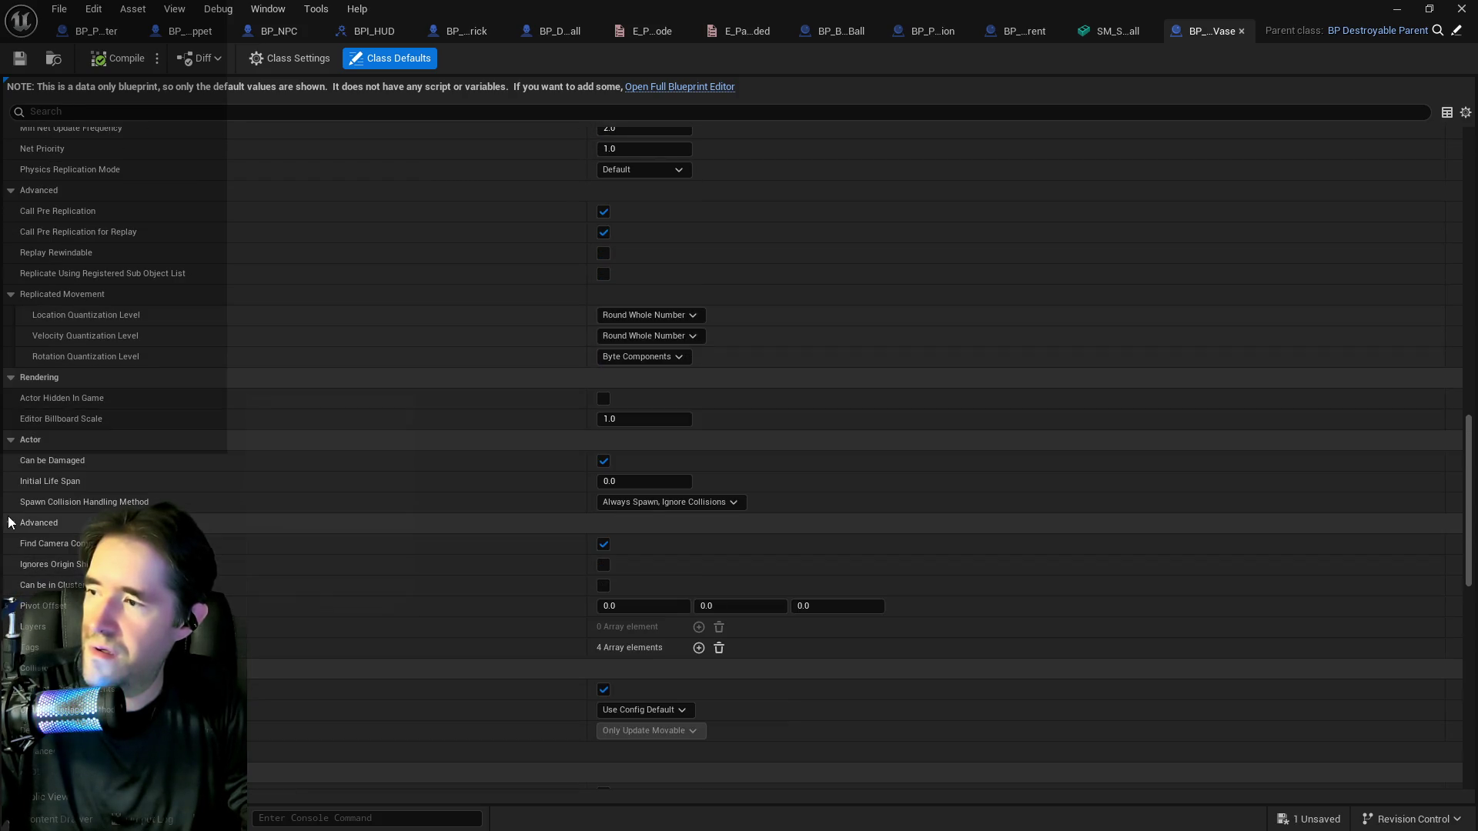
pyautogui.scroll(-3, 9, 518)
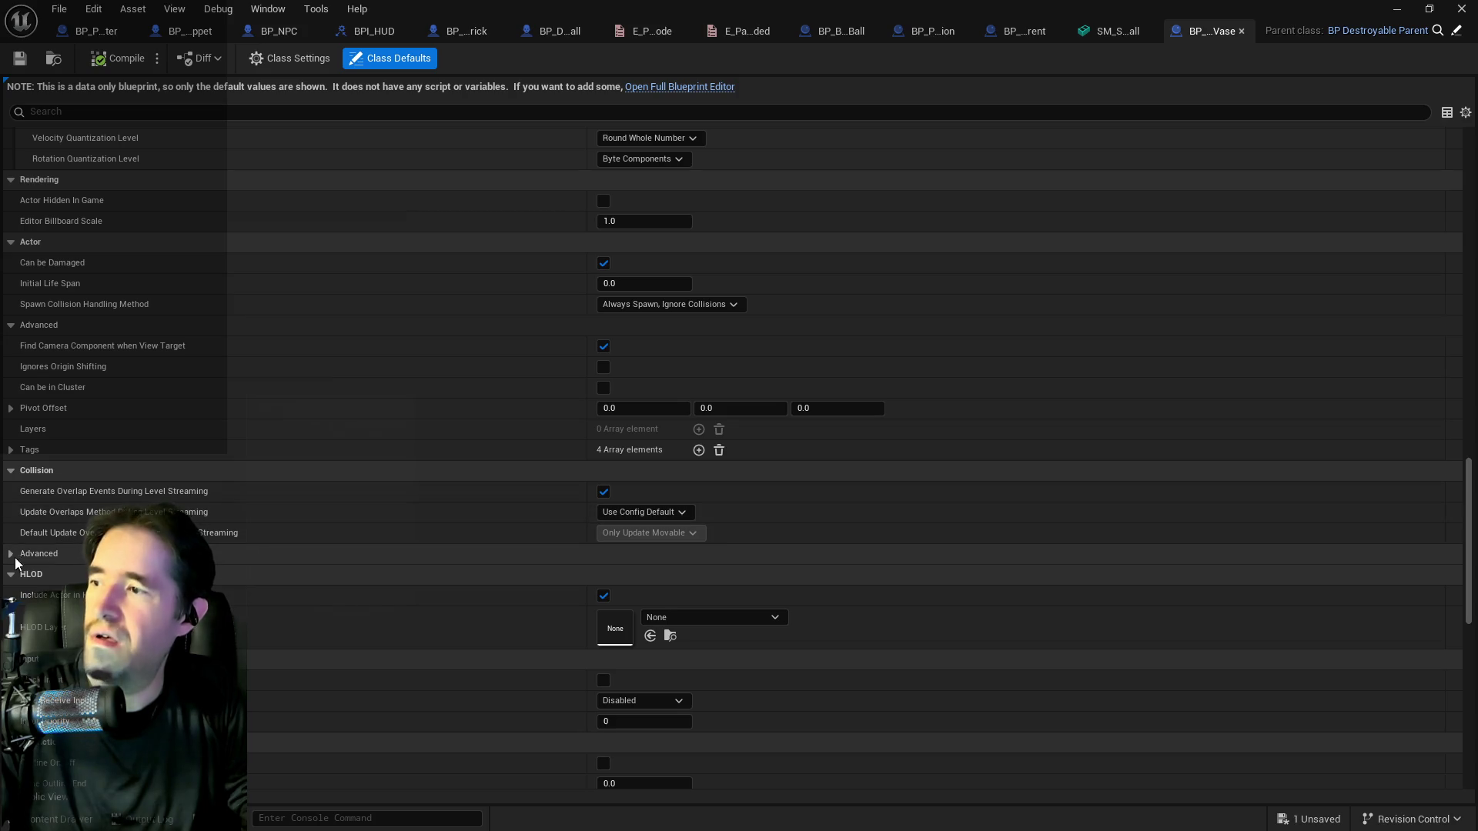
pyautogui.click(14, 557)
pyautogui.scroll(-3, 71, 593)
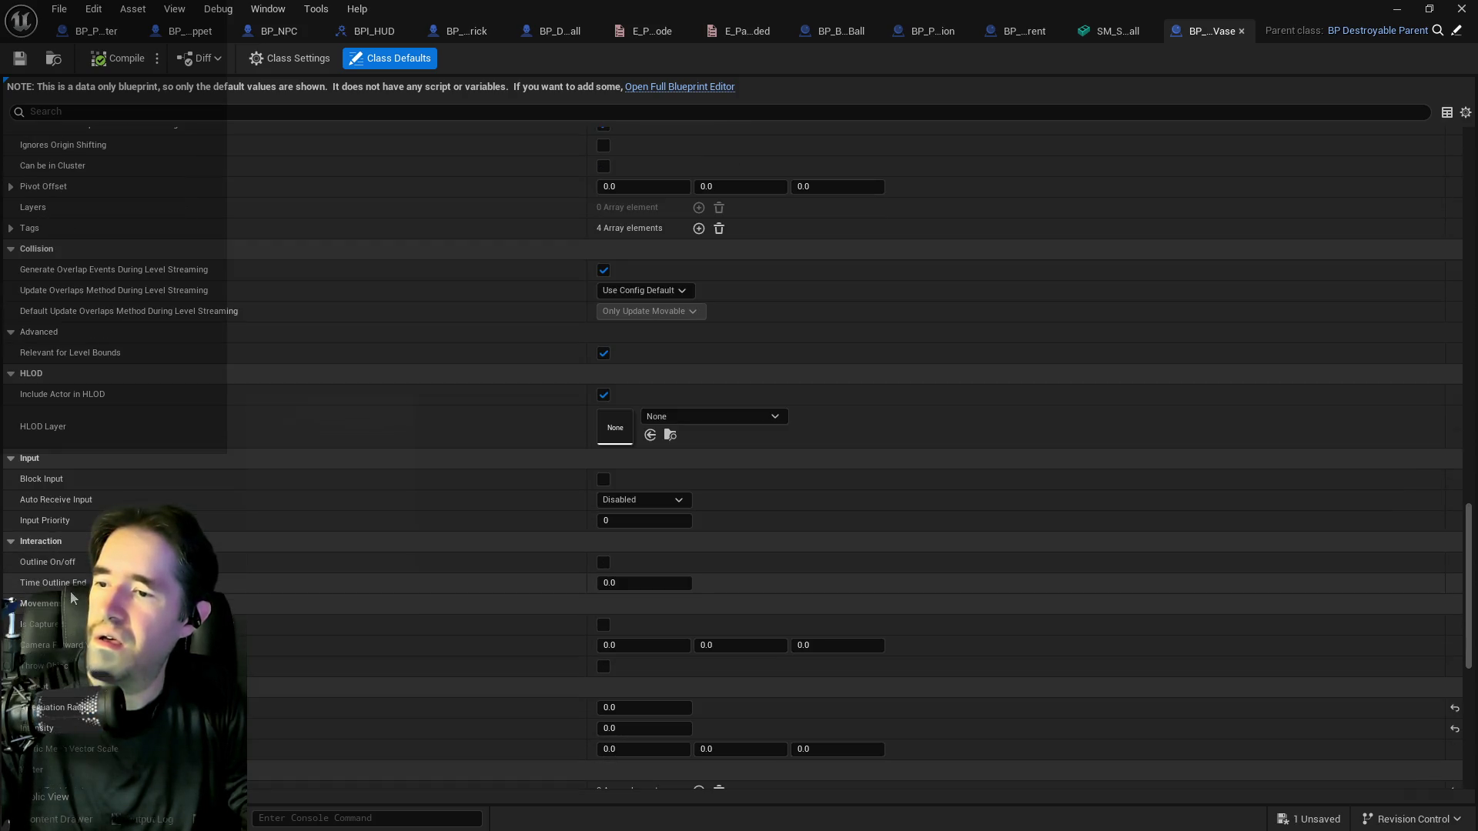
pyautogui.scroll(-3, 77, 596)
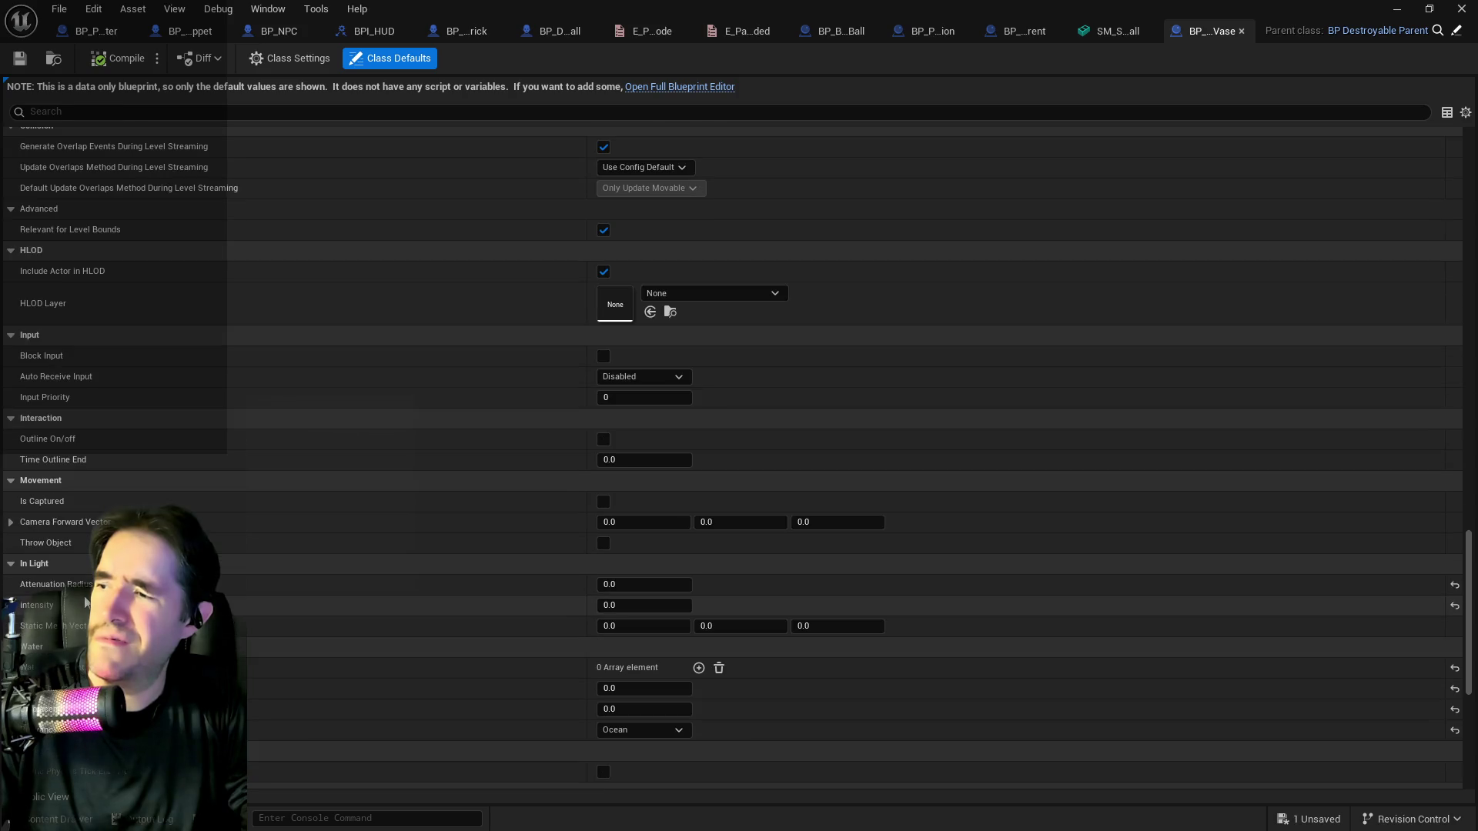
pyautogui.scroll(-1, 48, 576)
pyautogui.click(11, 577)
pyautogui.scroll(-3, 62, 608)
pyautogui.scroll(-5, 83, 627)
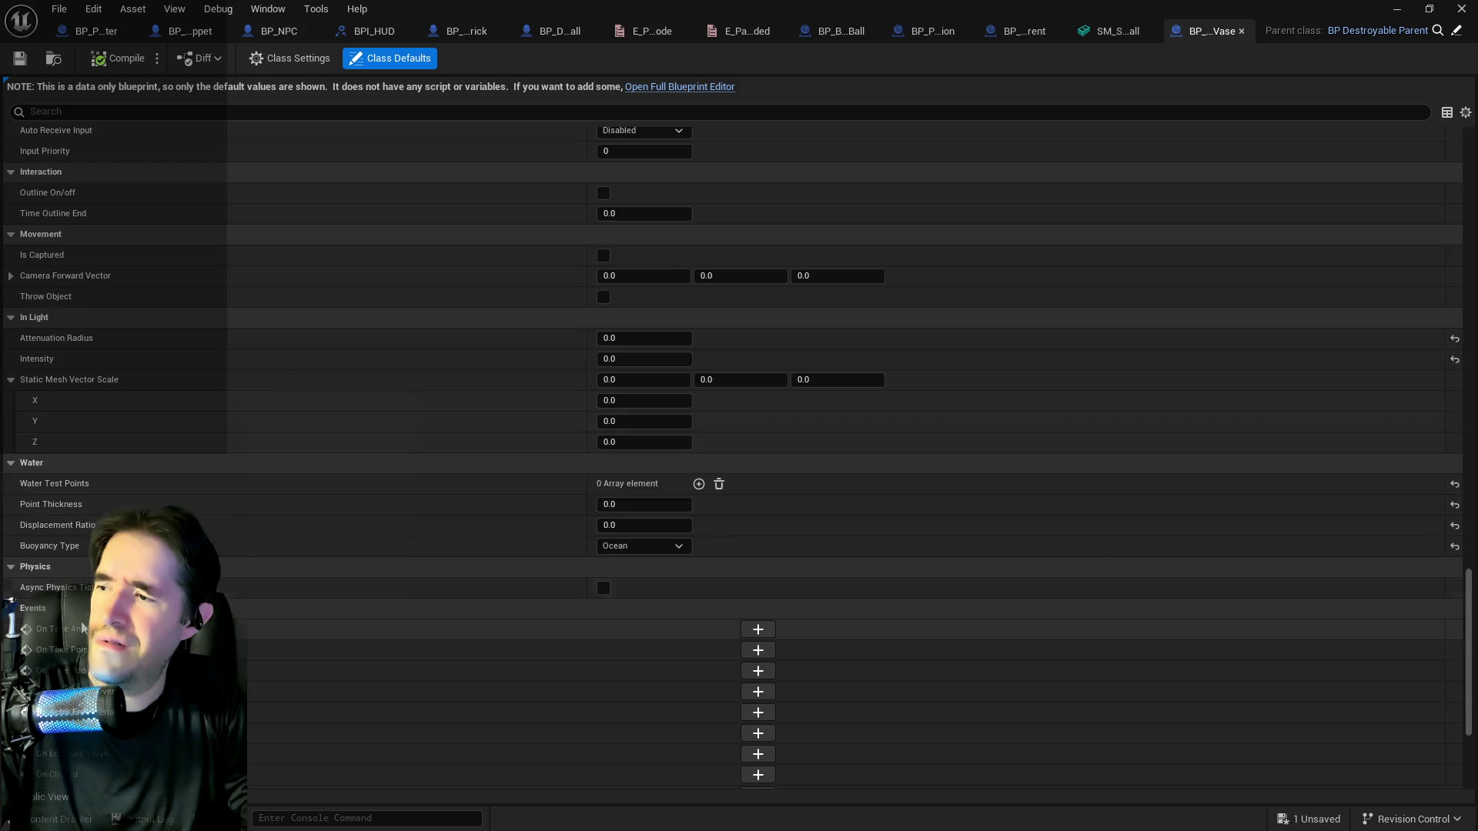
pyautogui.scroll(-2, 84, 617)
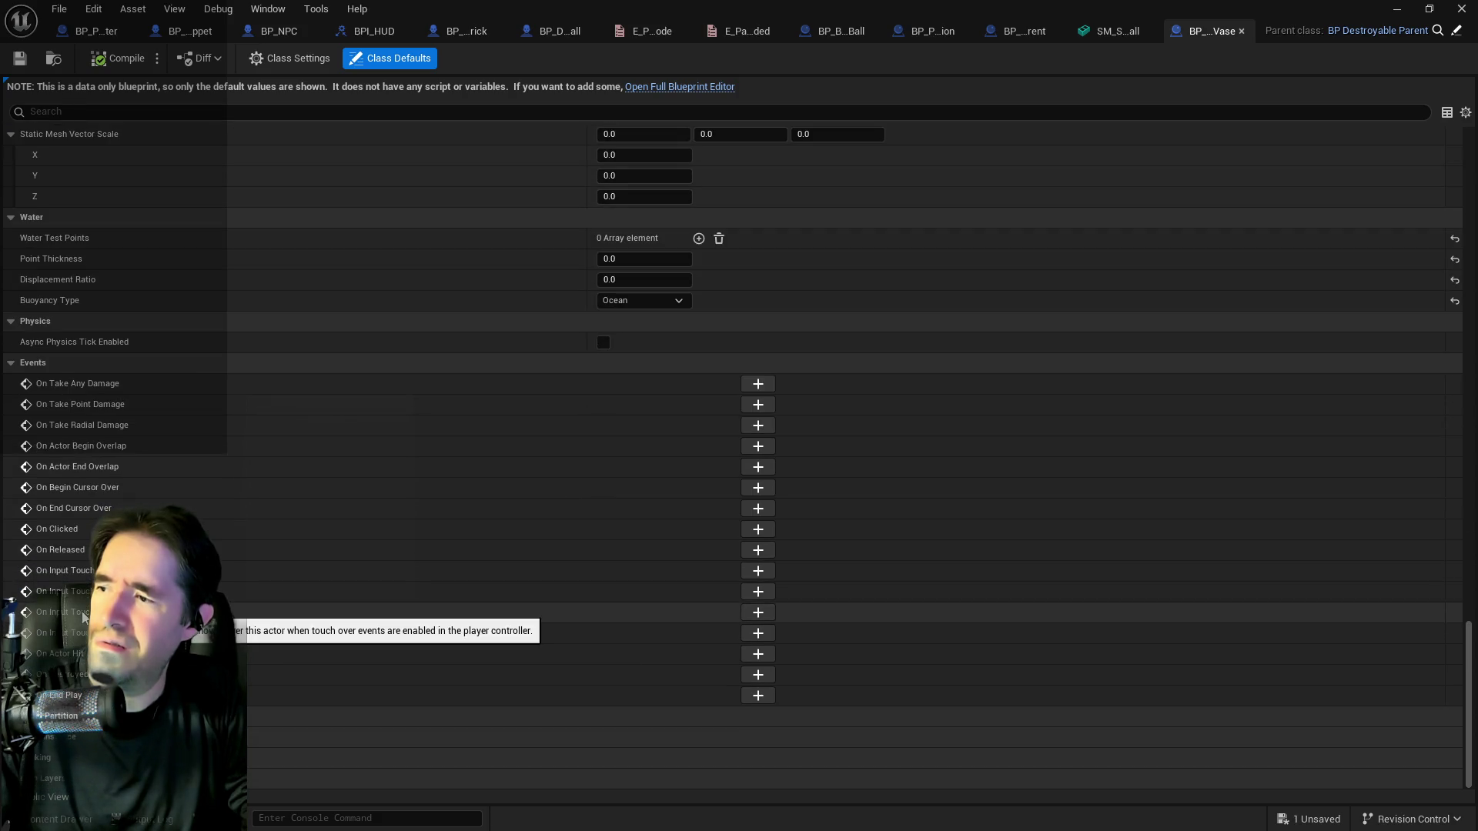
pyautogui.scroll(10, 860, 660)
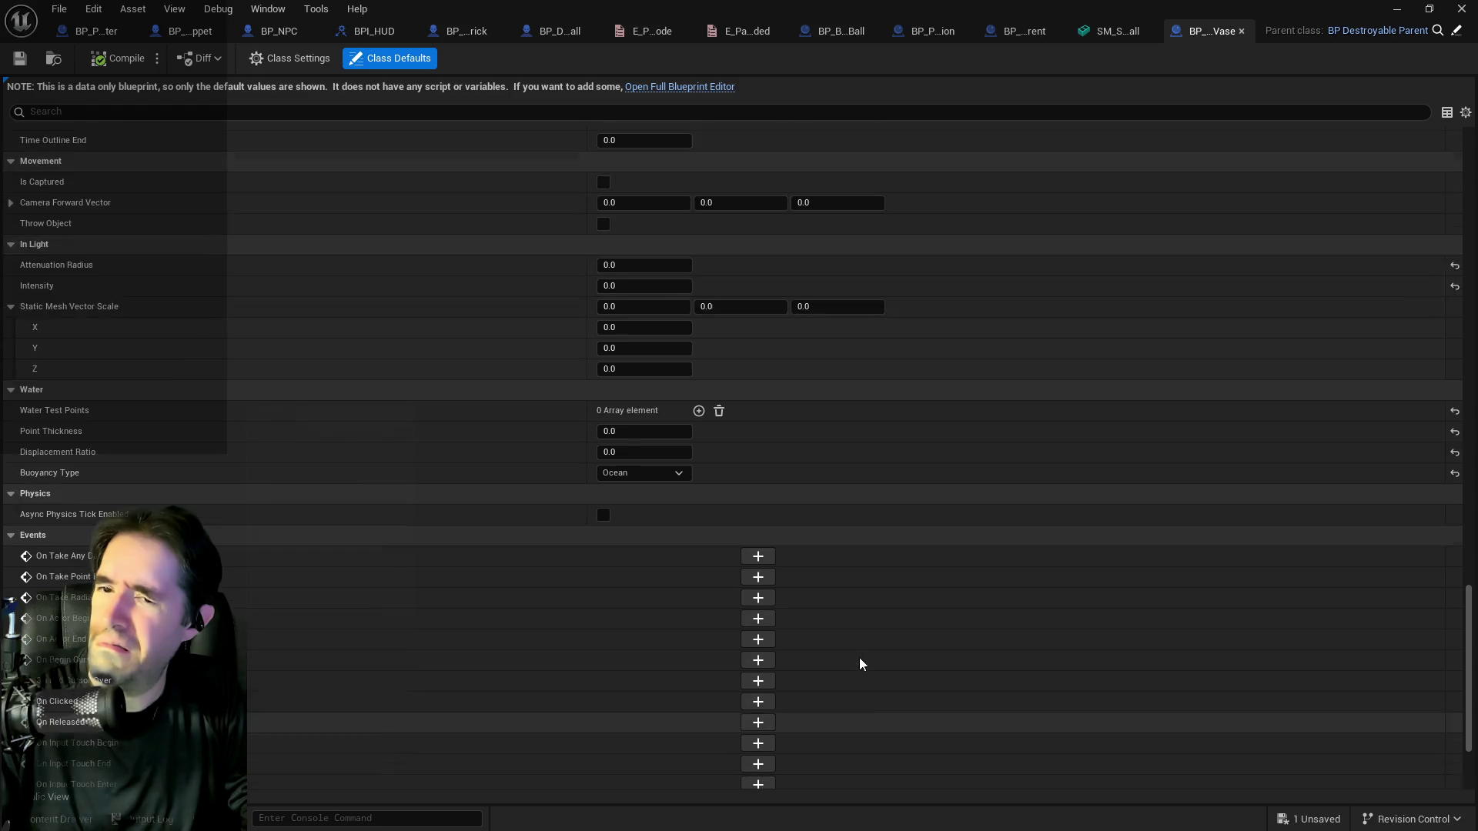
pyautogui.scroll(9, 859, 658)
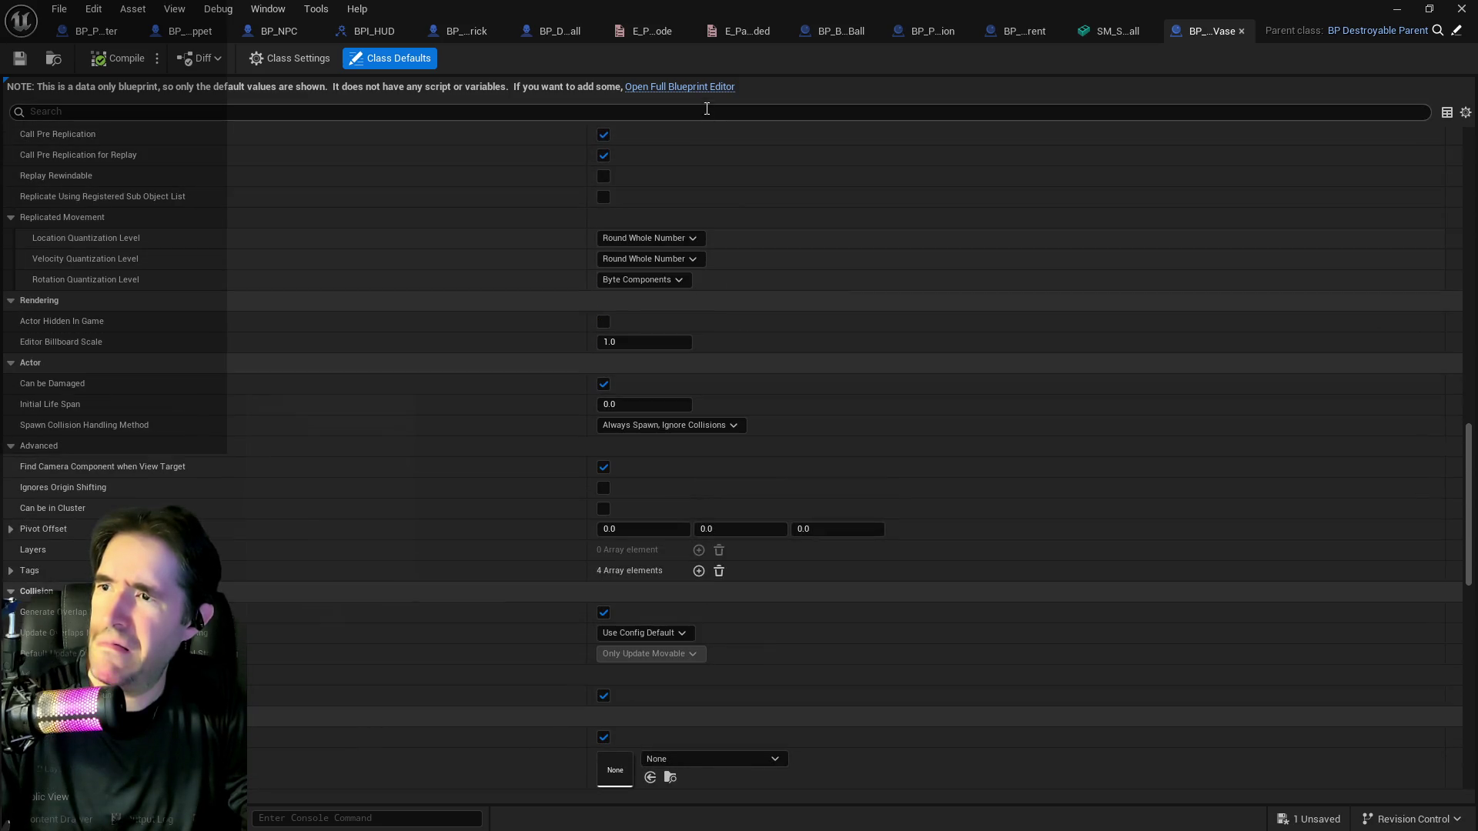
pyautogui.click(700, 89)
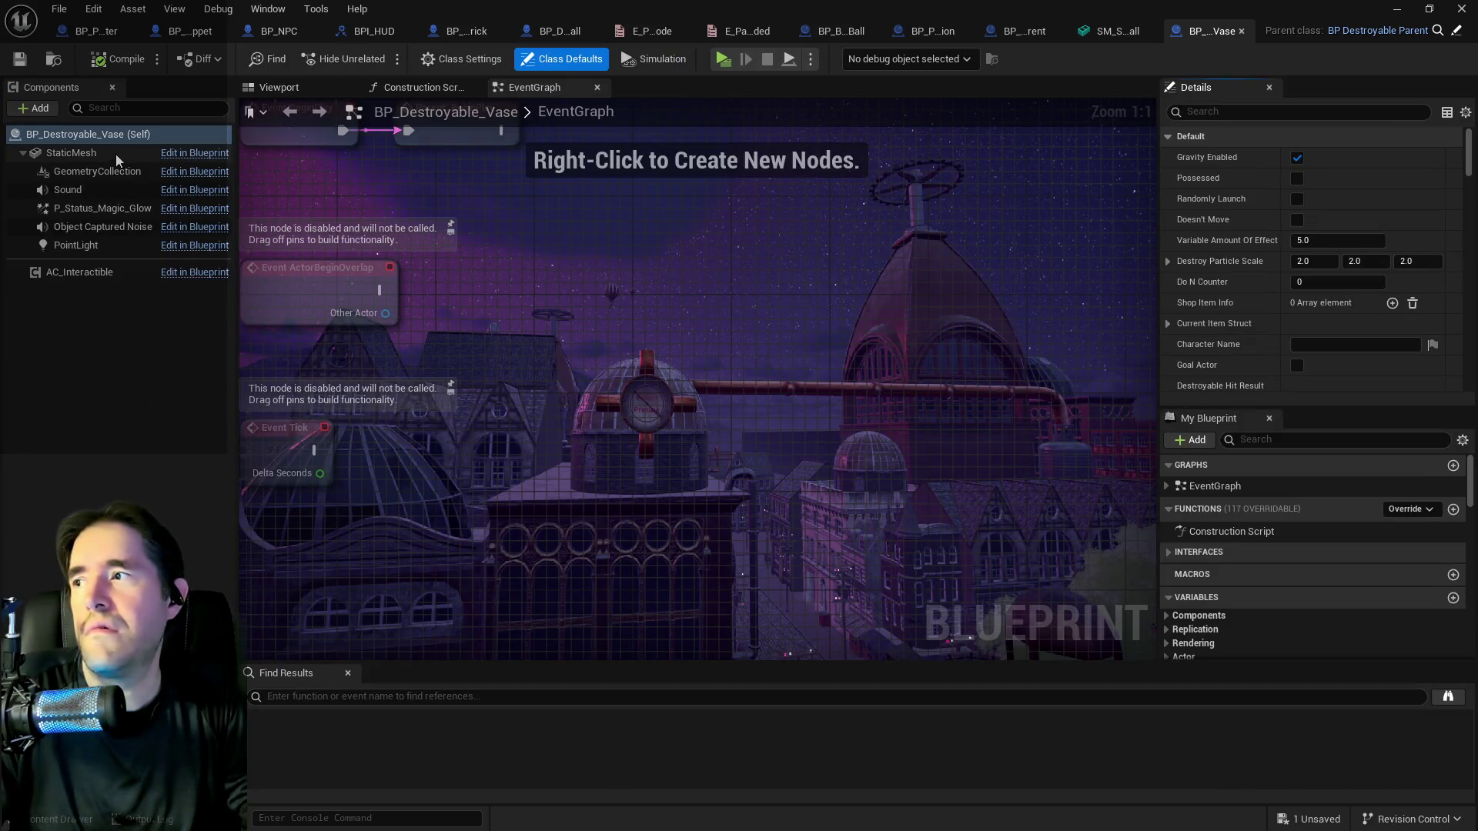
# Inspect the vase's GeometryCollection component and filter Details to only modified properties
pyautogui.click(121, 175)
pyautogui.scroll(-3, 1305, 322)
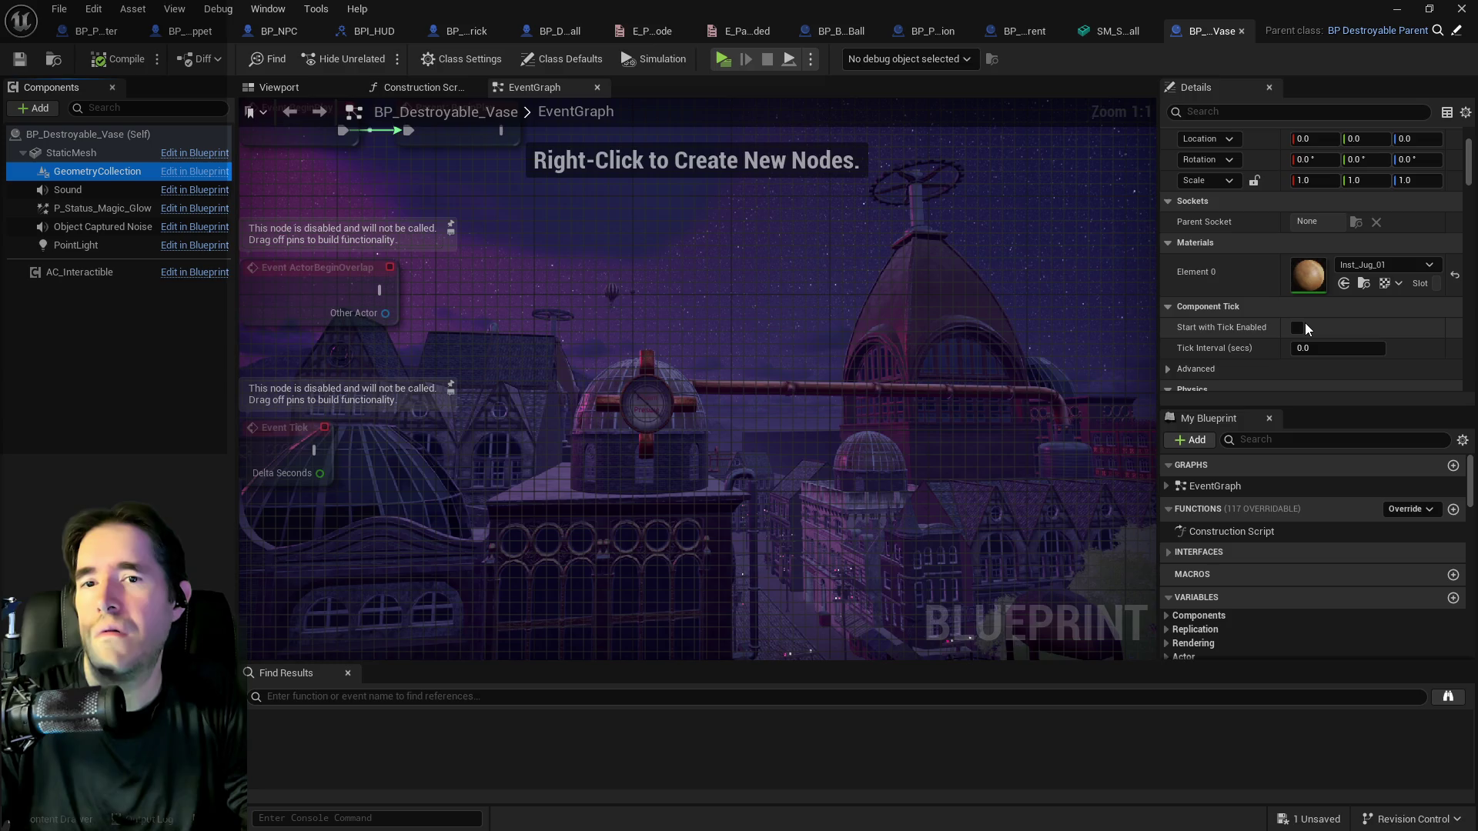
pyautogui.scroll(-2, 1305, 322)
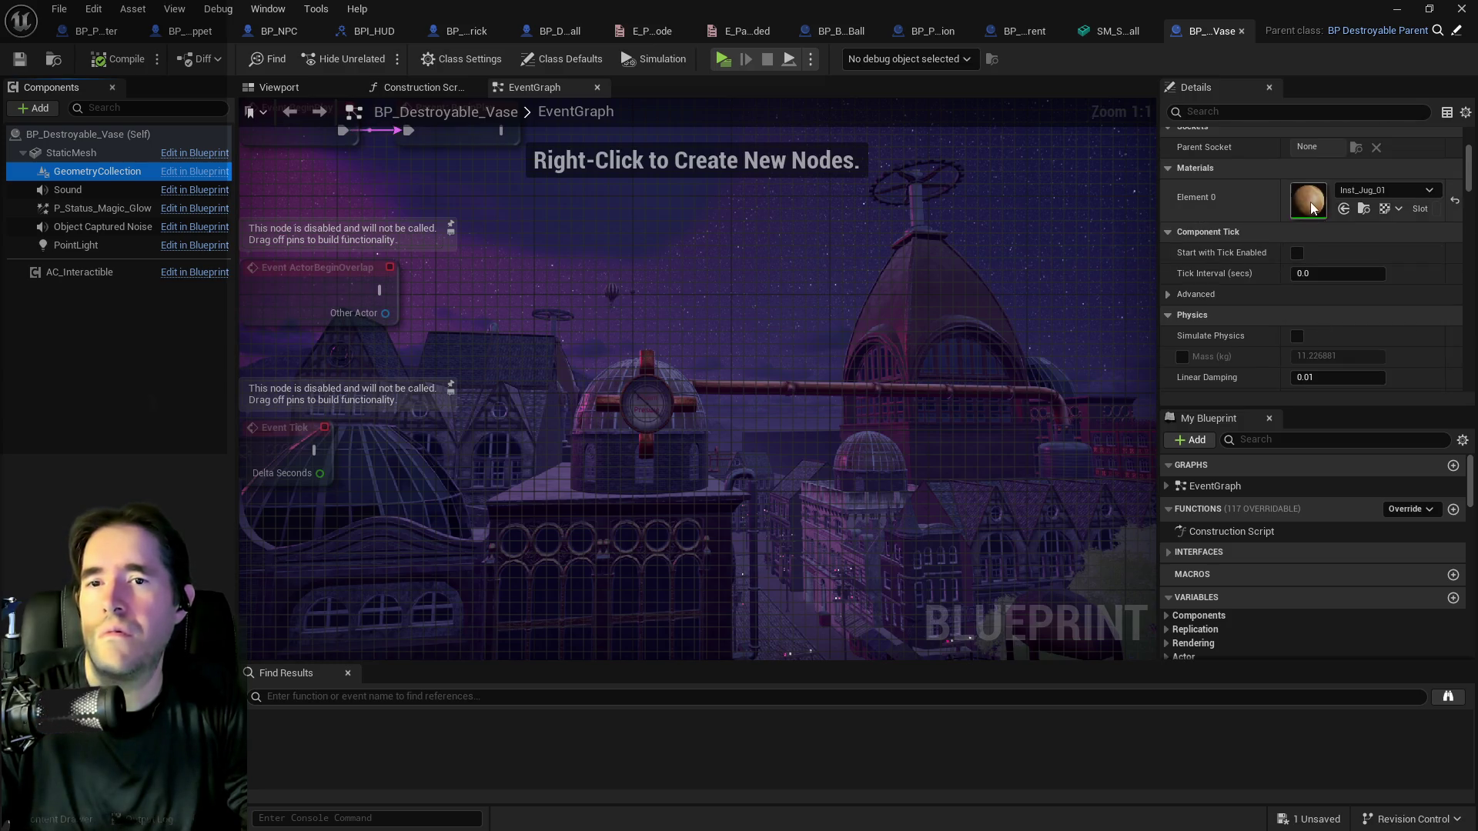
pyautogui.scroll(-3, 1273, 216)
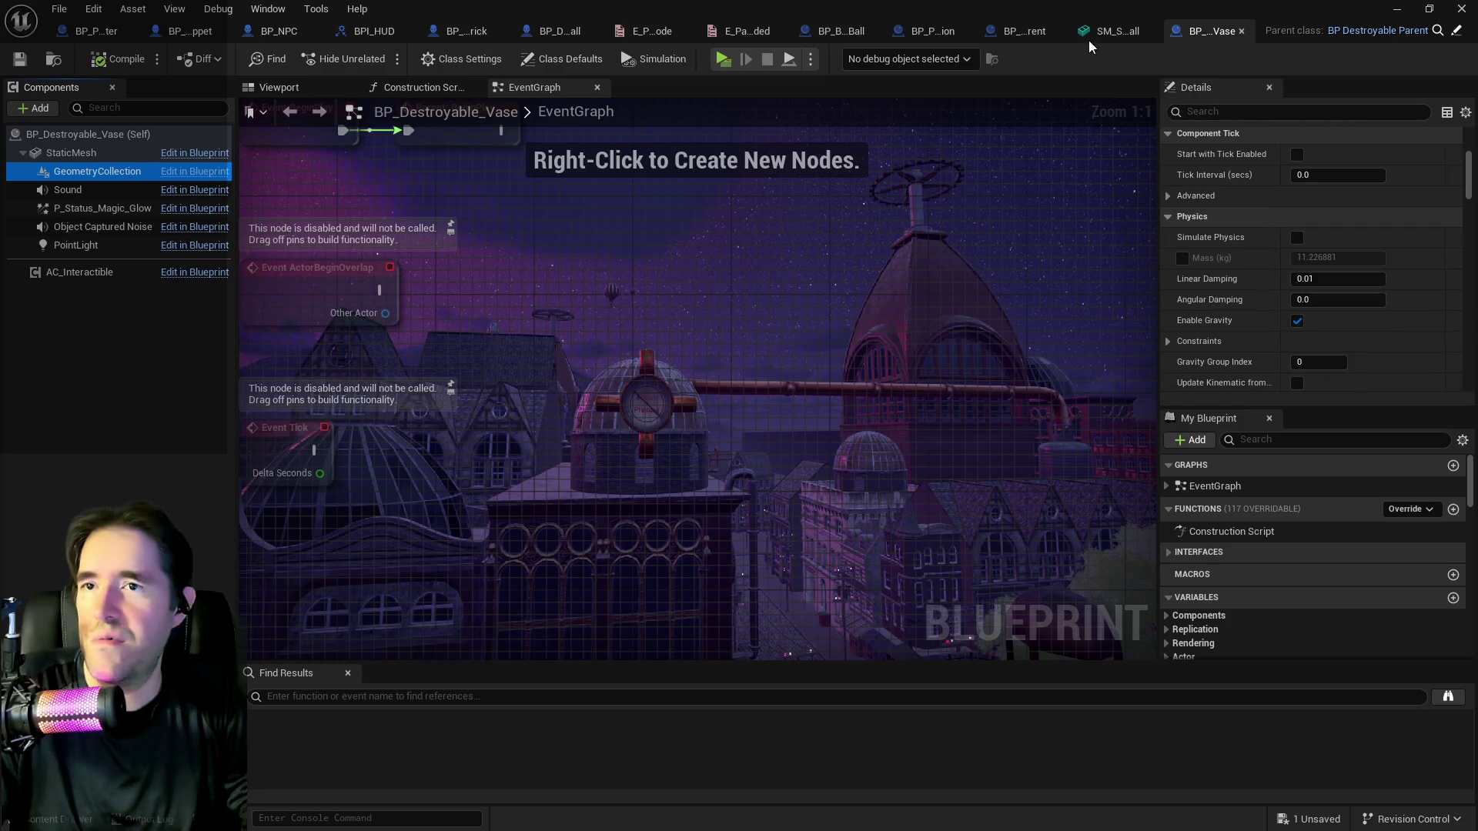
pyautogui.scroll(-3, 1234, 235)
pyautogui.scroll(-4, 1235, 235)
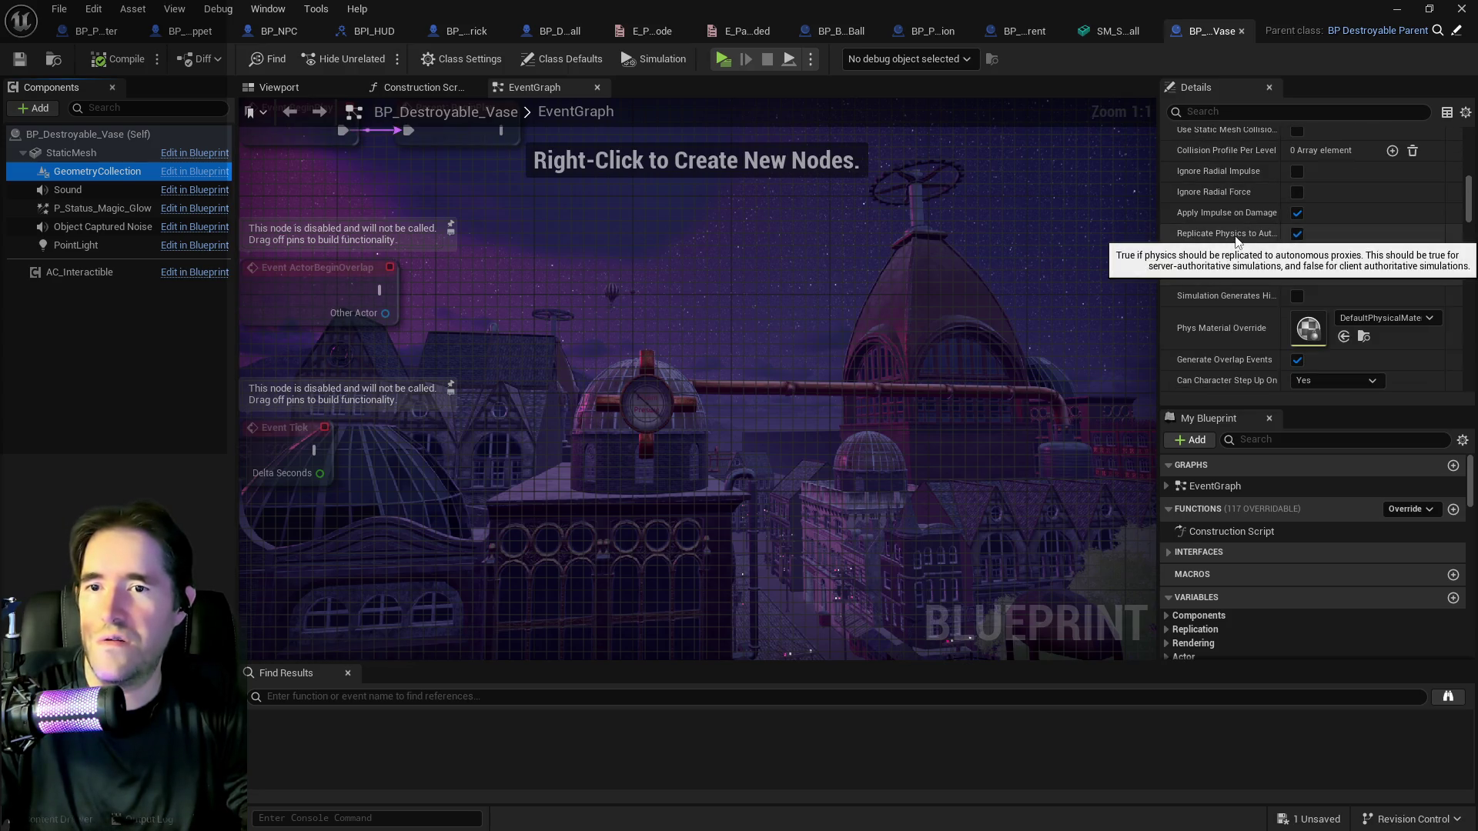
pyautogui.scroll(-3, 1305, 325)
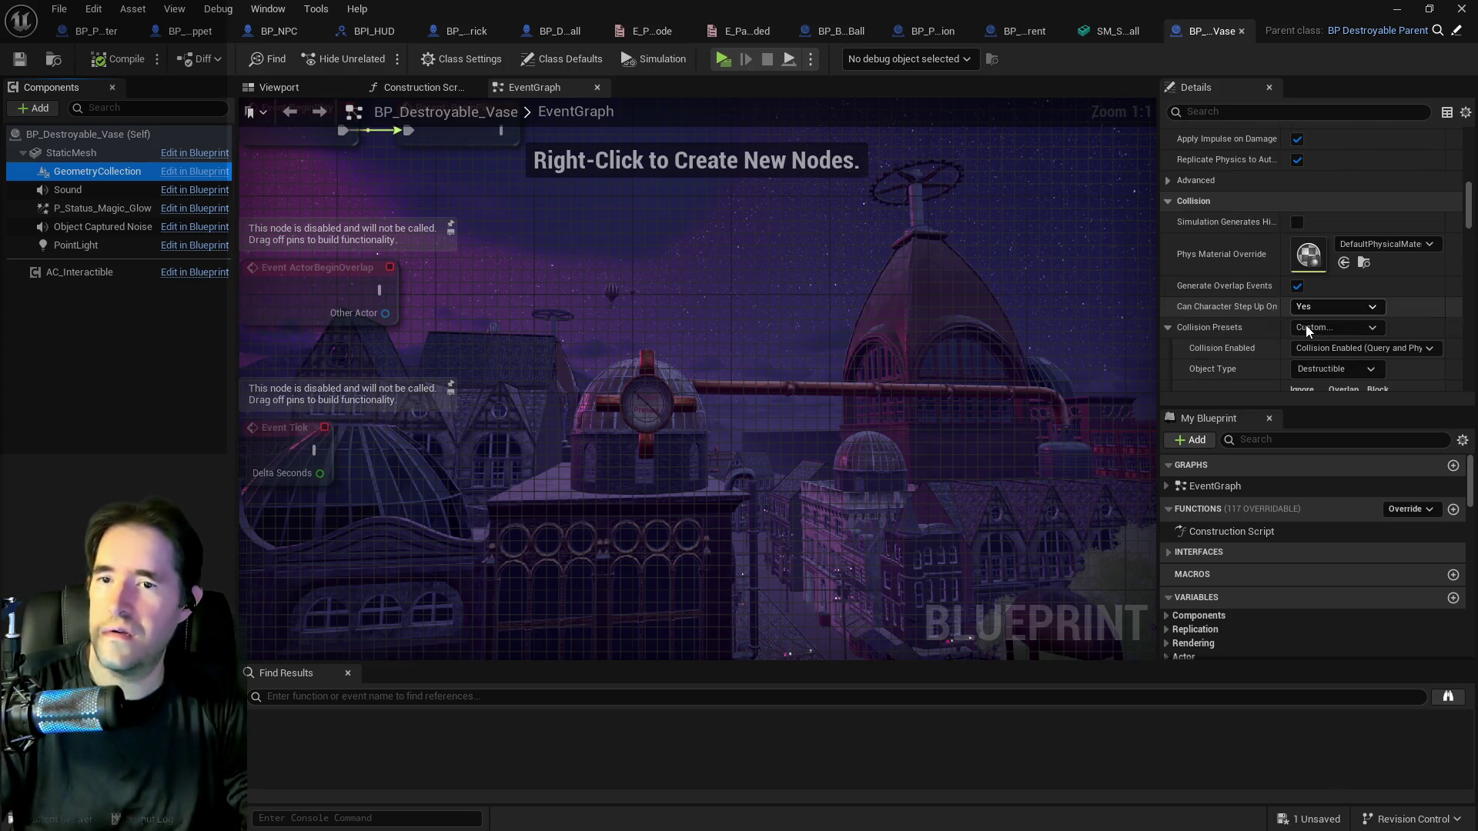
pyautogui.scroll(-9, 1305, 325)
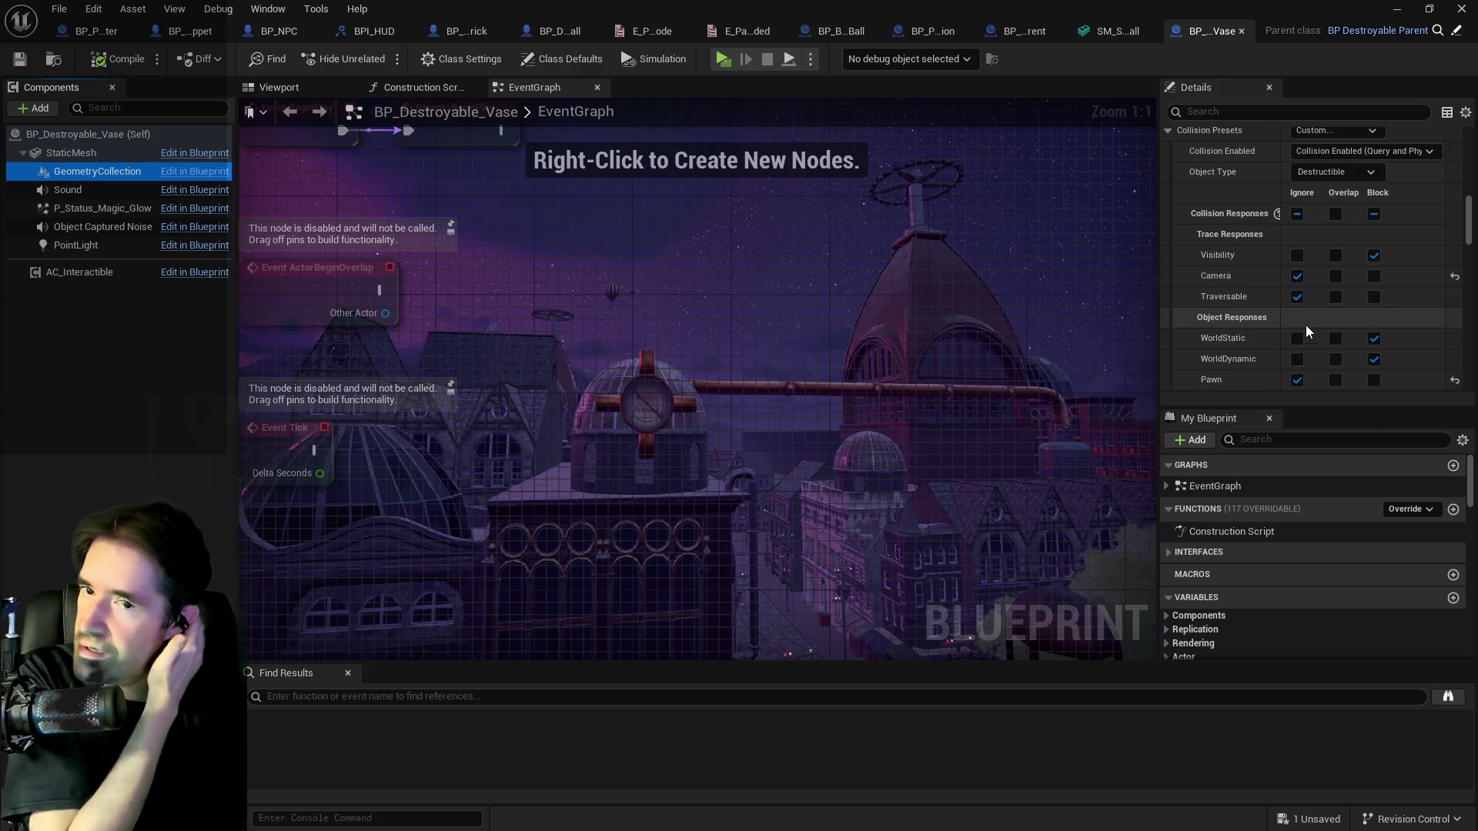
pyautogui.scroll(-2, 1297, 327)
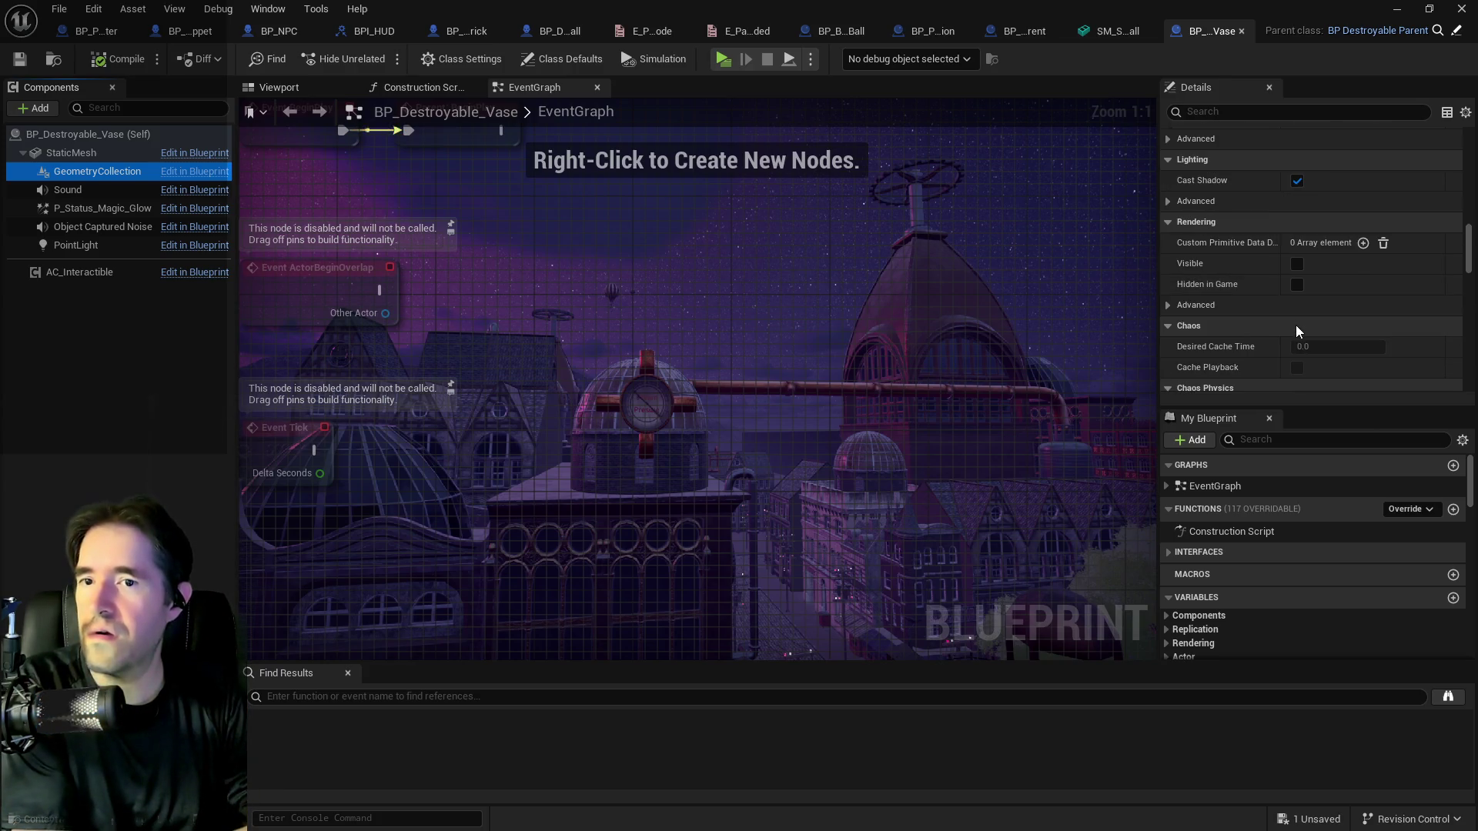
pyautogui.click(1465, 112)
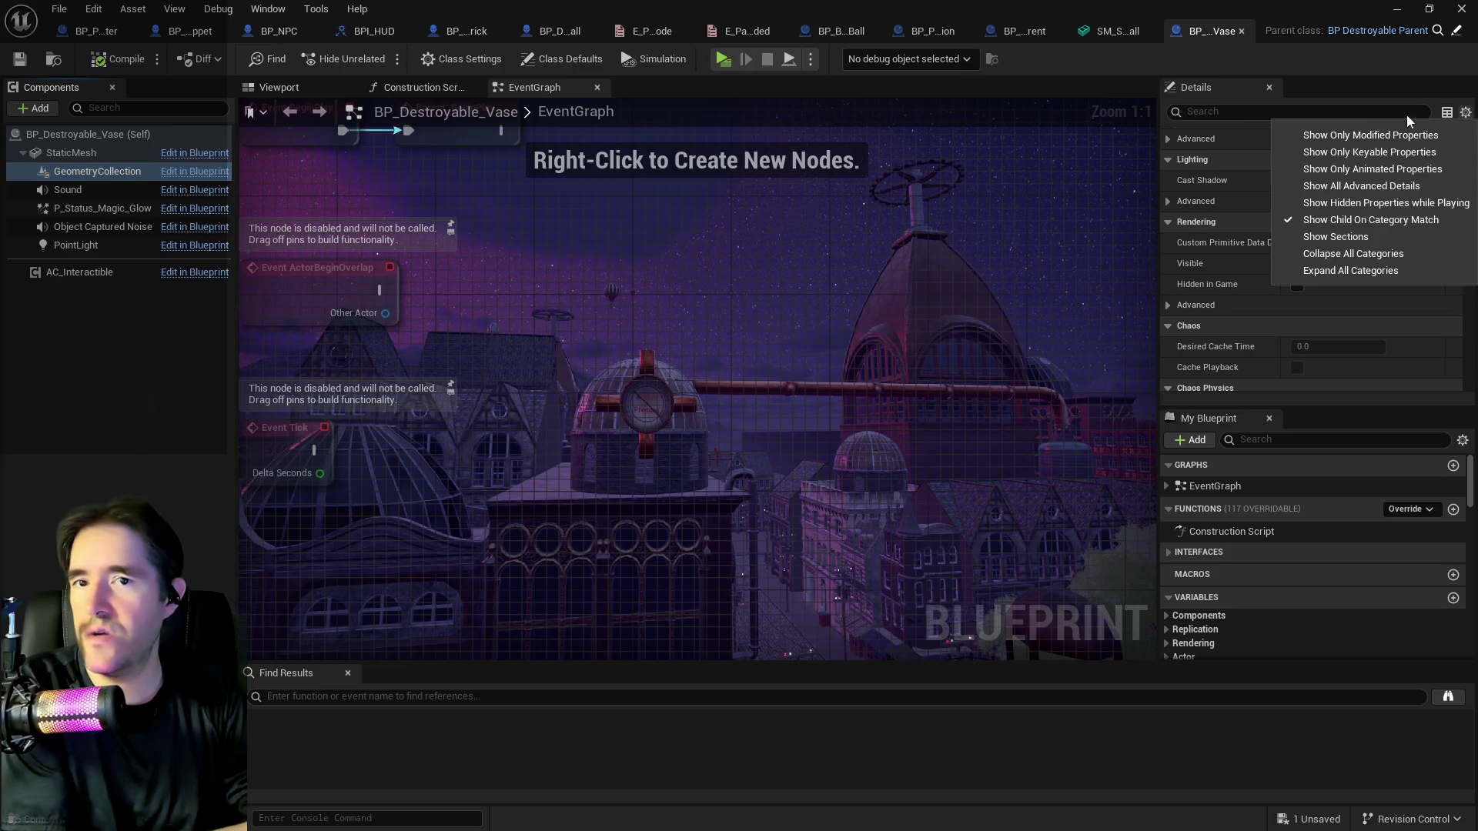
pyautogui.click(1346, 137)
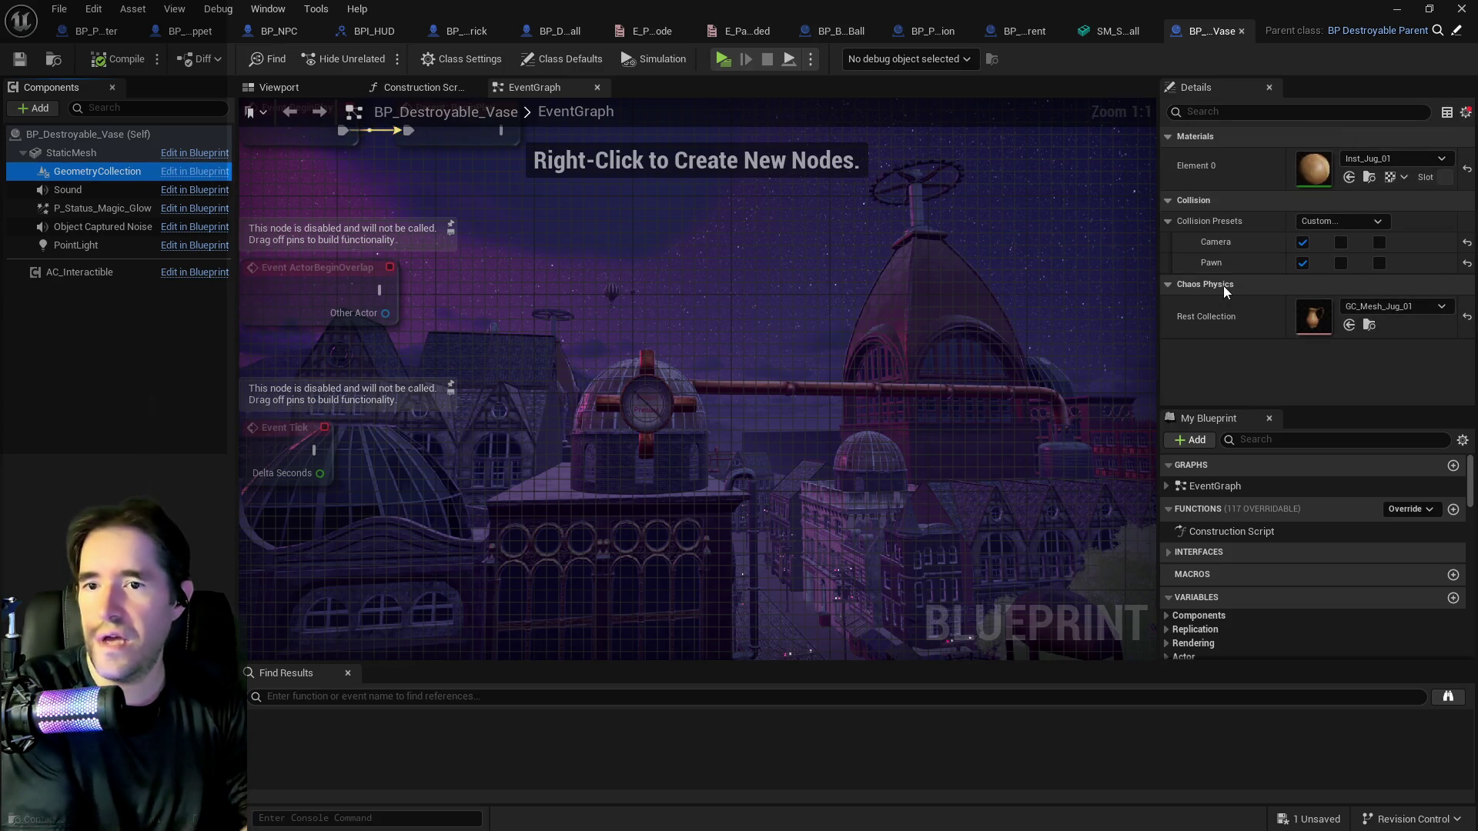
# Set BP_Bouncing_Spiked_Ball's Rest Collection to GC_BP_Bouncing_Spiked_Ball, comparing against the vase blueprint
pyautogui.click(843, 30)
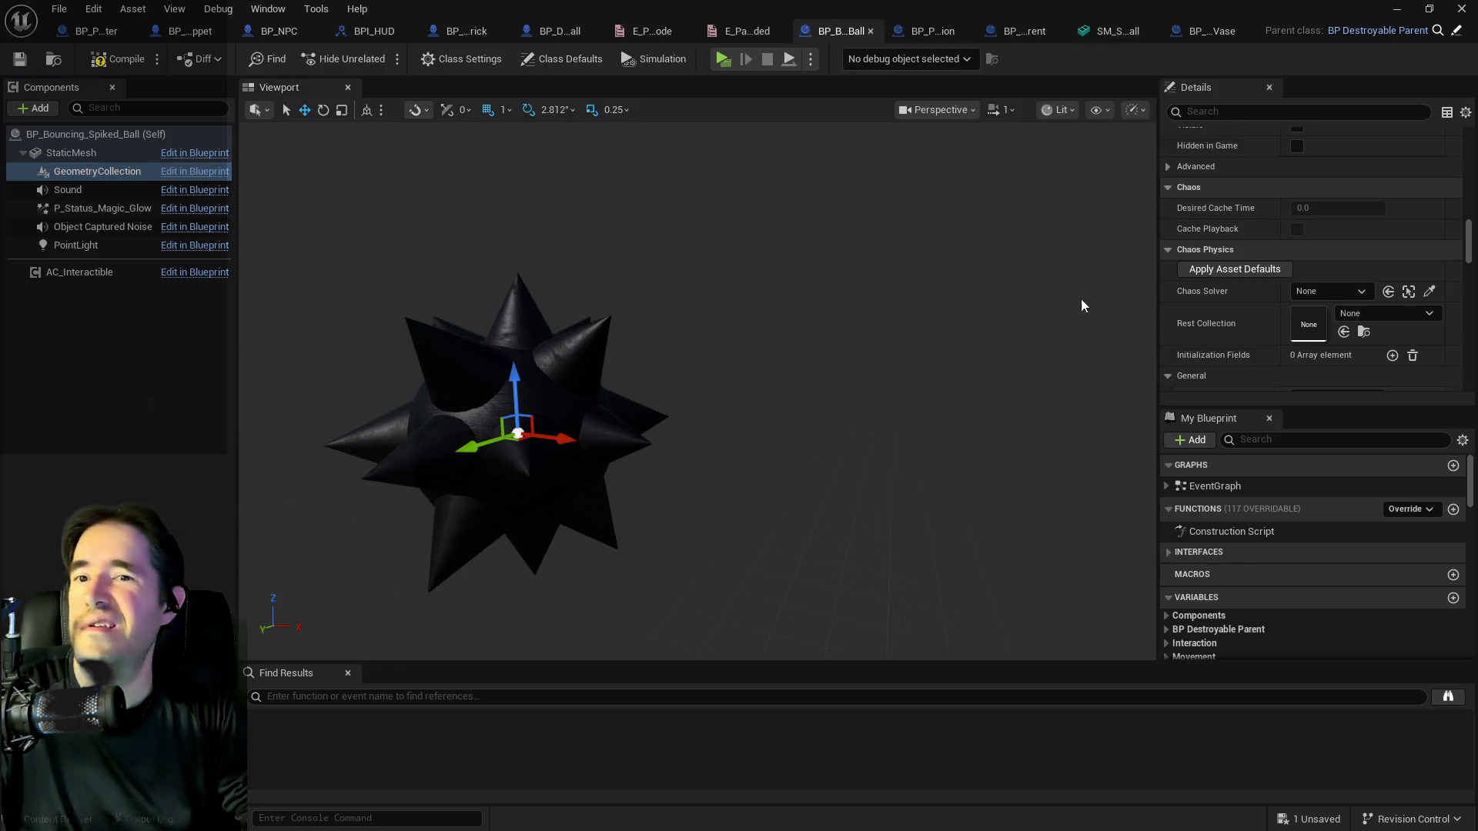
pyautogui.scroll(-3, 1320, 275)
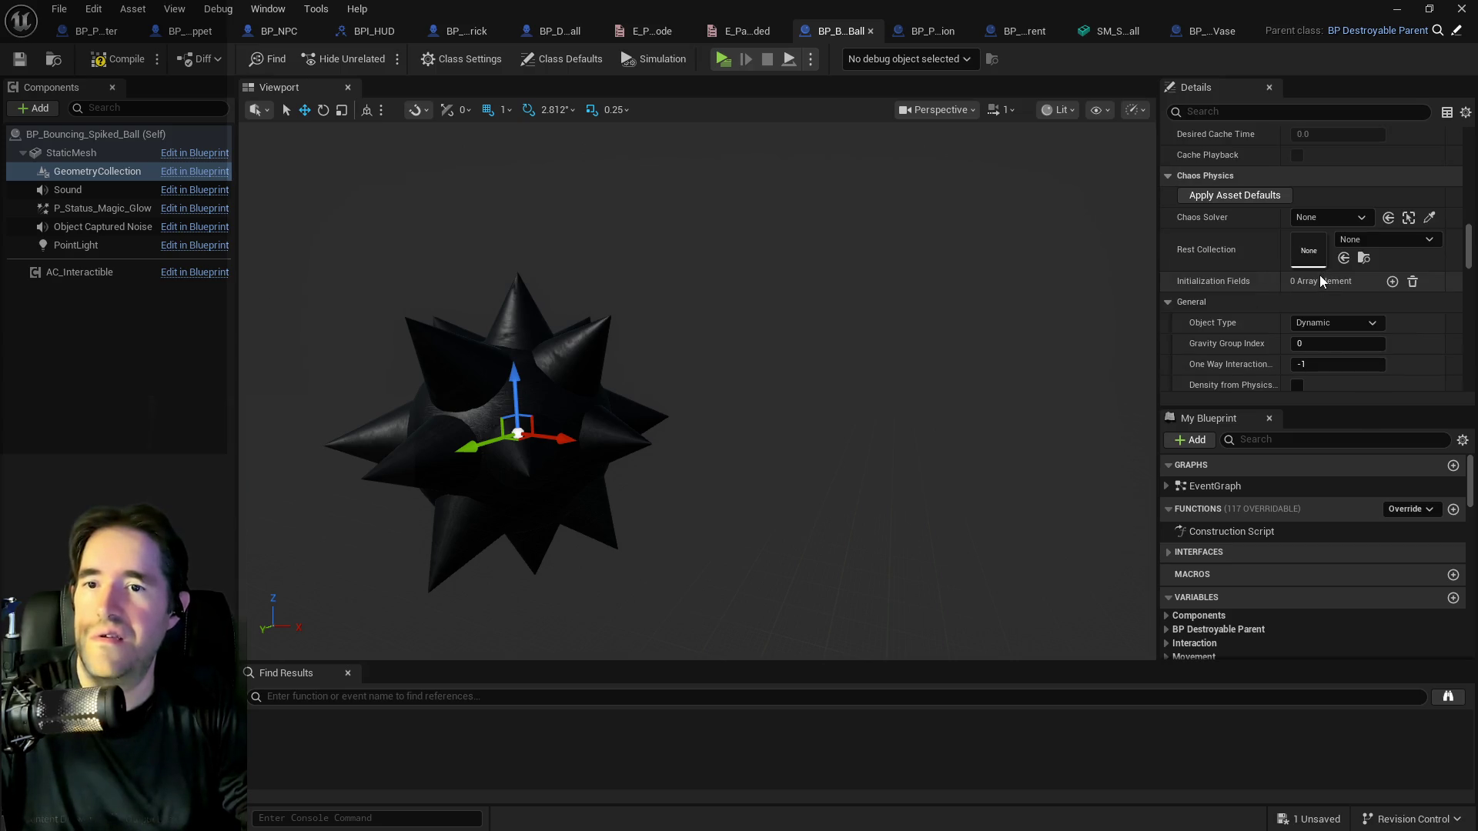
pyautogui.scroll(2, 1320, 275)
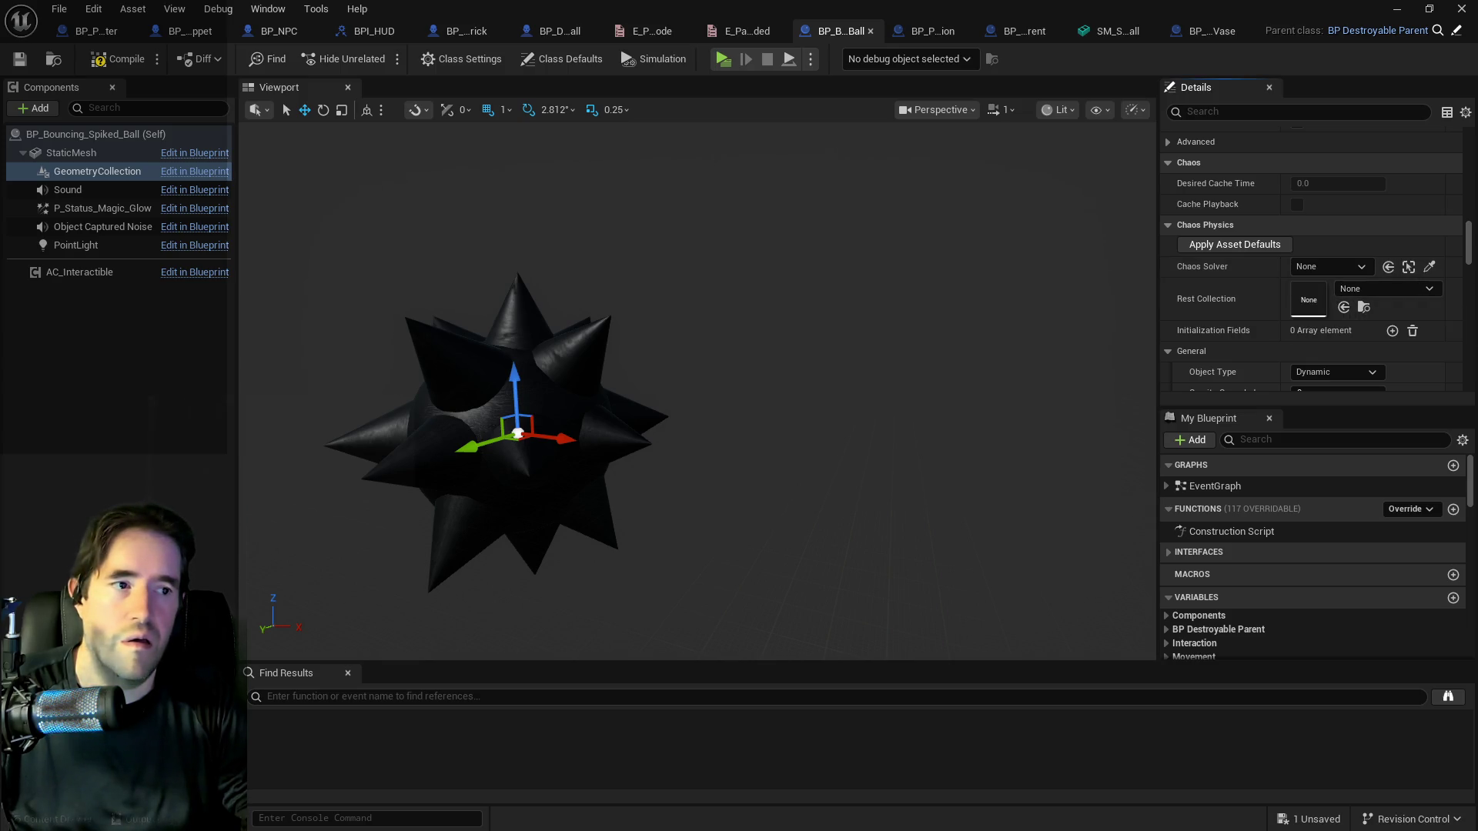
pyautogui.click(1344, 307)
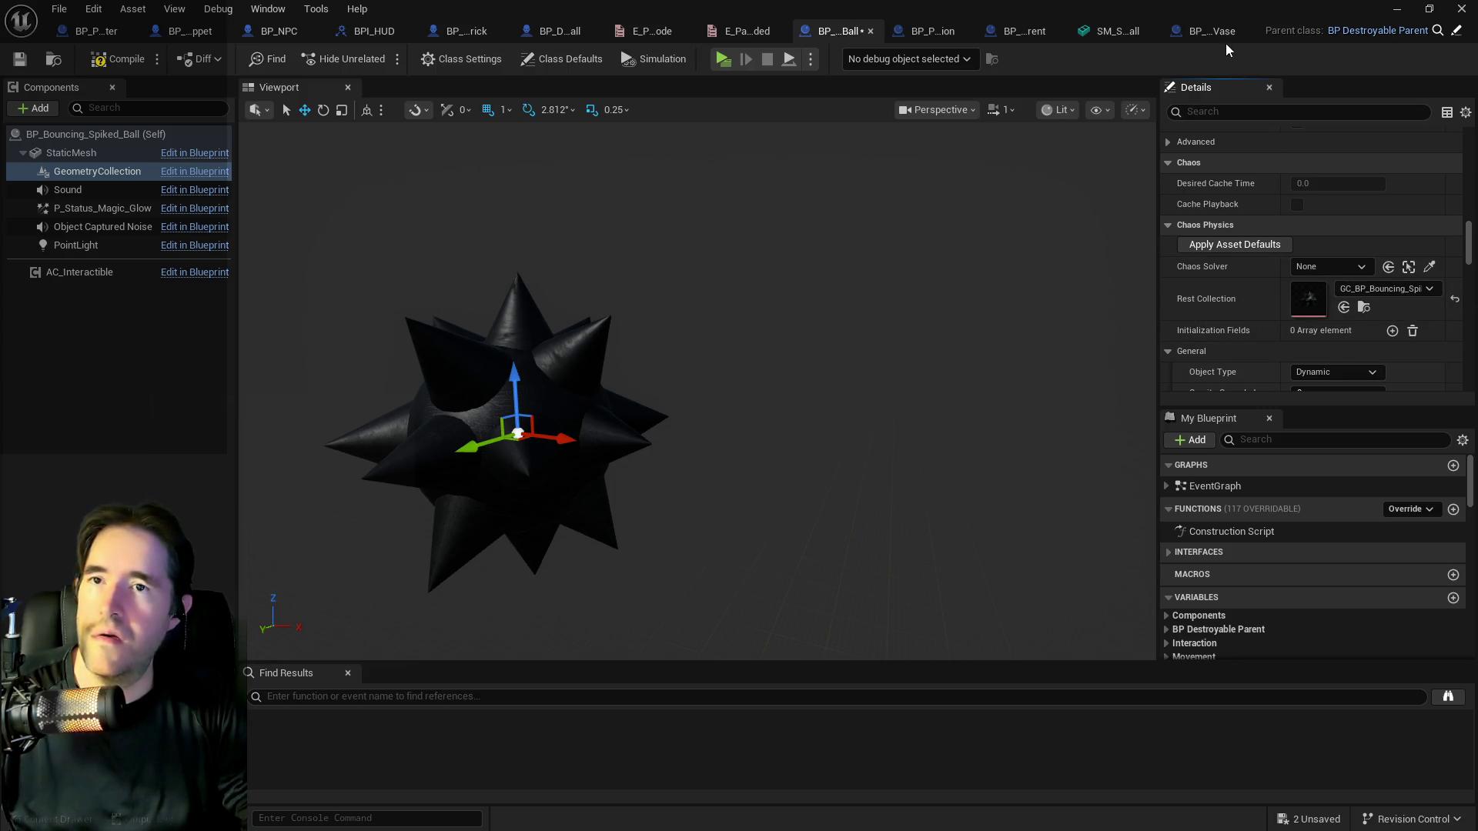
pyautogui.click(1205, 34)
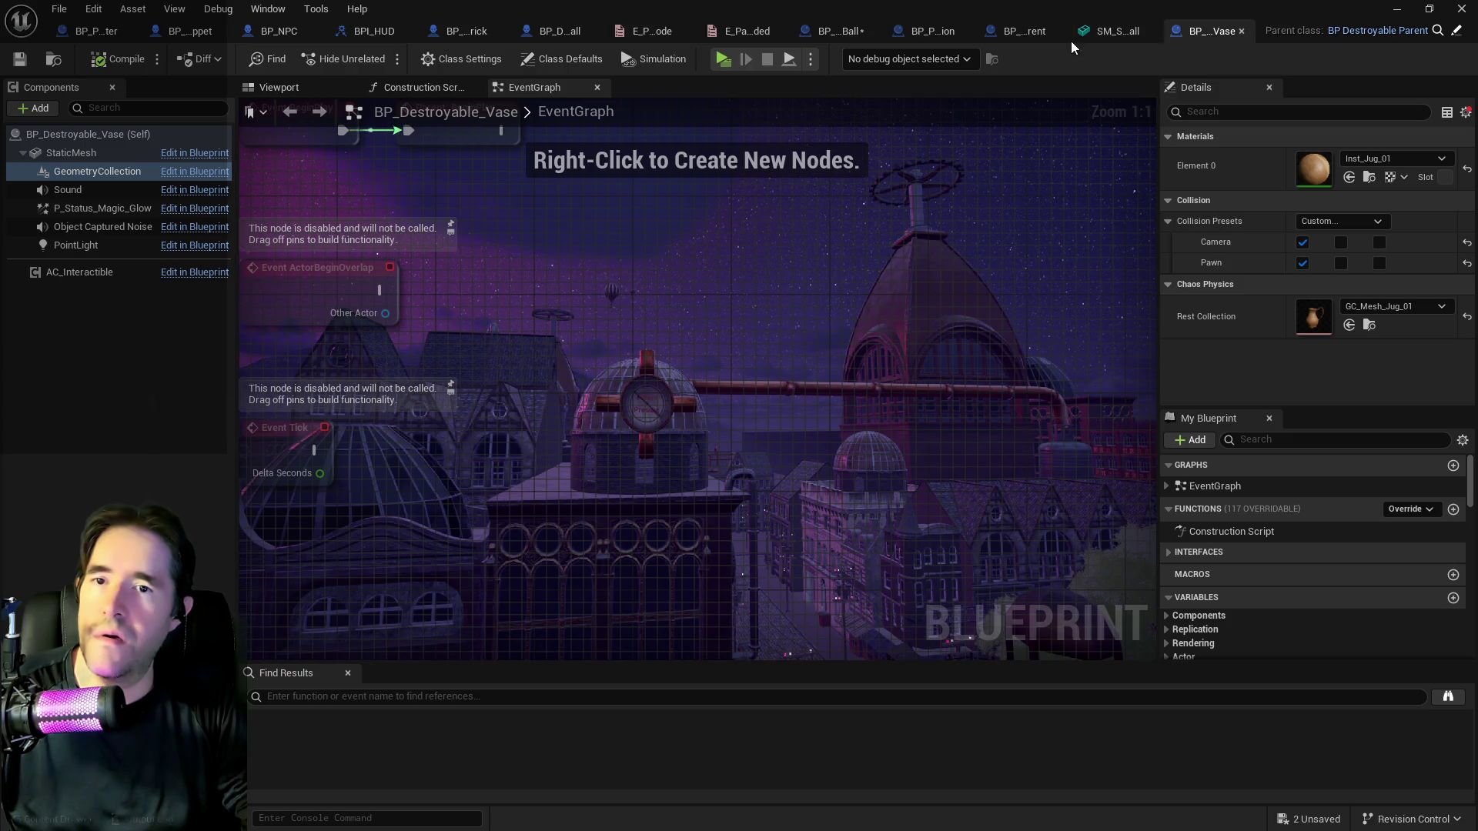
pyautogui.click(839, 31)
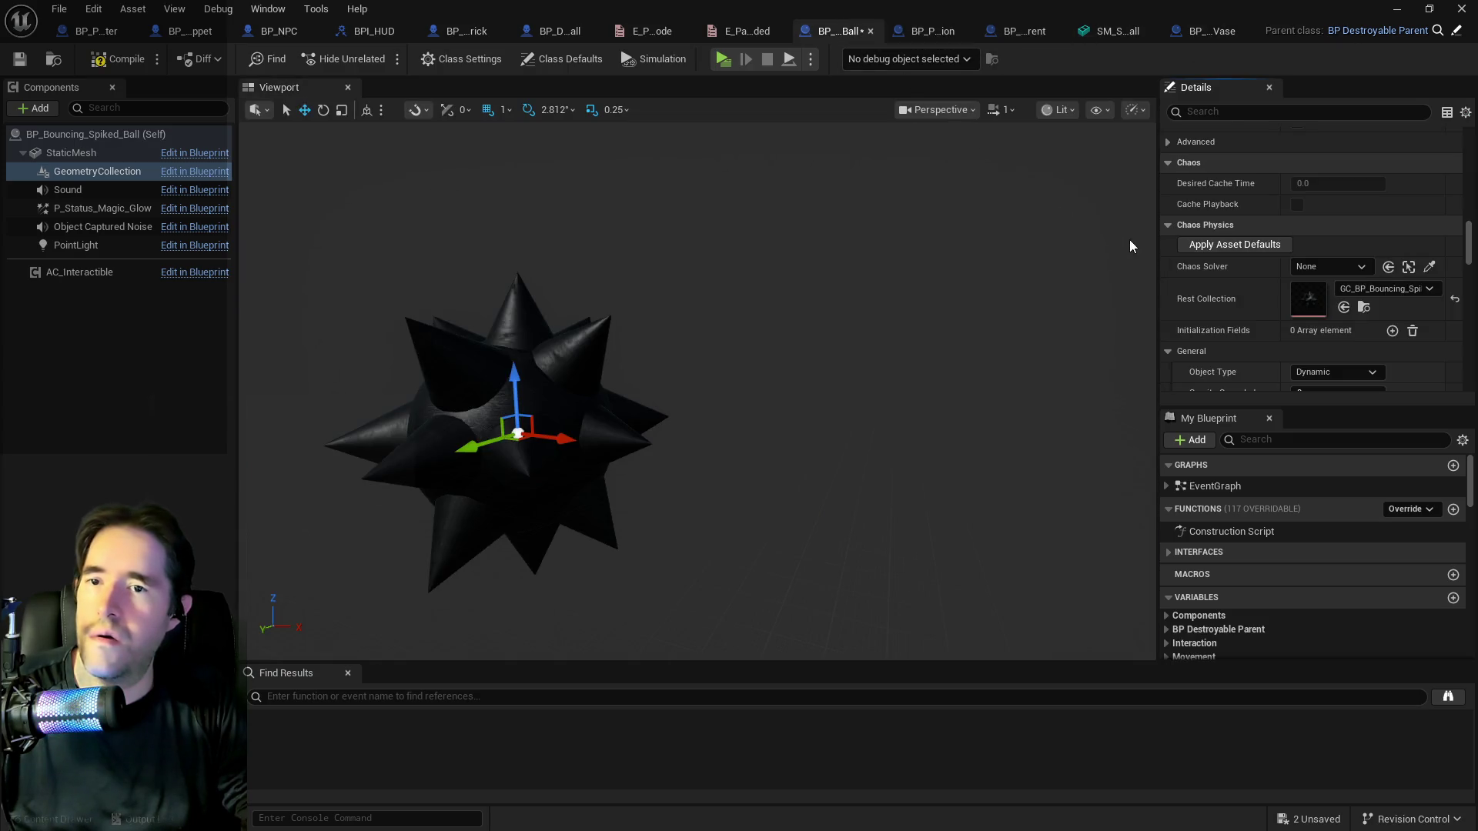
# Paste tags into the spiked ball's Gameplay Tags, then clear them all again
pyautogui.click(139, 134)
pyautogui.write('amepl')
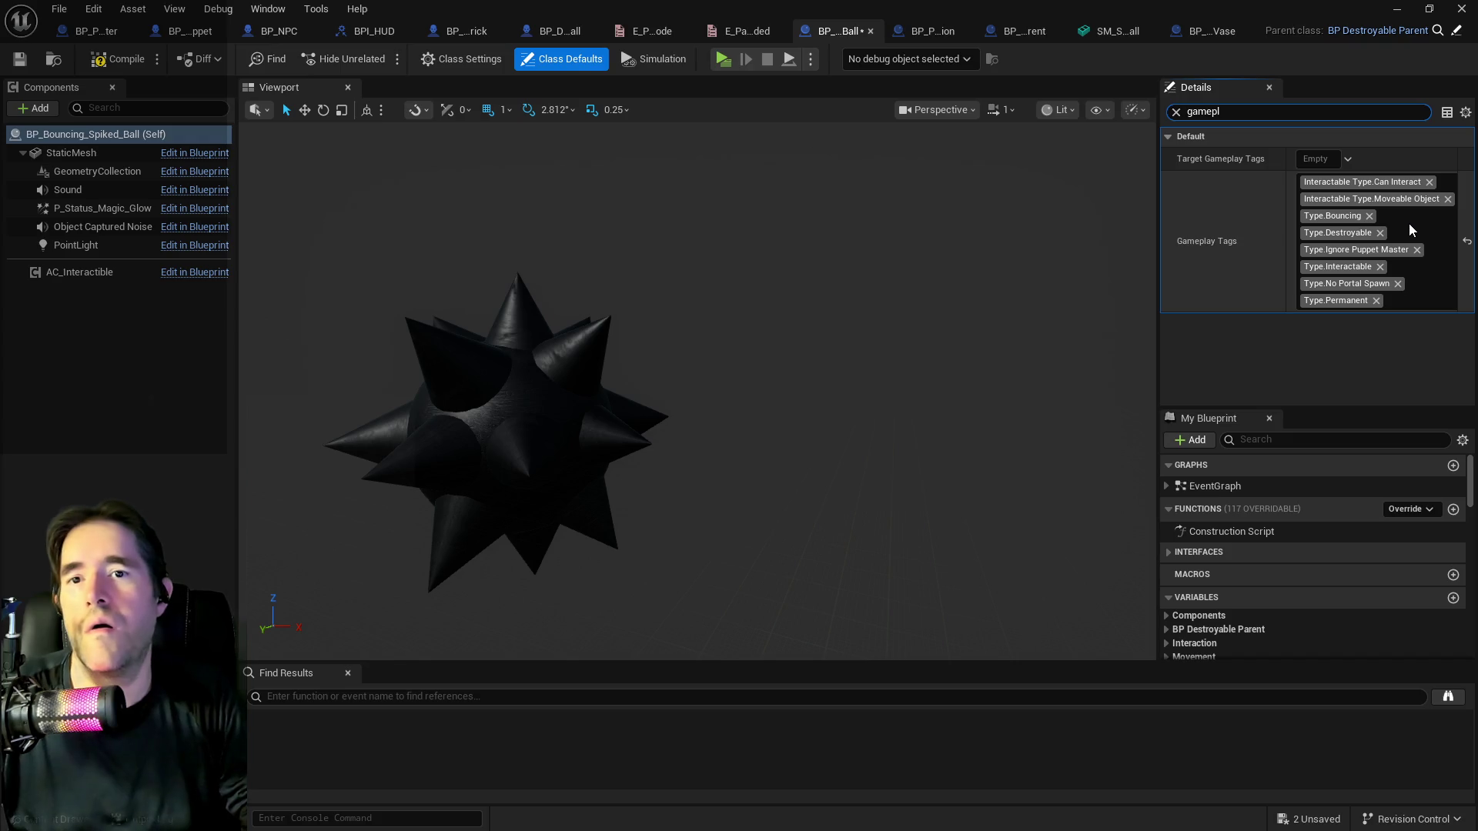
pyautogui.click(1409, 223)
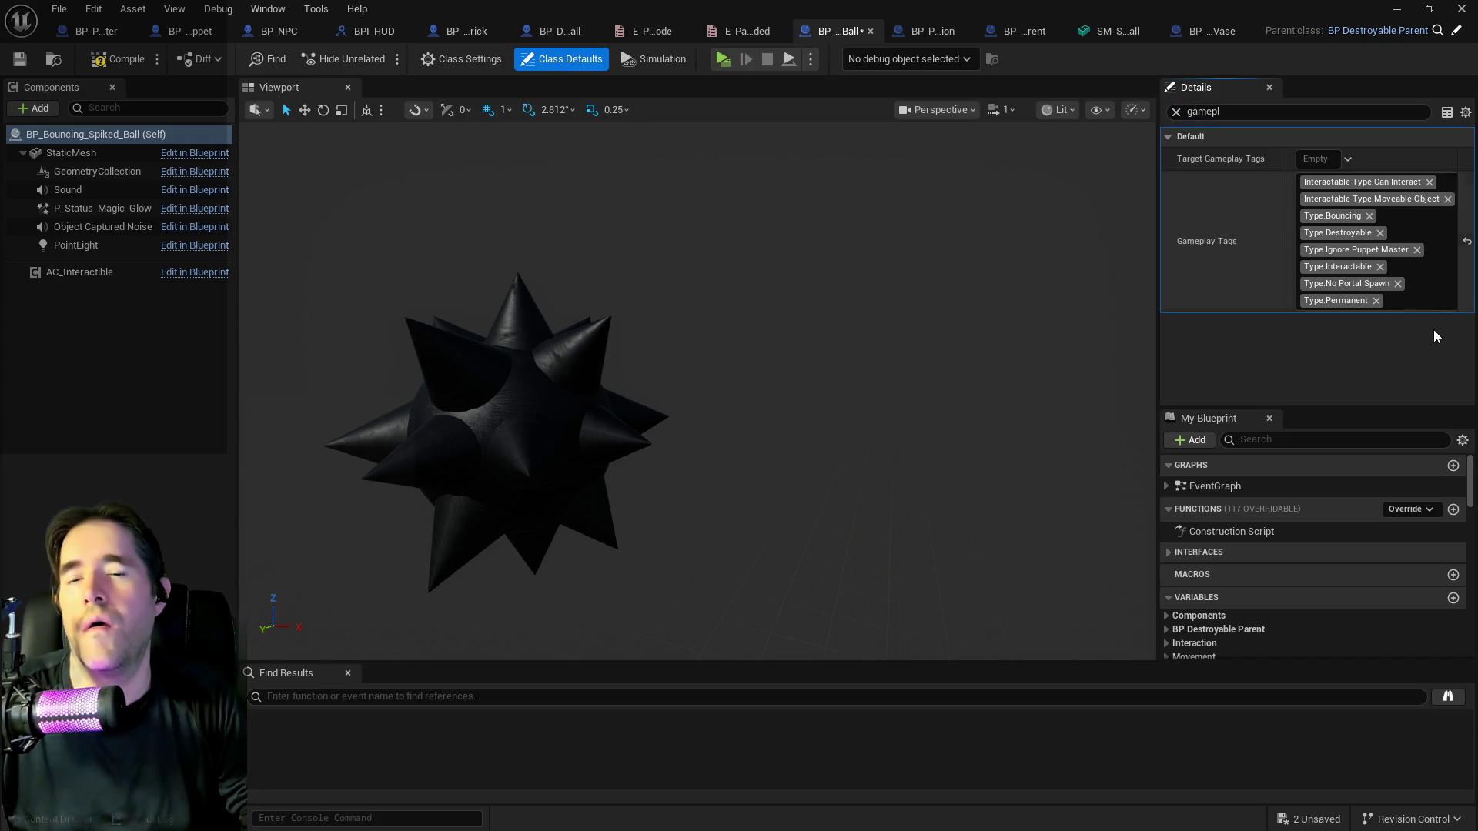
pyautogui.rightClick(1417, 231)
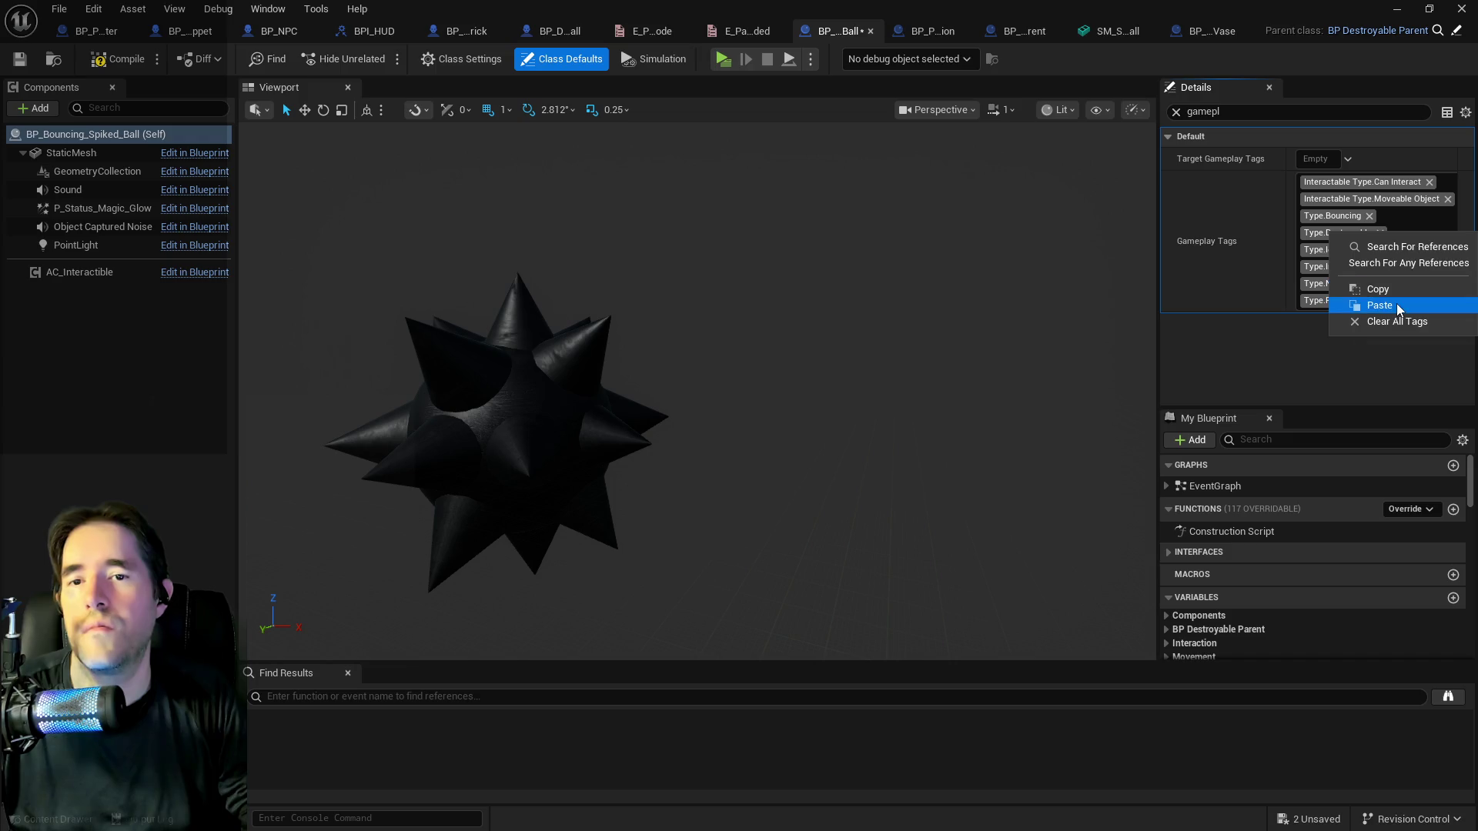
pyautogui.click(1396, 303)
pyautogui.rightClick(1417, 231)
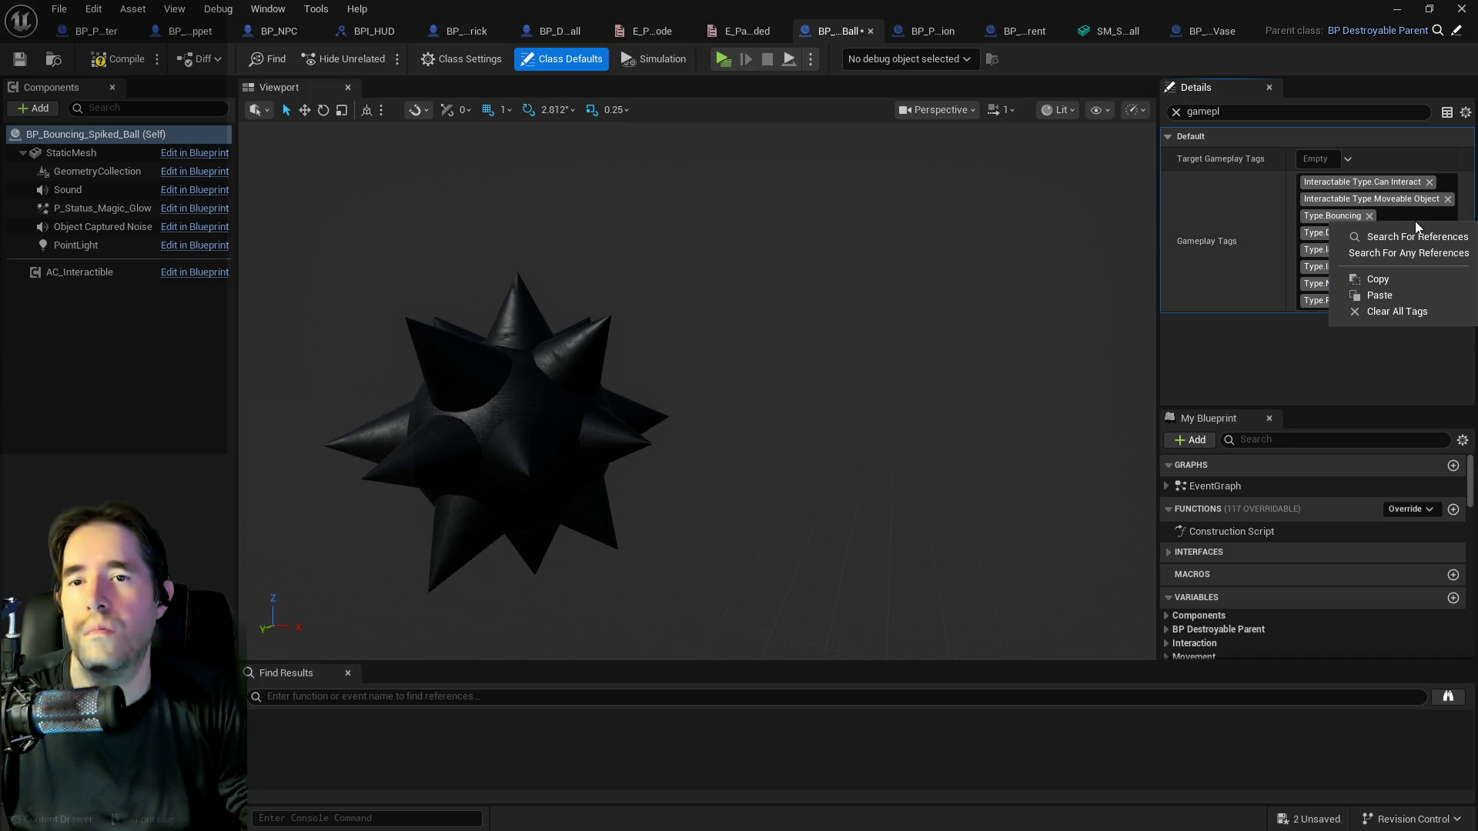
pyautogui.click(1405, 312)
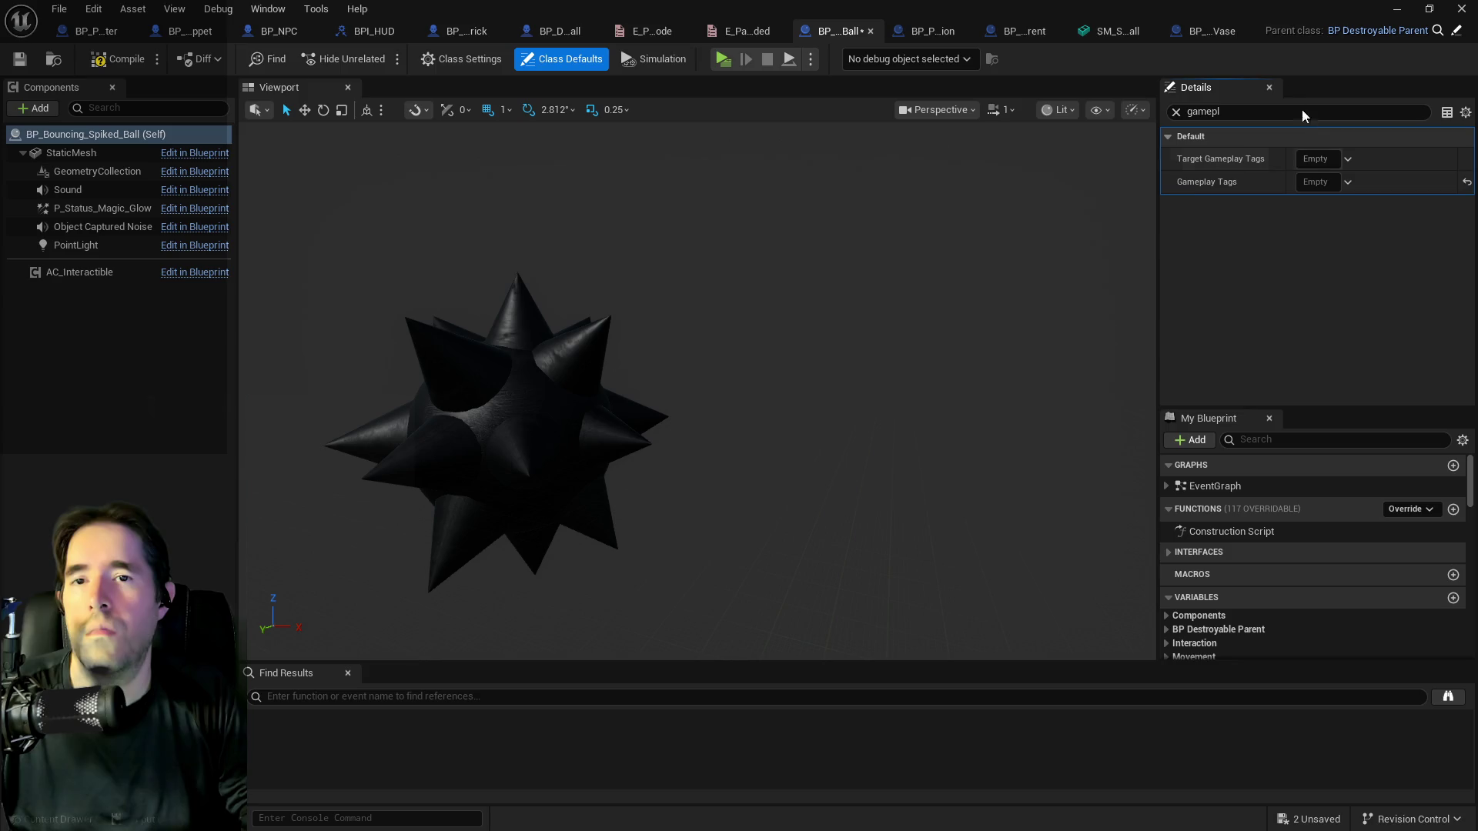
# Show all vase properties, filter by 'gamepla', and copy the vase's Gameplay Tags
pyautogui.click(1204, 30)
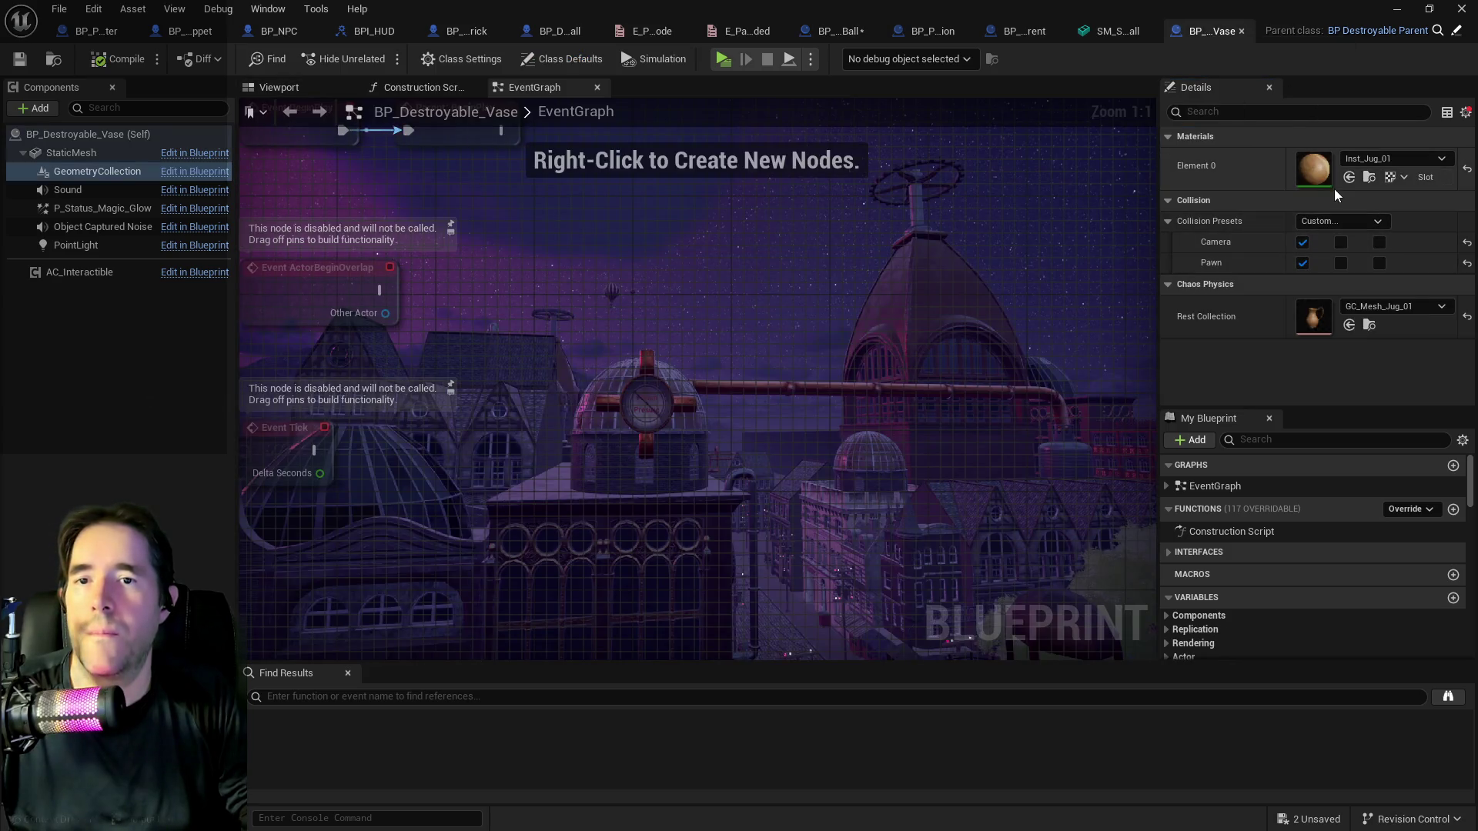
pyautogui.click(562, 58)
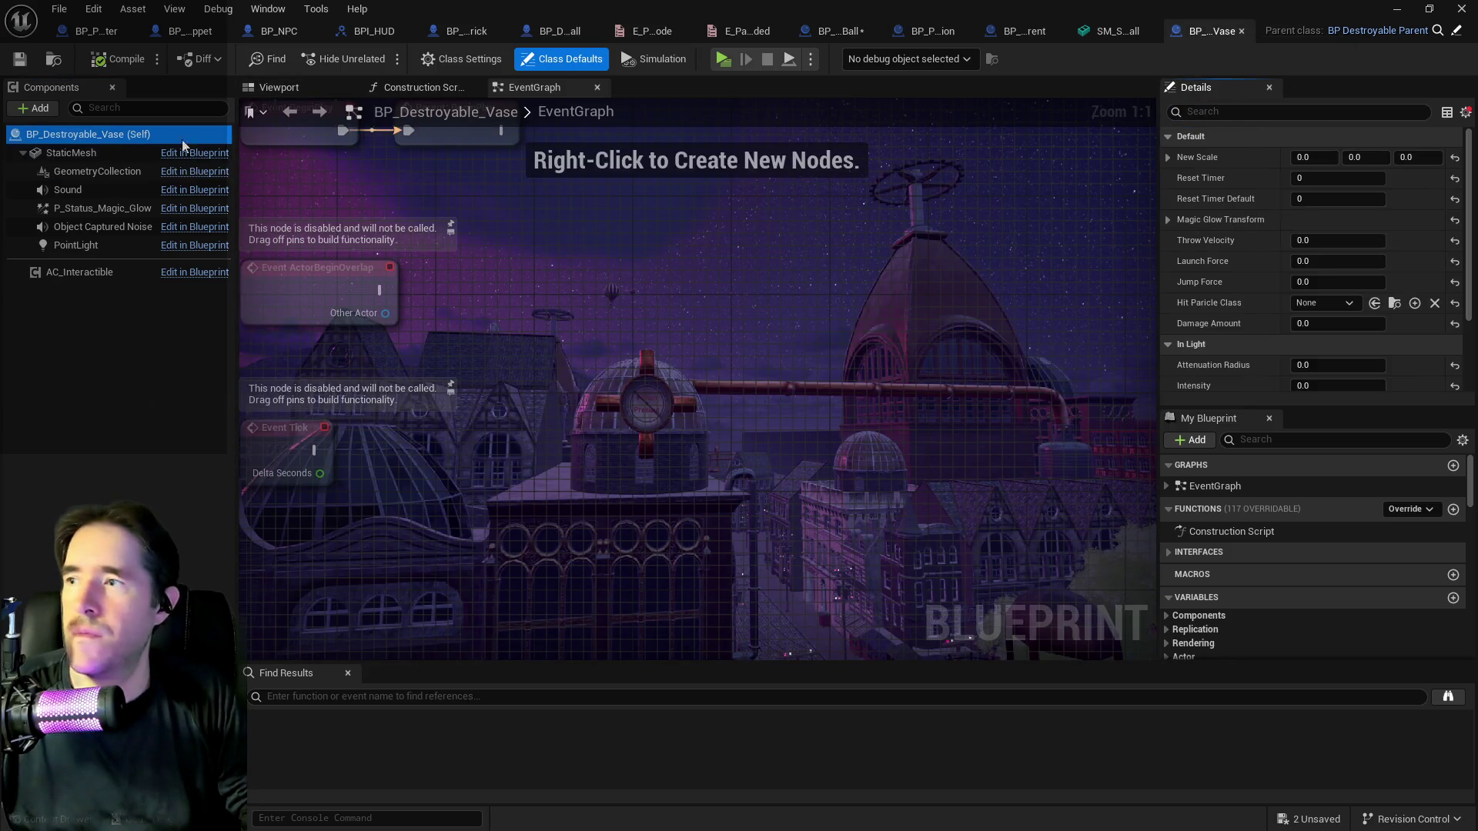
pyautogui.scroll(-3, 1310, 288)
pyautogui.click(1232, 112)
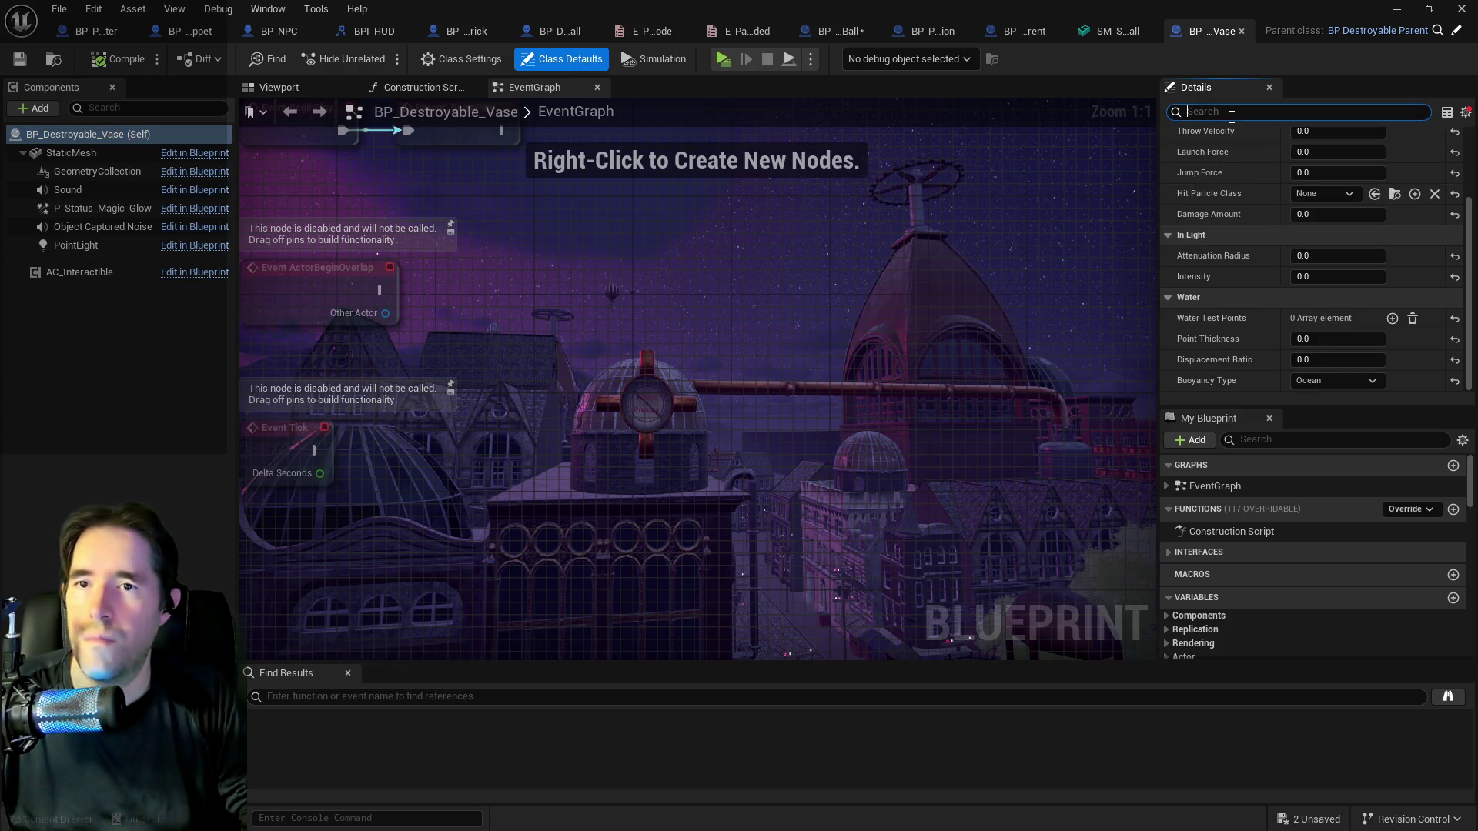
pyautogui.click(1466, 112)
pyautogui.click(1325, 132)
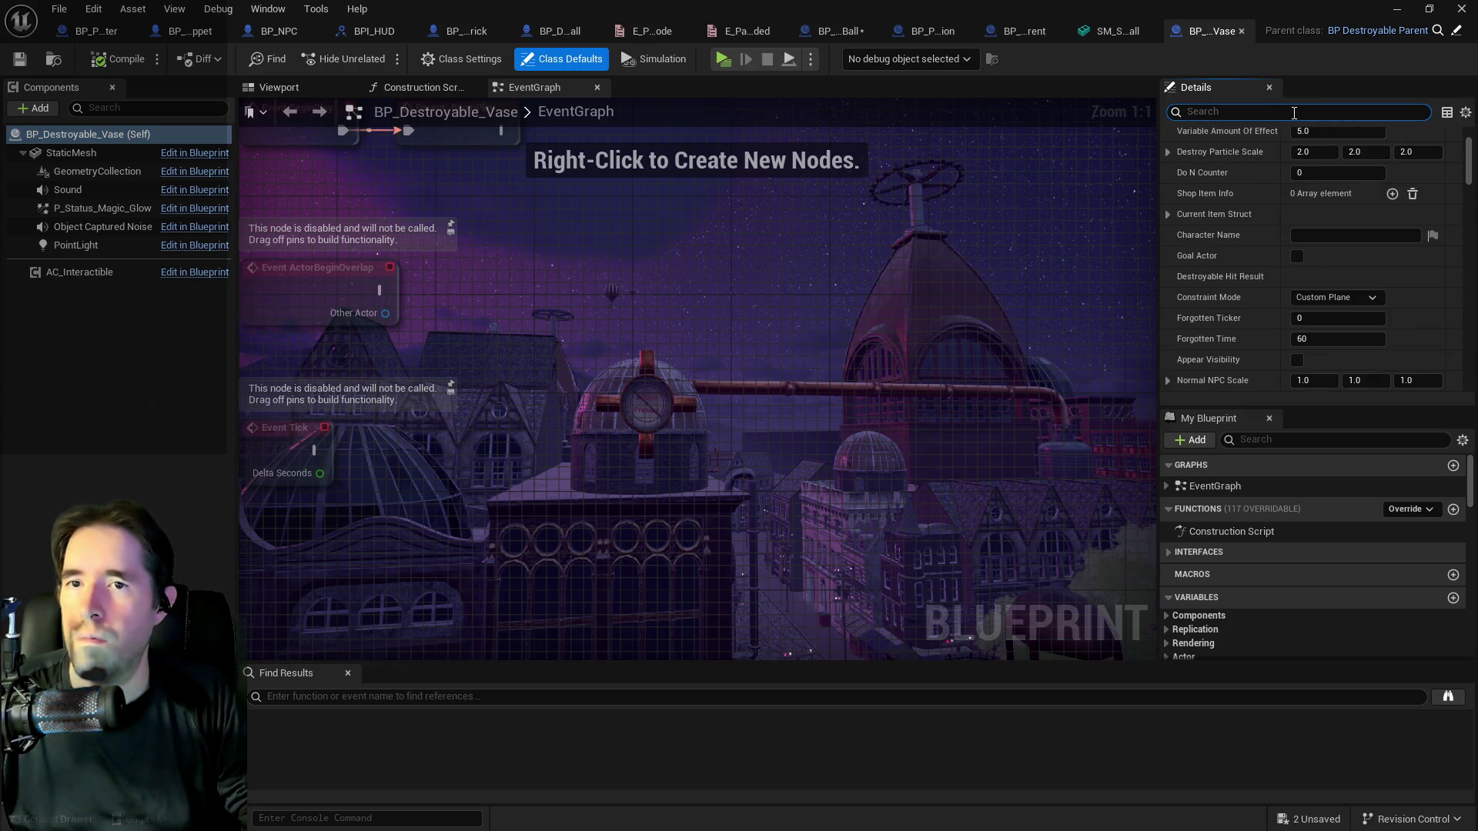
pyautogui.write('gamepla')
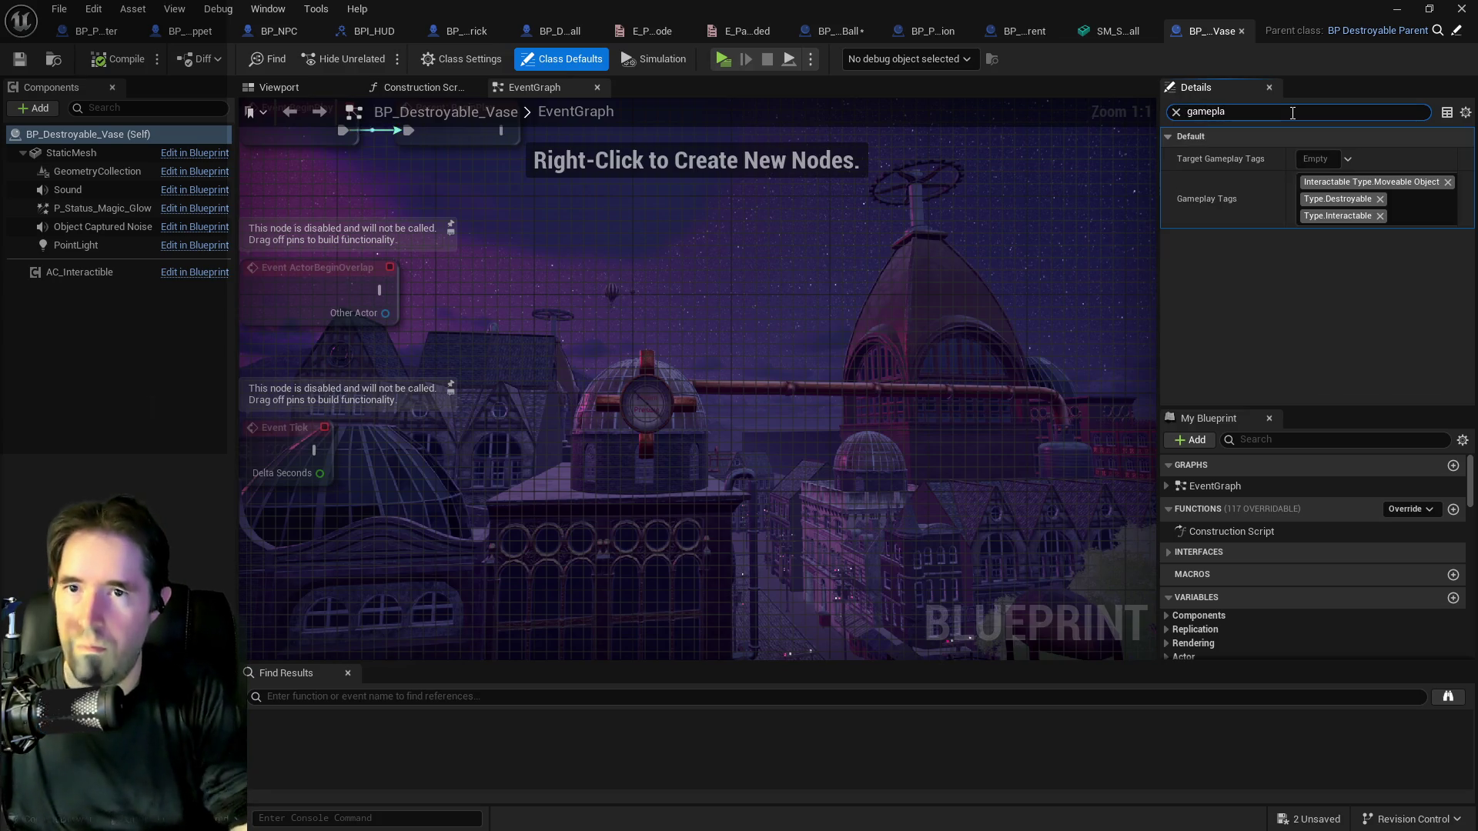
pyautogui.rightClick(1412, 219)
pyautogui.click(1401, 269)
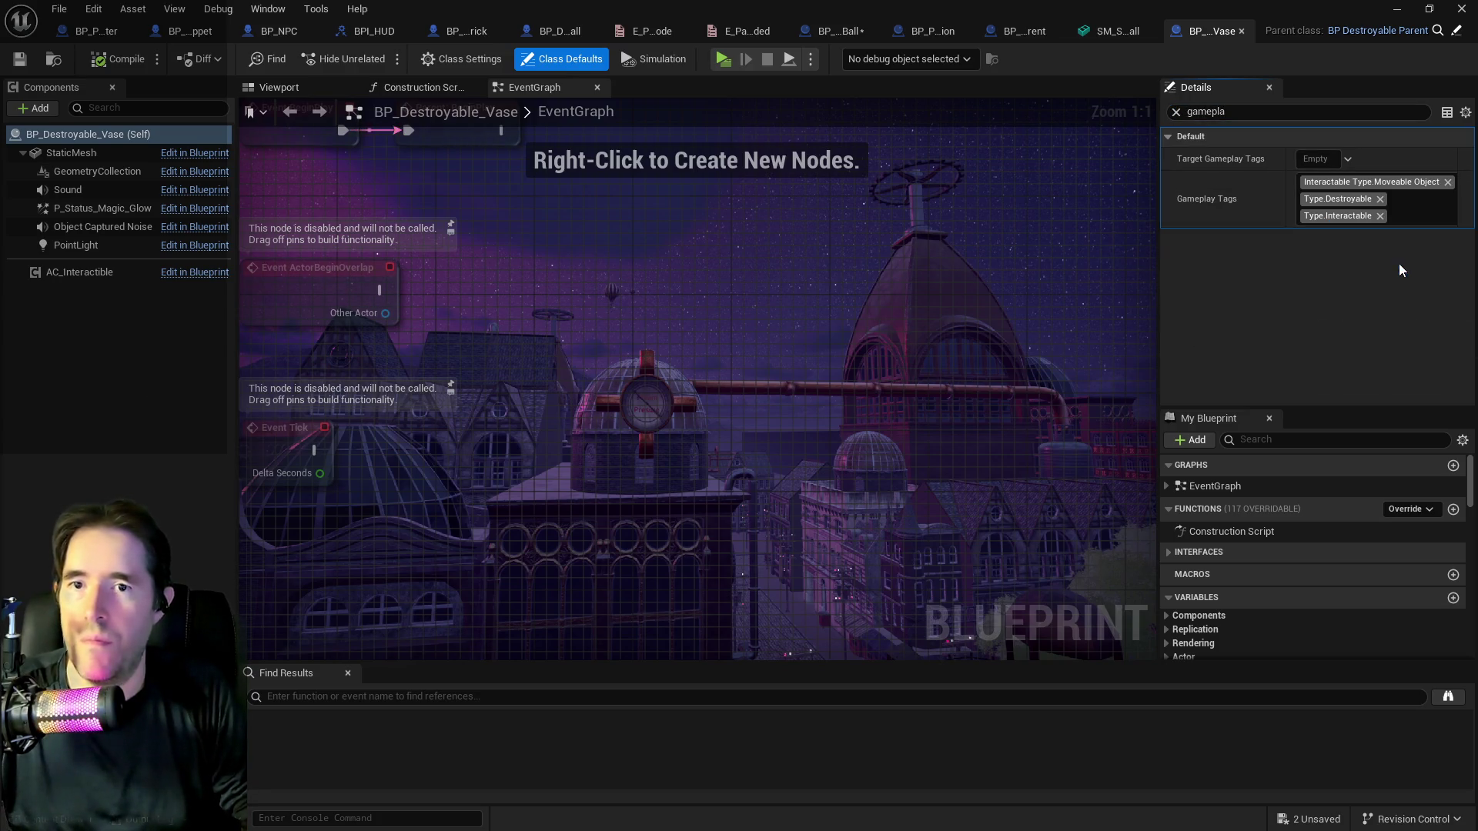
# Paste the vase's tags into the spiked ball and add the Type.Destroyable tag
pyautogui.click(835, 31)
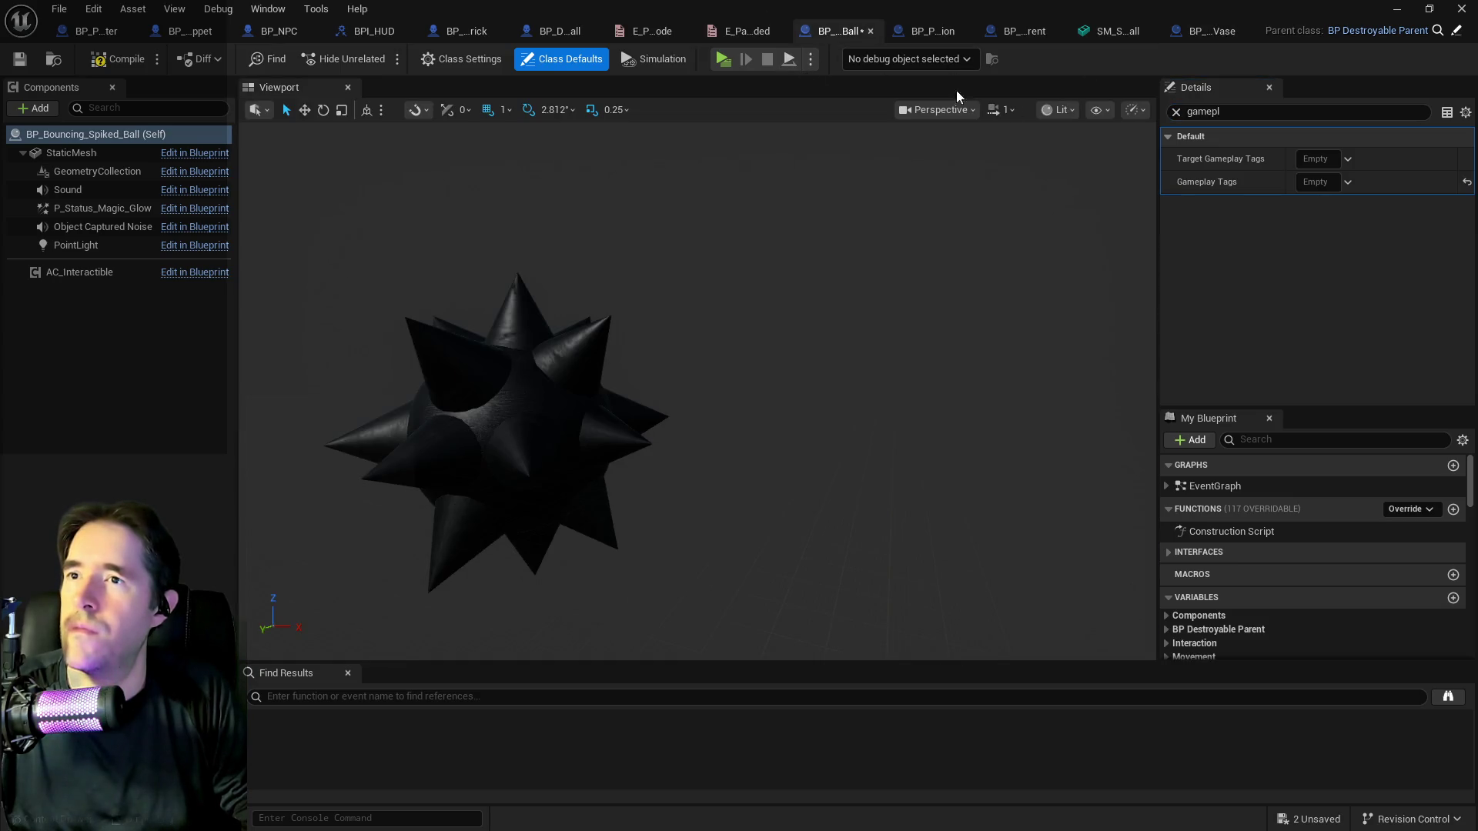
pyautogui.rightClick(1304, 180)
pyautogui.click(1324, 192)
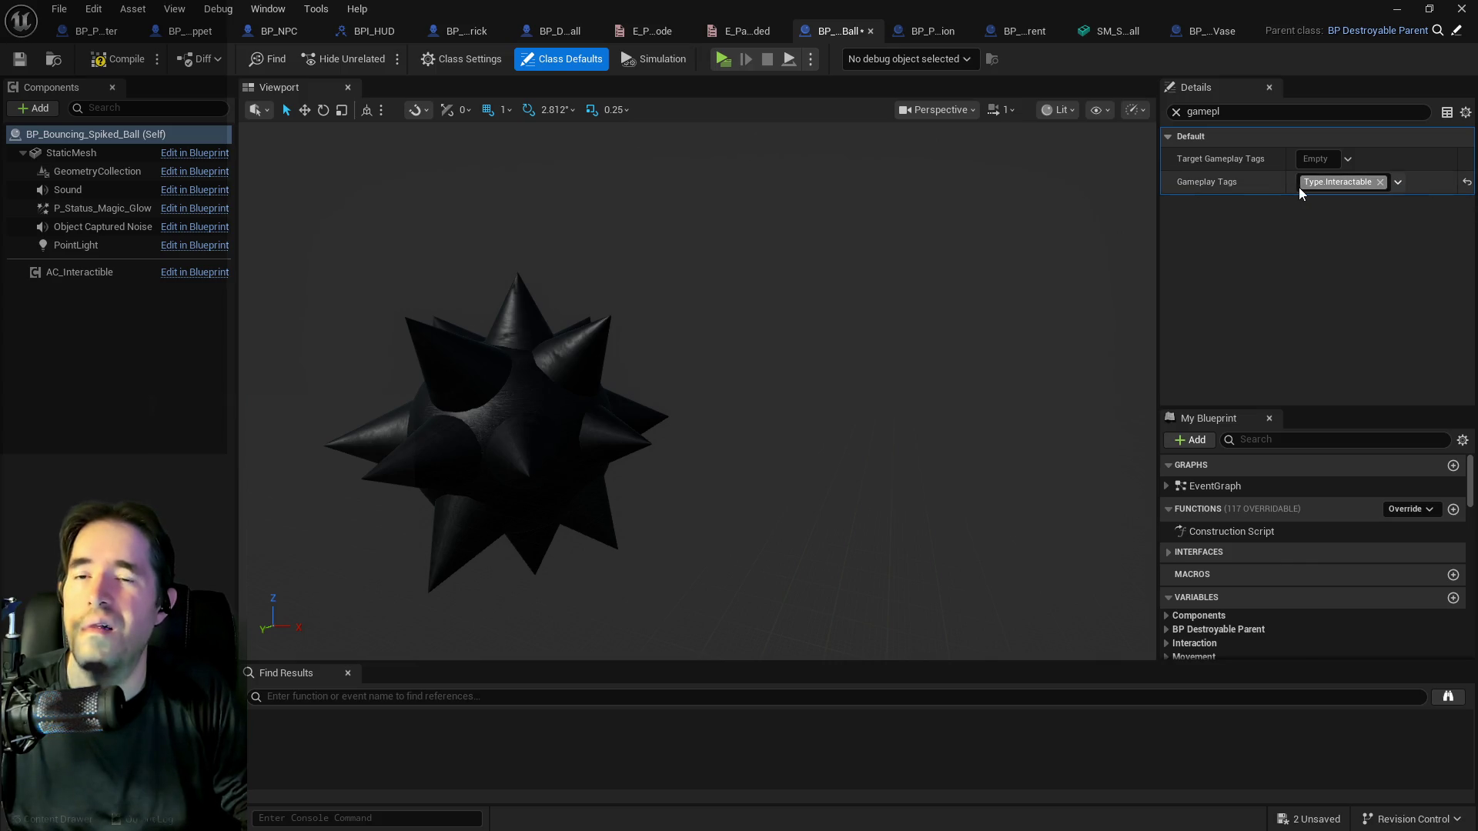
pyautogui.click(1300, 187)
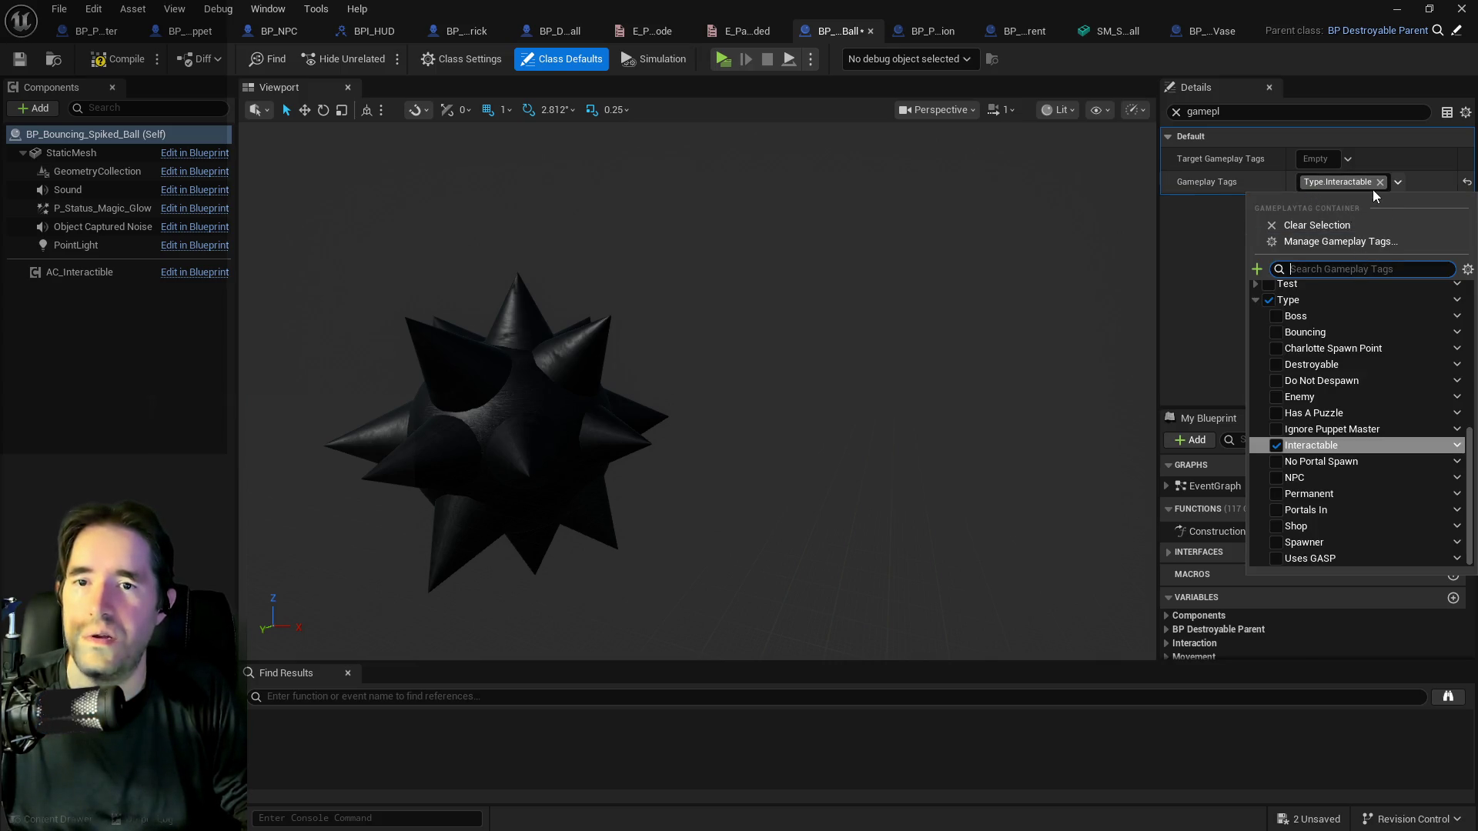
pyautogui.click(1396, 184)
pyautogui.click(1398, 183)
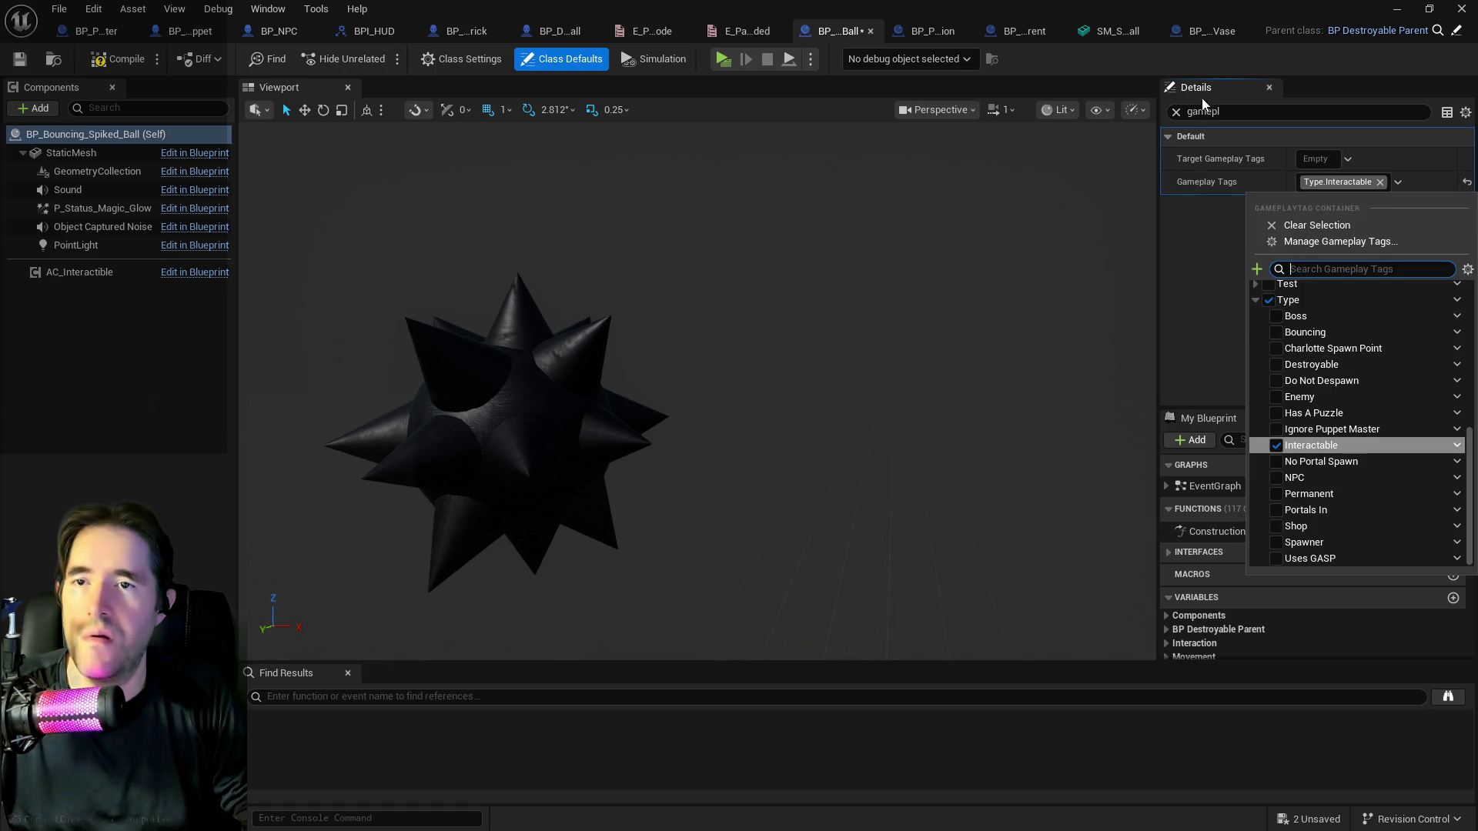
pyautogui.click(1186, 32)
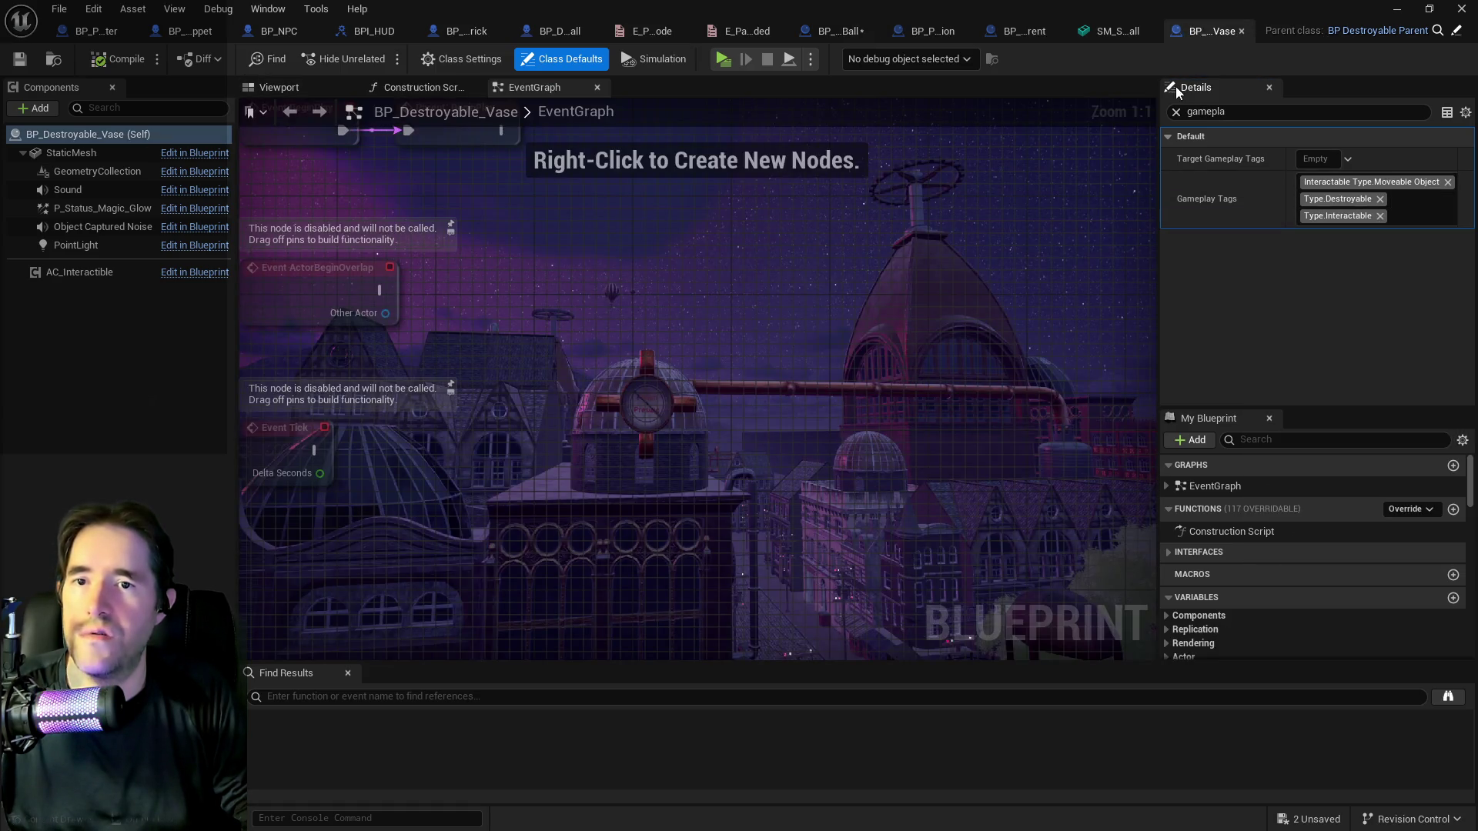
pyautogui.click(837, 32)
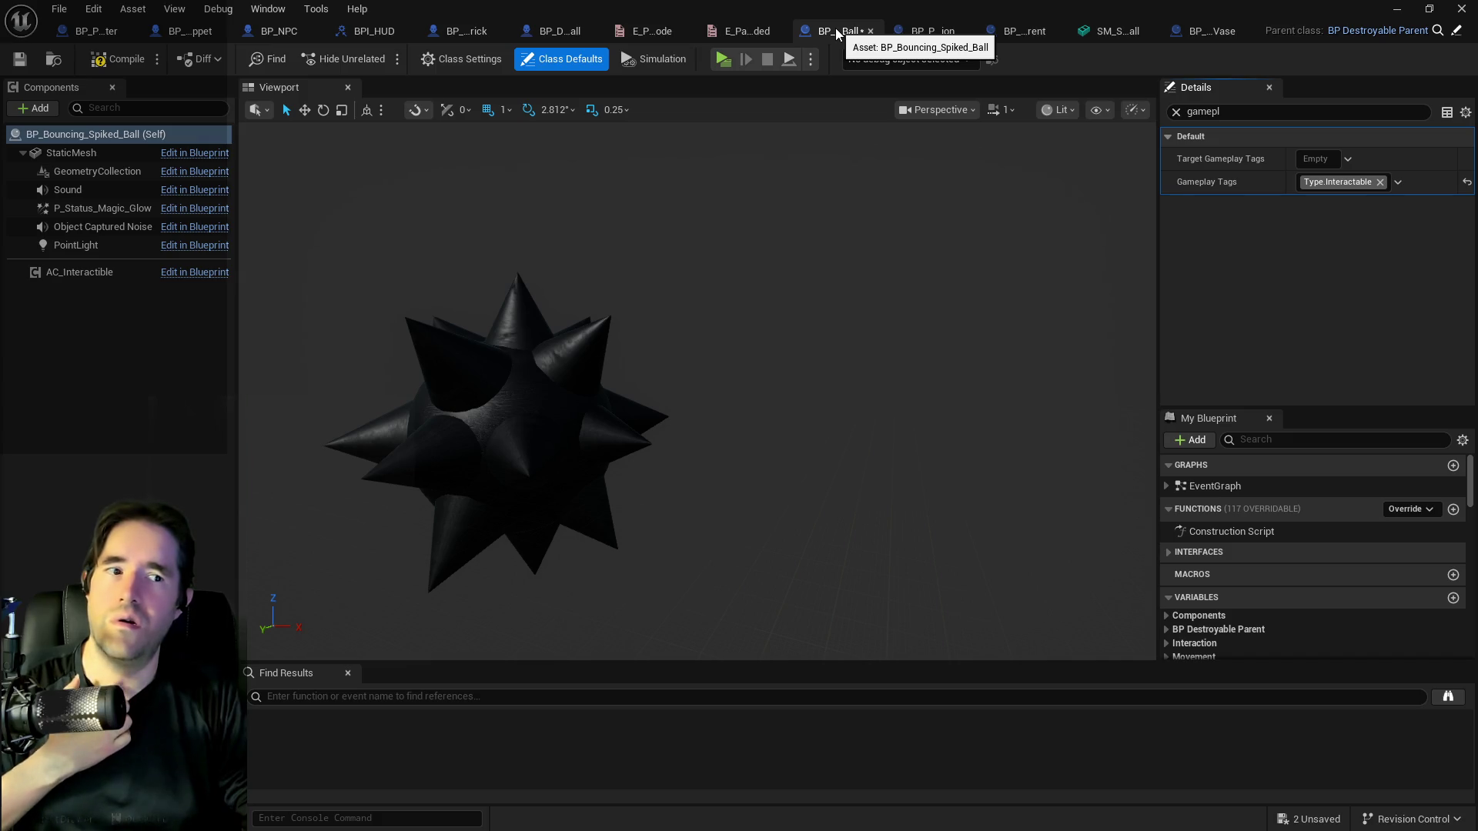
pyautogui.click(1345, 187)
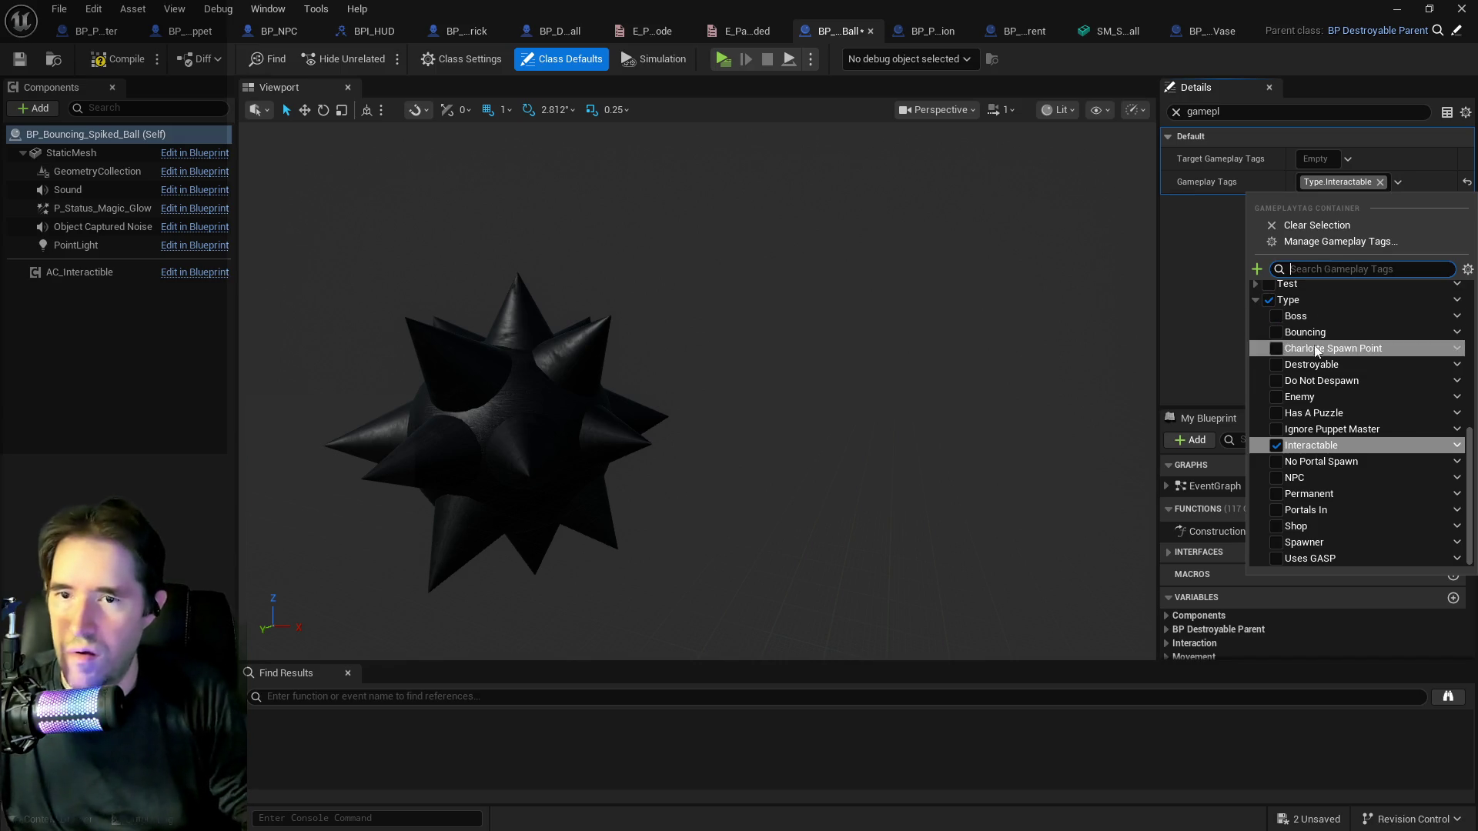
pyautogui.click(1279, 365)
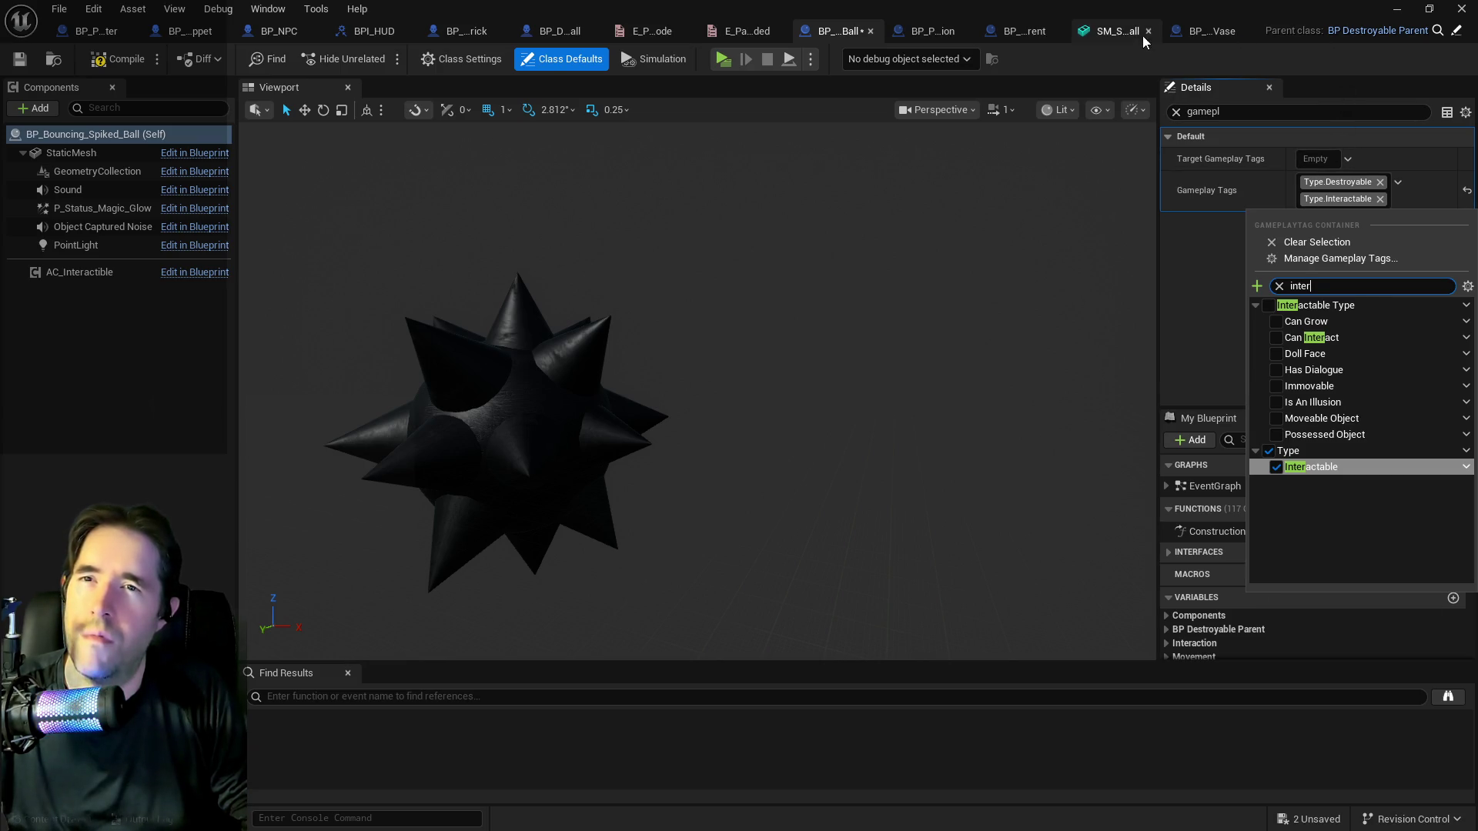
# Add the Interactable Type.Moveable Object tag to the spiked ball's Gameplay Tags
pyautogui.click(1185, 31)
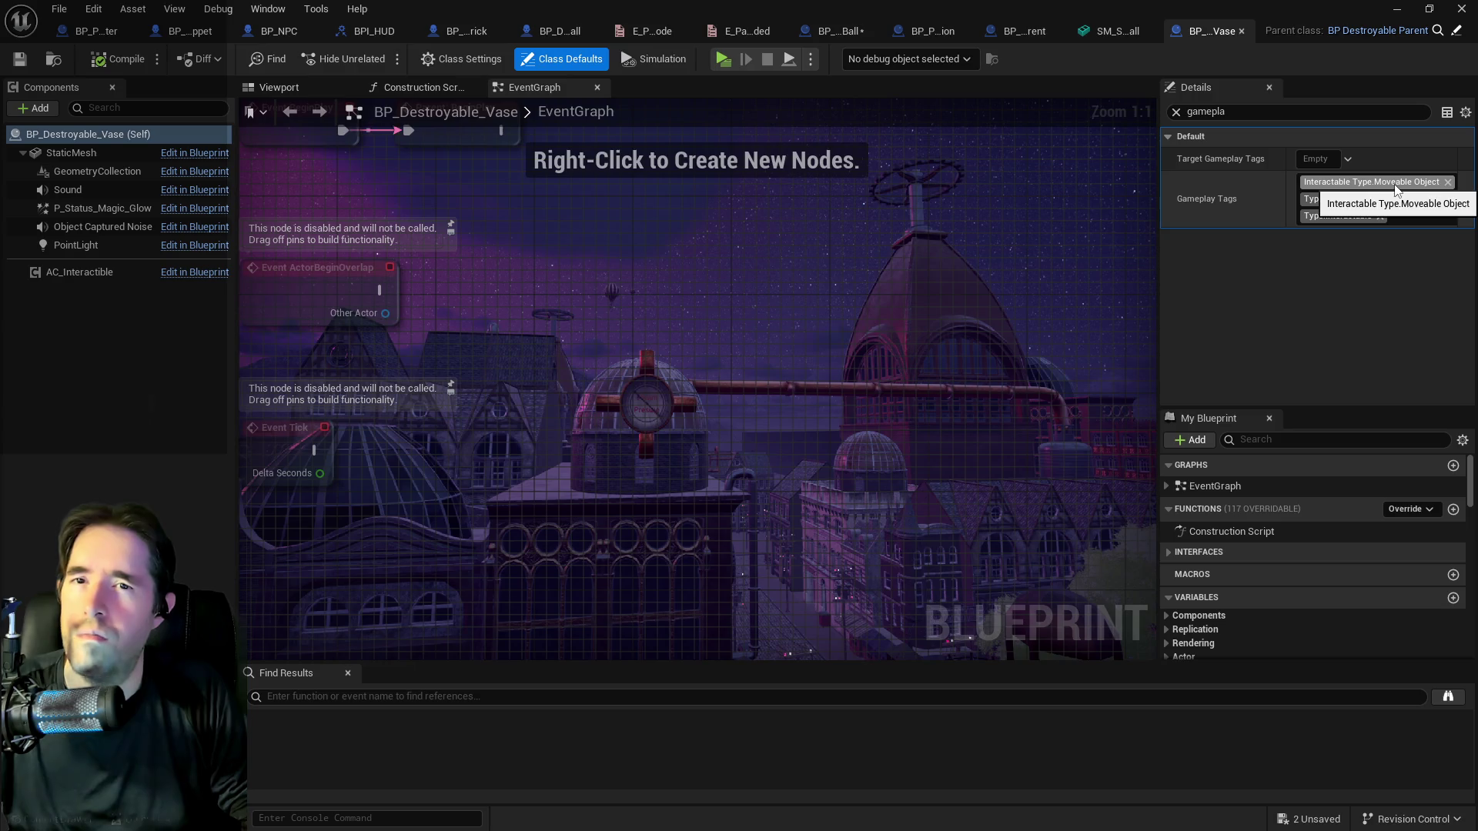
pyautogui.click(848, 33)
pyautogui.click(1324, 197)
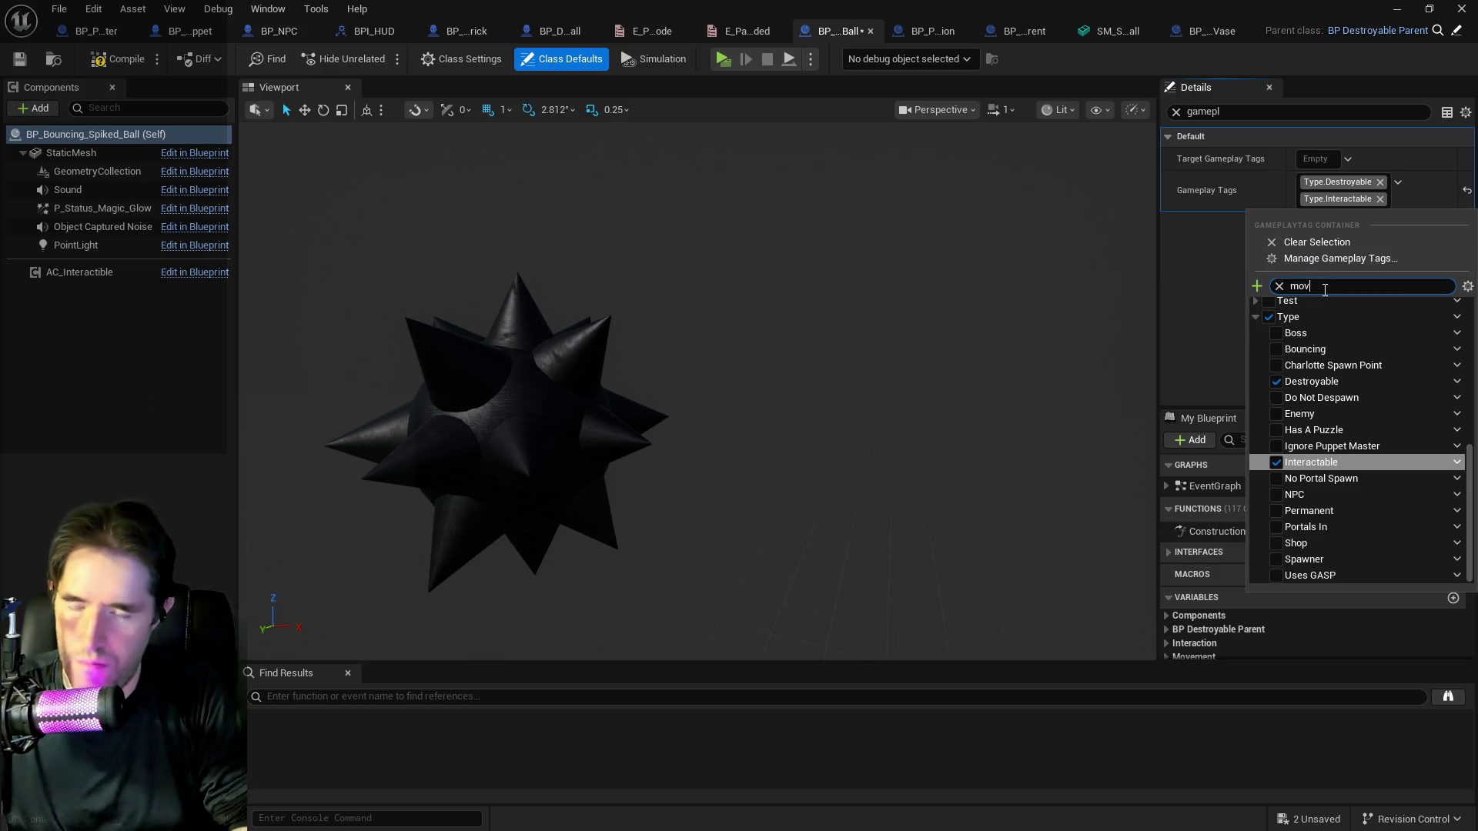
pyautogui.write('e')
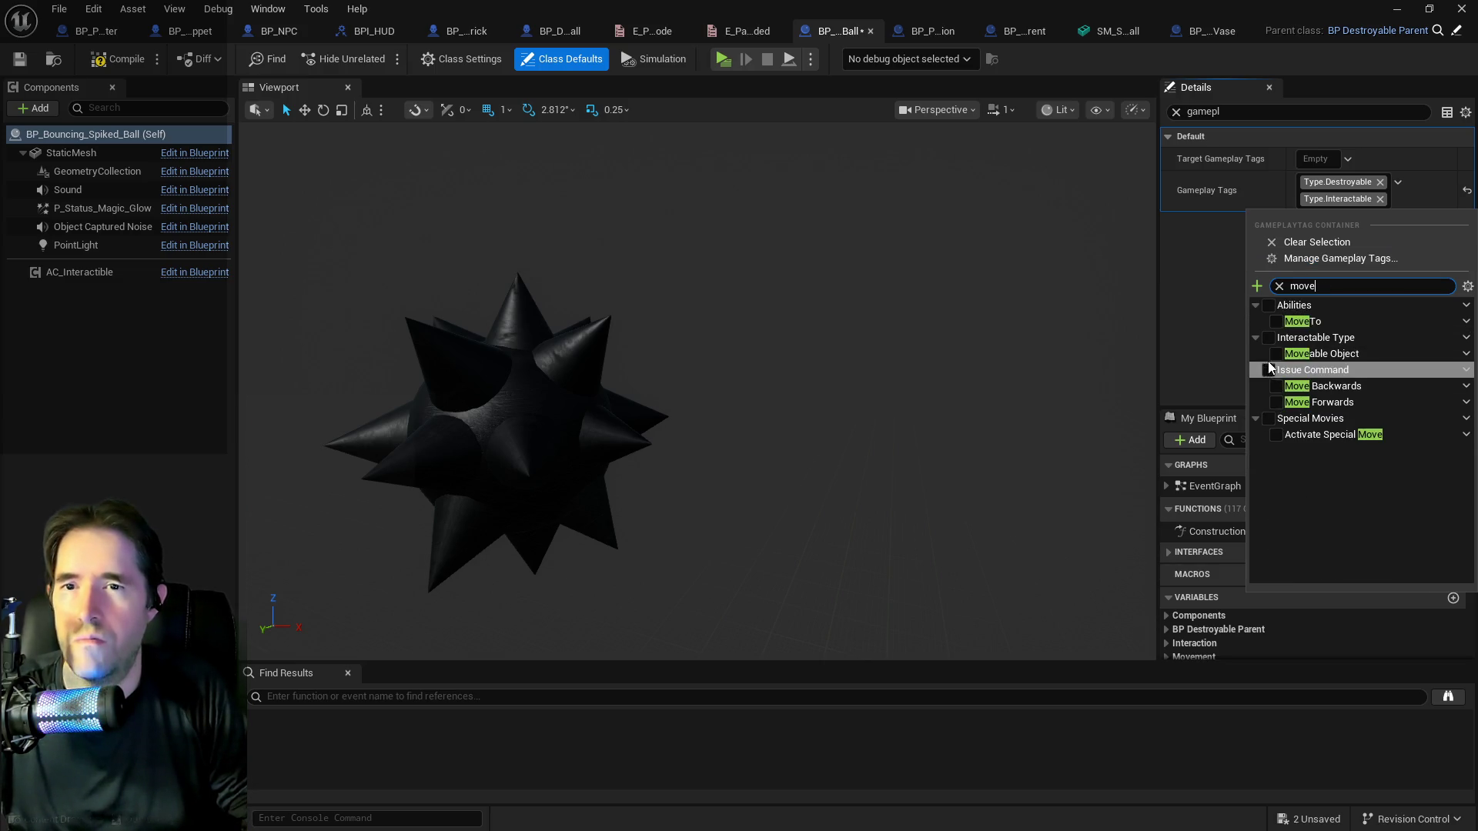
pyautogui.click(1269, 357)
# Close the tag picker and save all changes
pyautogui.click(129, 57)
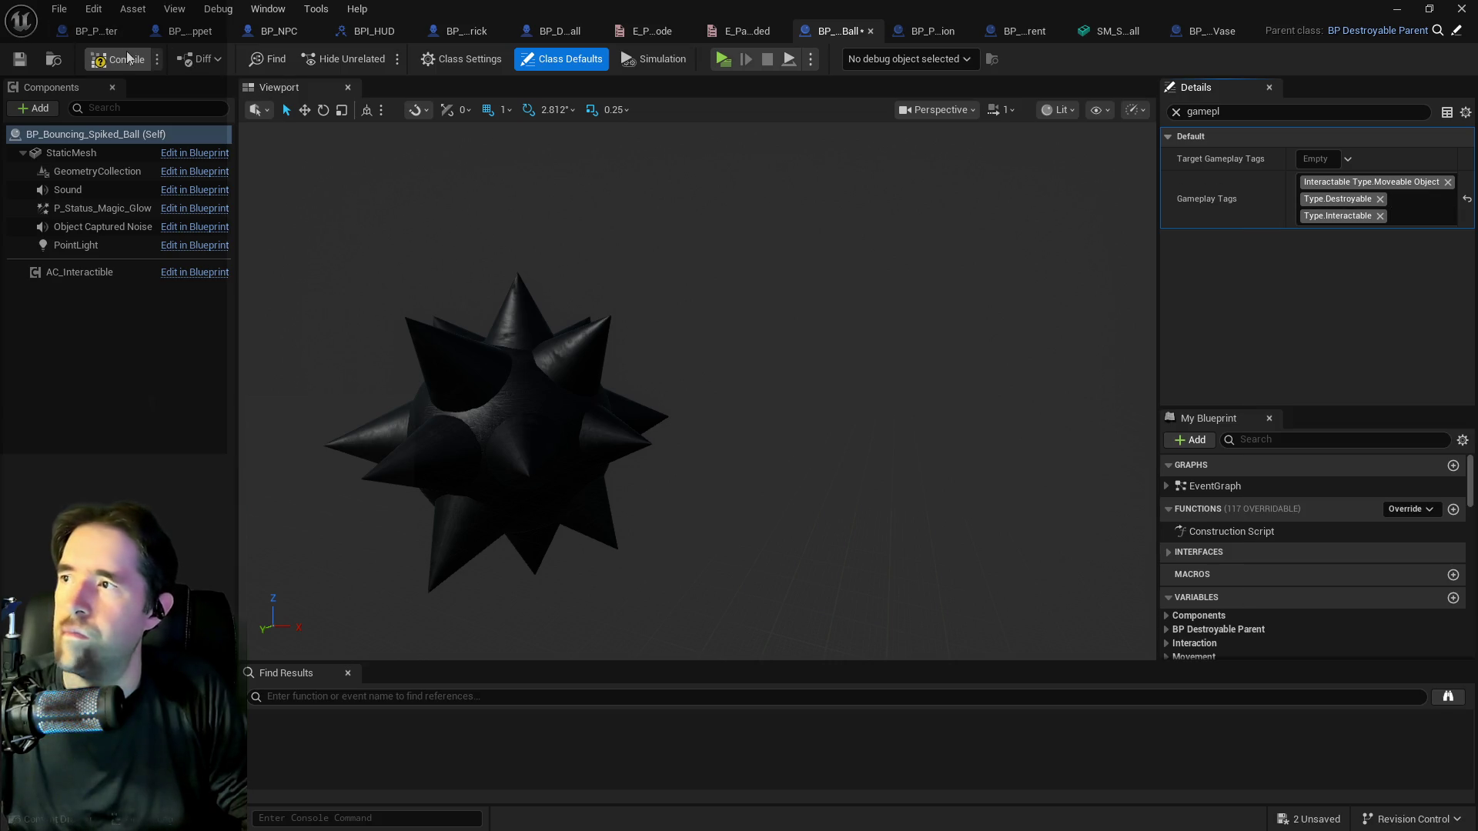
pyautogui.click(60, 9)
pyautogui.click(107, 117)
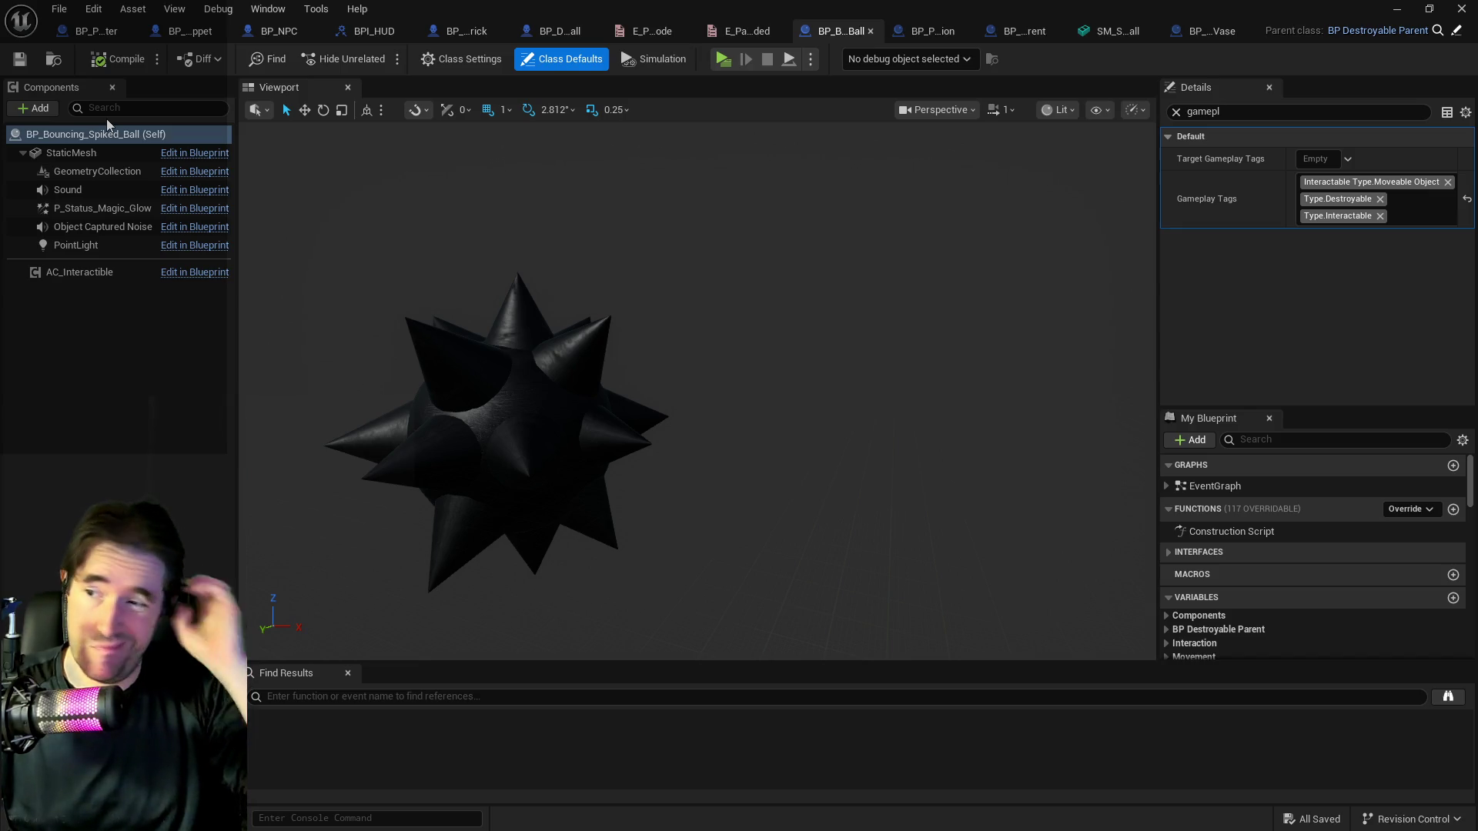
pyautogui.hotkey('alt', 'Tab')
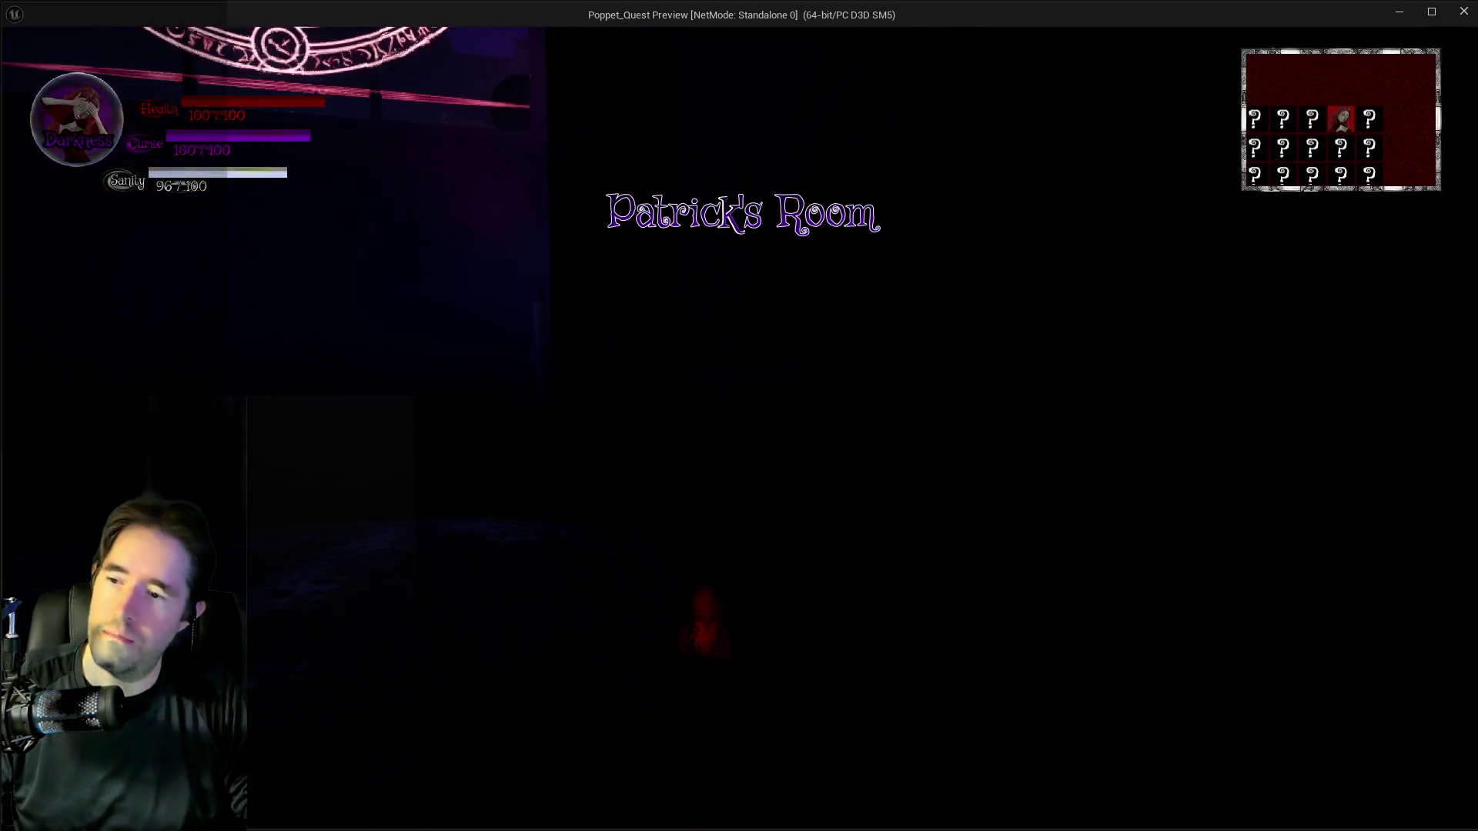
pyautogui.press('f')
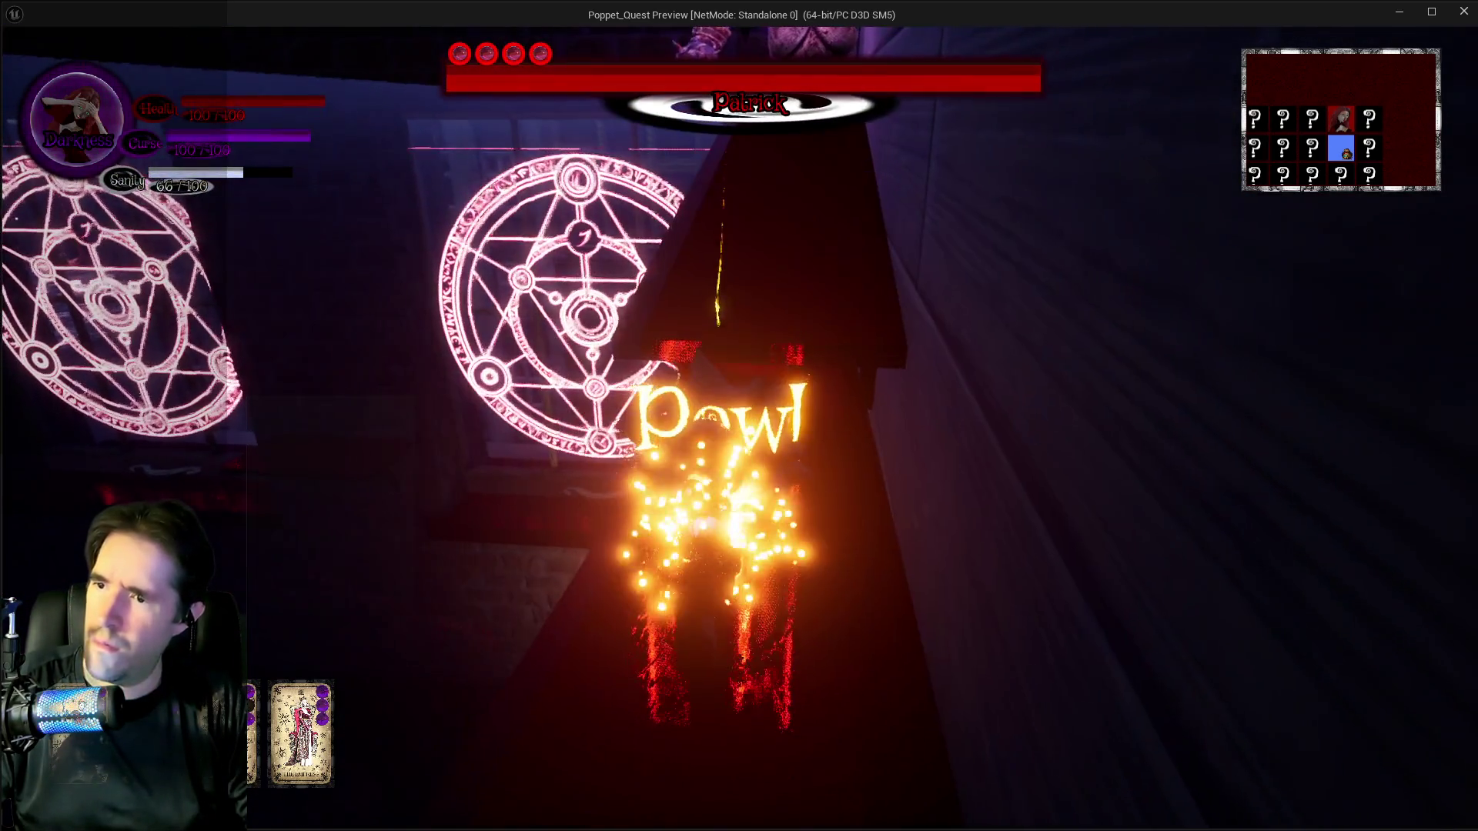
pyautogui.hotkey('alt', 'Tab')
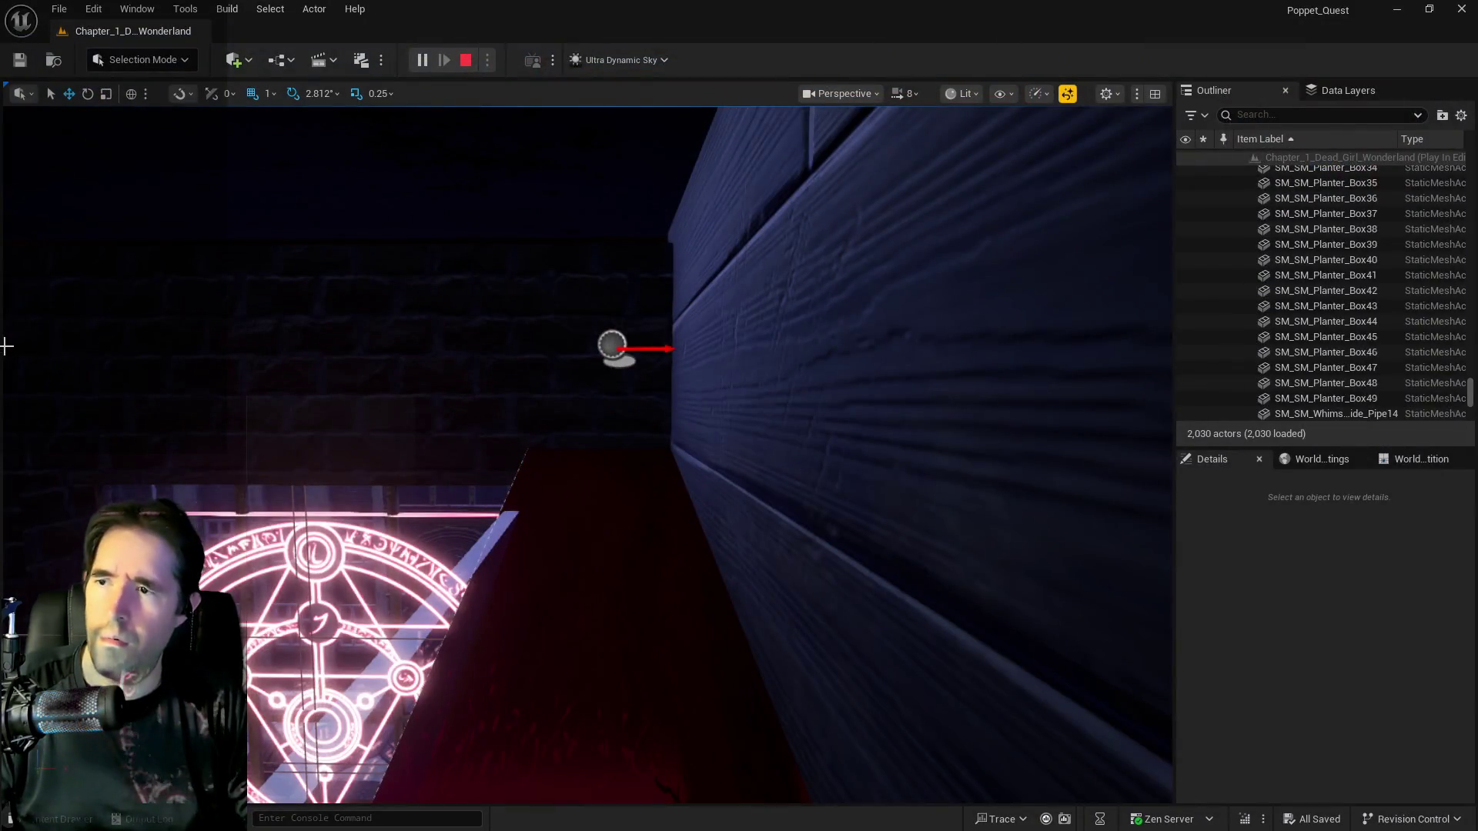
pyautogui.press('Escape')
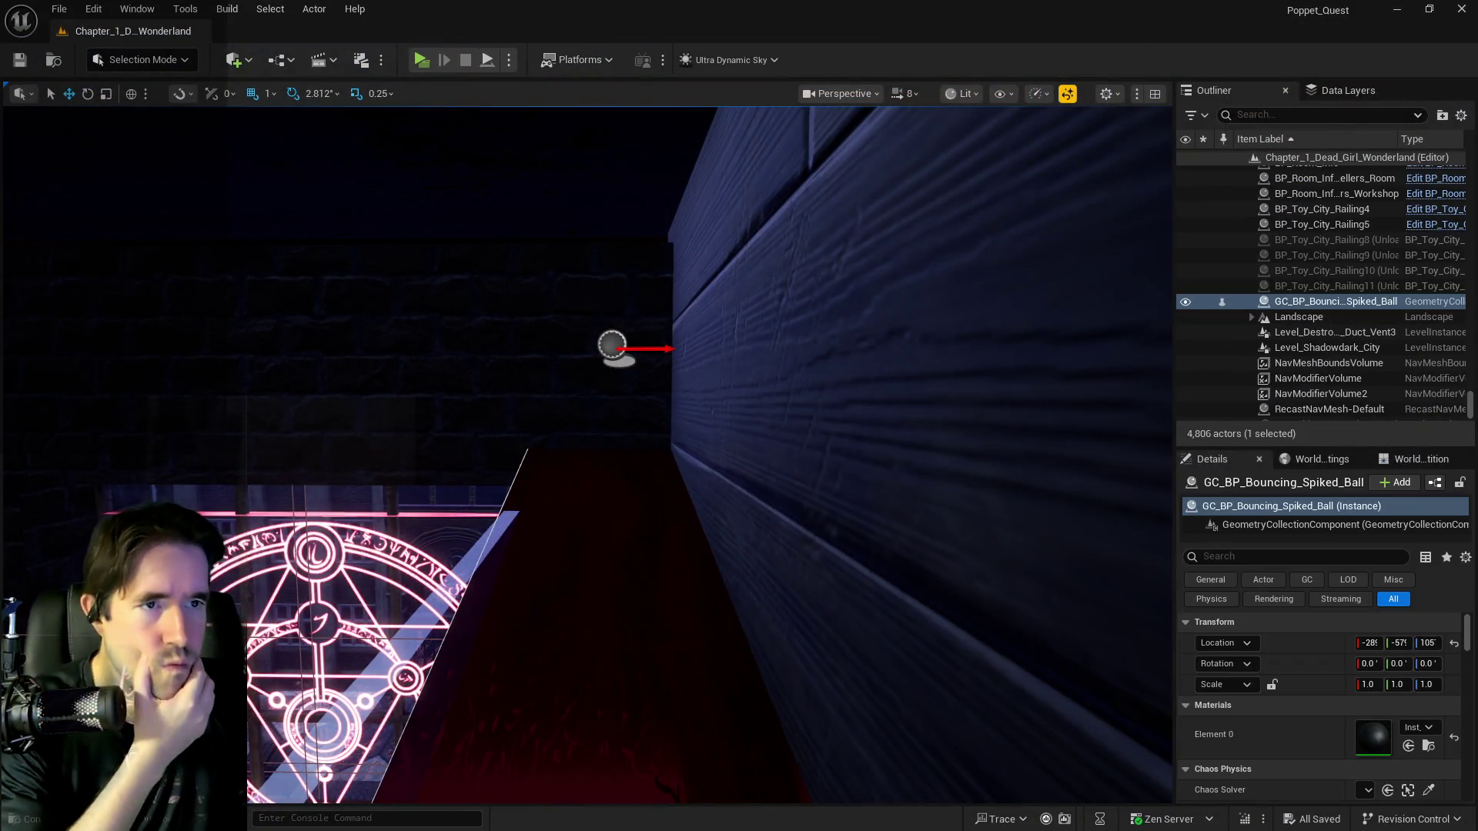
pyautogui.hotkey('ctrl', 'e')
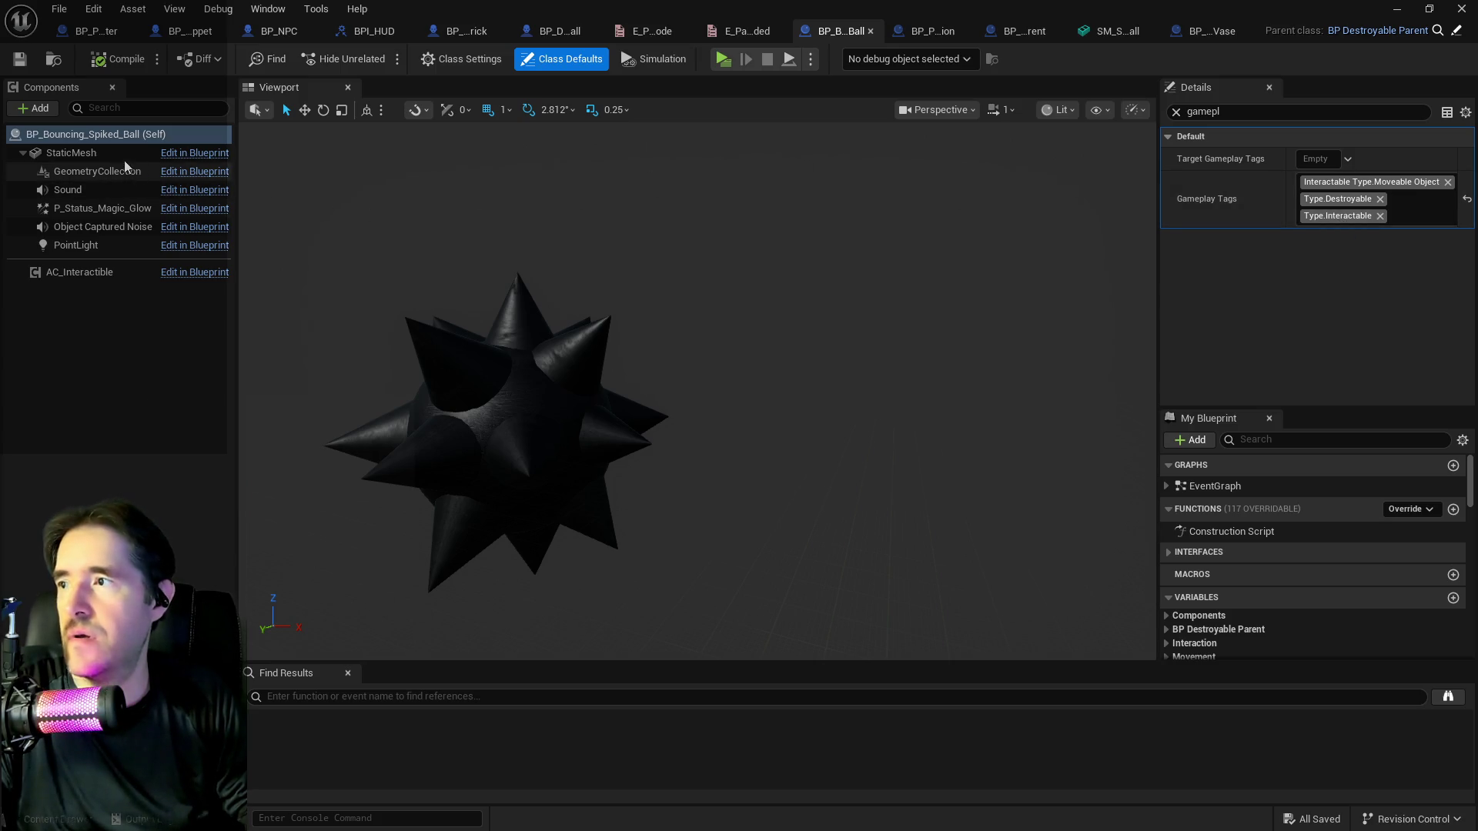
# Clear the Details filter, glance at the Content Browser, and open parent Blueprint BP_Destroyable_Parent
pyautogui.click(1177, 113)
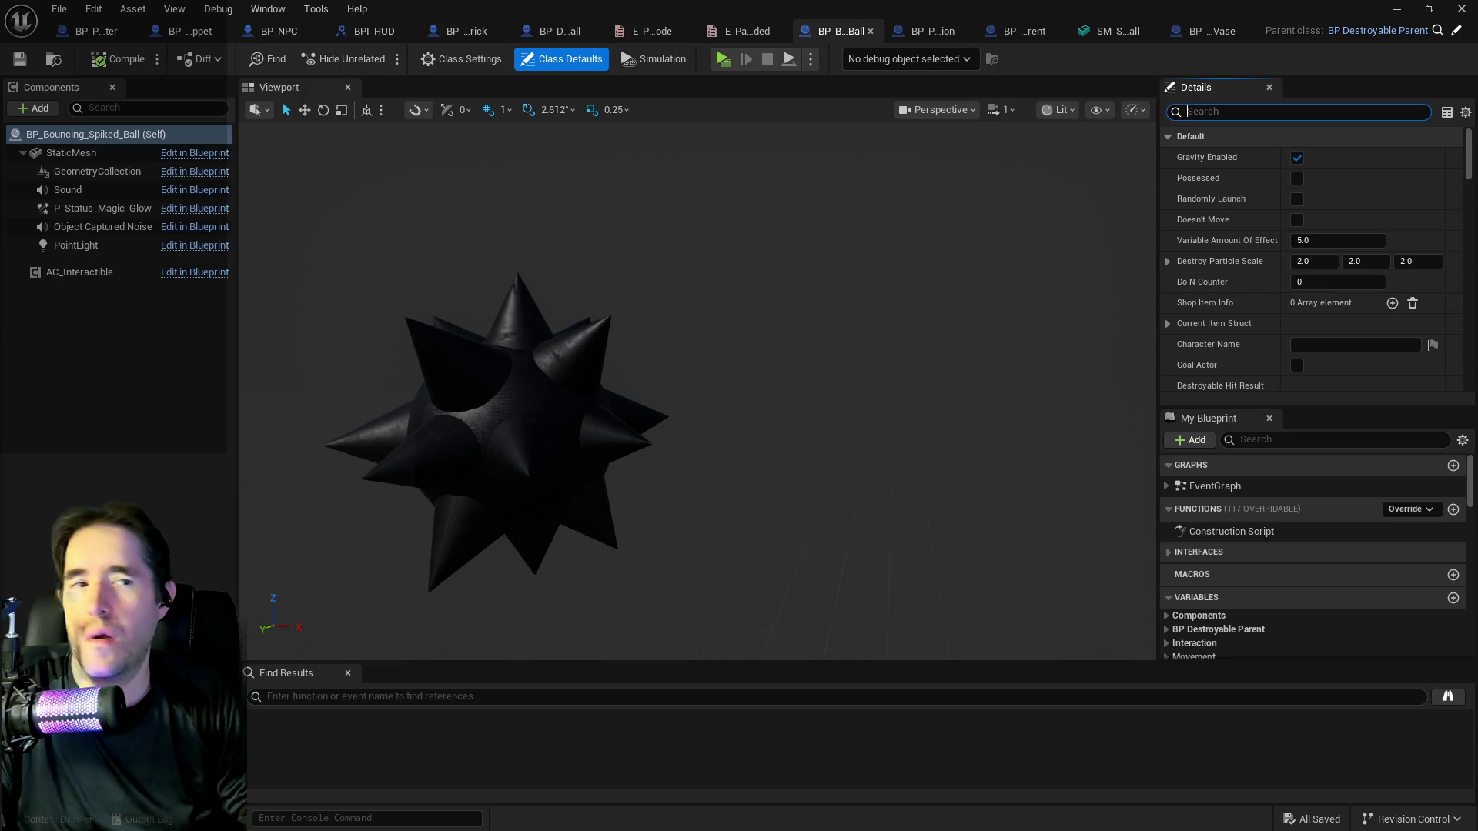
pyautogui.moveTo(1477, 202)
pyautogui.mouseDown()
pyautogui.moveTo(1133, 196)
pyautogui.moveTo(907, 216)
pyautogui.moveTo(921, 216)
pyautogui.mouseUp()
pyautogui.scroll(-1, 1066, 493)
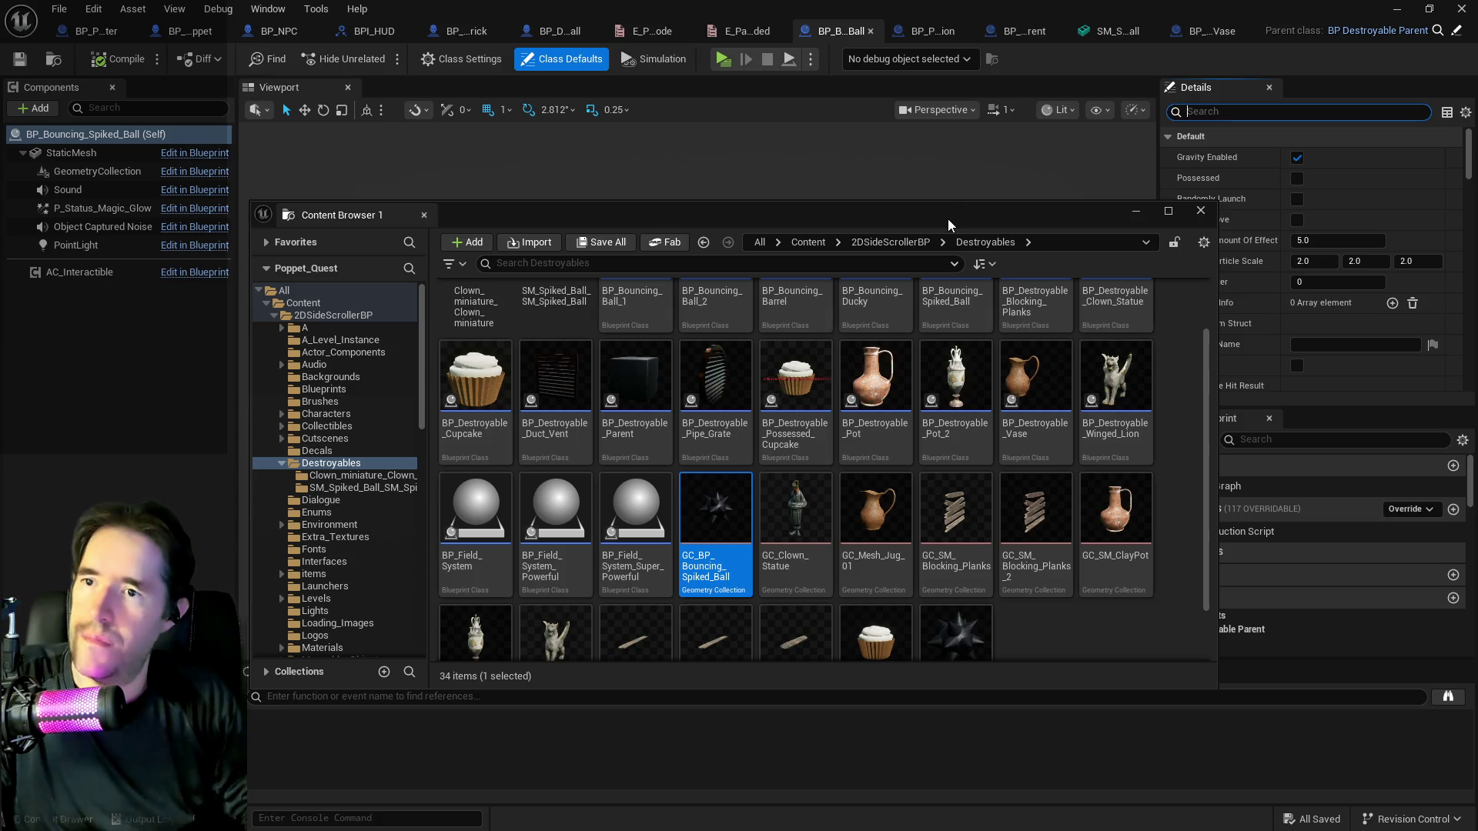
pyautogui.moveTo(949, 219); pyautogui.dragTo(1477, 218)
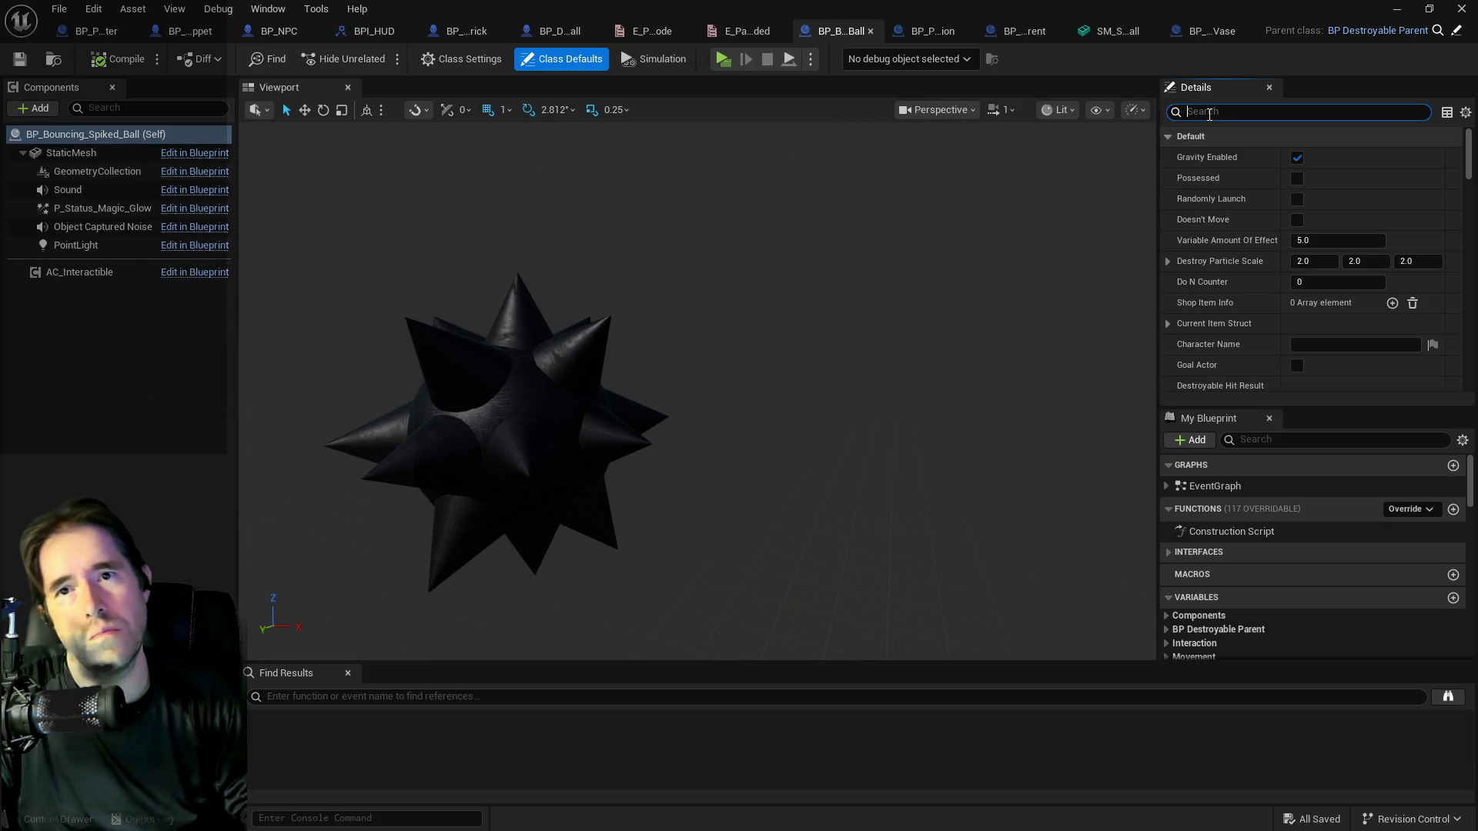
pyautogui.scroll(-2, 1238, 247)
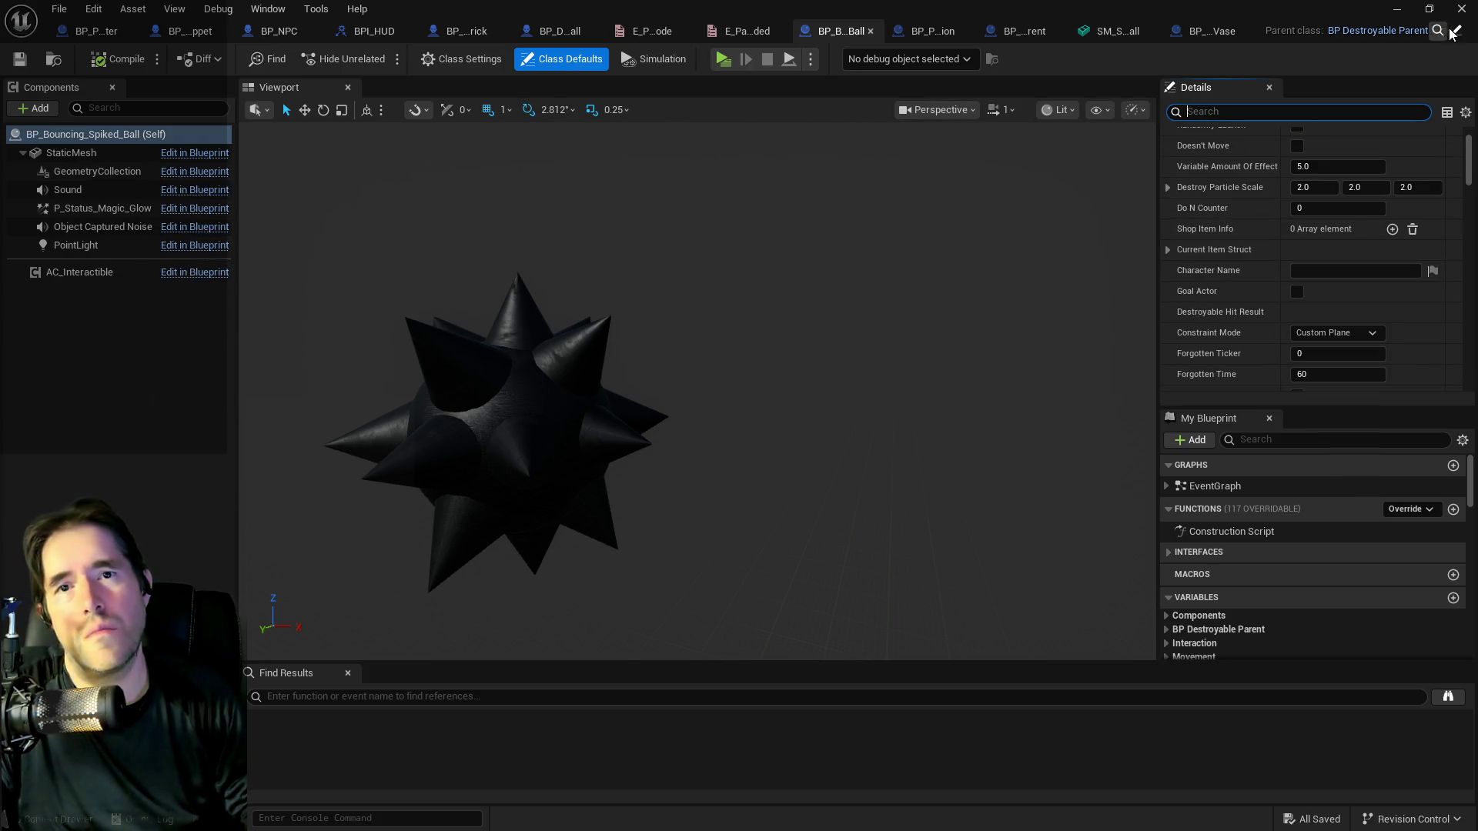
pyautogui.click(1452, 33)
pyautogui.scroll(-6, 527, 379)
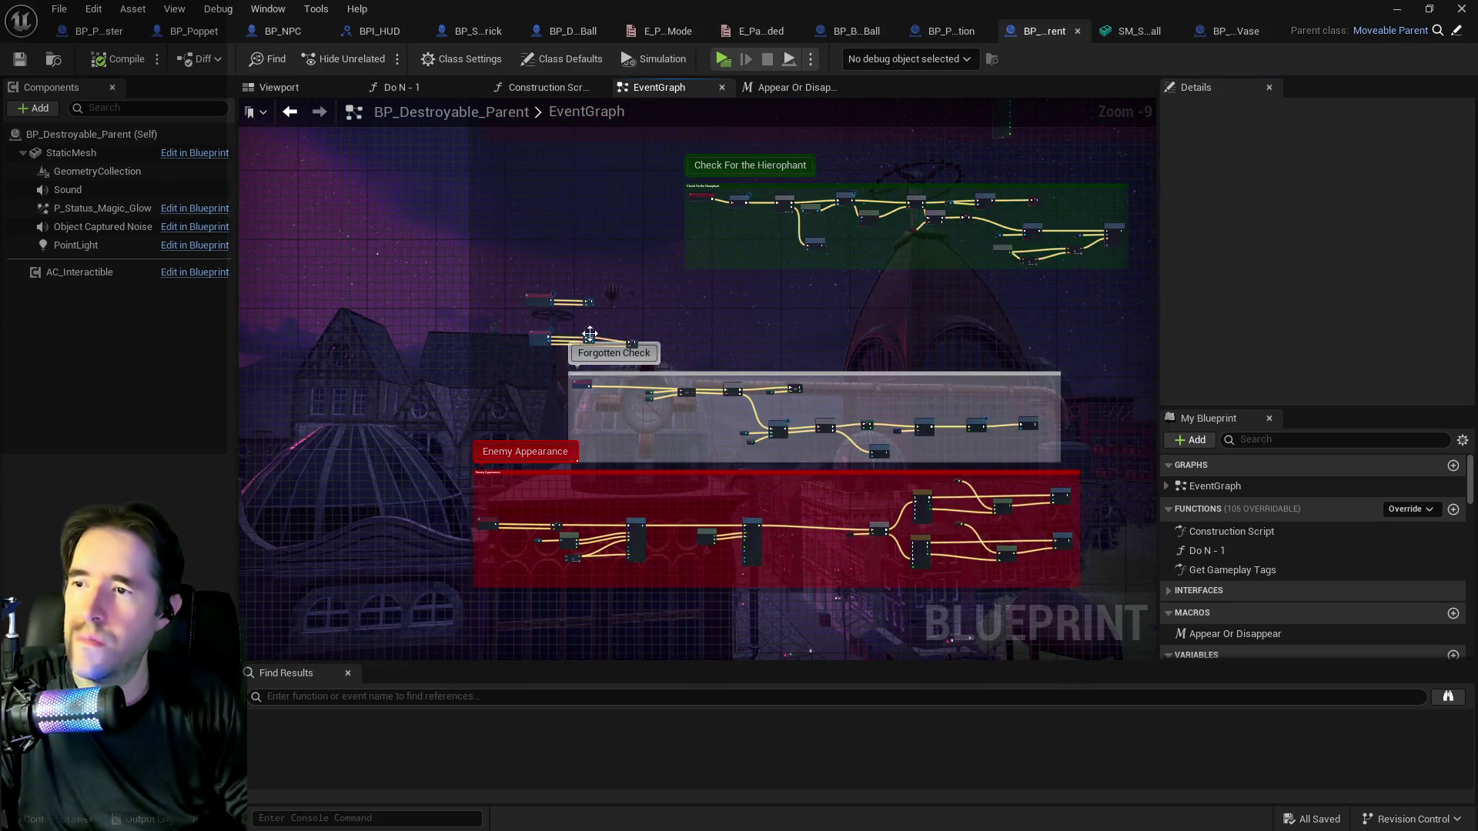
pyautogui.moveTo(682, 287)
pyautogui.mouseDown()
pyautogui.moveTo(587, 644)
pyautogui.moveTo(527, 487)
pyautogui.mouseUp()
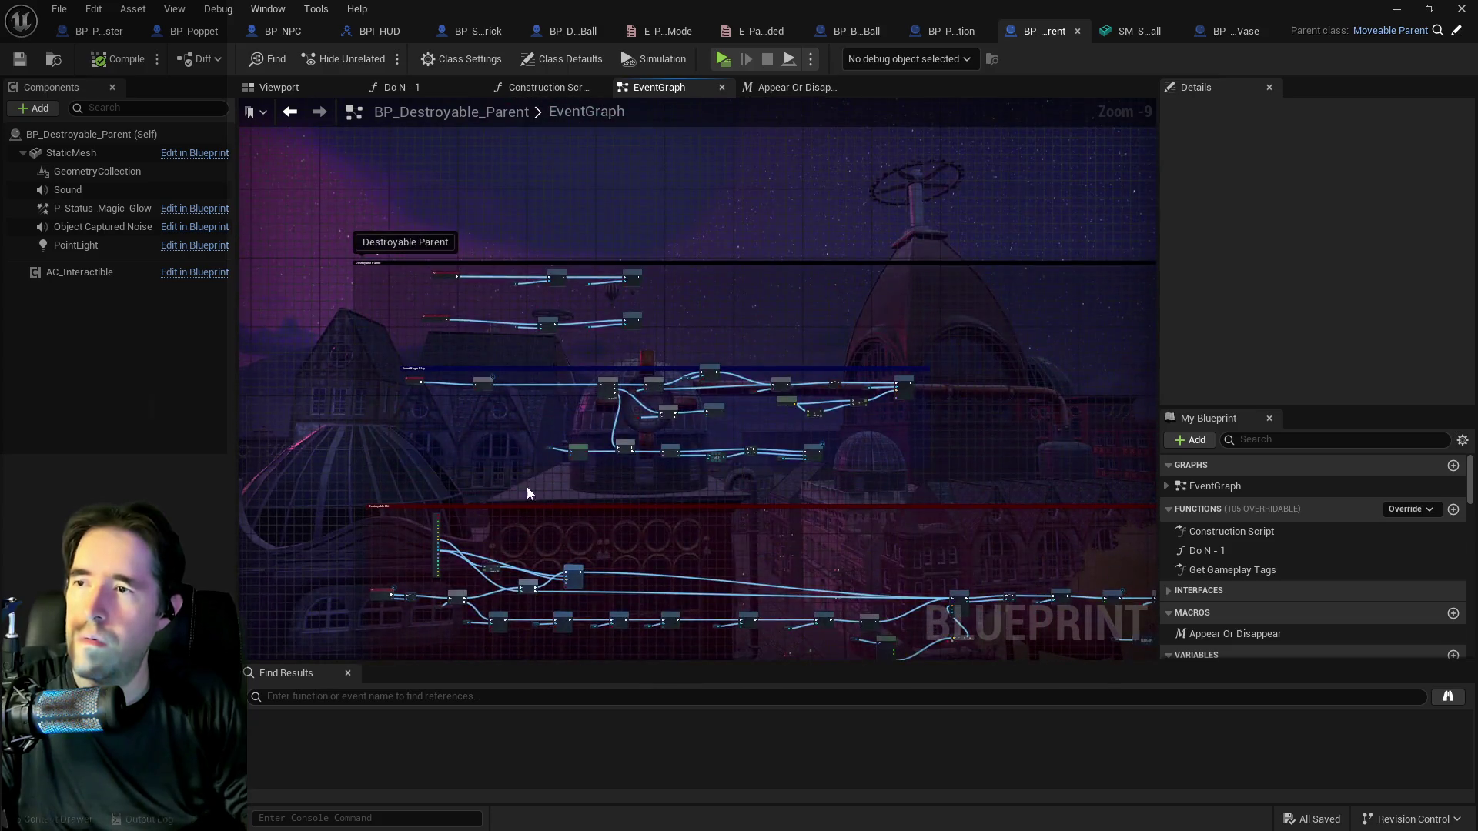
pyautogui.scroll(3, 438, 408)
pyautogui.scroll(4, 482, 187)
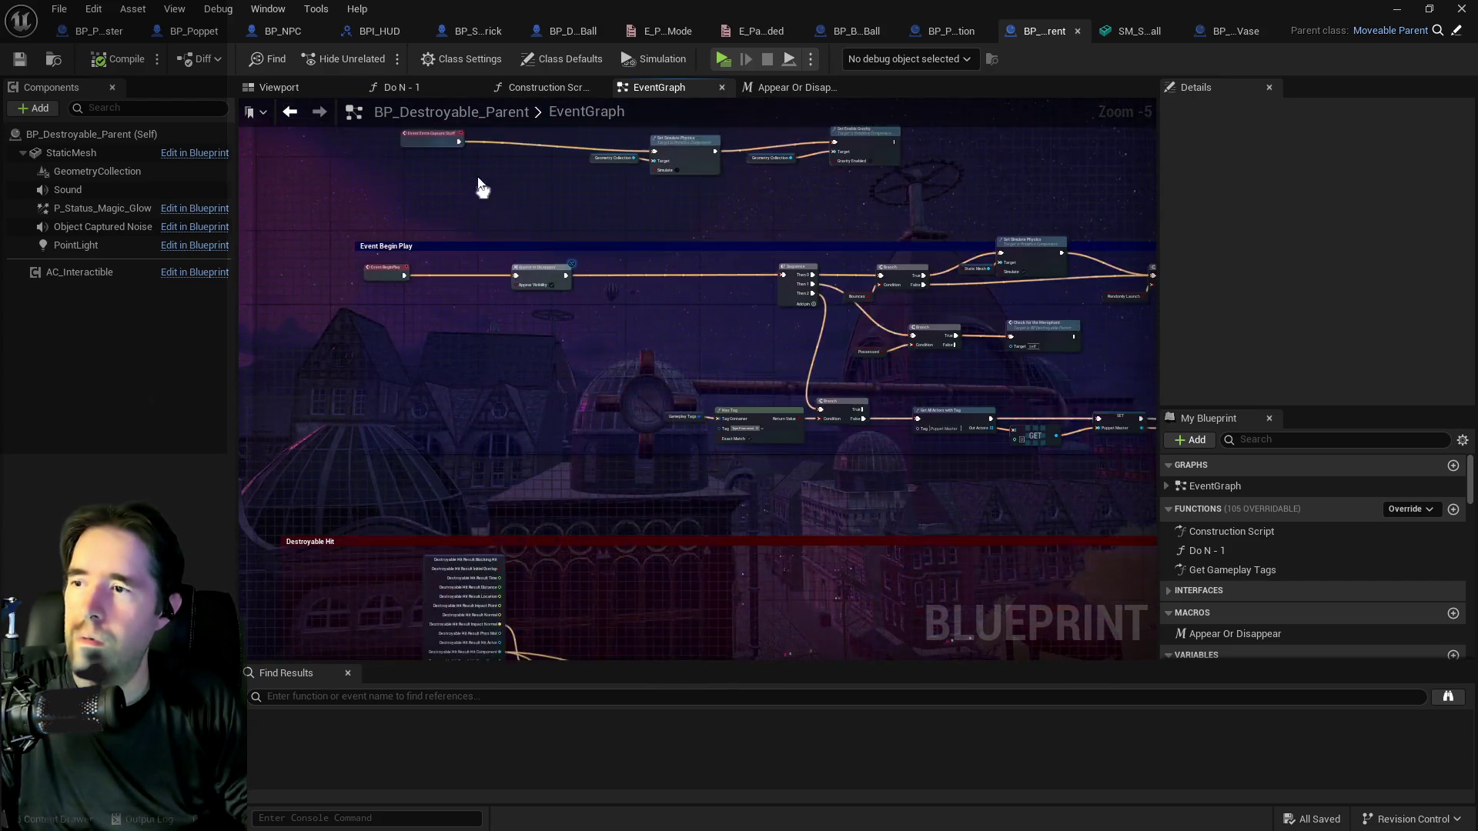
pyautogui.moveTo(699, 345)
pyautogui.mouseDown()
pyautogui.moveTo(696, 290)
pyautogui.moveTo(308, 225)
pyautogui.mouseUp()
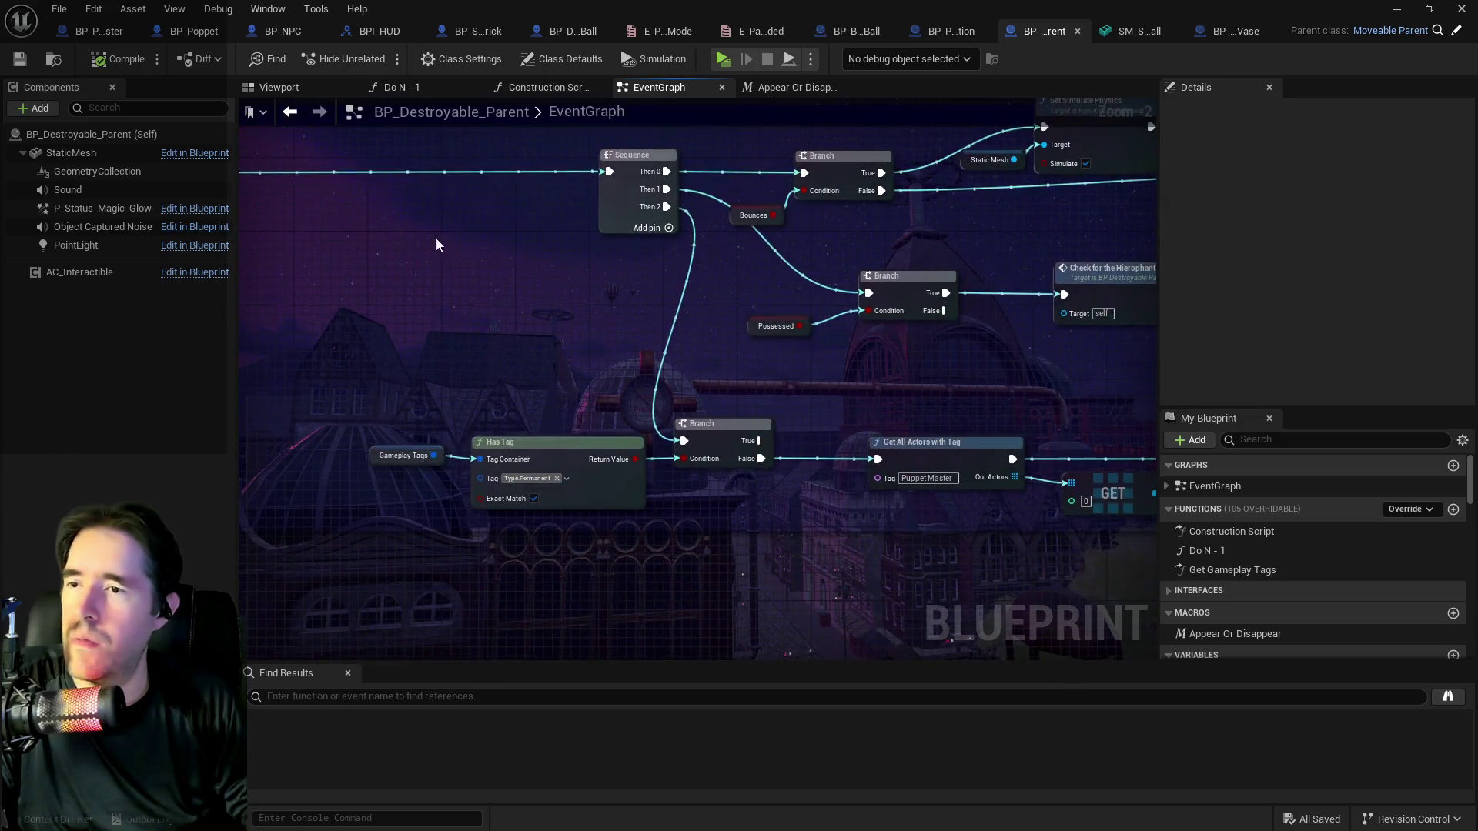
pyautogui.moveTo(610, 289)
pyautogui.mouseDown()
pyautogui.moveTo(548, 265)
pyautogui.moveTo(334, 283)
pyautogui.mouseUp()
pyautogui.moveTo(632, 382)
pyautogui.mouseDown()
pyautogui.moveTo(608, 362)
pyautogui.moveTo(654, 444)
pyautogui.mouseUp()
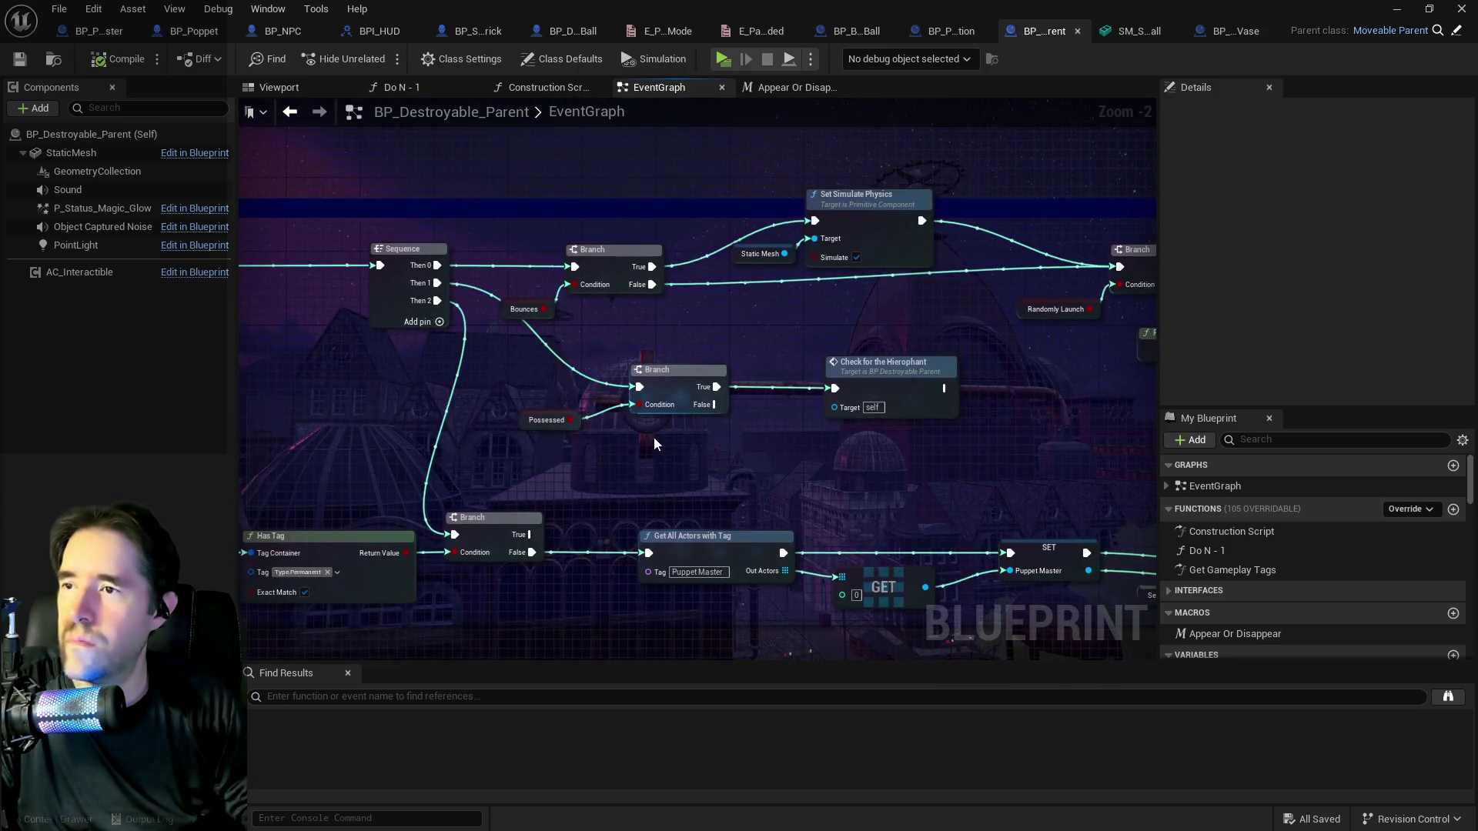
pyautogui.moveTo(759, 320); pyautogui.dragTo(531, 317)
pyautogui.moveTo(666, 327)
pyautogui.mouseDown()
pyautogui.moveTo(704, 320)
pyautogui.moveTo(640, 280)
pyautogui.moveTo(528, 285)
pyautogui.moveTo(408, 262)
pyautogui.moveTo(782, 281)
pyautogui.mouseUp()
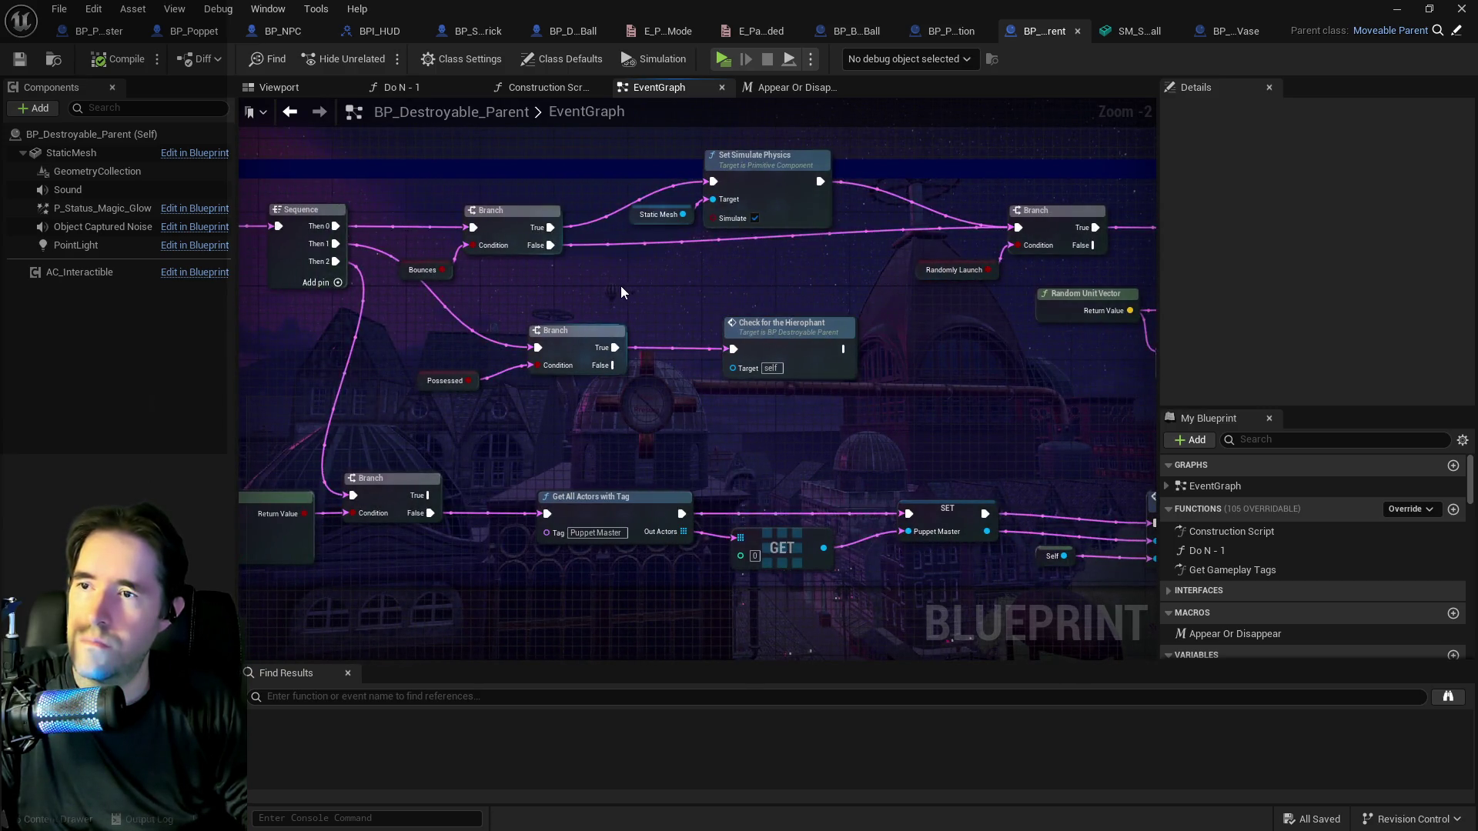
pyautogui.moveTo(621, 285); pyautogui.dragTo(97, 254)
pyautogui.moveTo(708, 270); pyautogui.dragTo(401, 257)
pyautogui.scroll(-3, 911, 155)
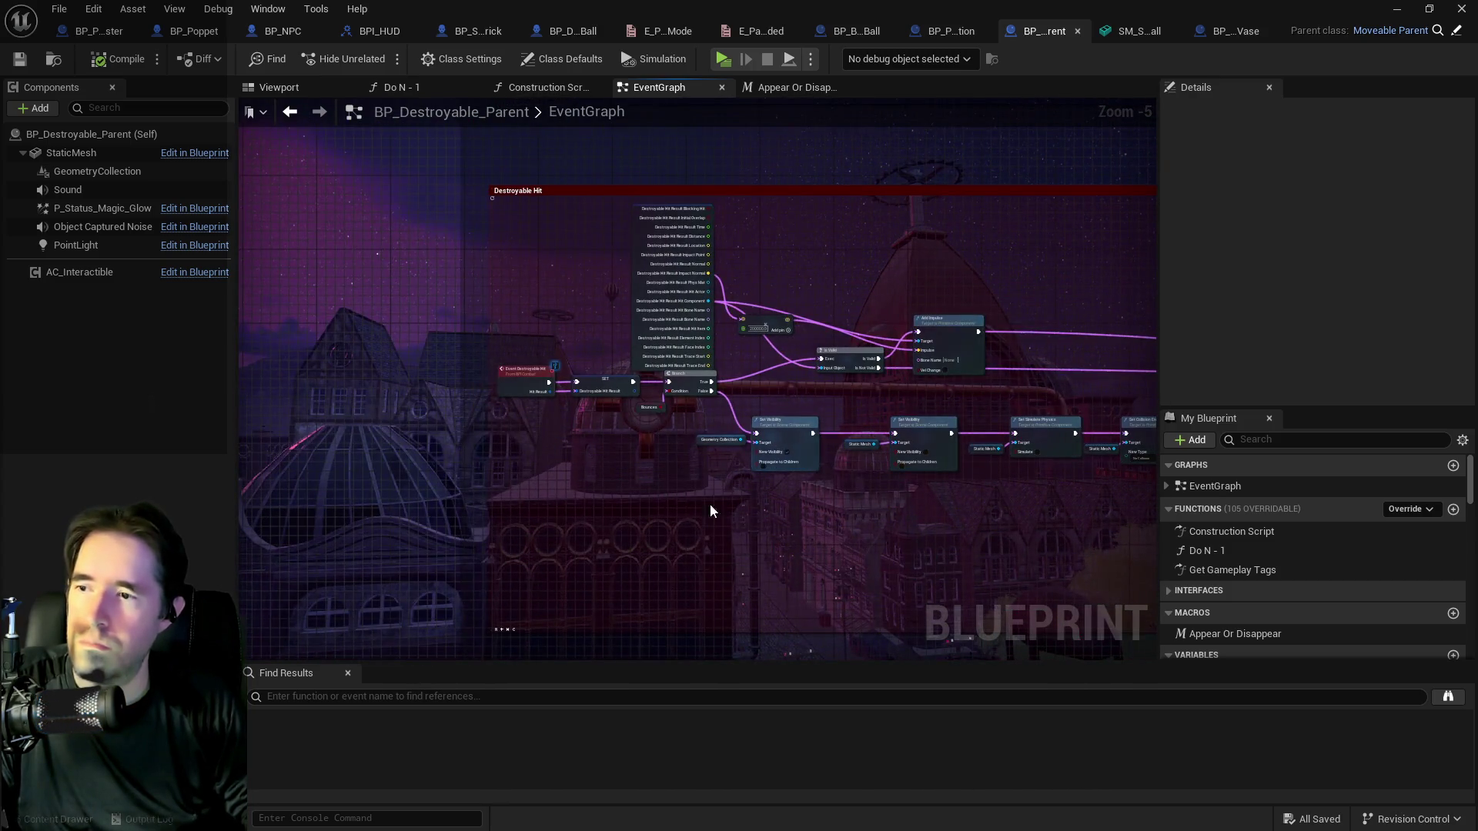
pyautogui.scroll(3, 662, 450)
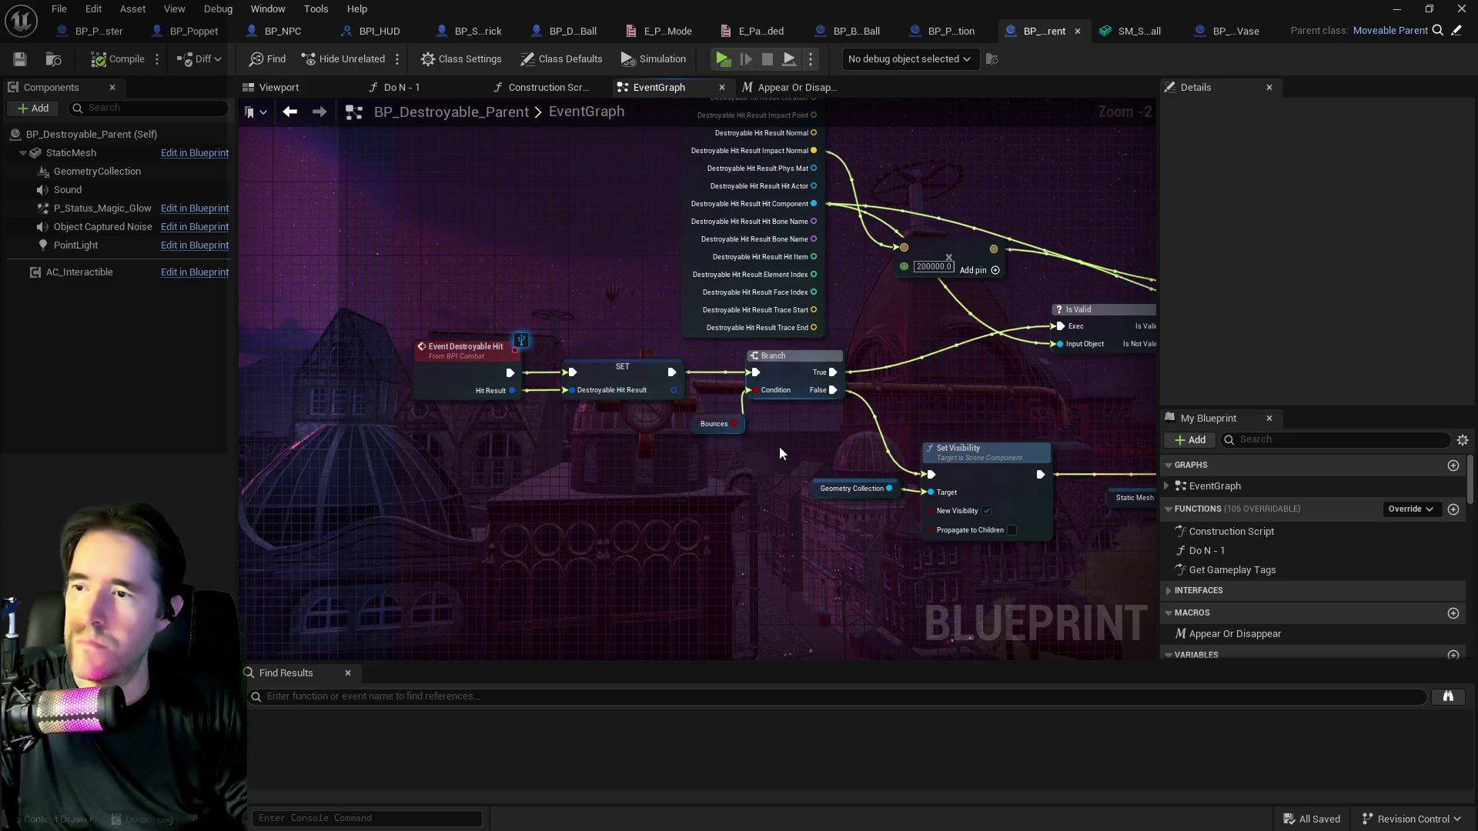
pyautogui.moveTo(779, 446)
pyautogui.mouseDown()
pyautogui.moveTo(745, 381)
pyautogui.moveTo(805, 363)
pyautogui.moveTo(582, 343)
pyautogui.moveTo(770, 350)
pyautogui.moveTo(1078, 307)
pyautogui.mouseUp()
pyautogui.scroll(-3, 788, 370)
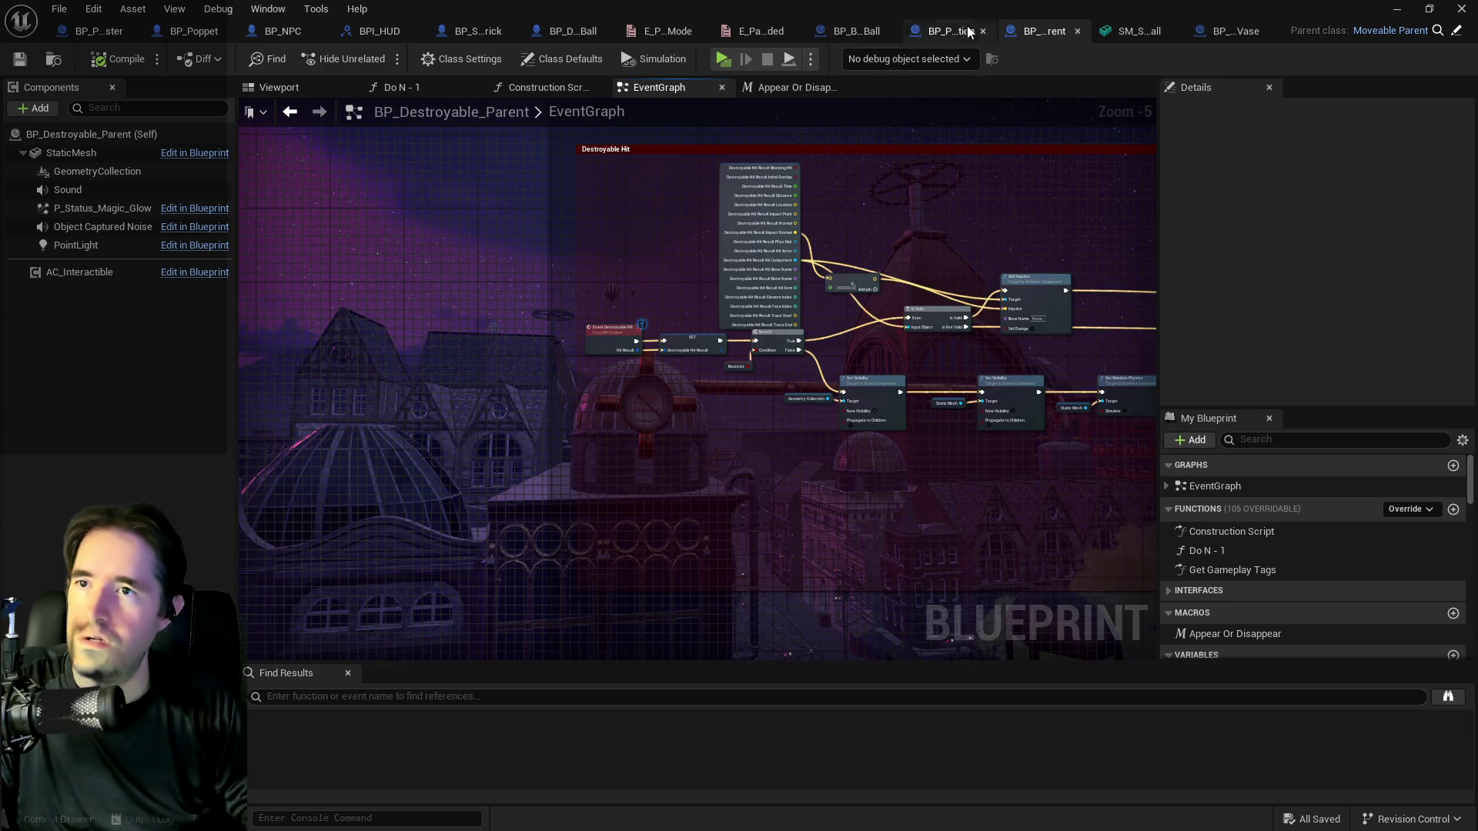
pyautogui.click(1208, 33)
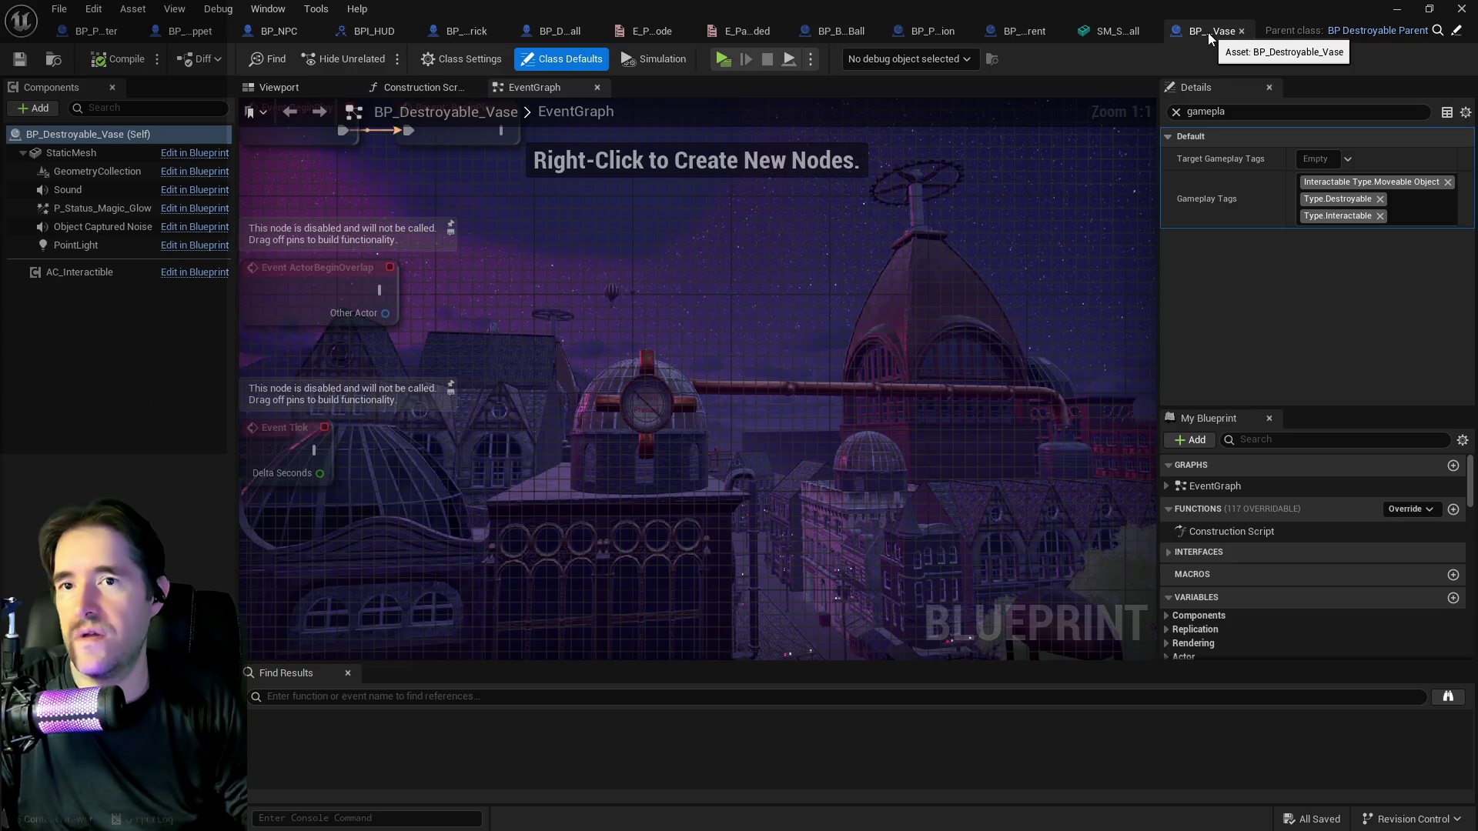
pyautogui.click(1014, 30)
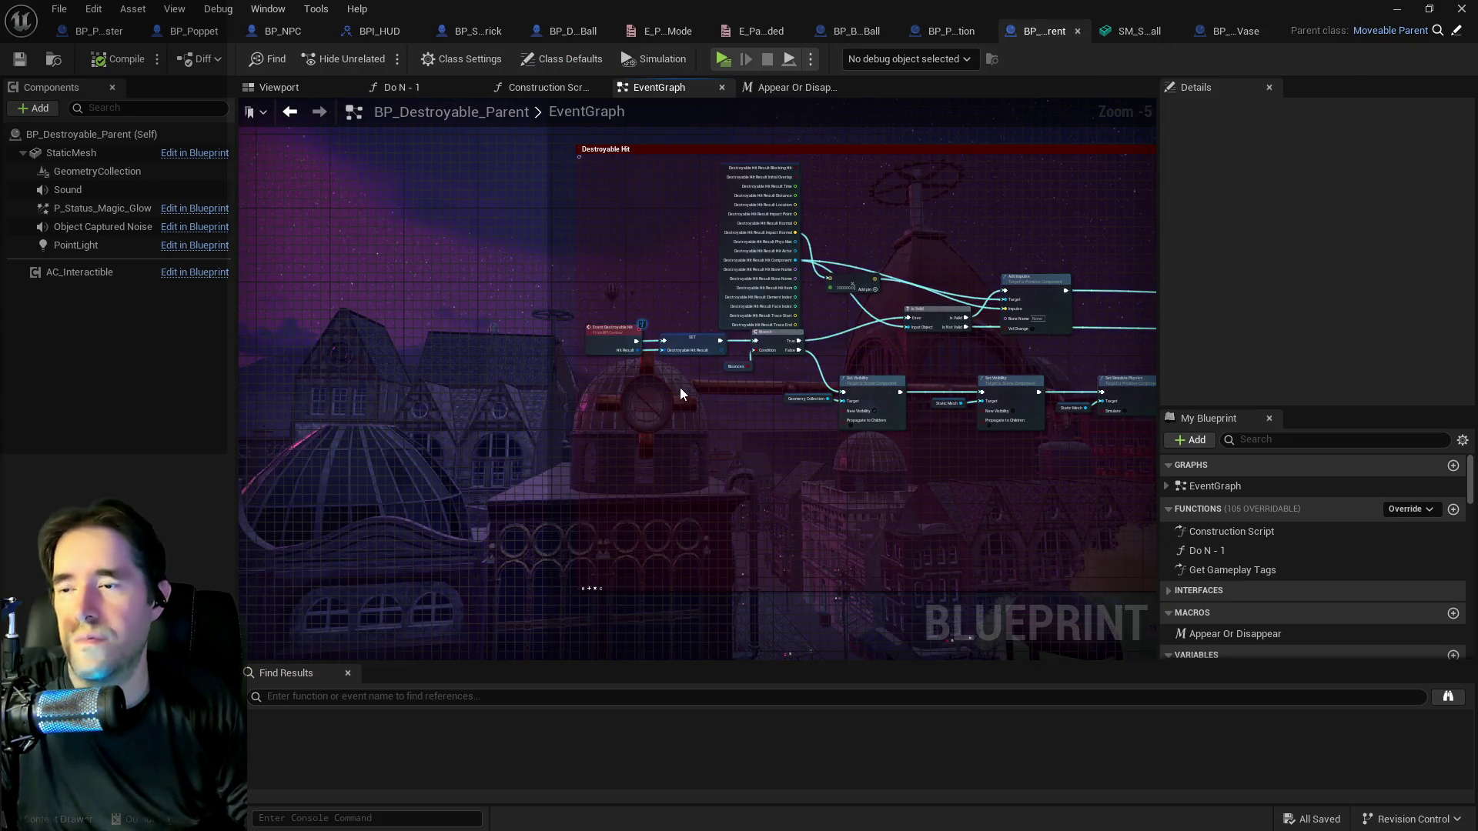
pyautogui.scroll(4, 675, 361)
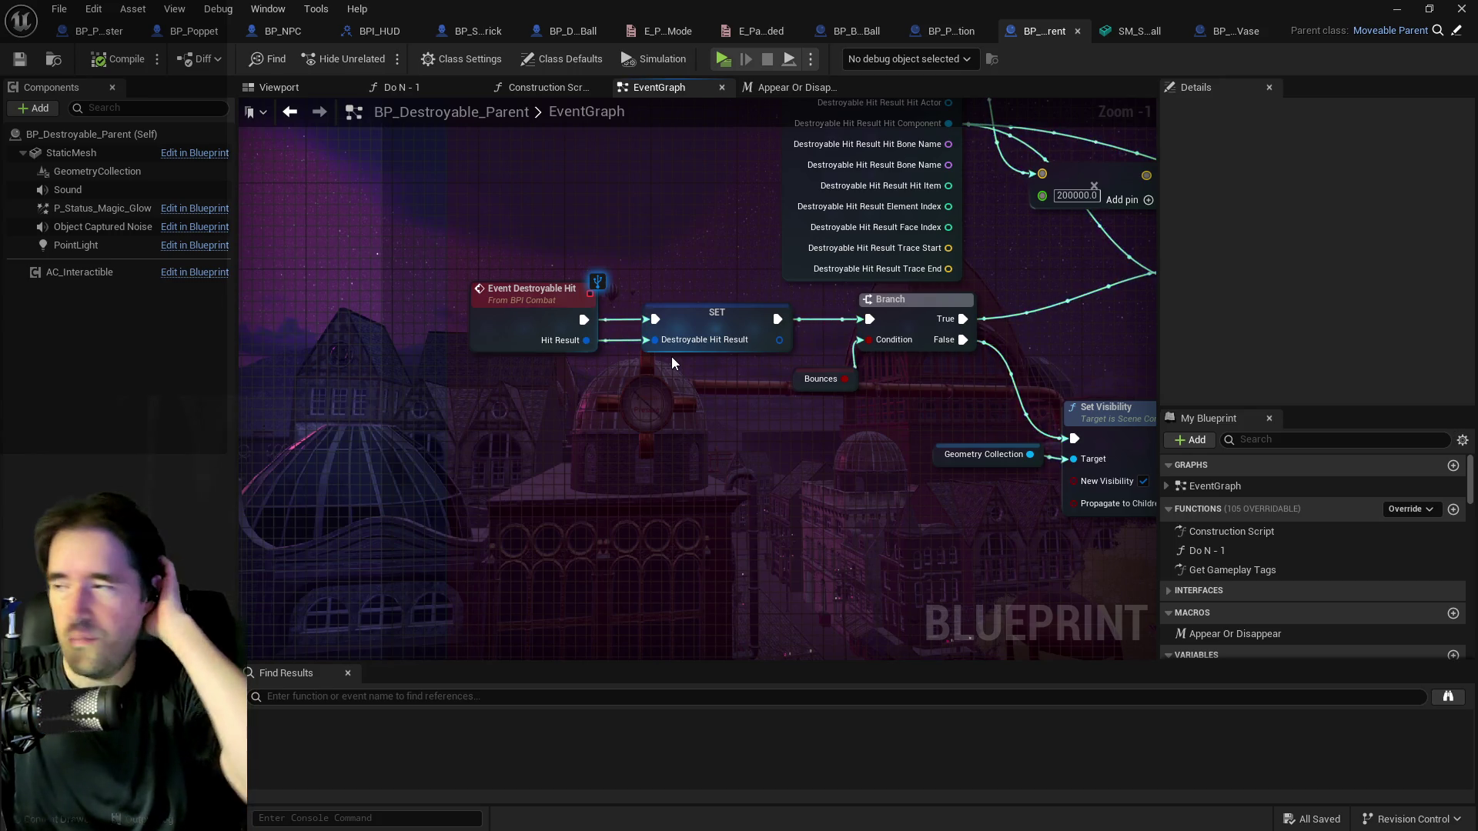
pyautogui.scroll(-3, 677, 363)
pyautogui.moveTo(770, 412); pyautogui.dragTo(776, 454)
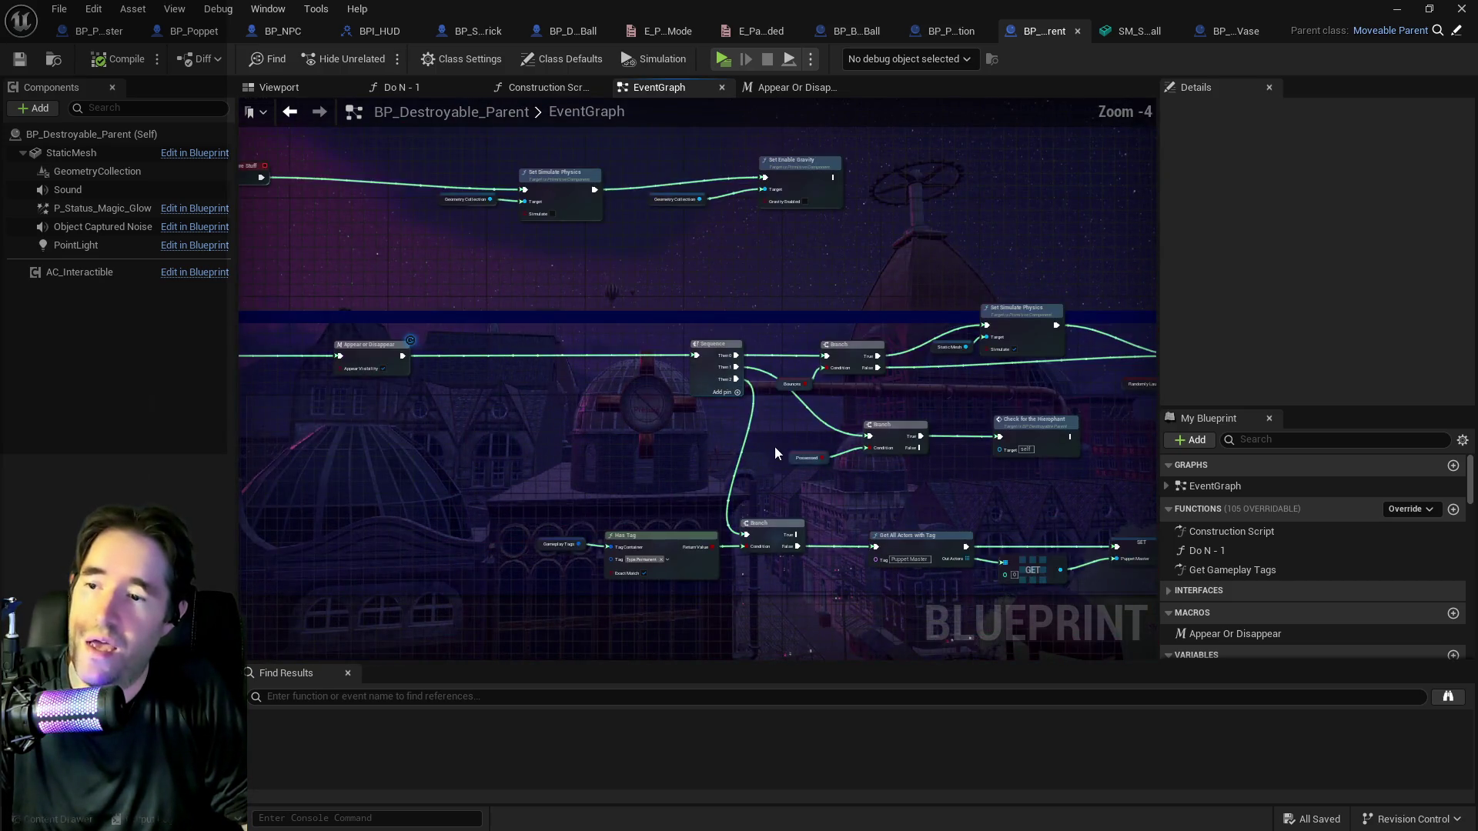
pyautogui.scroll(2, 709, 385)
pyautogui.scroll(-2, 629, 521)
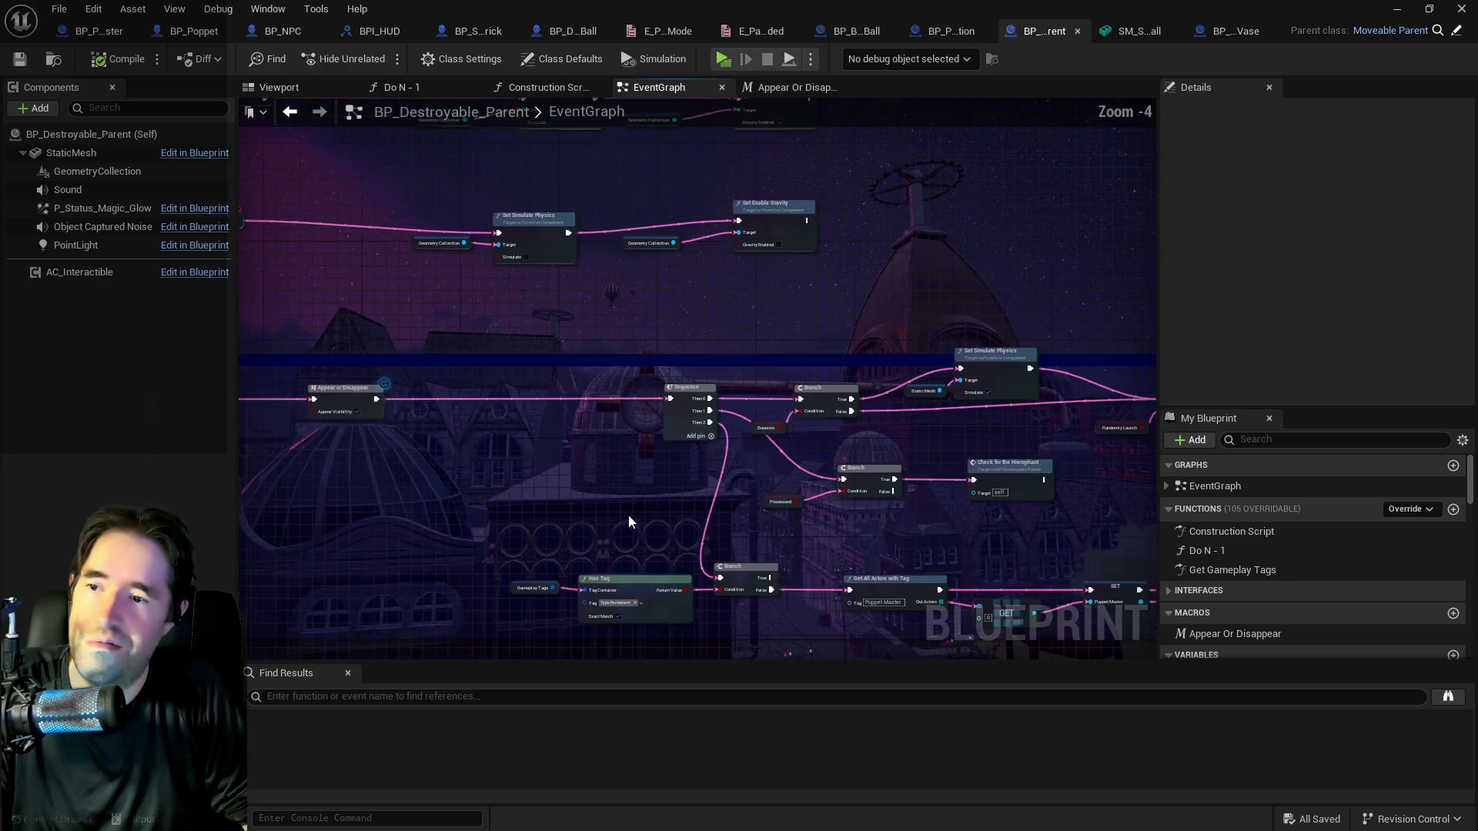
pyautogui.moveTo(496, 247); pyautogui.dragTo(625, 510)
pyautogui.moveTo(658, 566)
pyautogui.mouseDown()
pyautogui.moveTo(639, 326)
pyautogui.moveTo(577, 343)
pyautogui.mouseUp()
pyautogui.scroll(1, 661, 339)
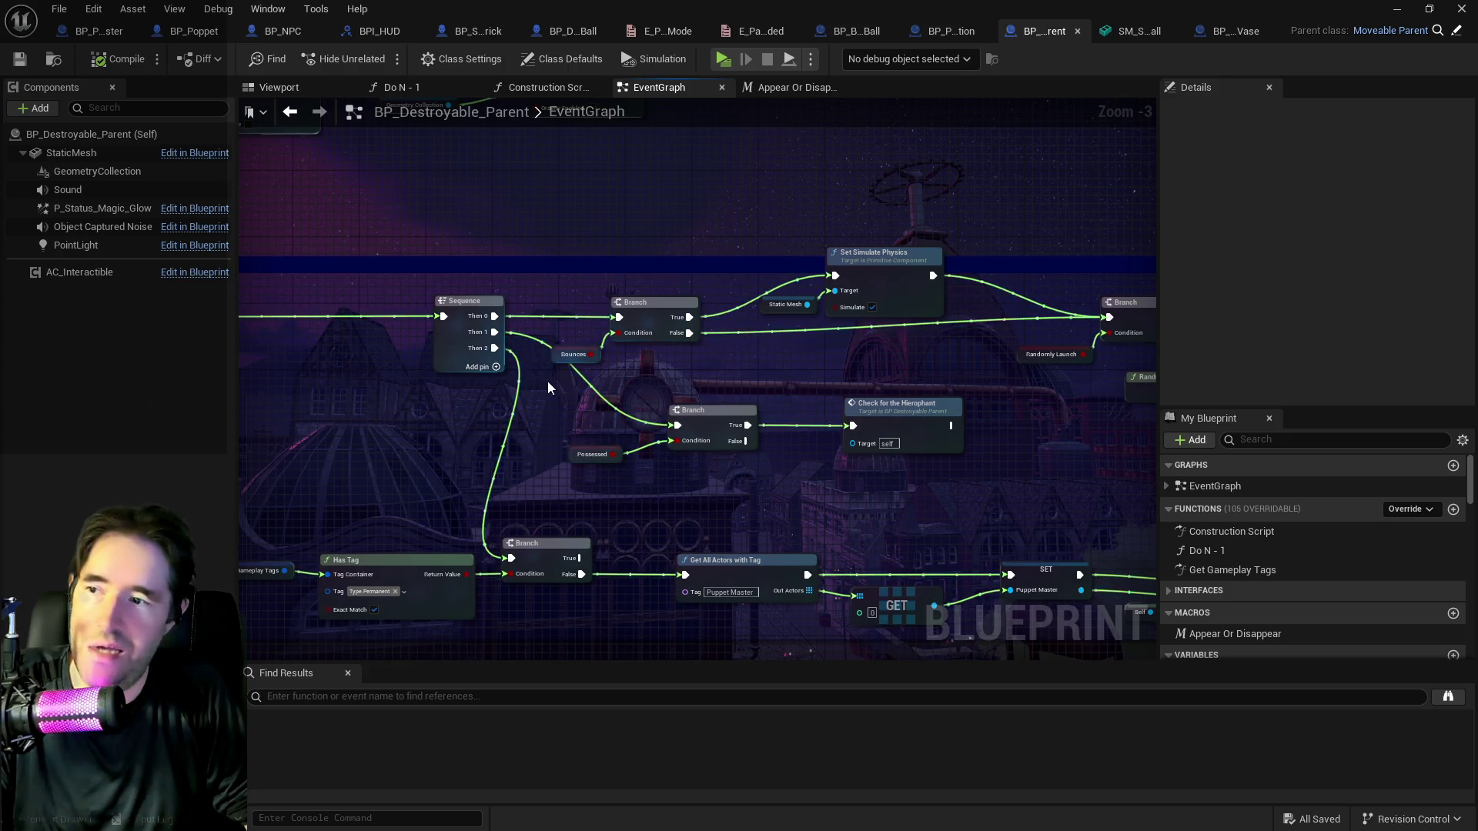
# Add a Get Gameplay Tags node to the EventGraph via a 'gameplay tags' search
pyautogui.rightClick(583, 382)
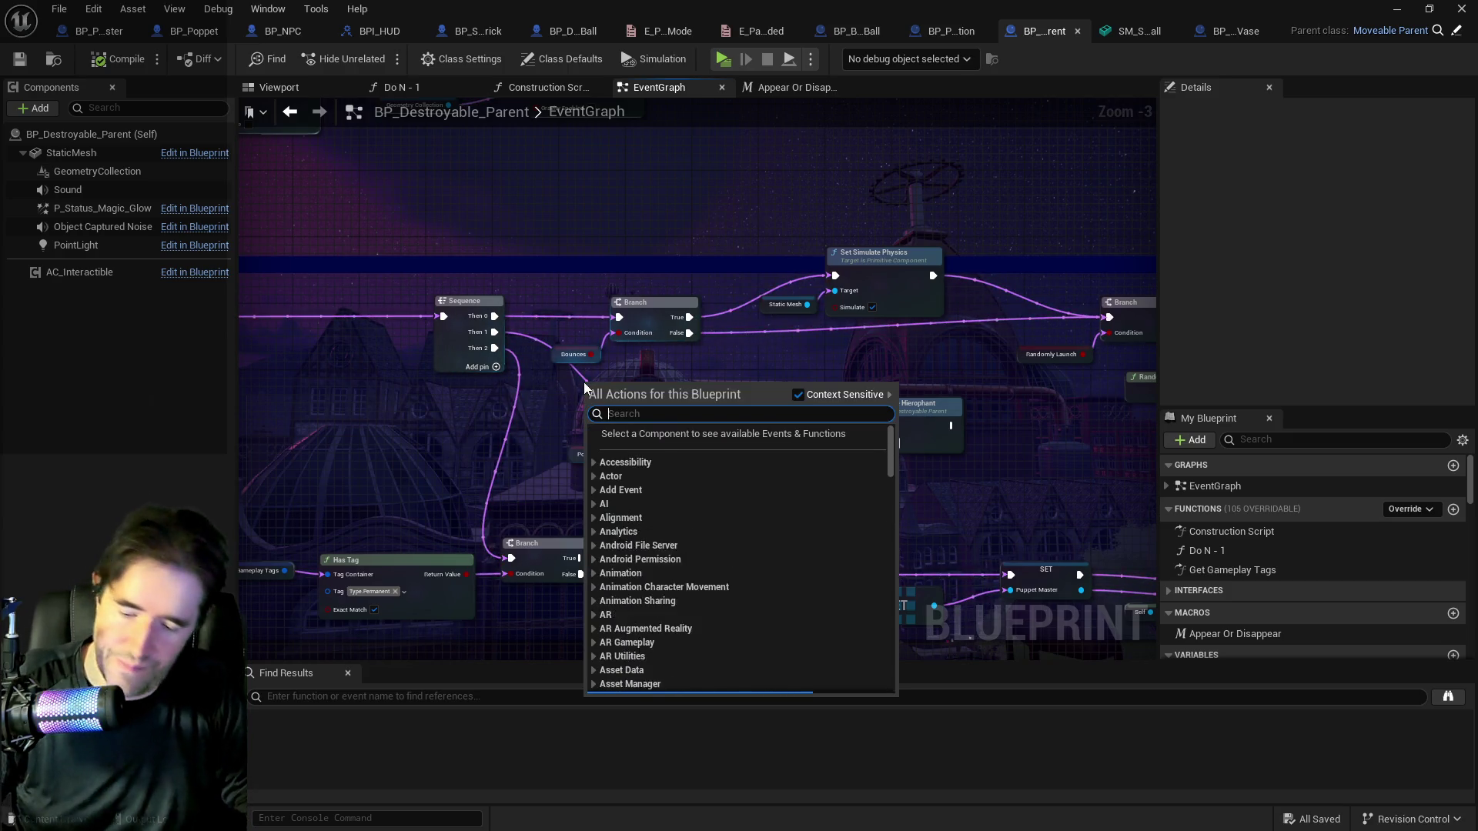
pyautogui.write('gaem')
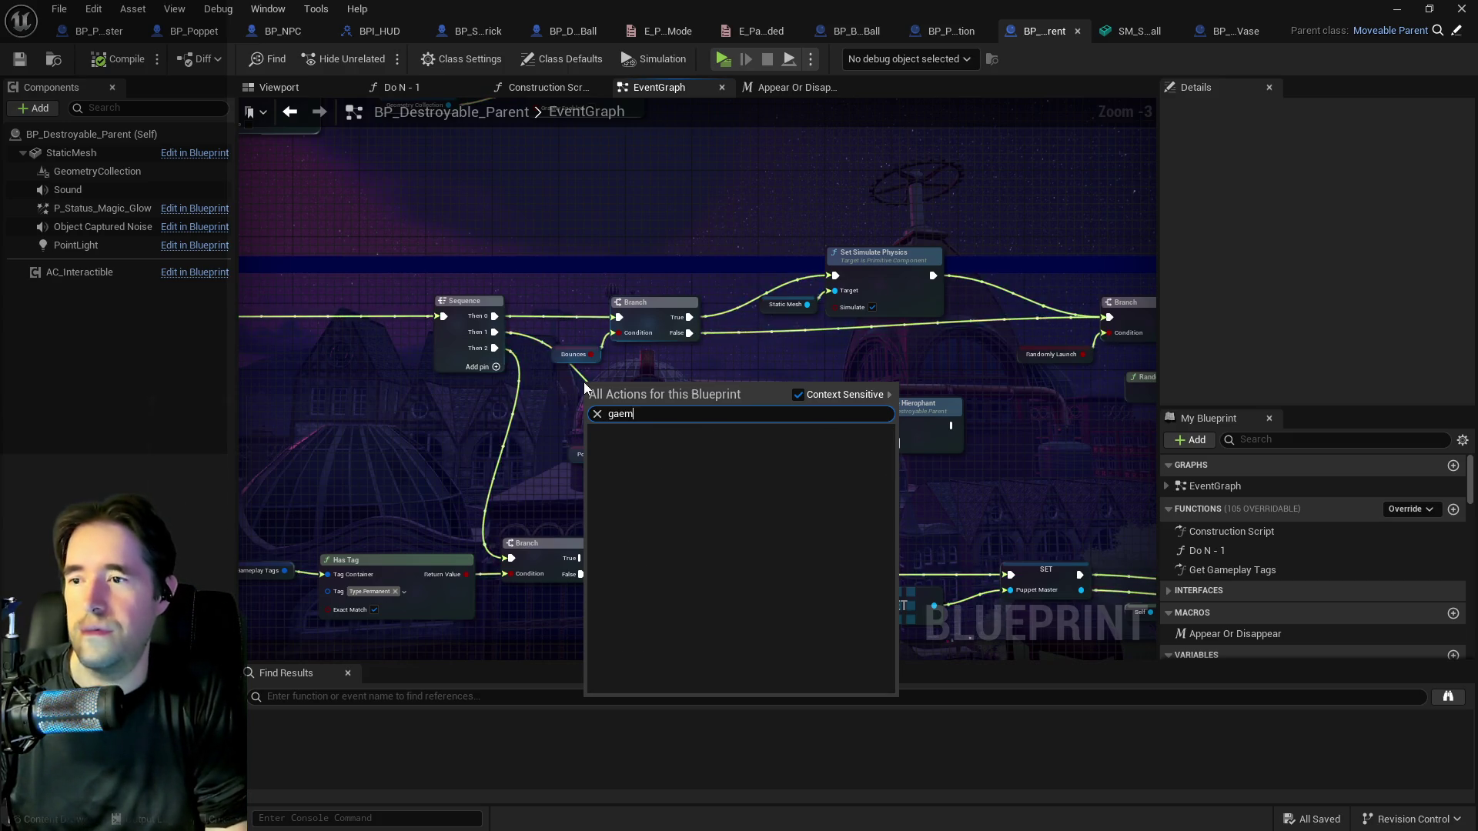
pyautogui.press('BackSpace')
pyautogui.press('BackSpace')
pyautogui.write('meplay')
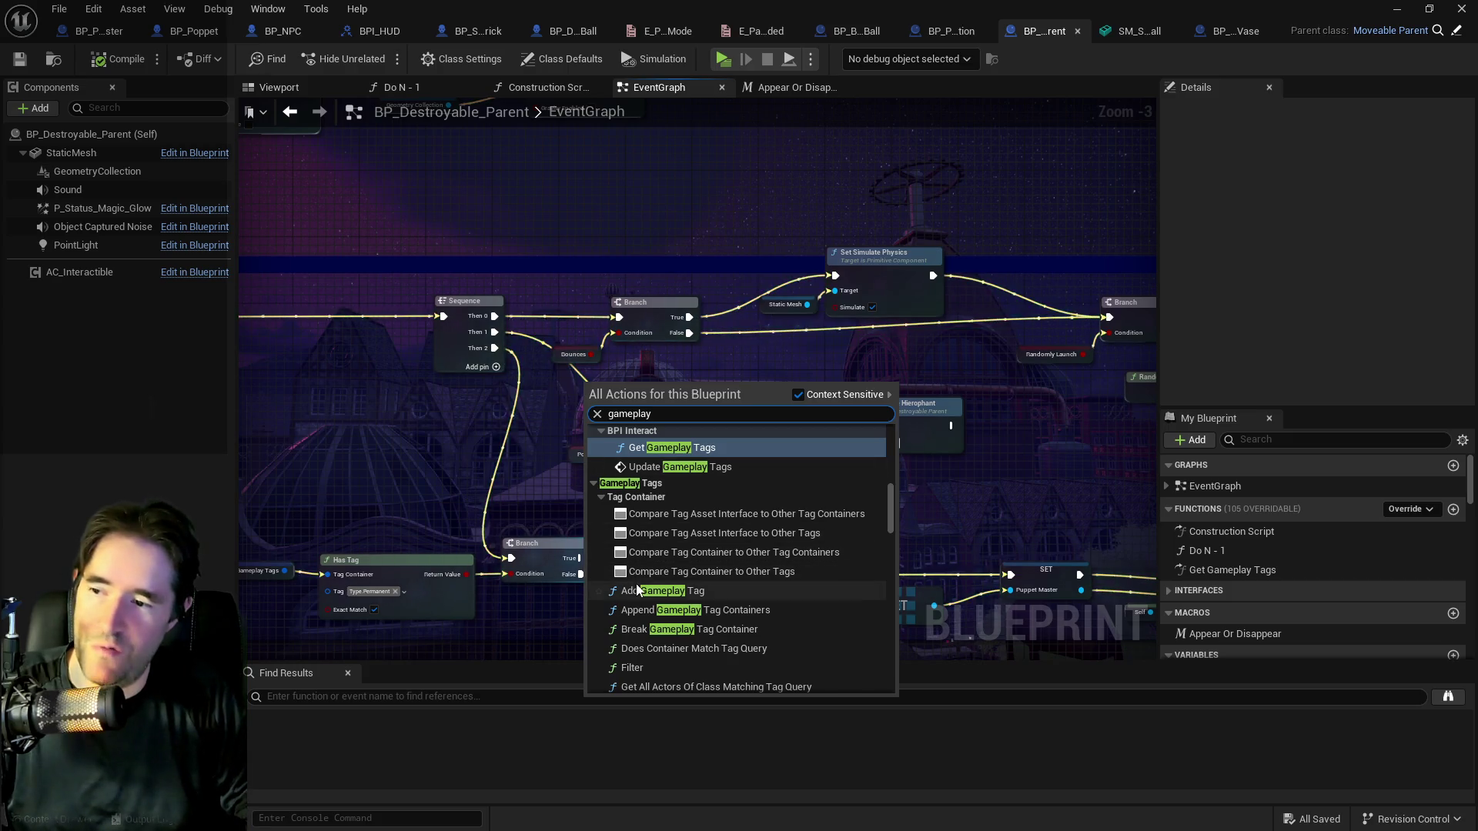
pyautogui.scroll(-5, 637, 590)
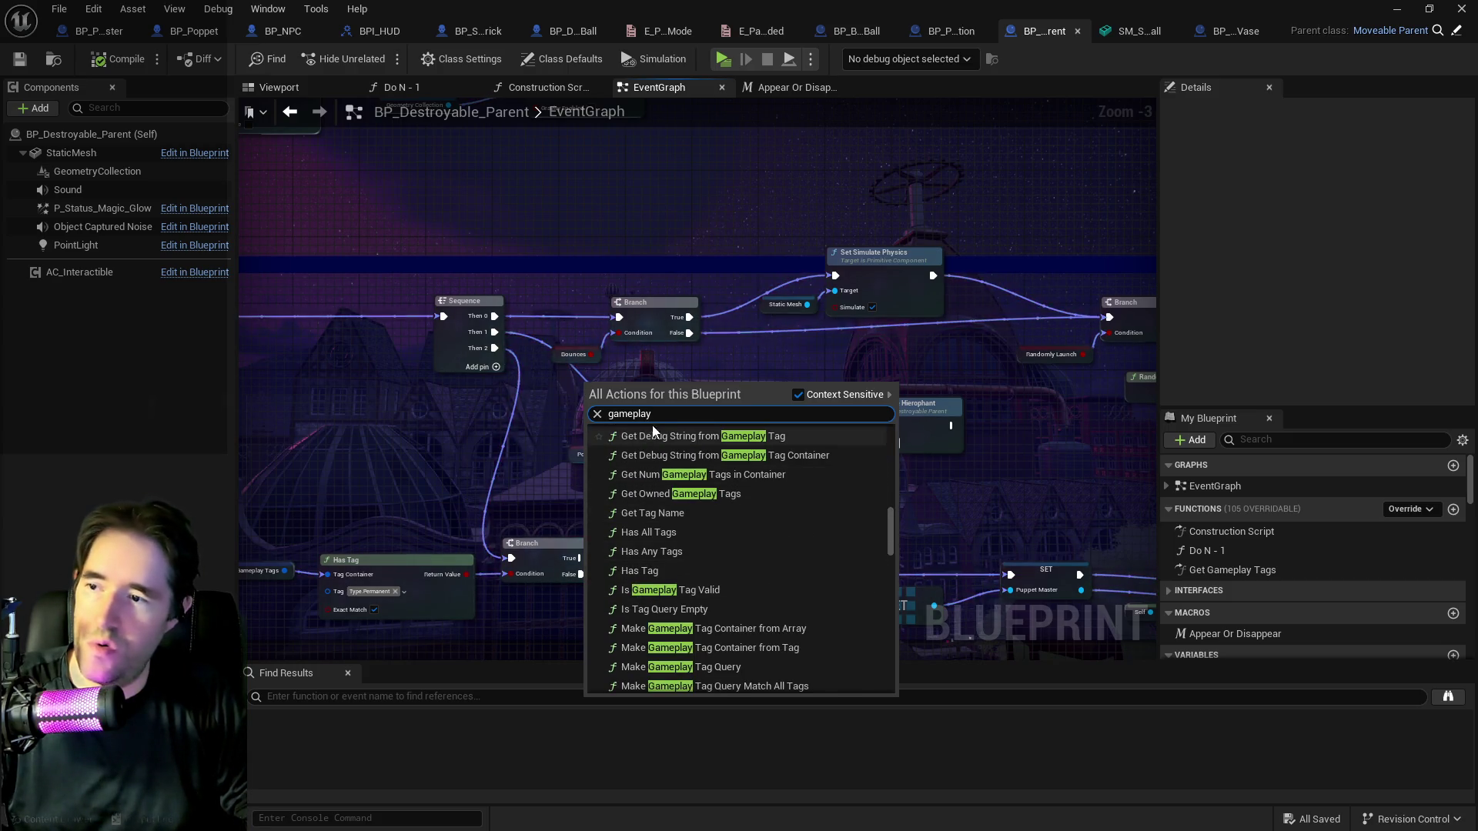
pyautogui.write('tags')
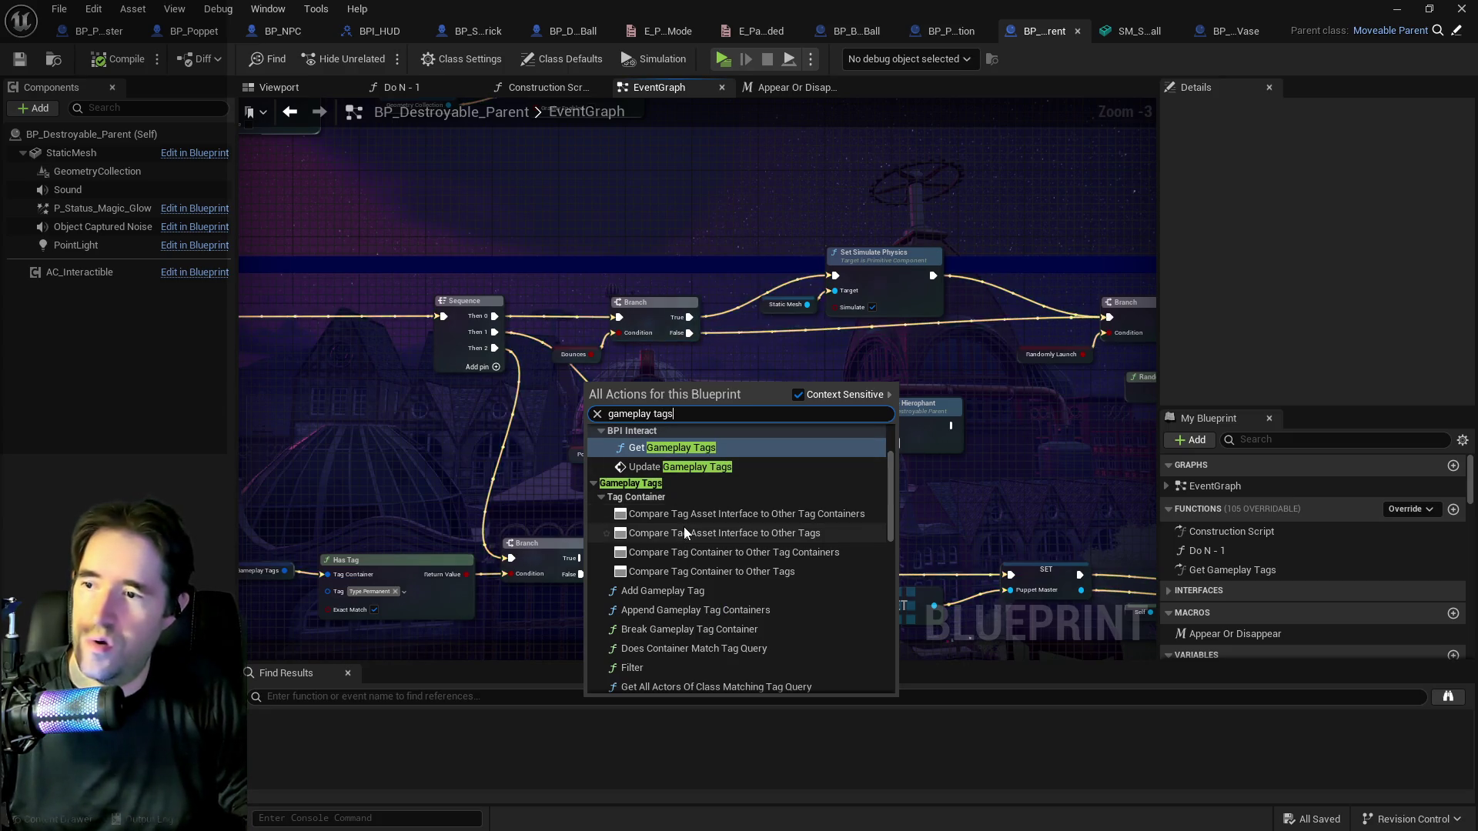
pyautogui.scroll(-10, 683, 527)
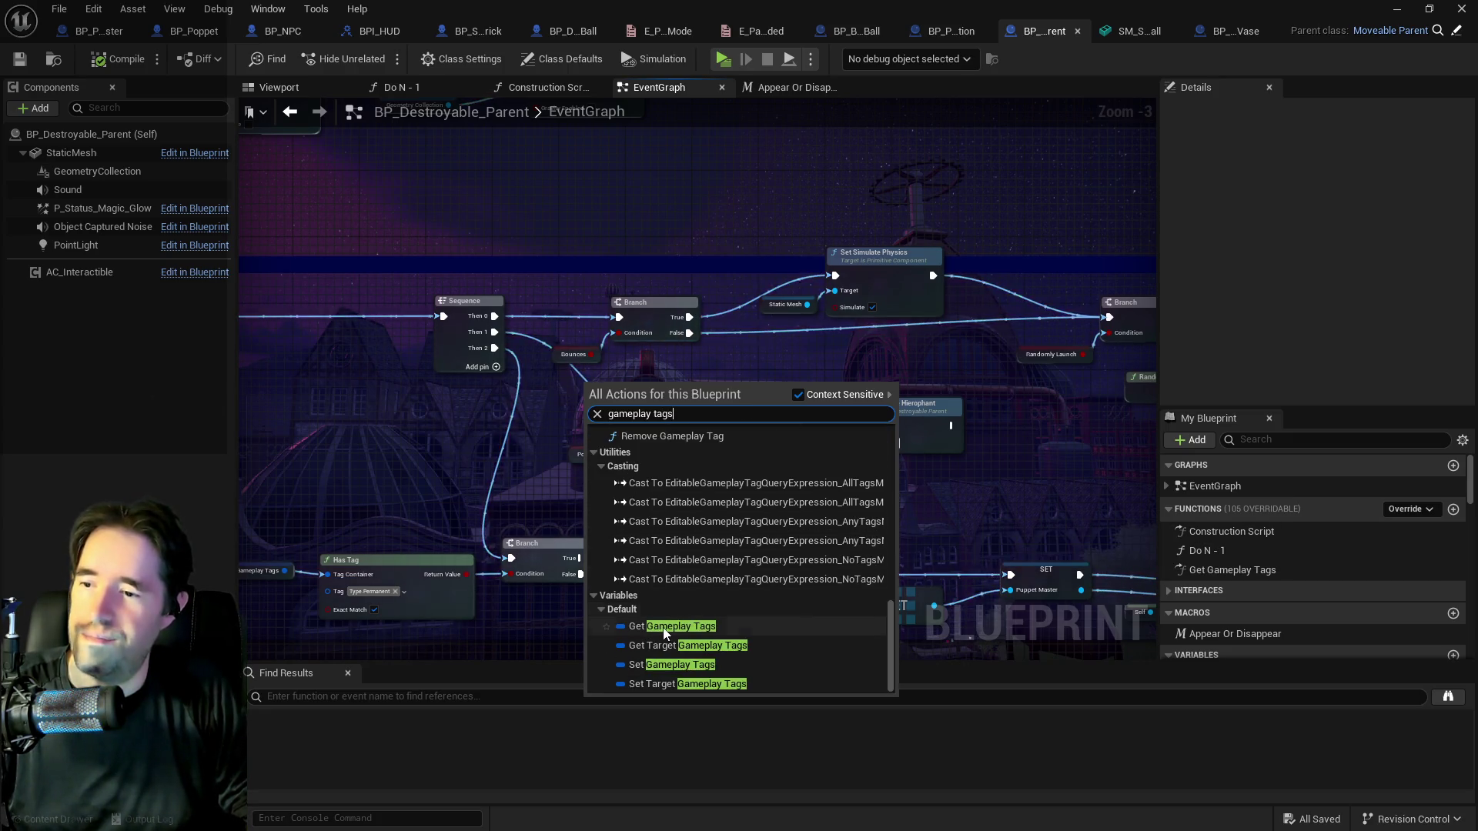
pyautogui.click(671, 640)
pyautogui.scroll(4, 656, 395)
# Wire a Has Tag node from Gameplay Tags, place it above the Branch, and open the Gameplay Tag Manager
pyautogui.moveTo(657, 390); pyautogui.dragTo(717, 377)
pyautogui.write('has')
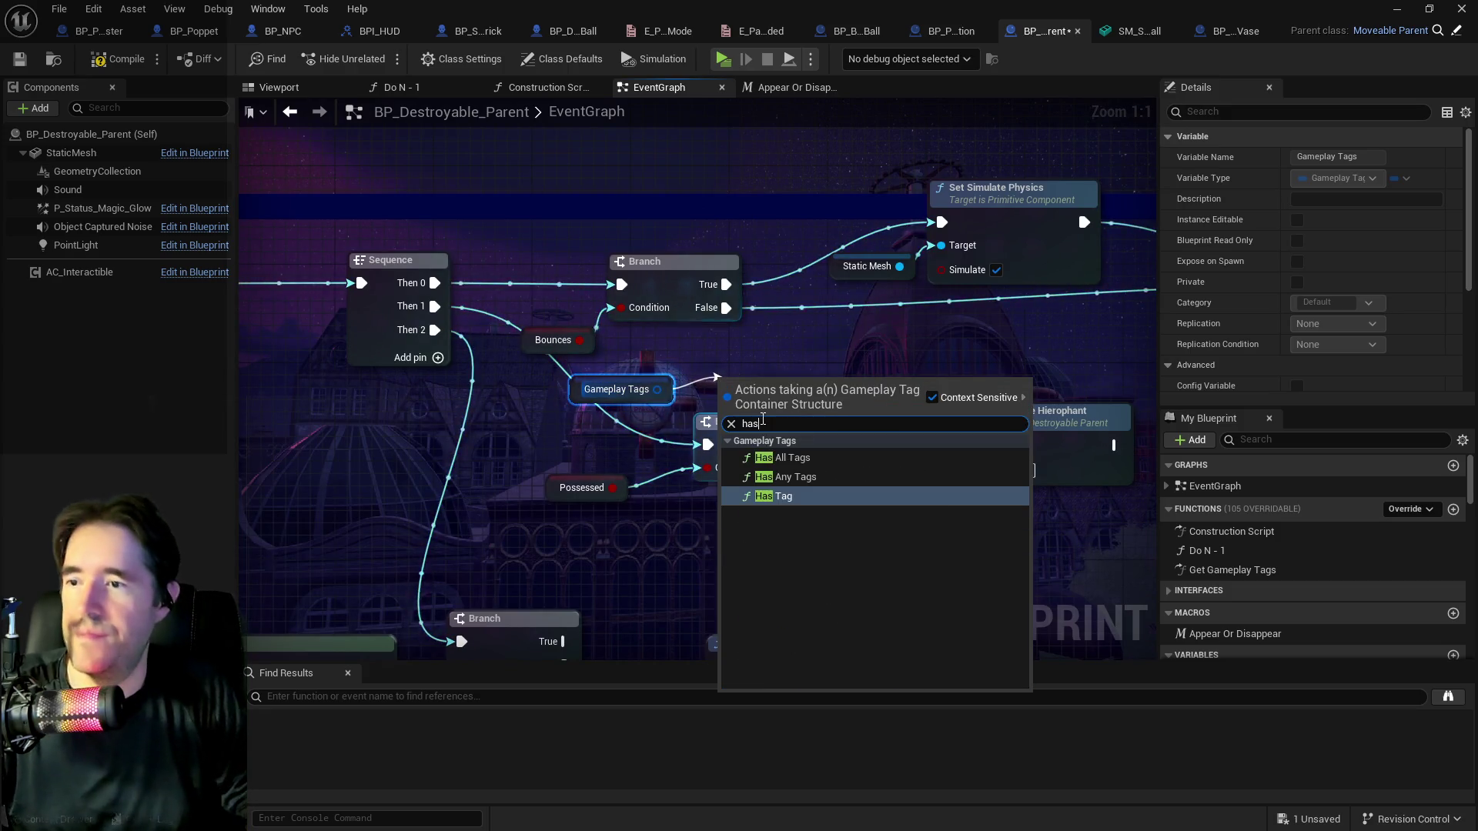
pyautogui.click(774, 494)
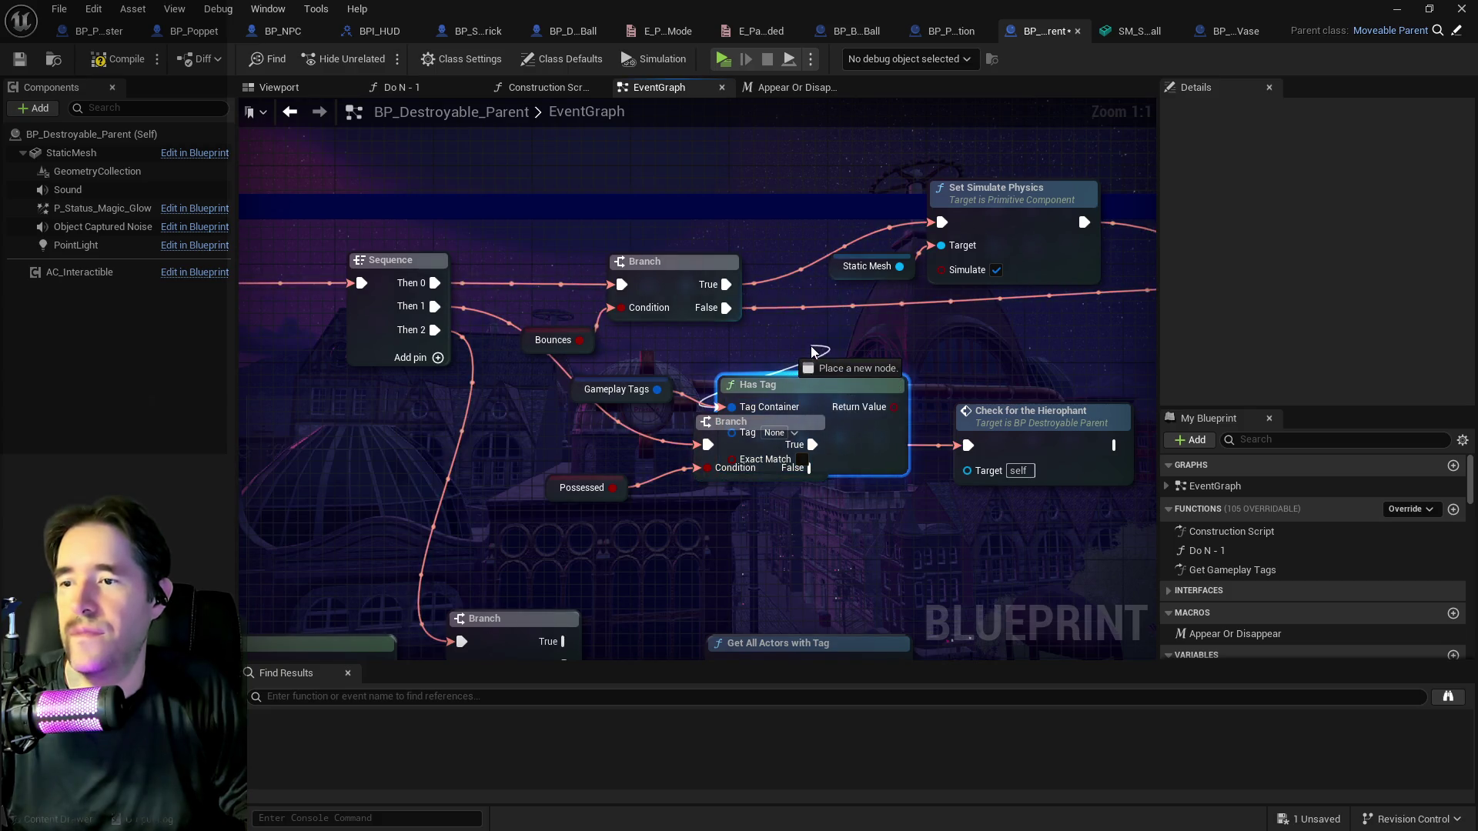
pyautogui.moveTo(802, 413); pyautogui.dragTo(802, 364)
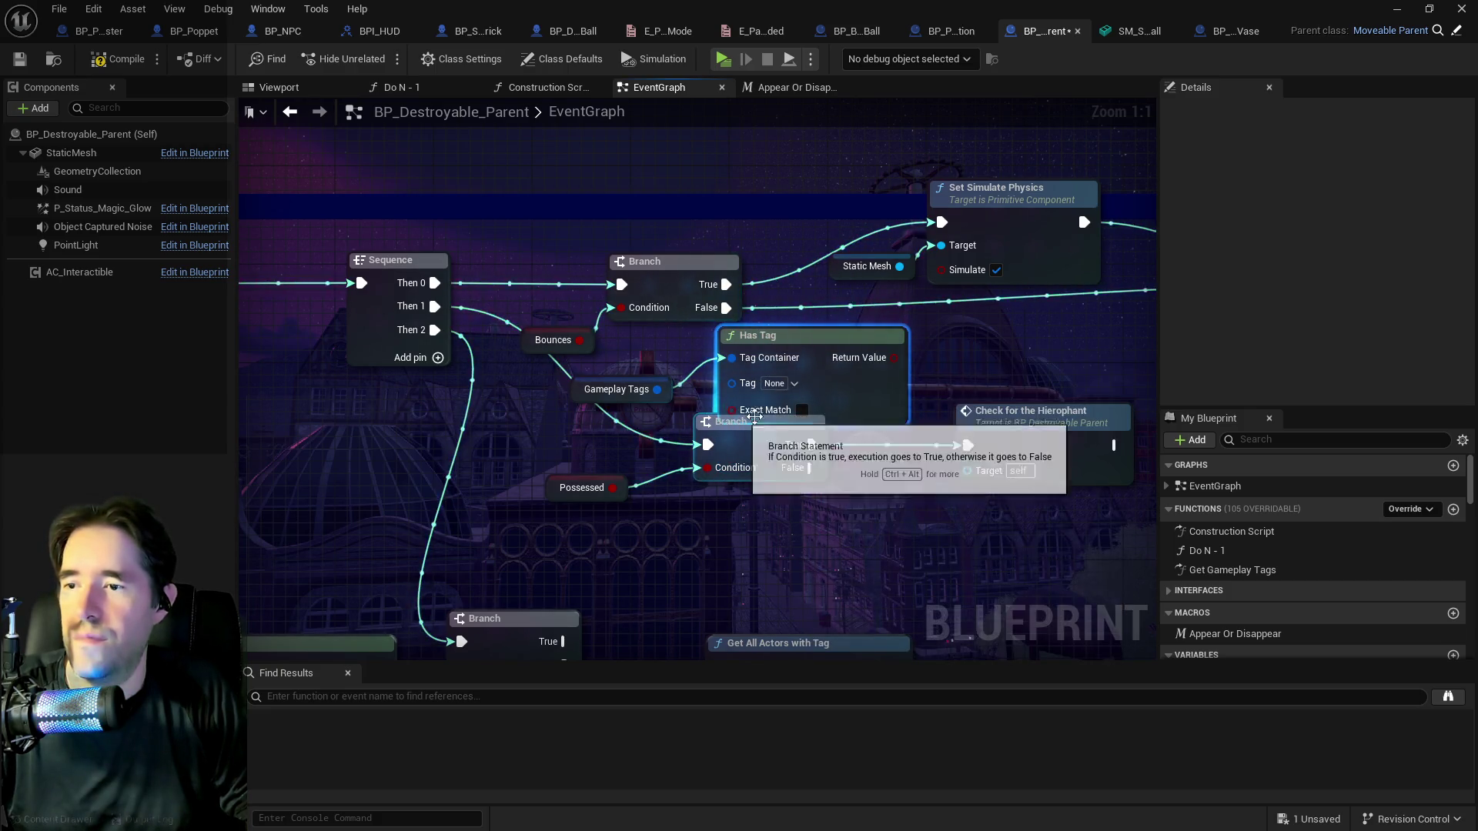
pyautogui.click(785, 387)
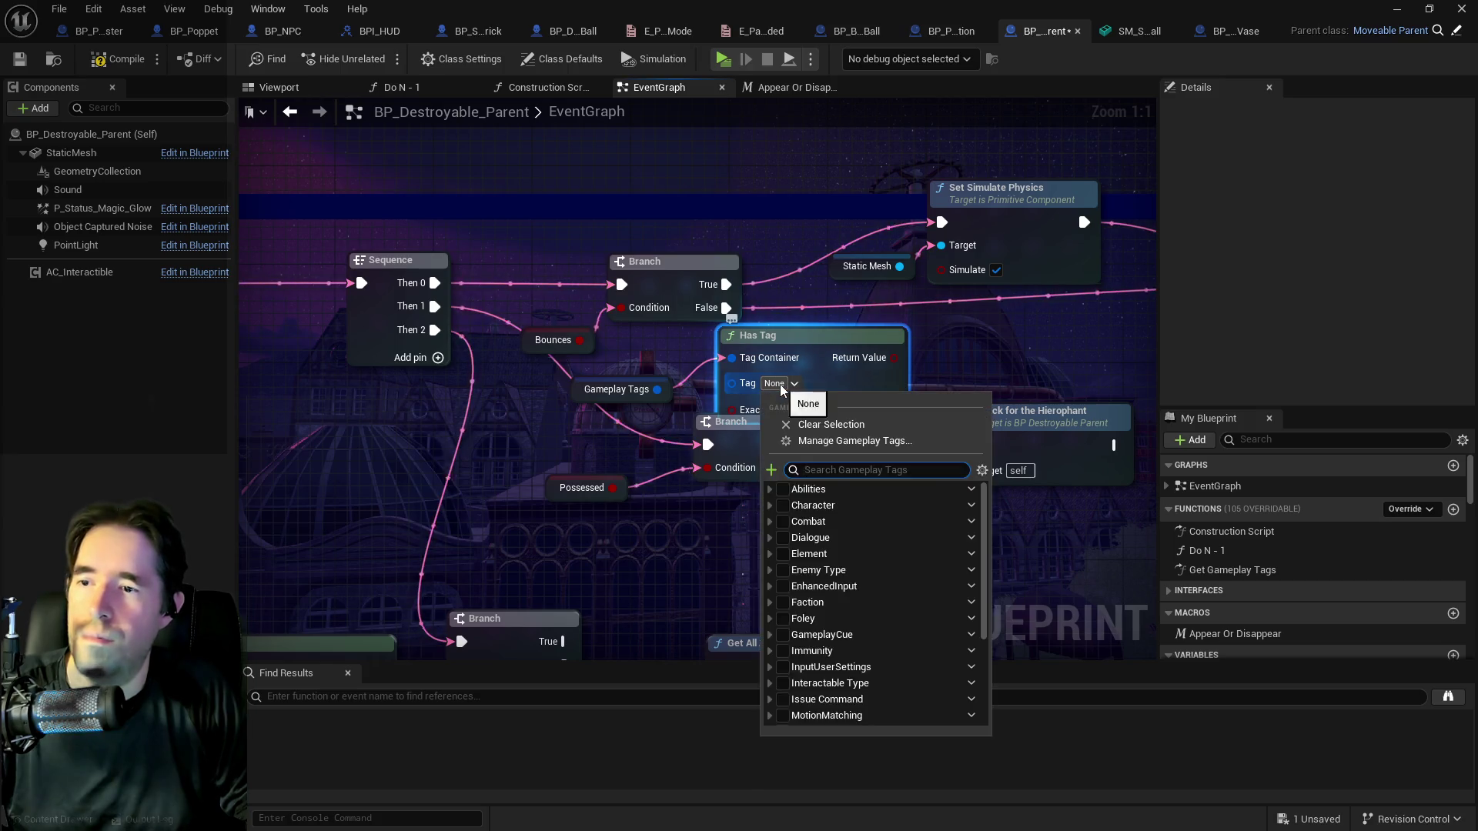
pyautogui.click(812, 441)
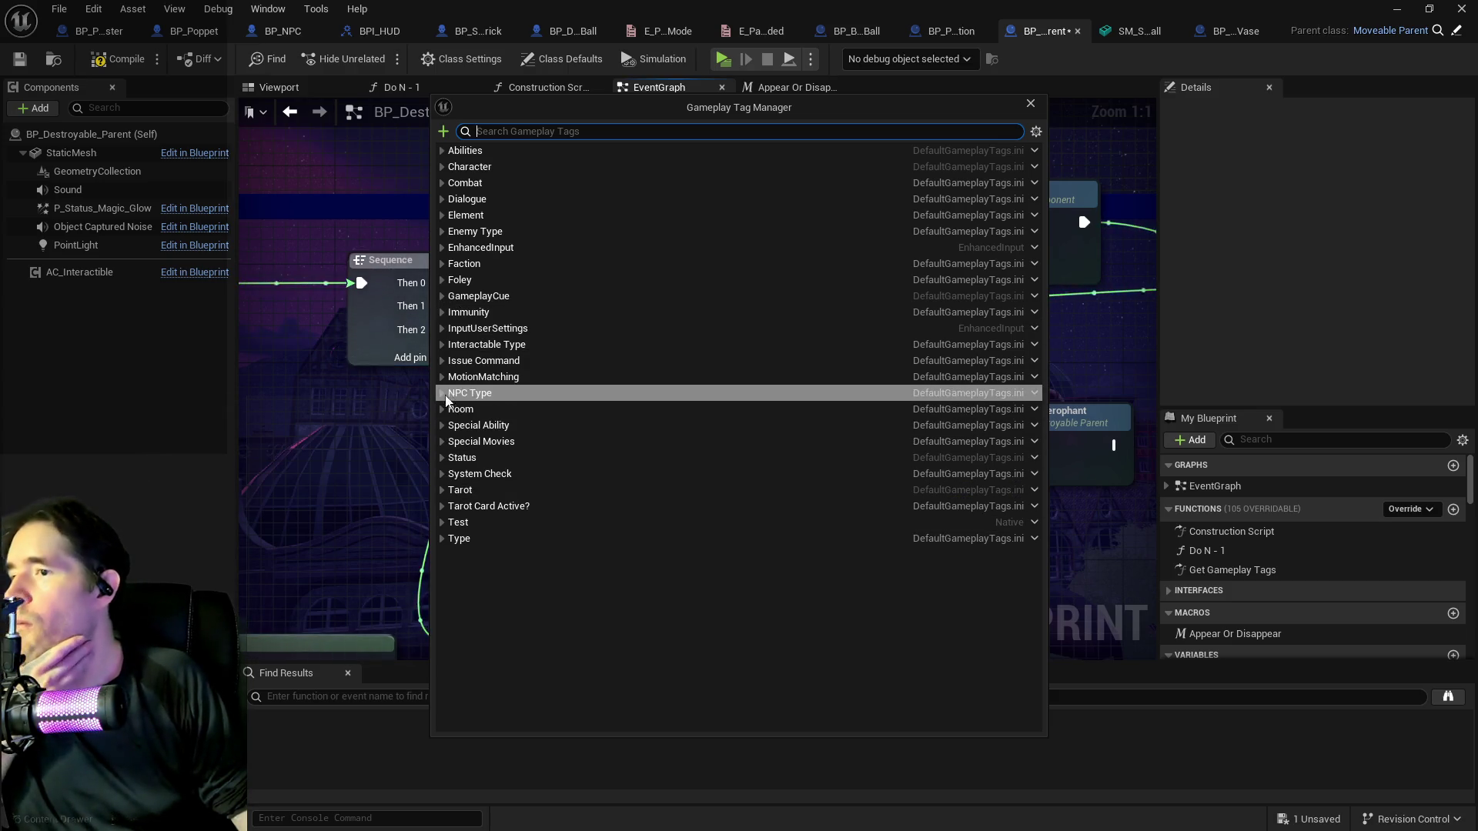
# Feed Has Tag Interactable Type.Bounces into the first Branch condition and delete the Bounces variable node
pyautogui.click(441, 344)
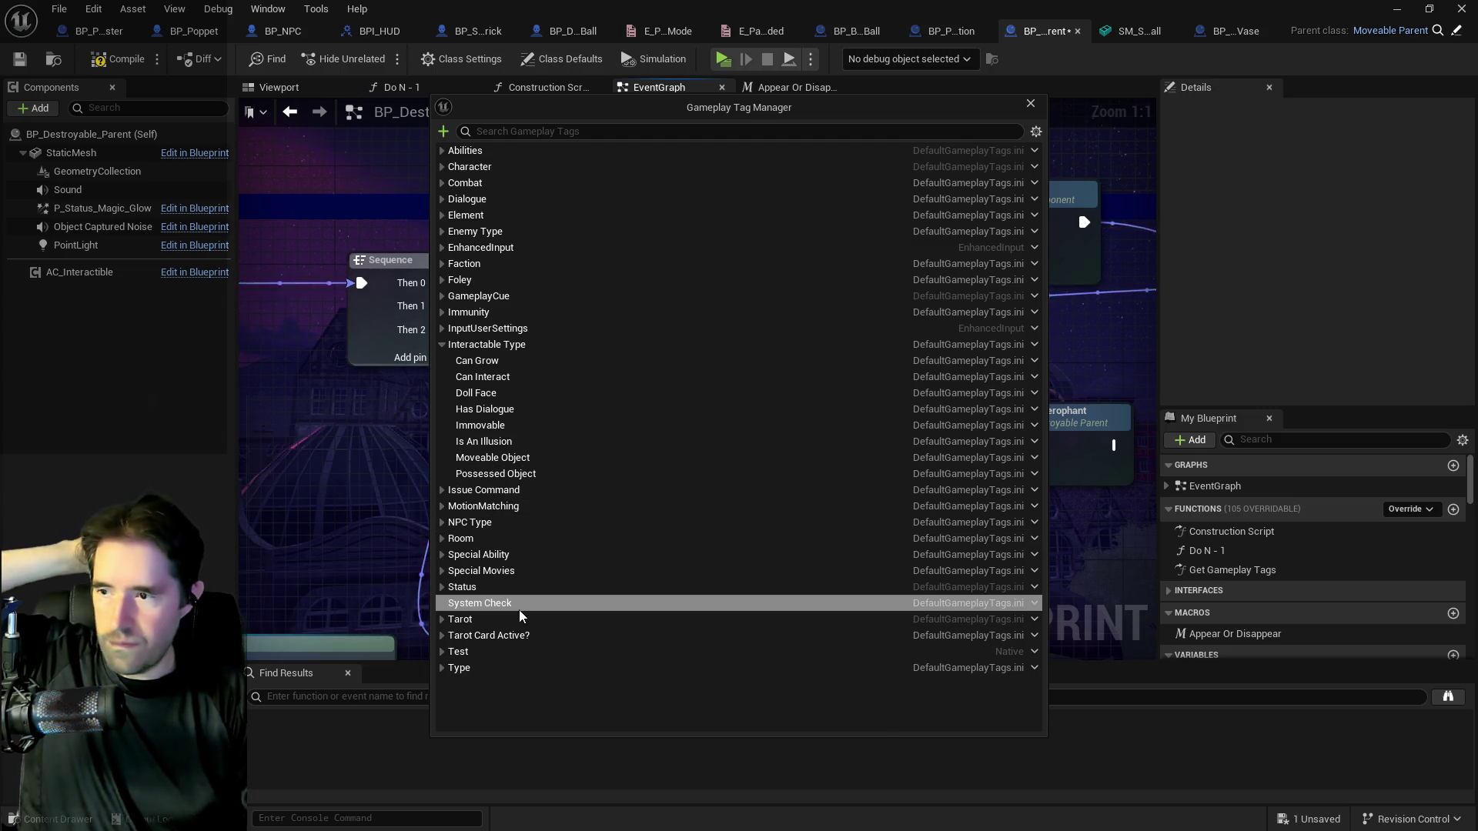
pyautogui.press('Escape')
pyautogui.moveTo(895, 433)
pyautogui.mouseDown()
pyautogui.moveTo(599, 451)
pyautogui.moveTo(439, 431)
pyautogui.moveTo(425, 396)
pyautogui.mouseUp()
pyautogui.moveTo(532, 383); pyautogui.dragTo(654, 371)
pyautogui.click(589, 402)
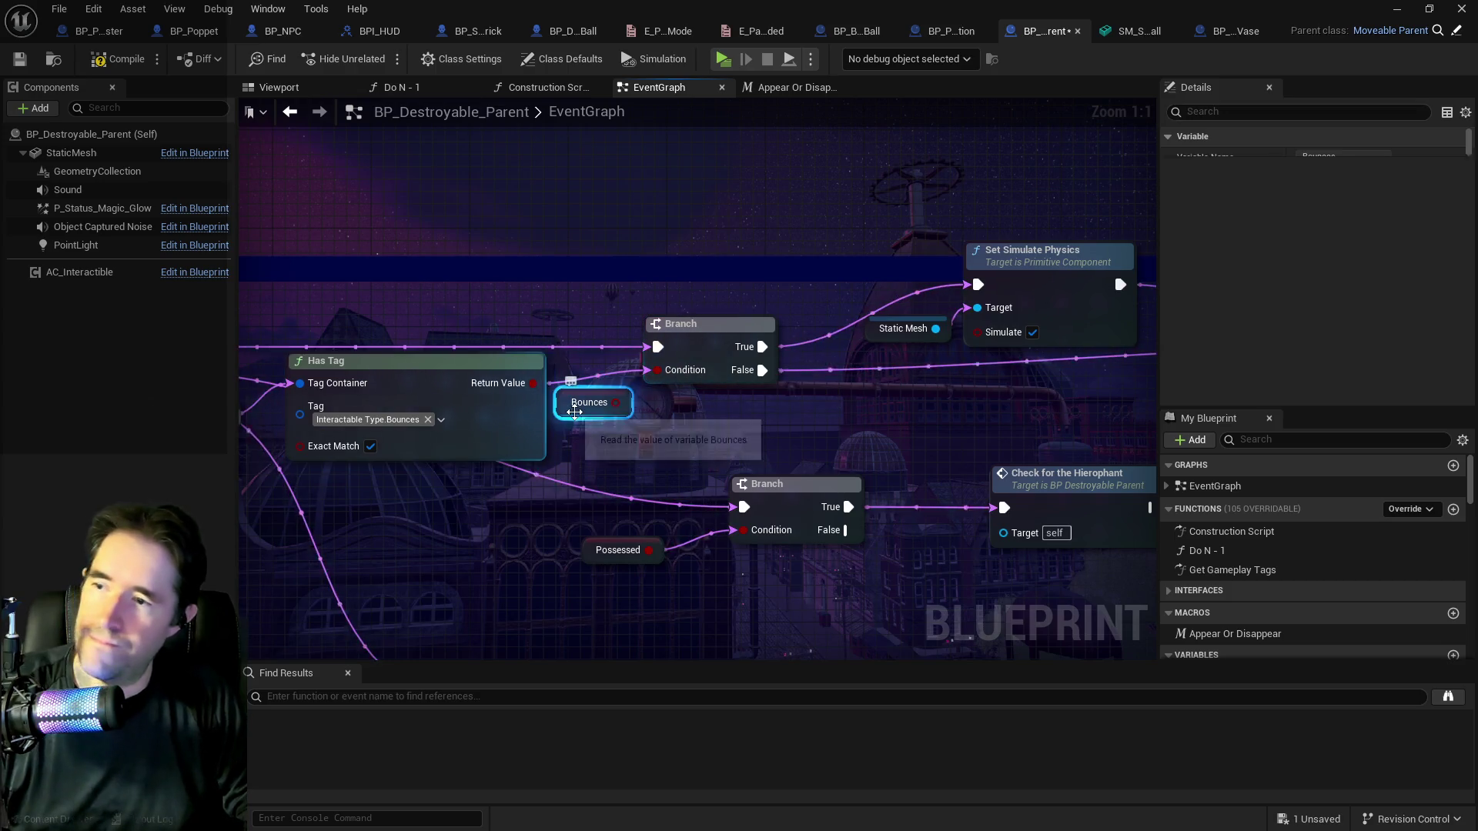
pyautogui.press('Delete')
pyautogui.moveTo(475, 416); pyautogui.dragTo(667, 403)
pyautogui.click(532, 413)
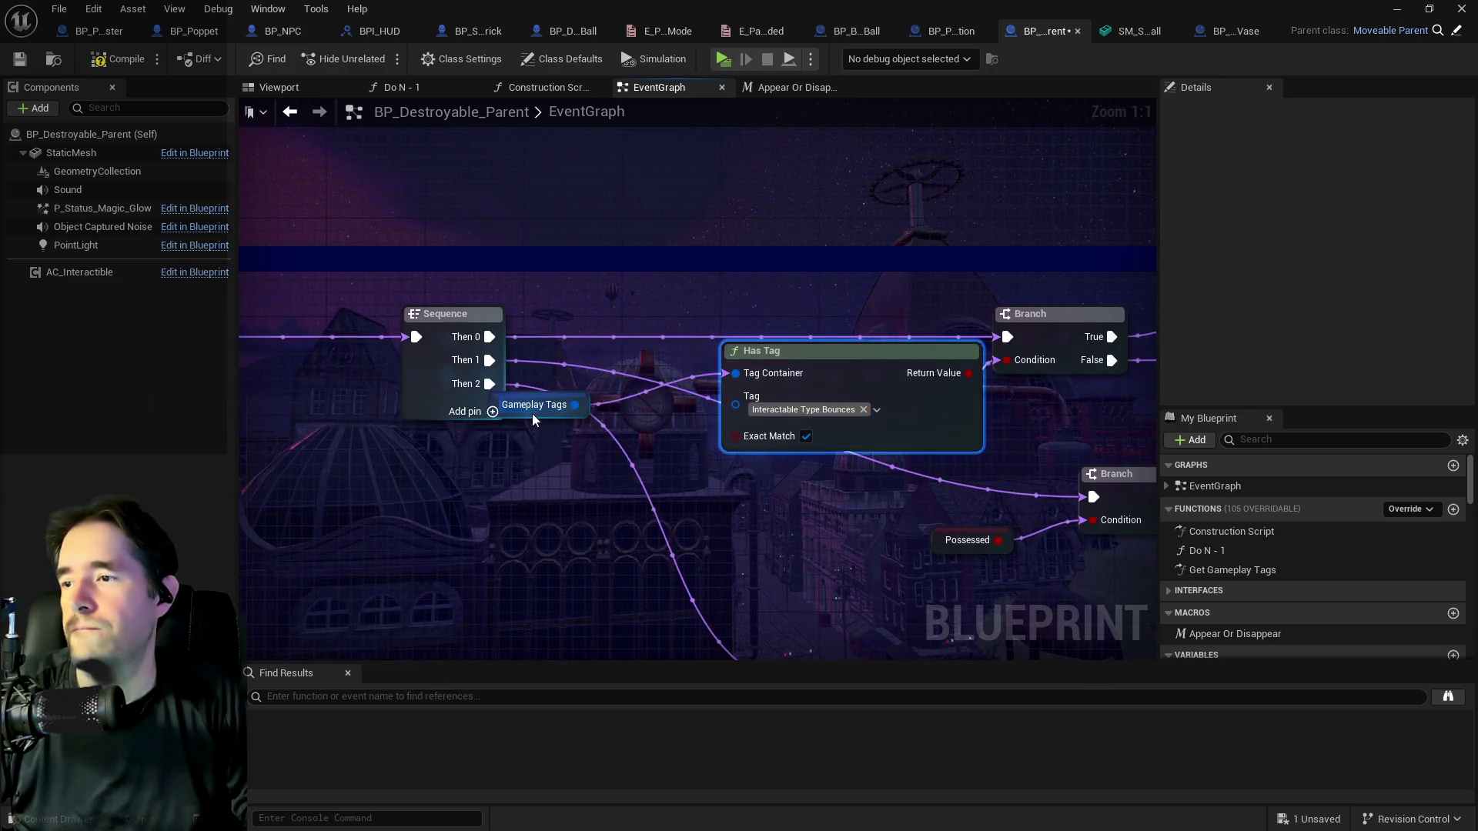
pyautogui.moveTo(530, 420)
pyautogui.mouseDown()
pyautogui.moveTo(635, 373)
pyautogui.moveTo(574, 313)
pyautogui.moveTo(499, 317)
pyautogui.mouseUp()
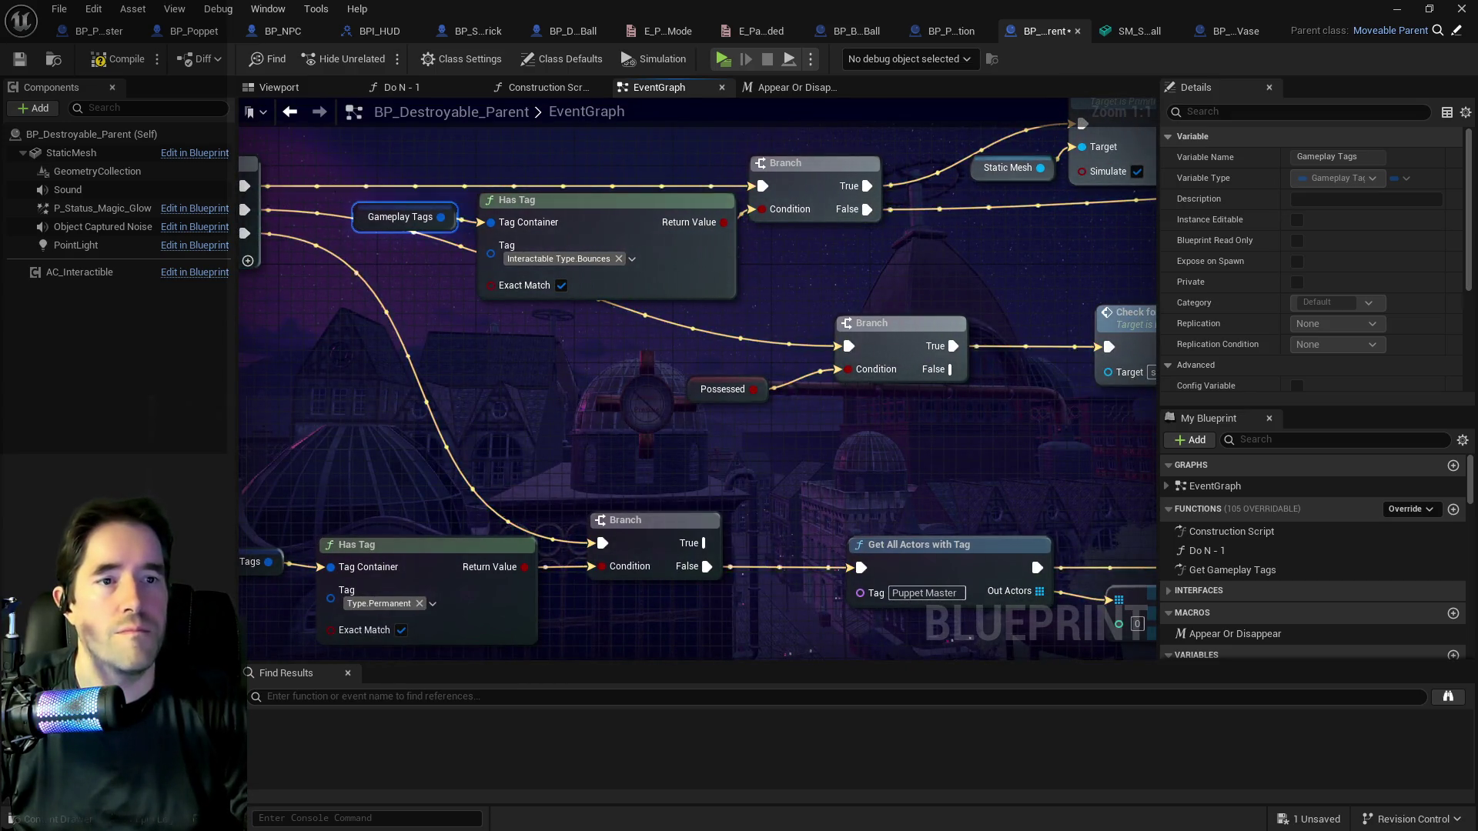
# Add a Possessed sub tag under Interactable Type in the gameplay tag manager
pyautogui.click(610, 182)
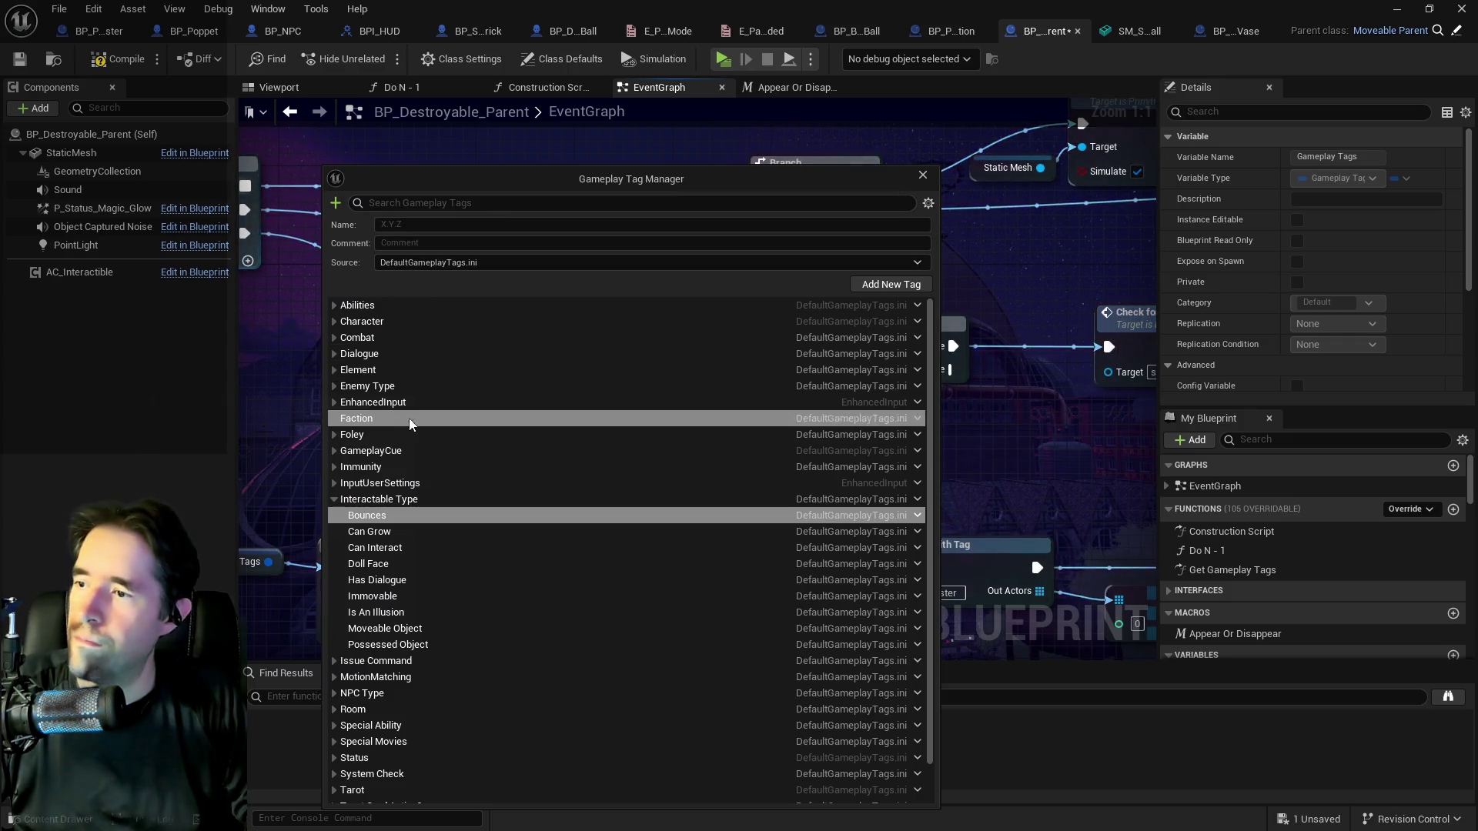
pyautogui.click(370, 500)
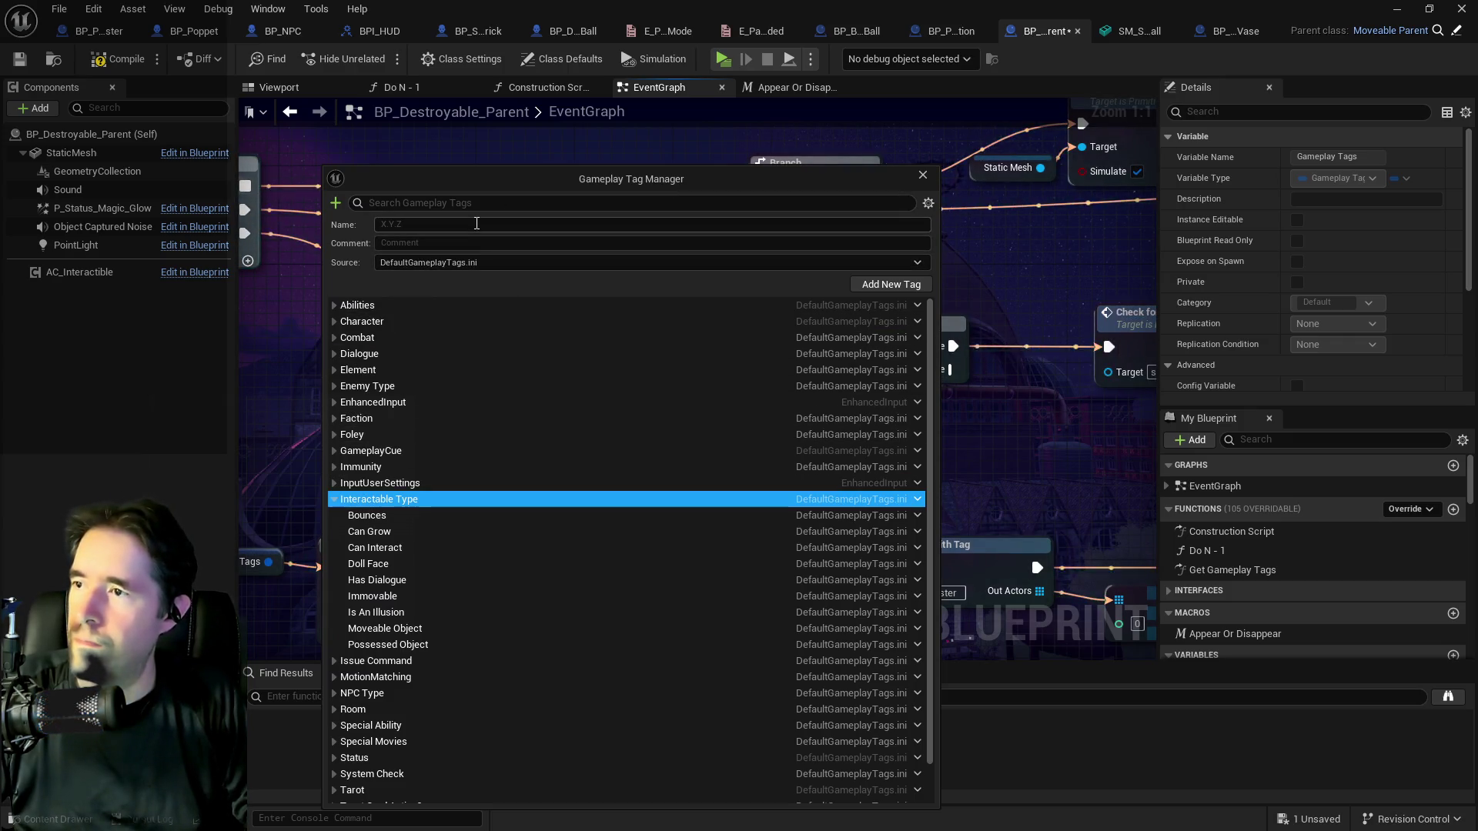
pyautogui.rightClick(384, 500)
pyautogui.click(420, 517)
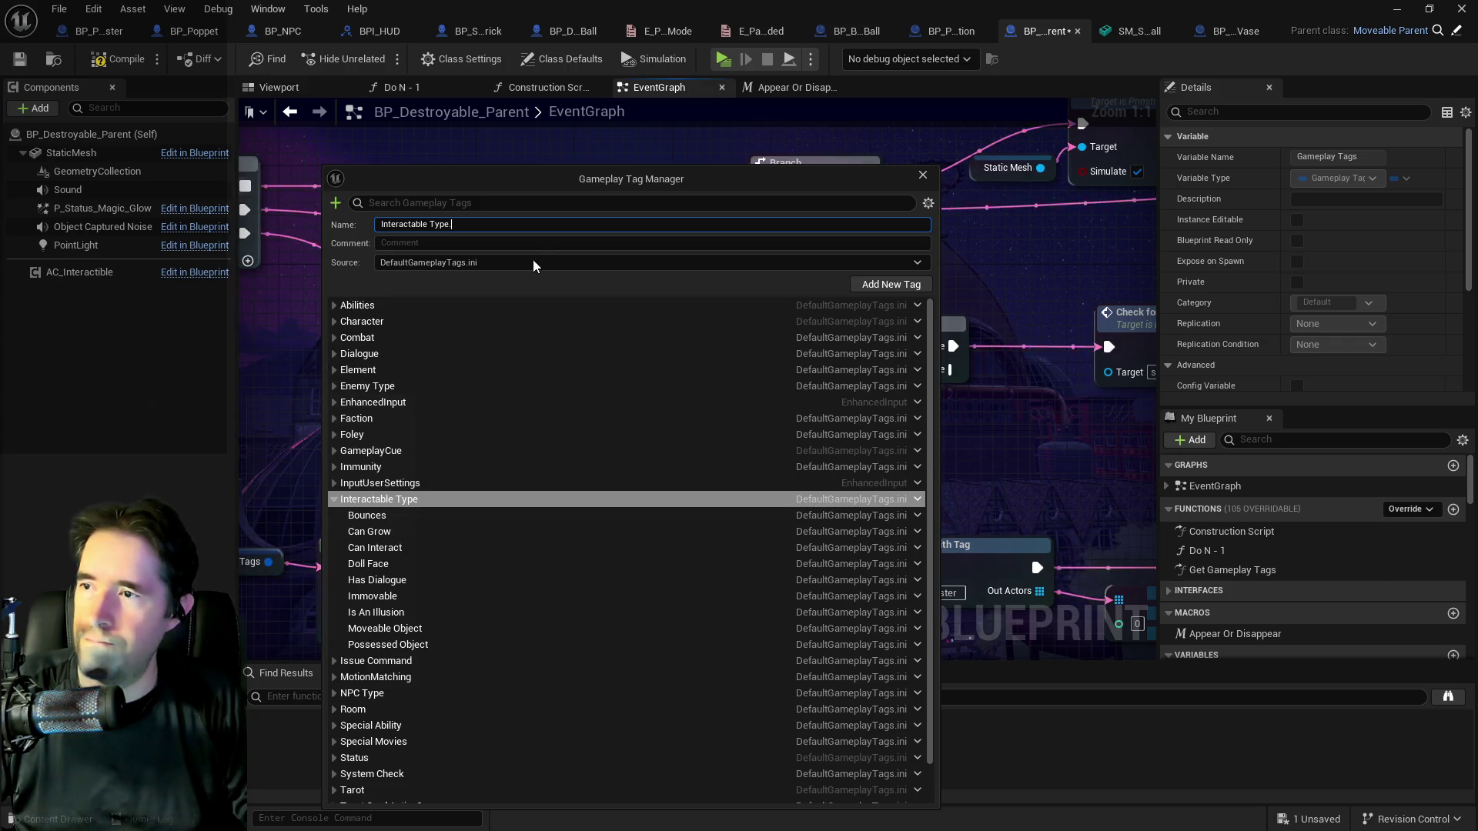
pyautogui.write('Possessed')
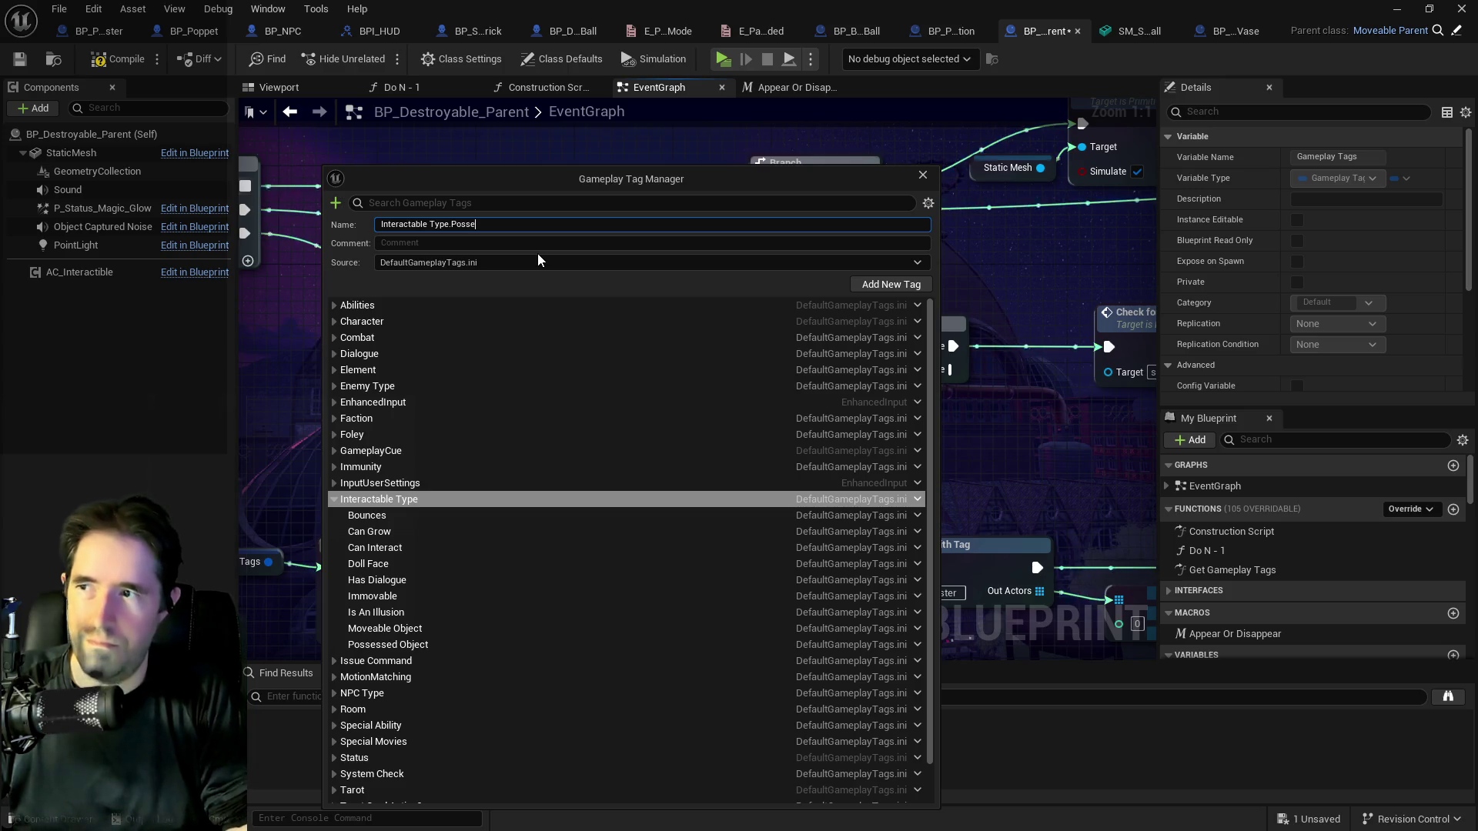
pyautogui.click(886, 284)
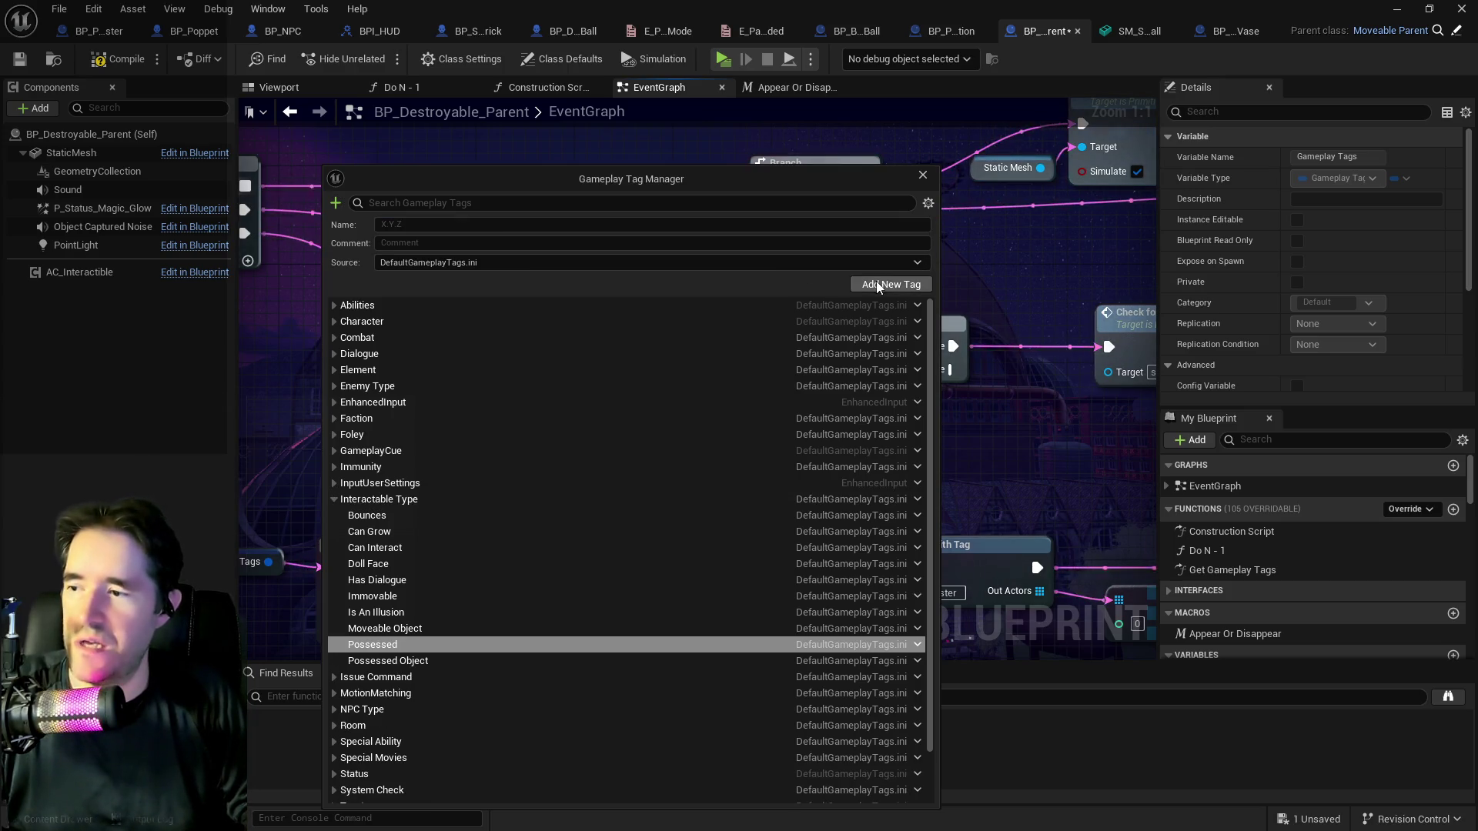
pyautogui.press('Escape')
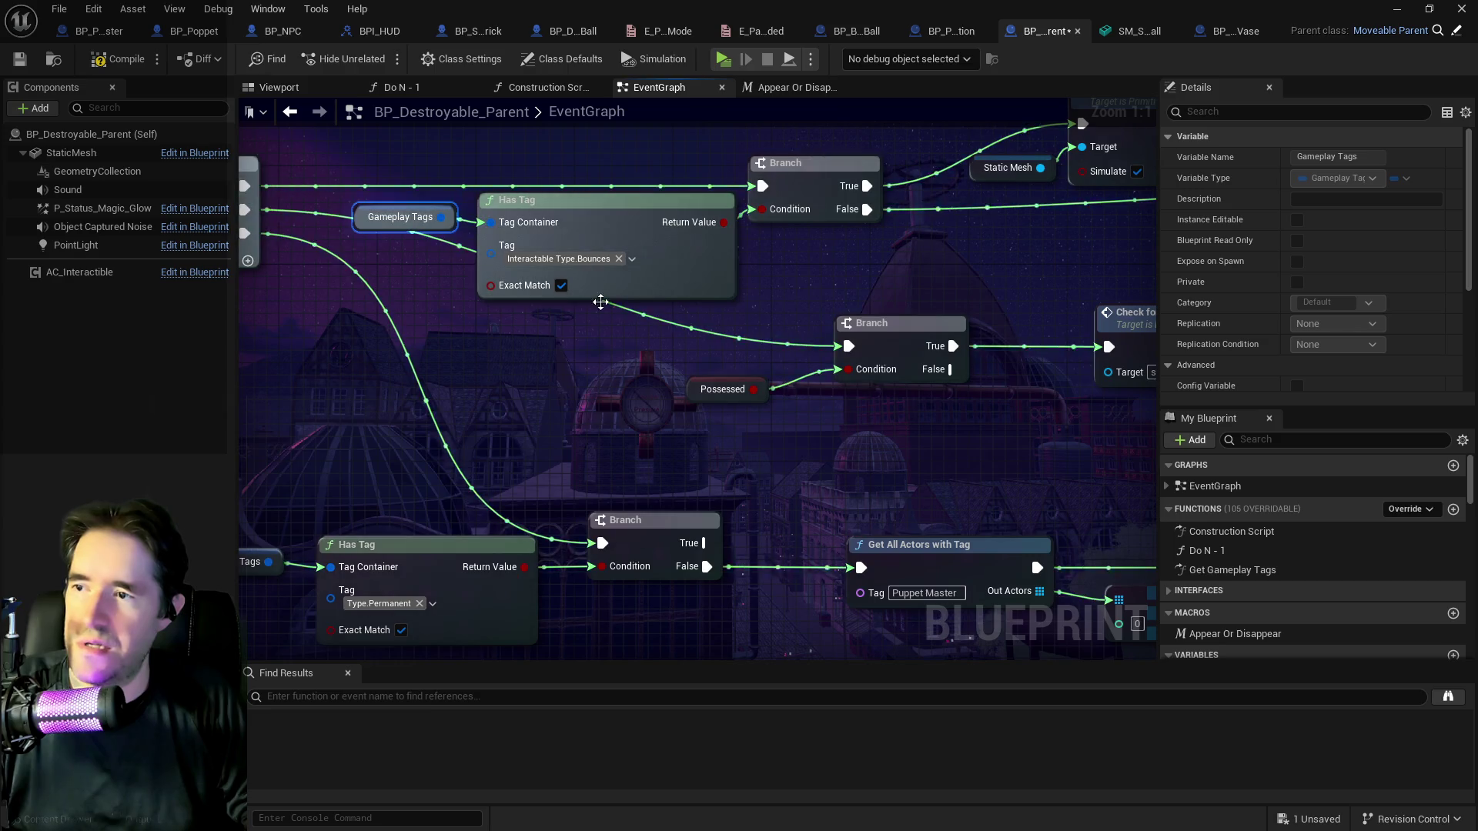
# Duplicate the Gameplay Tags and Has Tag pair, wire it into the Possessed Branch, and delete Possessed
pyautogui.keyDown('shift'); pyautogui.click(539, 231); pyautogui.keyUp('shift')
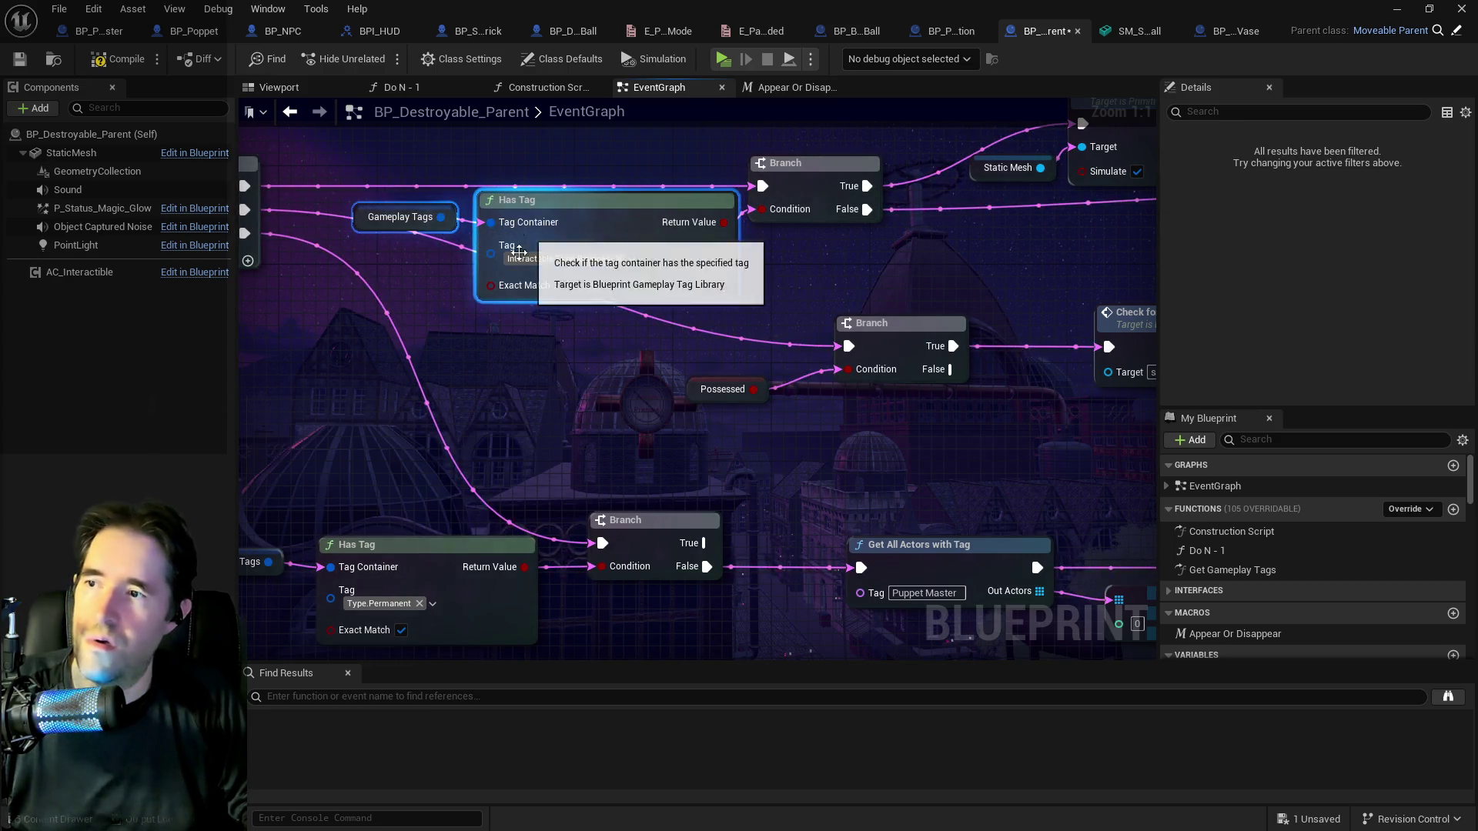
pyautogui.hotkey('ctrl', 'c')
pyautogui.hotkey('ctrl', 'v')
pyautogui.moveTo(597, 340); pyautogui.dragTo(566, 362)
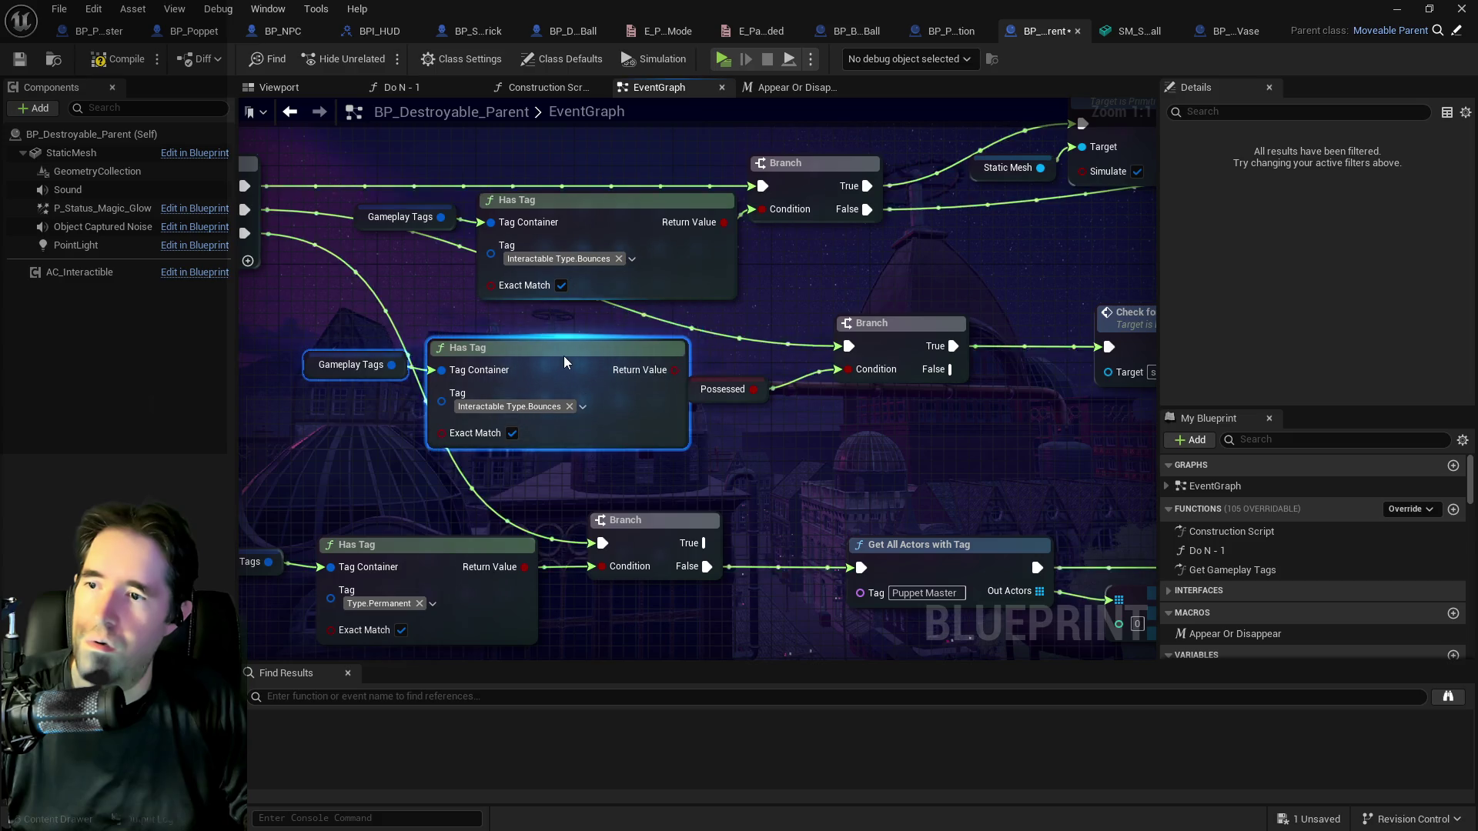
pyautogui.scroll(-3, 648, 390)
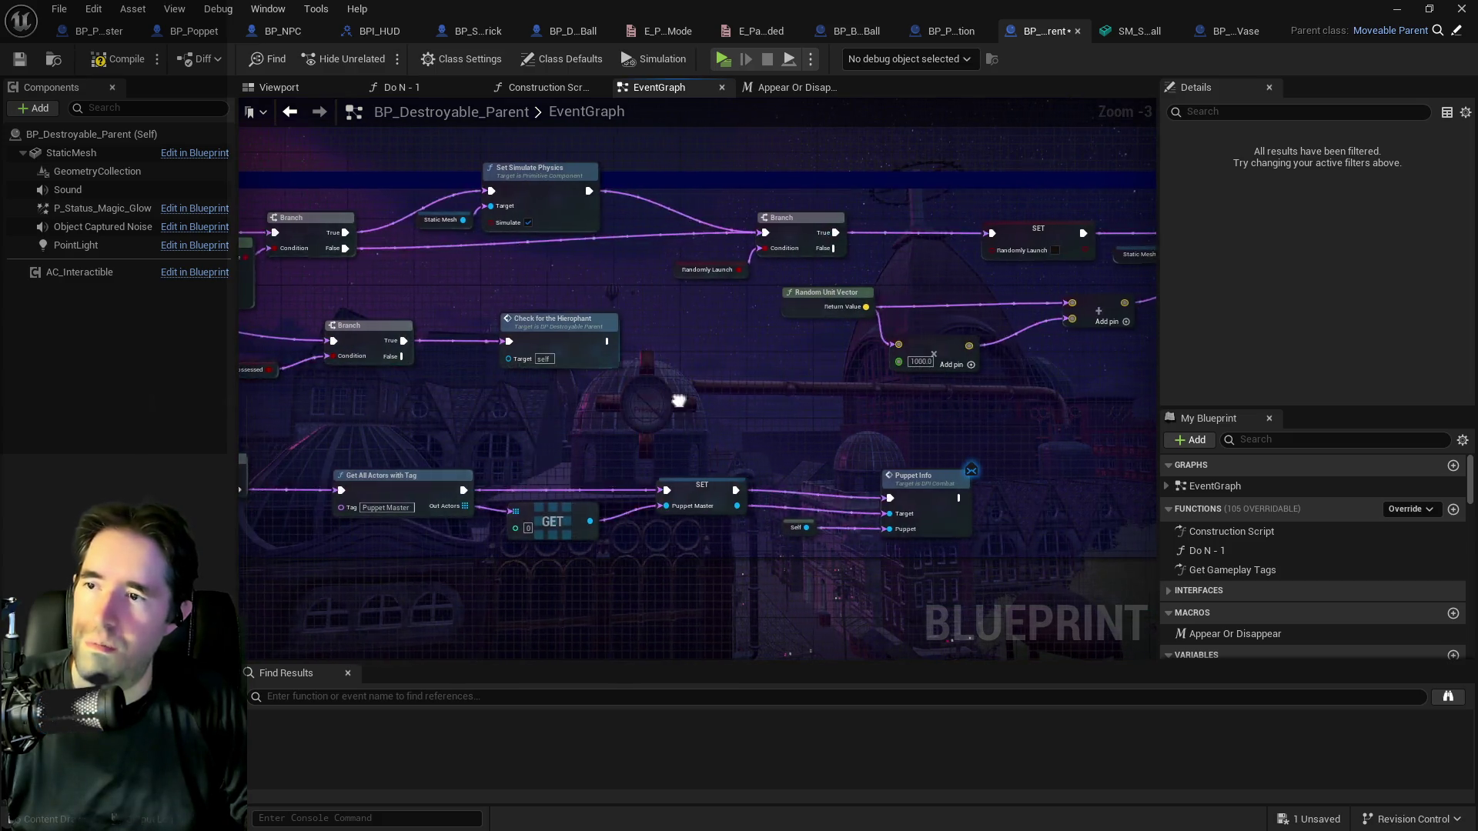
pyautogui.moveTo(377, 417); pyautogui.dragTo(1011, 413)
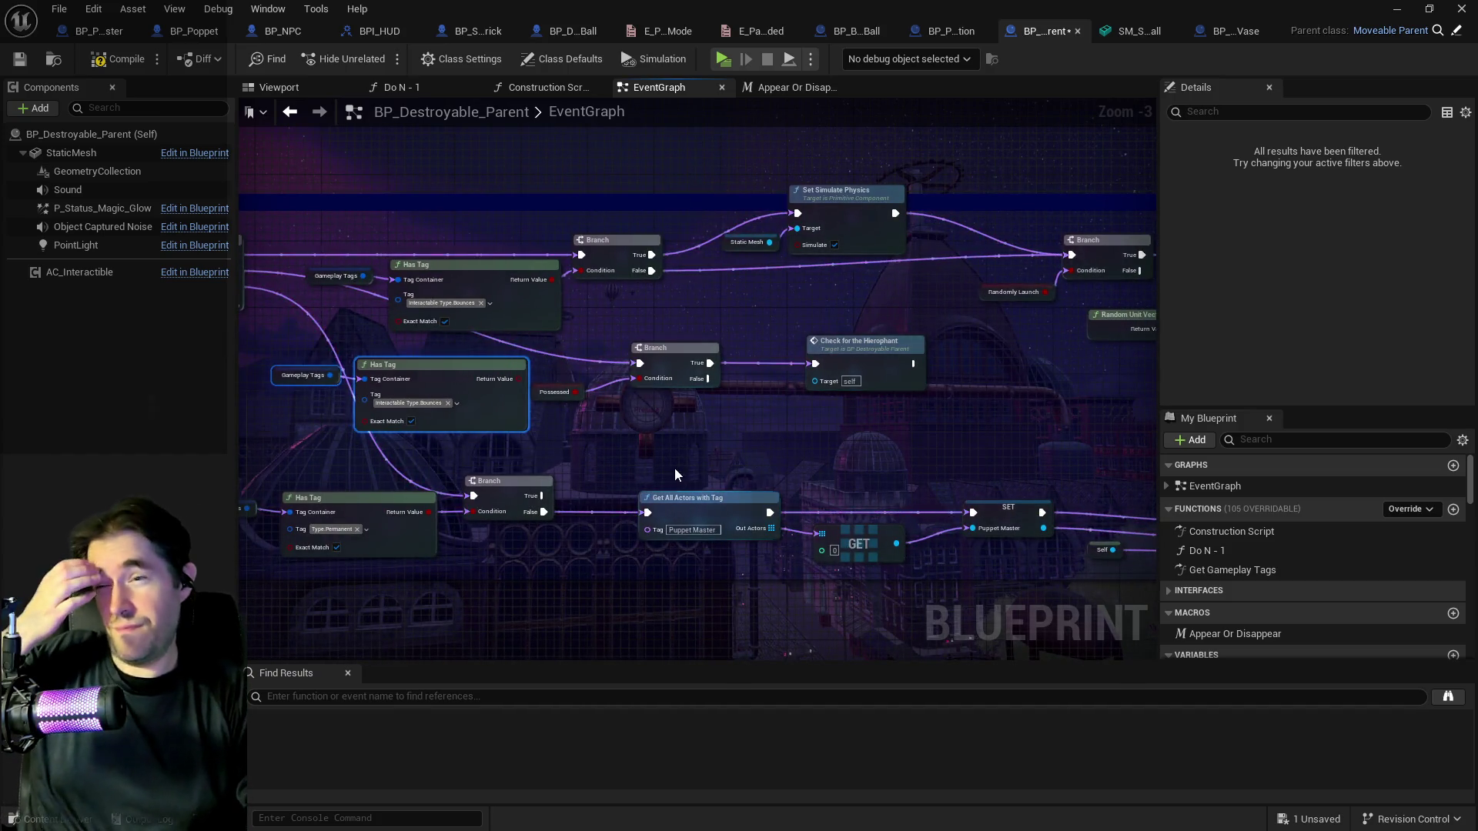
pyautogui.moveTo(676, 472); pyautogui.dragTo(838, 528)
pyautogui.scroll(3, 786, 479)
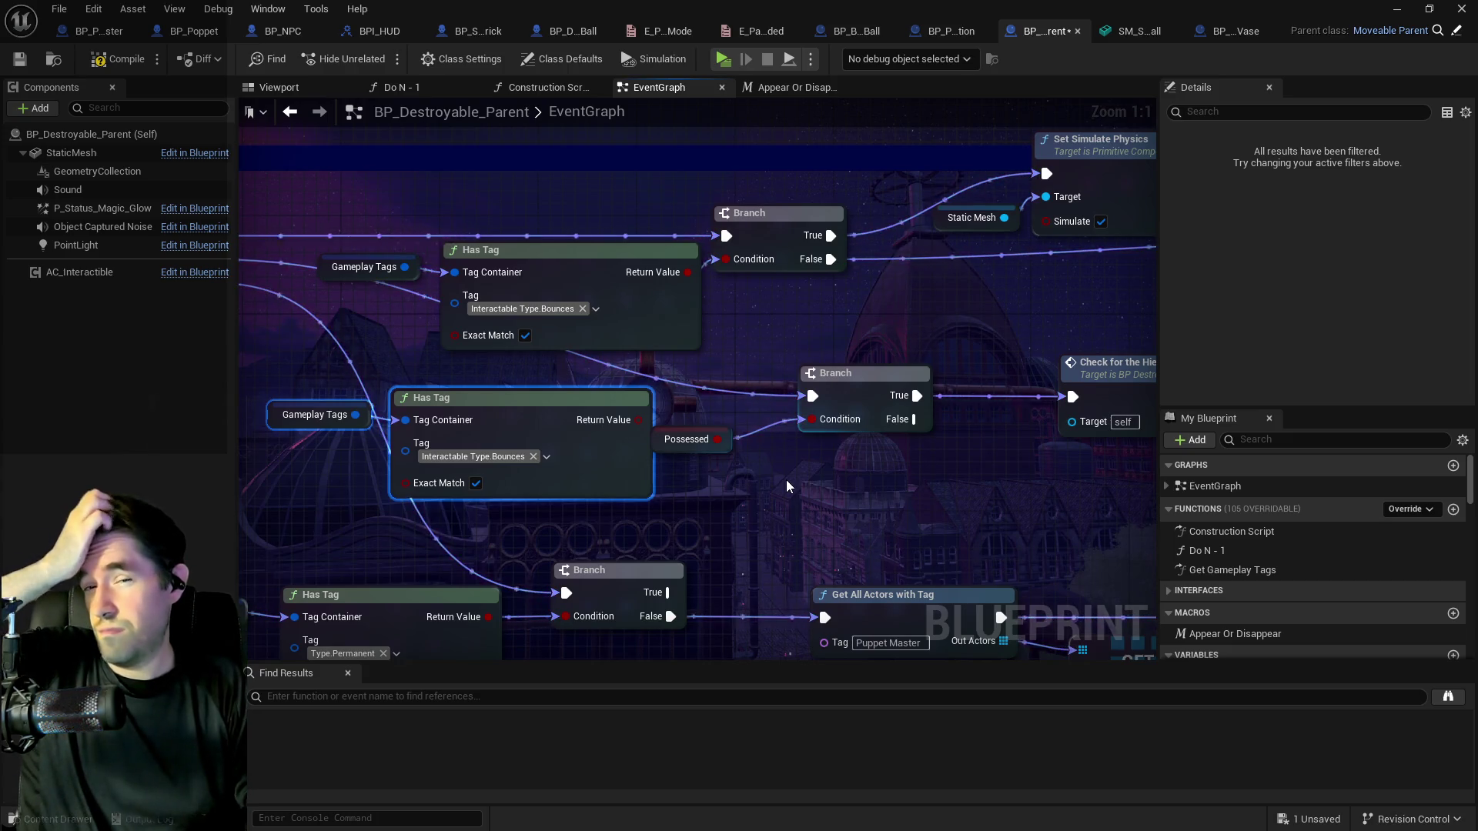
pyautogui.moveTo(639, 419); pyautogui.dragTo(813, 420)
pyautogui.click(679, 442)
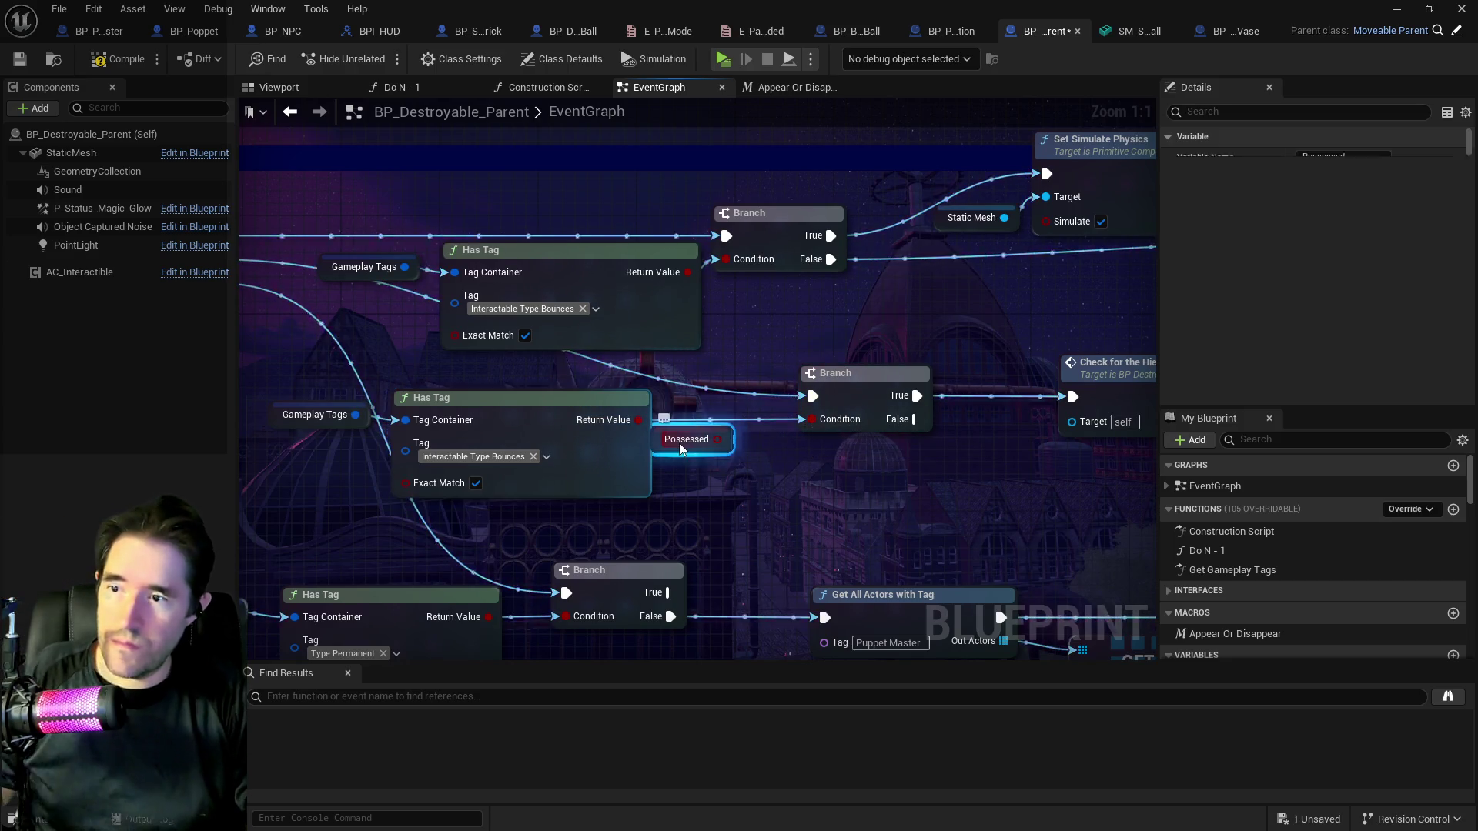
pyautogui.press('Delete')
# Line the copied Gameplay Tags and Has Tag pair up with the first Has Tag node
pyautogui.moveTo(334, 449); pyautogui.dragTo(583, 402)
pyautogui.moveTo(479, 358); pyautogui.dragTo(633, 378)
pyautogui.keyDown('shift'); pyautogui.click(681, 391); pyautogui.keyUp('shift')
pyautogui.moveTo(762, 364); pyautogui.dragTo(807, 364)
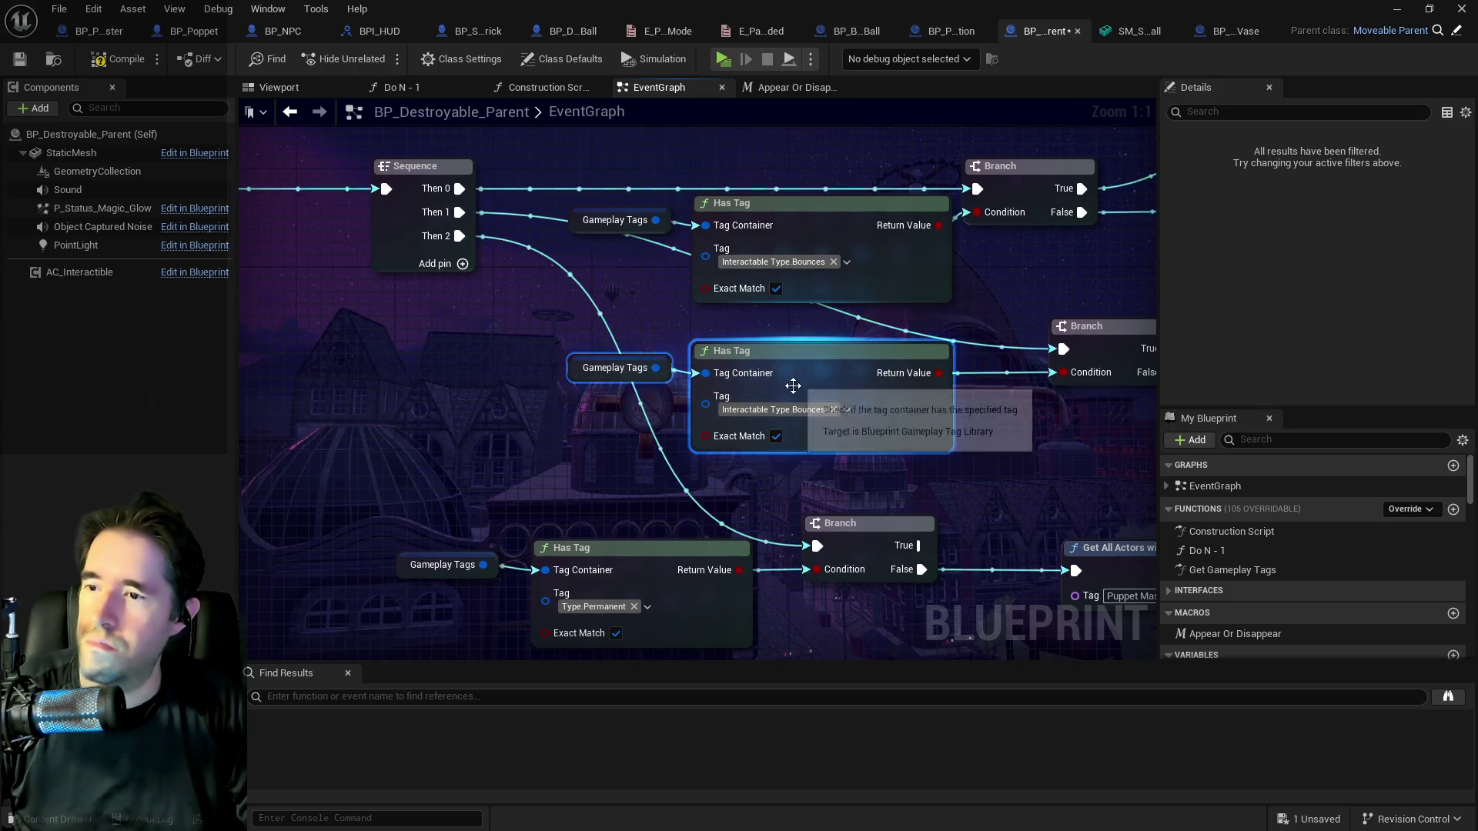
pyautogui.scroll(-1, 740, 418)
pyautogui.moveTo(741, 418); pyautogui.dragTo(778, 288)
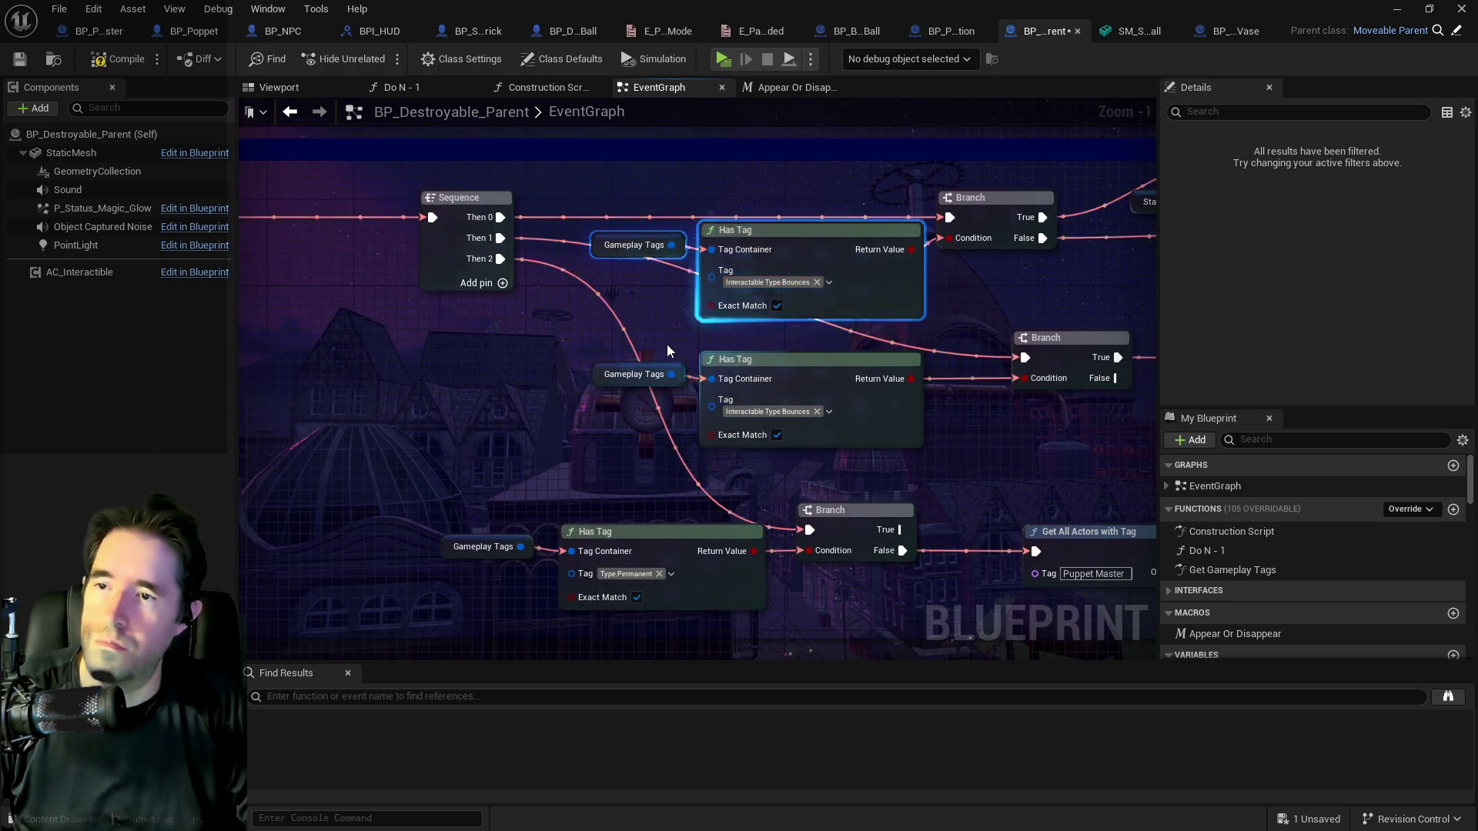
pyautogui.scroll(-4, 662, 350)
pyautogui.scroll(1, 622, 408)
pyautogui.moveTo(621, 413)
pyautogui.mouseDown()
pyautogui.moveTo(650, 303)
pyautogui.moveTo(702, 377)
pyautogui.mouseUp()
pyautogui.click(1275, 443)
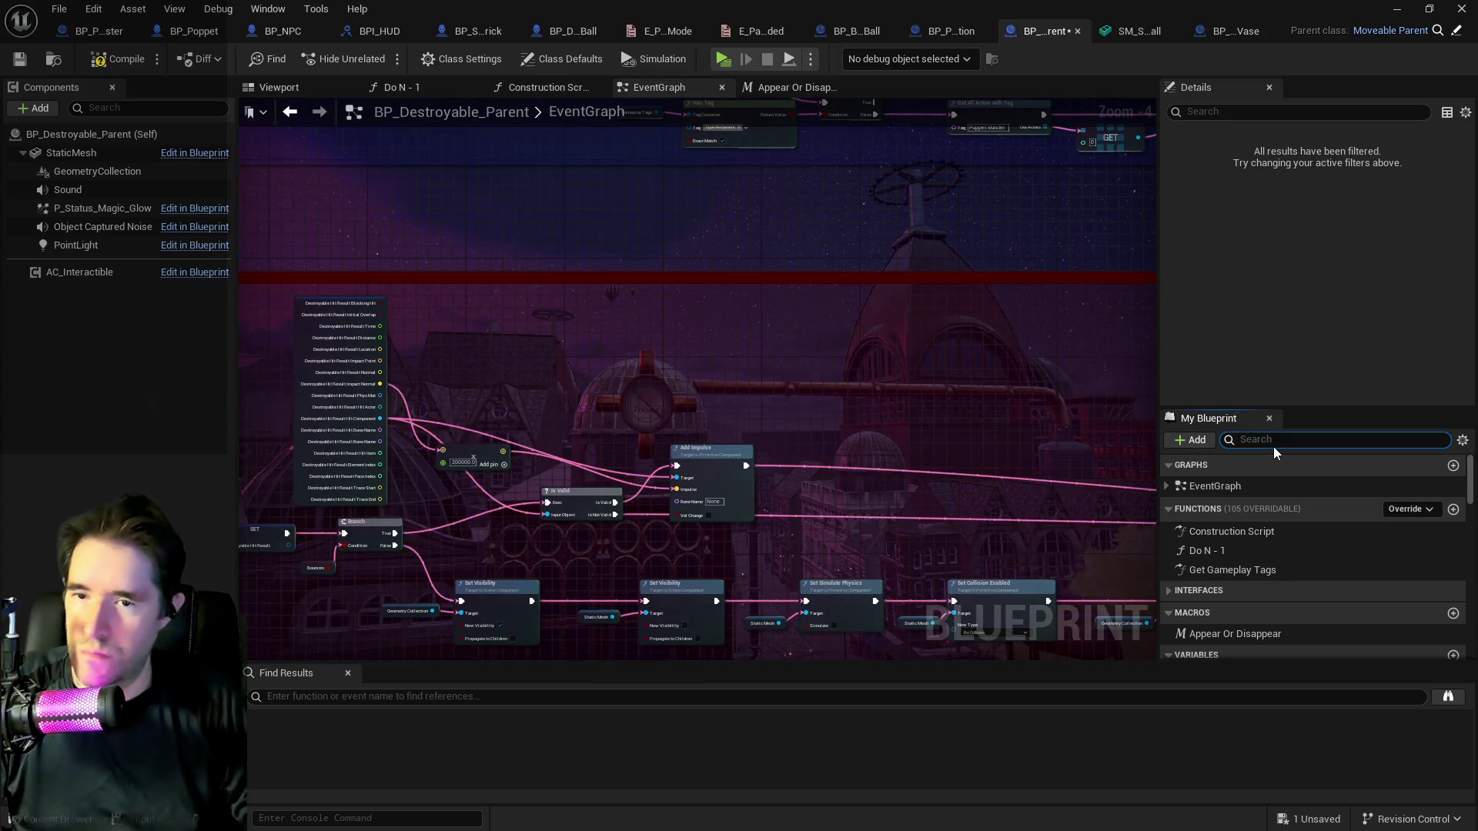
# Find all Bounces references and replace the first Bounces getter with a pasted Has Tag check
pyautogui.write('bounces')
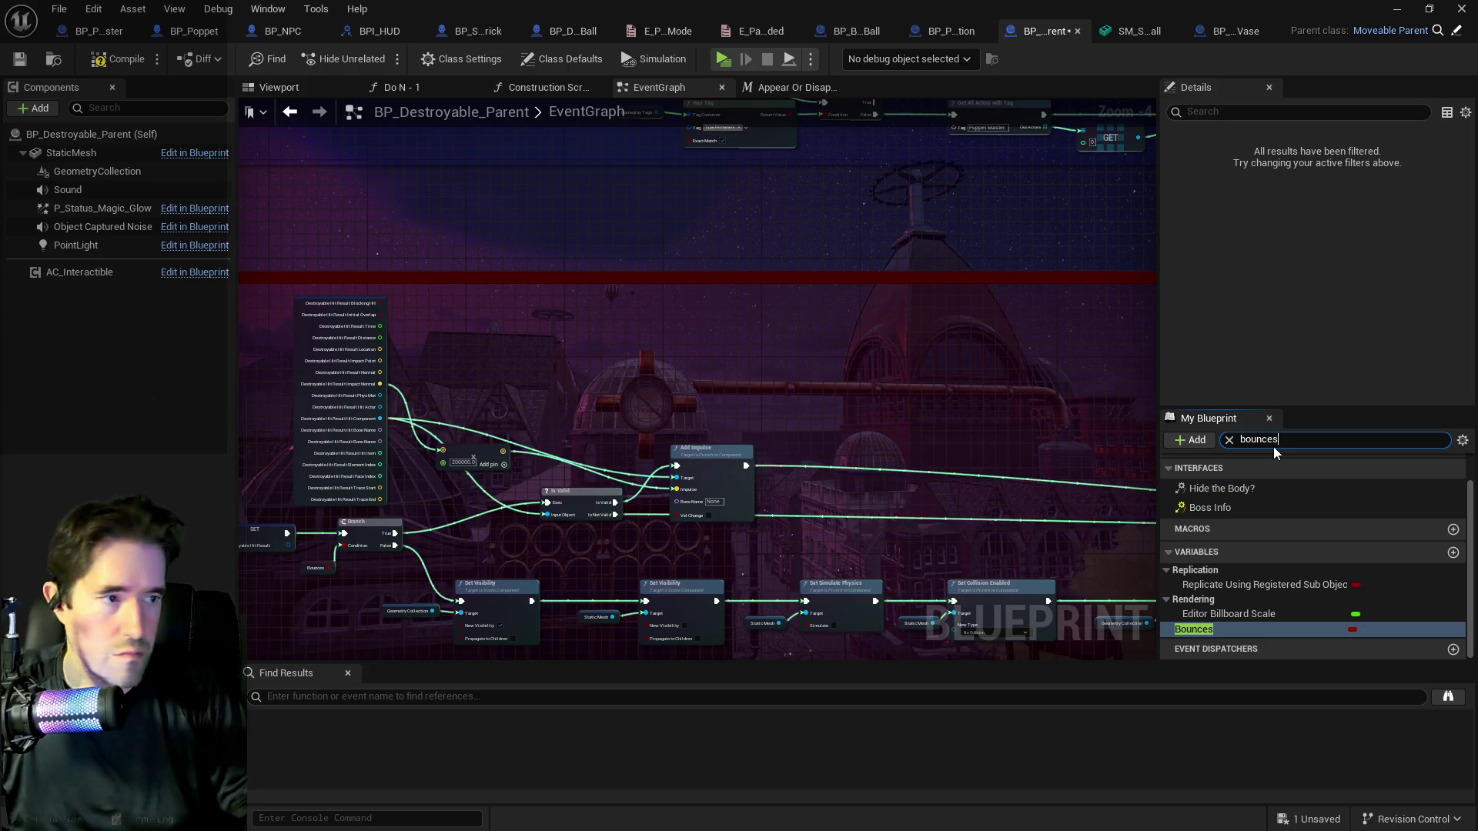
pyautogui.rightClick(1228, 558)
pyautogui.moveTo(1293, 613)
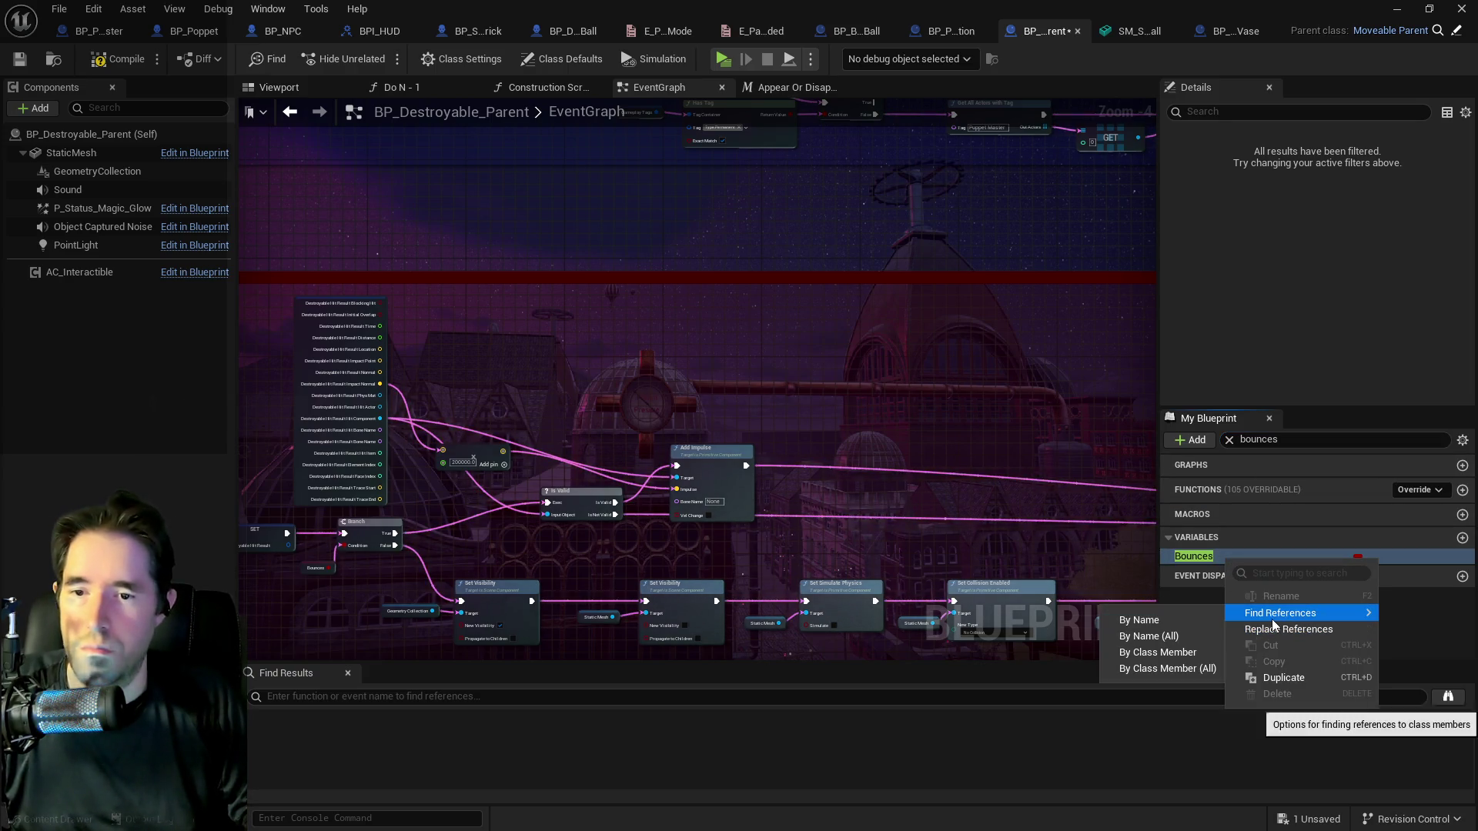
pyautogui.click(1122, 621)
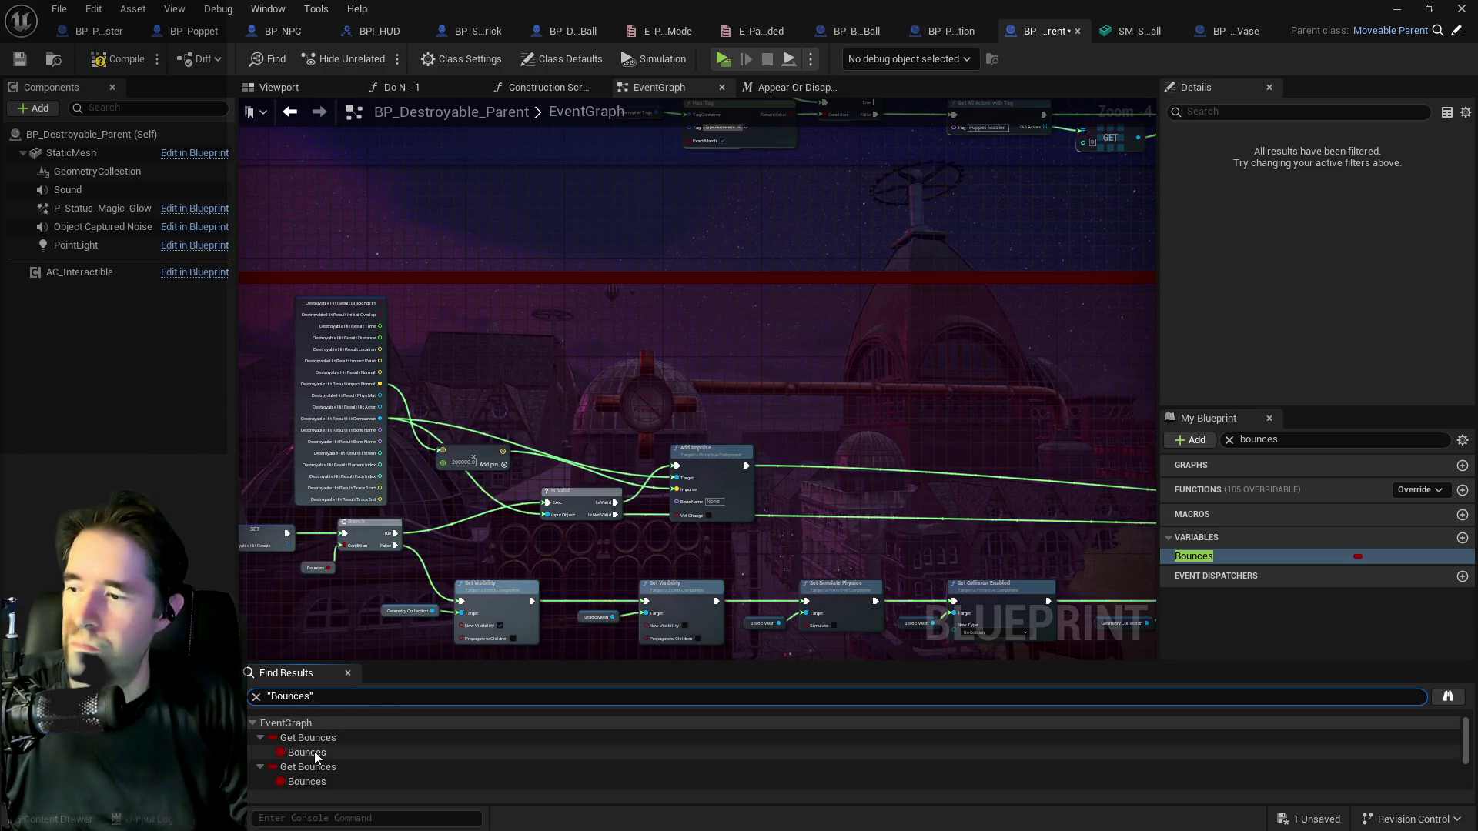
pyautogui.click(347, 752)
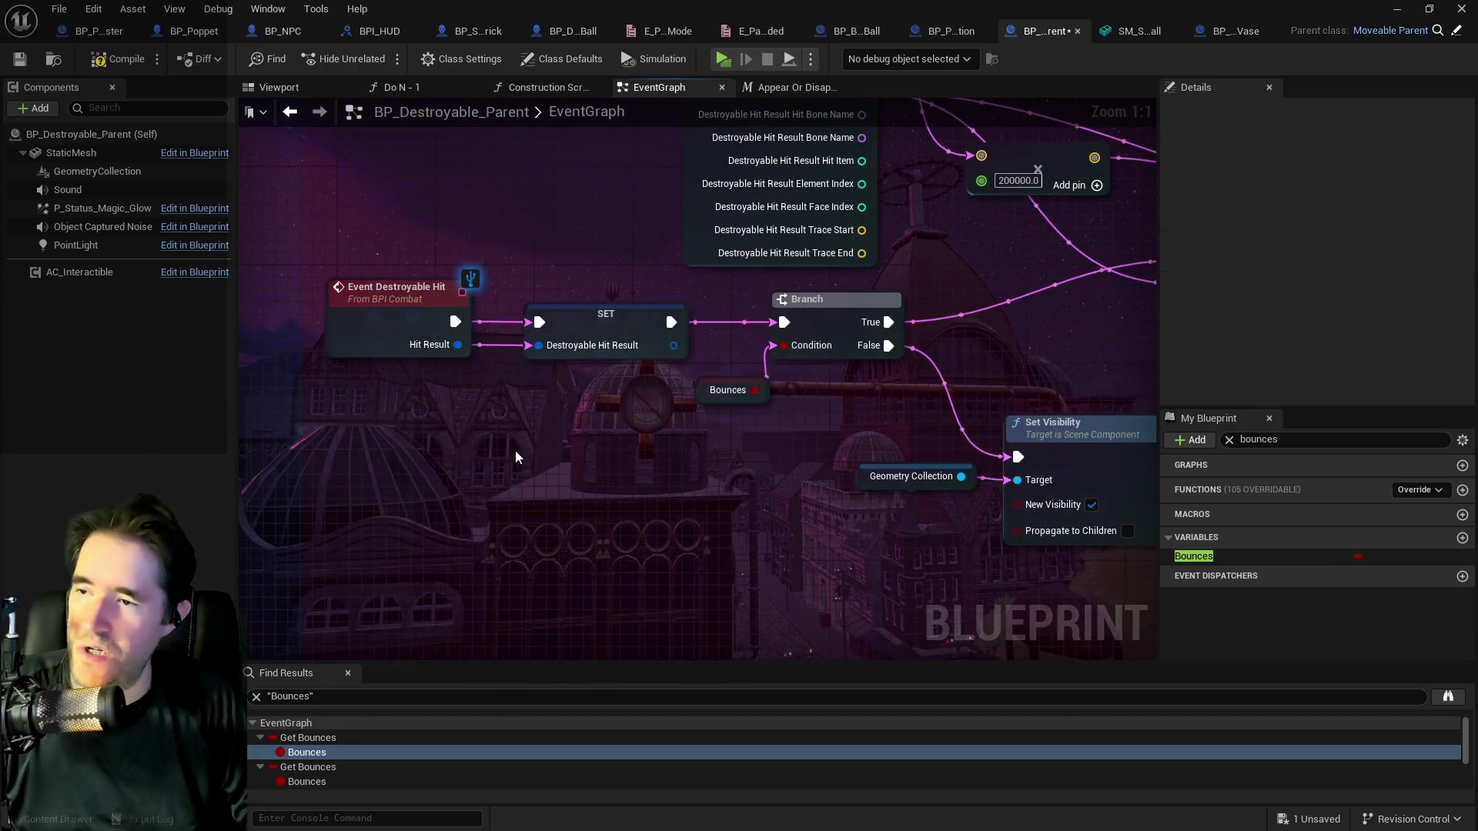
pyautogui.hotkey('ctrl', 'v')
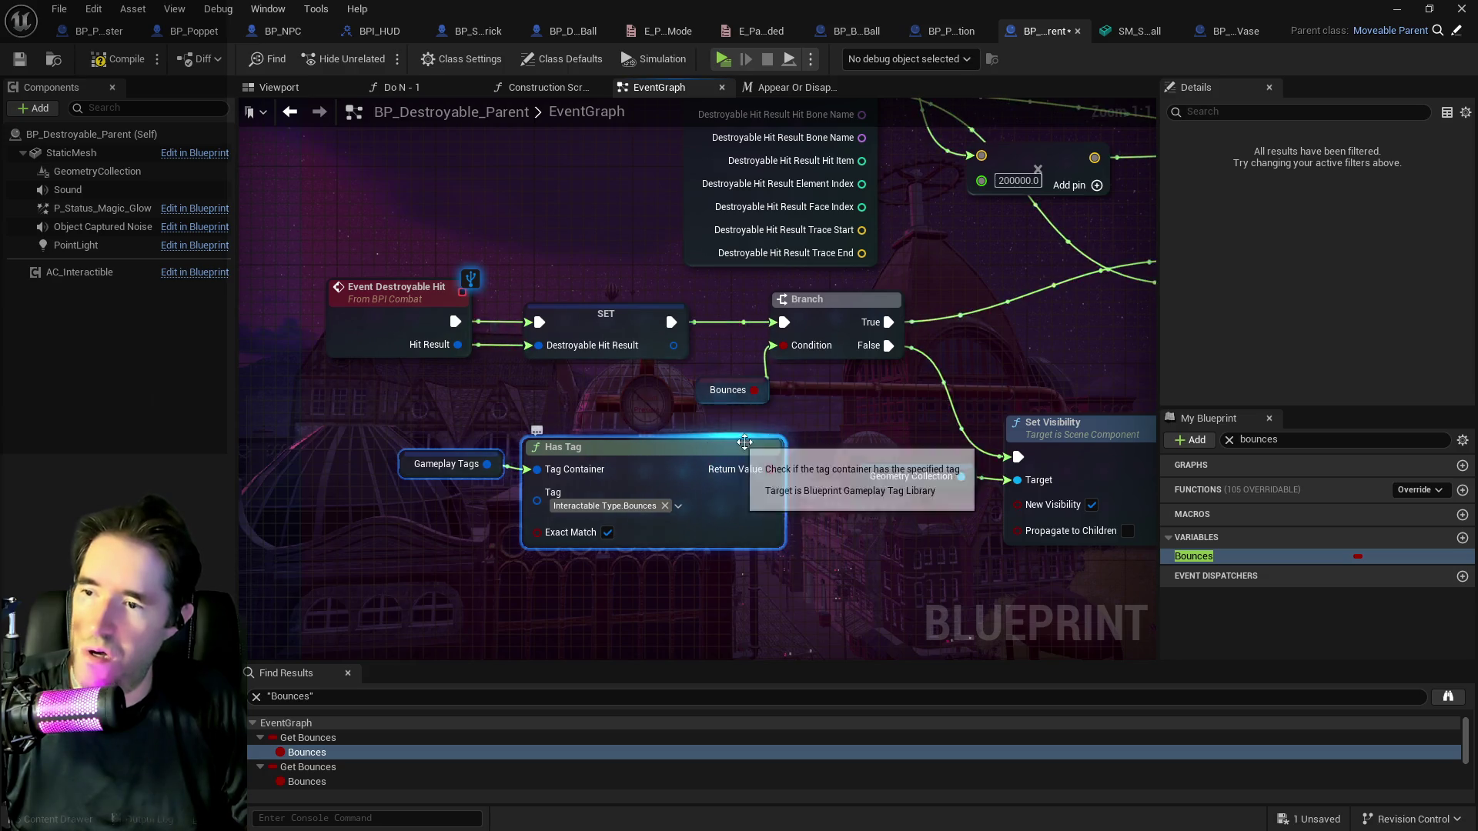
pyautogui.moveTo(769, 468); pyautogui.dragTo(783, 344)
pyautogui.click(725, 390)
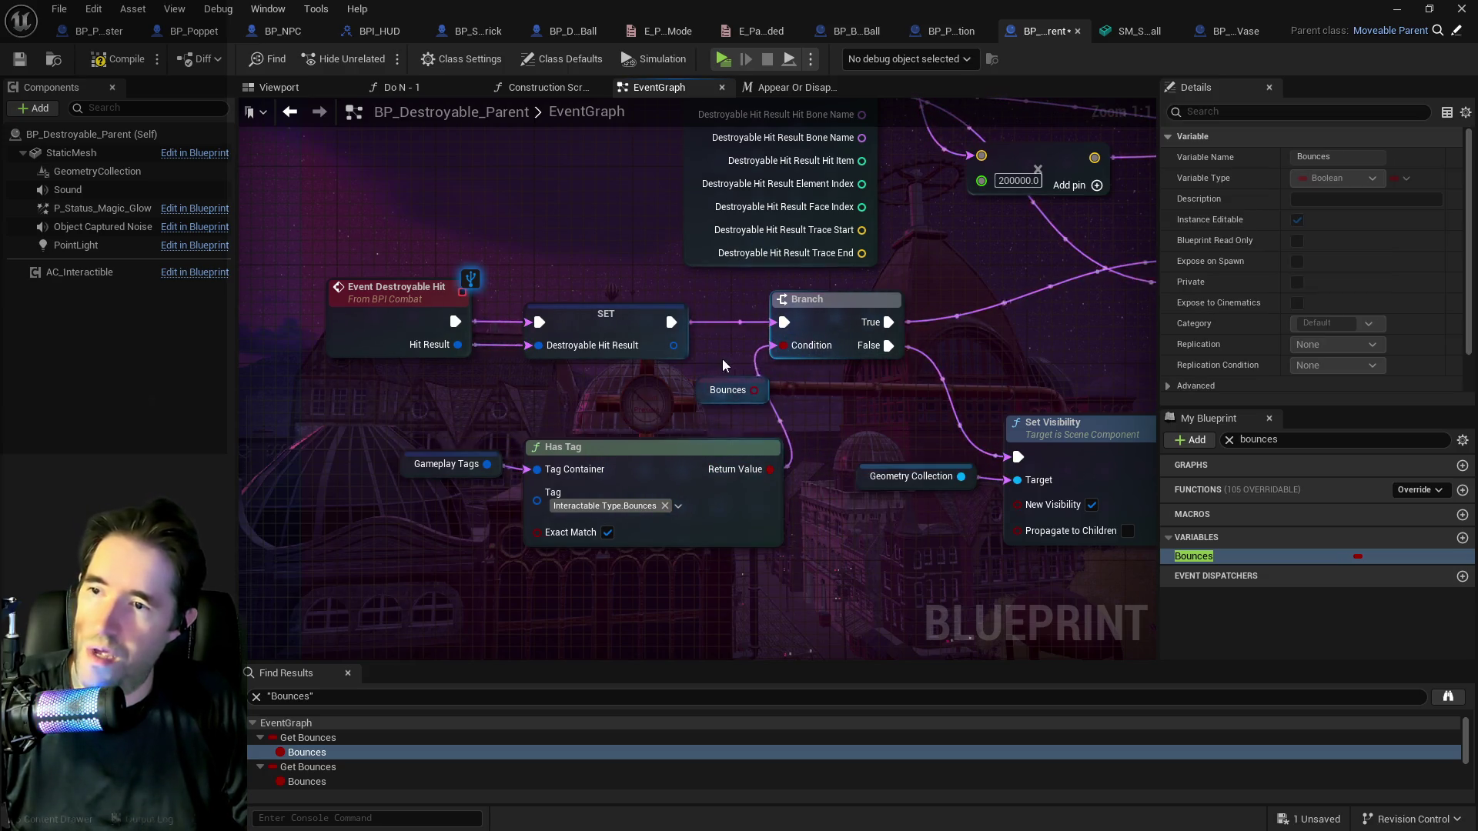
pyautogui.press('Delete')
# Tidy the event, SET and tag-check nodes beside the first Branch
pyautogui.moveTo(619, 418); pyautogui.dragTo(323, 279)
pyautogui.moveTo(394, 322)
pyautogui.mouseDown()
pyautogui.moveTo(238, 312)
pyautogui.moveTo(356, 317)
pyautogui.moveTo(237, 325)
pyautogui.mouseUp()
pyautogui.moveTo(594, 406)
pyautogui.mouseDown()
pyautogui.moveTo(775, 544)
pyautogui.moveTo(990, 560)
pyautogui.mouseUp()
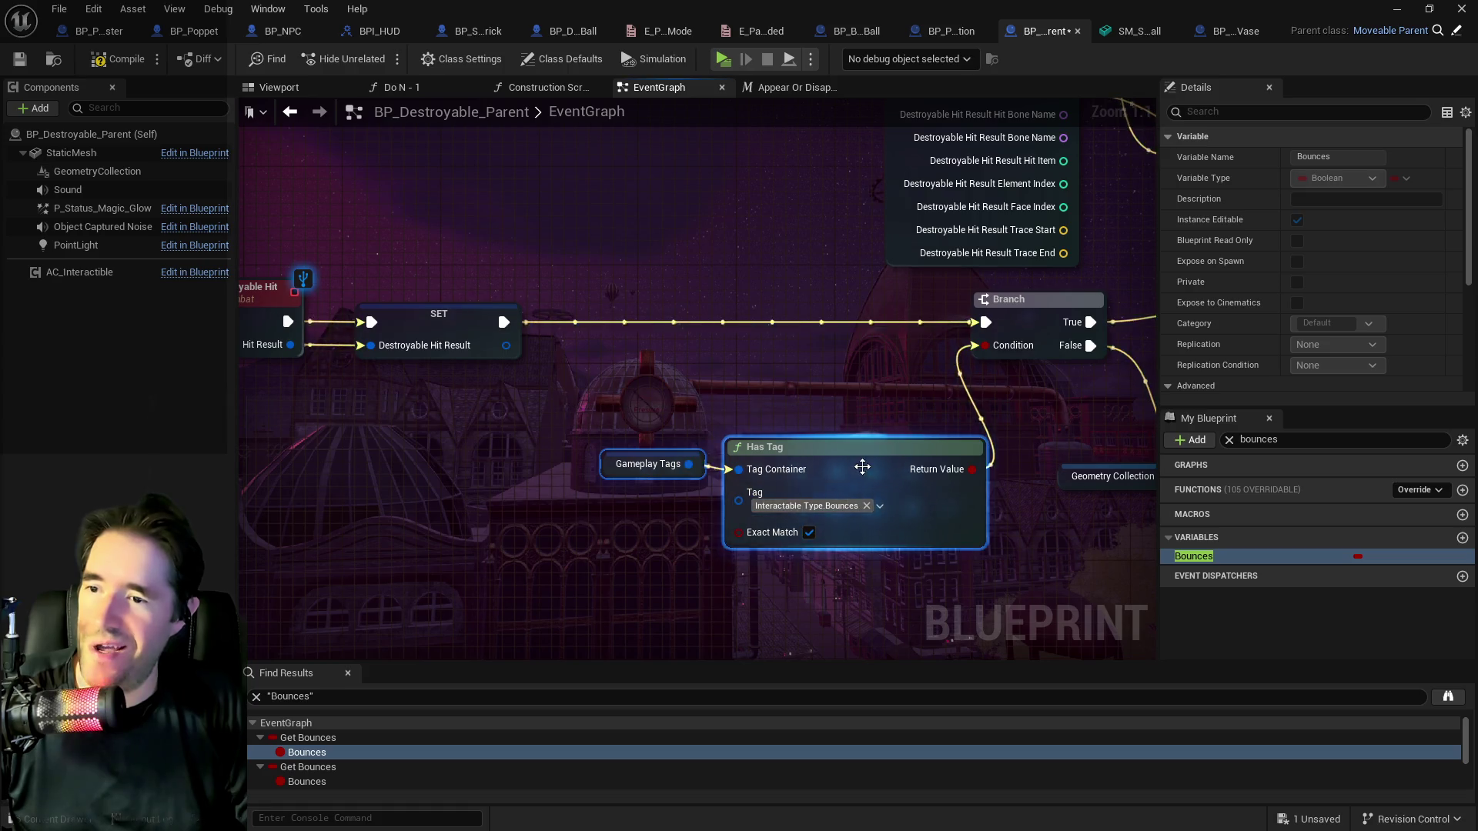
pyautogui.moveTo(864, 468); pyautogui.dragTo(814, 380)
pyautogui.scroll(-2, 814, 380)
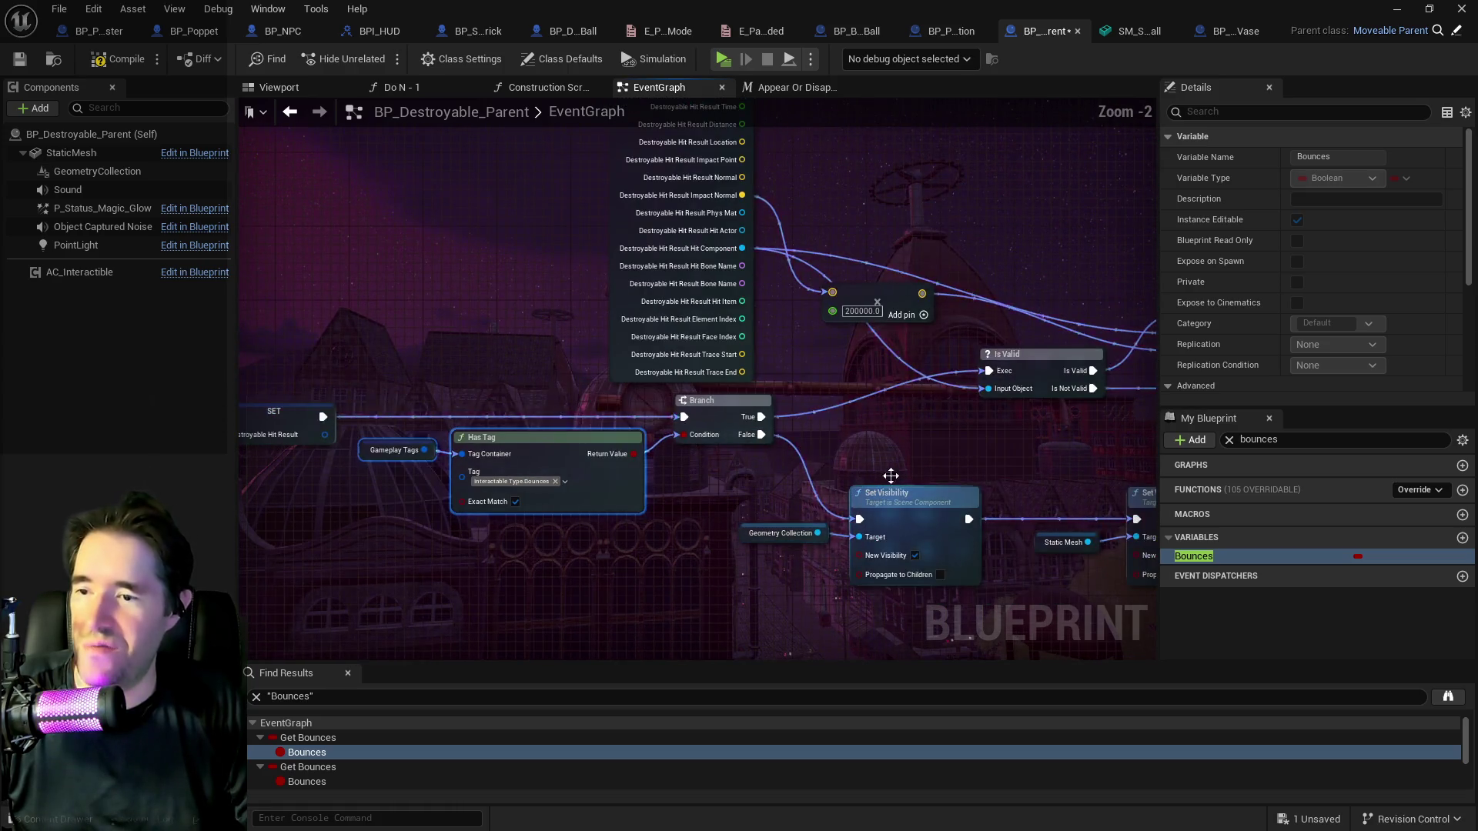
pyautogui.moveTo(879, 476); pyautogui.dragTo(663, 348)
pyautogui.scroll(-2, 663, 349)
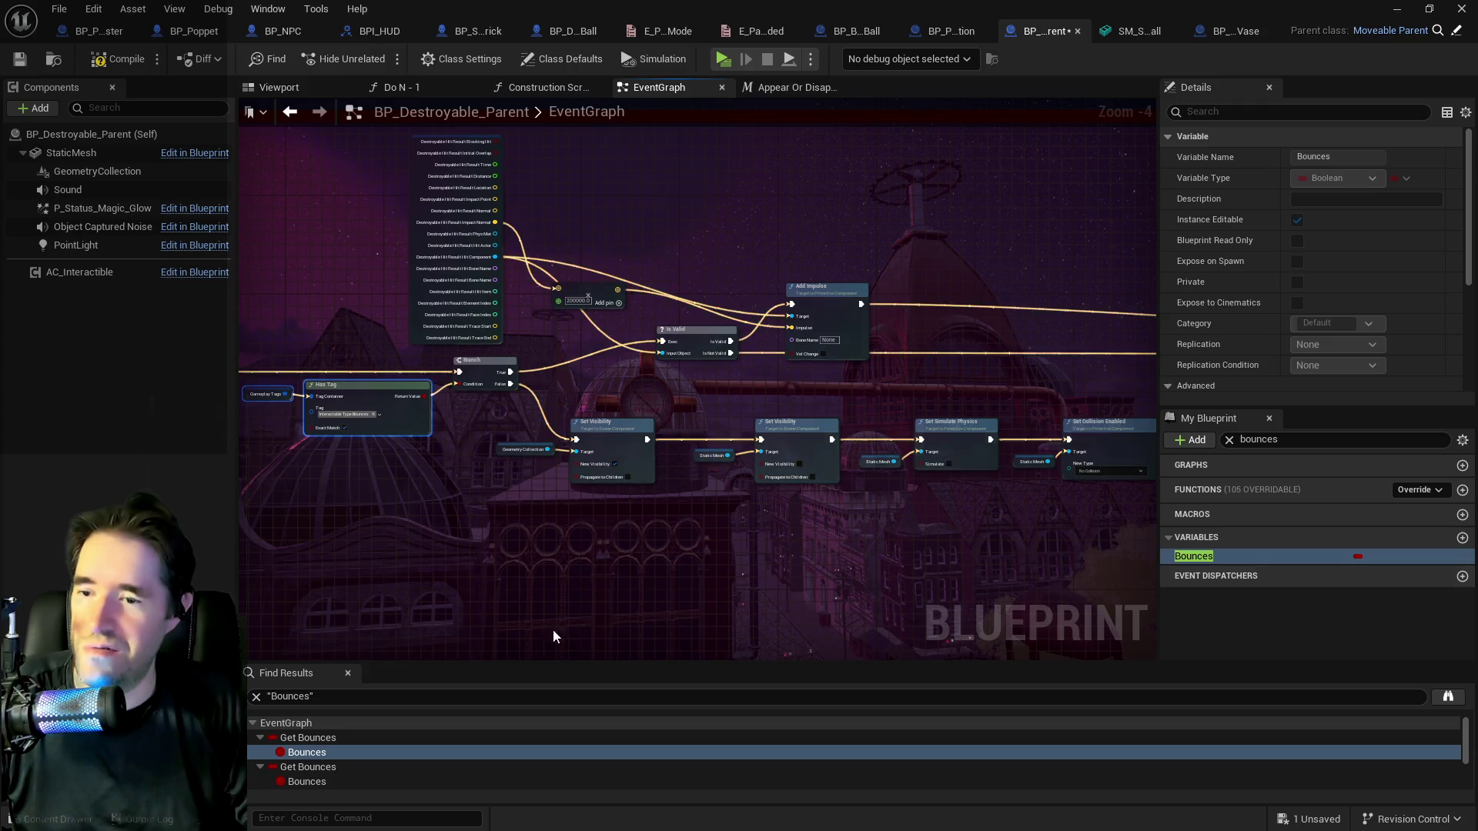
# Replace the second Bounces getter with a pasted Has Tag check on the second Branch
pyautogui.click(307, 781)
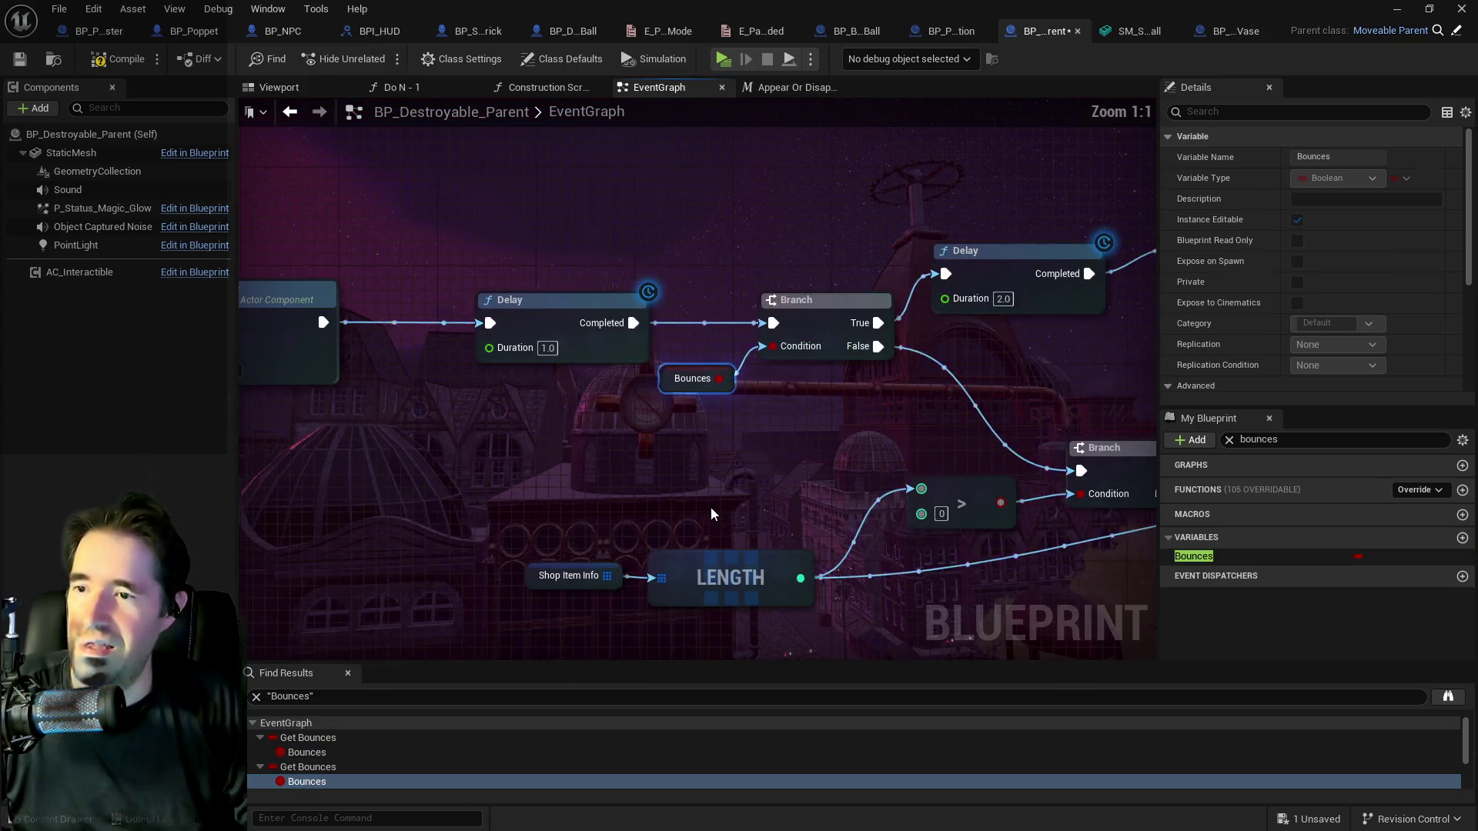
pyautogui.hotkey('ctrl', 'v')
pyautogui.moveTo(830, 464)
pyautogui.mouseDown()
pyautogui.moveTo(824, 485)
pyautogui.moveTo(764, 425)
pyautogui.moveTo(805, 366)
pyautogui.mouseUp()
pyautogui.click(746, 408)
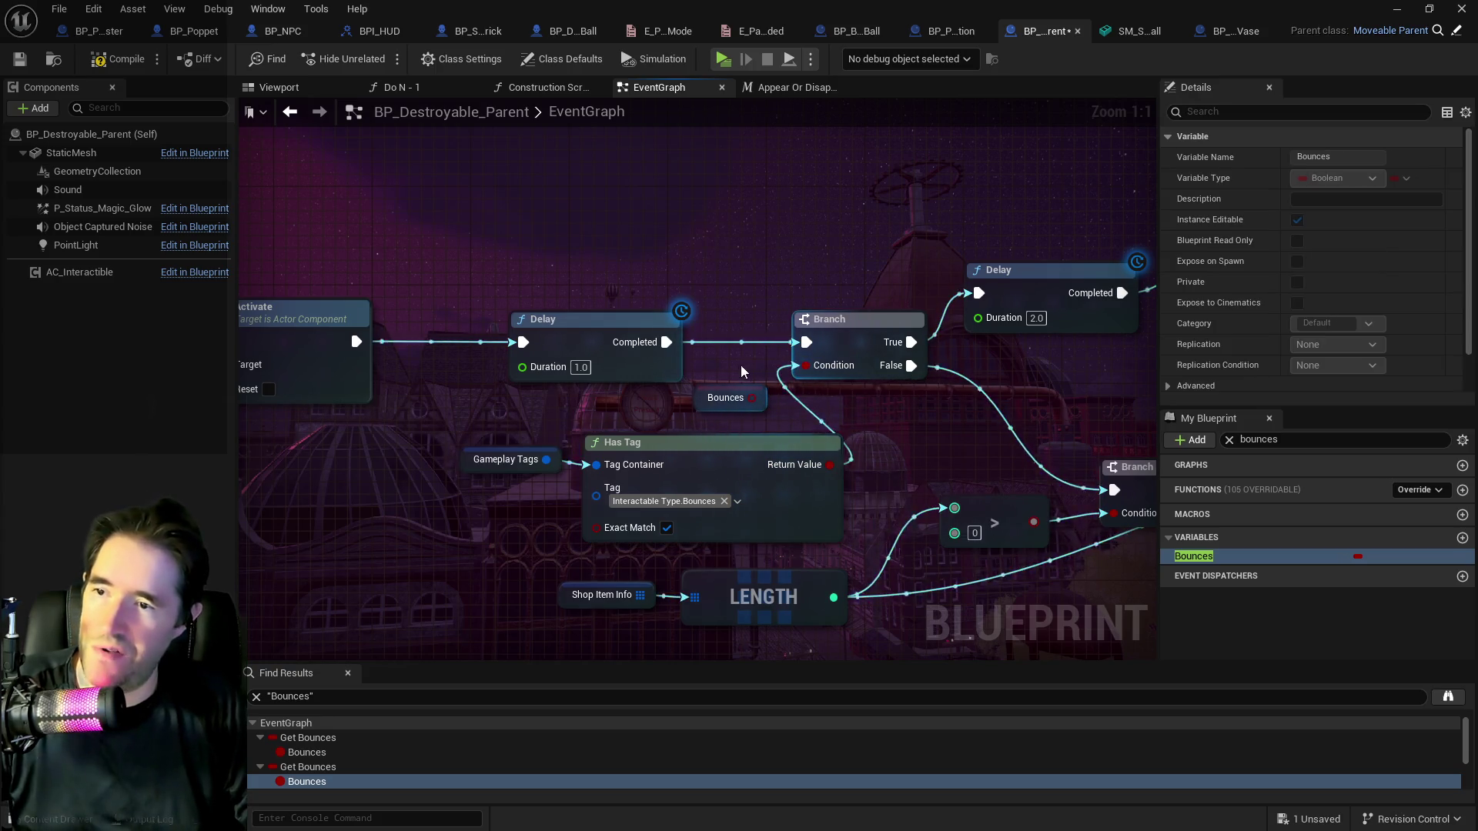
pyautogui.press('Delete')
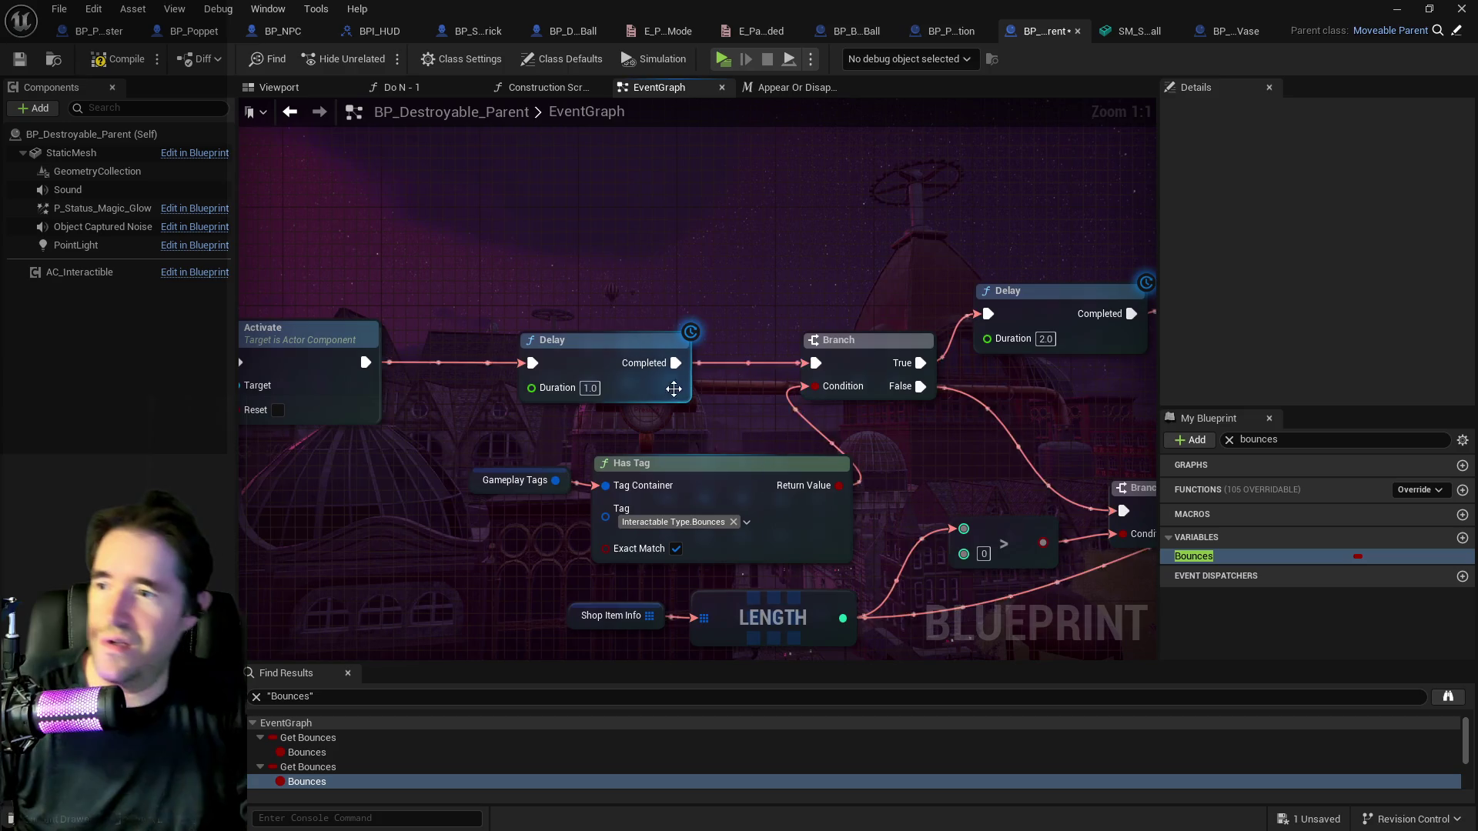
pyautogui.moveTo(583, 344); pyautogui.dragTo(490, 344)
pyautogui.scroll(-2, 490, 344)
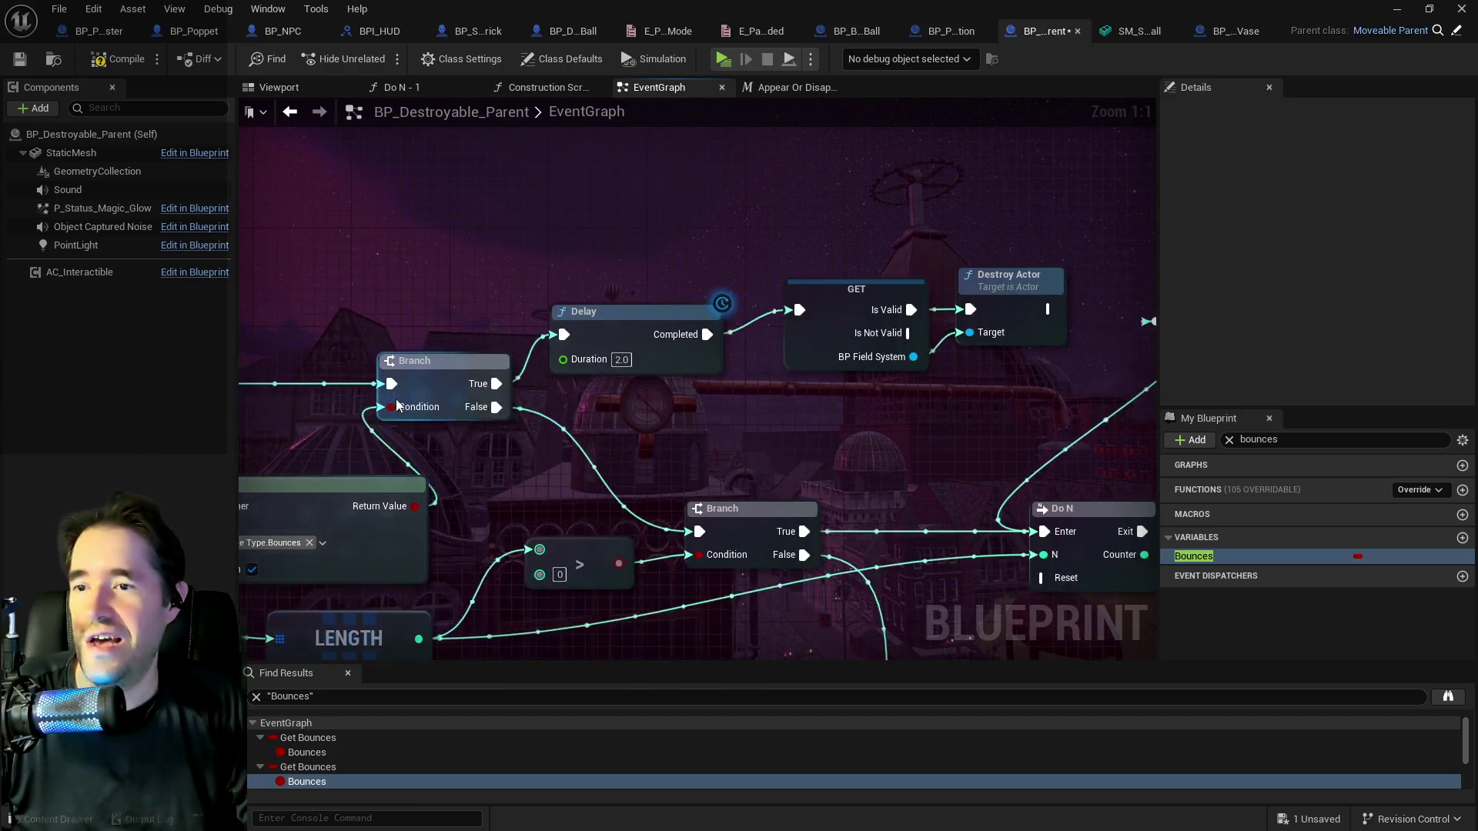
pyautogui.scroll(-2, 494, 444)
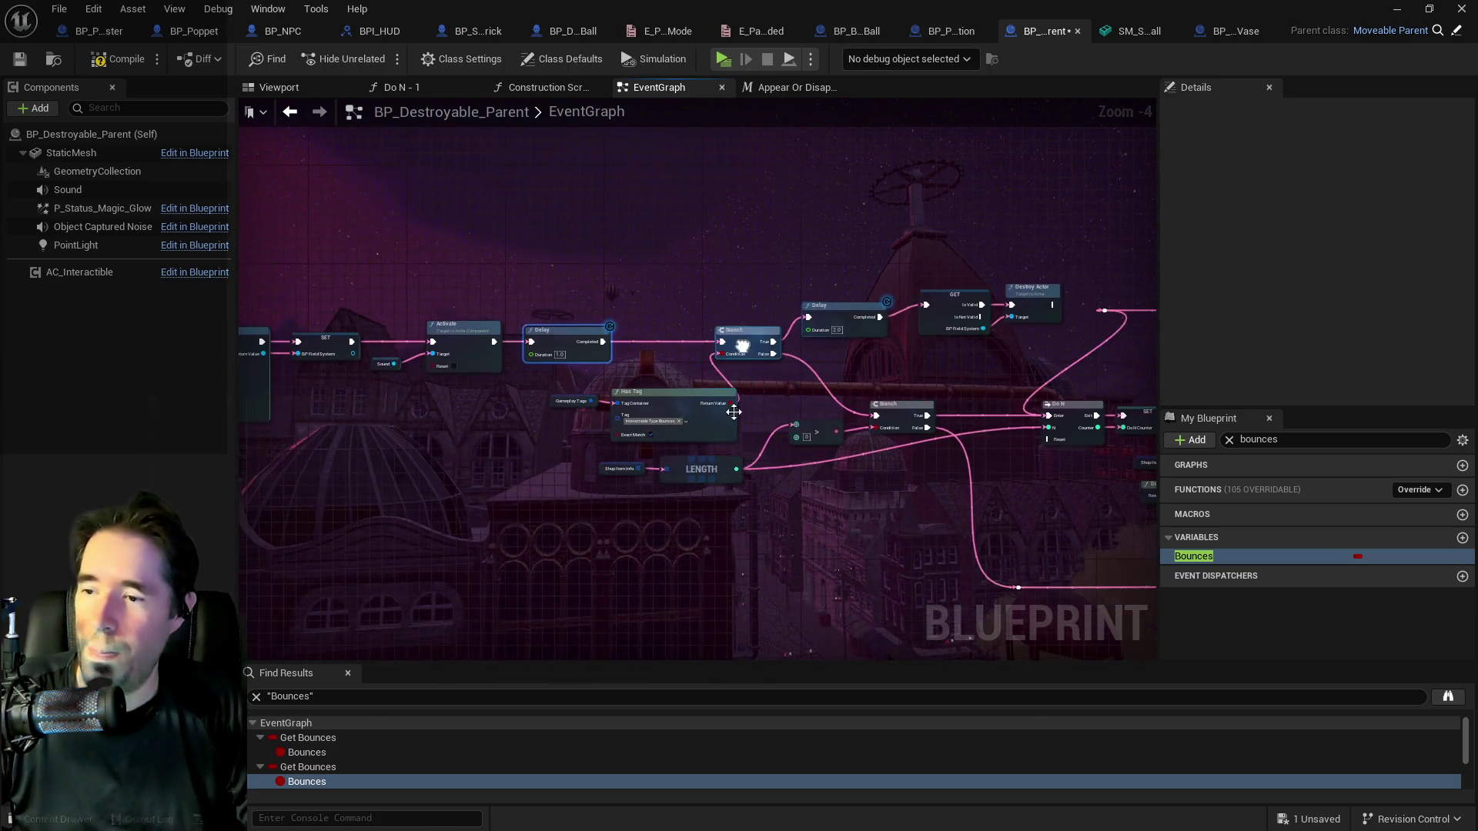
pyautogui.scroll(-3, 305, 765)
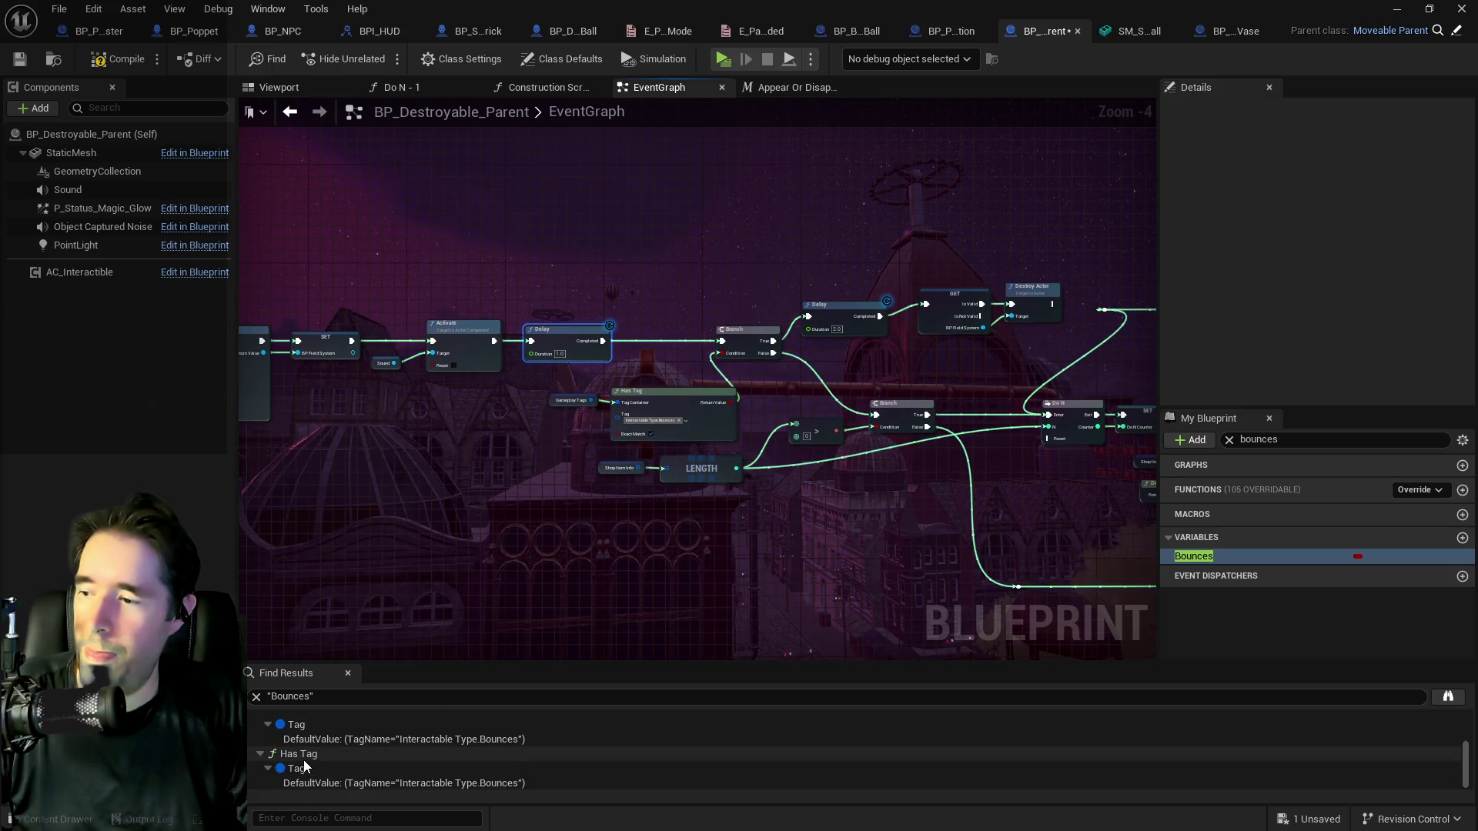
pyautogui.scroll(3, 306, 765)
# Recheck the remaining Bounces reference, then compile and save BP_Destroyable_Parent
pyautogui.click(306, 782)
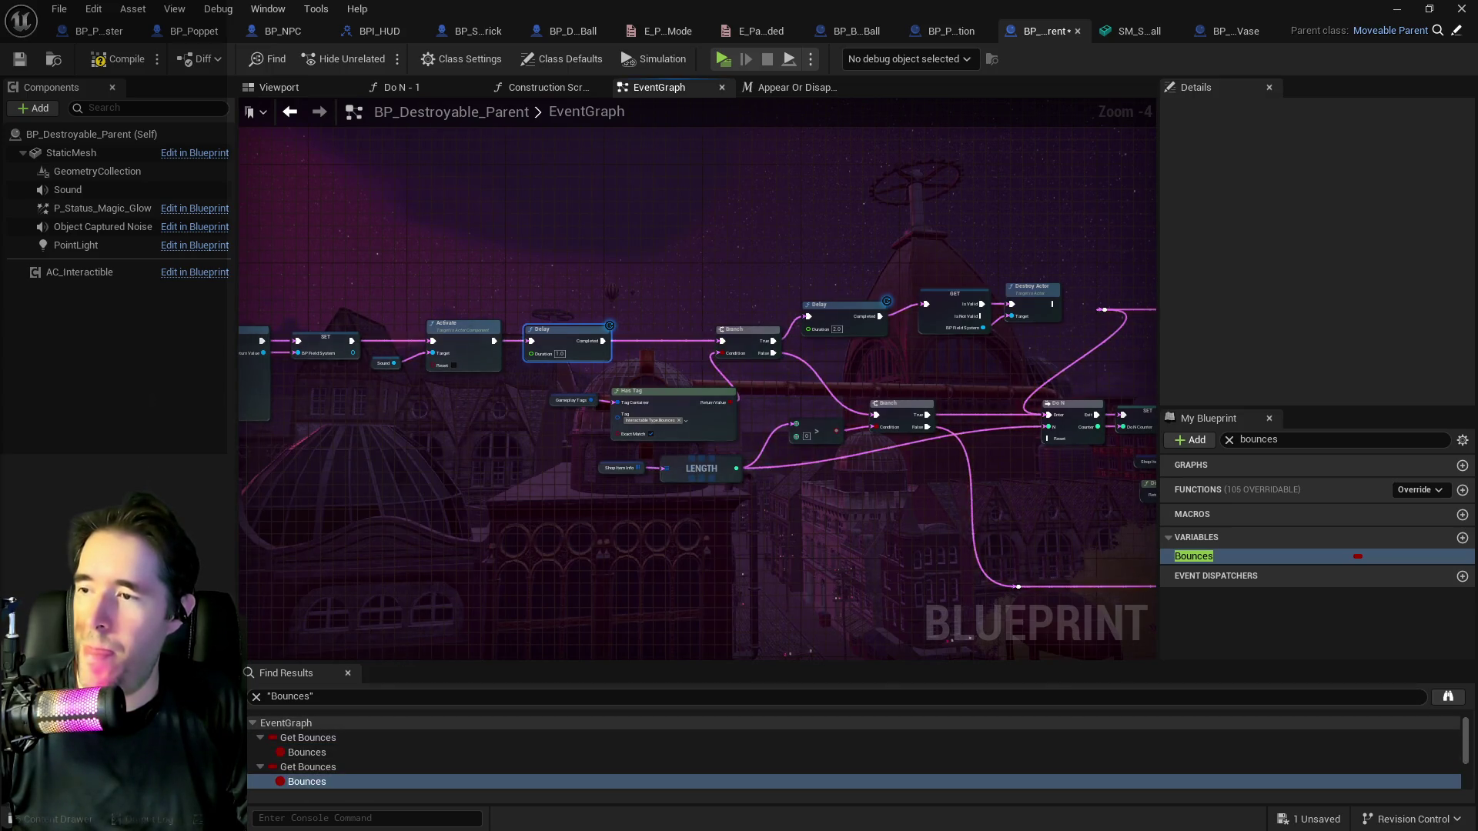
pyautogui.scroll(-3, 899, 615)
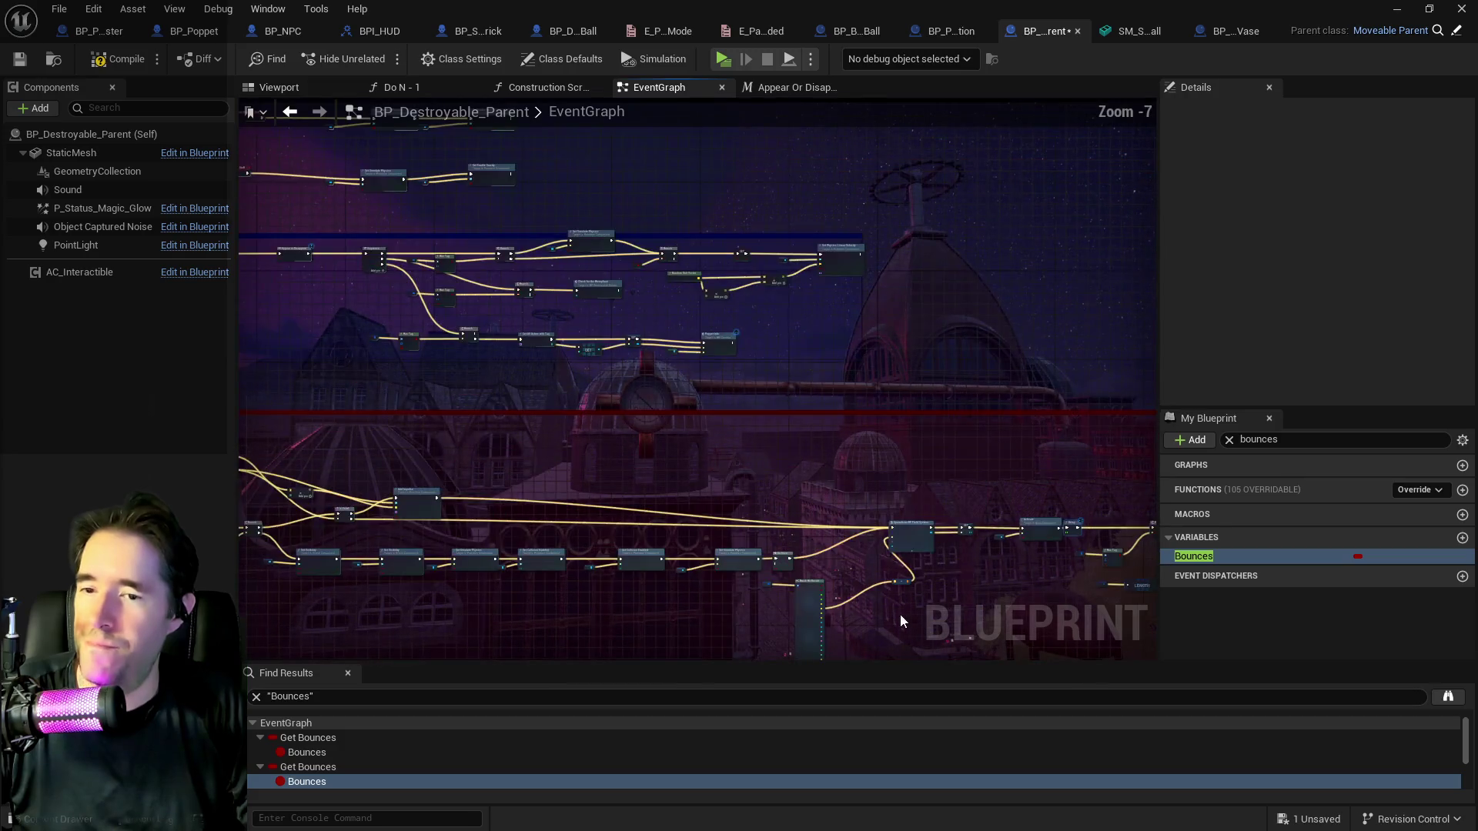
pyautogui.rightClick(1211, 563)
pyautogui.click(1142, 629)
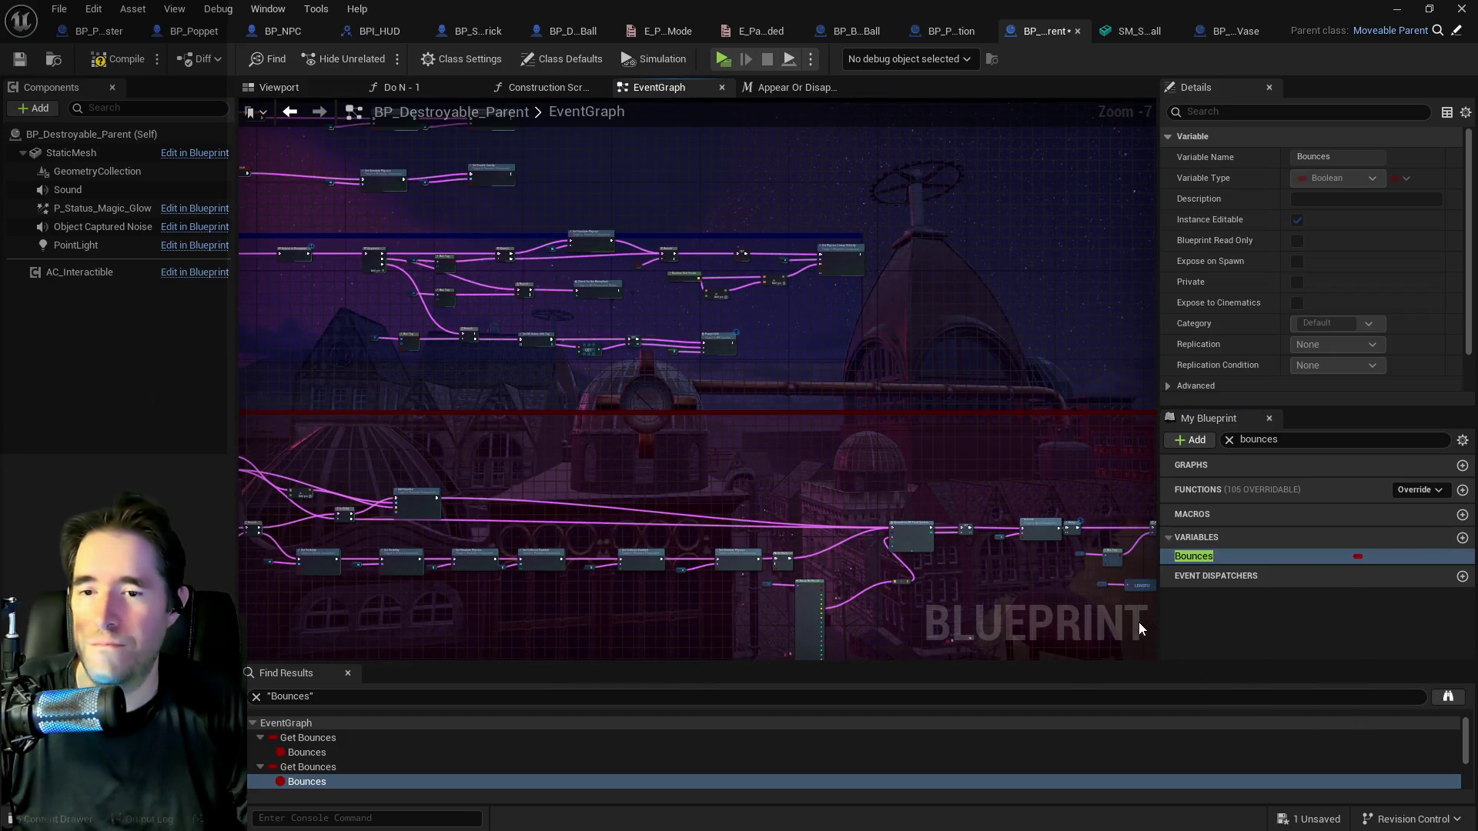
pyautogui.click(98, 59)
pyautogui.click(58, 8)
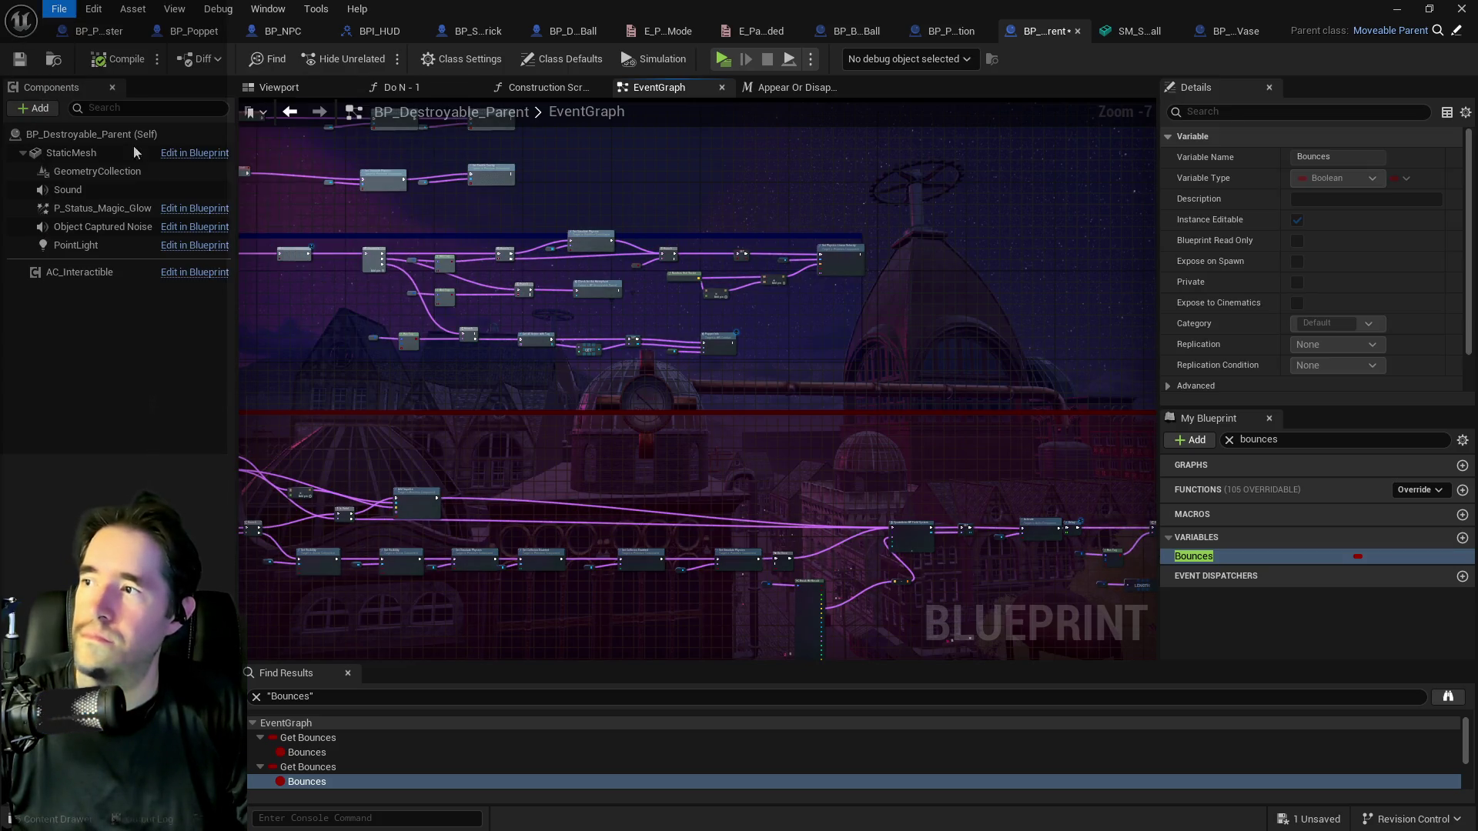
pyautogui.rightClick(1198, 565)
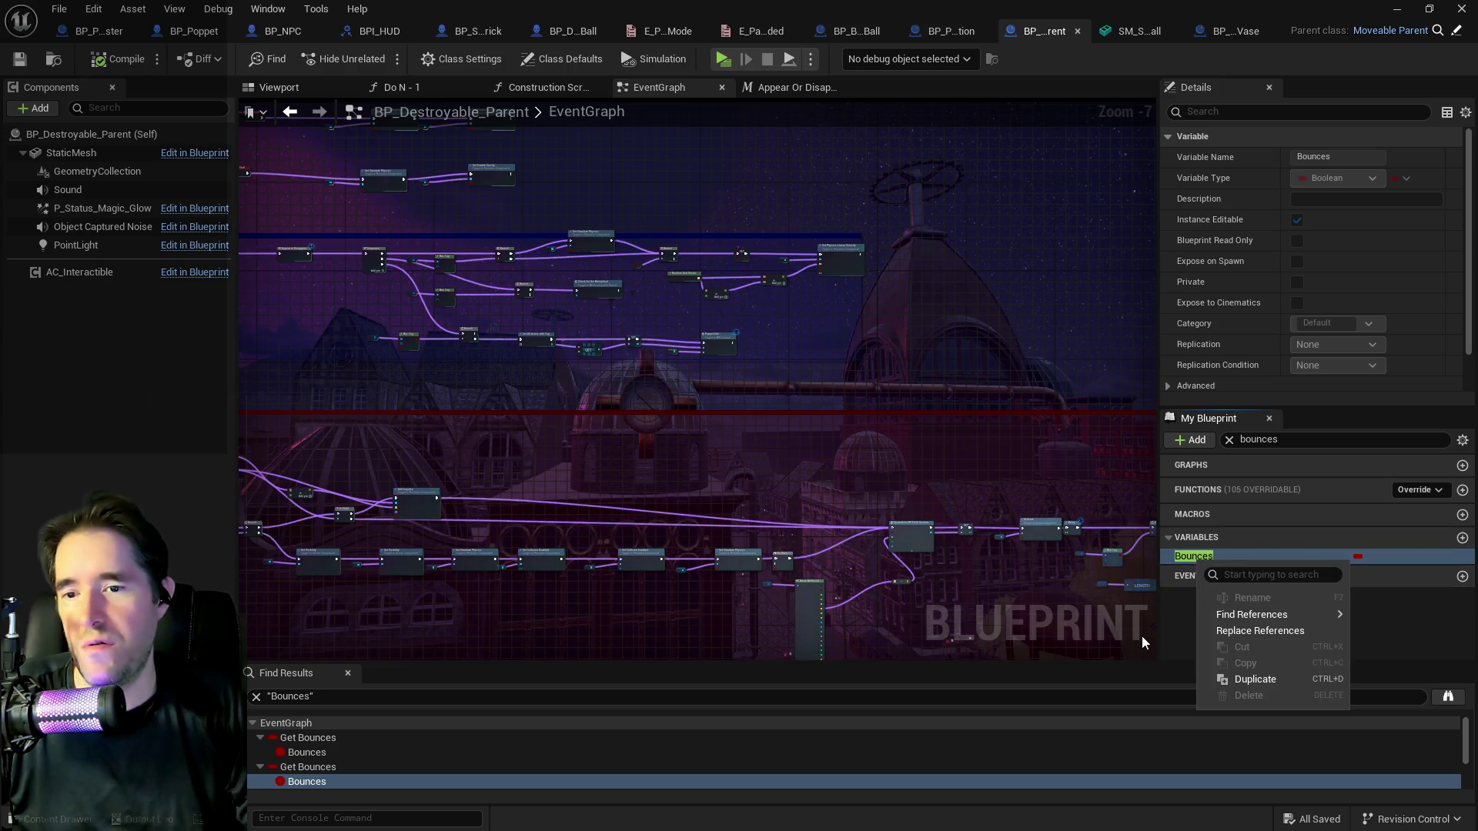
pyautogui.click(1428, 59)
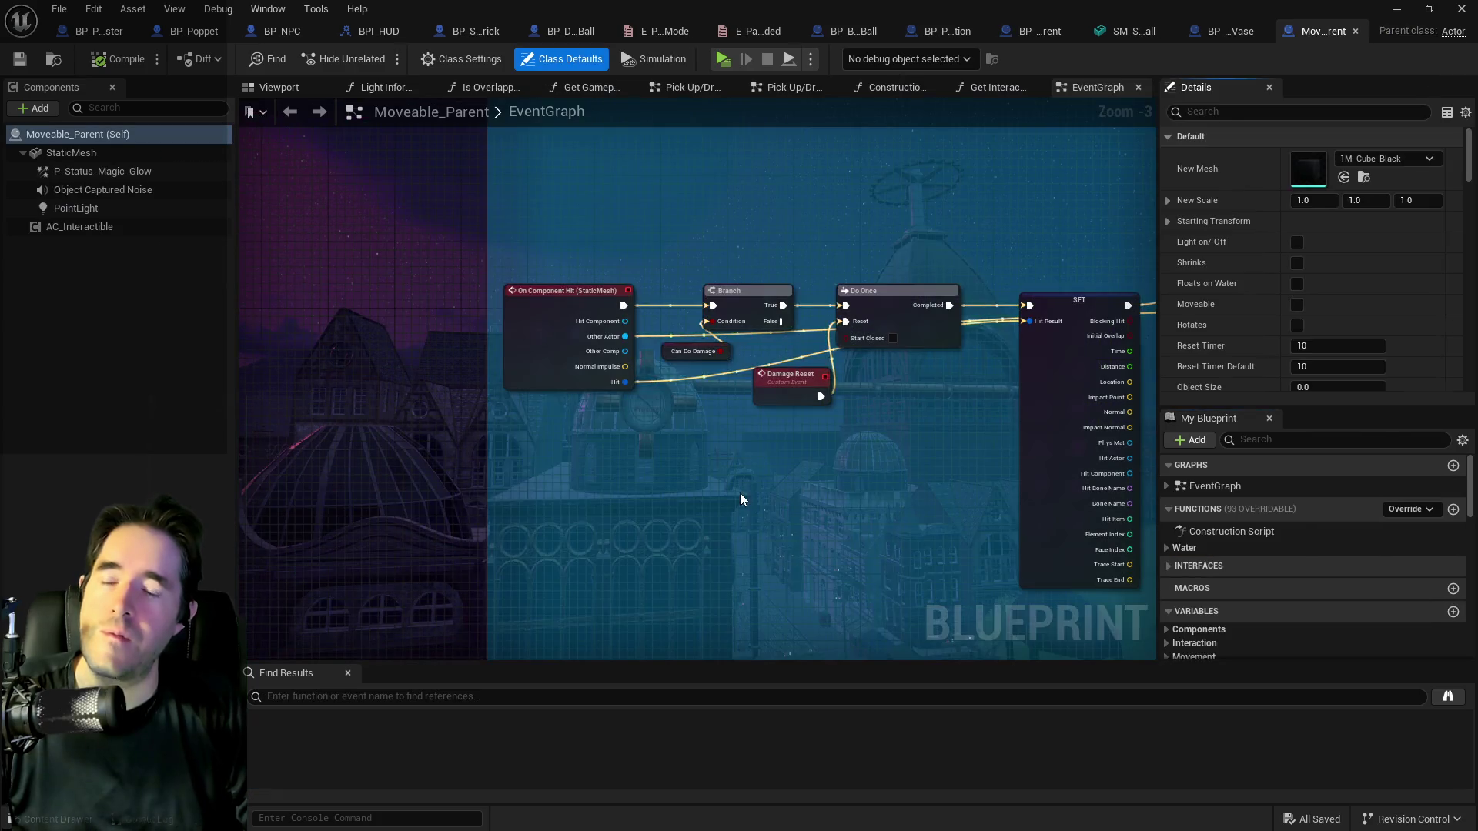
# Search Moveable_Parent's members for Bounces and find its references by name
pyautogui.click(1244, 462)
pyautogui.click(1256, 442)
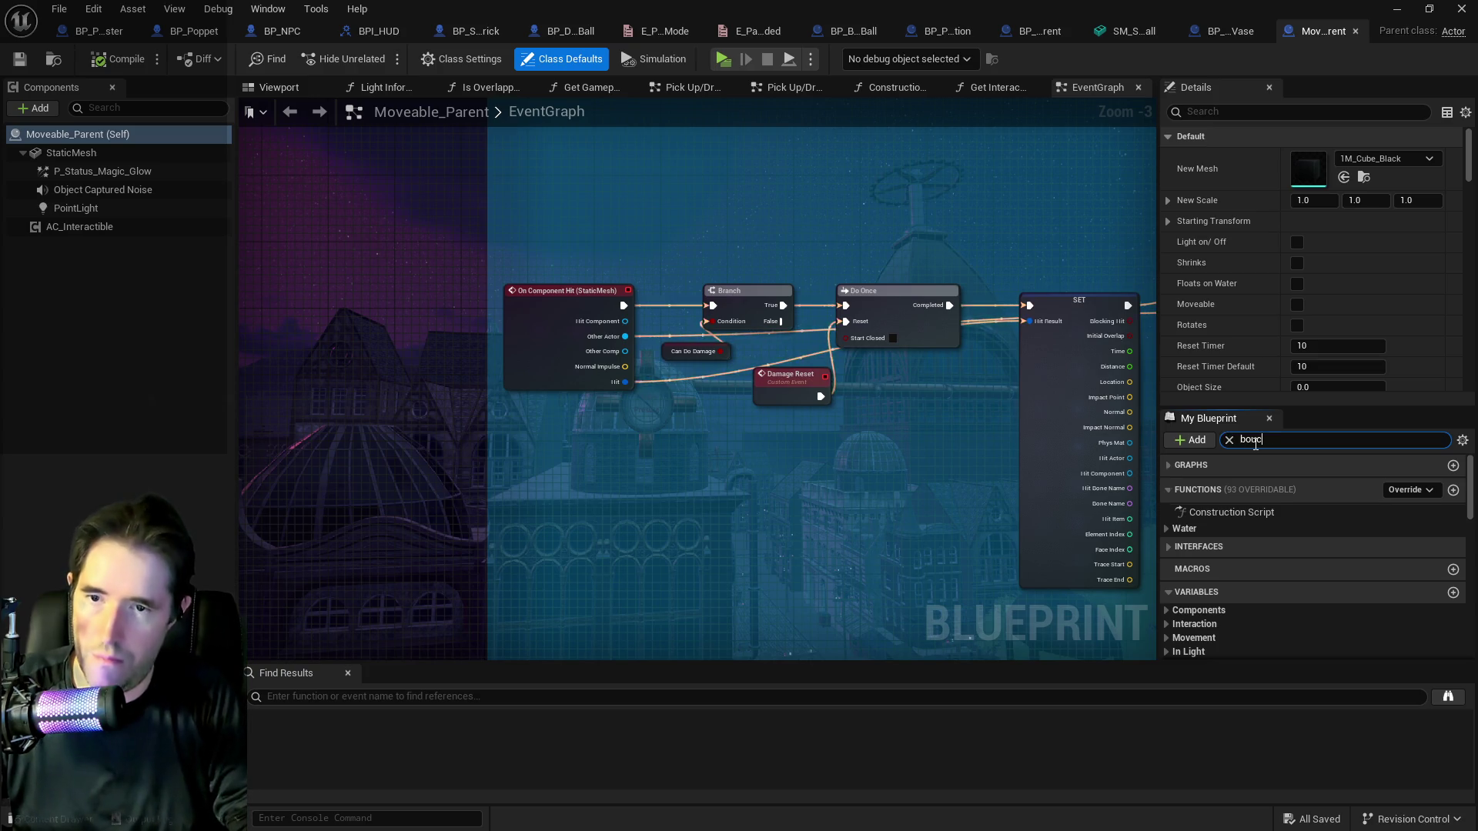
pyautogui.press('BackSpace')
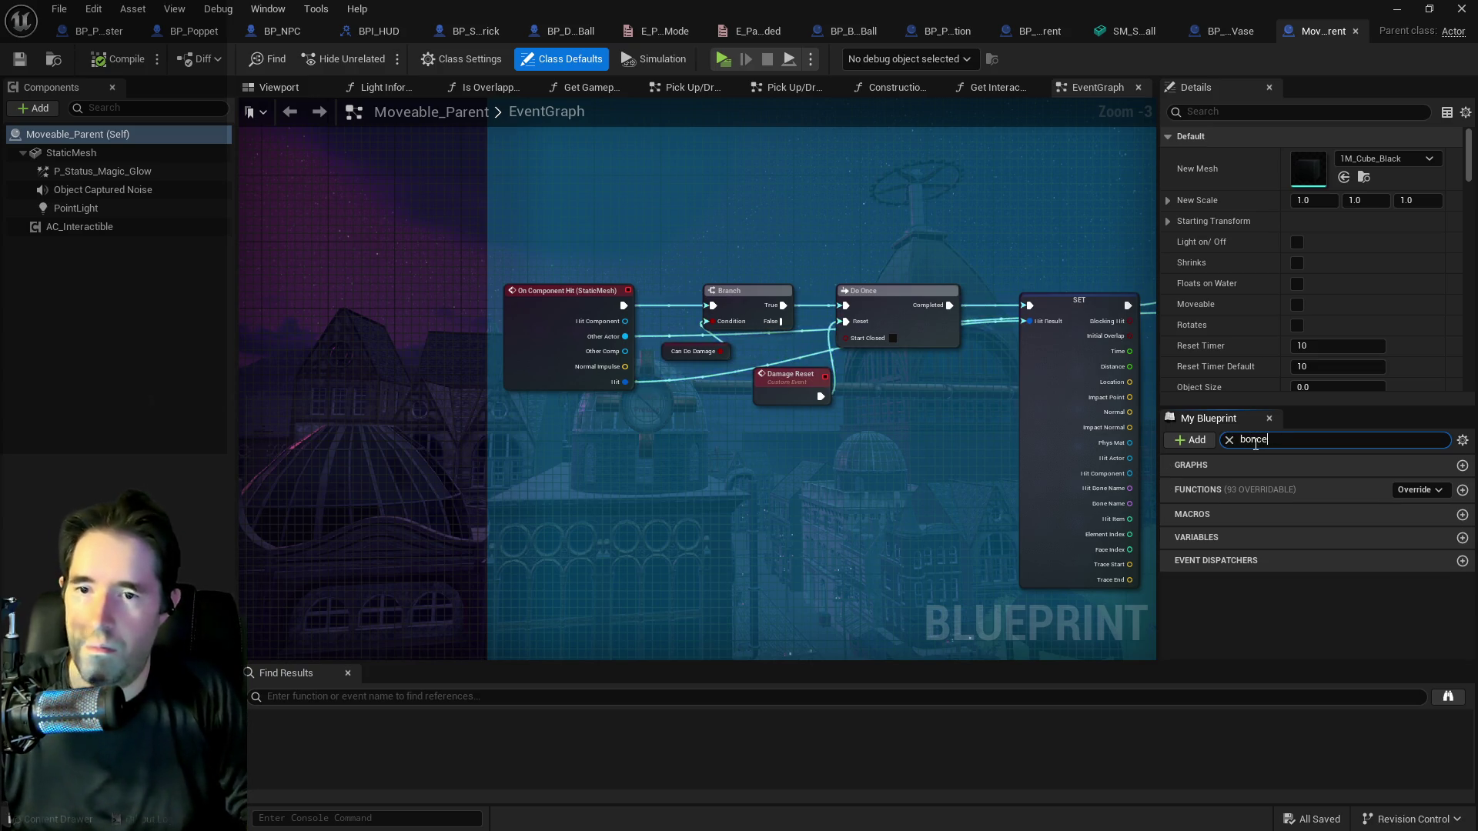
pyautogui.write('es')
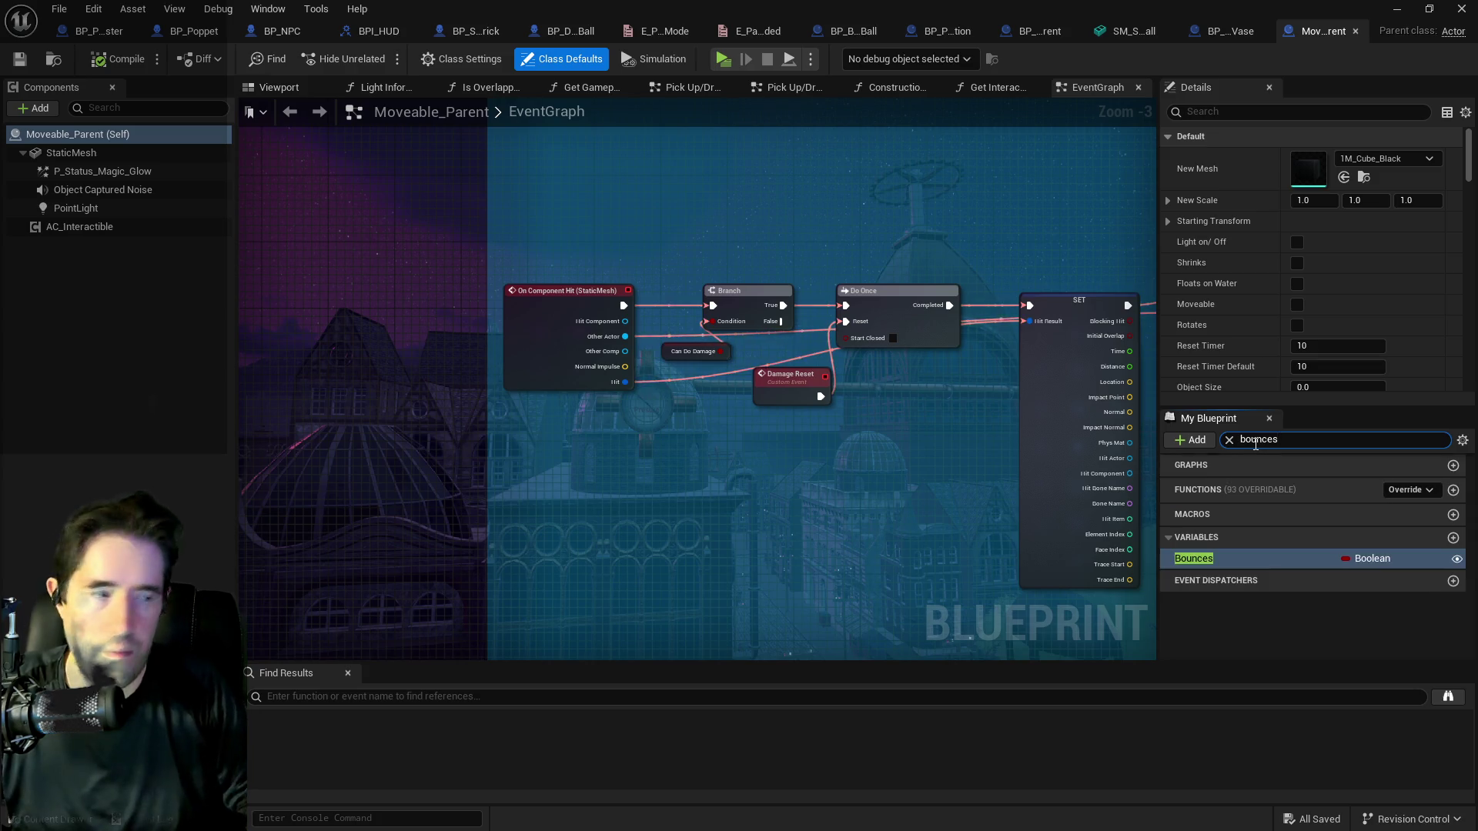
pyautogui.rightClick(1246, 562)
pyautogui.moveTo(1293, 616)
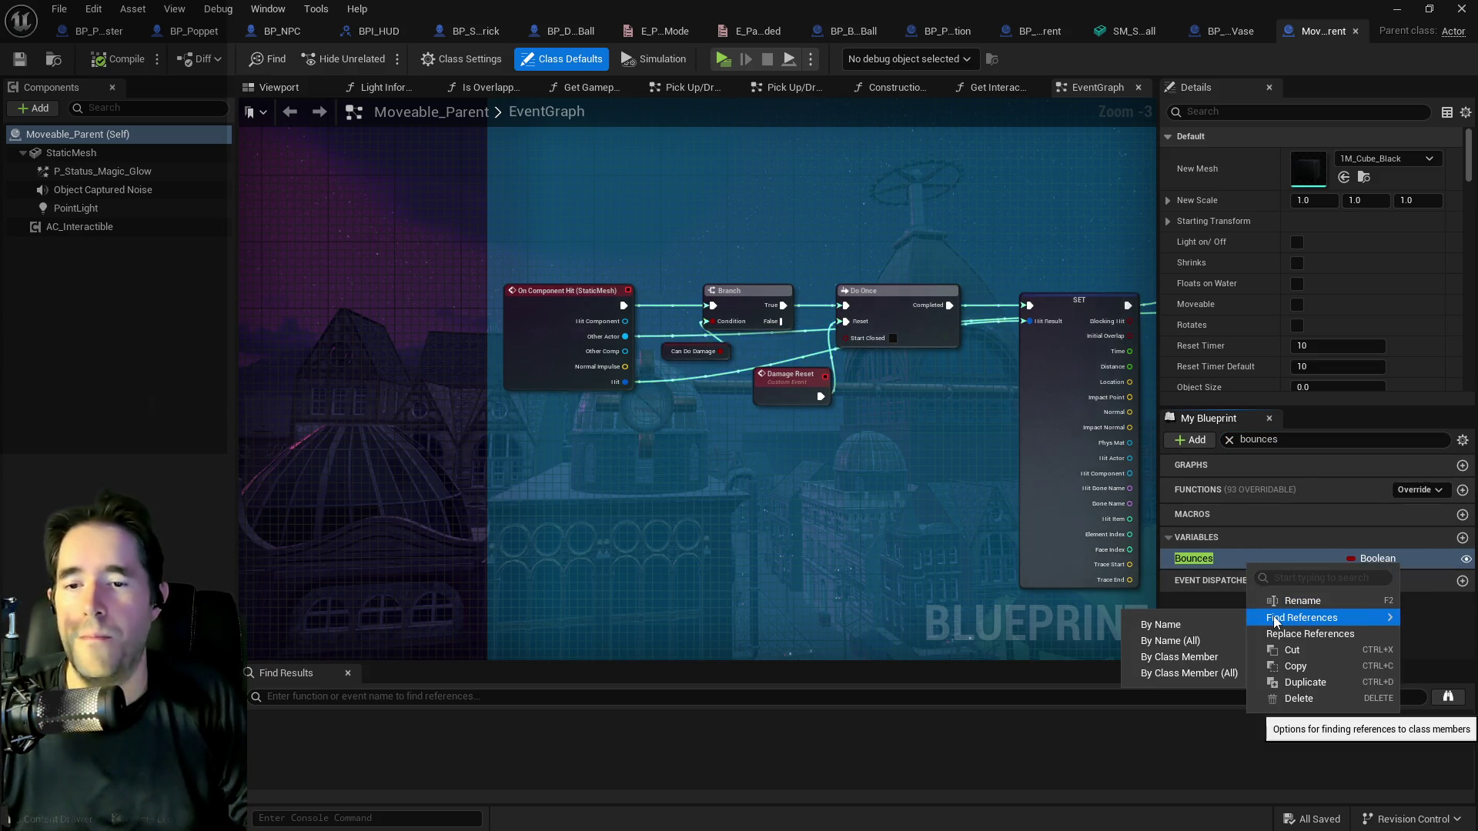
pyautogui.click(1171, 626)
# Replace the Bounces getter in Pick Up/Drop Graph with a Has Tag check feeding Simulate
pyautogui.click(284, 770)
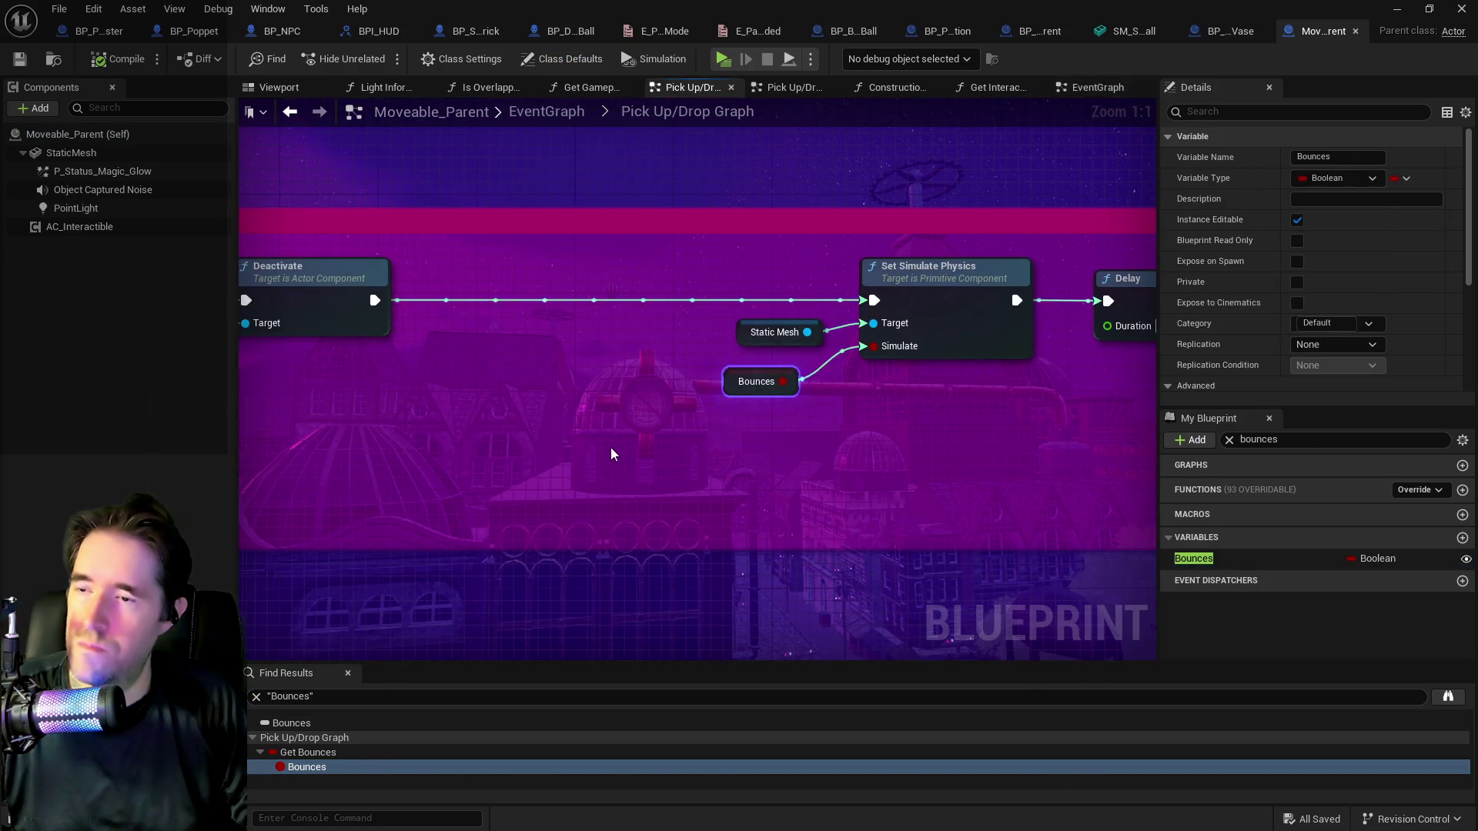
pyautogui.hotkey('ctrl', 'v')
pyautogui.moveTo(910, 461)
pyautogui.mouseDown()
pyautogui.moveTo(860, 360)
pyautogui.moveTo(874, 347)
pyautogui.mouseUp()
pyautogui.click(757, 382)
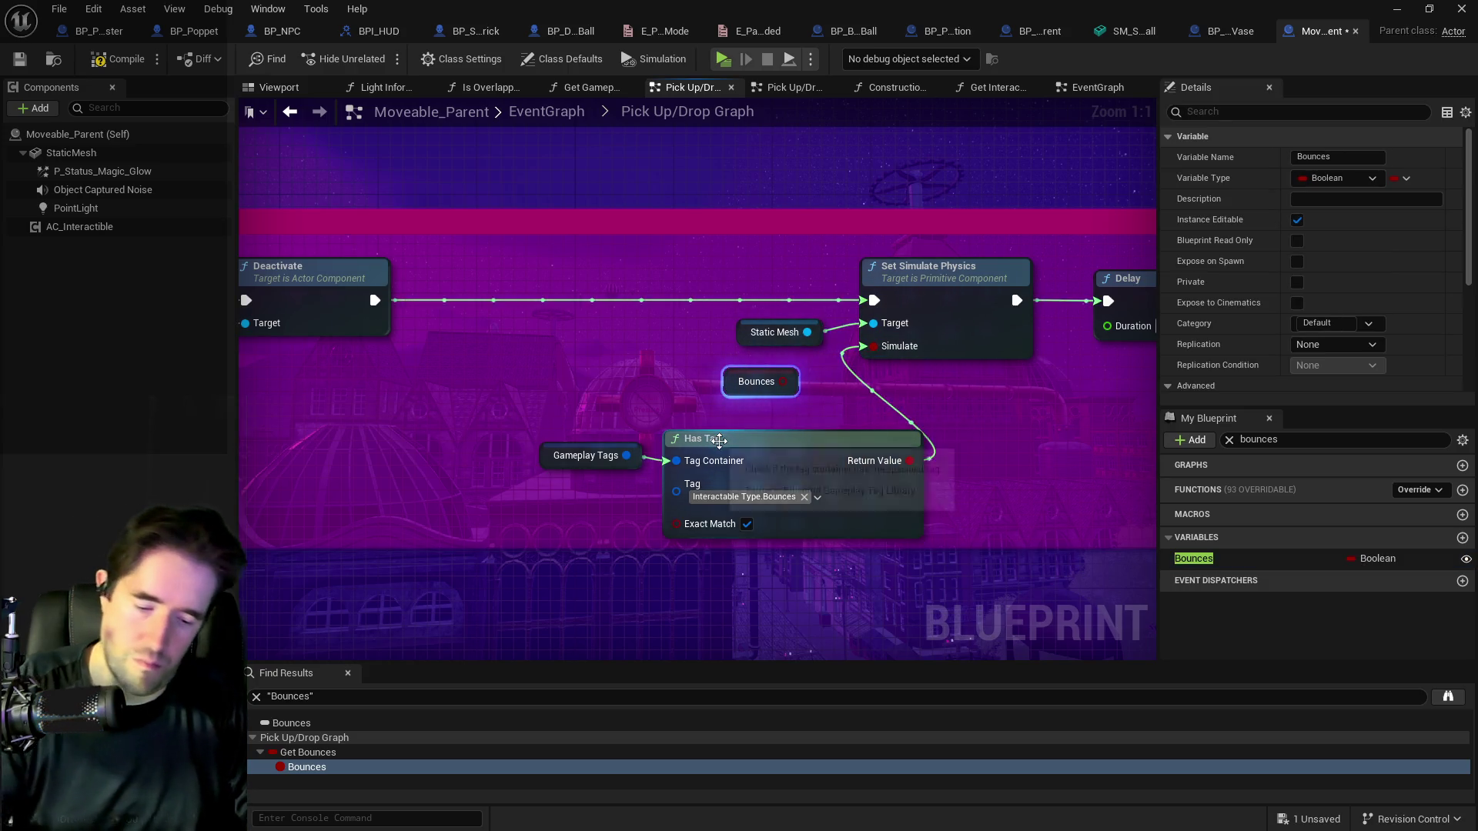
pyautogui.press('Delete')
pyautogui.moveTo(539, 431)
pyautogui.mouseDown()
pyautogui.moveTo(742, 448)
pyautogui.moveTo(635, 385)
pyautogui.mouseUp()
pyautogui.scroll(-1, 603, 518)
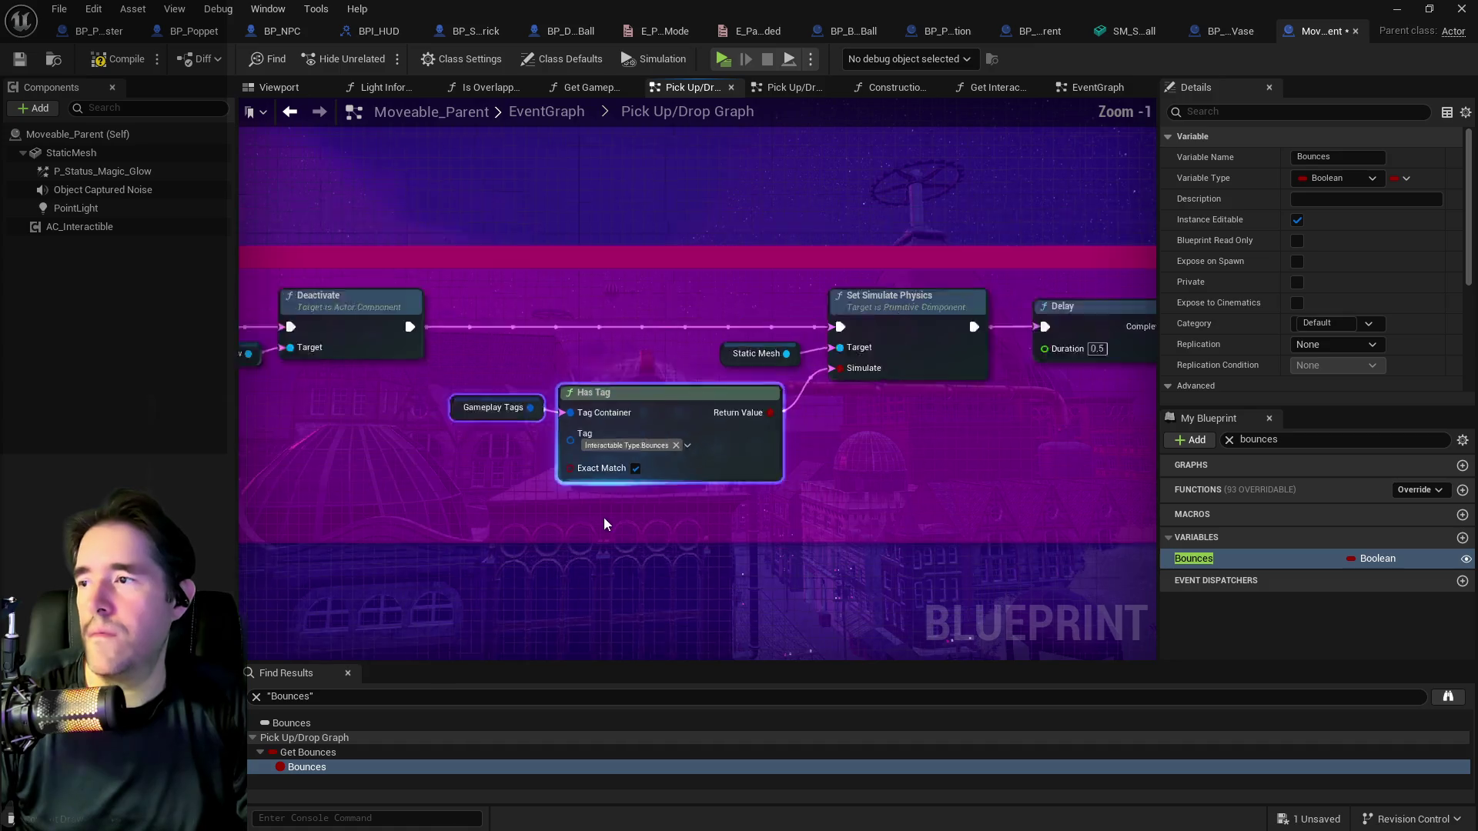
pyautogui.scroll(-5, 604, 517)
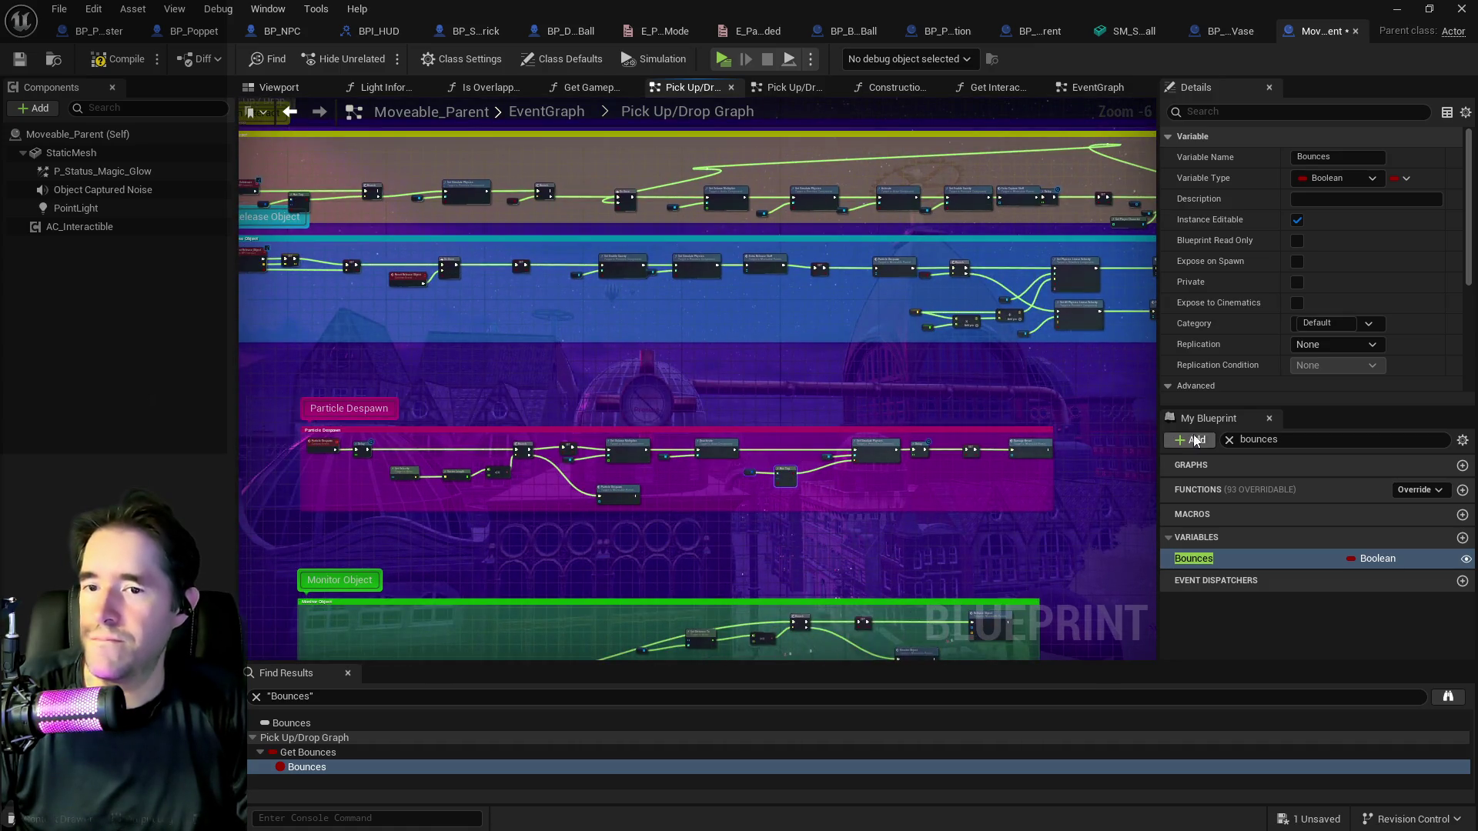
pyautogui.write('posss')
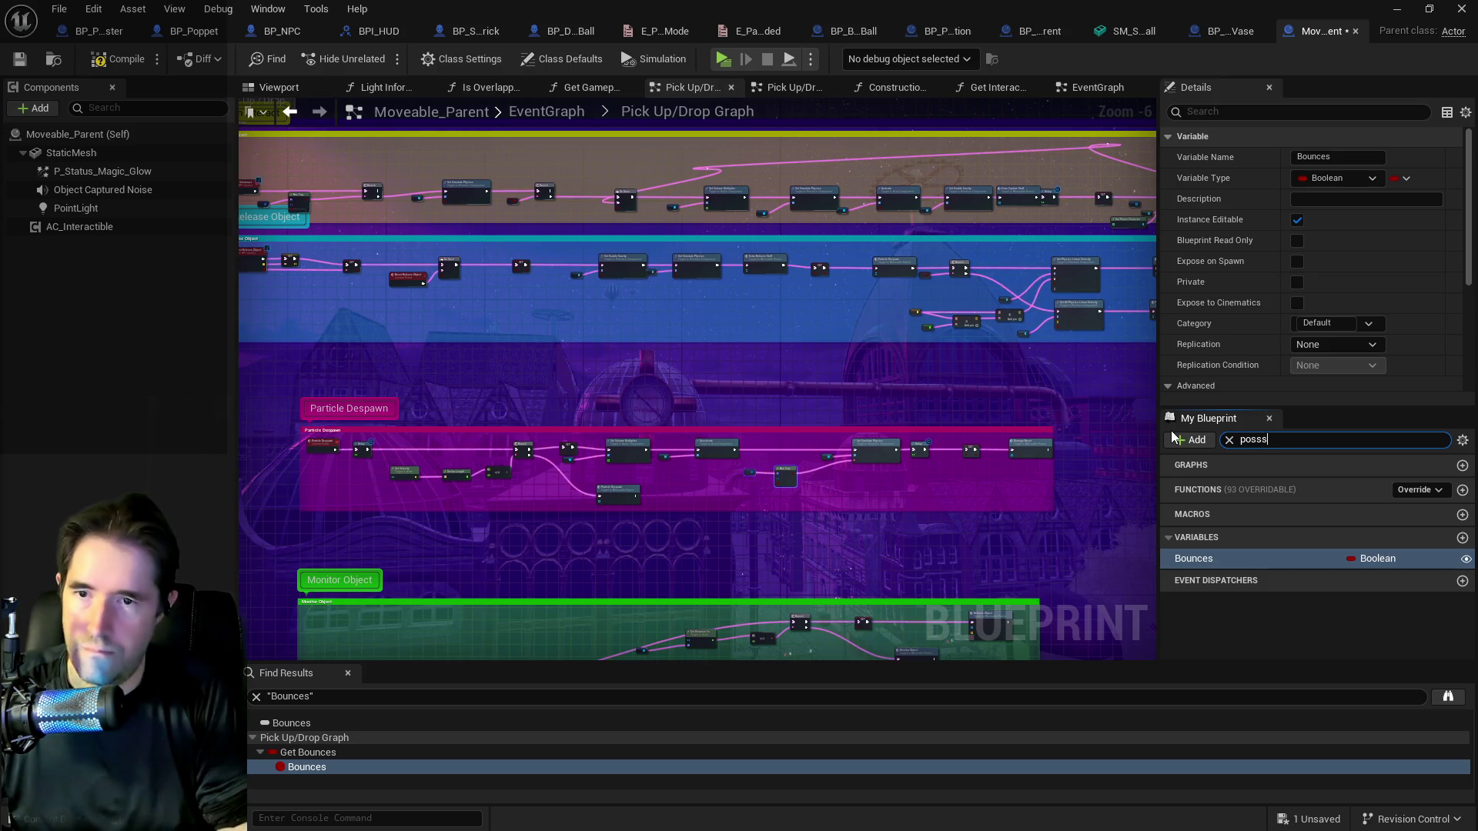
# Clear the member search, then compile and save Moveable_Parent
pyautogui.write('ess')
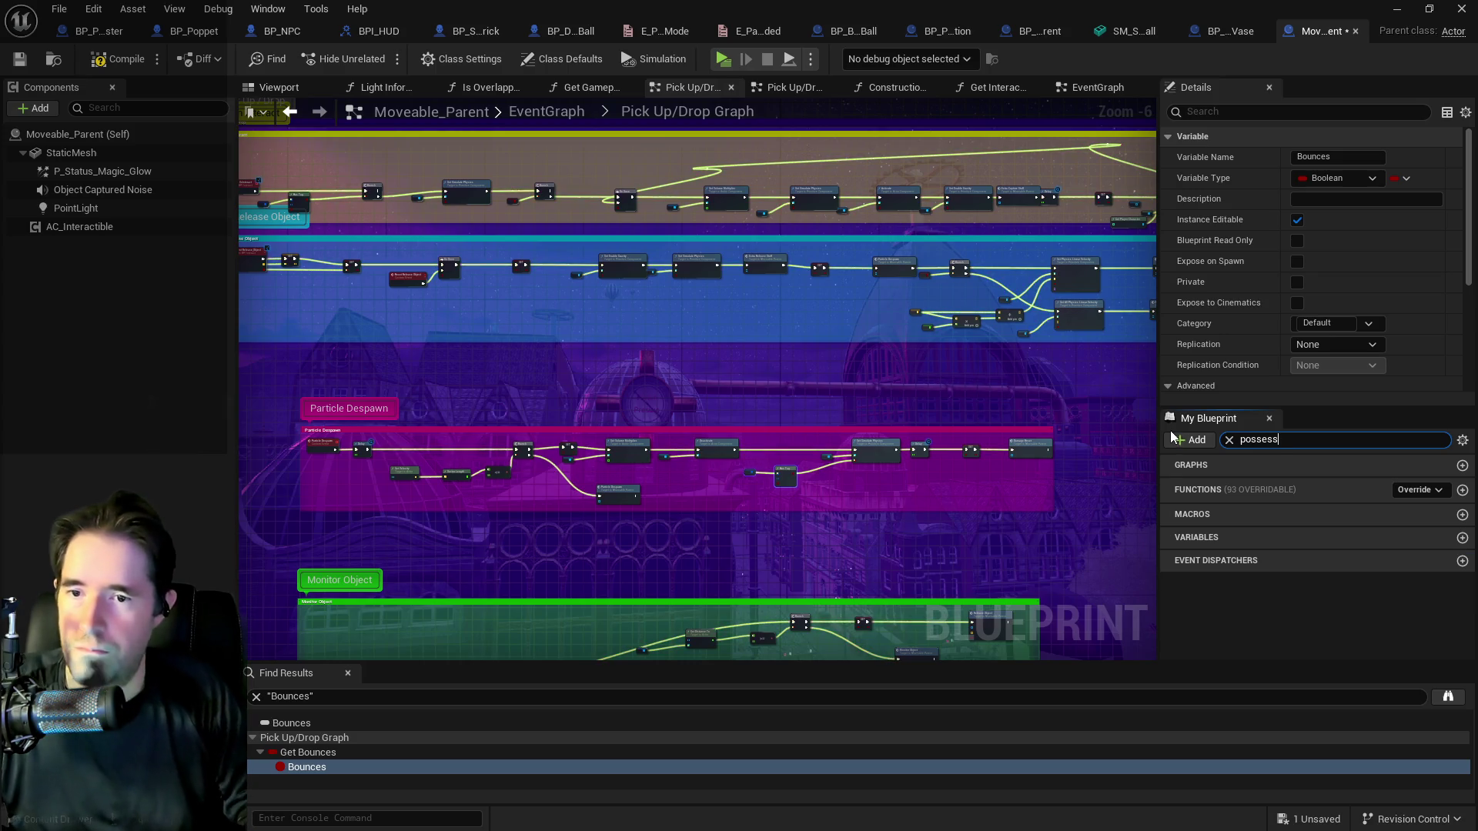
pyautogui.doubleClick(1226, 444)
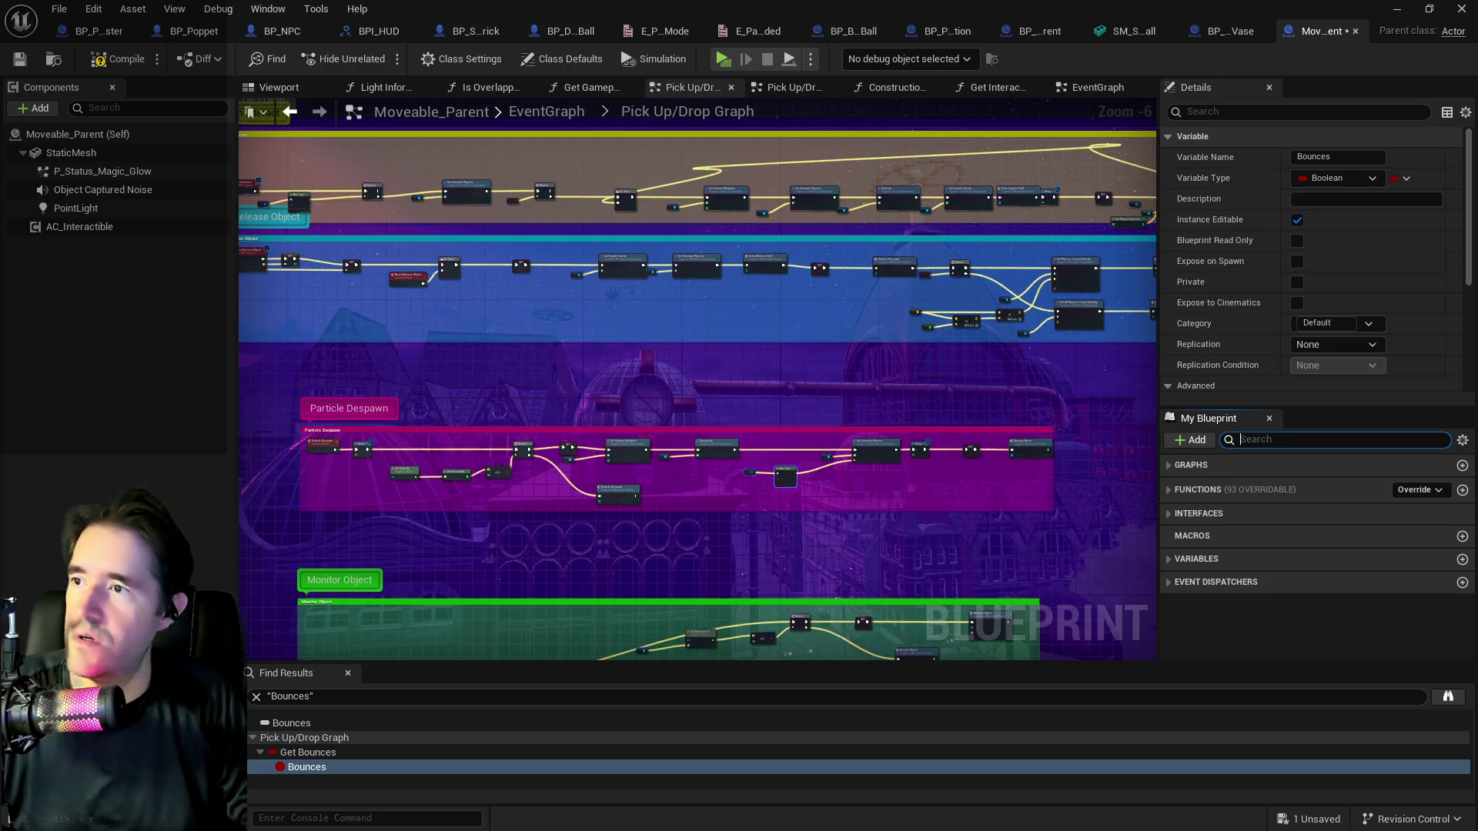
pyautogui.scroll(2, 770, 188)
pyautogui.scroll(2, 702, 445)
pyautogui.scroll(-5, 702, 445)
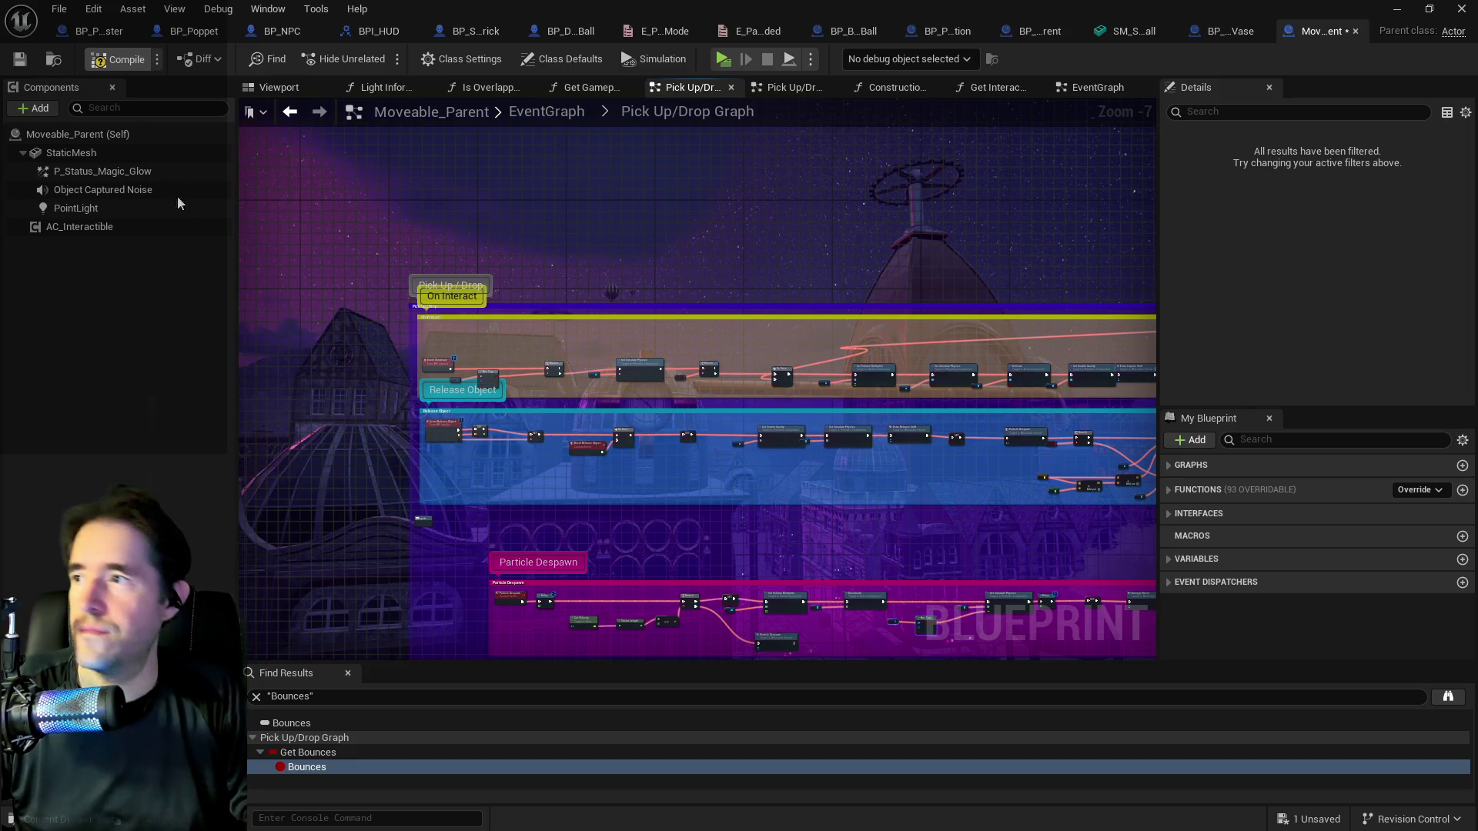
pyautogui.press('F7')
pyautogui.hotkey('ctrl', 's')
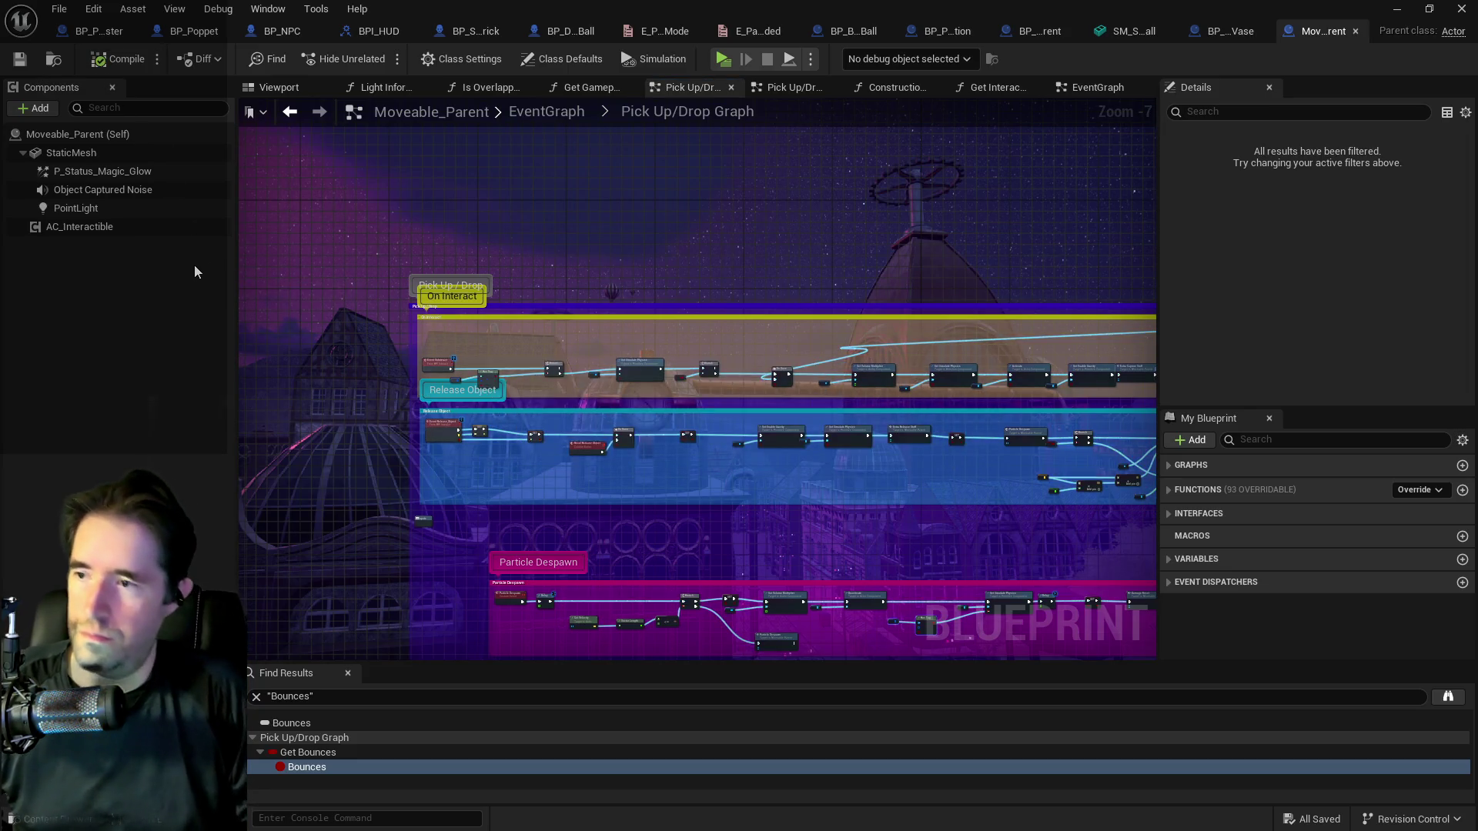
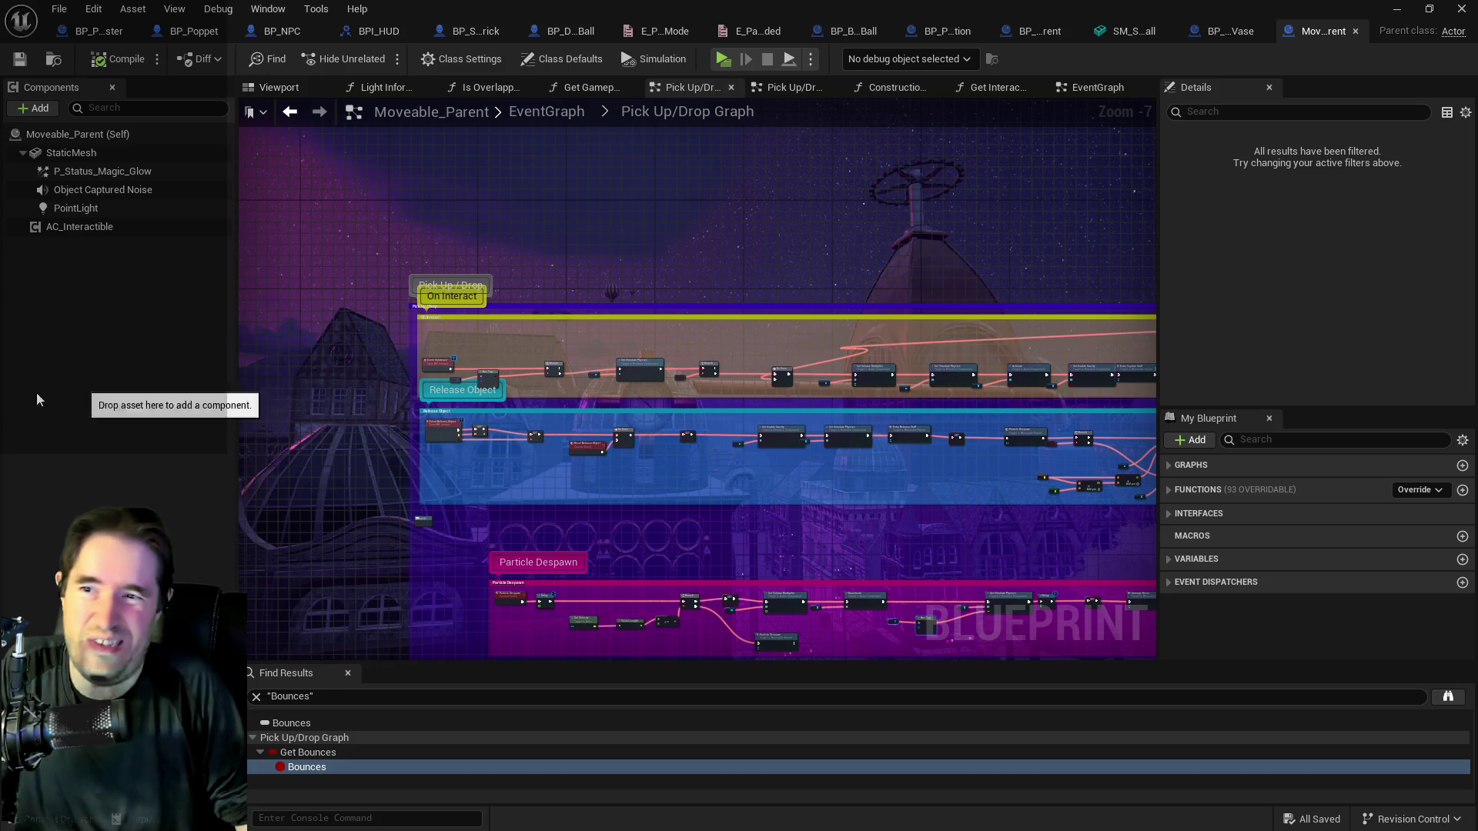
# In BP_Destroyable_Parent, find references to the Possessed variable and jump to its Construction Script use
pyautogui.moveTo(795, 534)
pyautogui.mouseDown()
pyautogui.moveTo(682, 509)
pyautogui.moveTo(693, 520)
pyautogui.mouseUp()
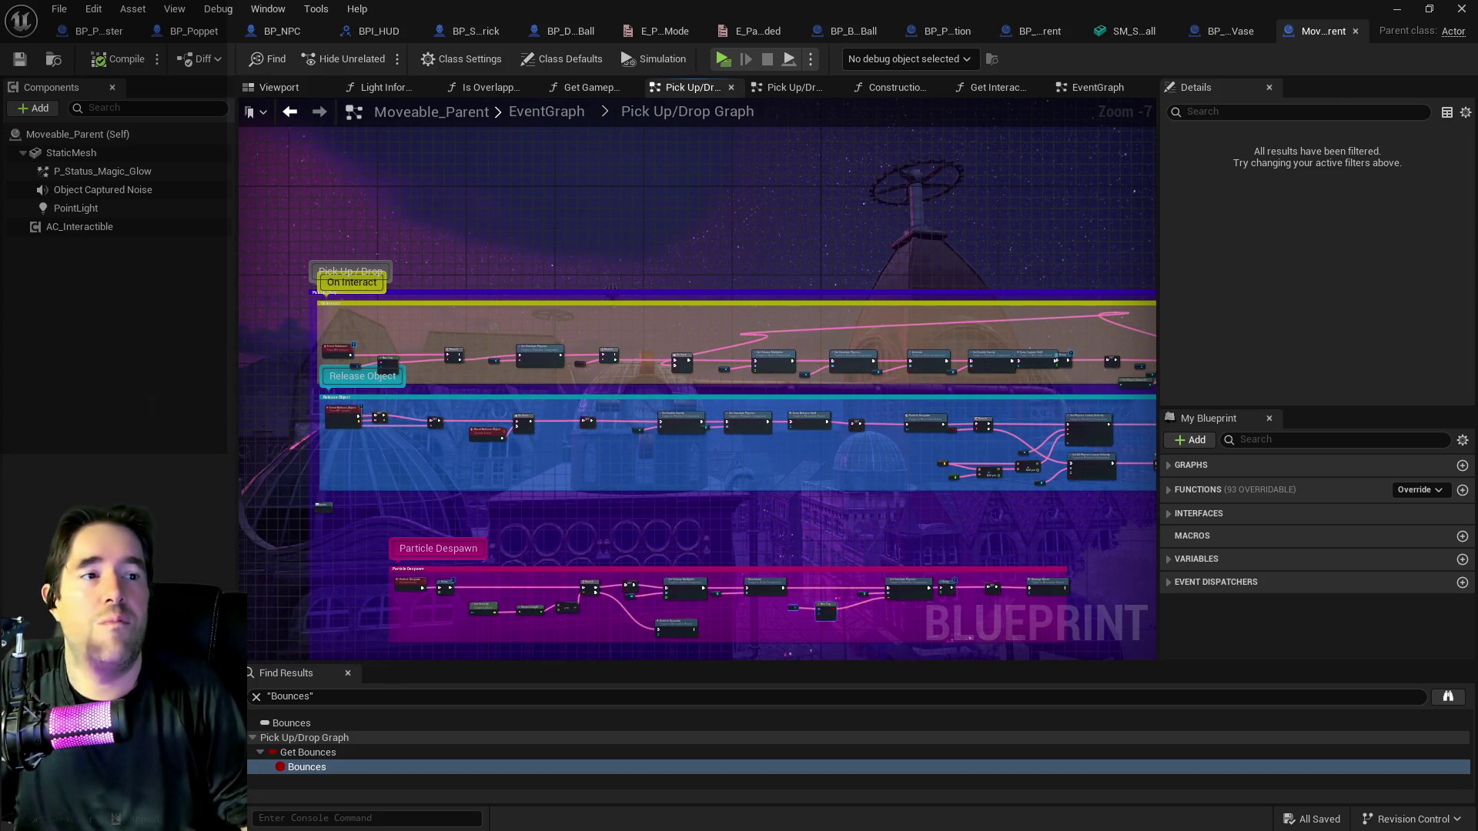
pyautogui.hotkey('alt', 'Tab')
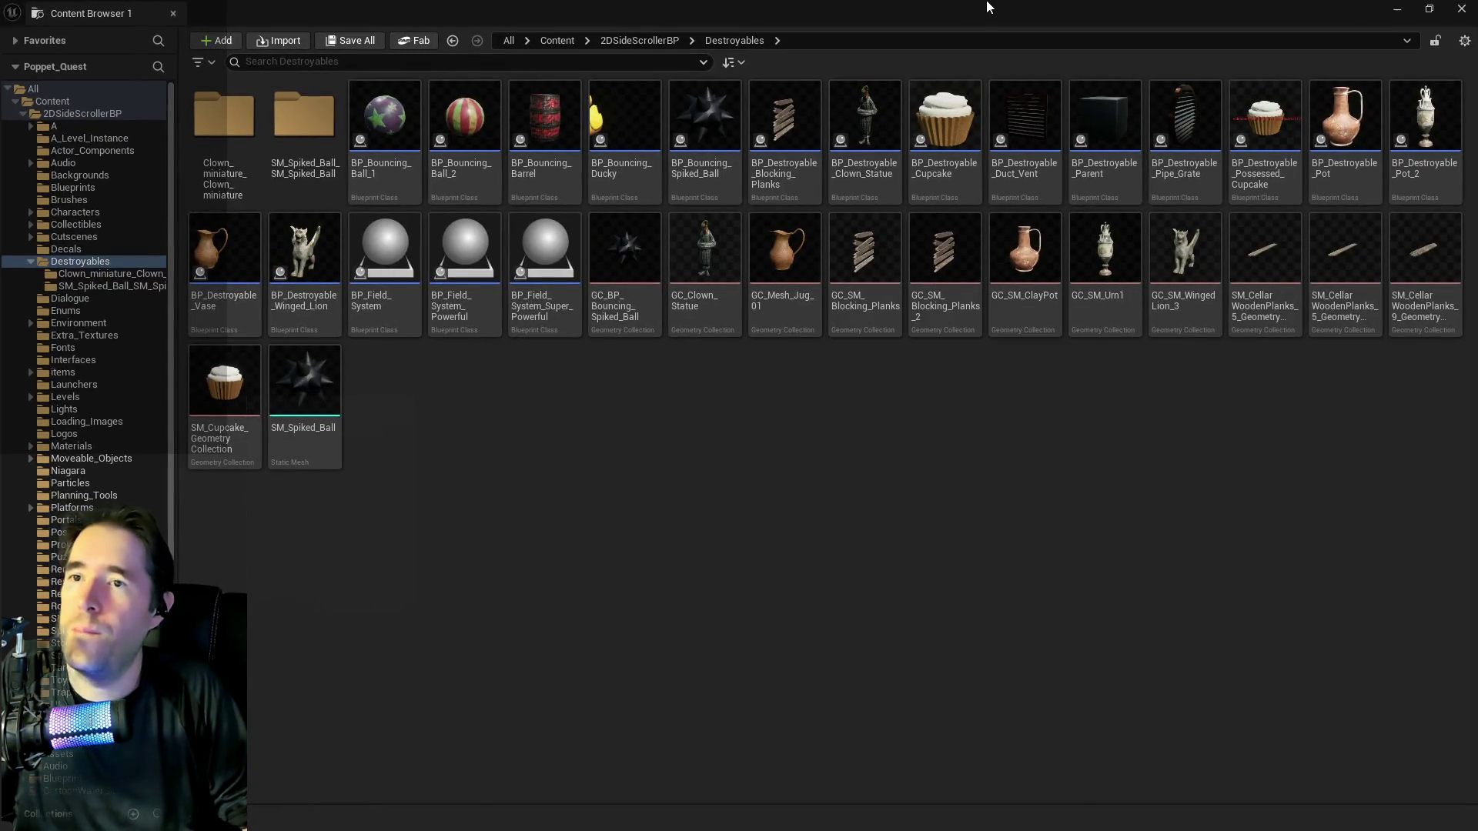
pyautogui.hotkey('alt', 'Tab')
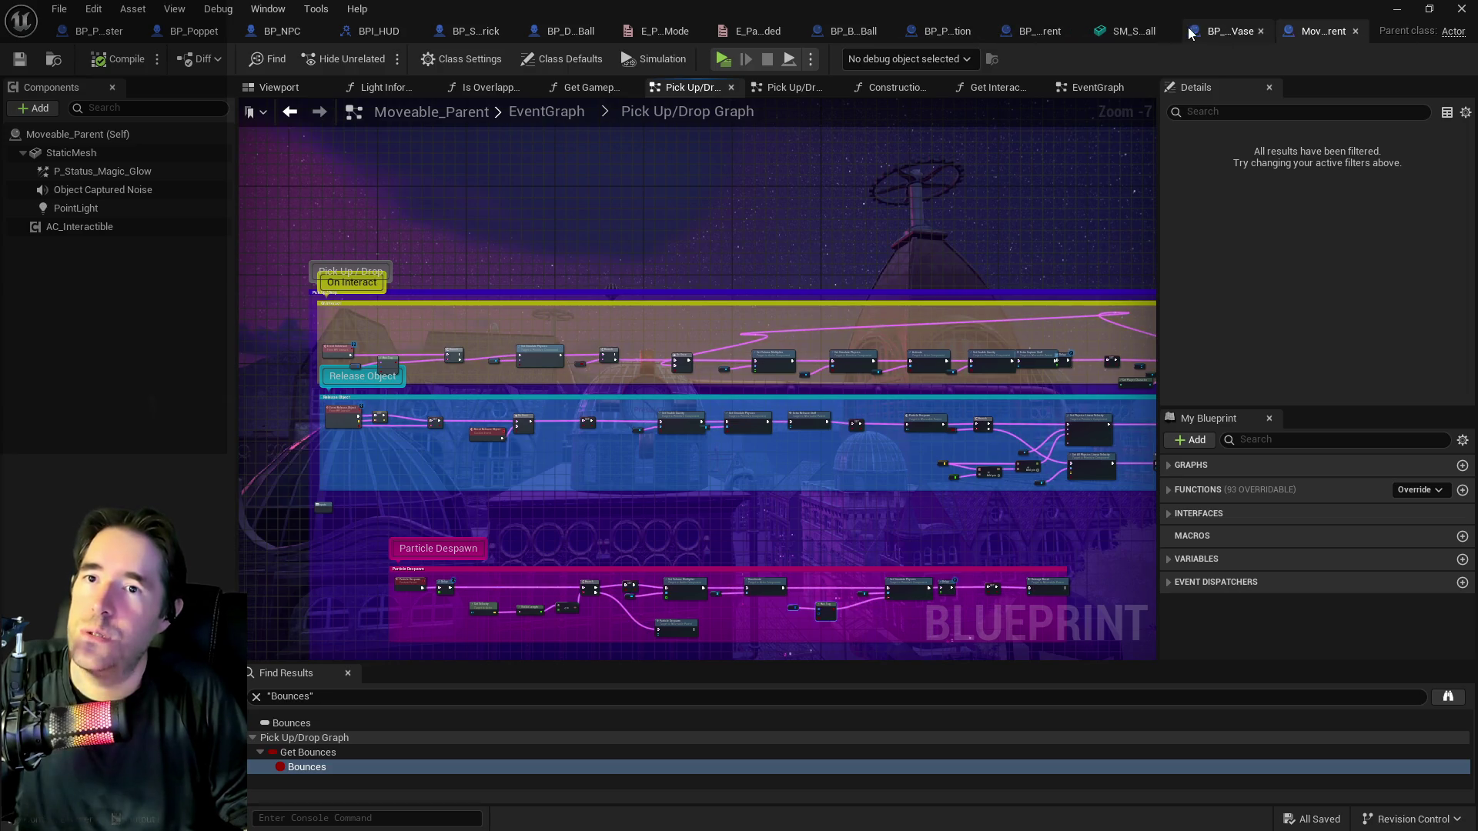
pyautogui.click(1041, 31)
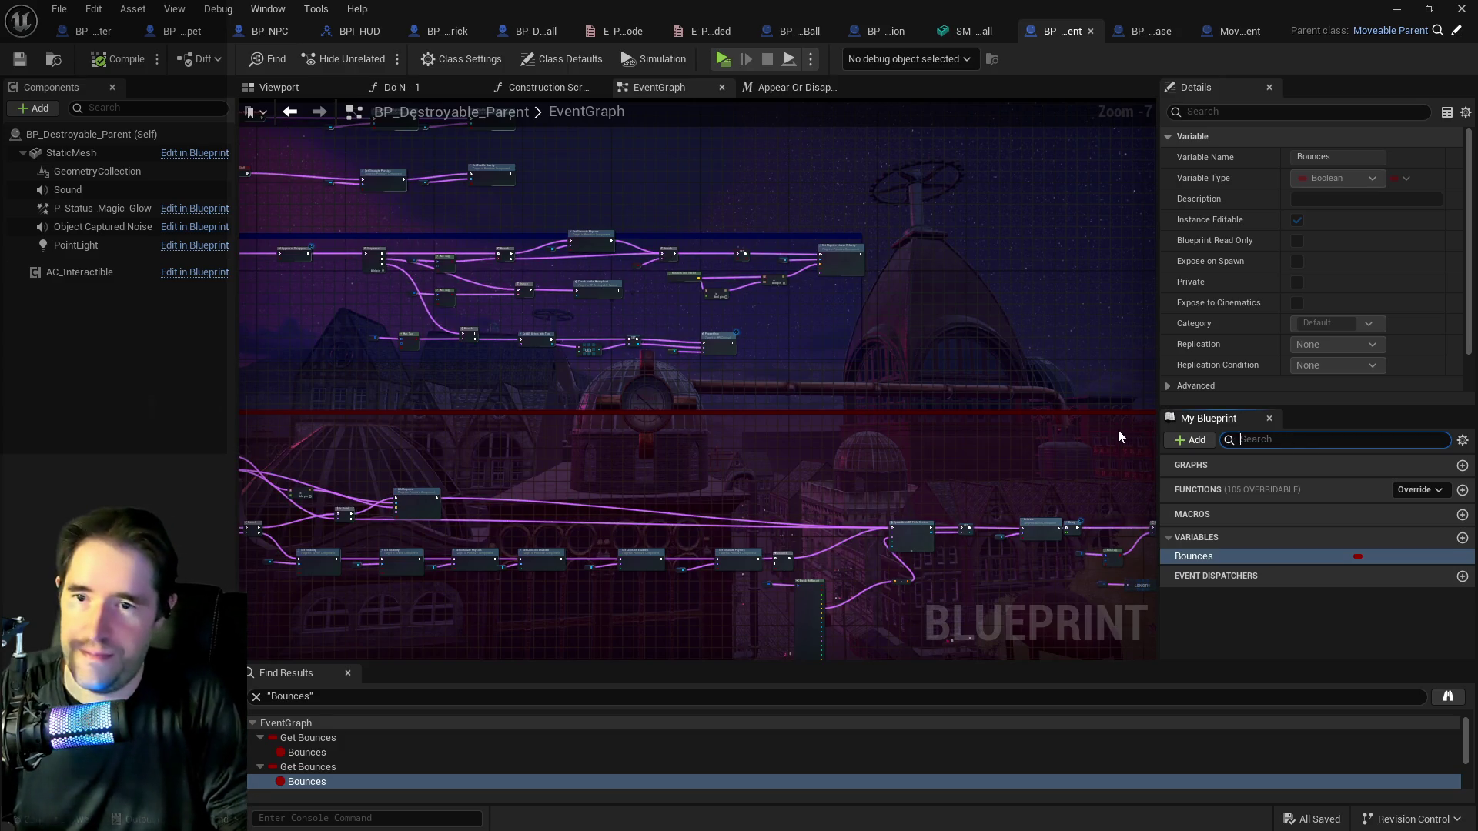
pyautogui.write('possess')
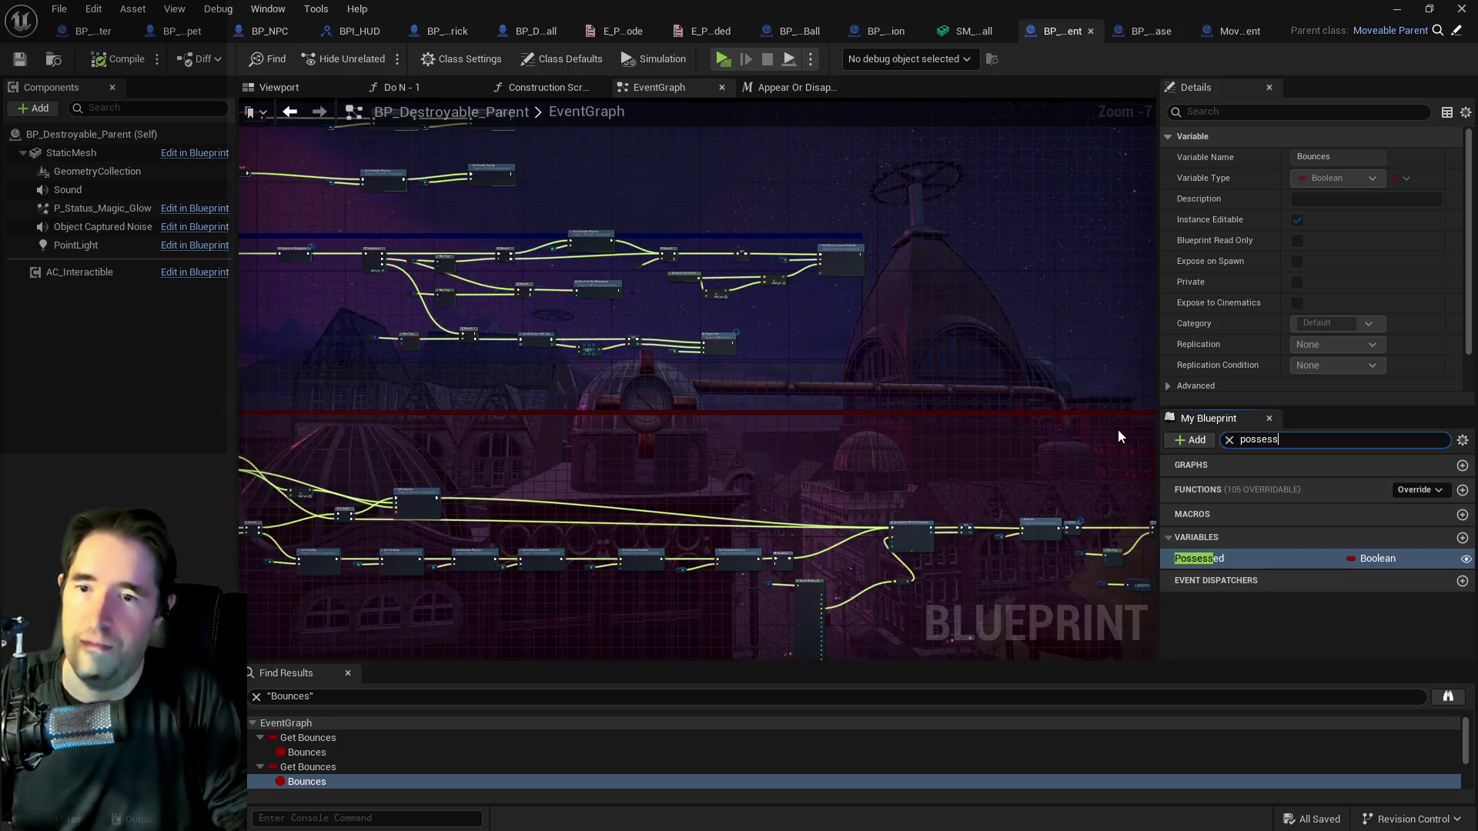
pyautogui.rightClick(1185, 562)
pyautogui.moveTo(1241, 616)
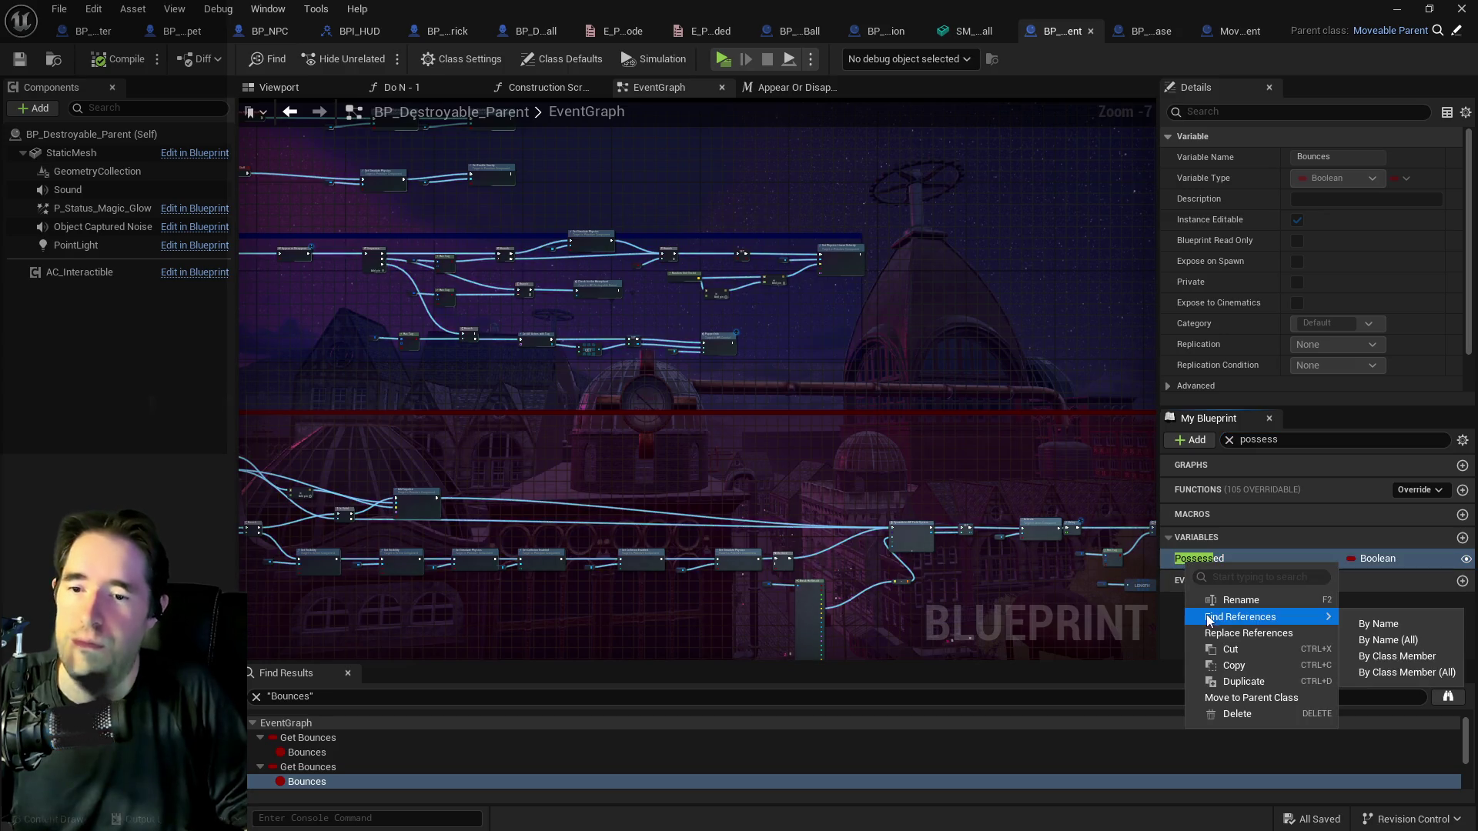
pyautogui.click(1378, 624)
pyautogui.doubleClick(309, 766)
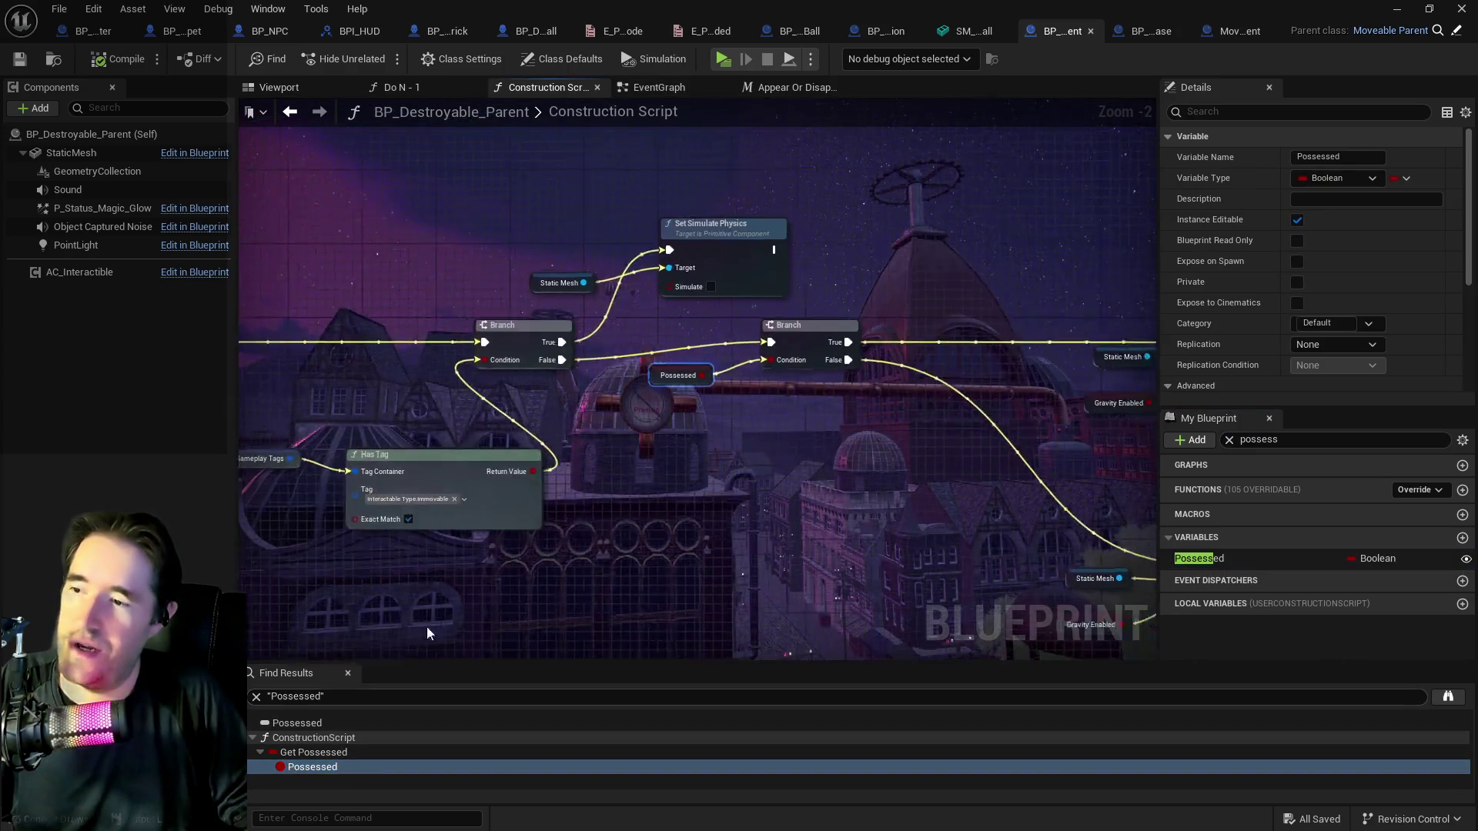
# Duplicate the Has Tag check, wire it to the second Branch, delete the Possessed getter, and set the tag to Possessed
pyautogui.click(542, 443)
pyautogui.scroll(-3, 542, 425)
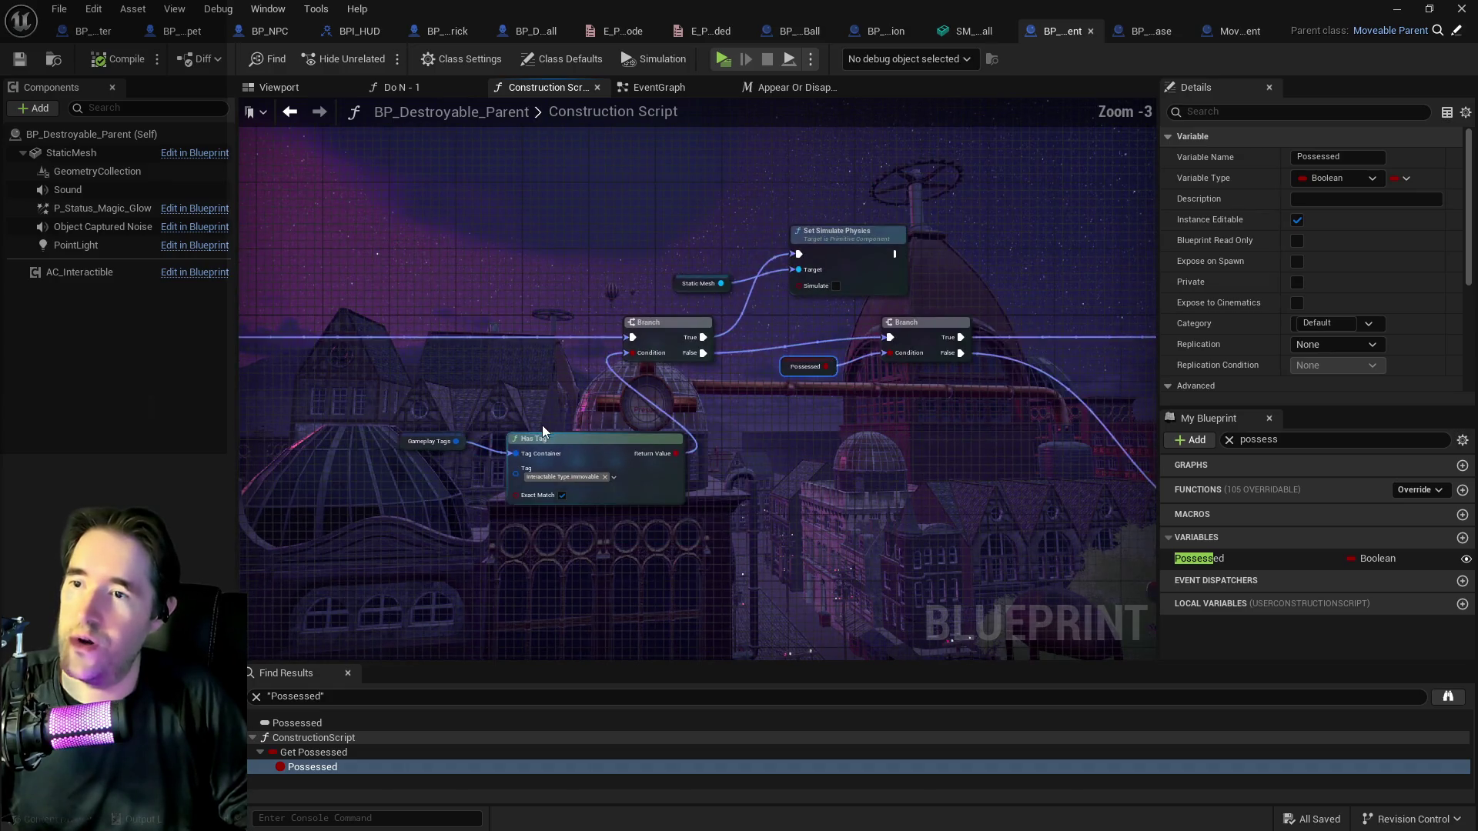
pyautogui.hotkey('ctrl', 'c')
pyautogui.hotkey('ctrl', 'v')
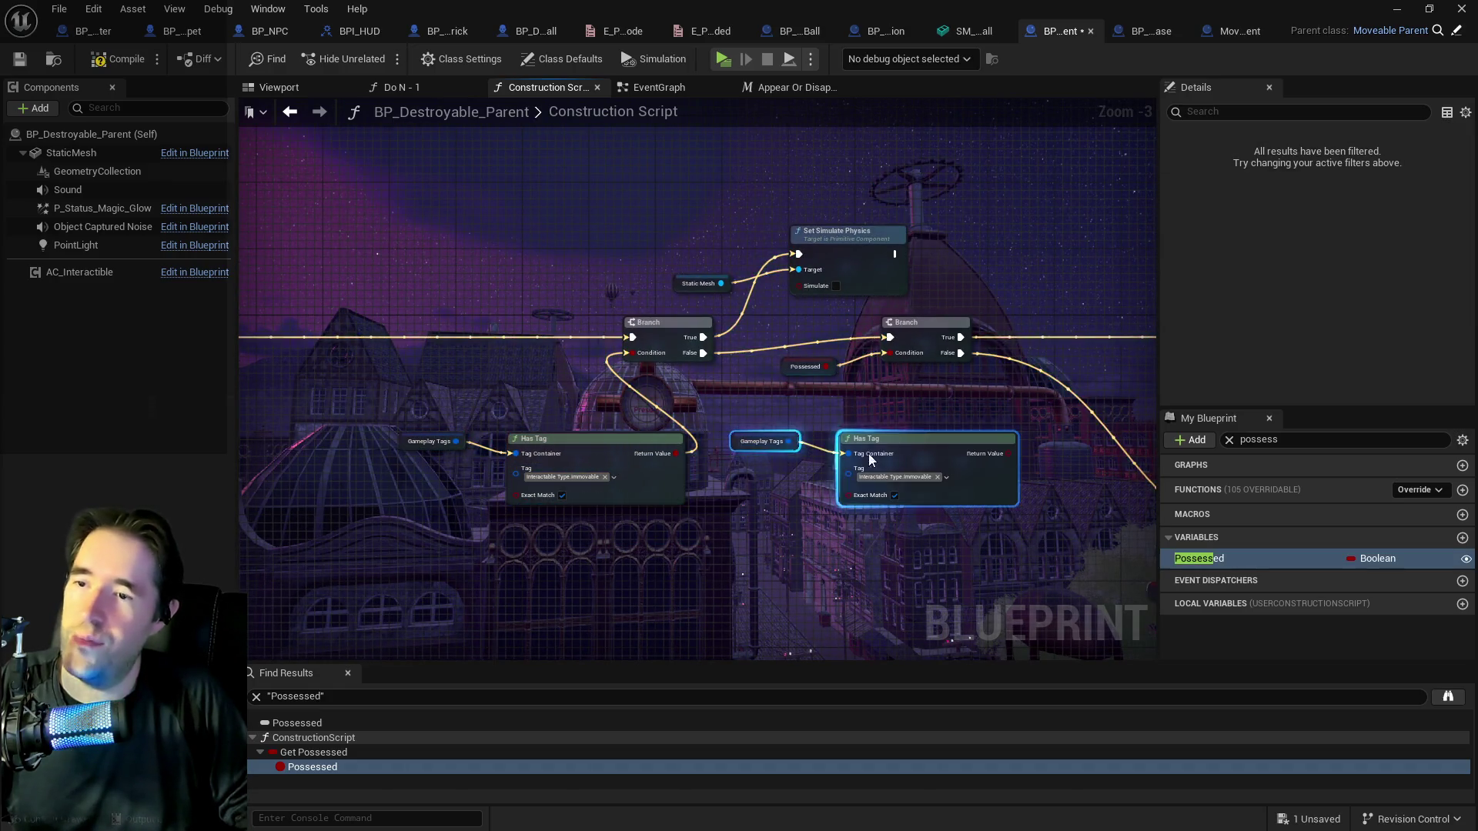
pyautogui.moveTo(1009, 454)
pyautogui.mouseDown()
pyautogui.moveTo(853, 361)
pyautogui.moveTo(887, 352)
pyautogui.mouseUp()
pyautogui.click(801, 366)
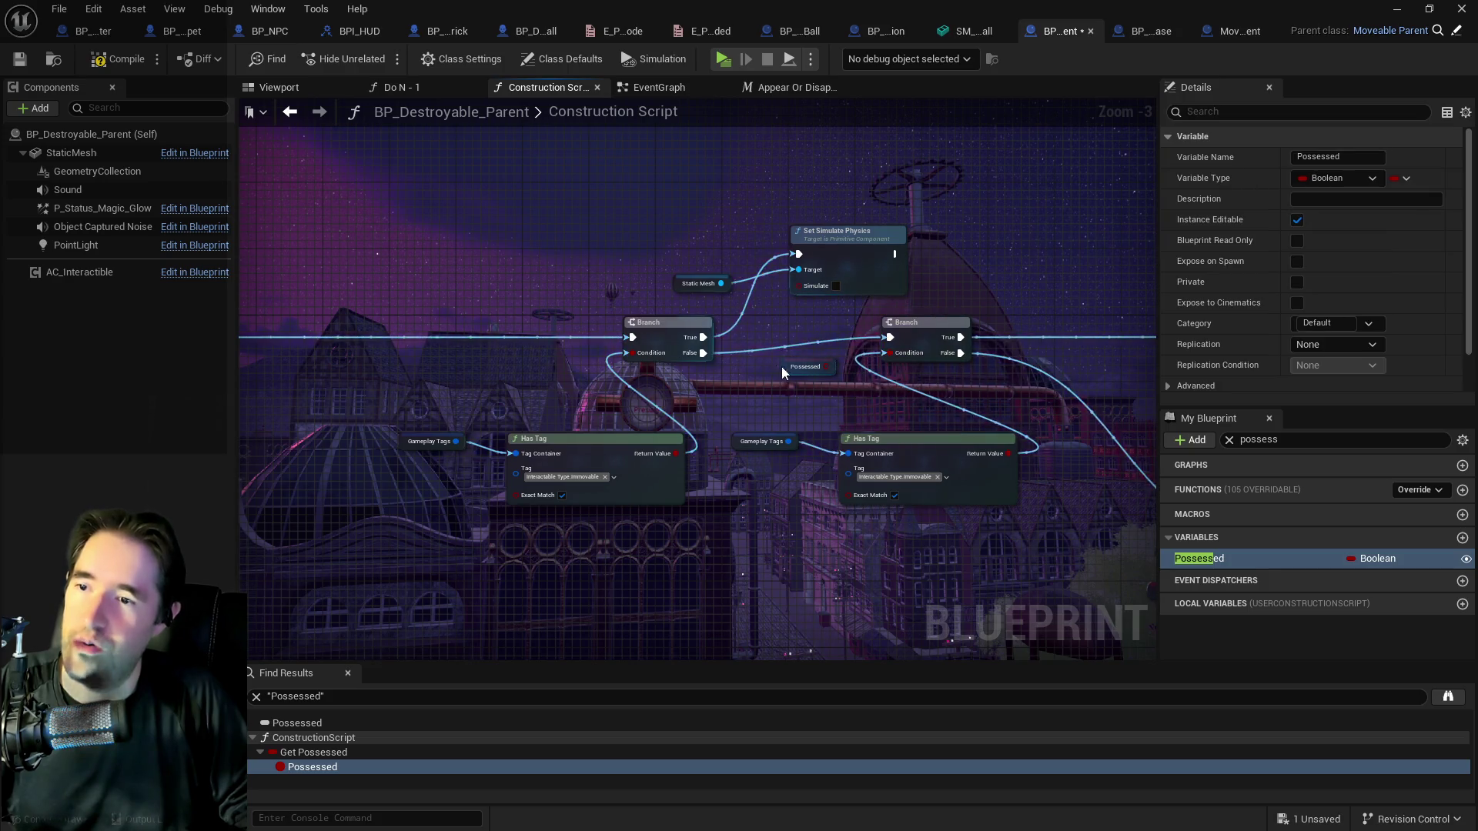
pyautogui.press('Delete')
pyautogui.click(907, 478)
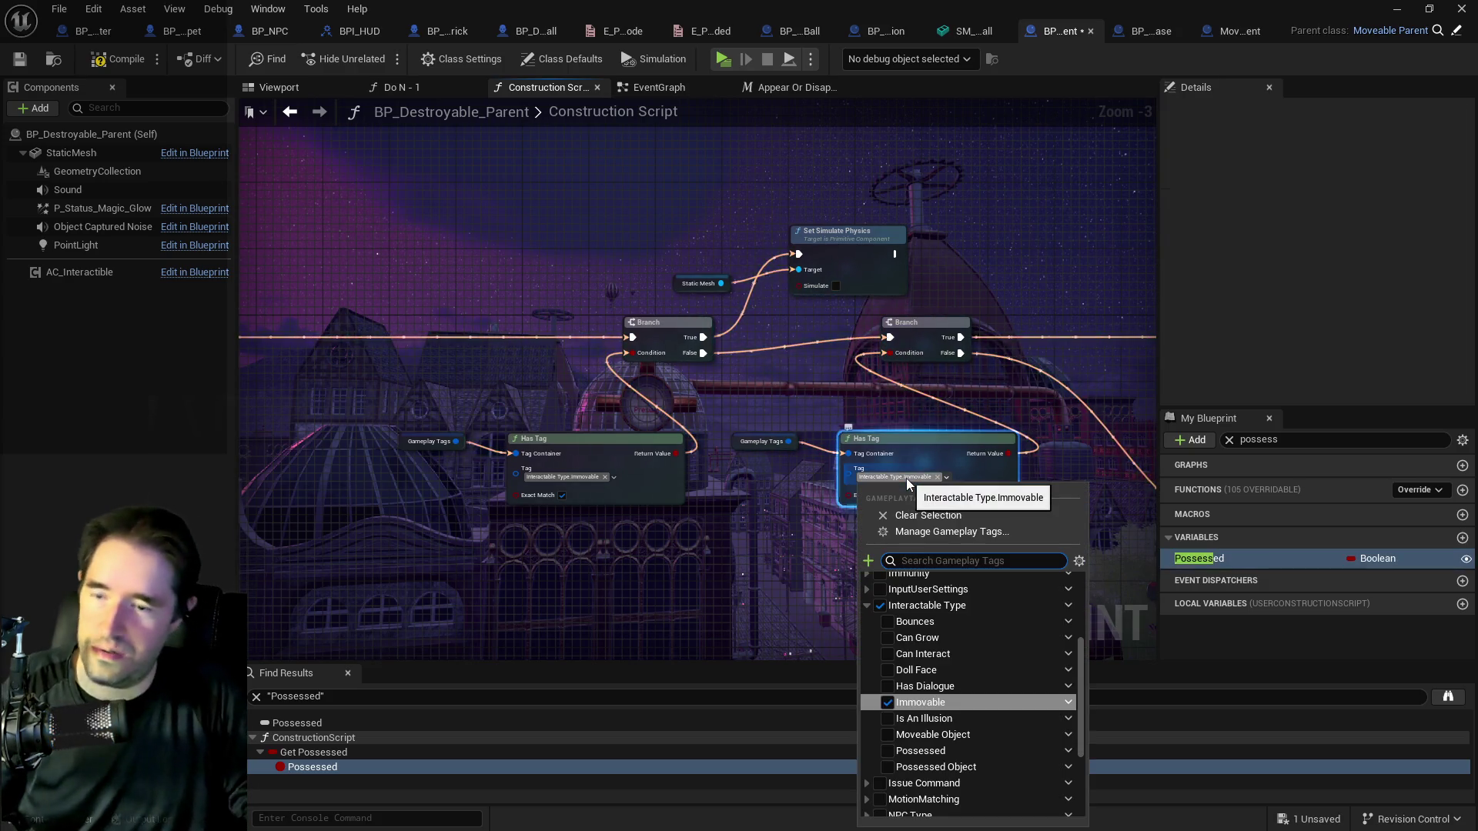
pyautogui.write('poss')
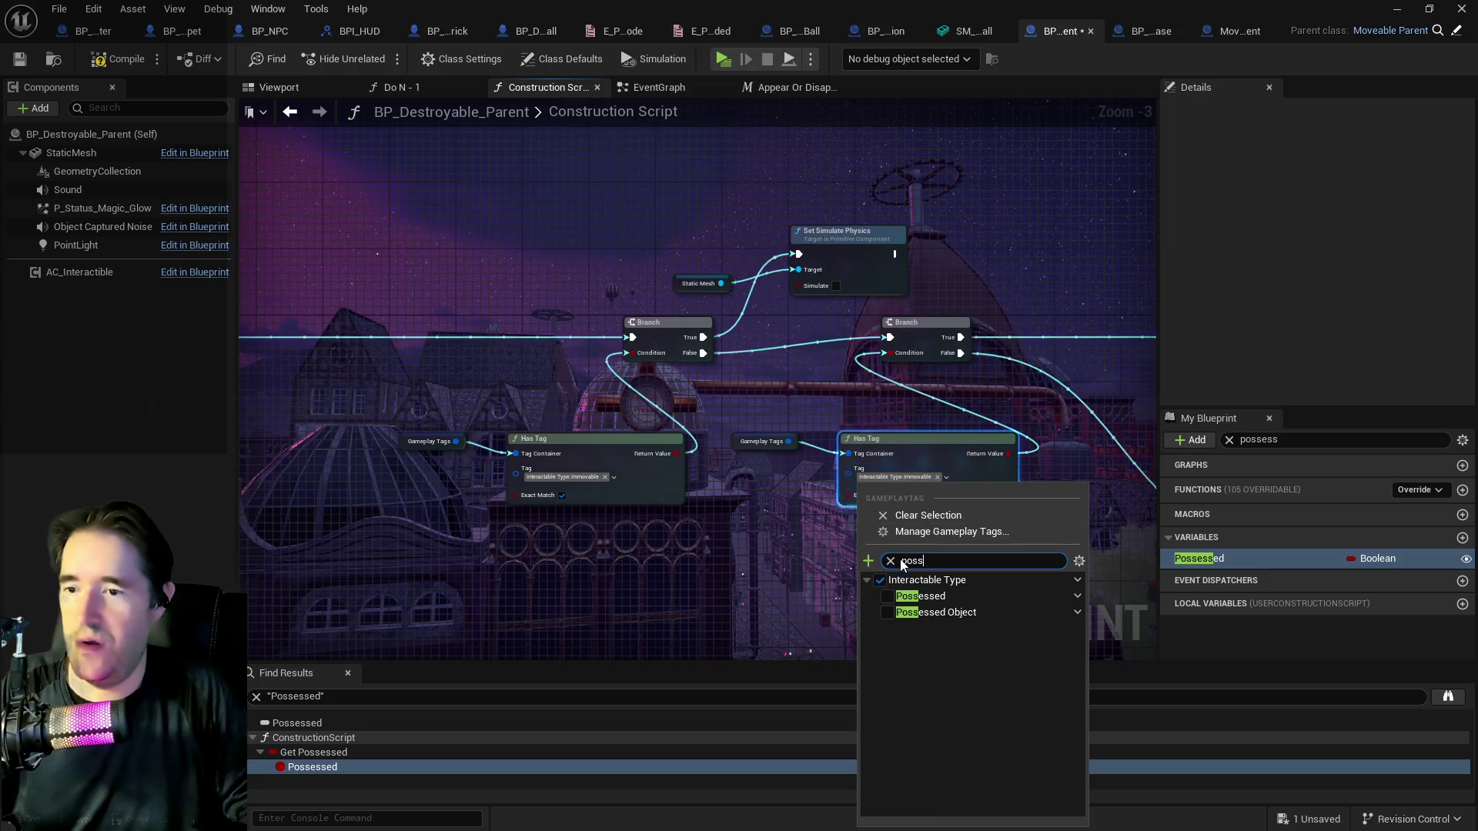
pyautogui.click(888, 596)
pyautogui.click(837, 596)
# Rearrange the copied tag check, Gameplay Tags node and second Branch into a tidy layout
pyautogui.moveTo(312, 406)
pyautogui.mouseDown()
pyautogui.moveTo(519, 368)
pyautogui.moveTo(769, 462)
pyautogui.mouseUp()
pyautogui.moveTo(817, 397)
pyautogui.mouseDown()
pyautogui.moveTo(713, 379)
pyautogui.moveTo(690, 327)
pyautogui.mouseUp()
pyautogui.moveTo(930, 326); pyautogui.dragTo(528, 381)
pyautogui.moveTo(769, 352); pyautogui.dragTo(907, 368)
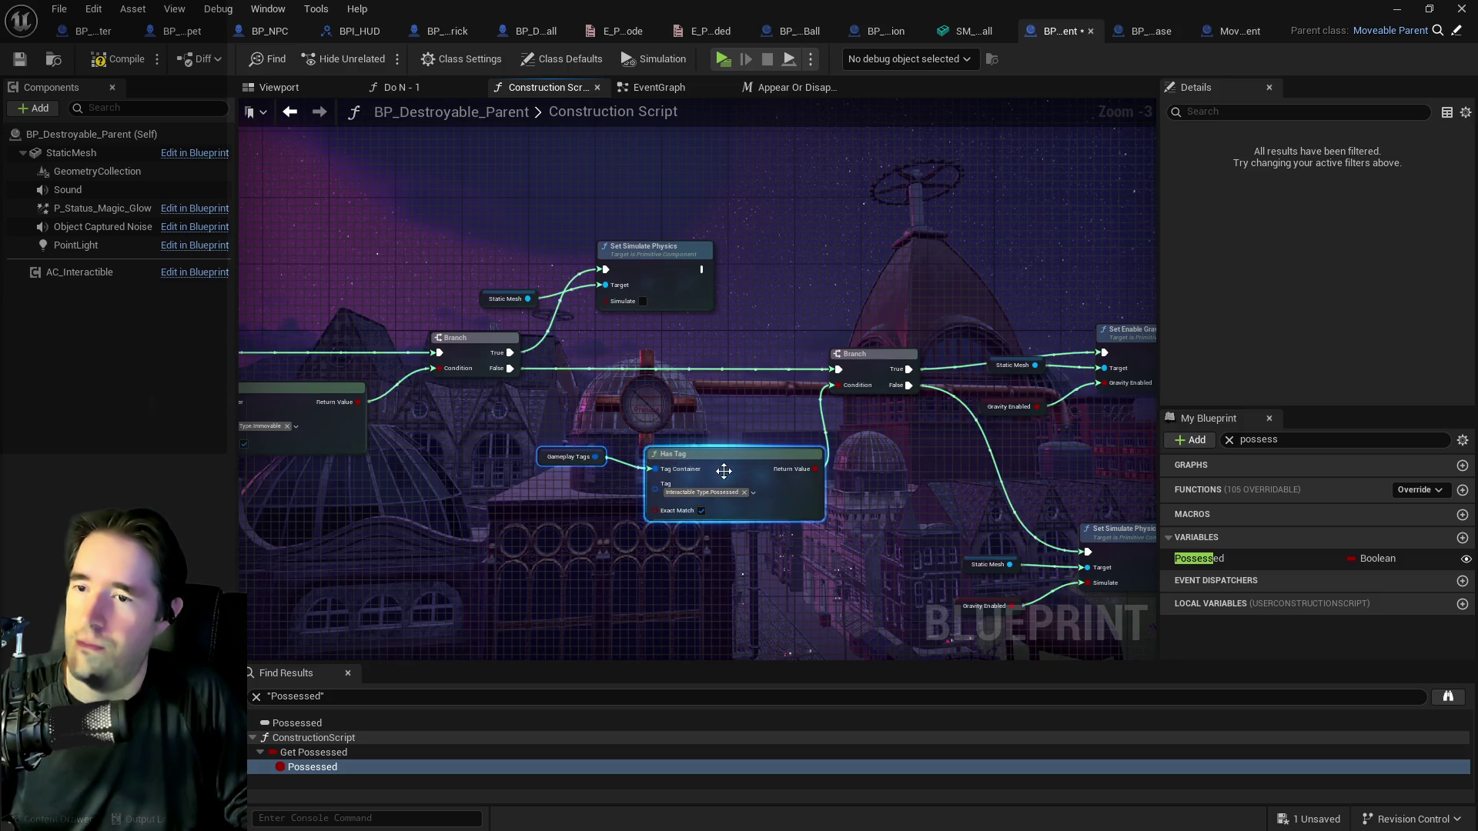
pyautogui.moveTo(720, 472); pyautogui.dragTo(704, 406)
pyautogui.click(585, 419)
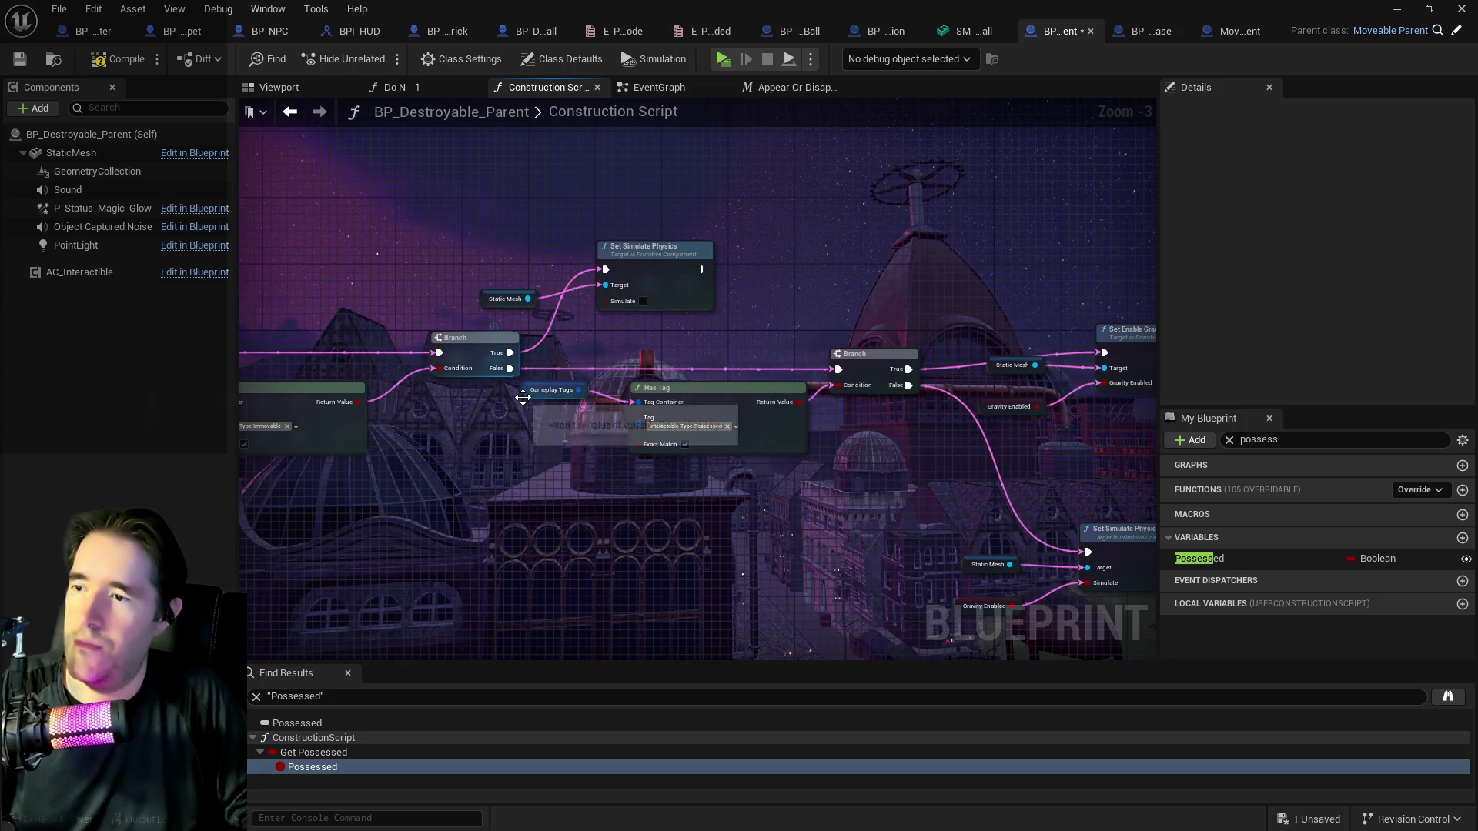
pyautogui.moveTo(558, 390)
pyautogui.mouseDown()
pyautogui.moveTo(575, 407)
pyautogui.moveTo(427, 459)
pyautogui.mouseUp()
pyautogui.scroll(-5, 459, 428)
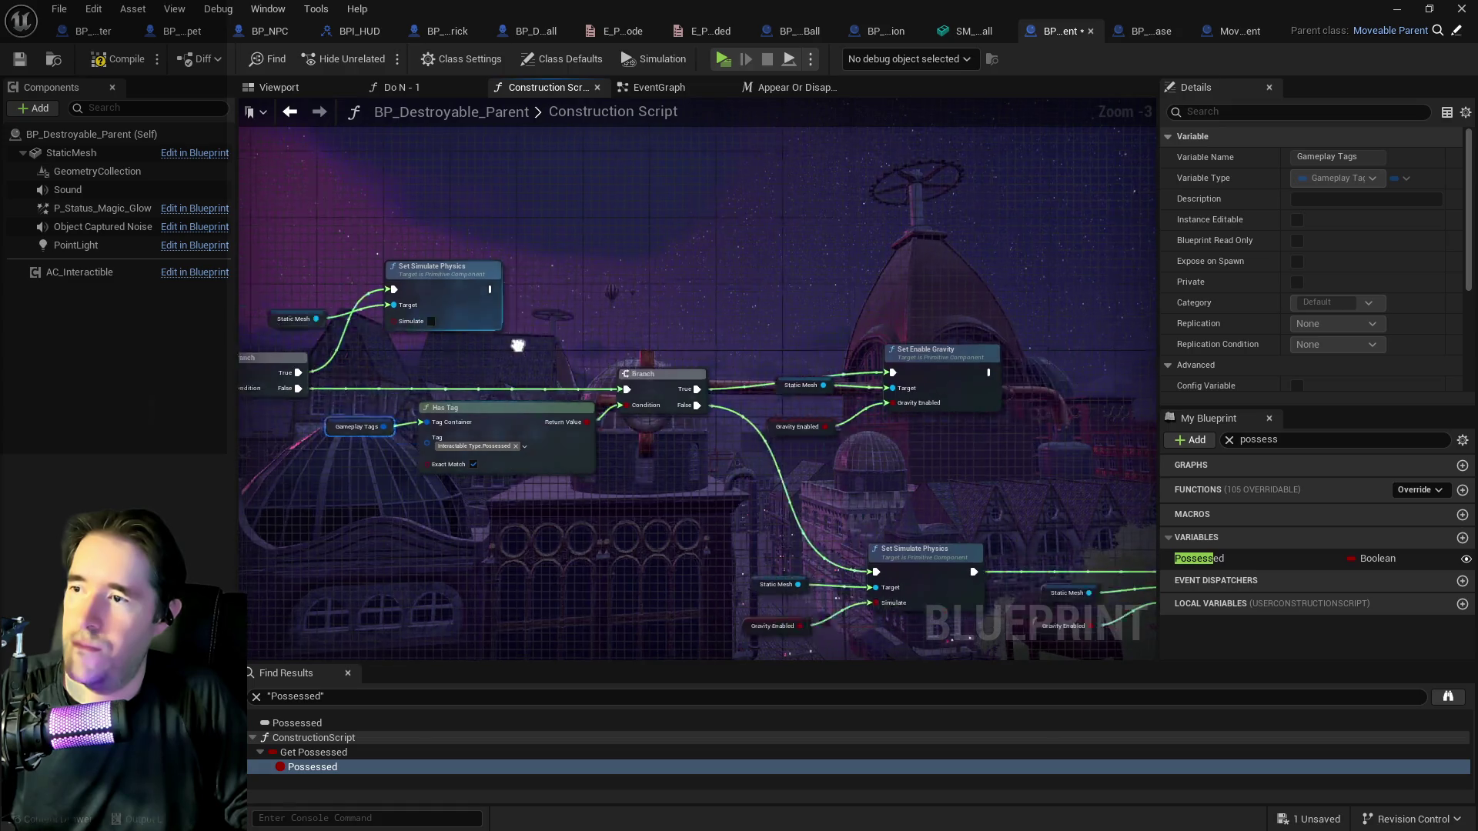
# Compile and save BP_Destroyable_Parent, glance at SM_SpikeBall, and return to the blueprint
pyautogui.click(115, 61)
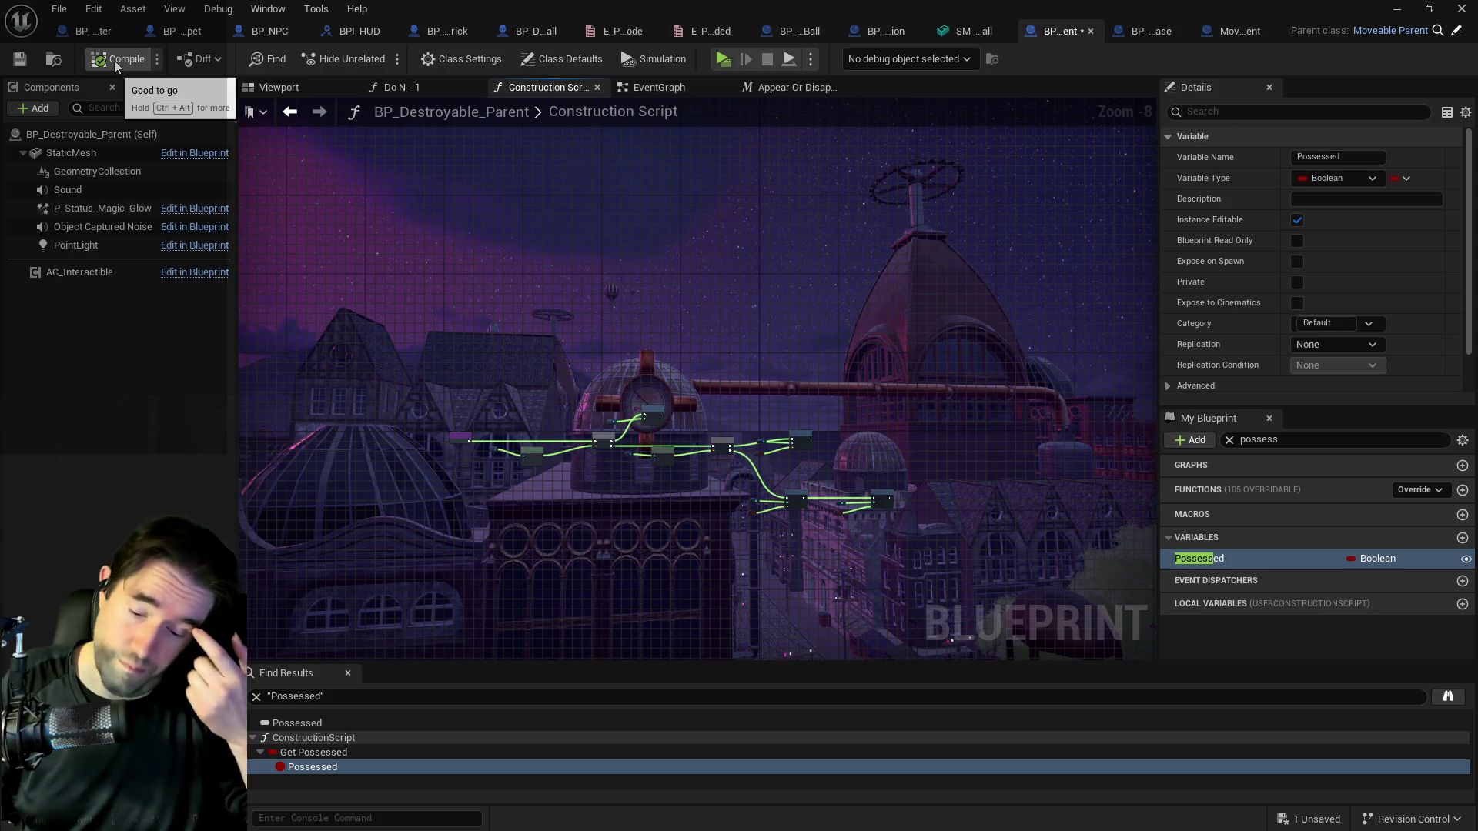
pyautogui.hotkey('ctrl', 's')
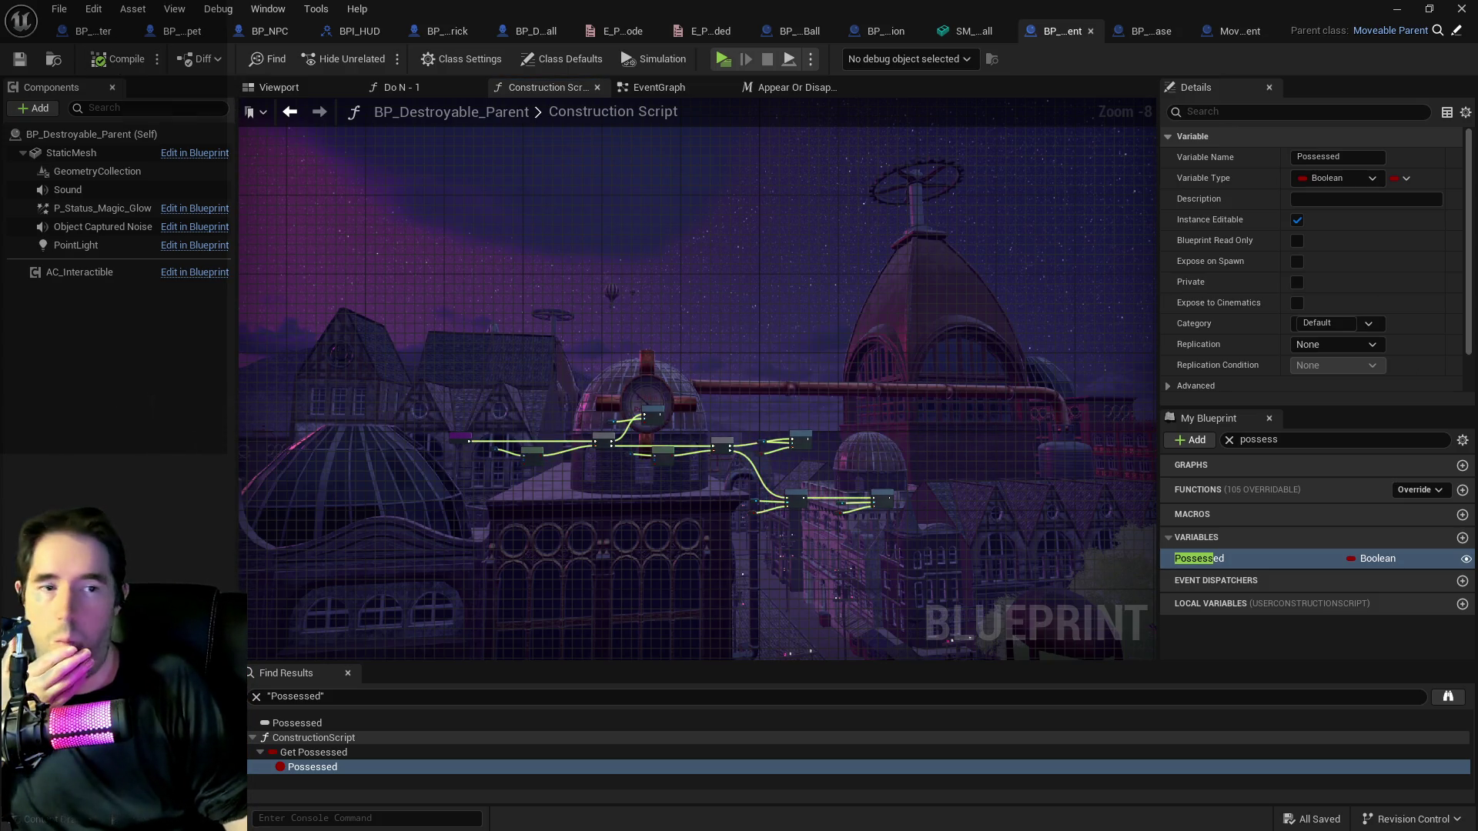
pyautogui.click(970, 34)
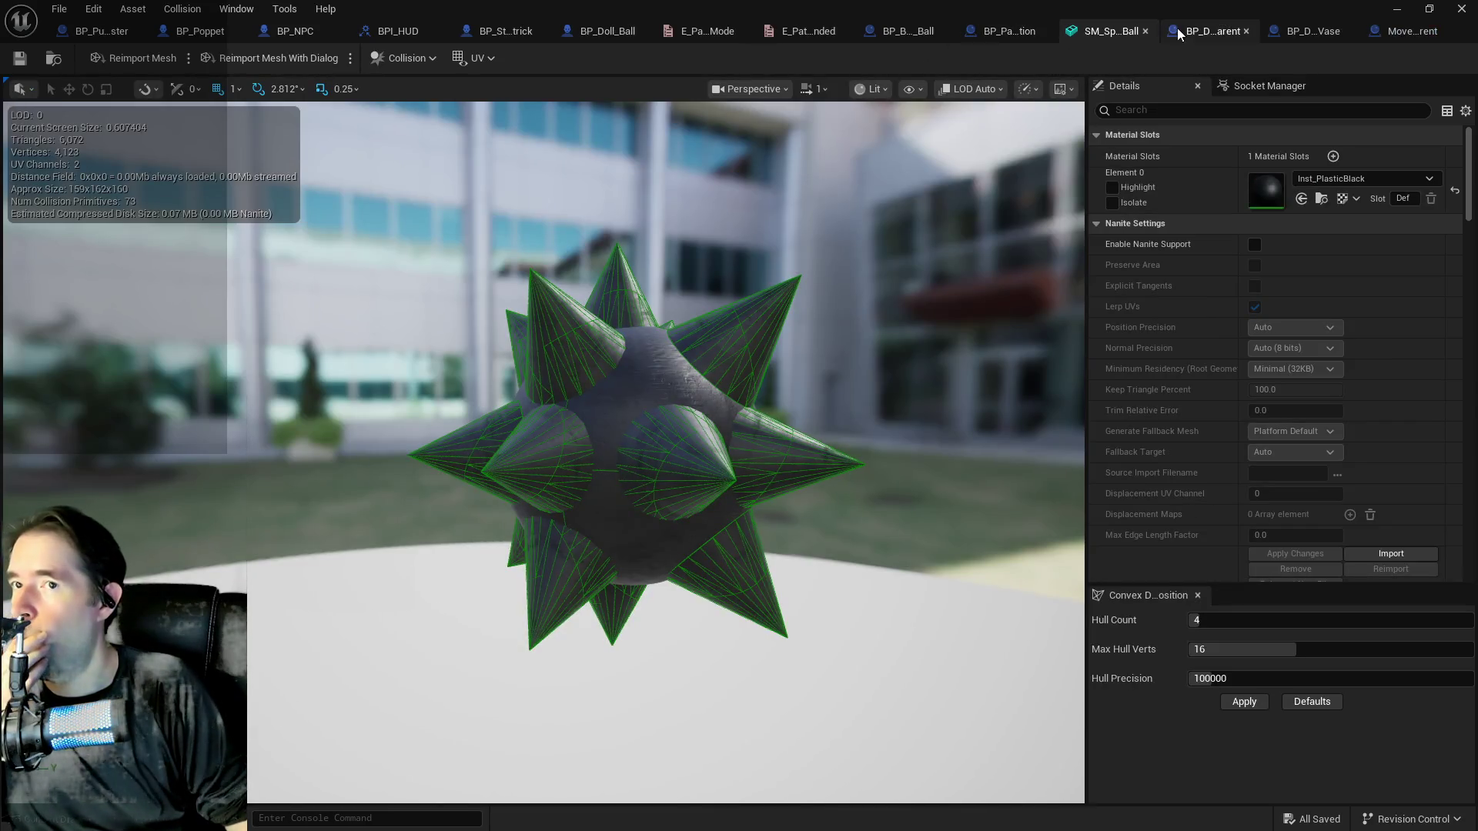
pyautogui.click(1184, 29)
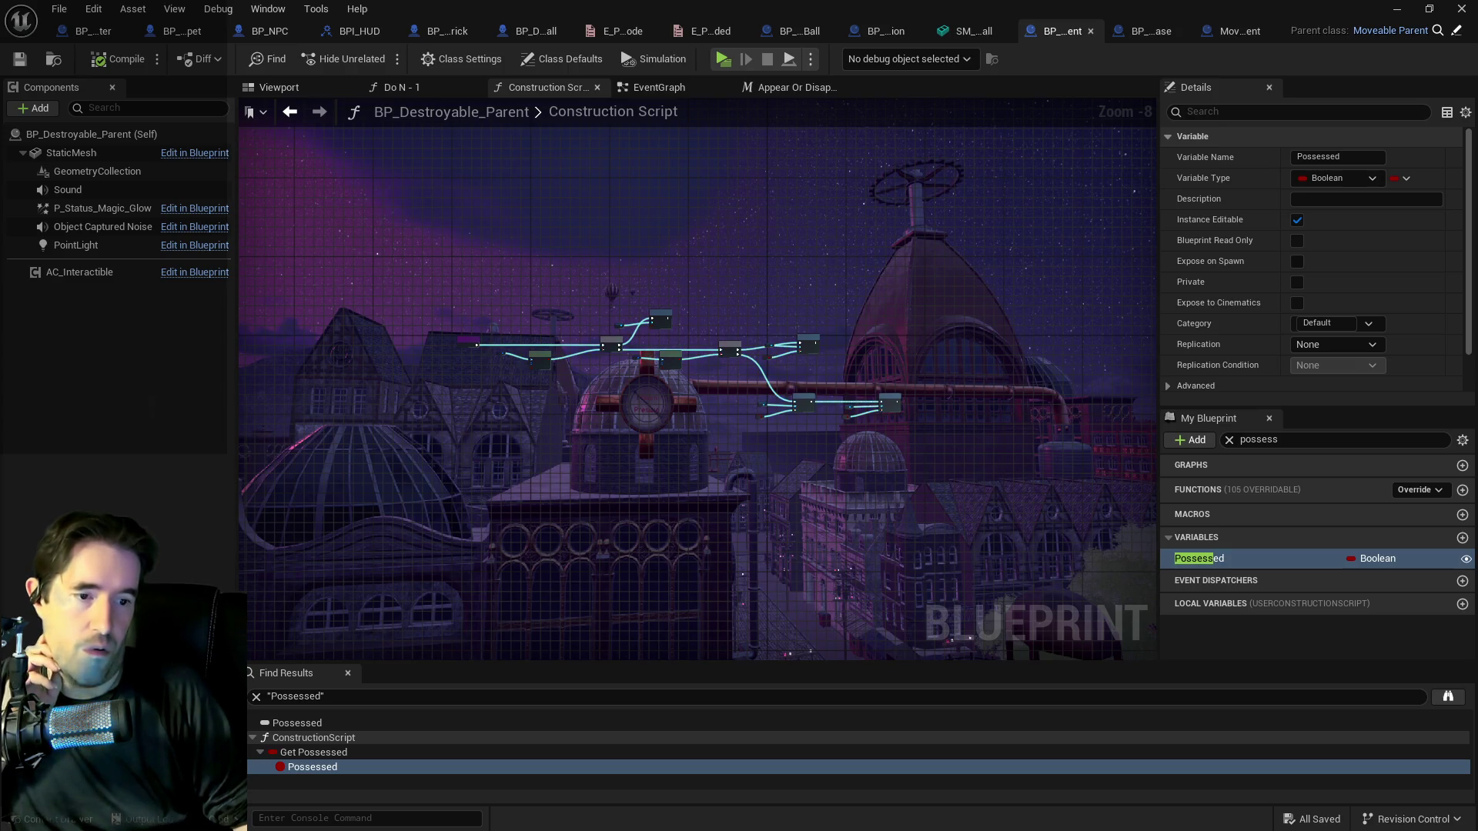
pyautogui.hotkey('ctrl', 'space')
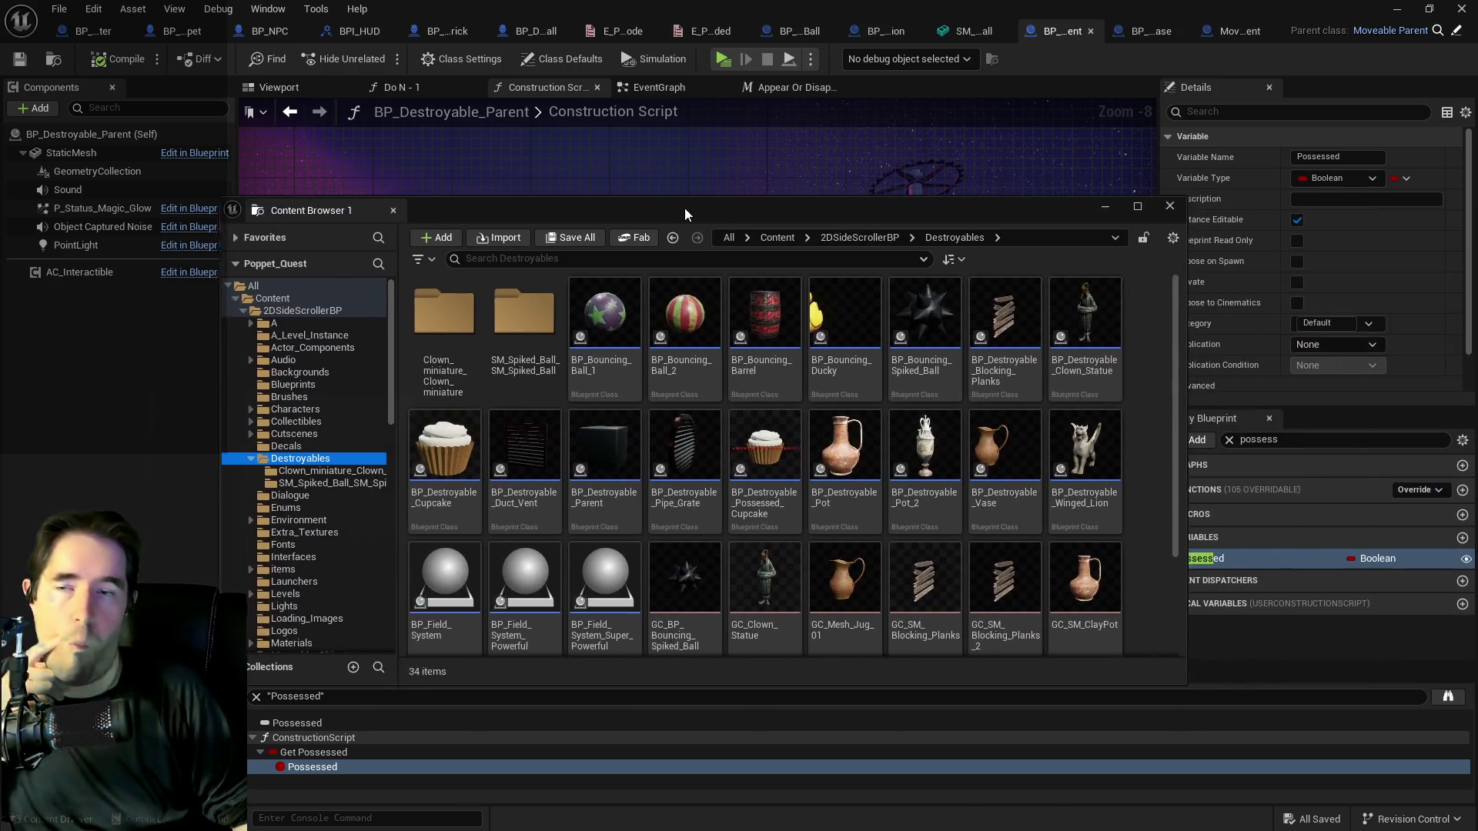
# Add the Interactable Type.Bounces gameplay tag to BP_Bouncing_Ball_1, then compile and save it
pyautogui.hotkey('ctrl', 'space')
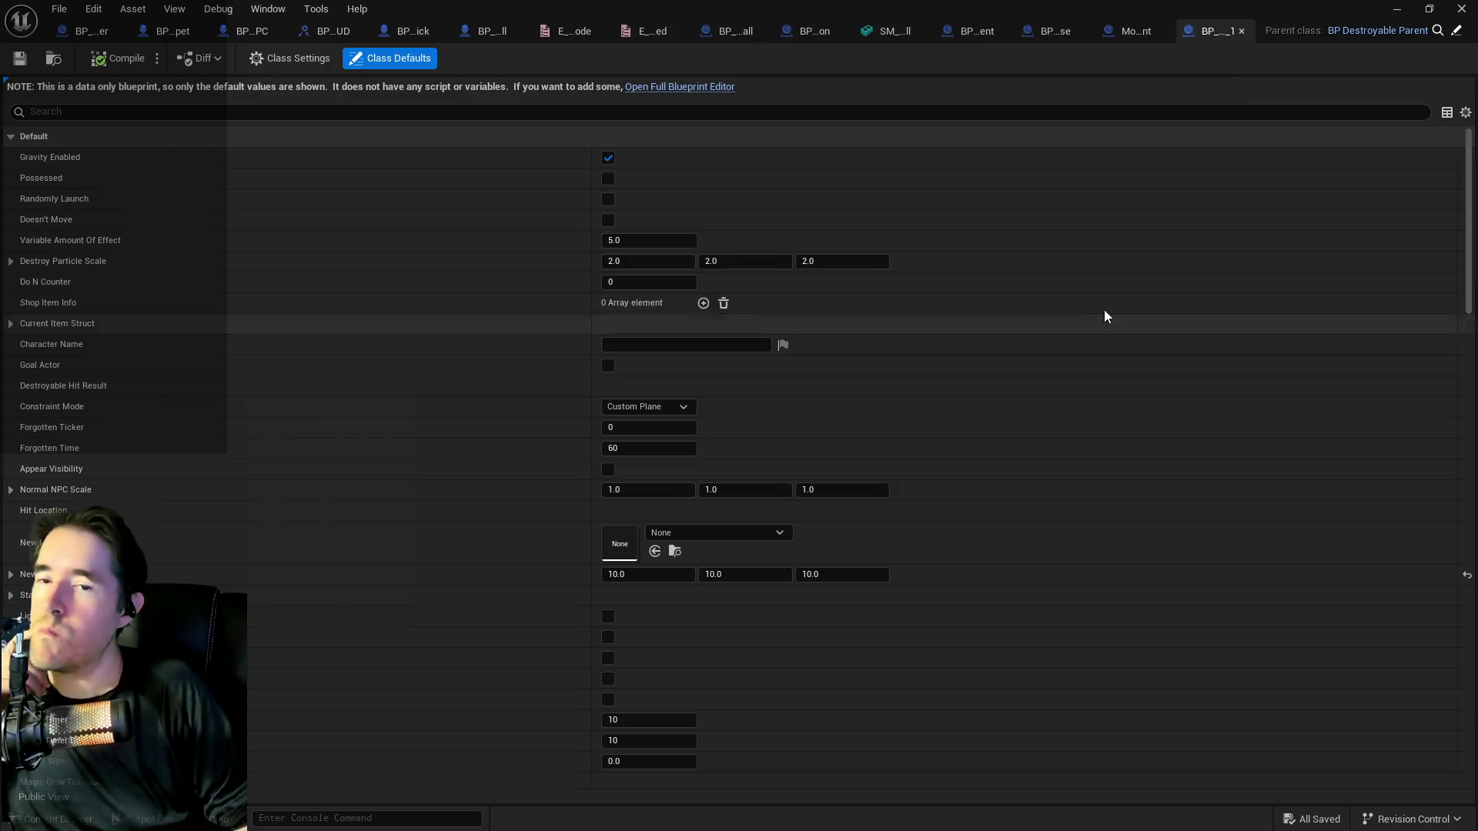
pyautogui.scroll(-5, 560, 508)
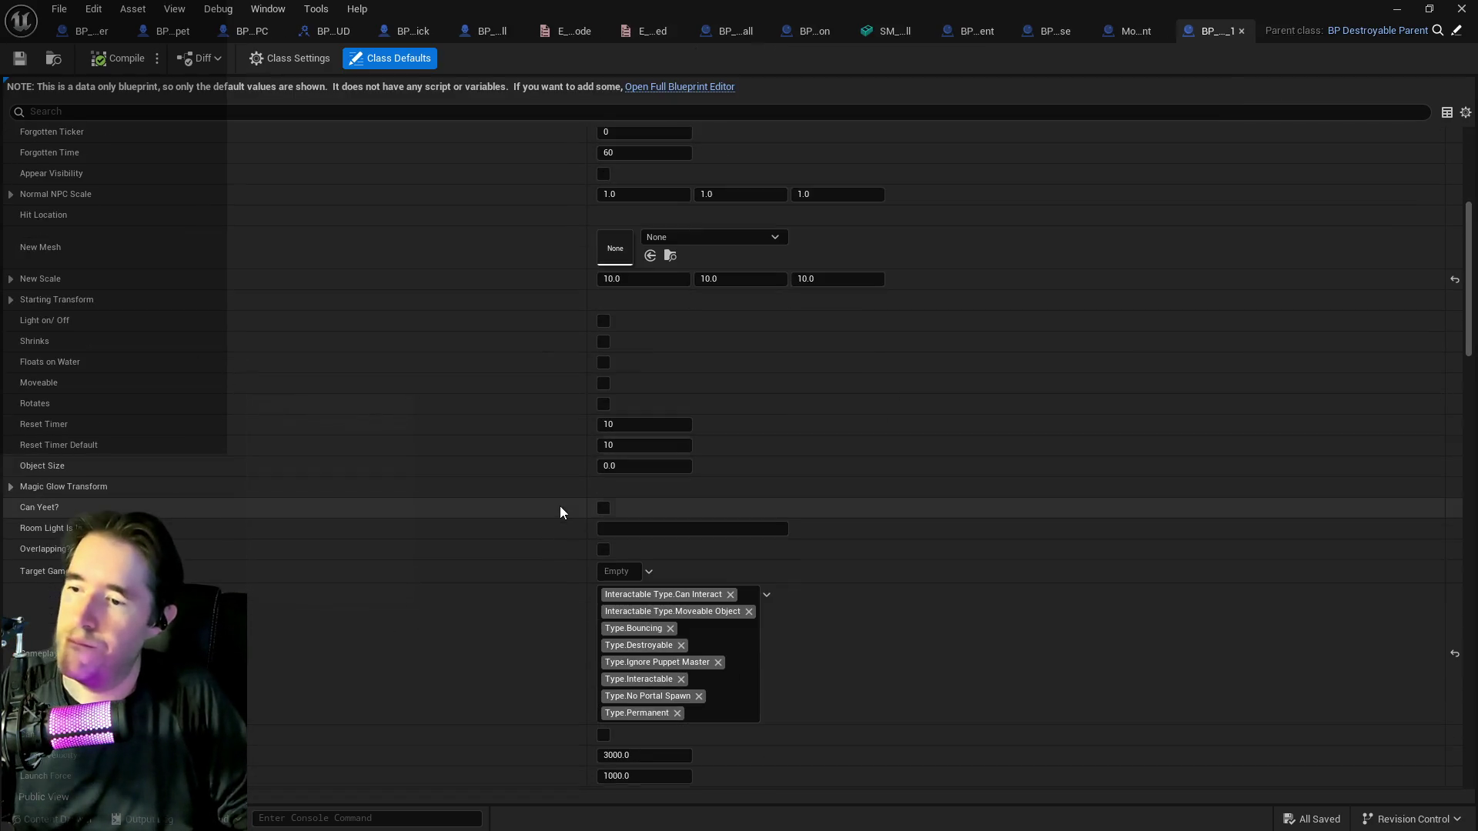
pyautogui.click(755, 639)
pyautogui.write('bounces')
pyautogui.click(628, 265)
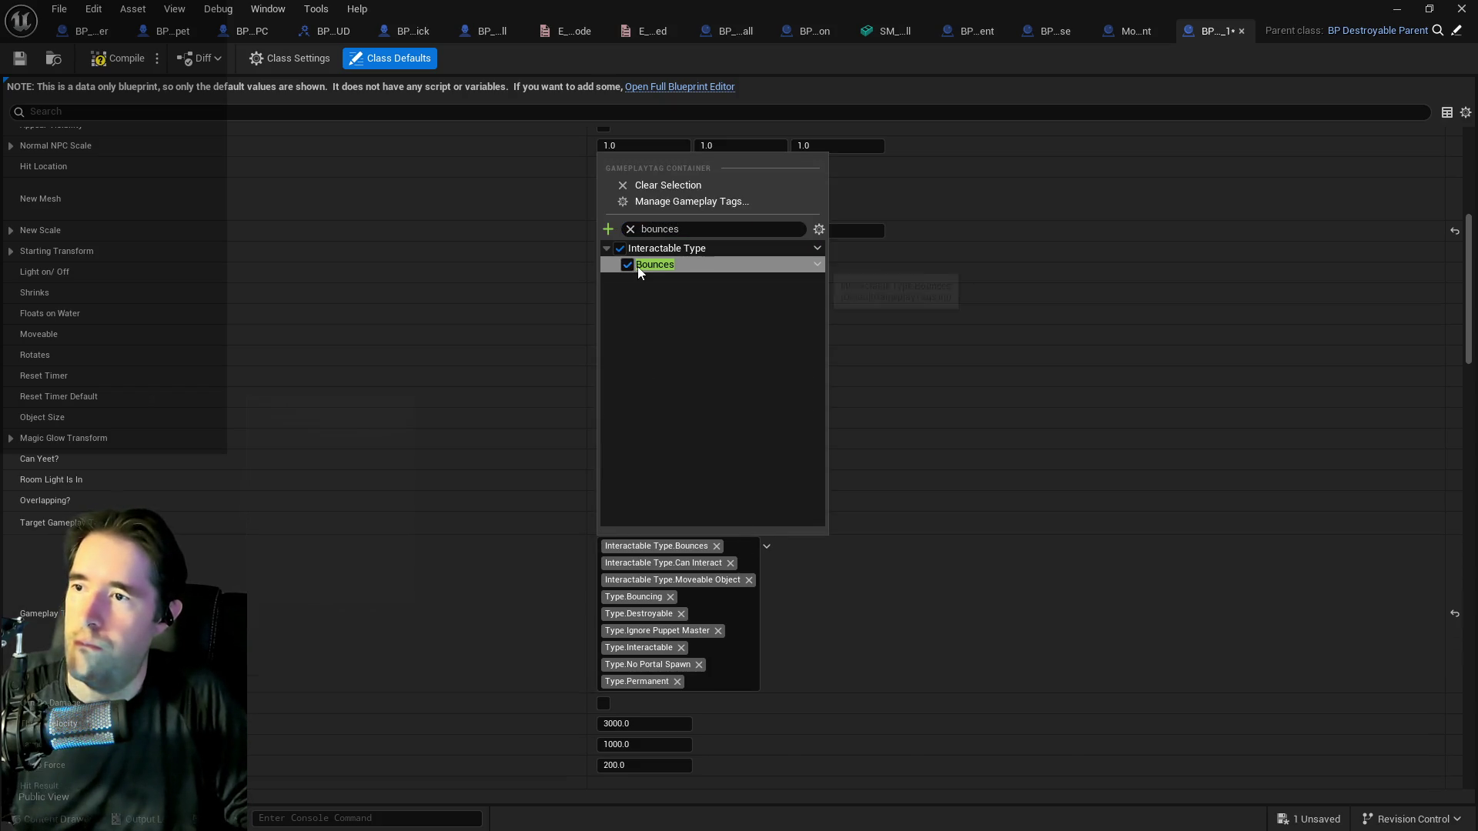
pyautogui.click(857, 93)
pyautogui.click(106, 65)
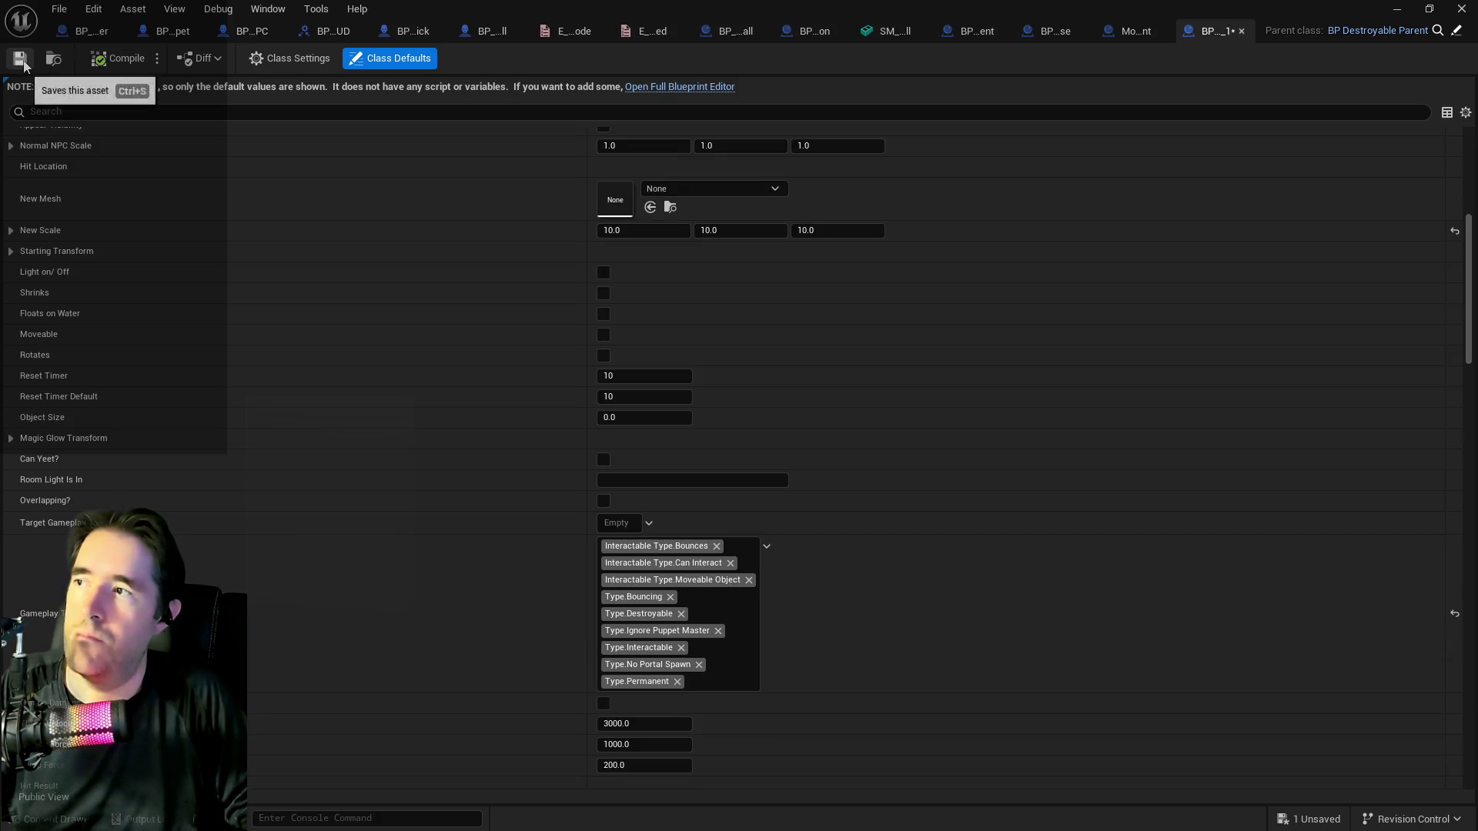
pyautogui.click(19, 58)
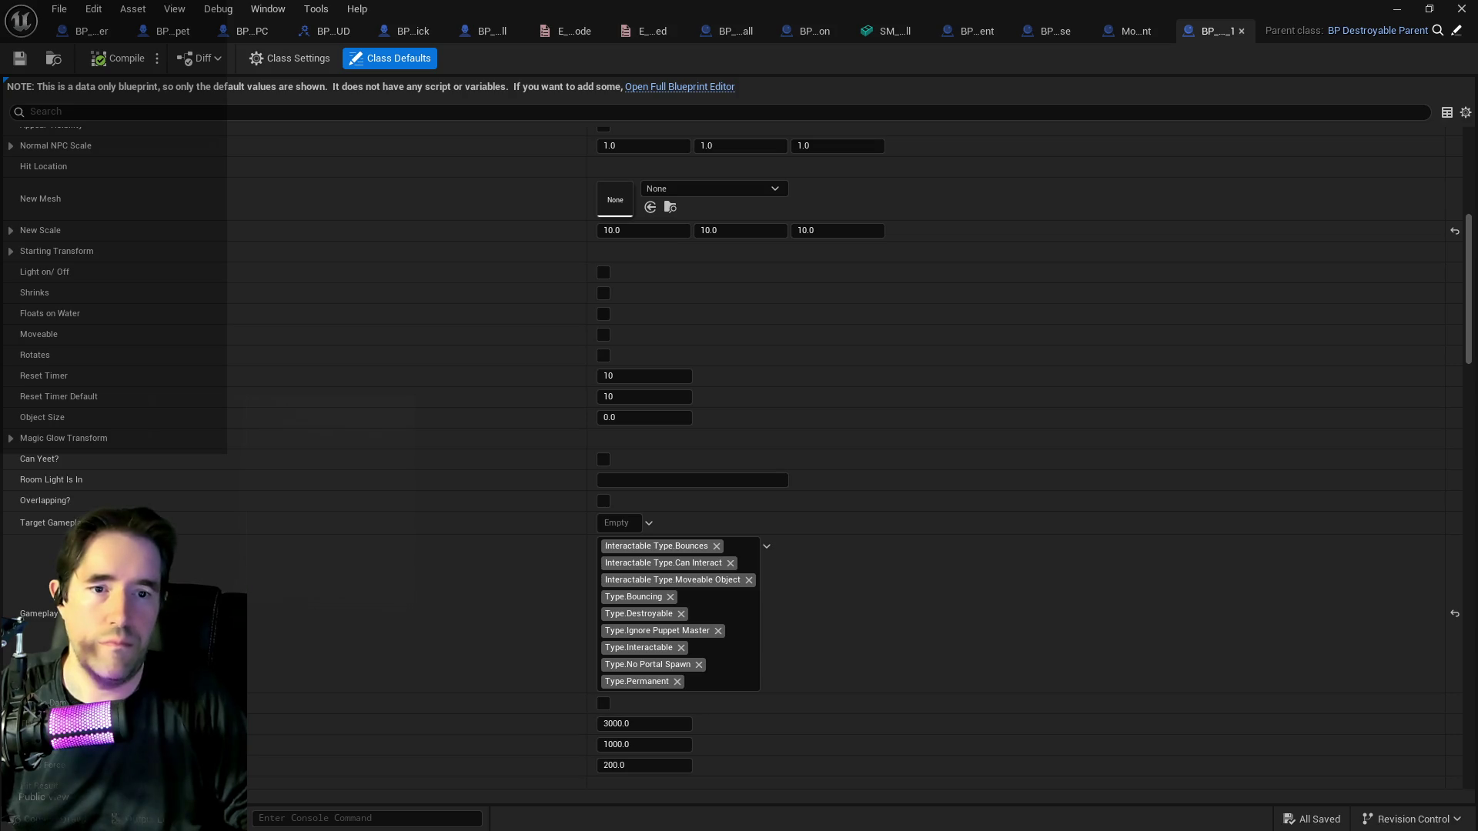
pyautogui.hotkey('ctrl', 'space')
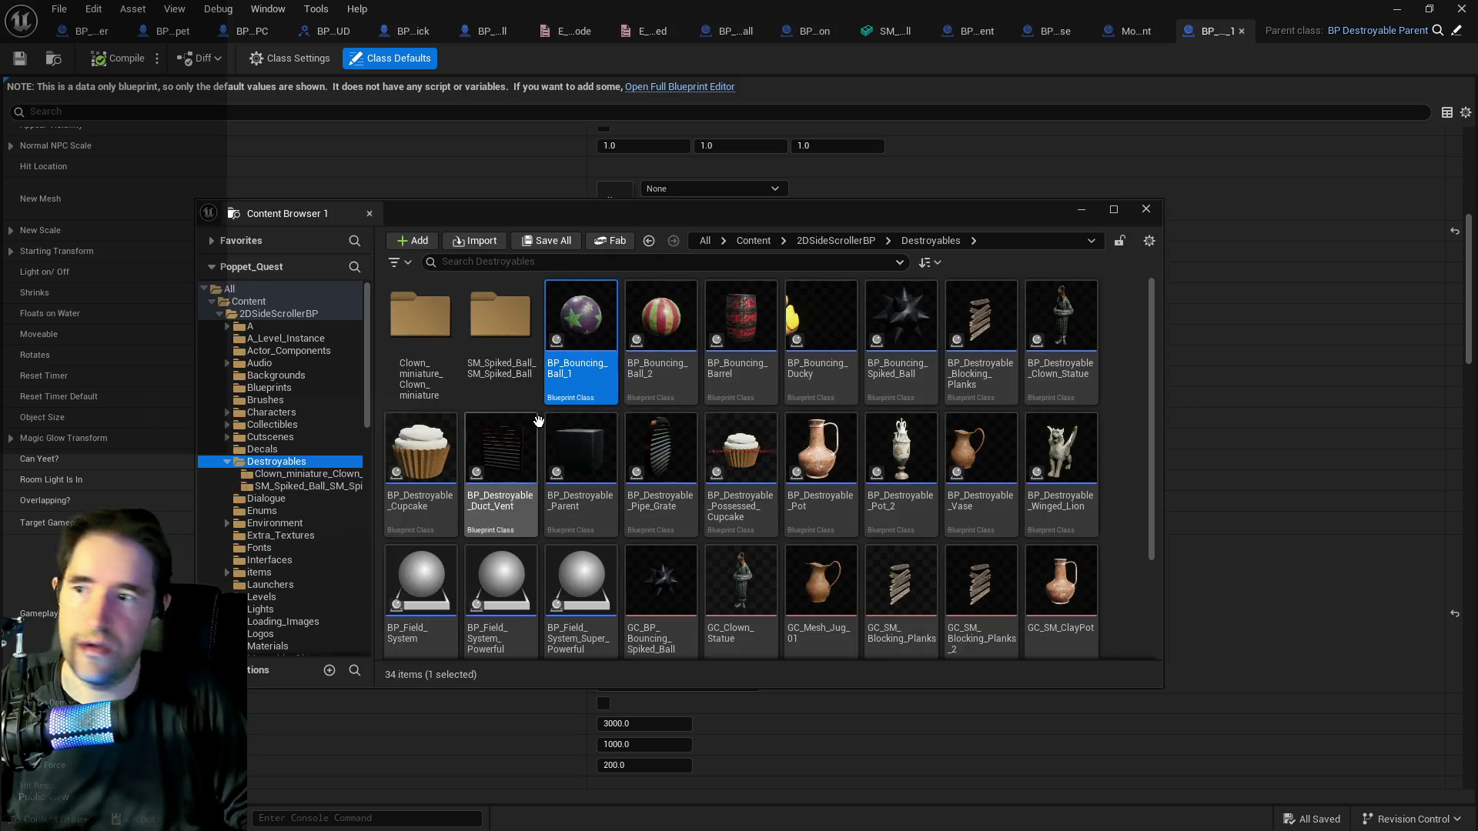
pyautogui.hotkey('ctrl', 'space')
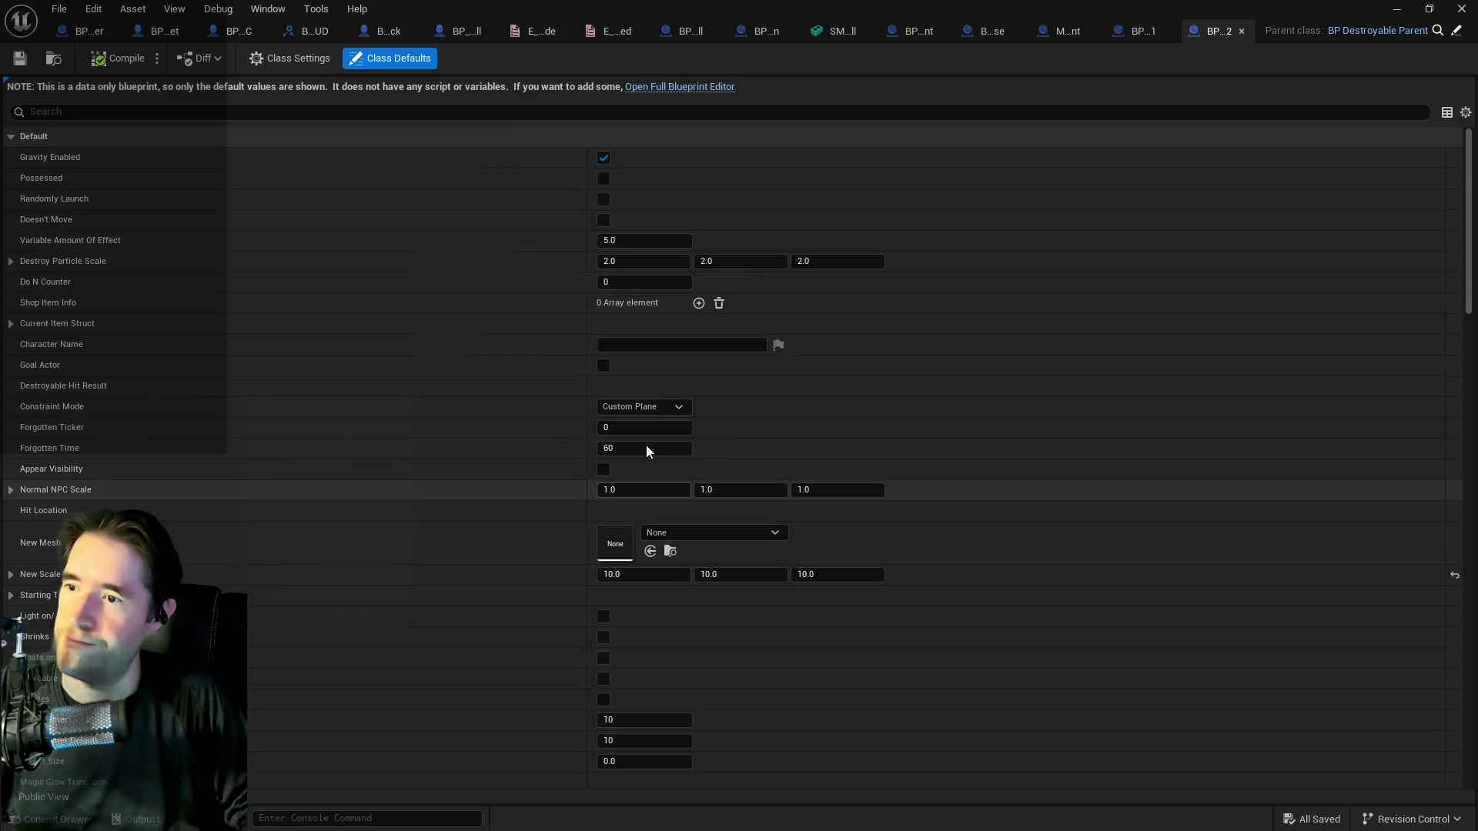
# Add the Bounces gameplay tag to the second bouncing ball blueprint and compile it
pyautogui.scroll(-5, 647, 462)
pyautogui.scroll(-3, 651, 480)
pyautogui.click(746, 574)
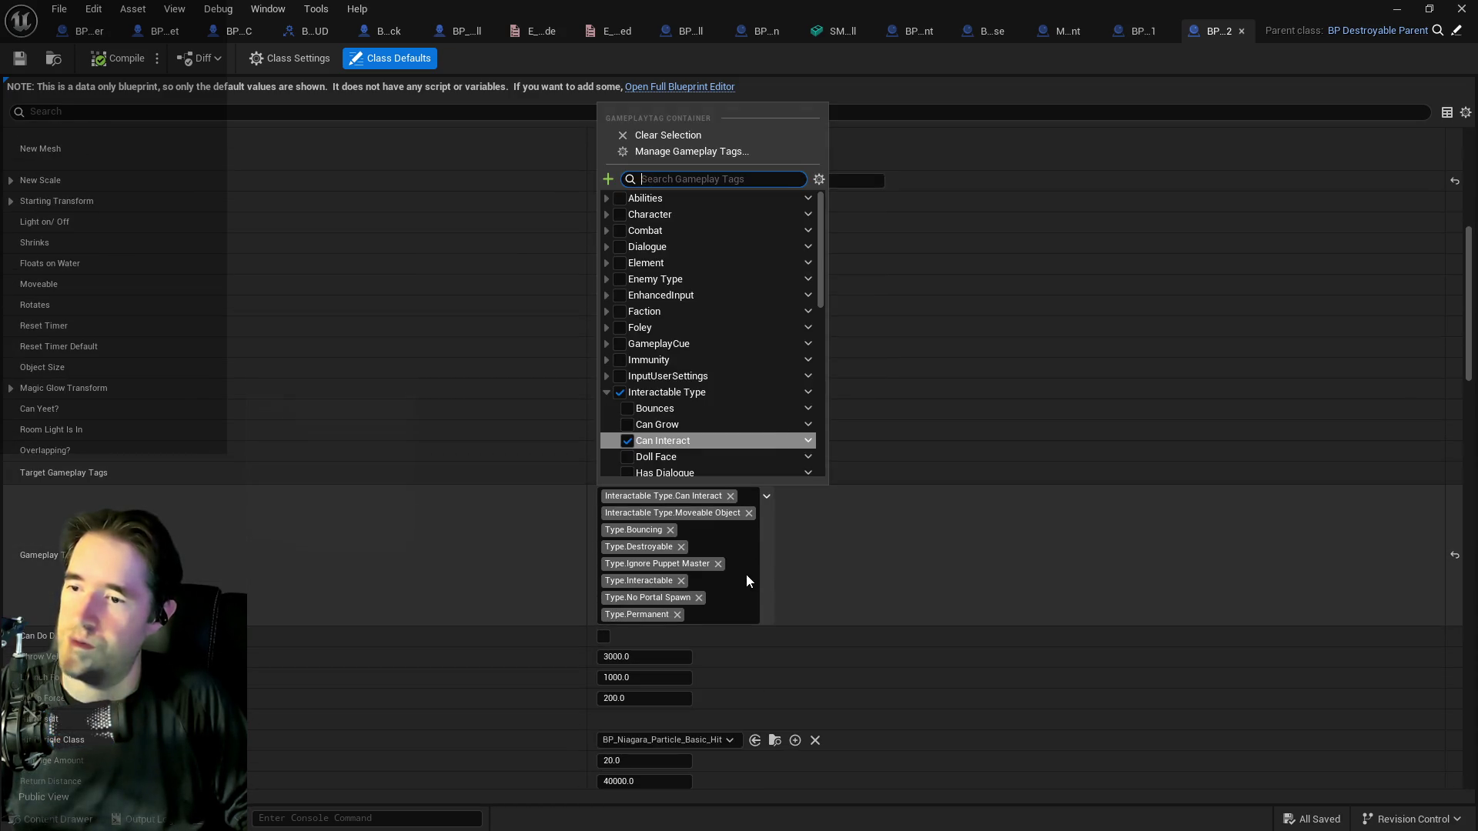
pyautogui.write('bounces')
pyautogui.click(655, 214)
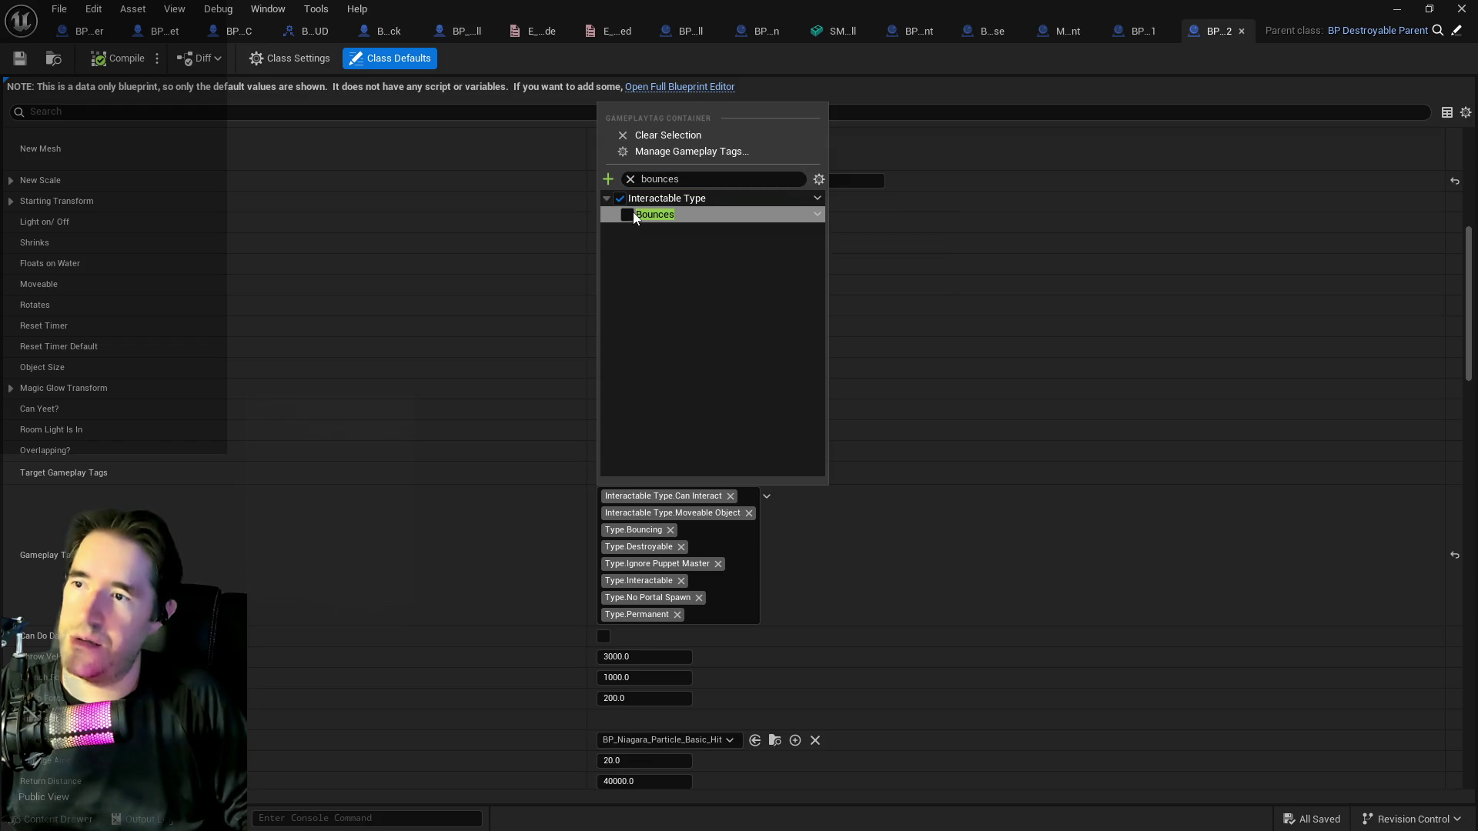
pyautogui.click(127, 63)
pyautogui.click(128, 64)
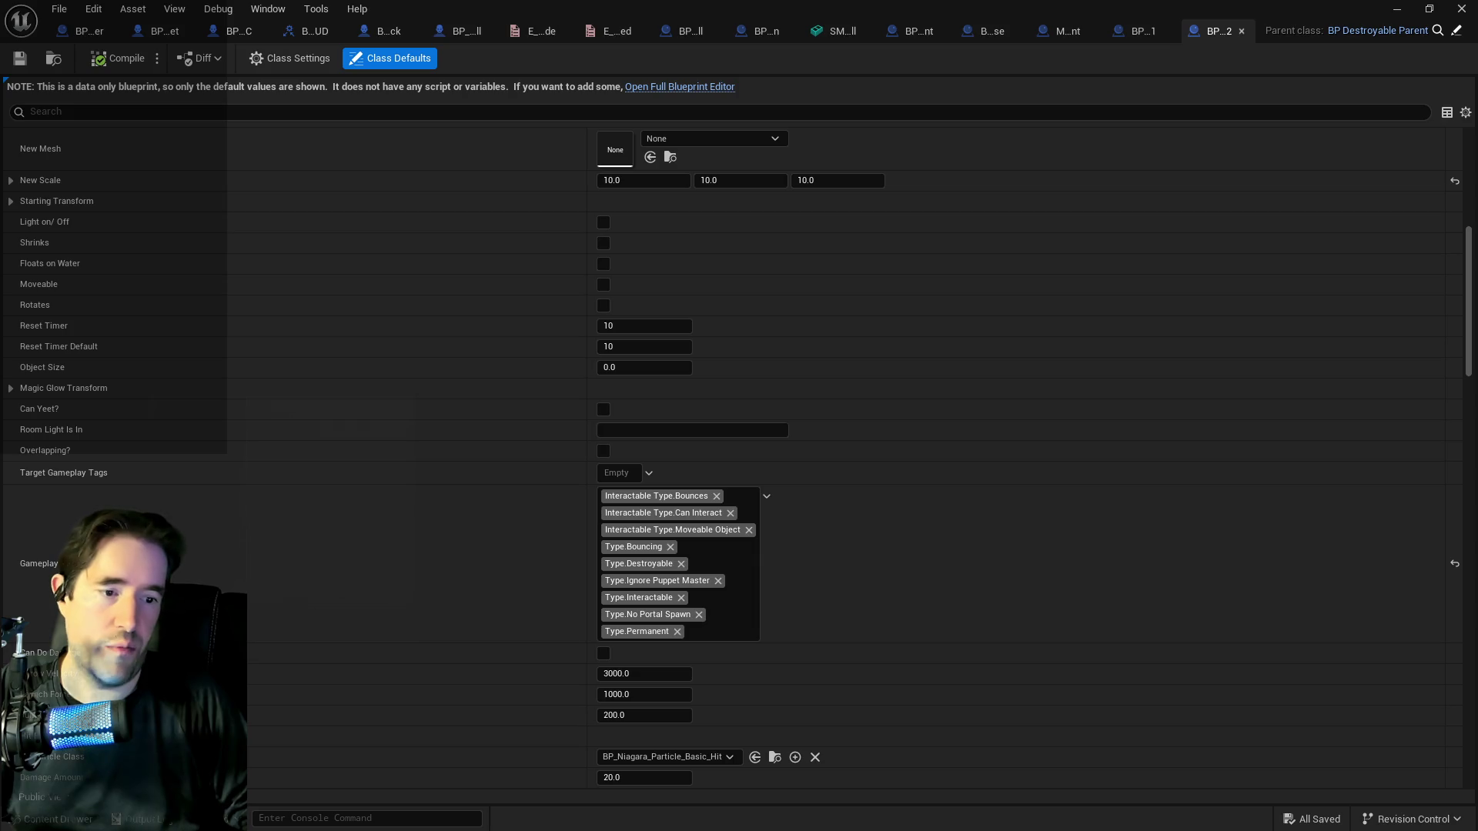
pyautogui.hotkey('ctrl', 'b')
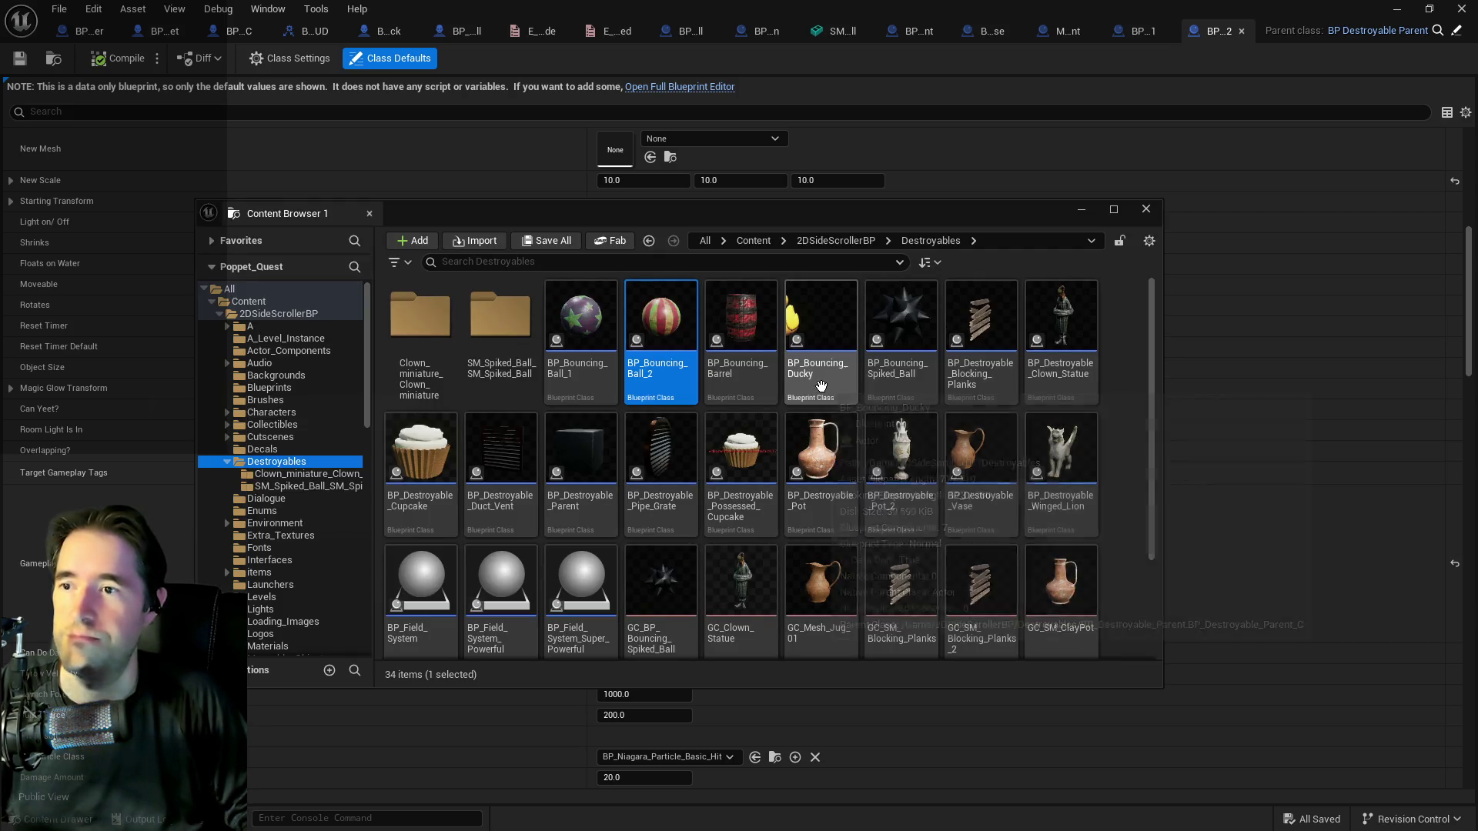
pyautogui.press('Escape')
# Tag BP_Bouncing_Ducky with Interactable Type.Bounces and locate it in the Content Browser
pyautogui.scroll(-5, 693, 539)
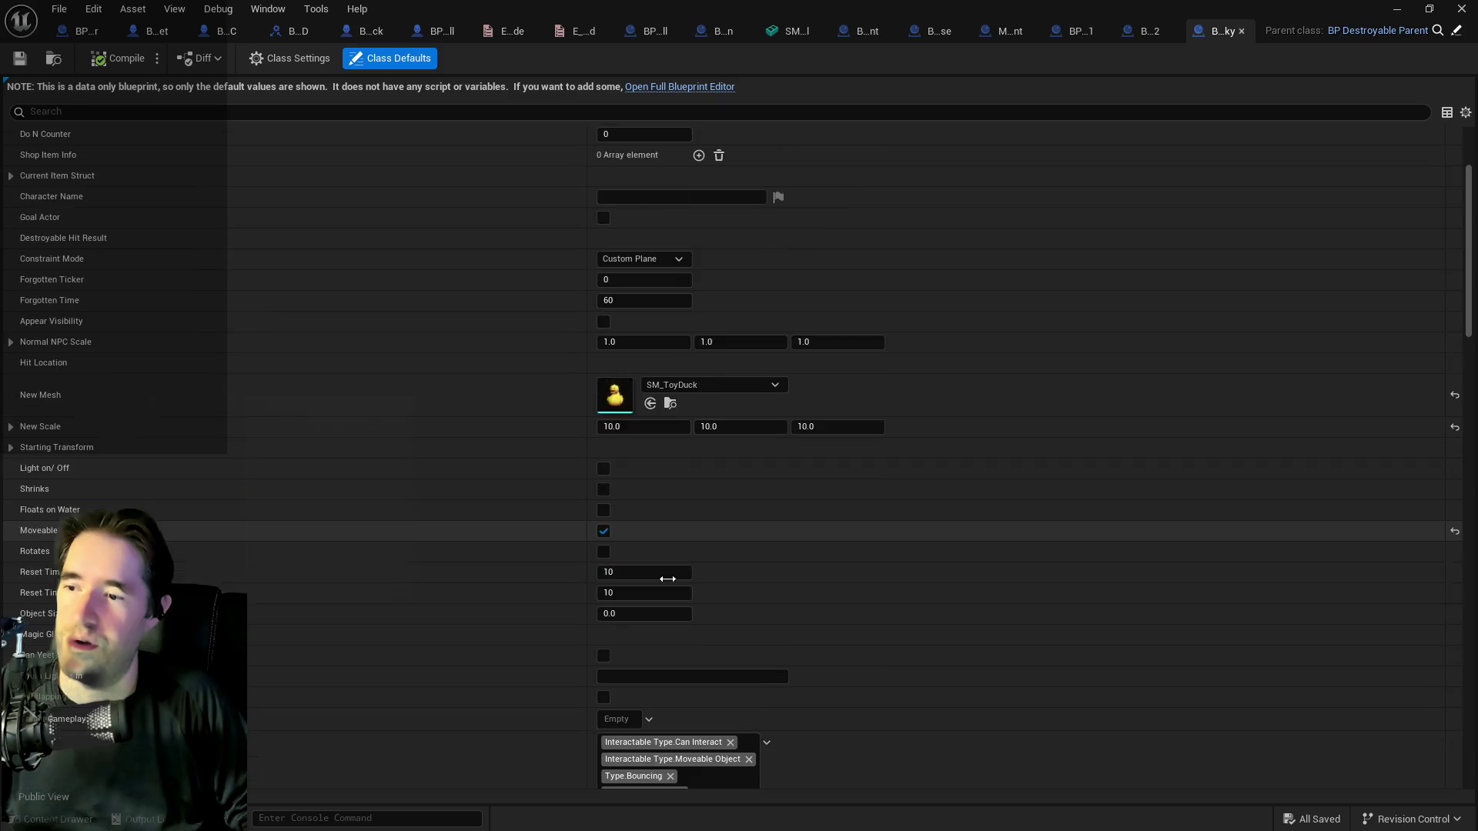
pyautogui.click(741, 658)
pyautogui.write('bounces')
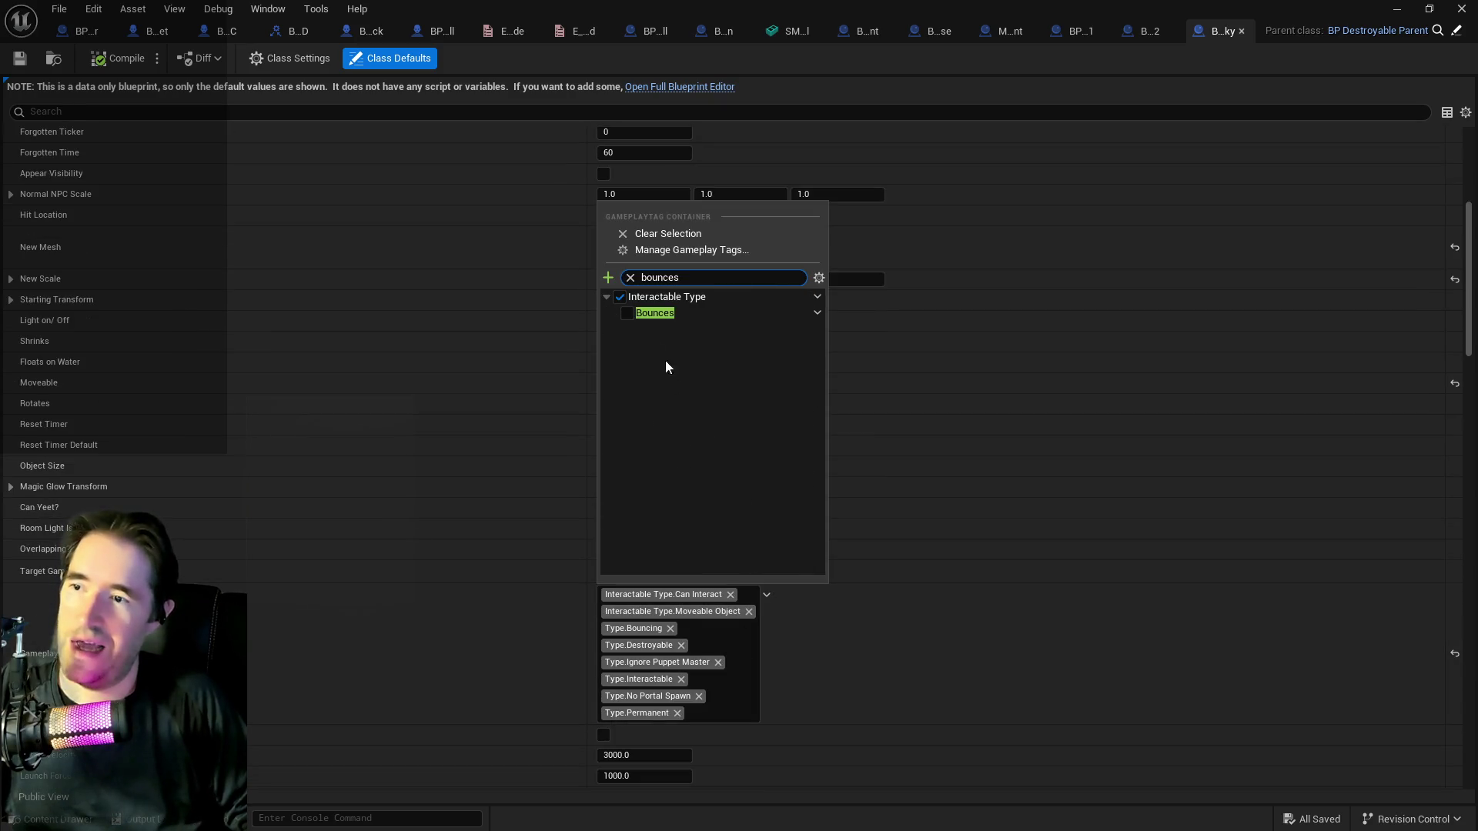
pyautogui.click(627, 313)
pyautogui.click(26, 67)
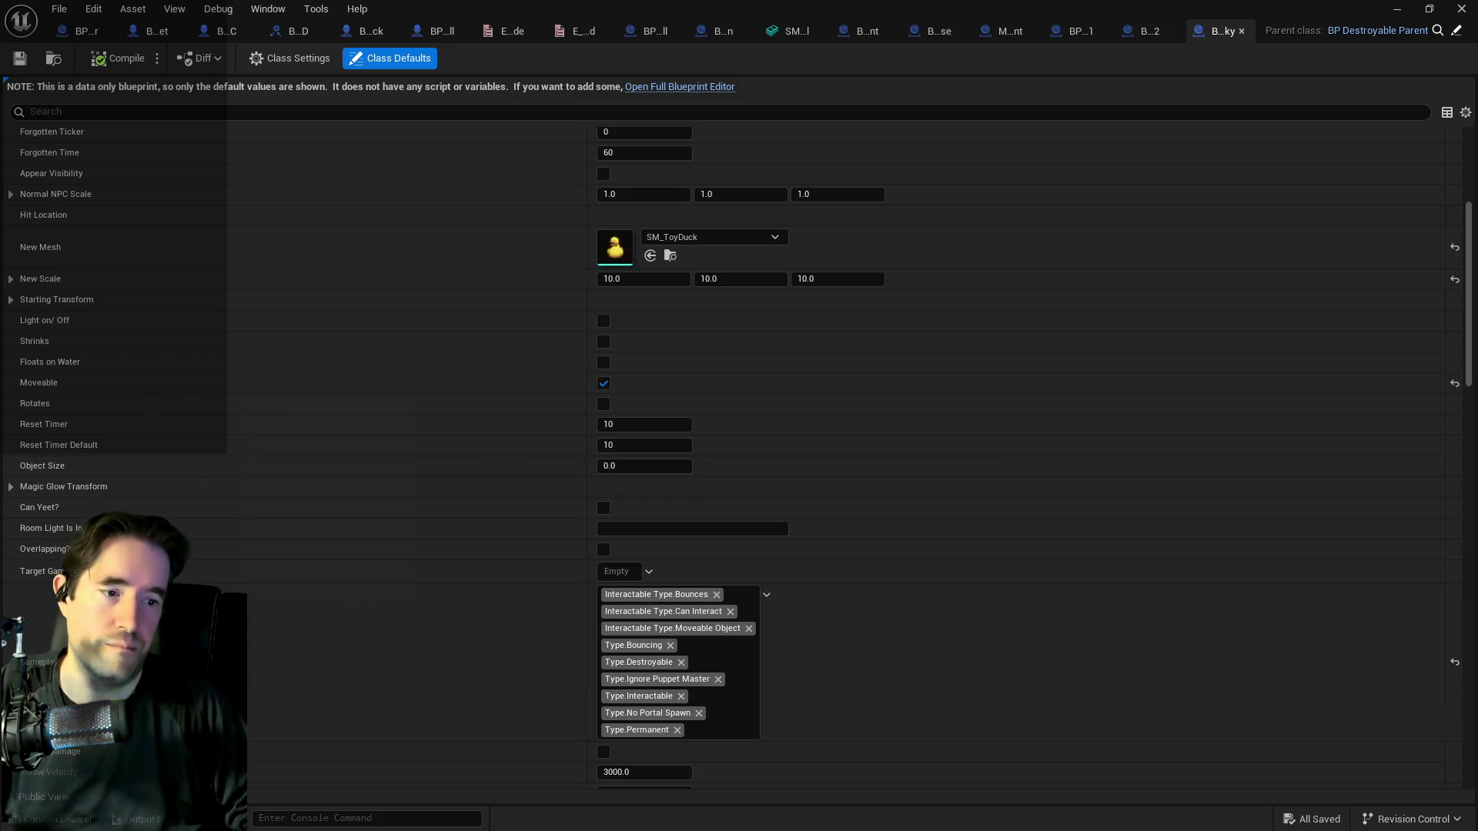
pyautogui.hotkey('ctrl', 'b')
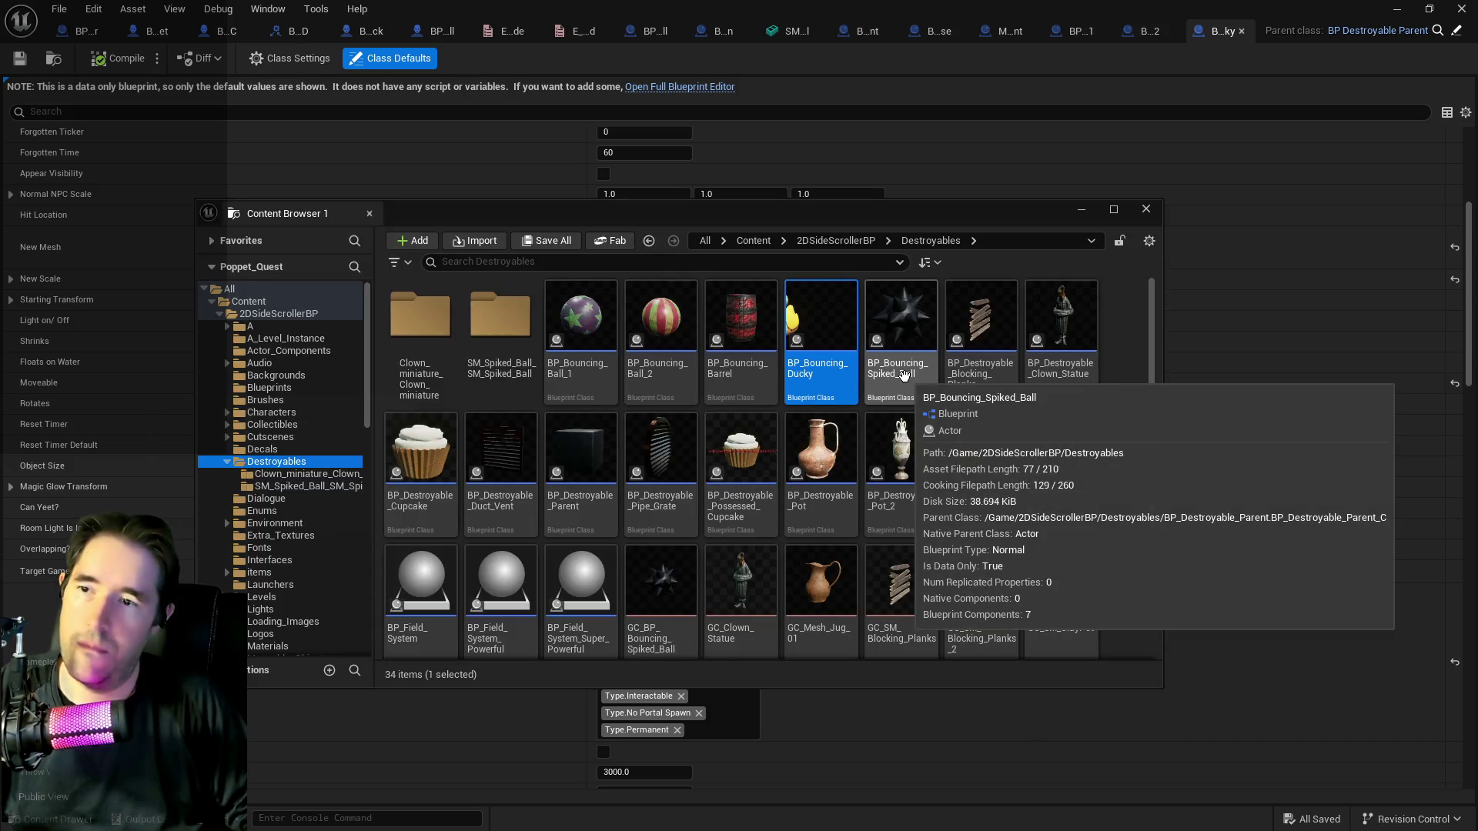
# Give BP_Bouncing_Spiked_Ball the Interactable Type.Bounces tag, then compile and save it
pyautogui.doubleClick(905, 378)
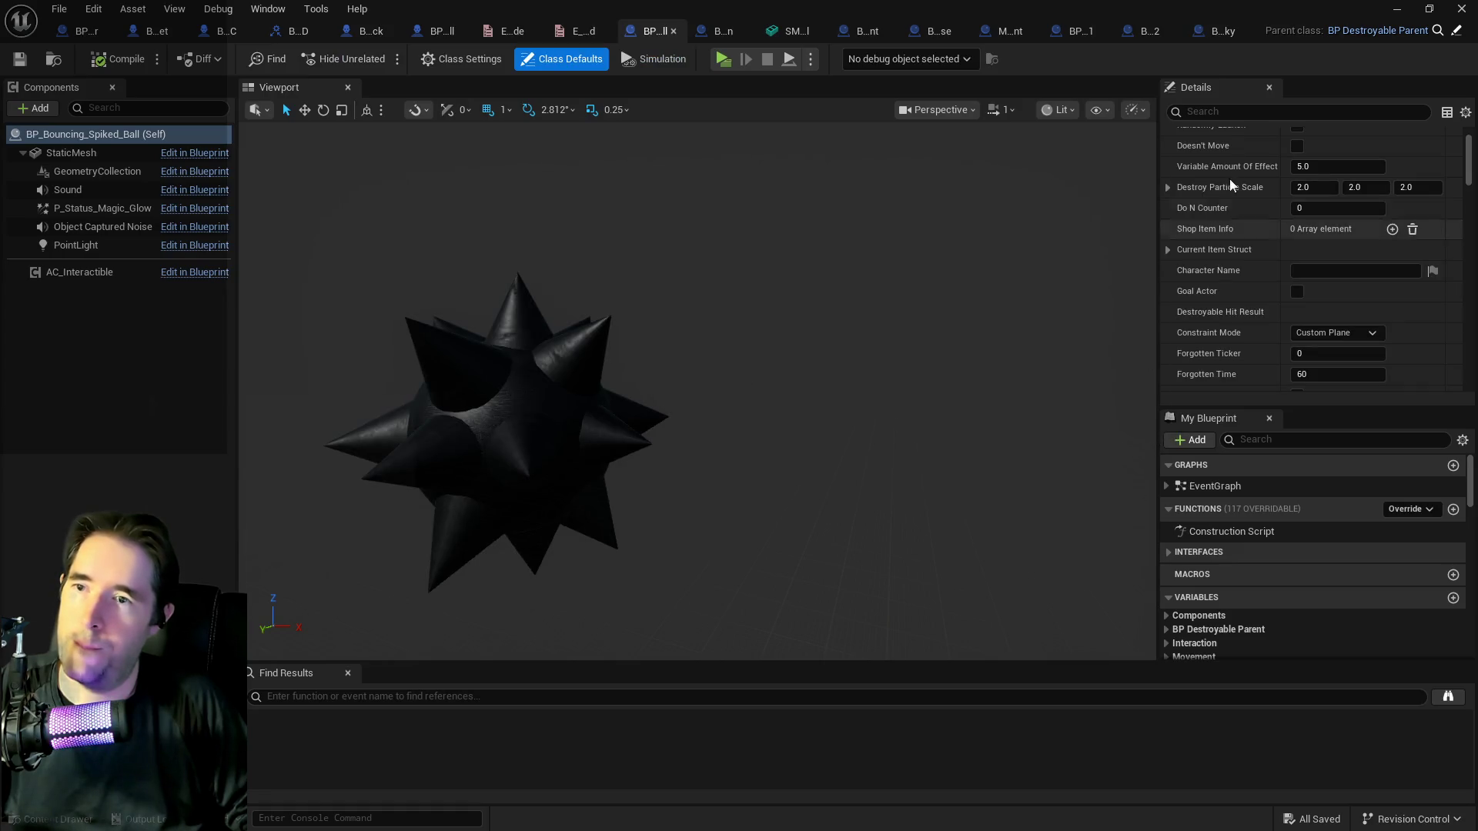
pyautogui.click(1276, 112)
pyautogui.write('game')
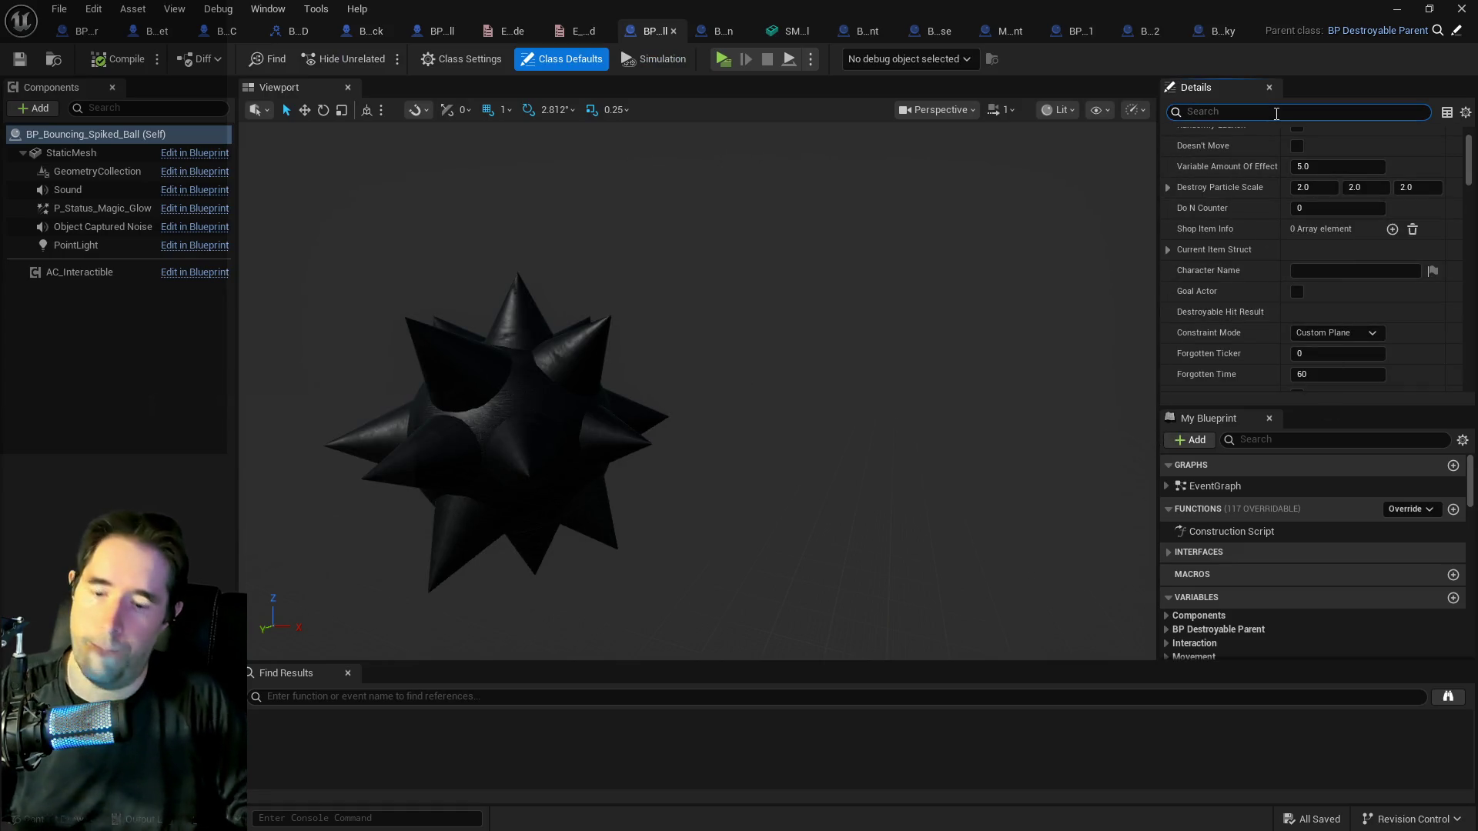
pyautogui.click(1406, 199)
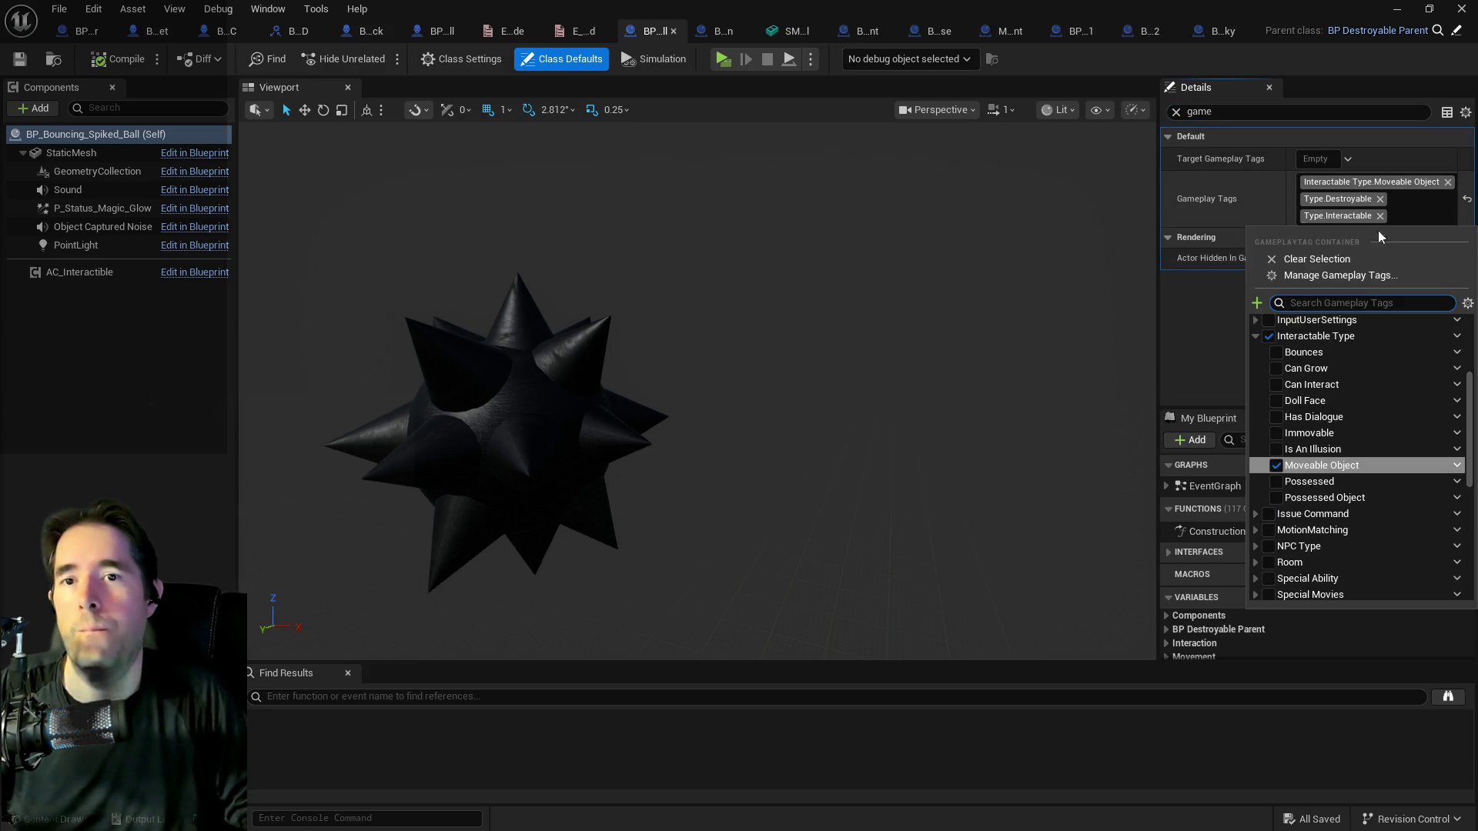
pyautogui.click(1276, 340)
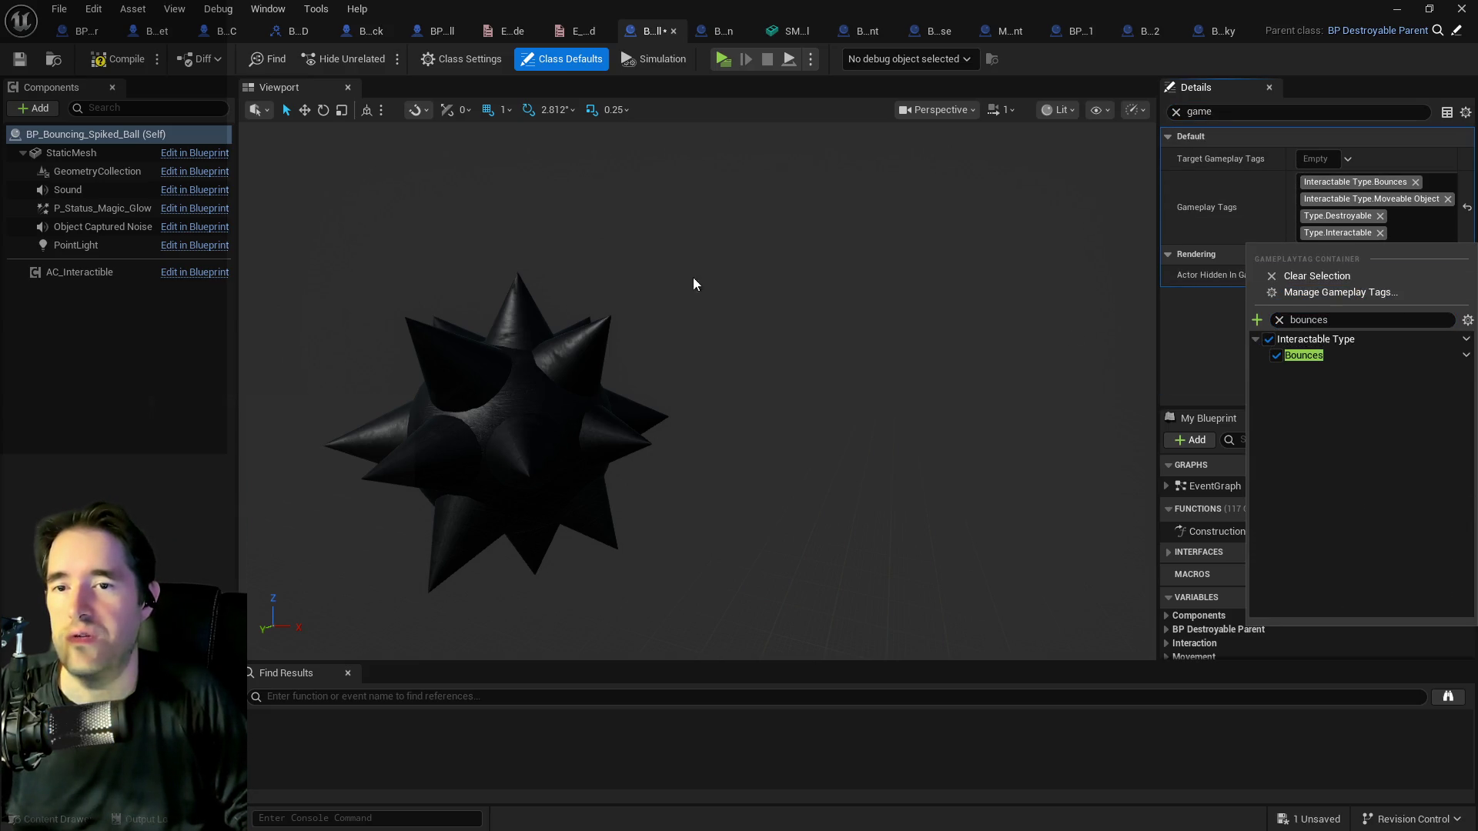
pyautogui.click(89, 58)
pyautogui.click(19, 60)
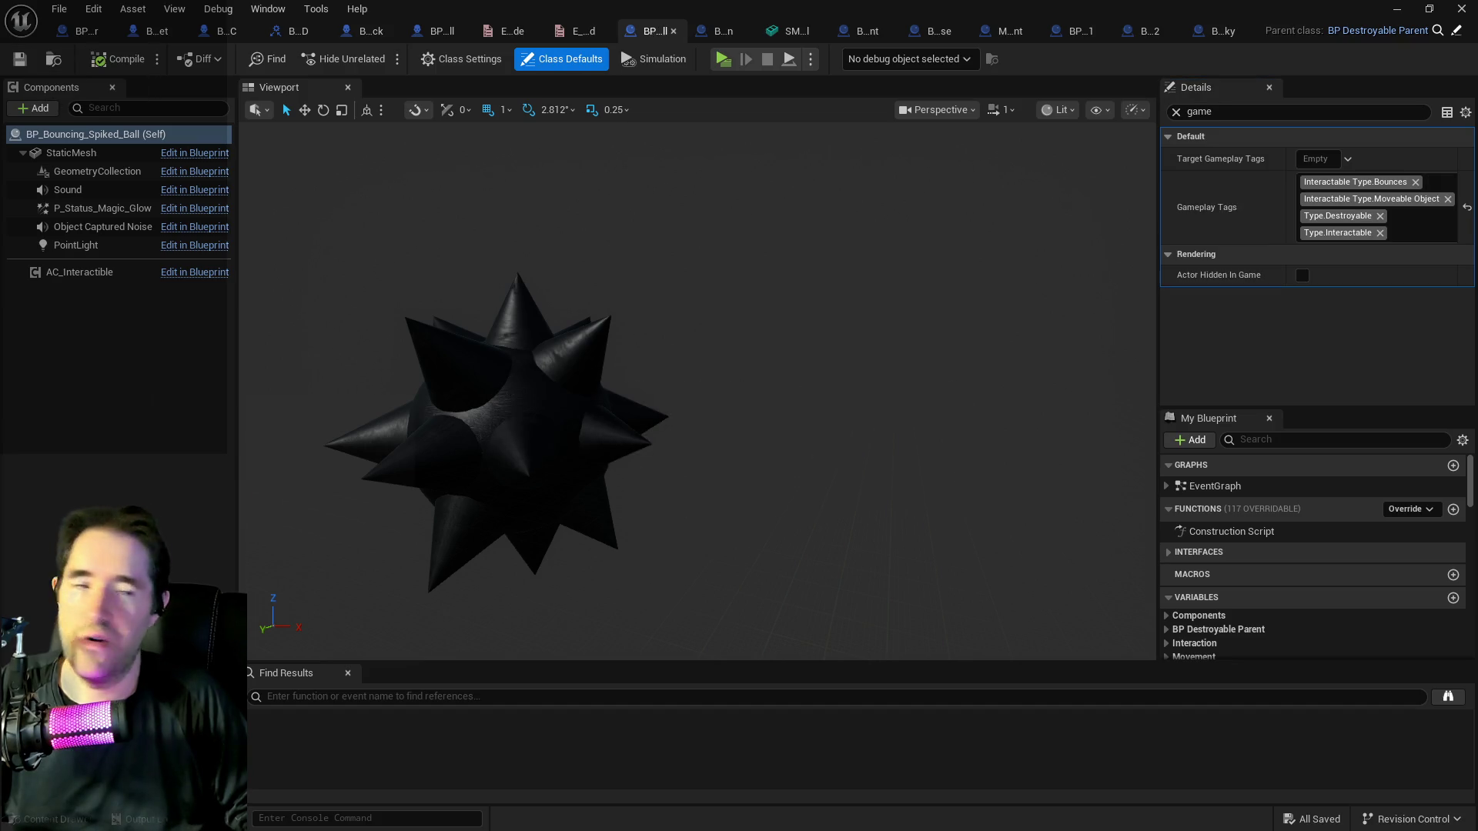
# Browse the project assets to find BP_Possessed_Object_Parent and open it for editing
pyautogui.hotkey('ctrl', 'b')
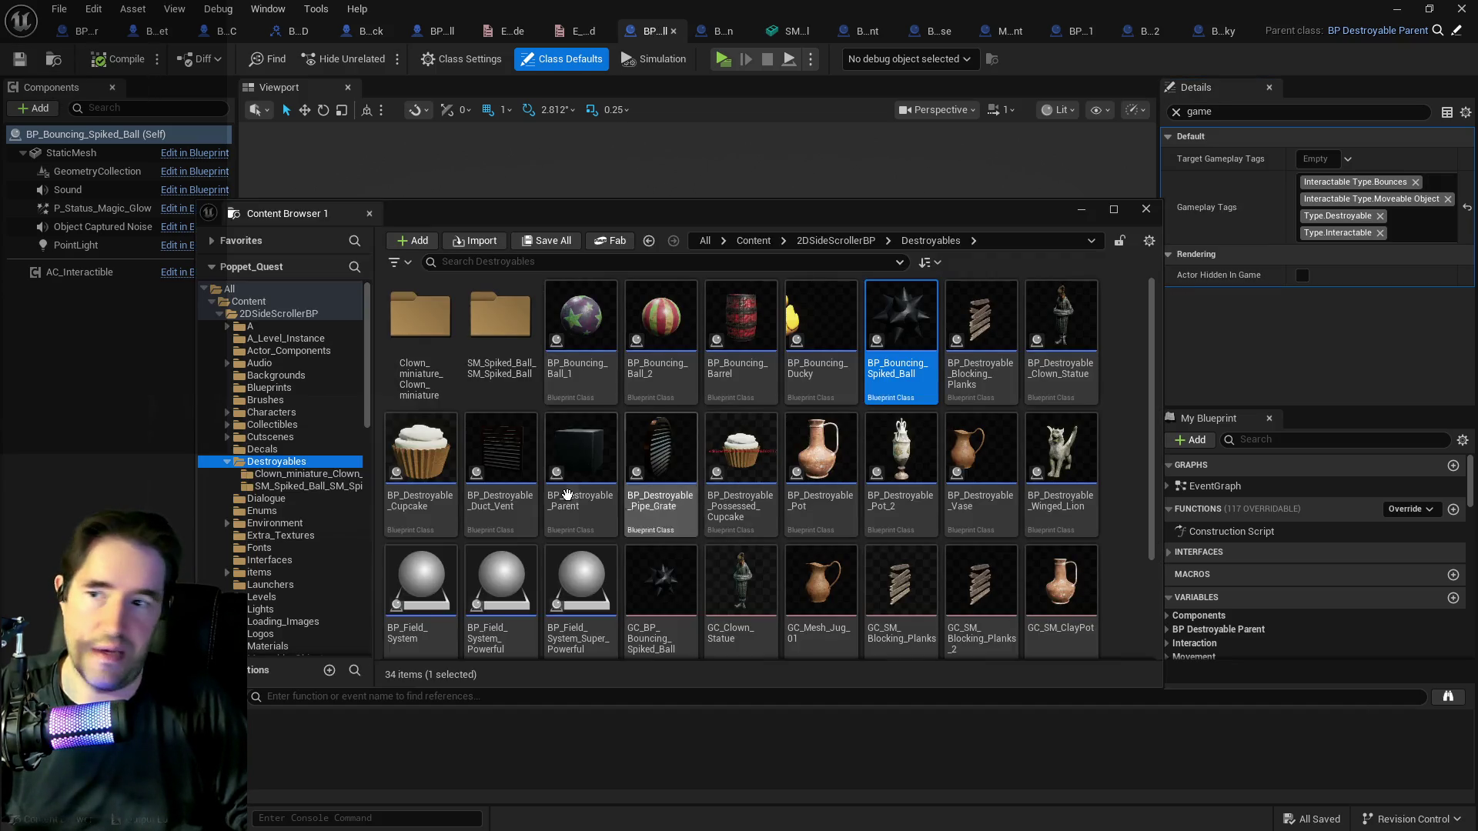
pyautogui.press('Escape')
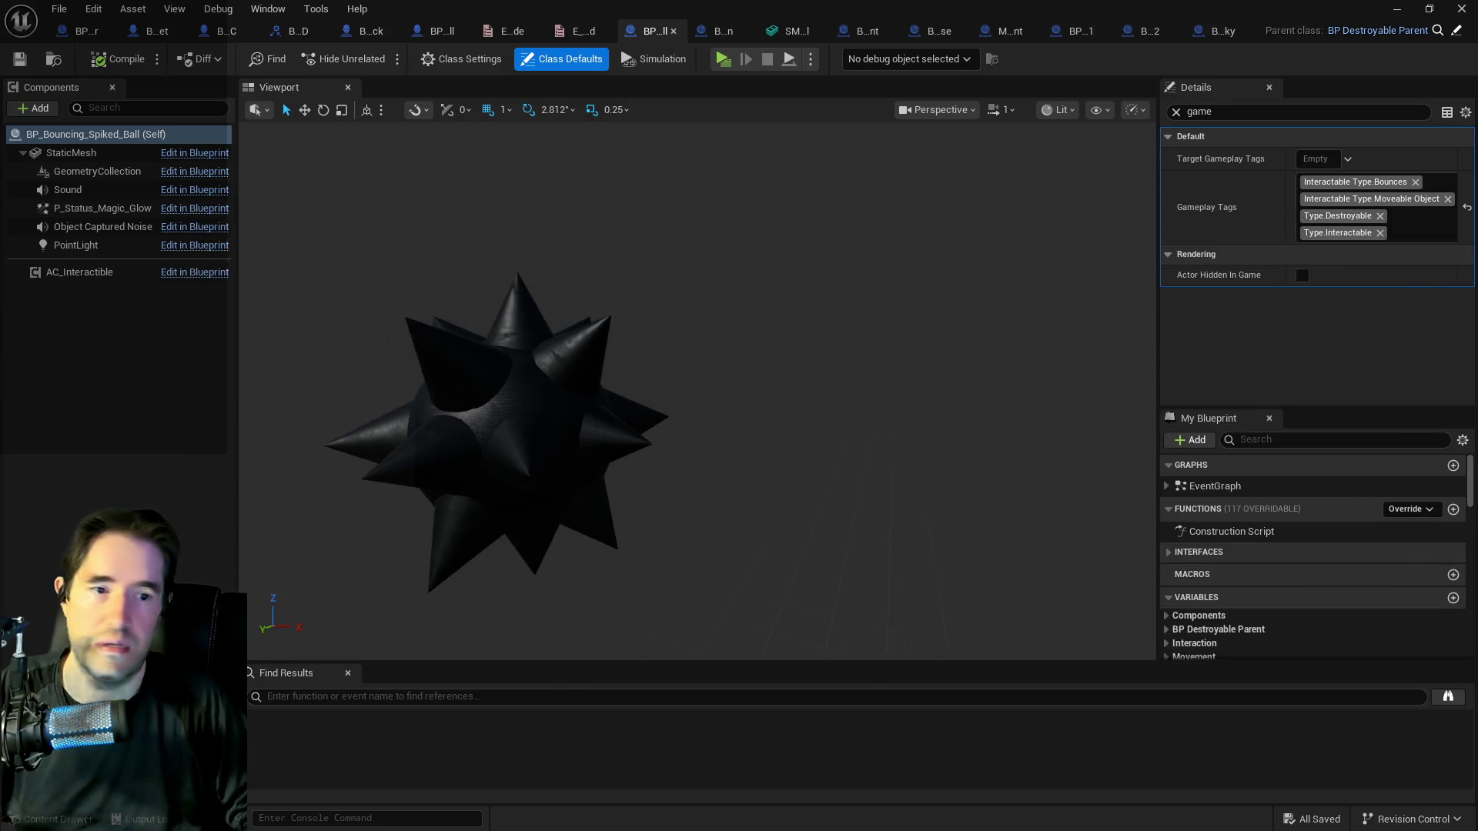
pyautogui.hotkey('ctrl', 'b')
pyautogui.moveTo(1141, 194); pyautogui.dragTo(746, 192)
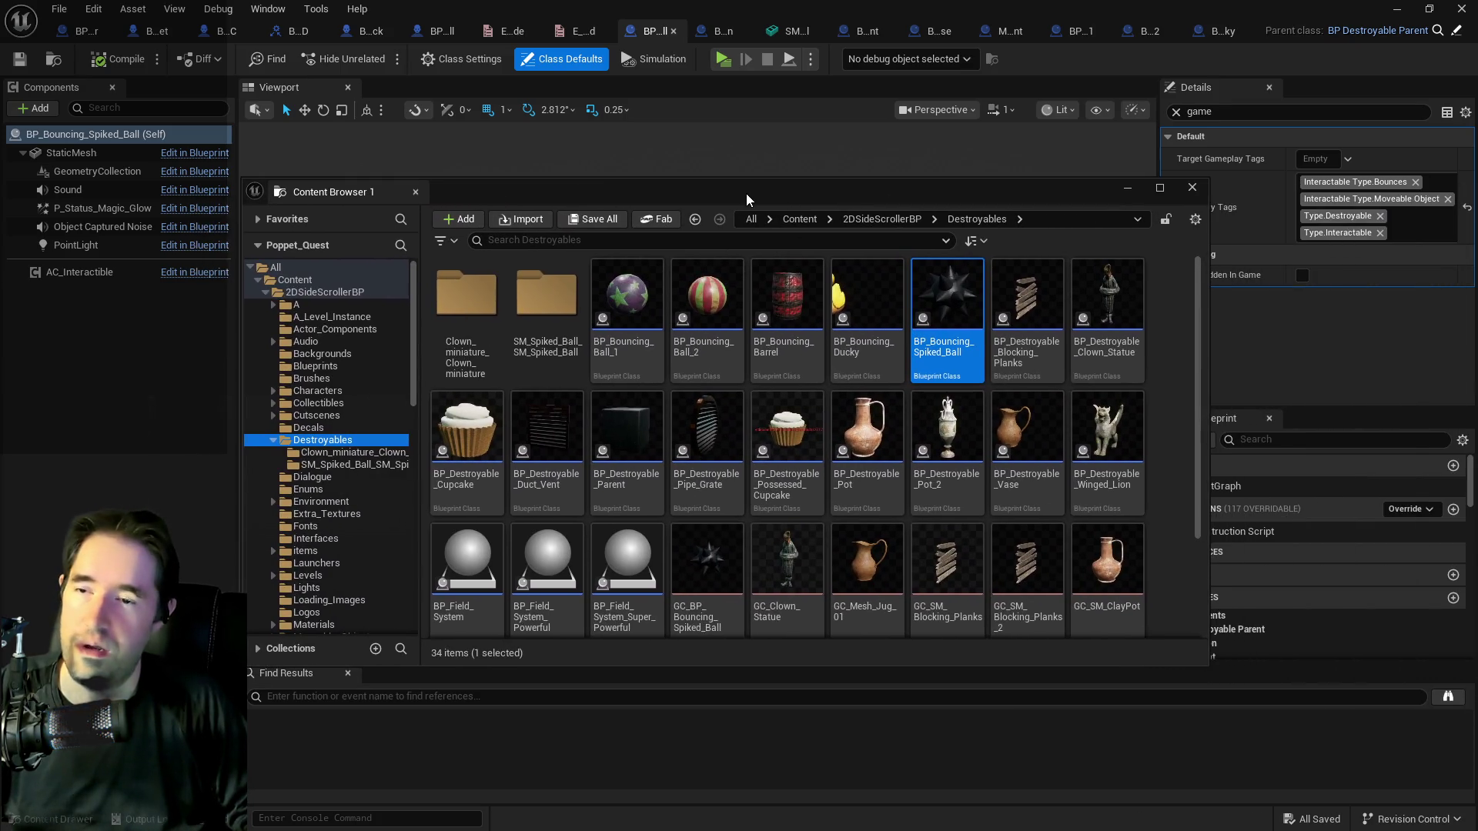
pyautogui.scroll(-1, 770, 462)
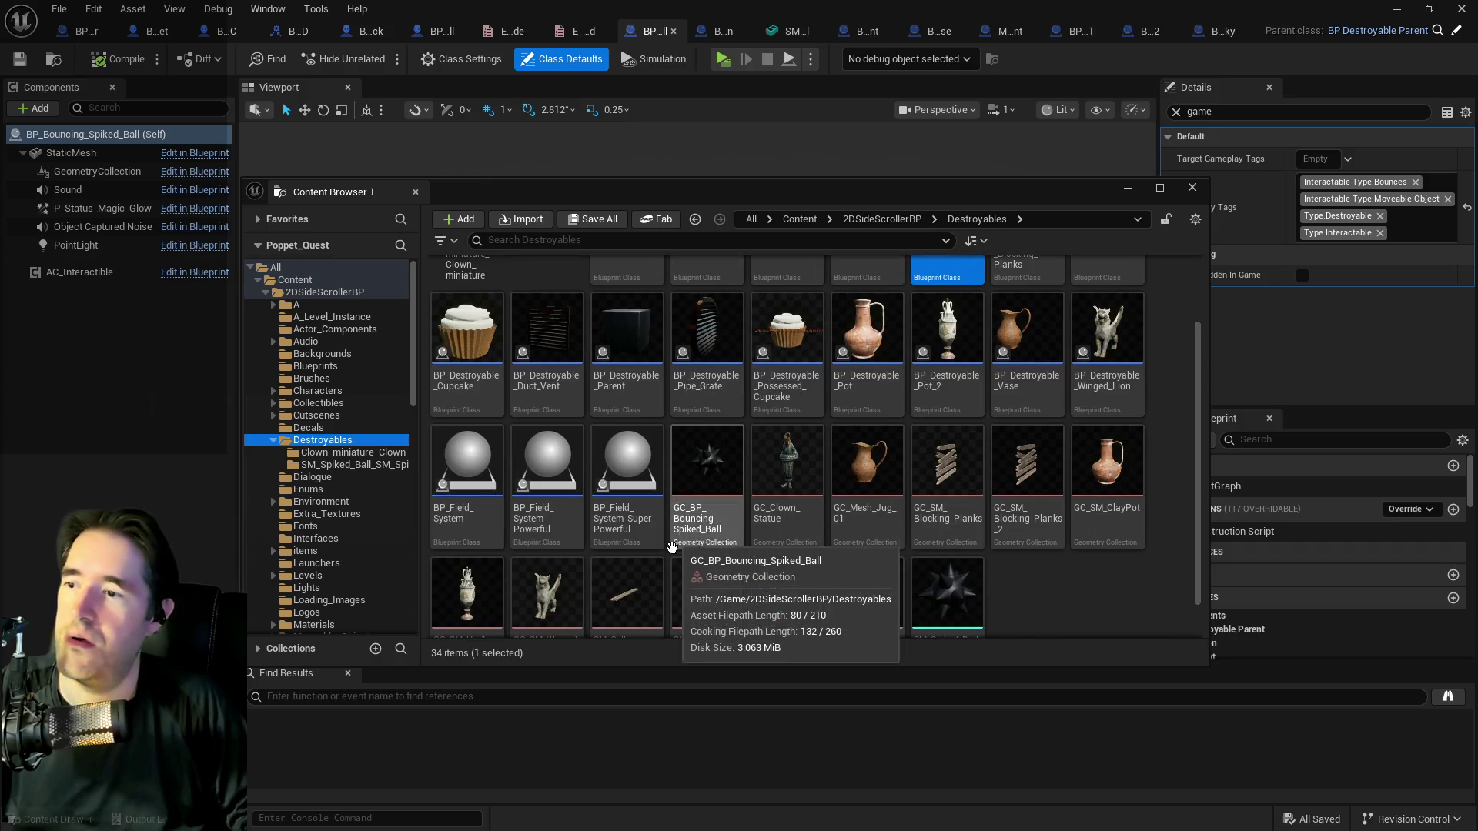
pyautogui.scroll(-1, 806, 501)
pyautogui.moveTo(910, 601)
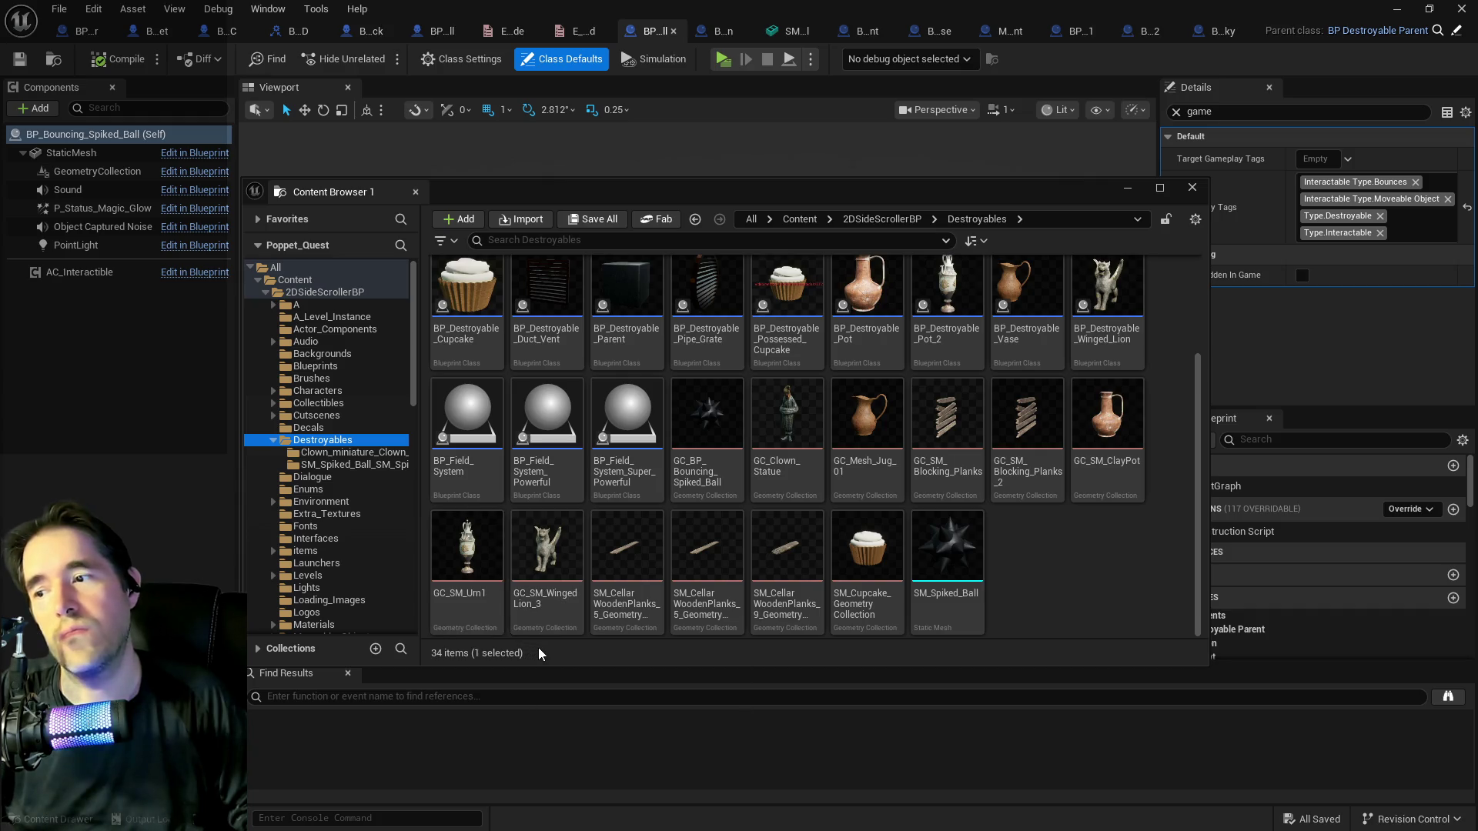
pyautogui.scroll(1, 654, 608)
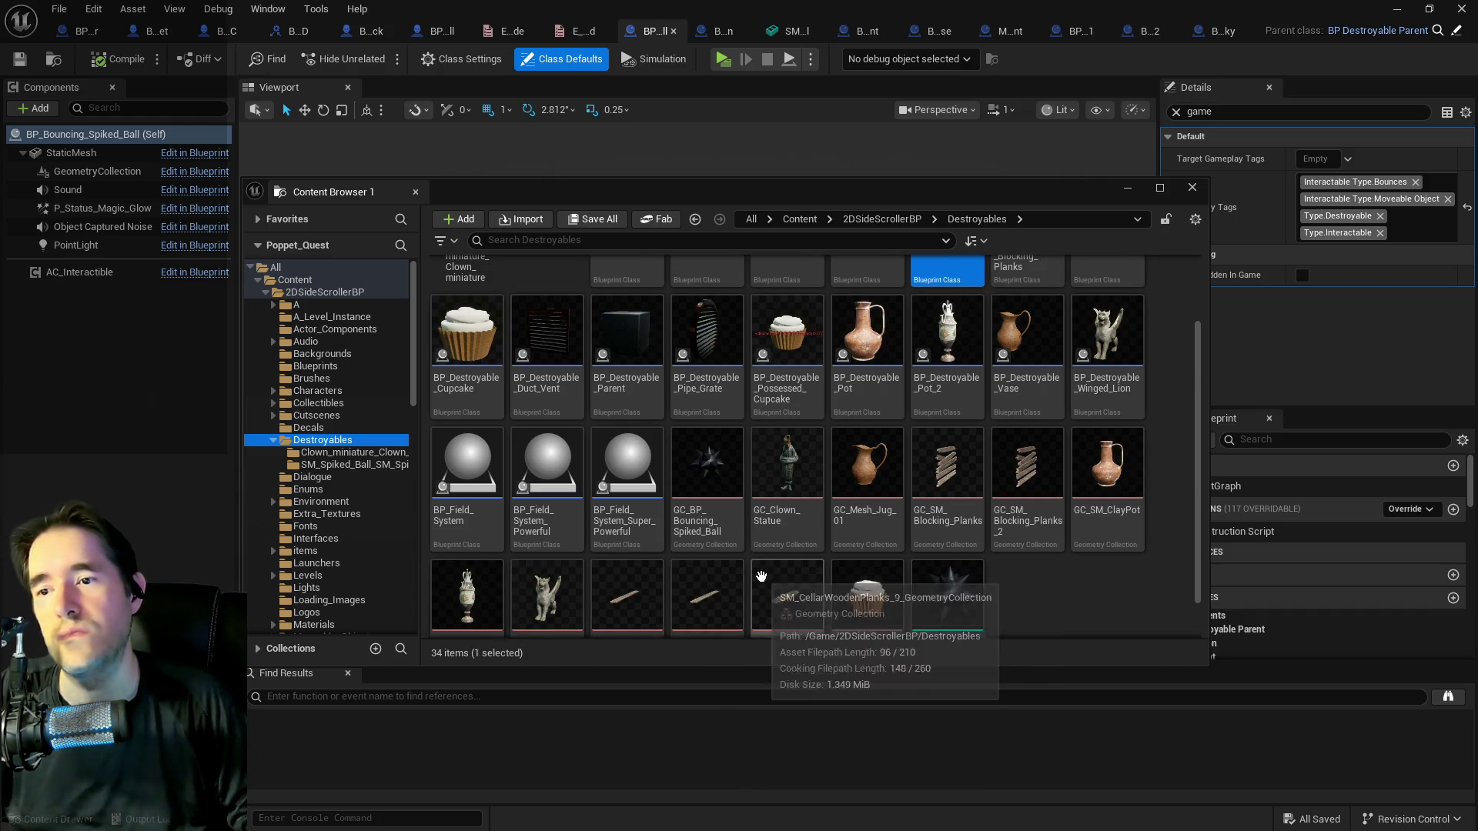
pyautogui.scroll(1, 761, 577)
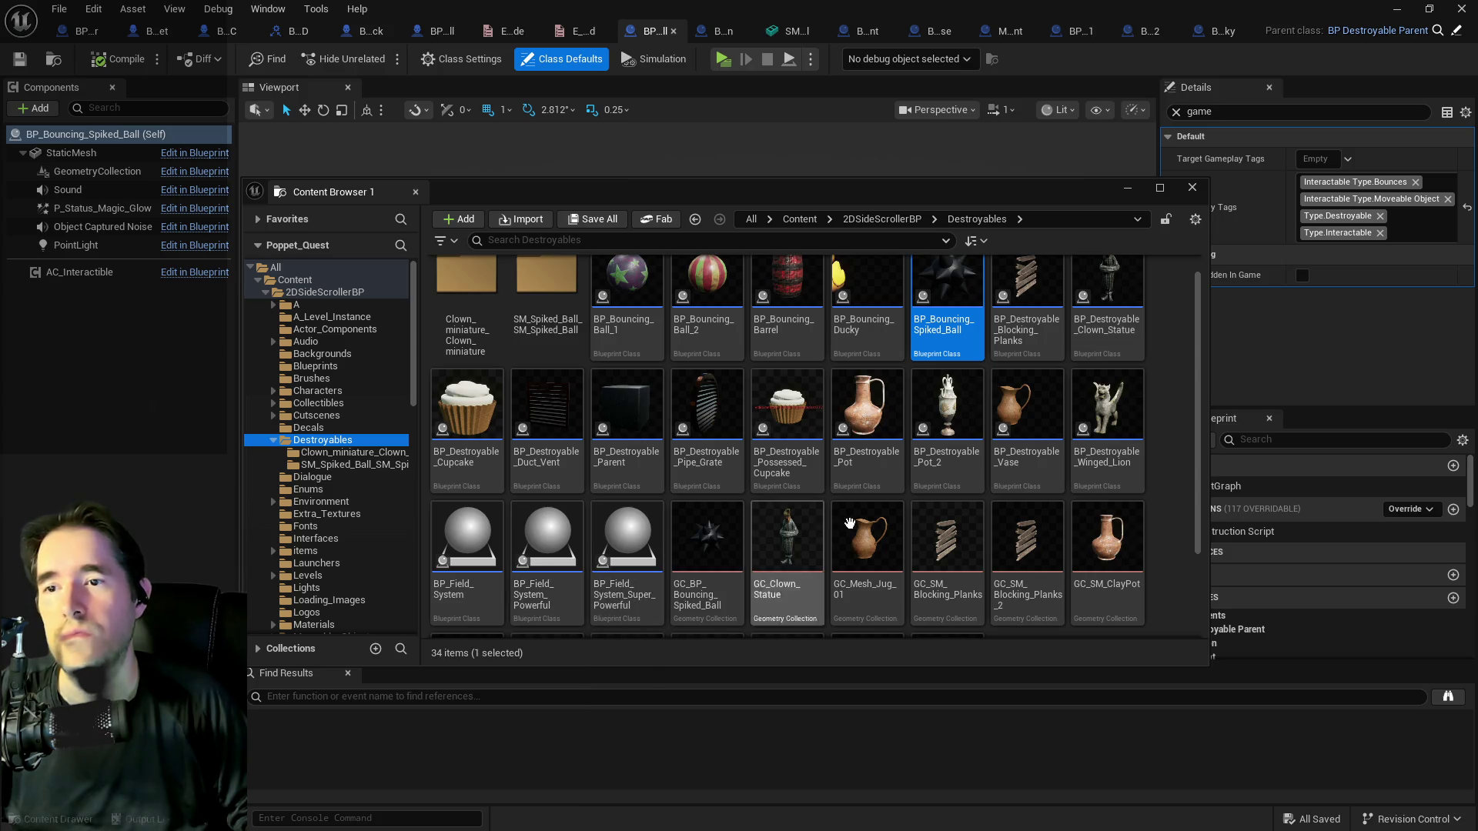
pyautogui.scroll(-1, 855, 539)
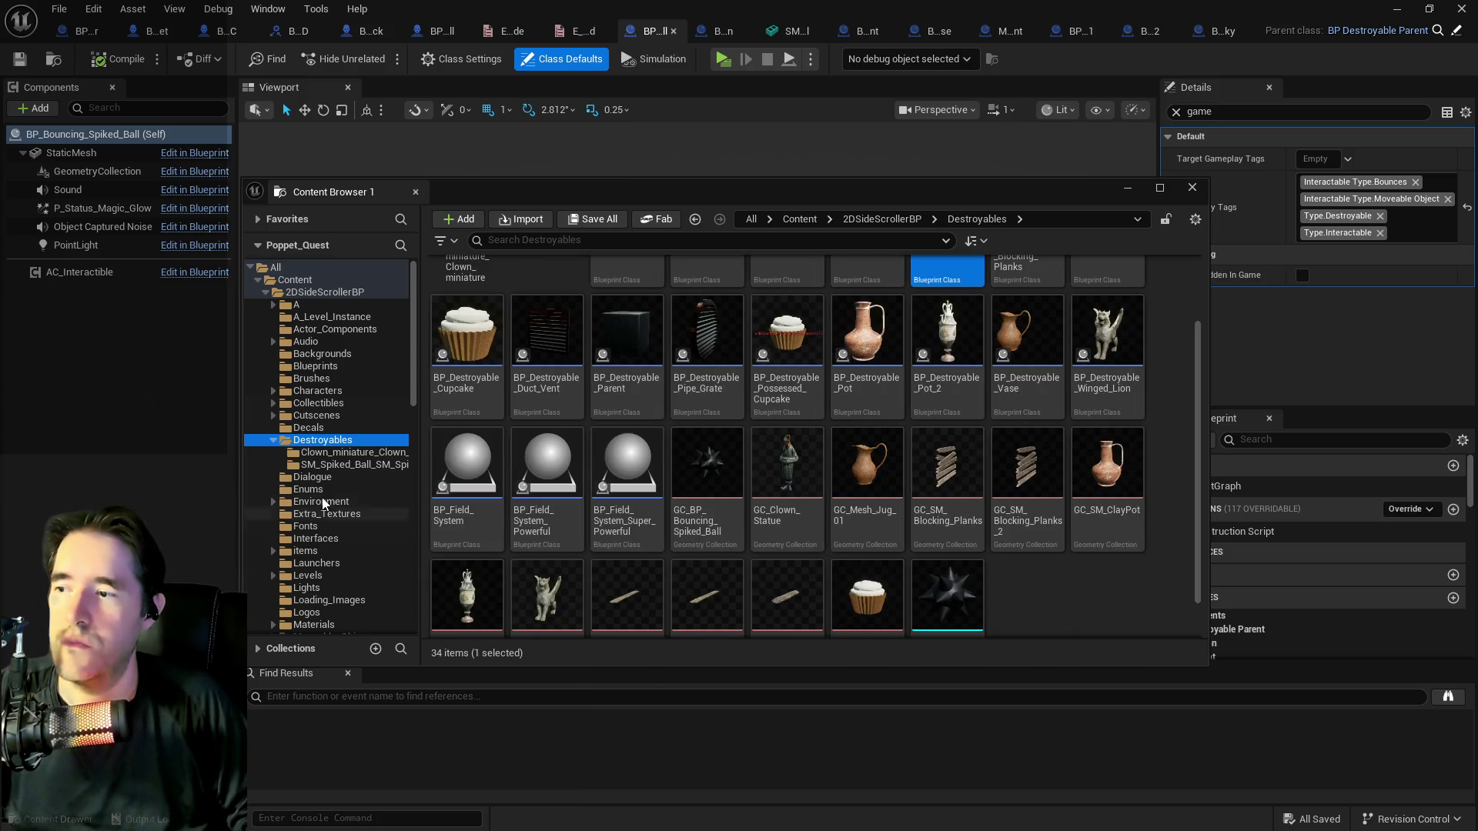
pyautogui.scroll(-5, 322, 502)
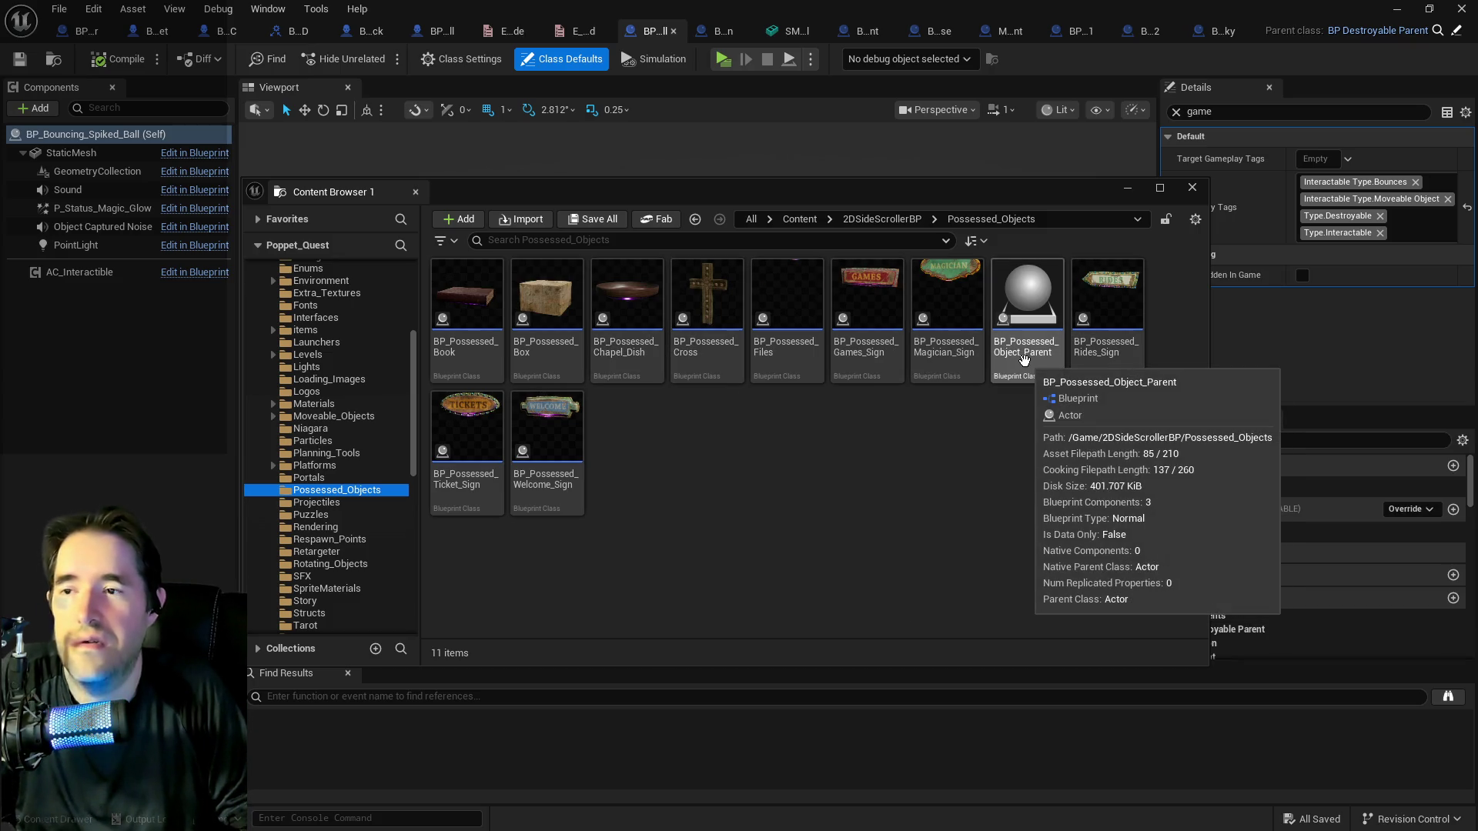
pyautogui.doubleClick(1024, 359)
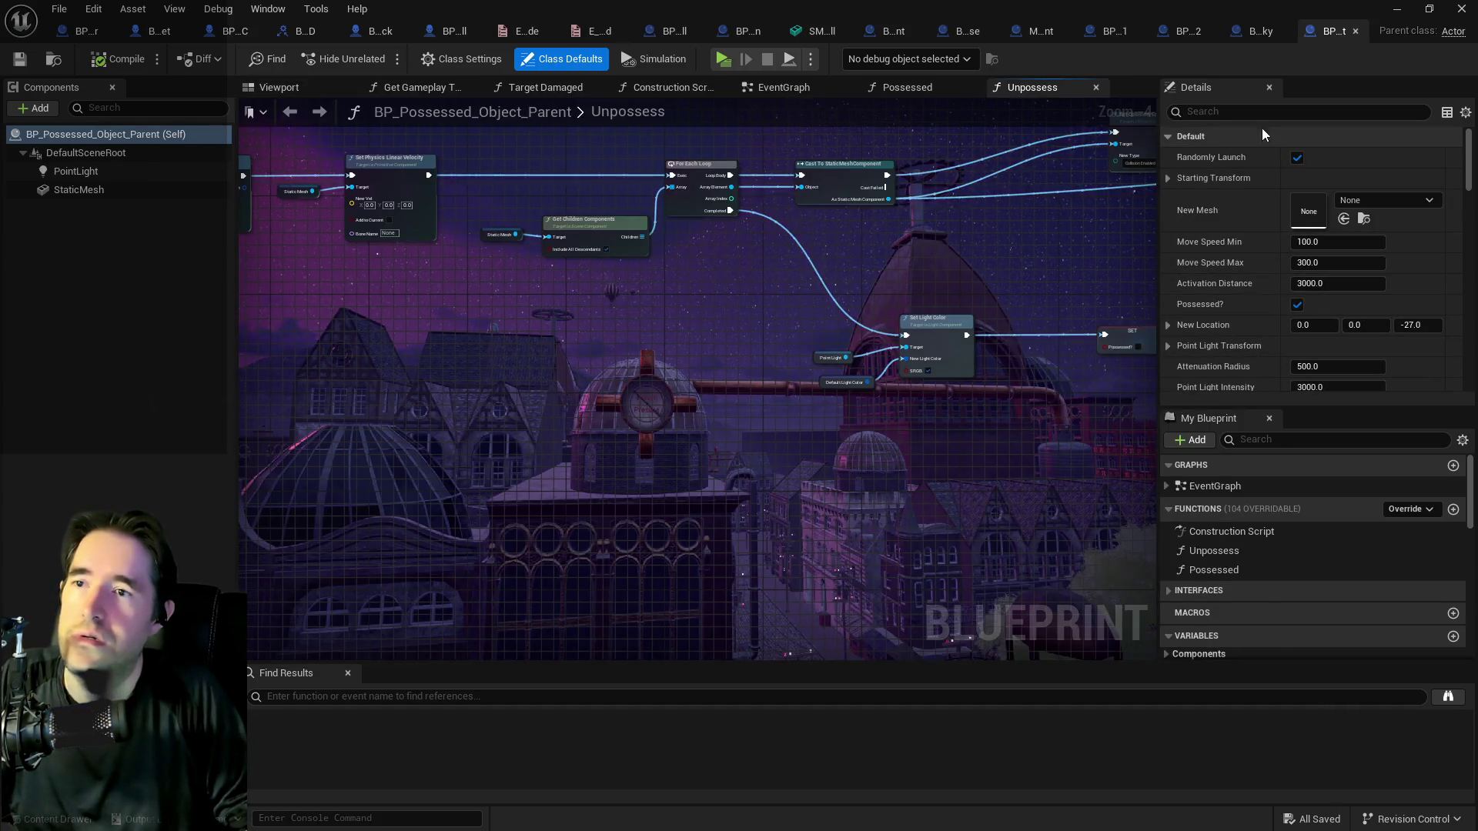
pyautogui.click(1259, 113)
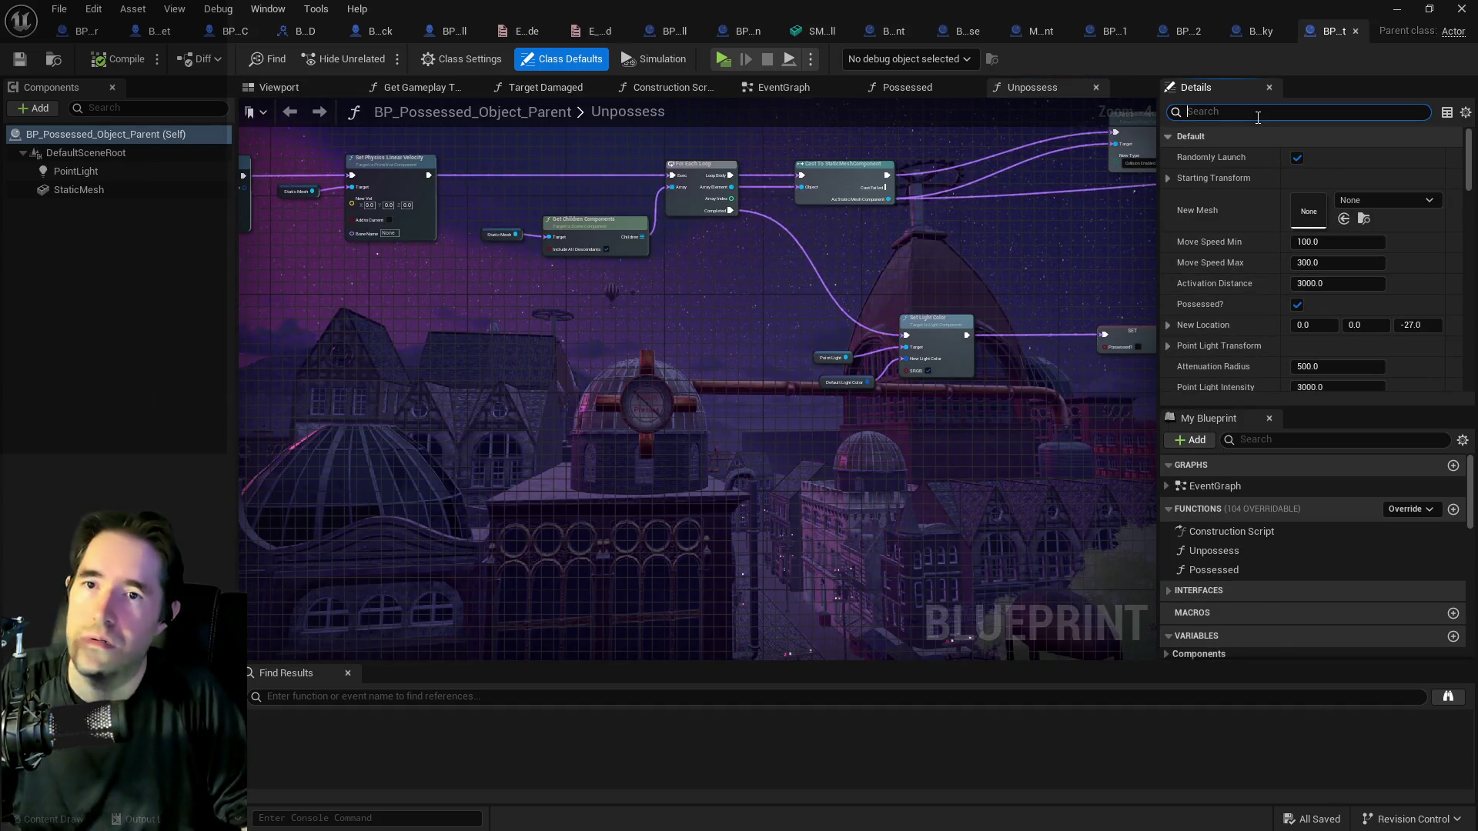
# Tag BP_Possessed_Object_Parent with Interactable Type.Possessed, then compile and save it
pyautogui.write('gameplay')
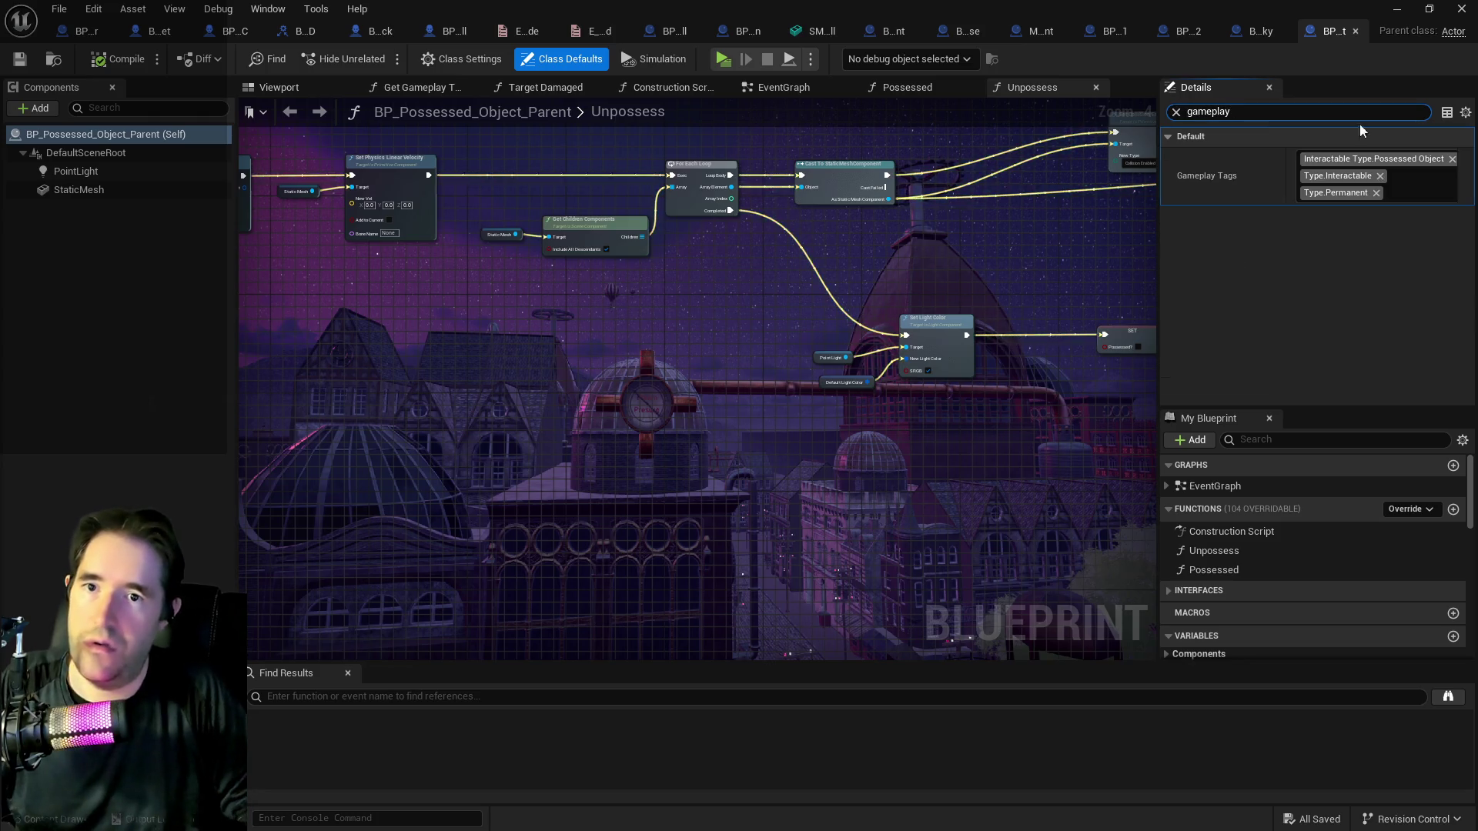
pyautogui.click(1442, 192)
pyautogui.write('bounces')
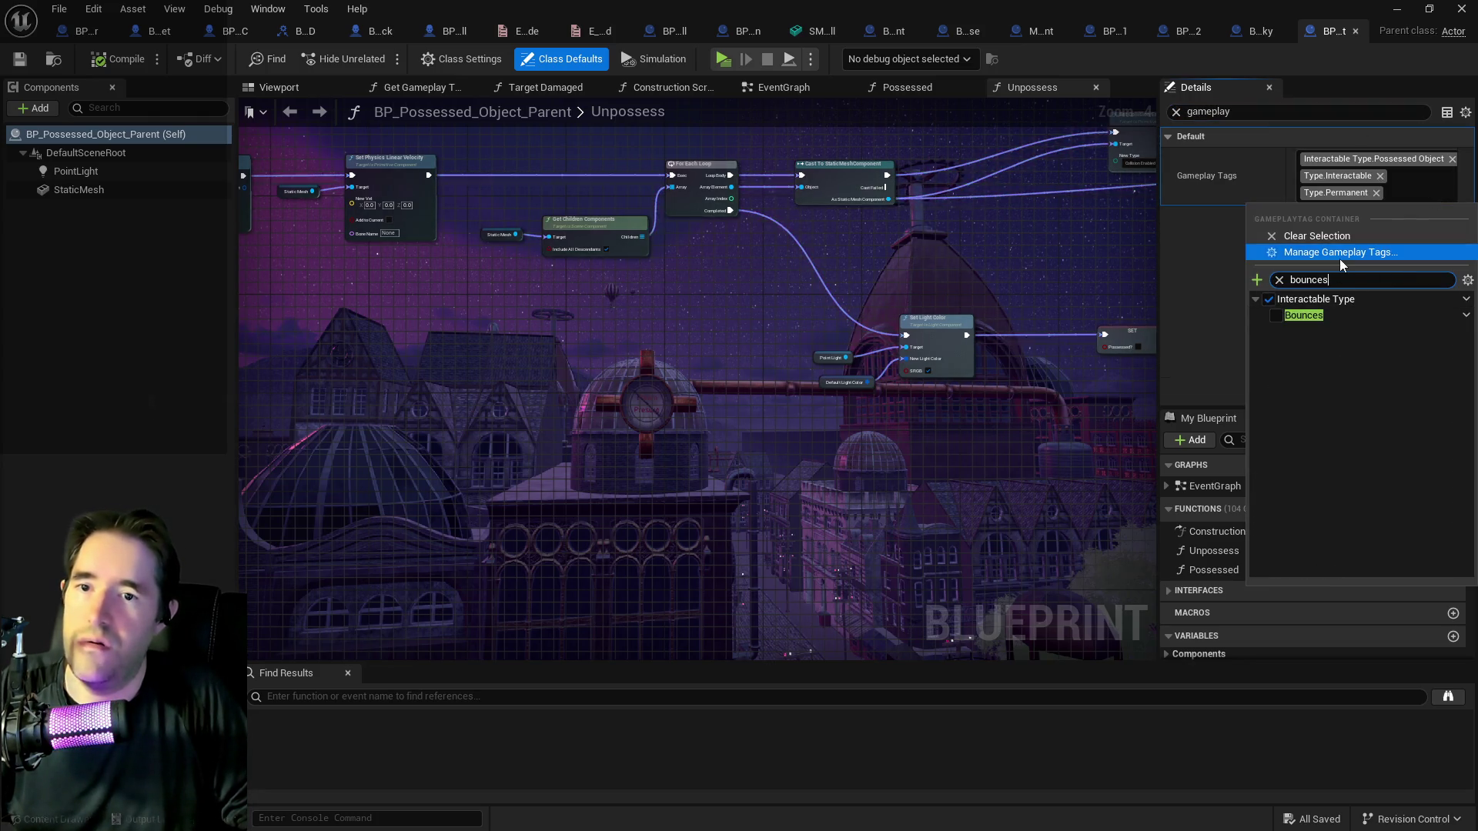
pyautogui.write('possess')
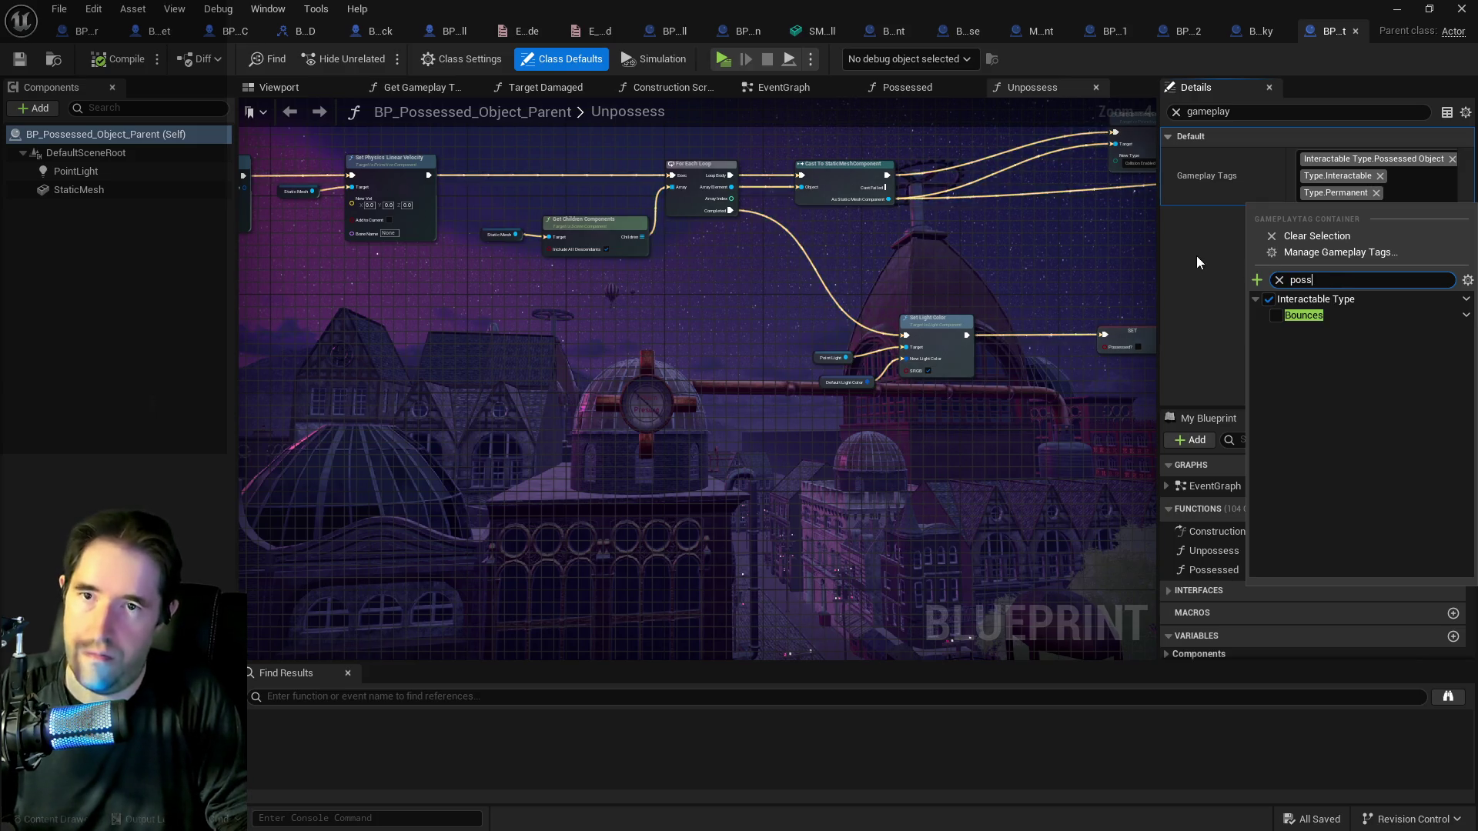
pyautogui.click(1276, 315)
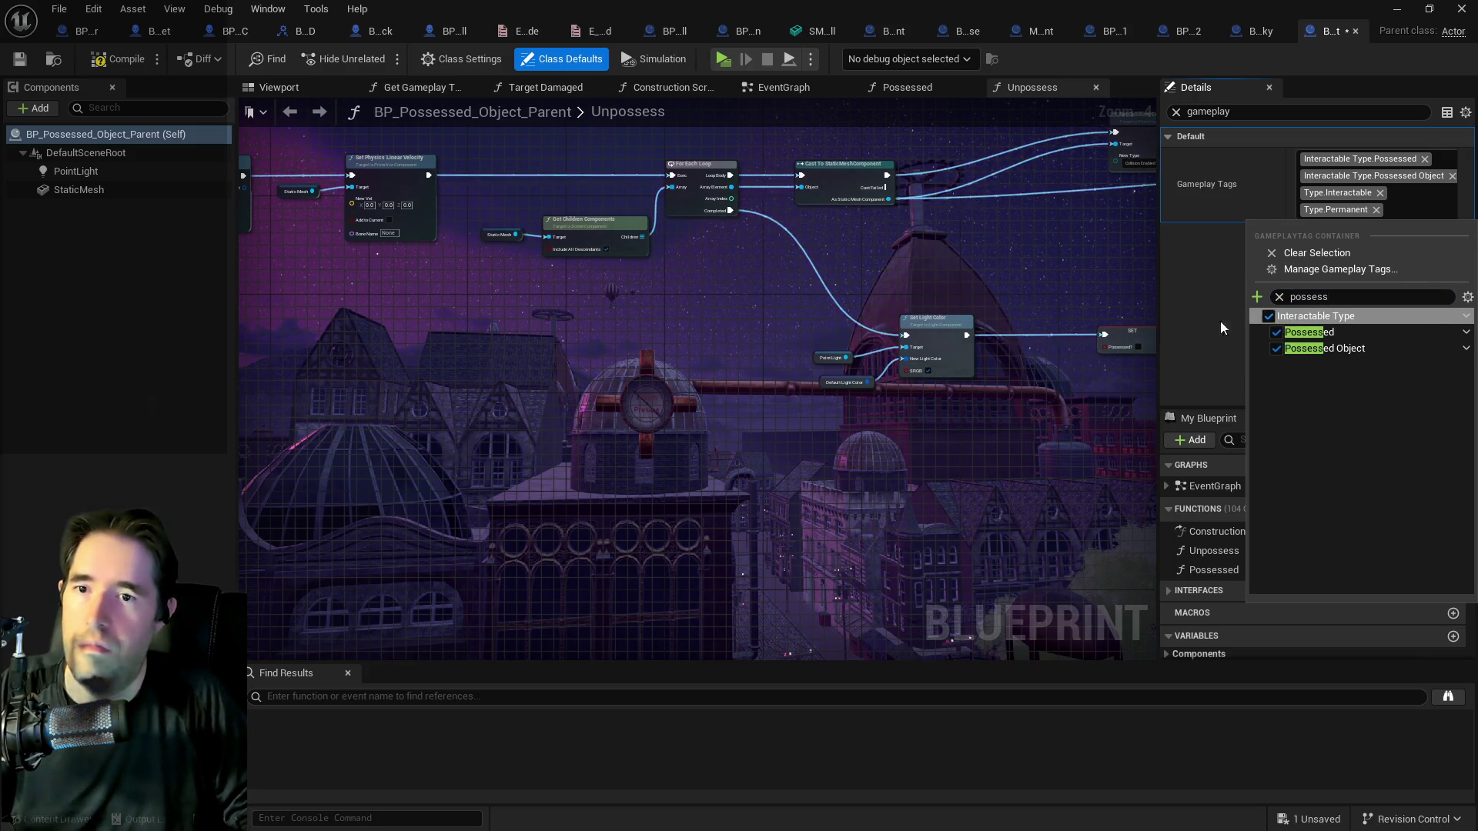
pyautogui.click(20, 61)
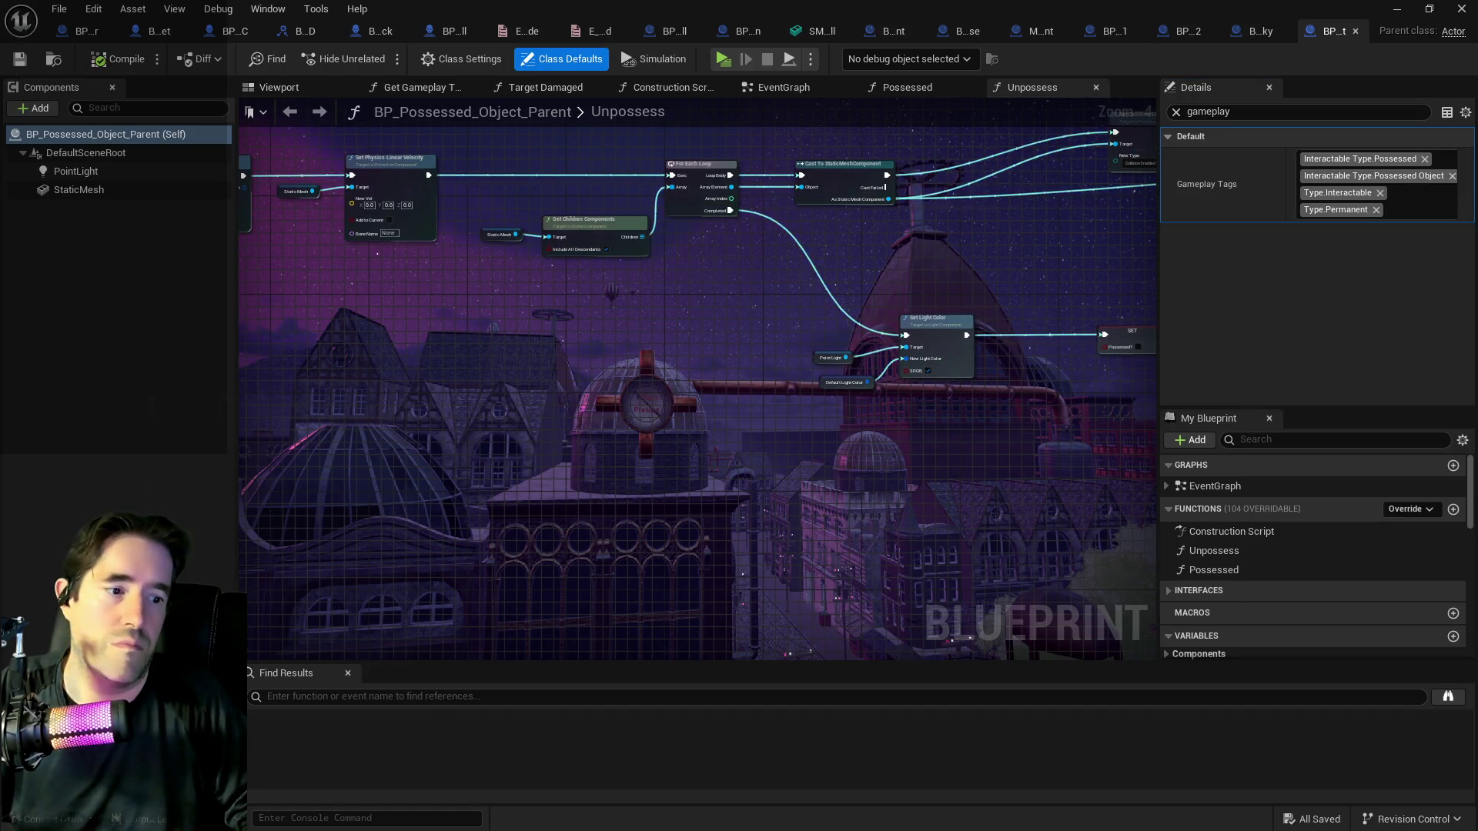
pyautogui.hotkey('ctrl', 'b')
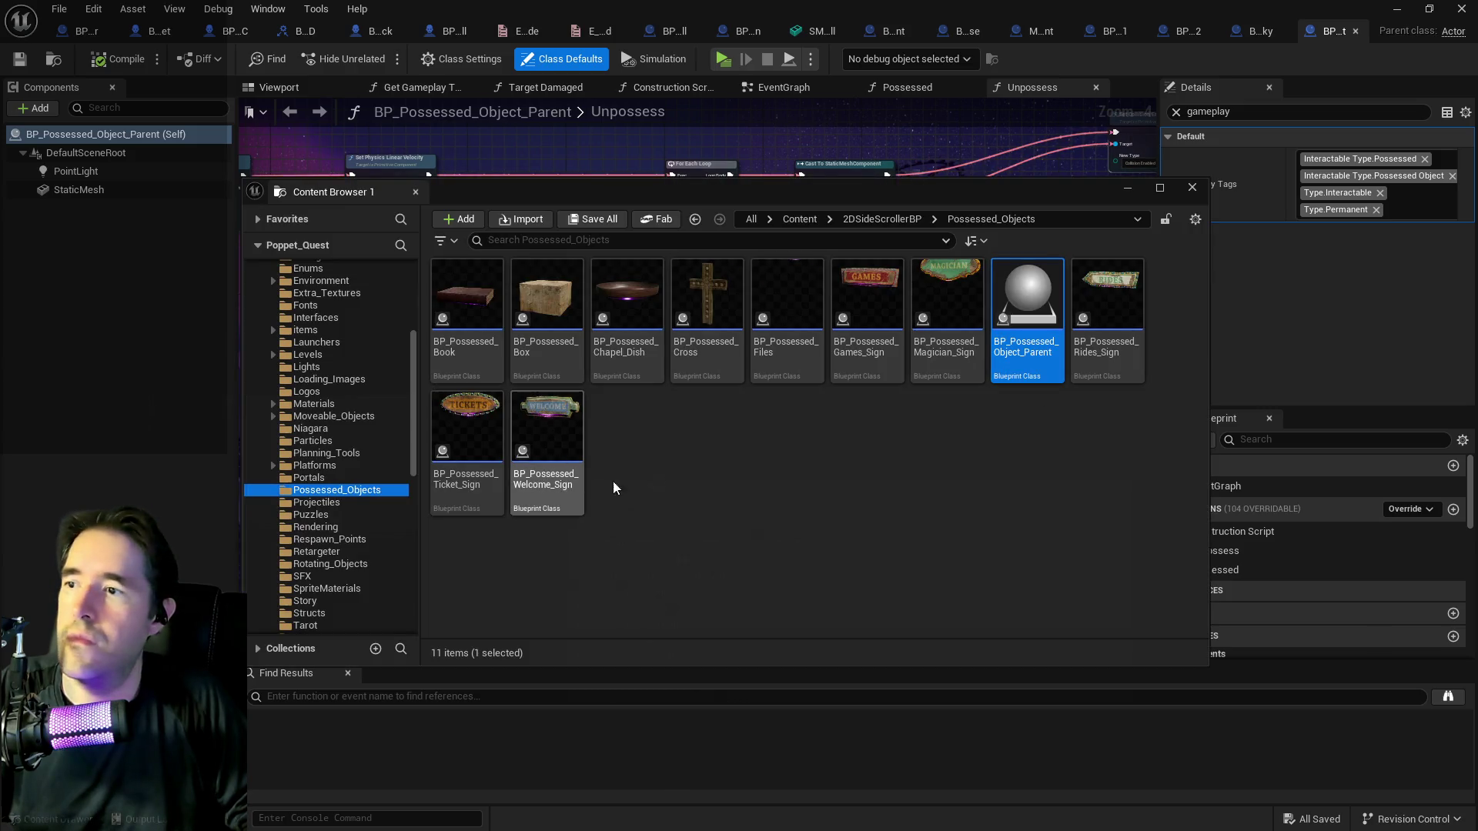
pyautogui.click(828, 530)
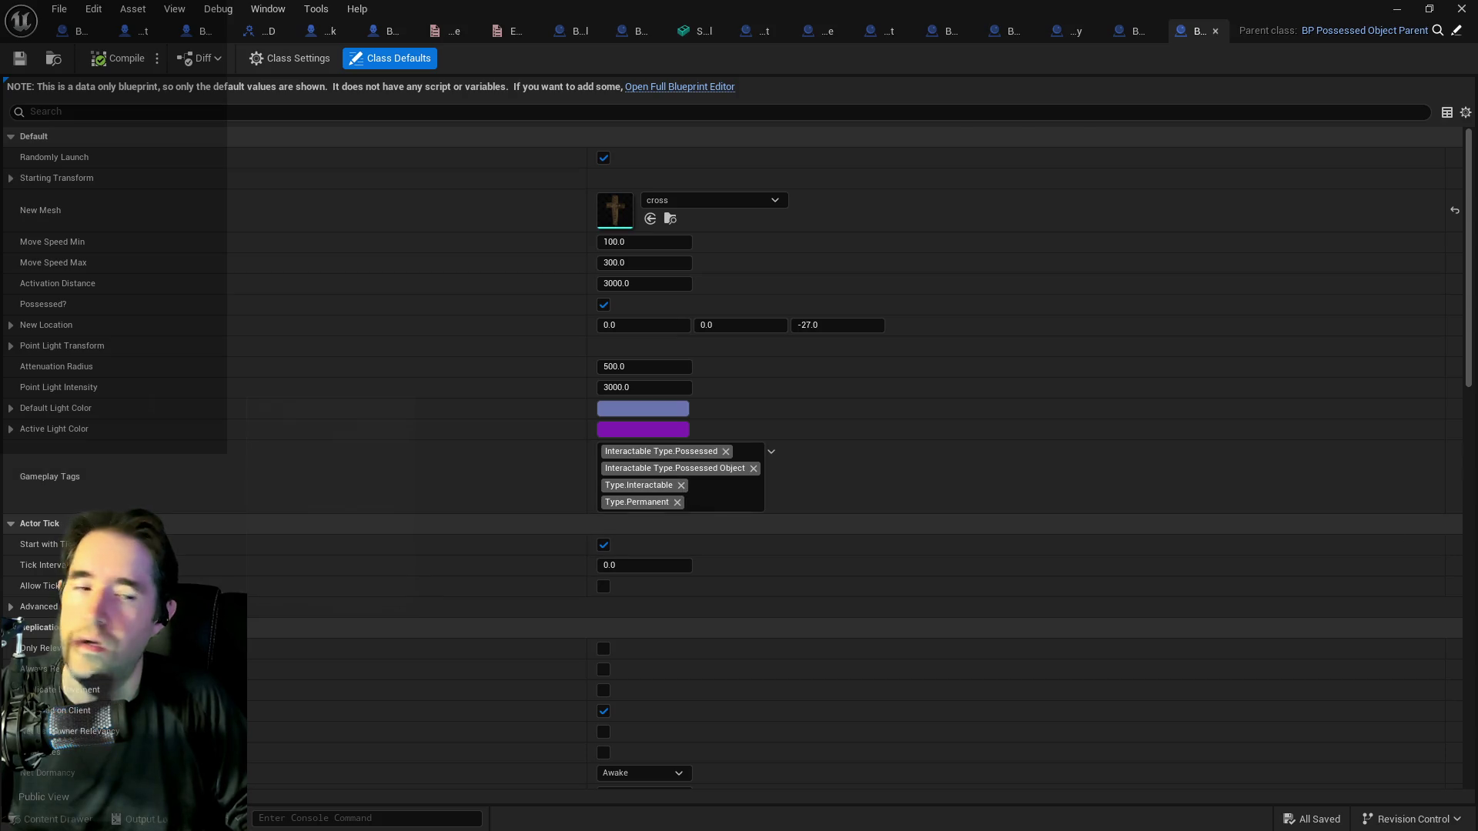
# Add the Interactable Type.Possessed tag to BP_Possessed_Book, then compile and save it
pyautogui.hotkey('ctrl', 'b')
pyautogui.doubleClick(473, 329)
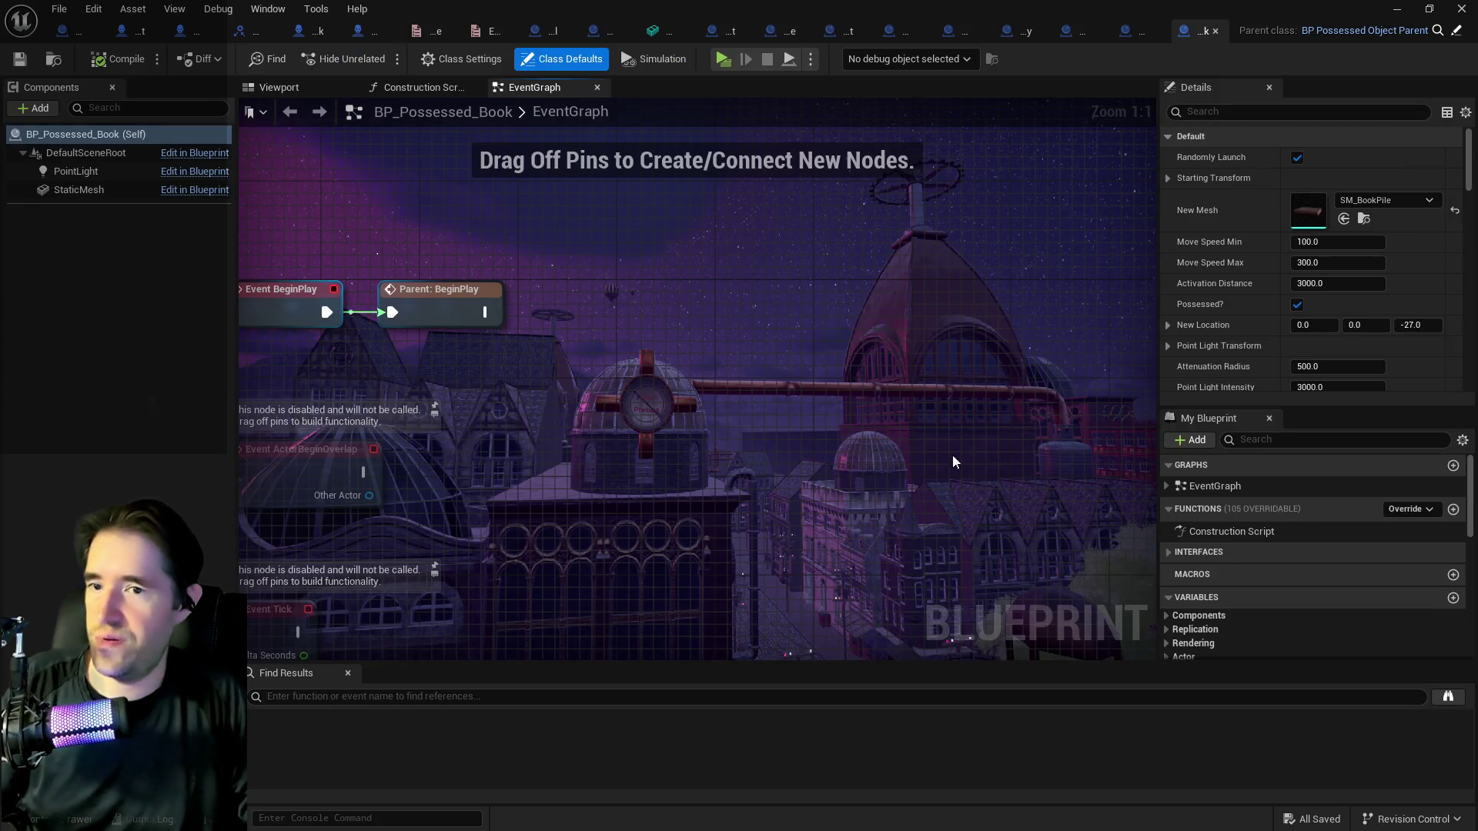
pyautogui.scroll(-3, 1241, 354)
pyautogui.scroll(-3, 1241, 354)
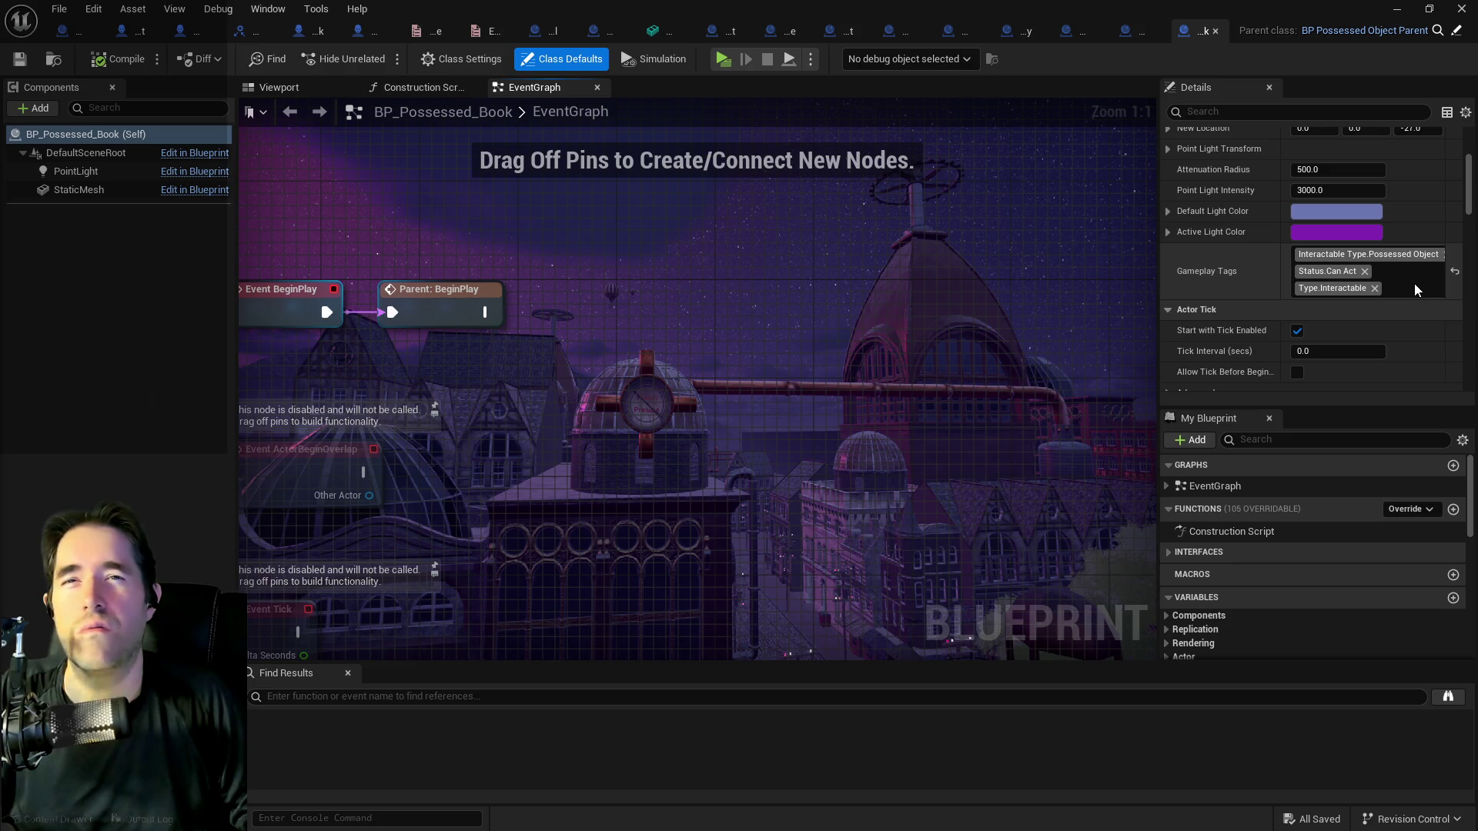
pyautogui.click(1415, 290)
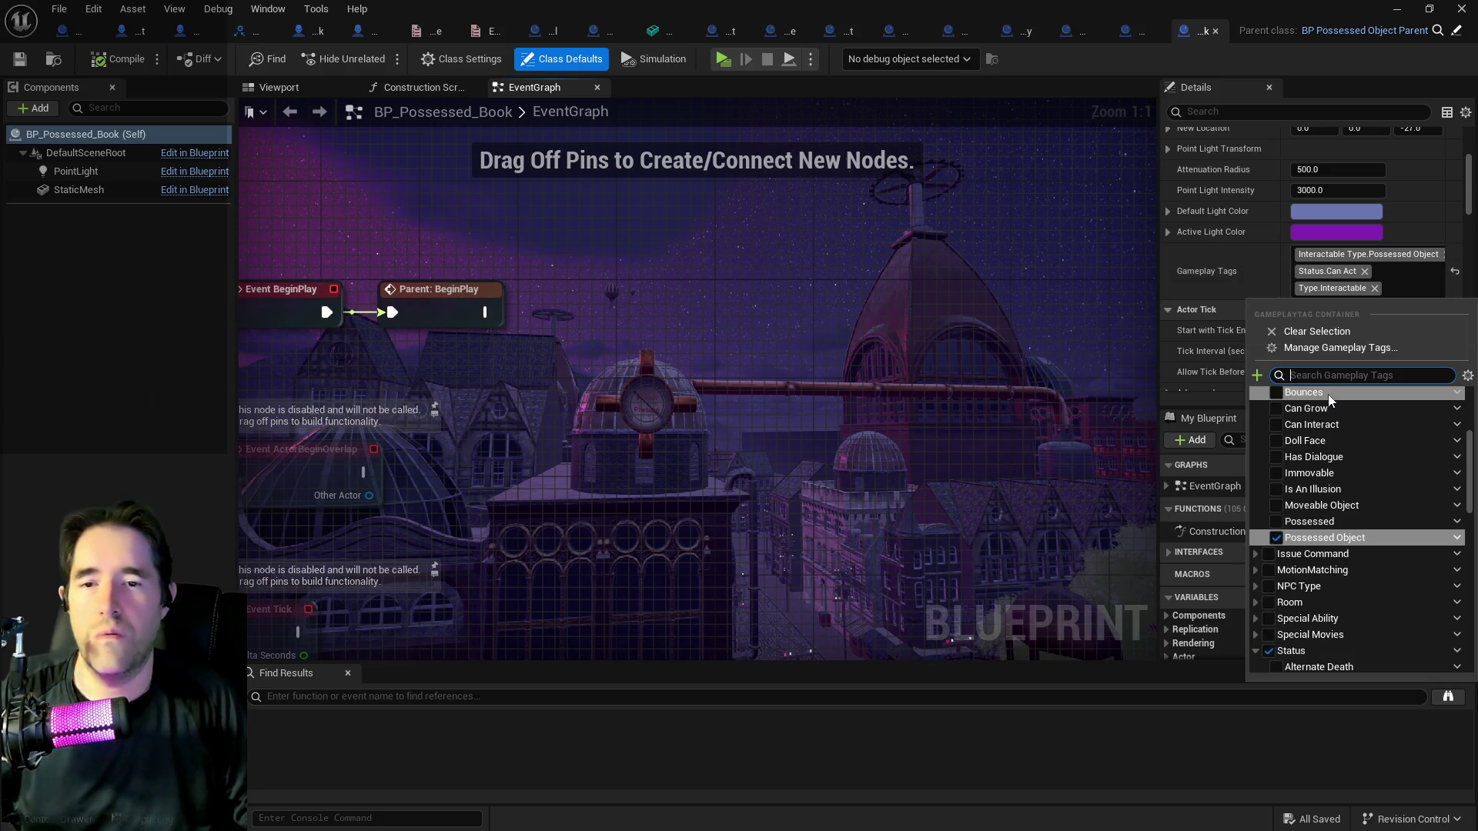
pyautogui.click(1276, 522)
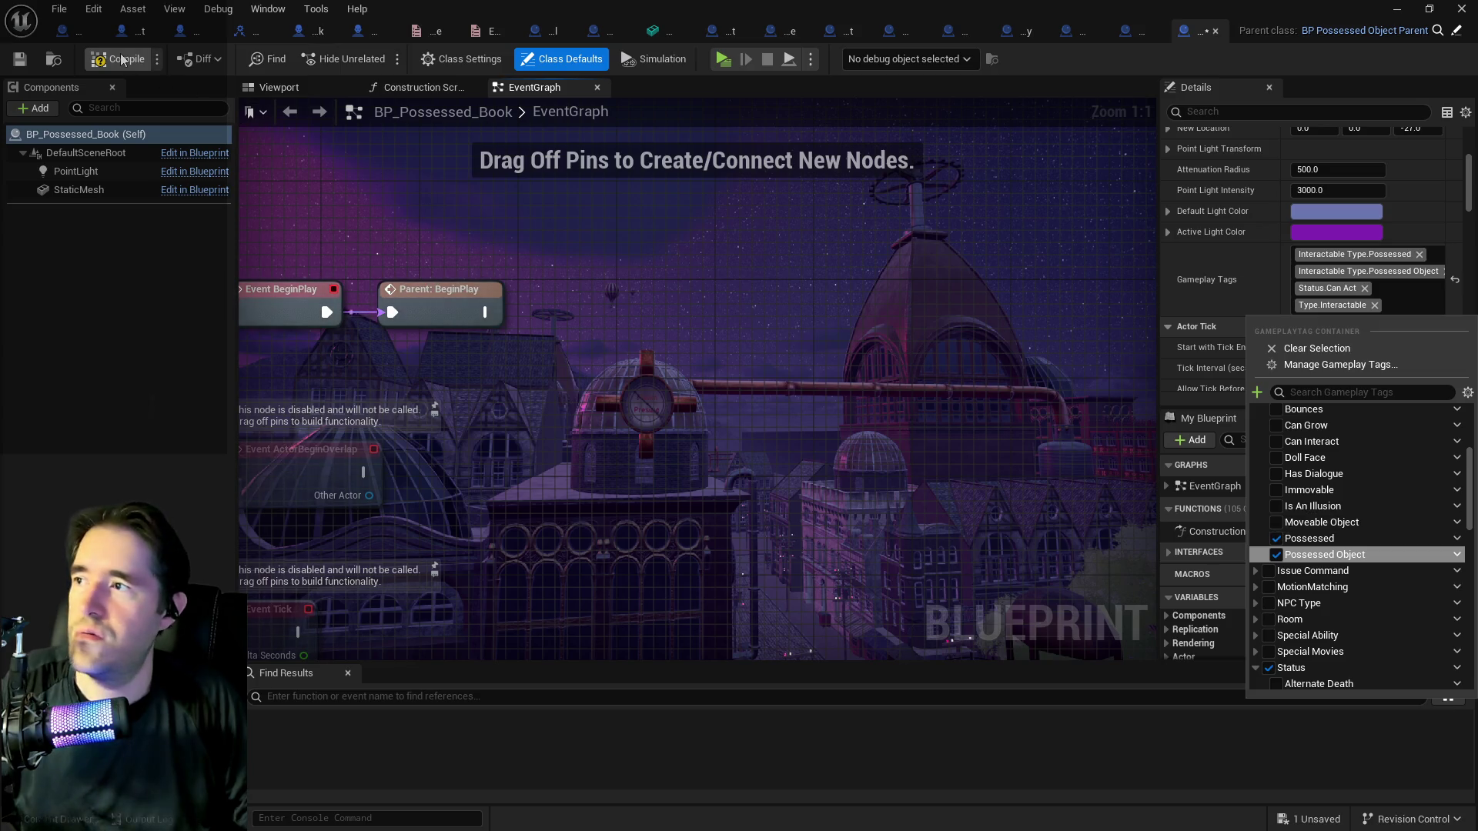
pyautogui.click(11, 72)
pyautogui.click(19, 59)
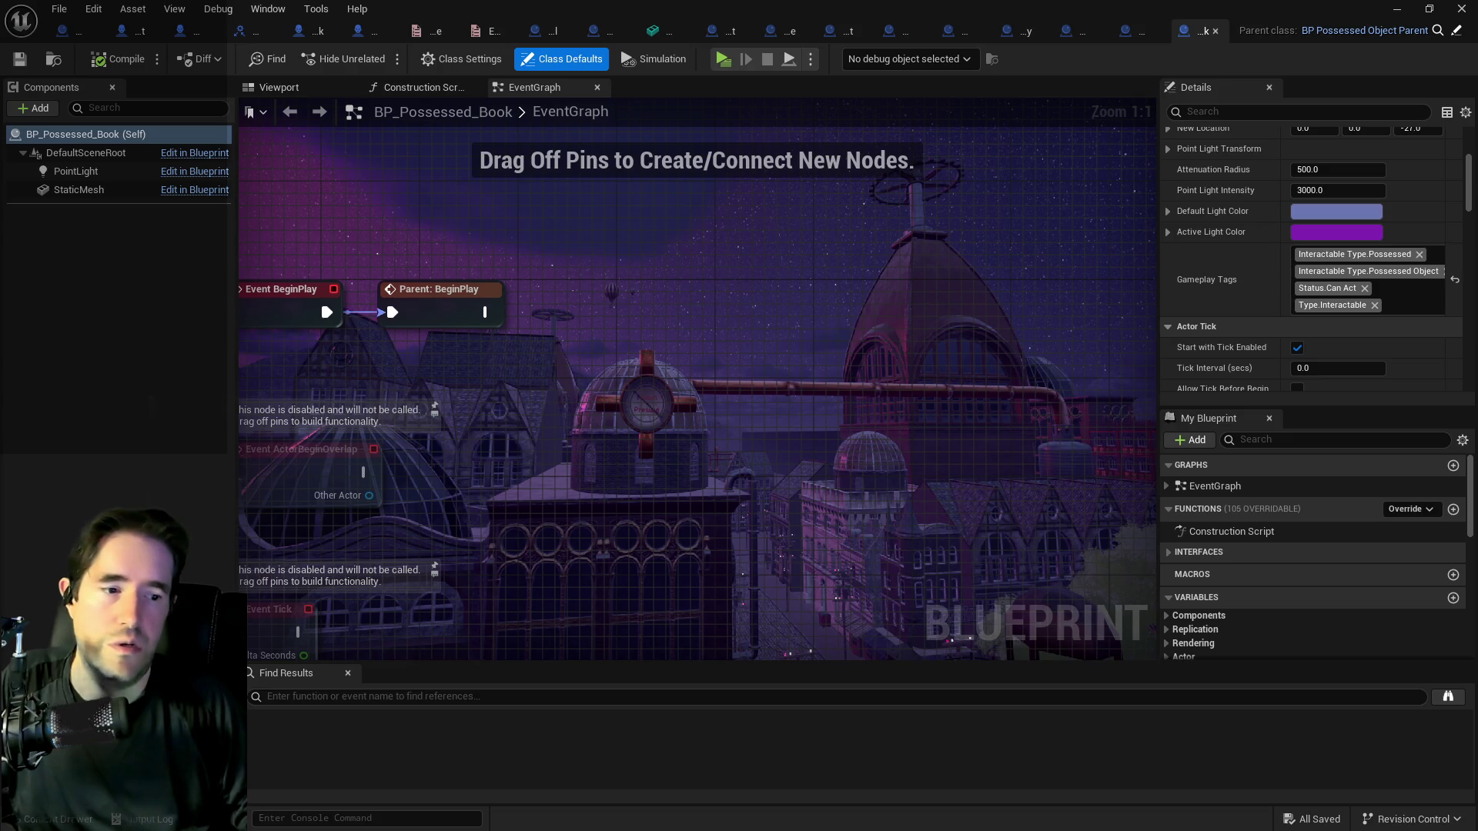
pyautogui.hotkey('ctrl', 'b')
pyautogui.hotkey('ctrl', 'space')
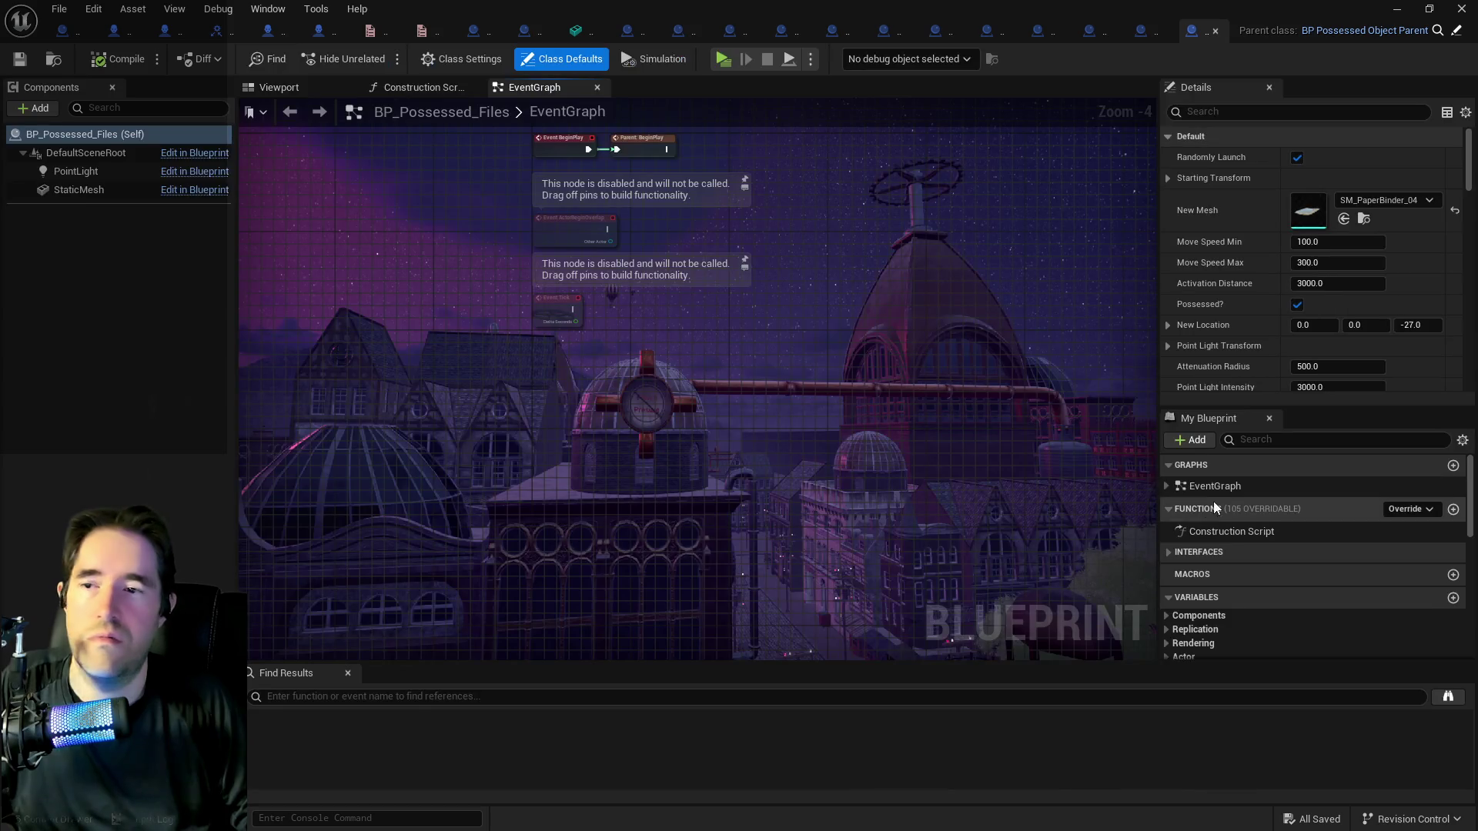
# Give BP_Possessed_Files the Interactable Type.Possessed gameplay tag and save it
pyautogui.write('game')
pyautogui.click(1434, 192)
pyautogui.click(1309, 427)
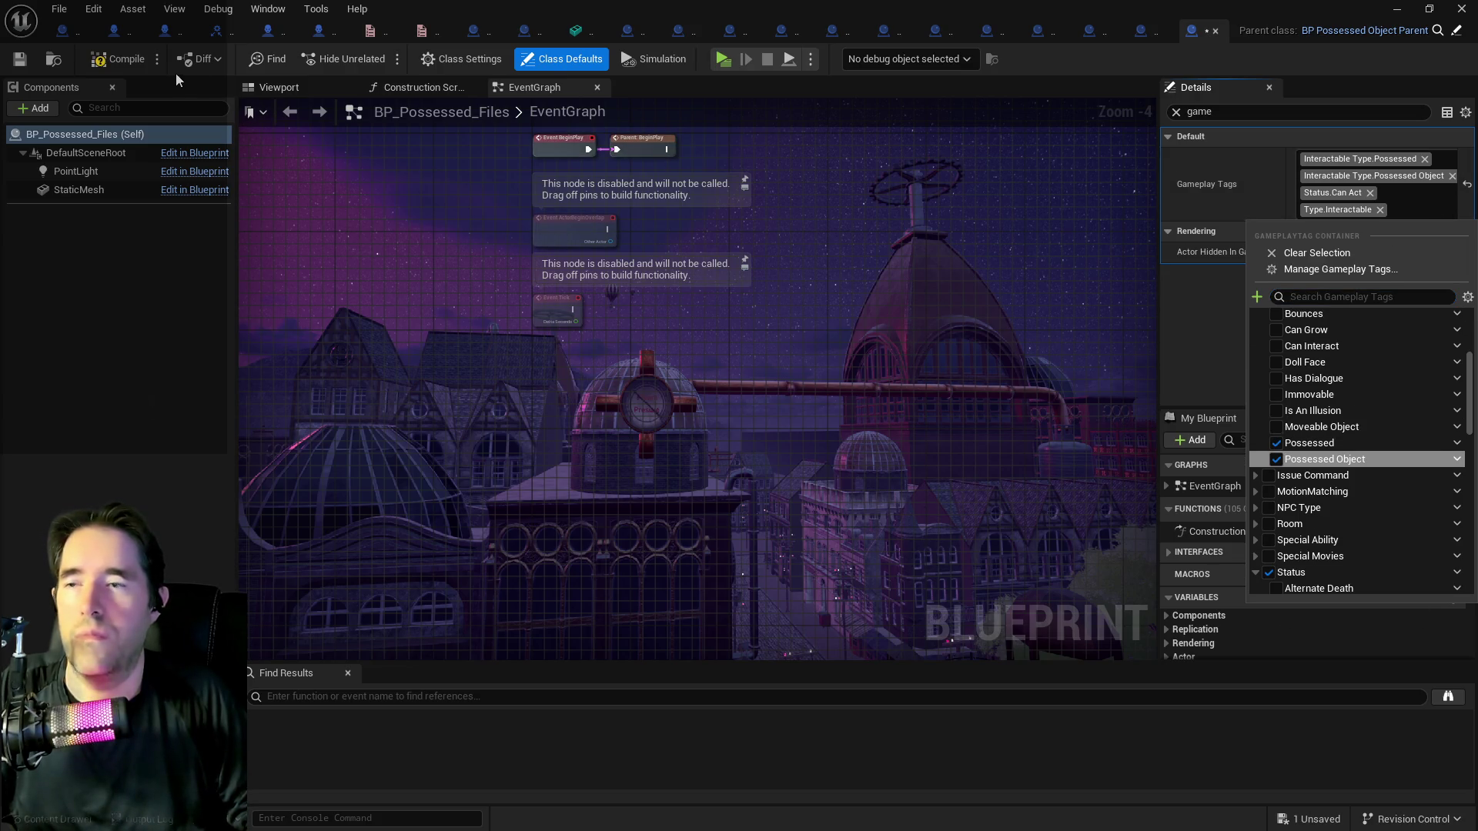
pyautogui.click(77, 70)
pyautogui.click(18, 63)
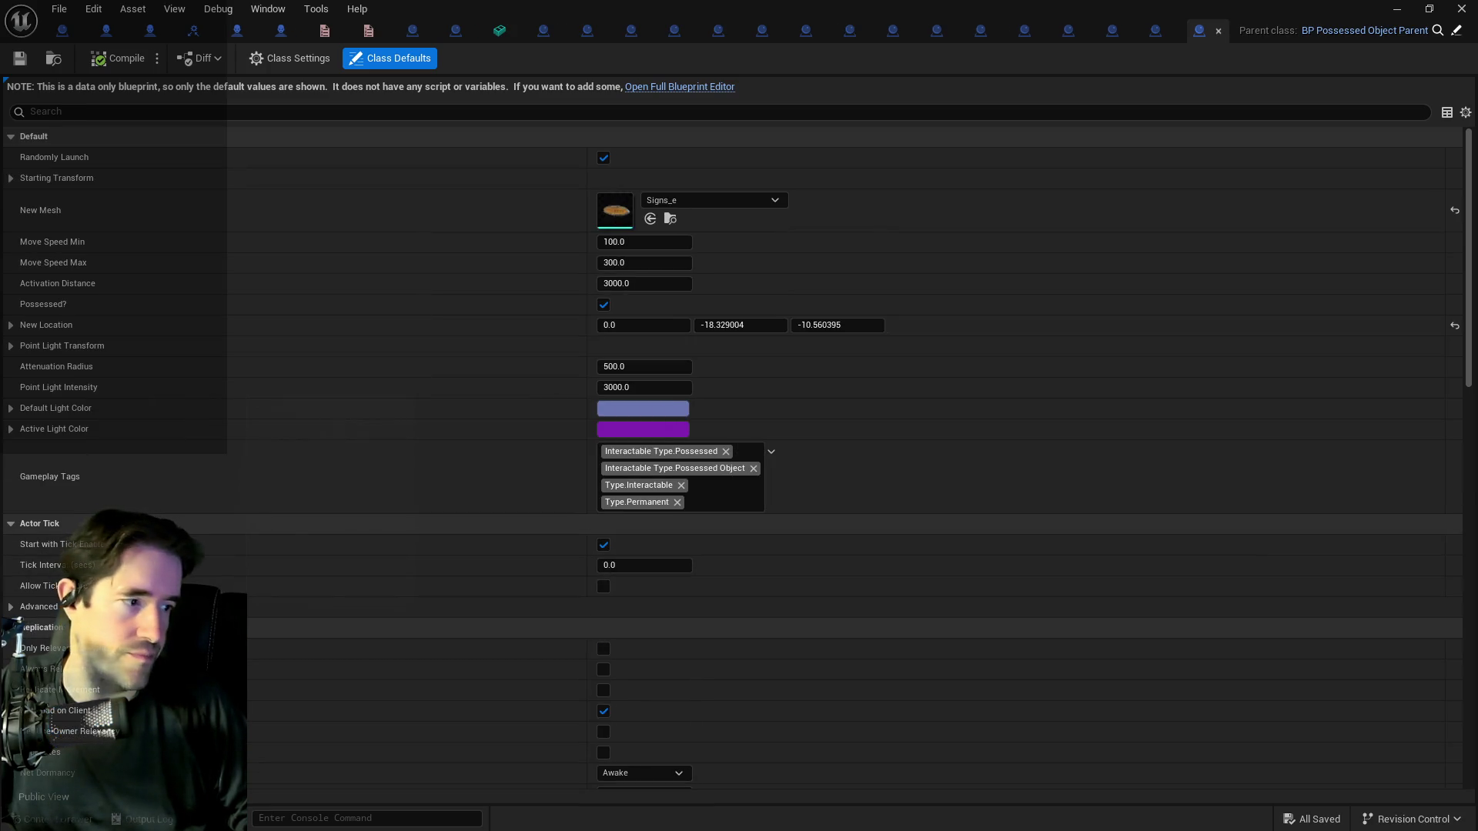
# Save all modified assets and close the finished possessed-object blueprint tabs, including Chapel_Dish, Book and Cross
pyautogui.click(63, 7)
pyautogui.click(80, 127)
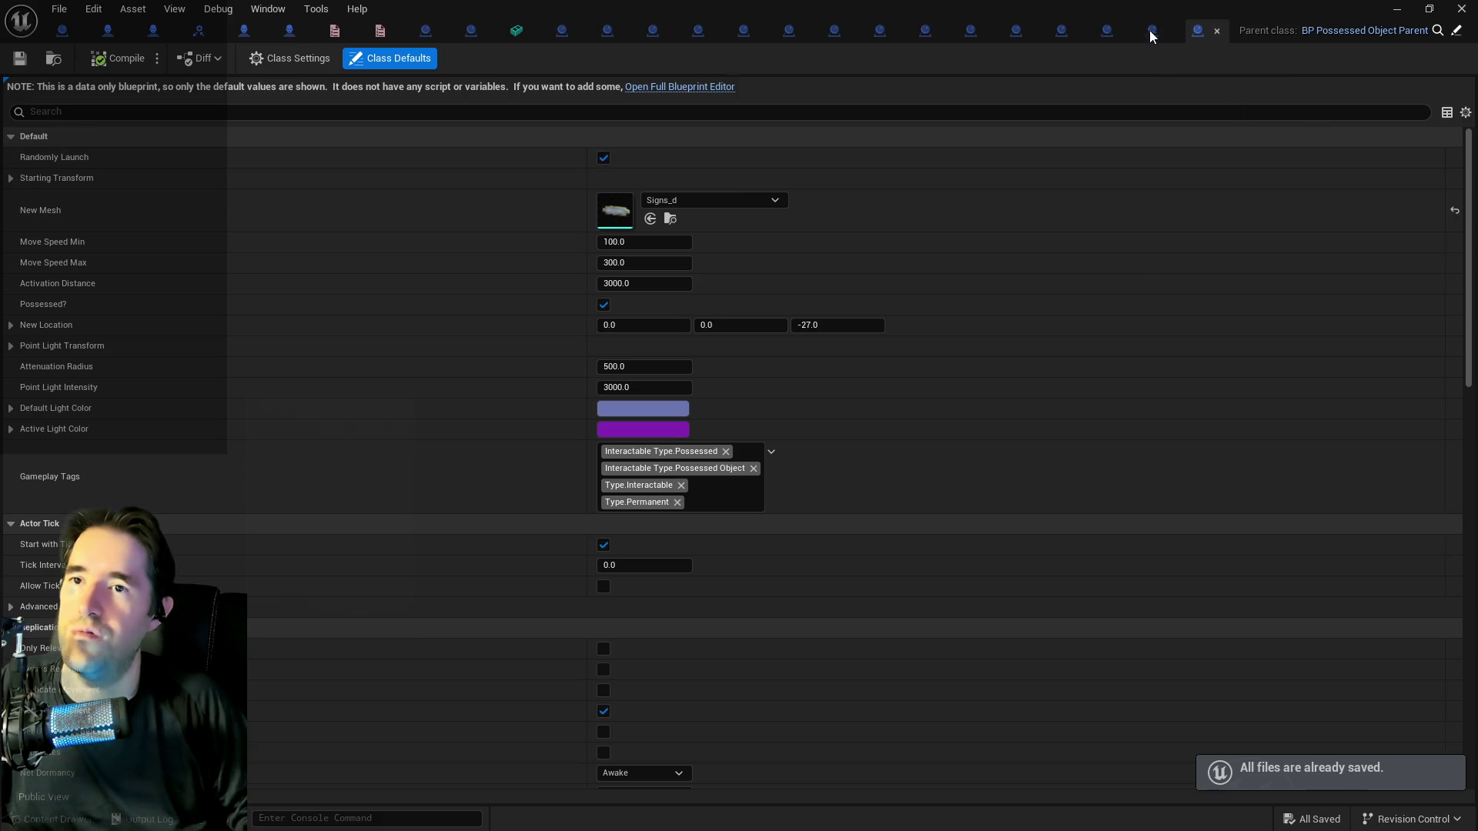
pyautogui.click(1177, 31)
pyautogui.click(1209, 35)
pyautogui.click(1208, 34)
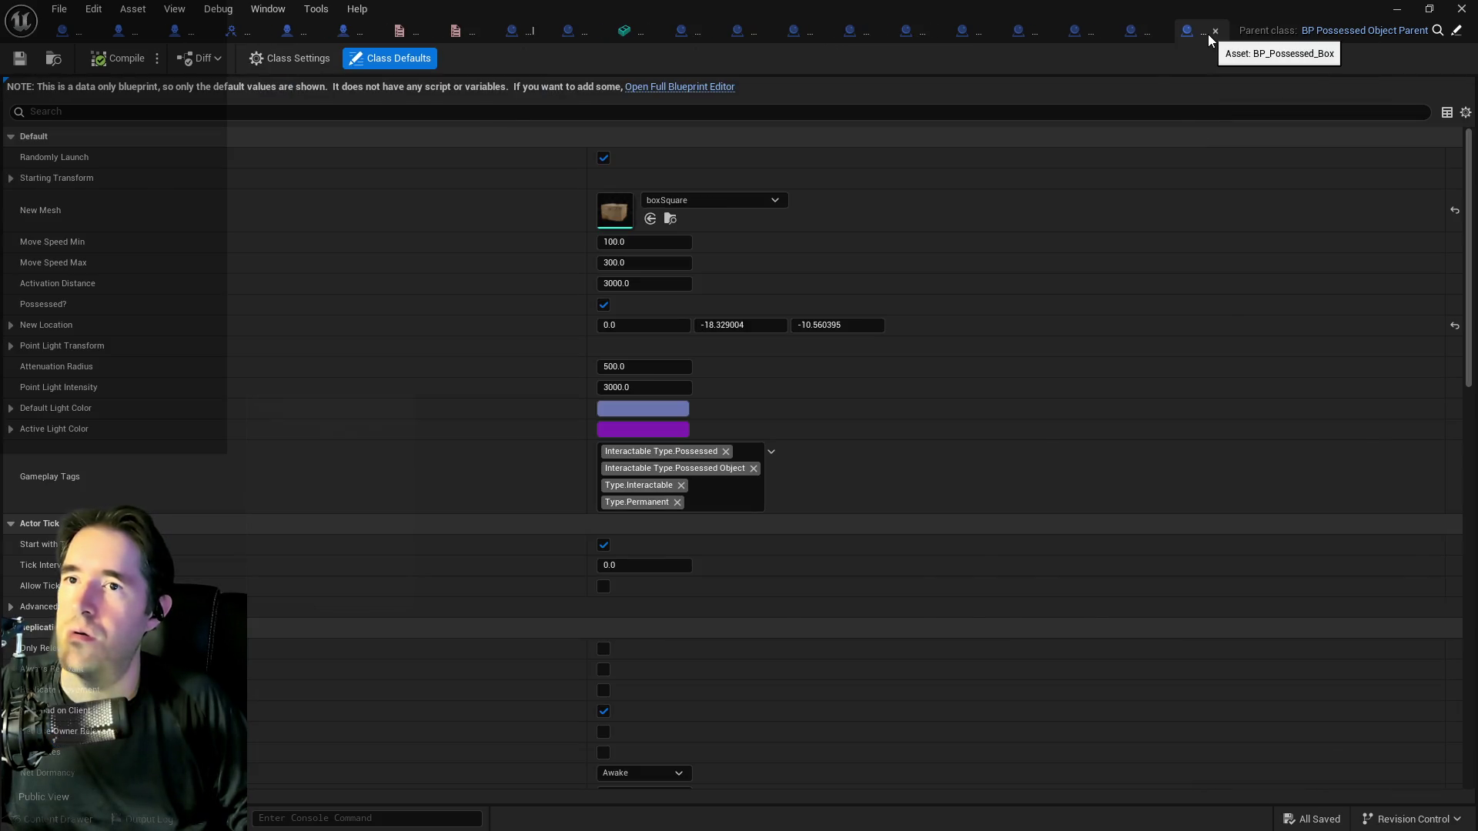
pyautogui.click(1214, 31)
pyautogui.click(1208, 34)
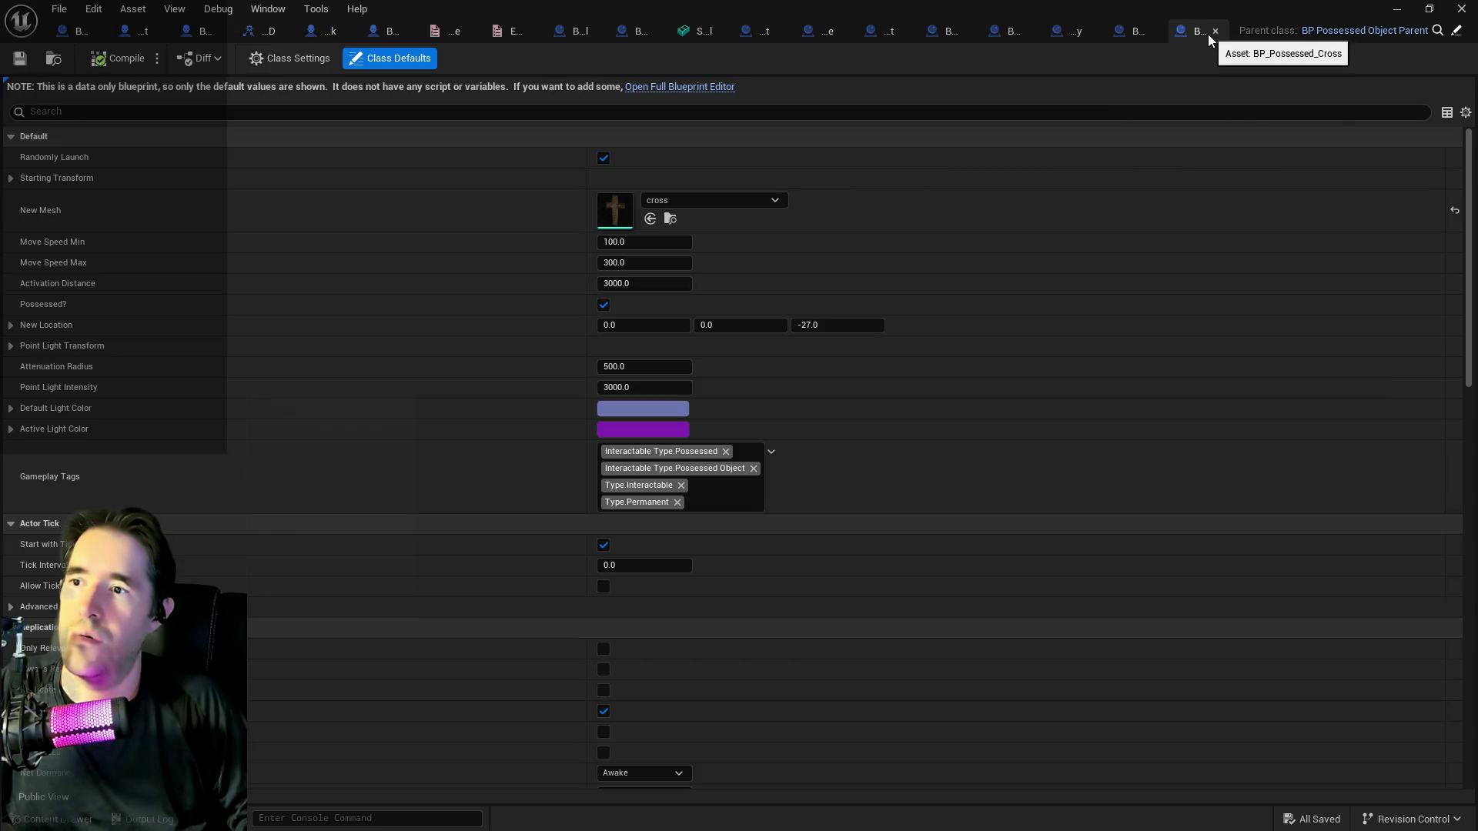
pyautogui.click(1208, 34)
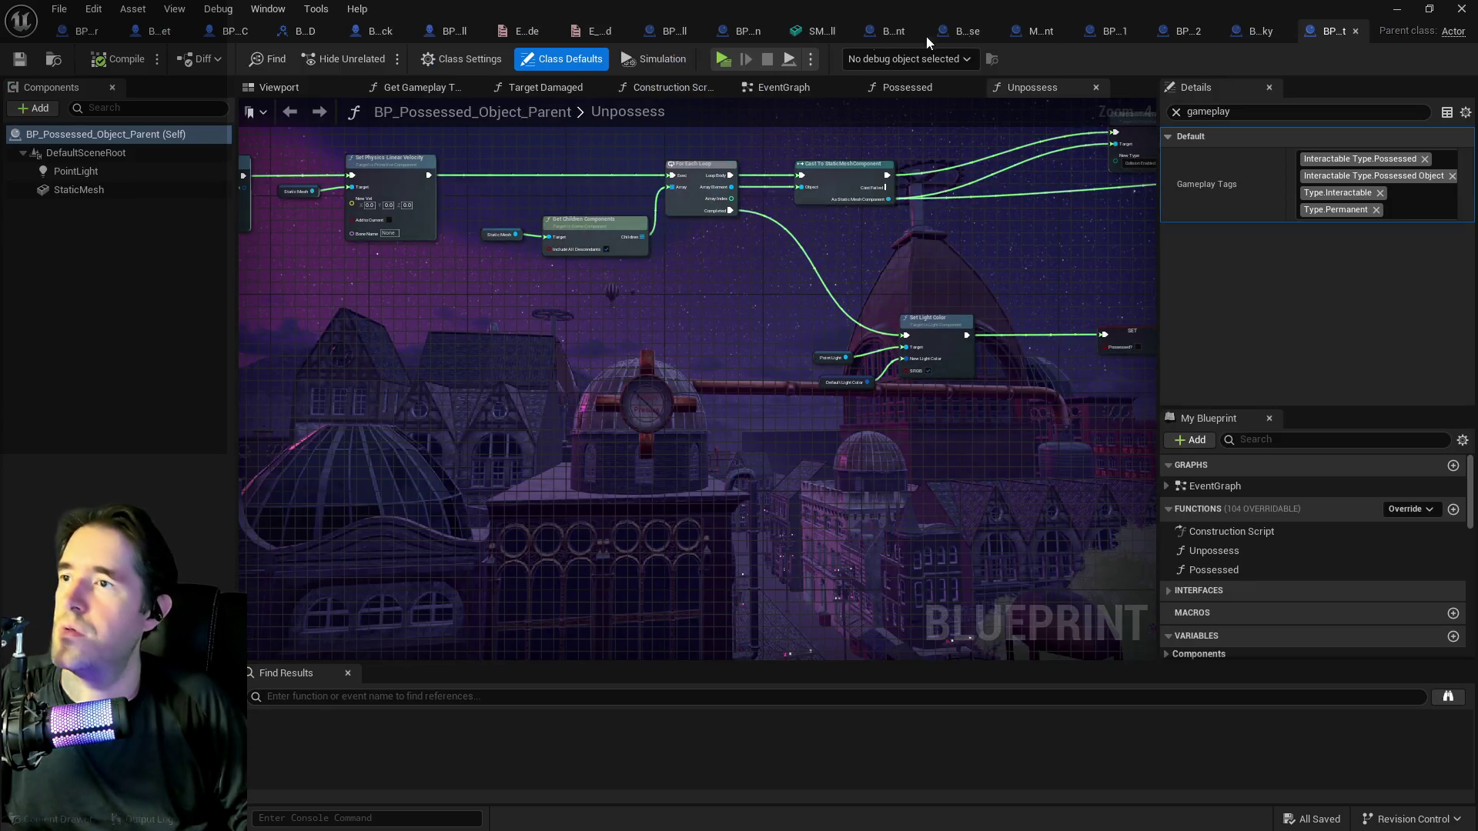
# Close BP_Possessed_Object_Parent and bring up BP_Destroyable_Parent's EventGraph
pyautogui.click(1355, 31)
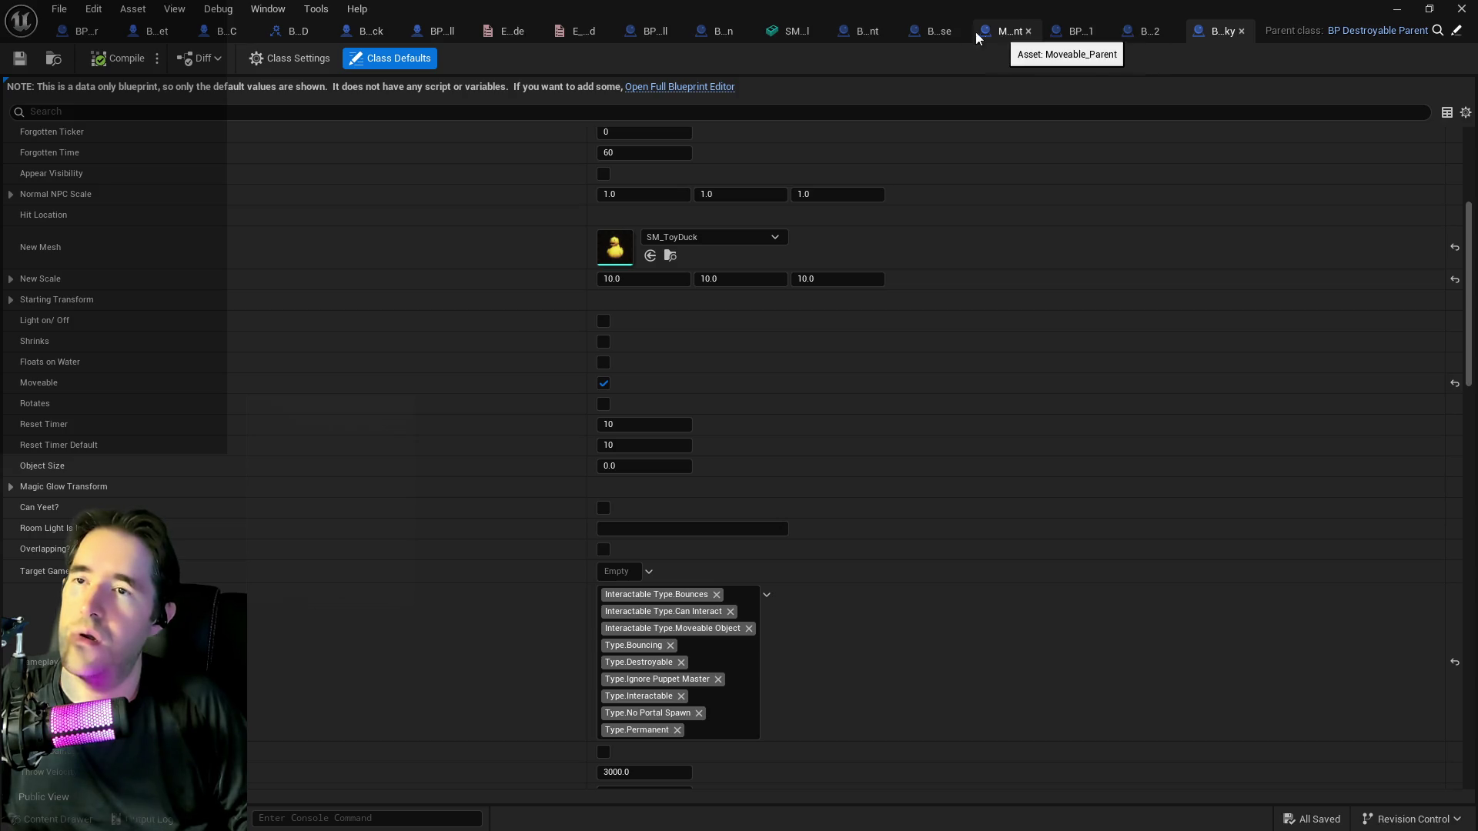
pyautogui.click(931, 37)
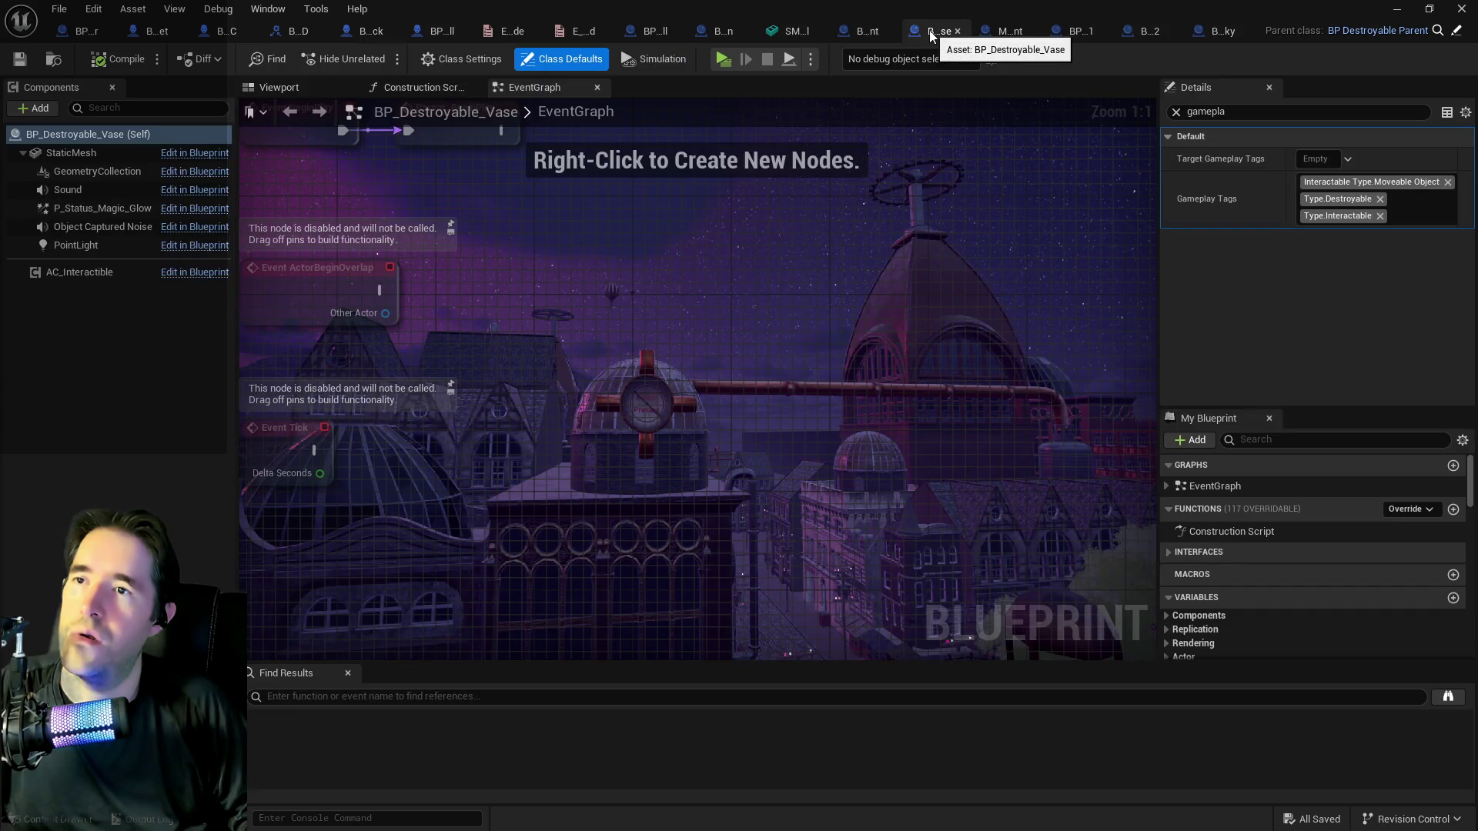
pyautogui.click(859, 30)
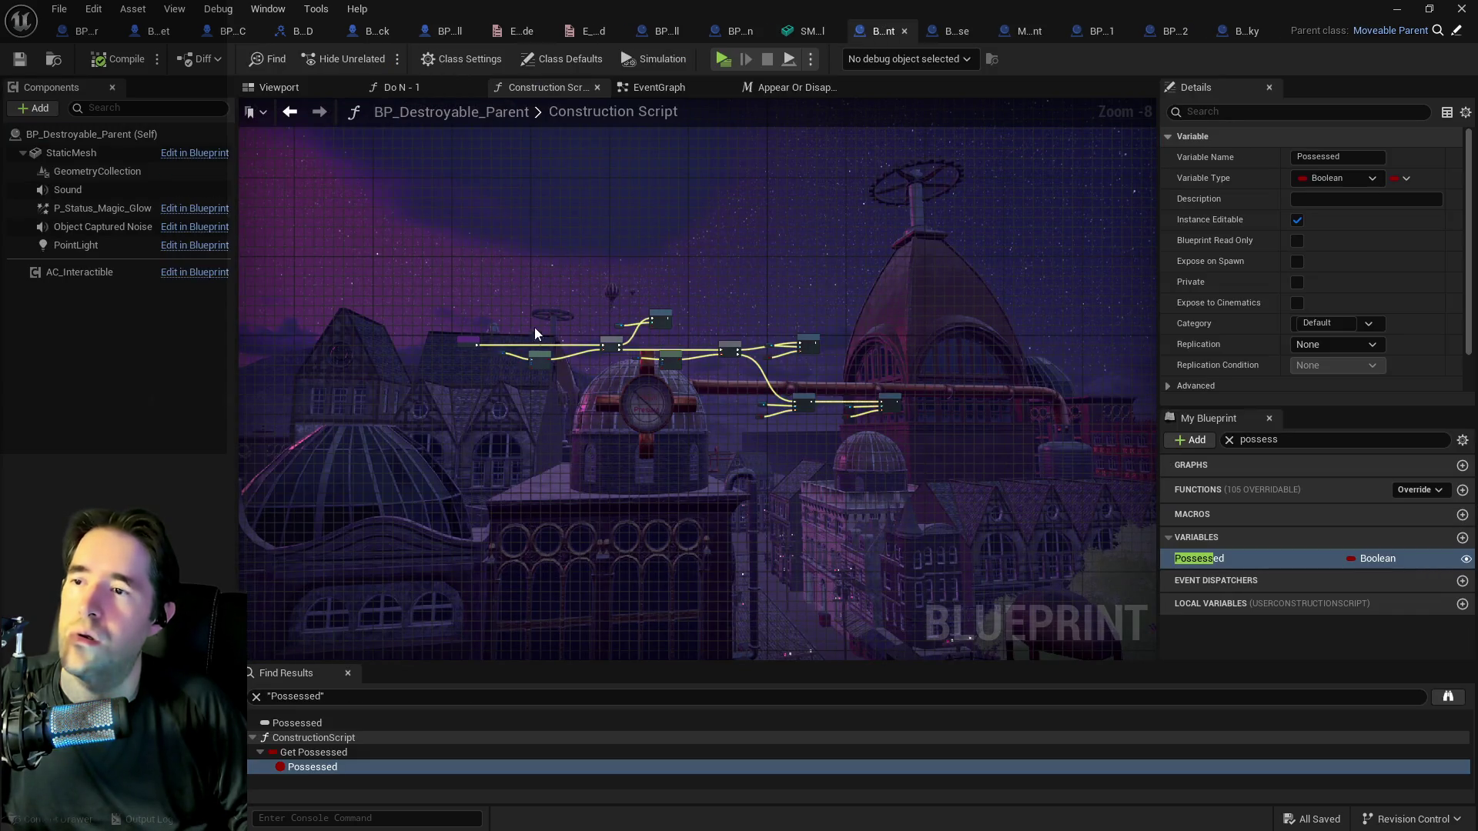
pyautogui.click(637, 89)
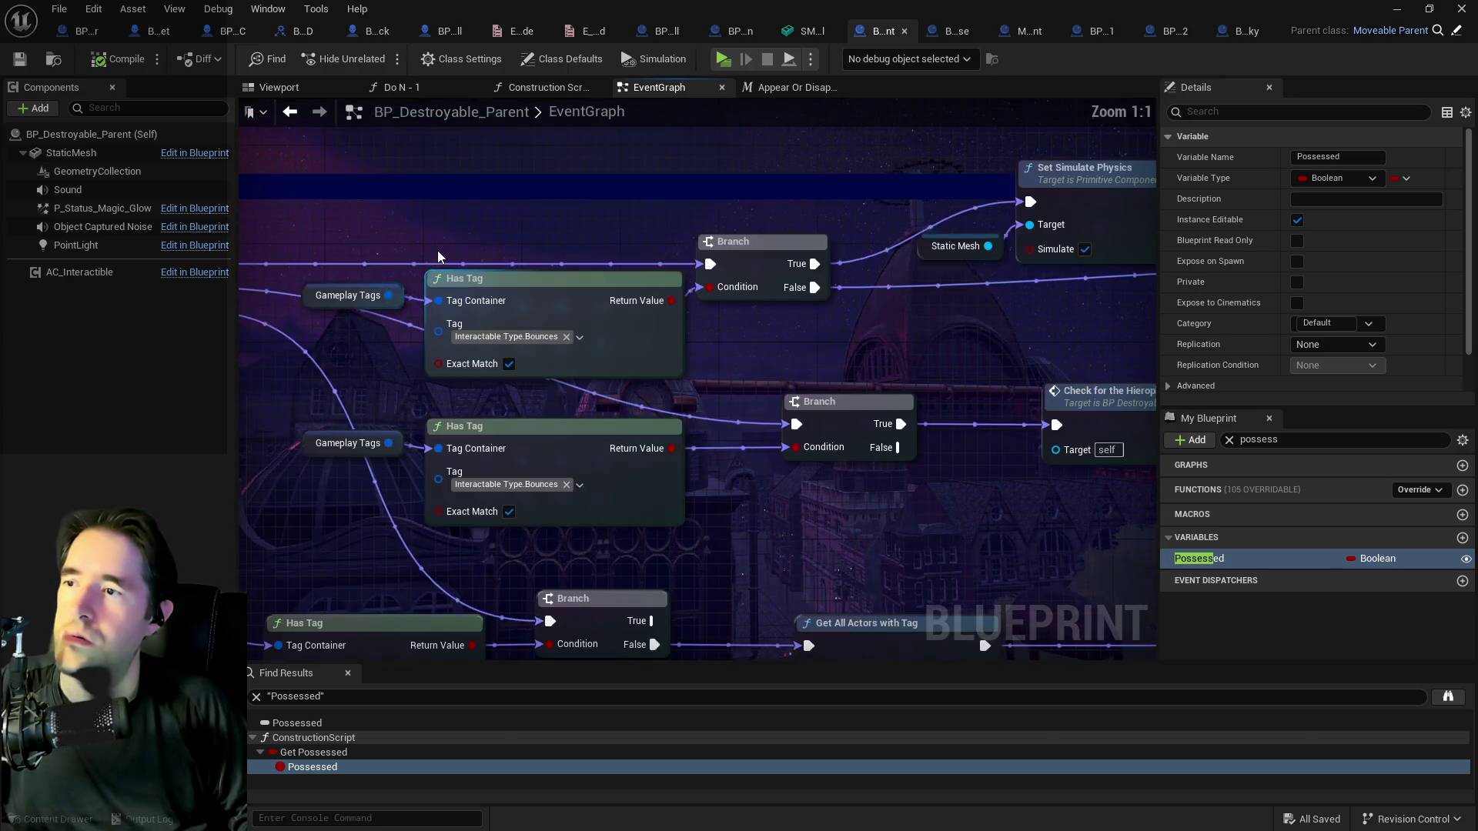
# Frame the Destroyable Hit section with its Branch, Has Tag, Set Visibility, Add Impulse and Simulate Physics nodes
pyautogui.moveTo(404, 345)
pyautogui.mouseDown()
pyautogui.moveTo(836, 357)
pyautogui.moveTo(562, 316)
pyautogui.moveTo(485, 362)
pyautogui.moveTo(485, 416)
pyautogui.moveTo(592, 370)
pyautogui.mouseUp()
pyautogui.scroll(-1, 592, 370)
pyautogui.moveTo(746, 242); pyautogui.dragTo(579, 213)
pyautogui.scroll(-1, 572, 410)
pyautogui.moveTo(572, 409); pyautogui.dragTo(769, 285)
pyautogui.scroll(-3, 770, 284)
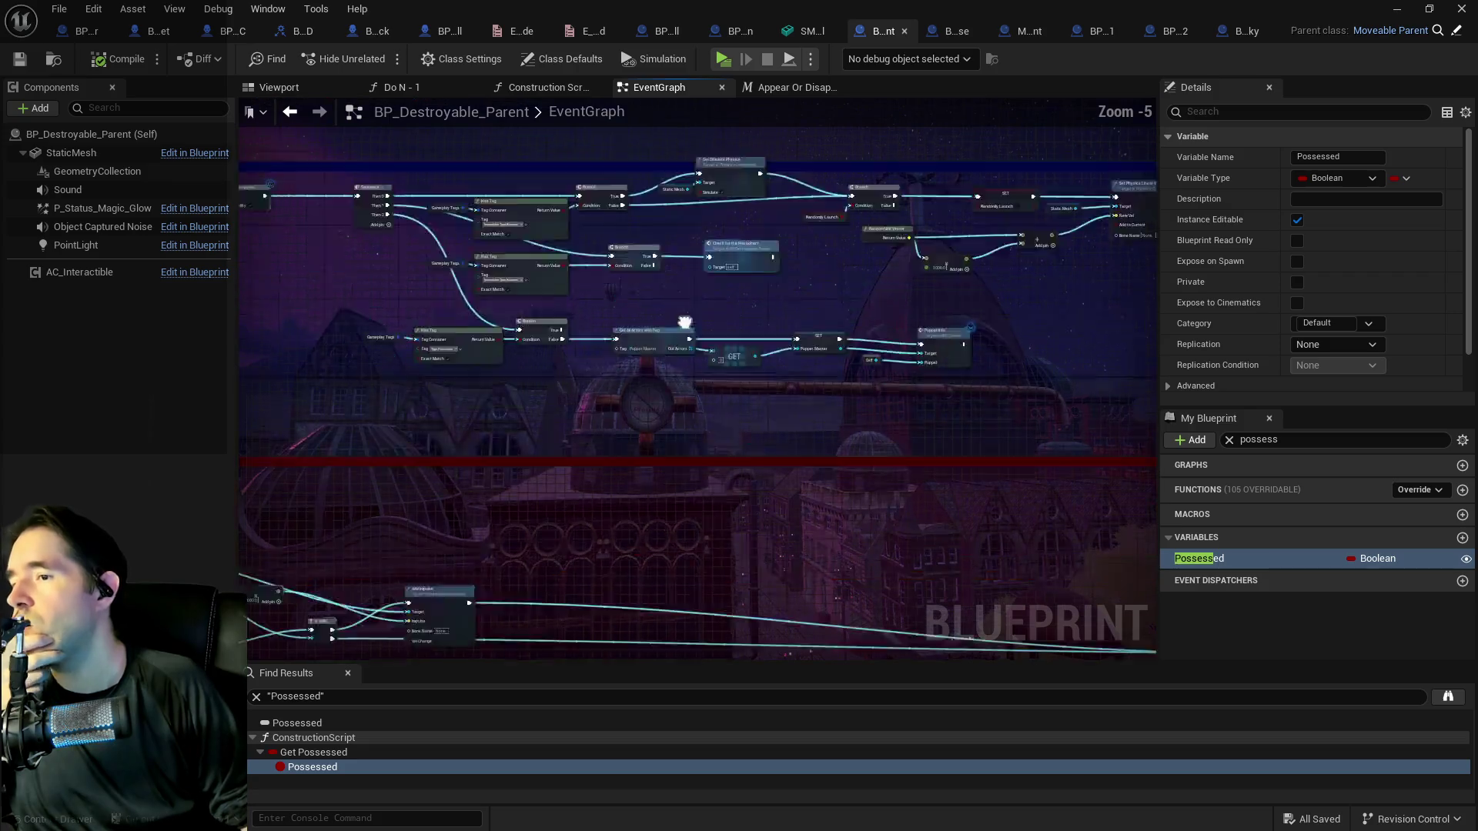
pyautogui.scroll(3, 828, 574)
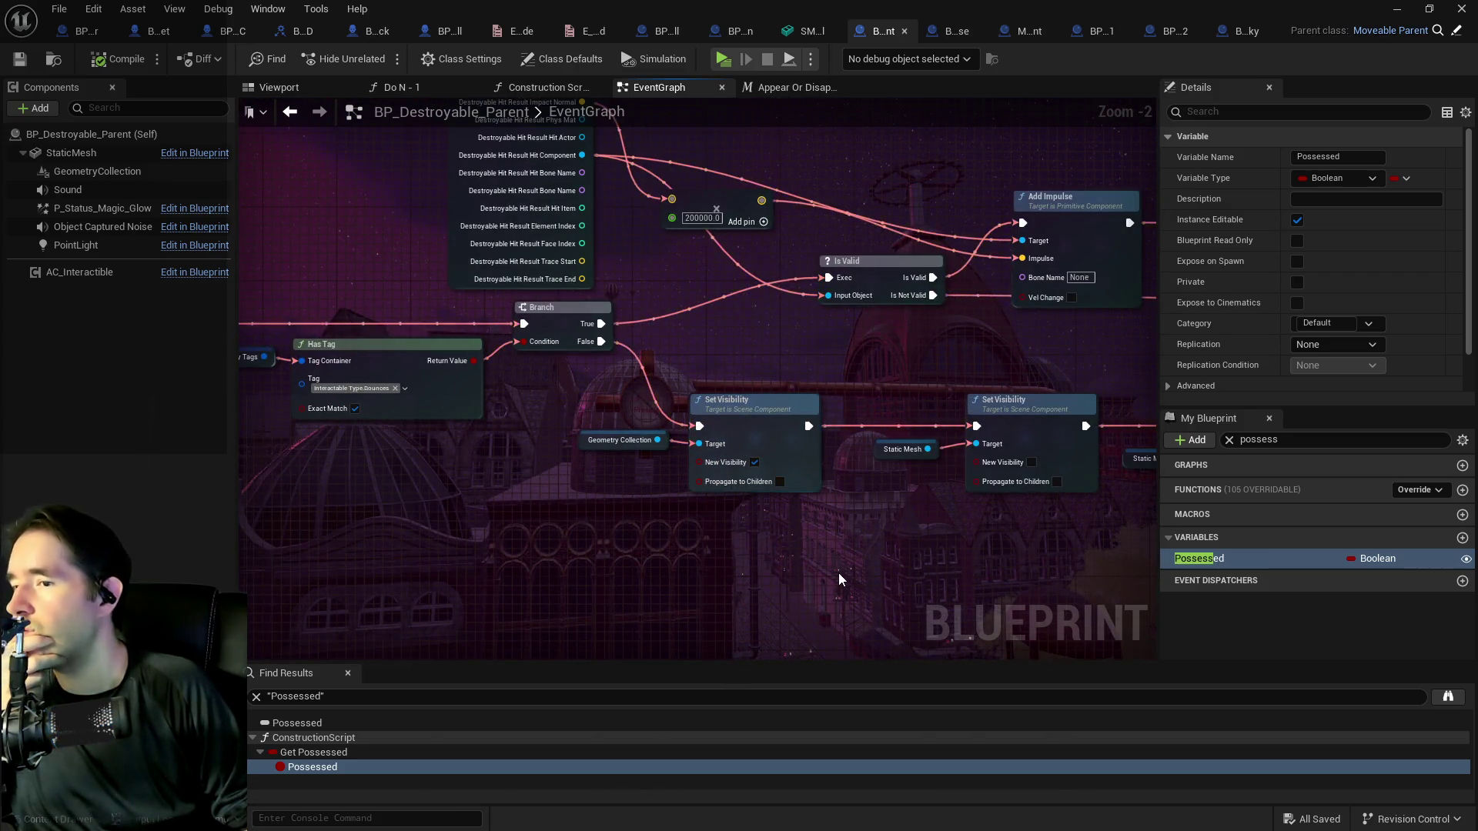
pyautogui.moveTo(839, 573); pyautogui.dragTo(1033, 552)
pyautogui.moveTo(926, 522); pyautogui.dragTo(602, 506)
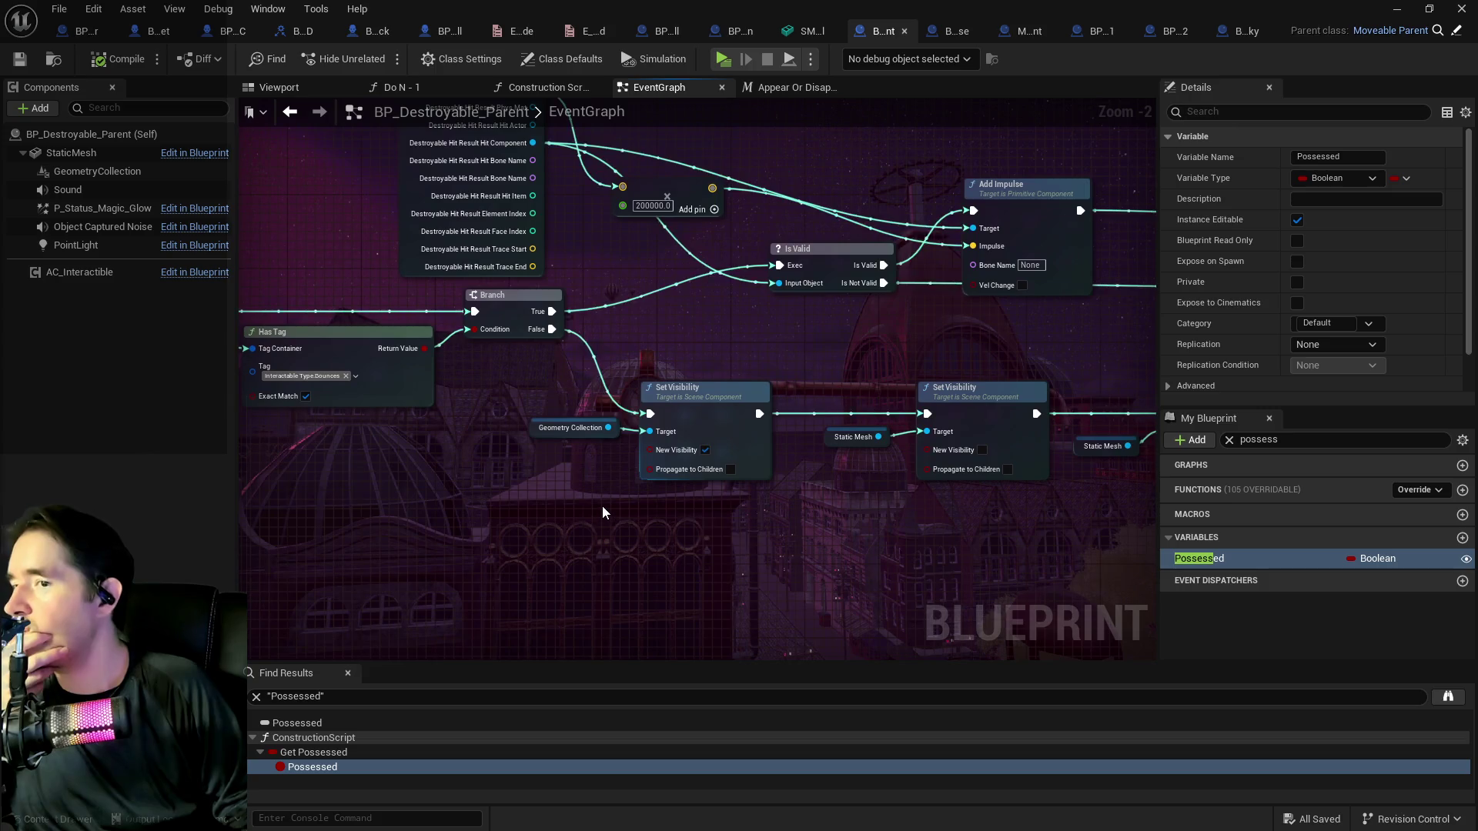
pyautogui.scroll(-1, 602, 506)
pyautogui.moveTo(706, 507)
pyautogui.mouseDown()
pyautogui.moveTo(495, 422)
pyautogui.moveTo(644, 371)
pyautogui.moveTo(599, 362)
pyautogui.mouseUp()
pyautogui.scroll(-1, 551, 450)
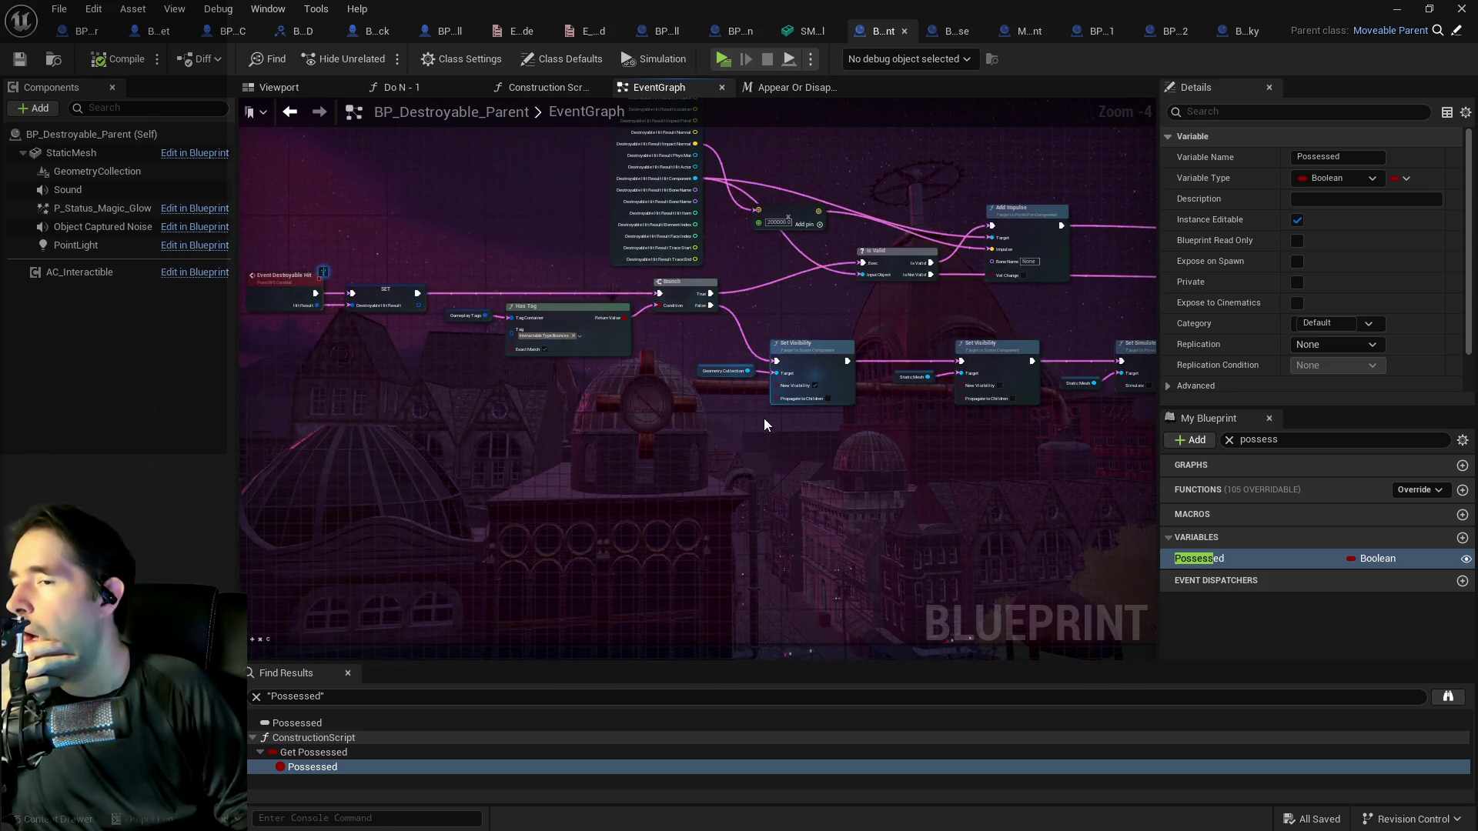
pyautogui.moveTo(764, 418); pyautogui.dragTo(703, 395)
# Select the Event, SET, Has Tag and Branch nodes and move the hit-result breakout node upward
pyautogui.moveTo(548, 398); pyautogui.dragTo(741, 428)
pyautogui.moveTo(742, 351)
pyautogui.mouseDown()
pyautogui.moveTo(247, 299)
pyautogui.moveTo(290, 297)
pyautogui.moveTo(299, 271)
pyautogui.moveTo(257, 265)
pyautogui.moveTo(313, 272)
pyautogui.mouseUp()
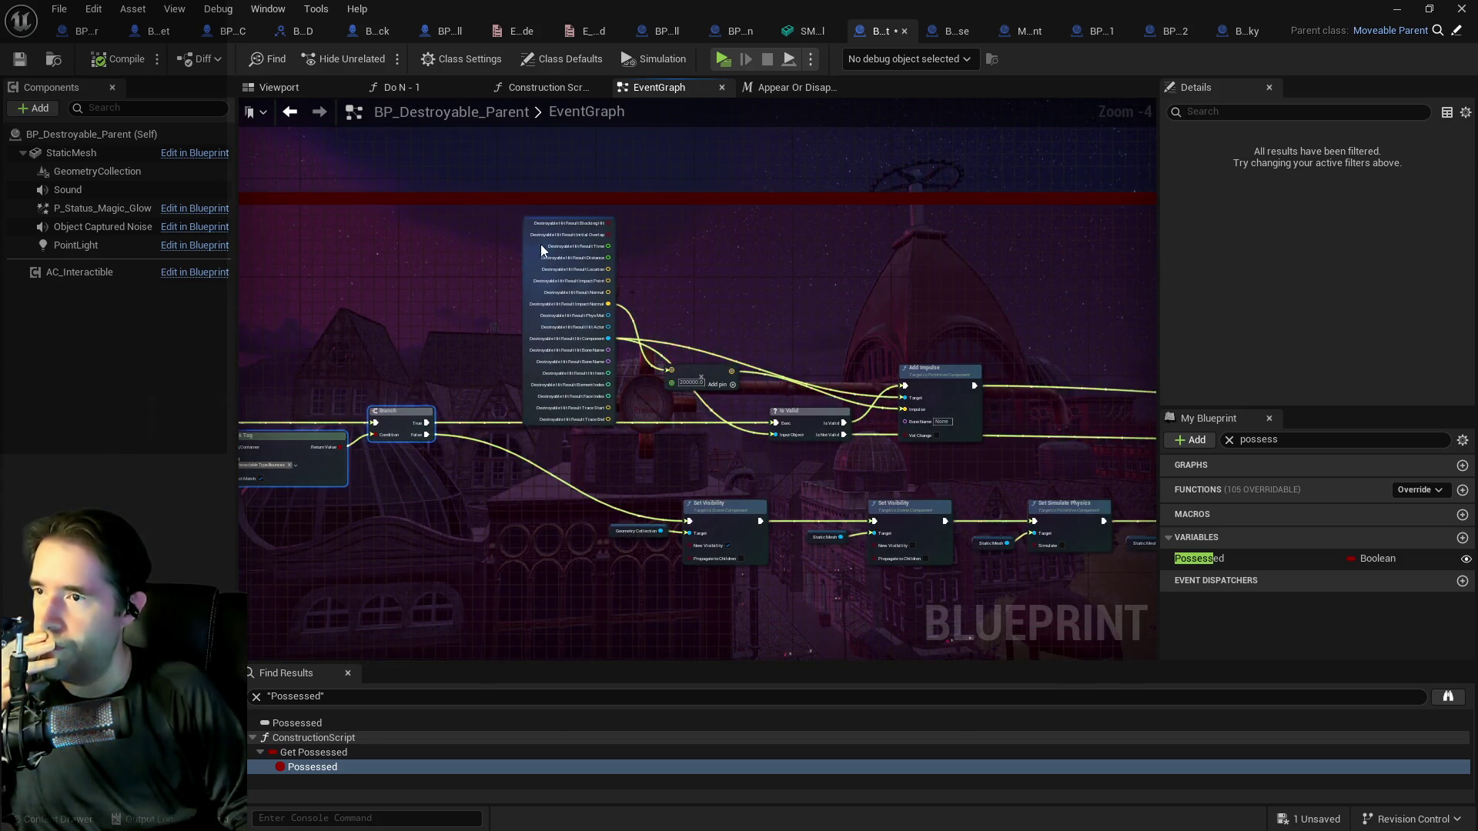
pyautogui.moveTo(539, 266); pyautogui.dragTo(537, 229)
pyautogui.moveTo(471, 479)
pyautogui.mouseDown()
pyautogui.moveTo(612, 330)
pyautogui.moveTo(549, 343)
pyautogui.mouseUp()
pyautogui.scroll(2, 687, 358)
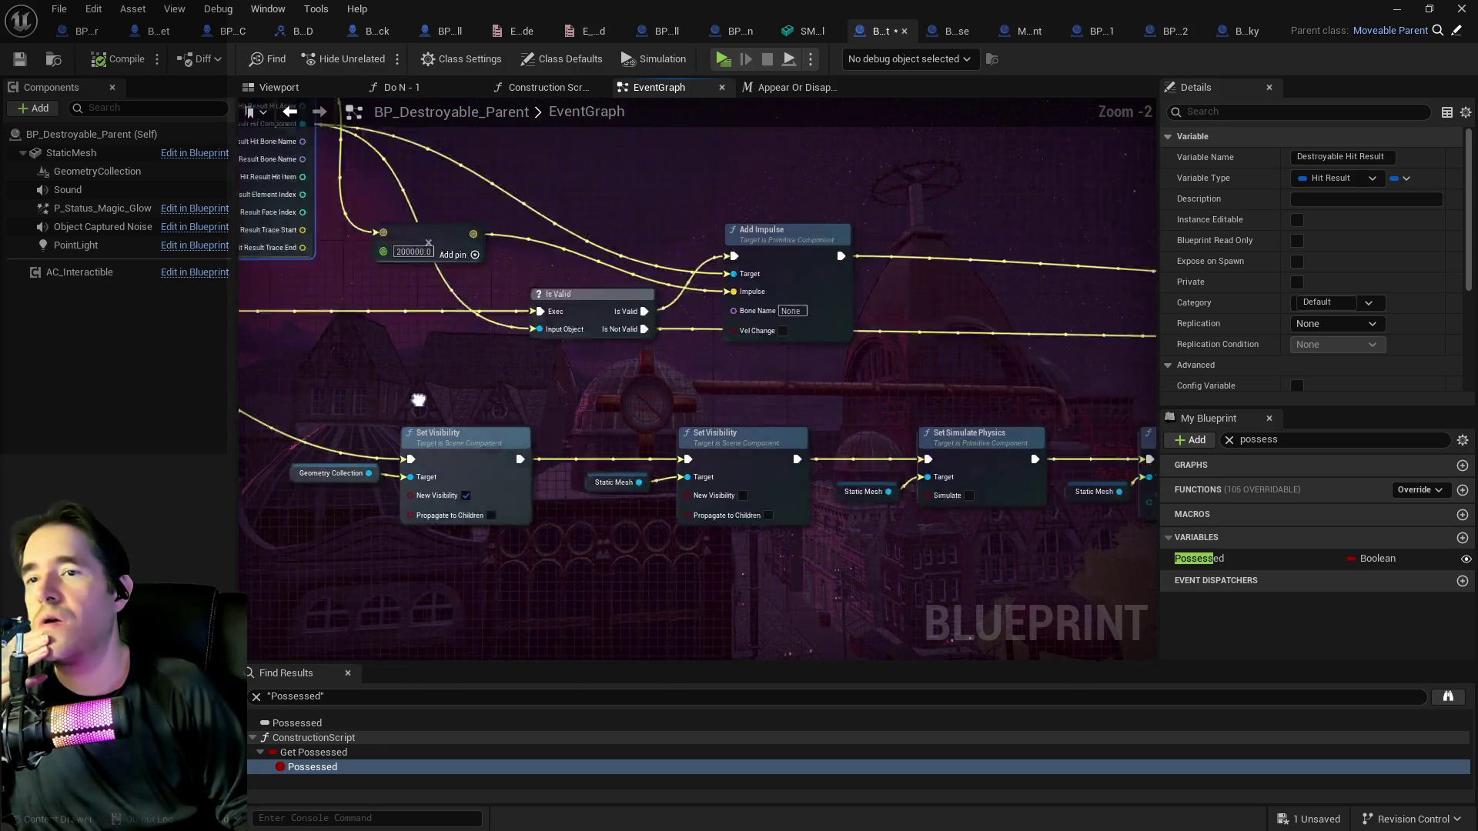
pyautogui.scroll(-1, 478, 413)
pyautogui.moveTo(495, 419); pyautogui.dragTo(656, 409)
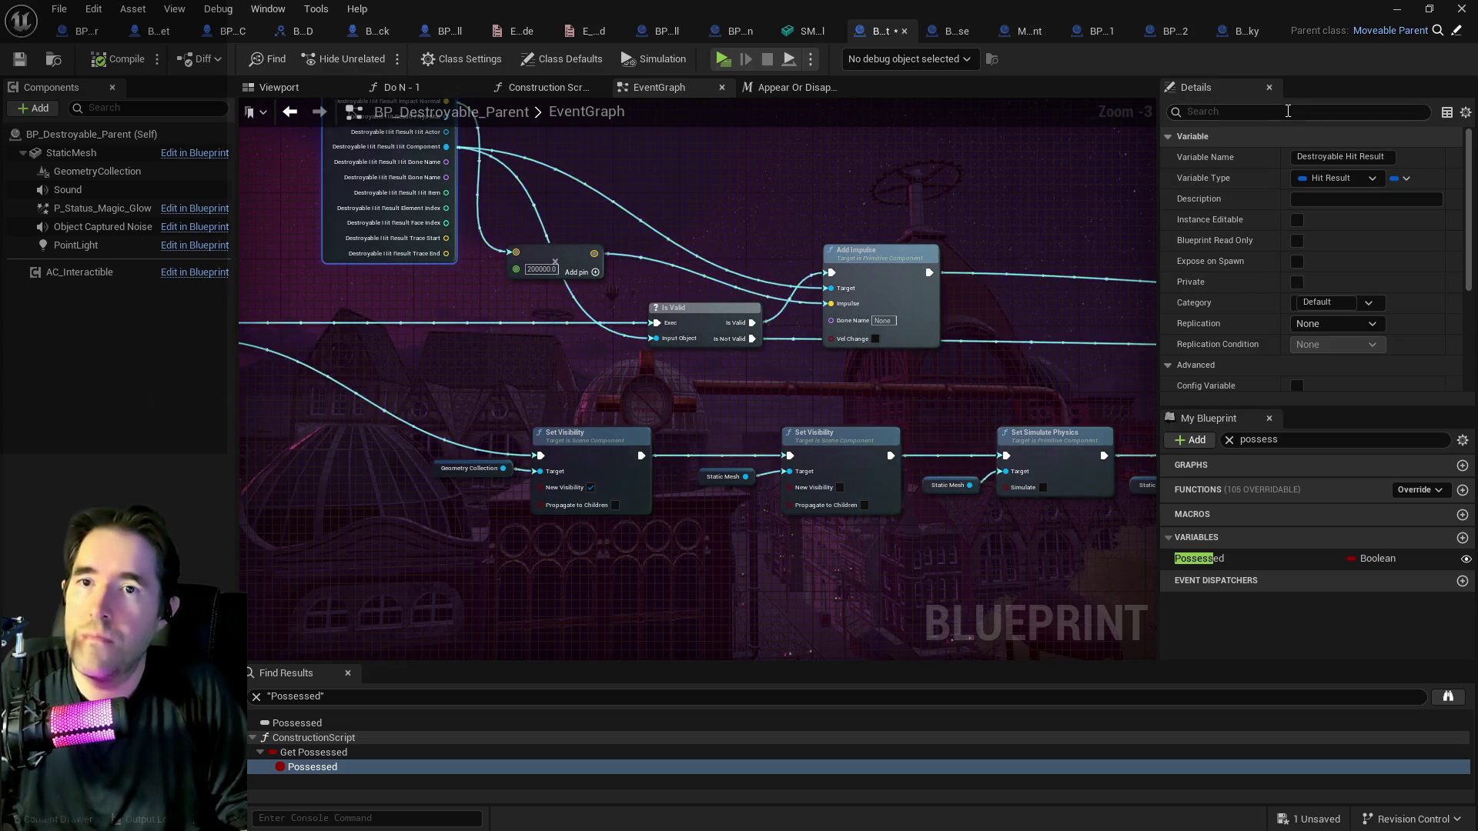
# From Class Defaults' Gameplay Tags manager, add a Can Be Destroyed sub tag under Interactable Type
pyautogui.write('gamepla')
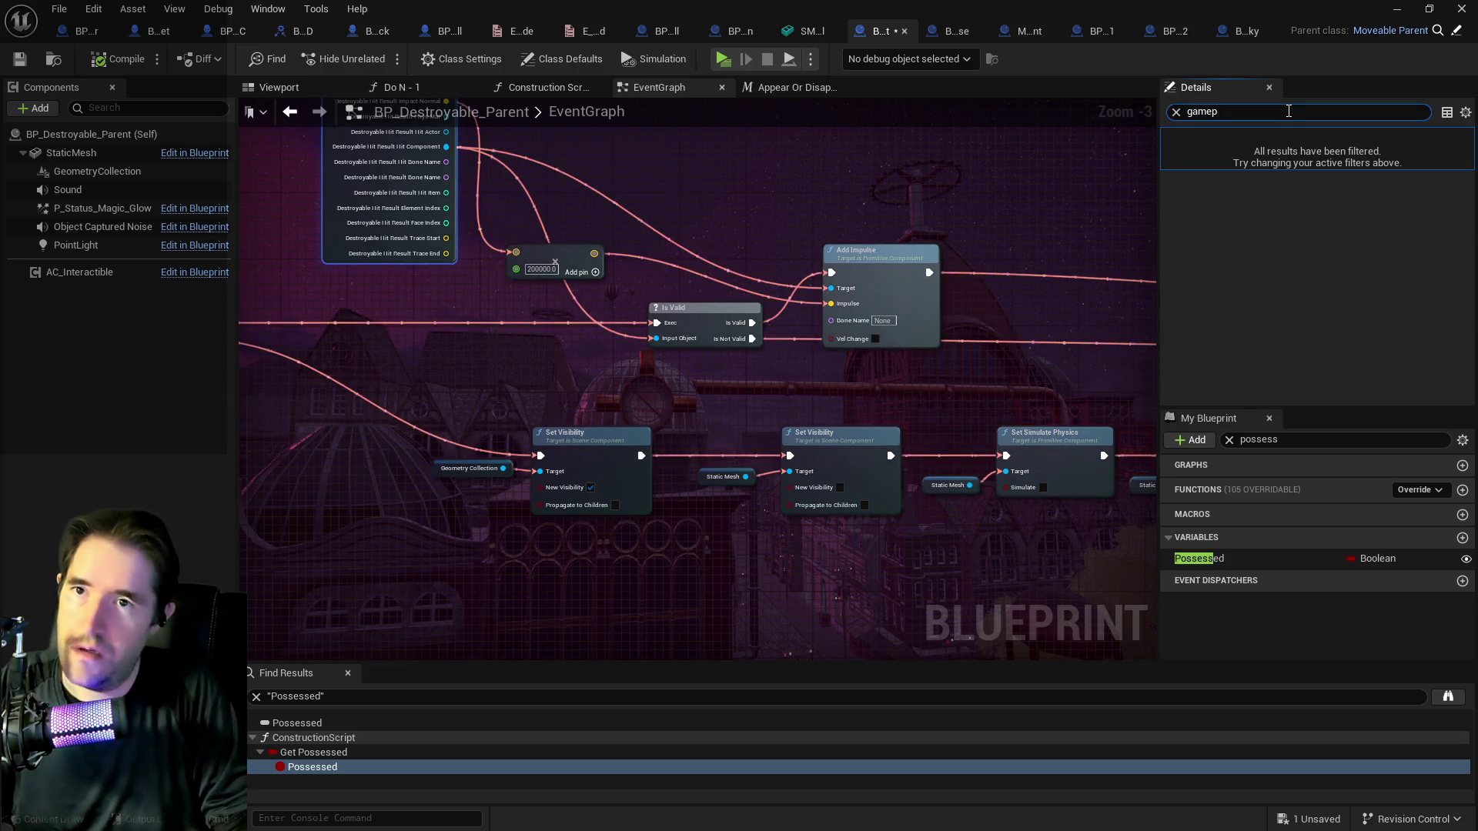
pyautogui.press('BackSpace')
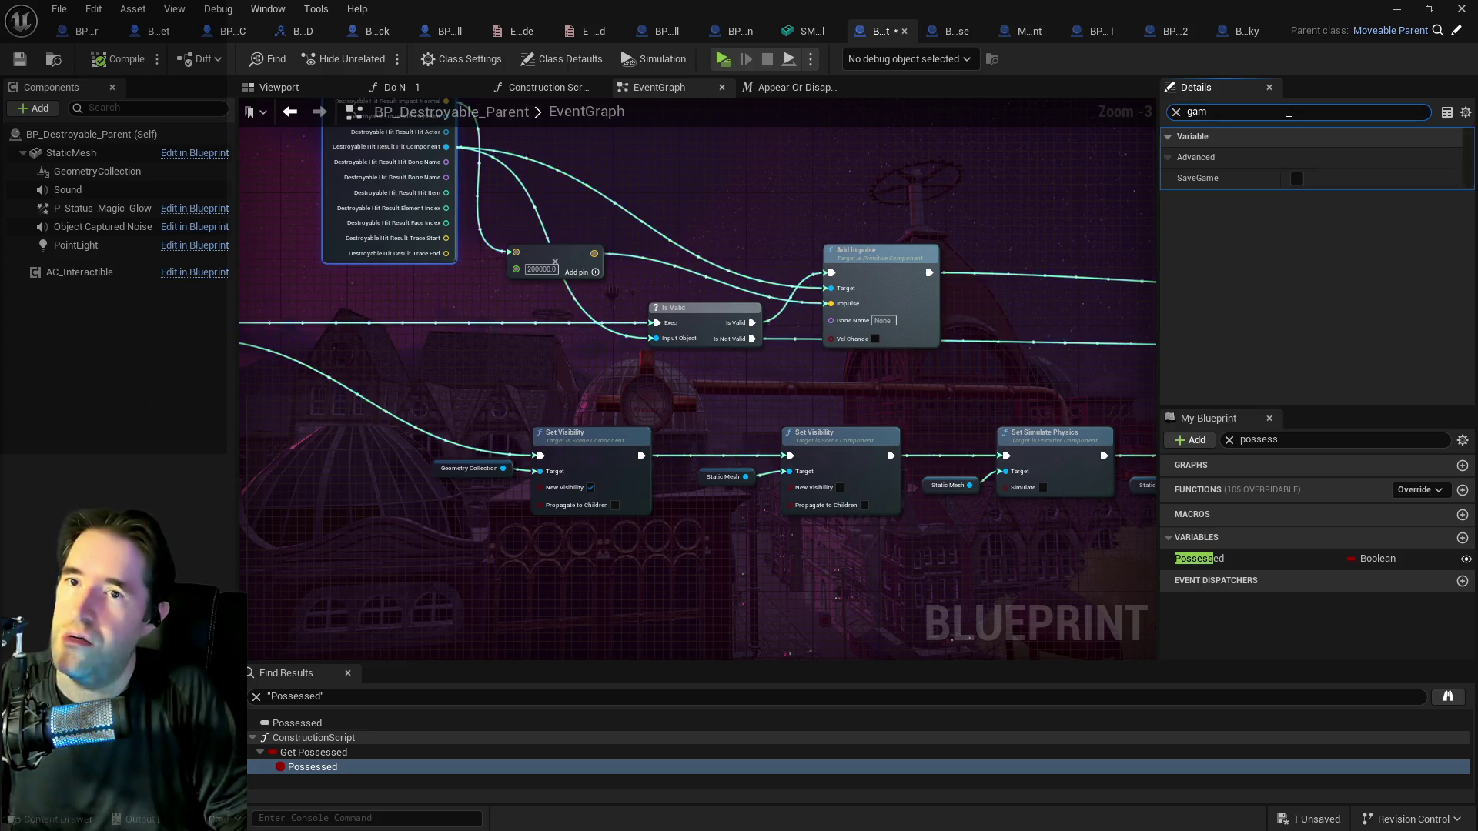
pyautogui.click(1146, 150)
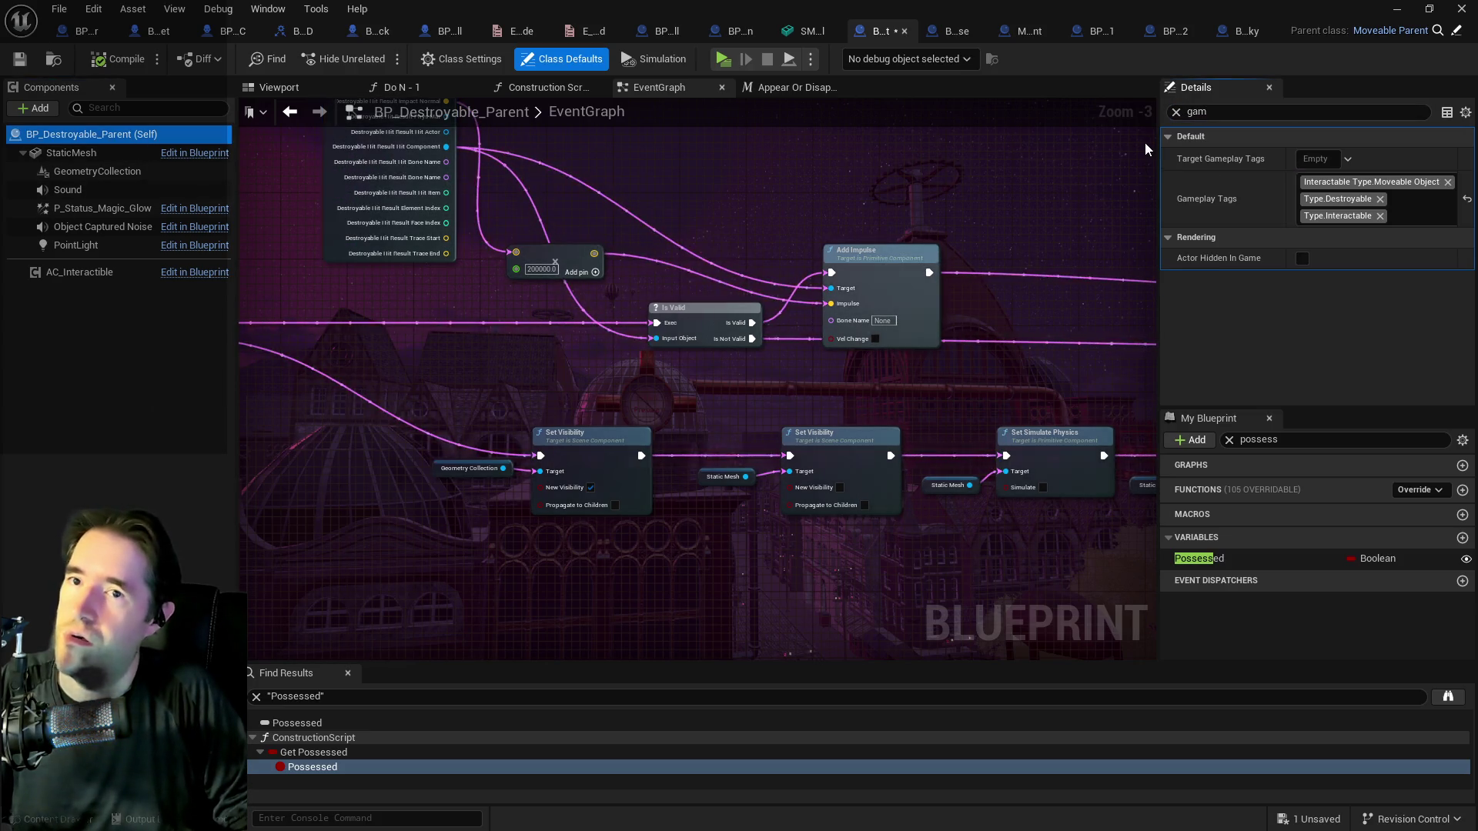
pyautogui.click(1421, 215)
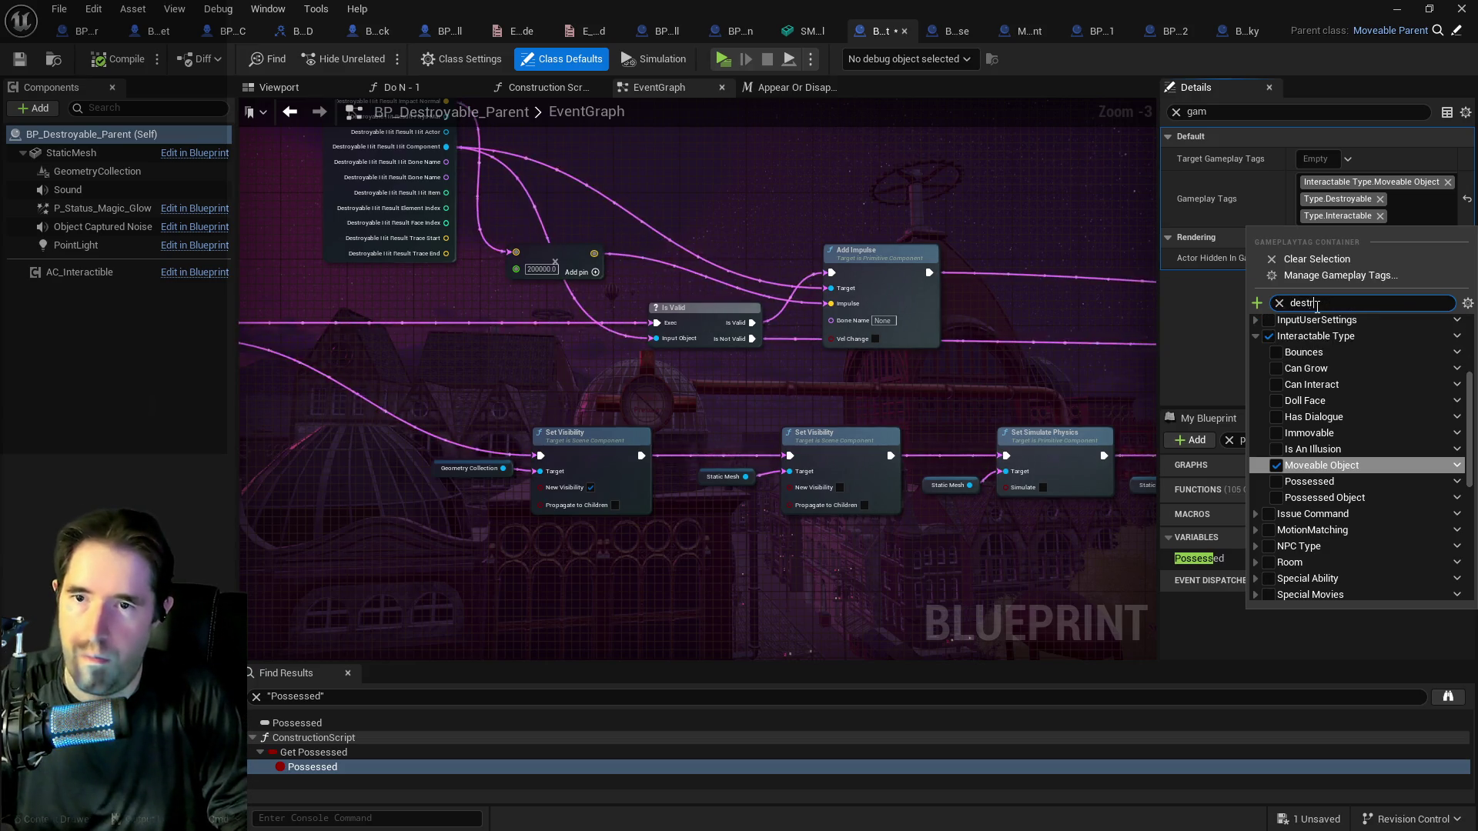
pyautogui.write('oy')
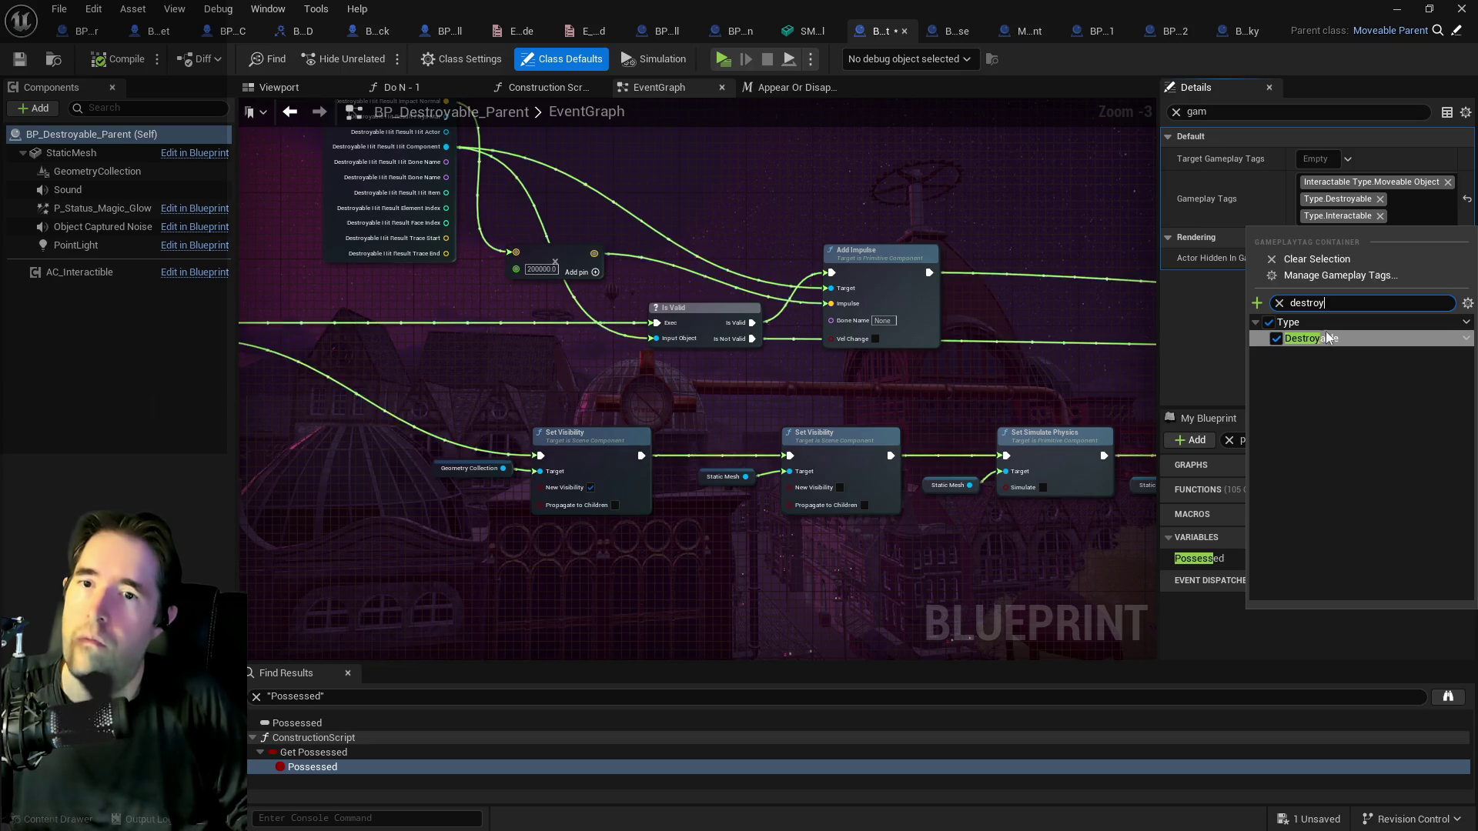
pyautogui.click(1319, 277)
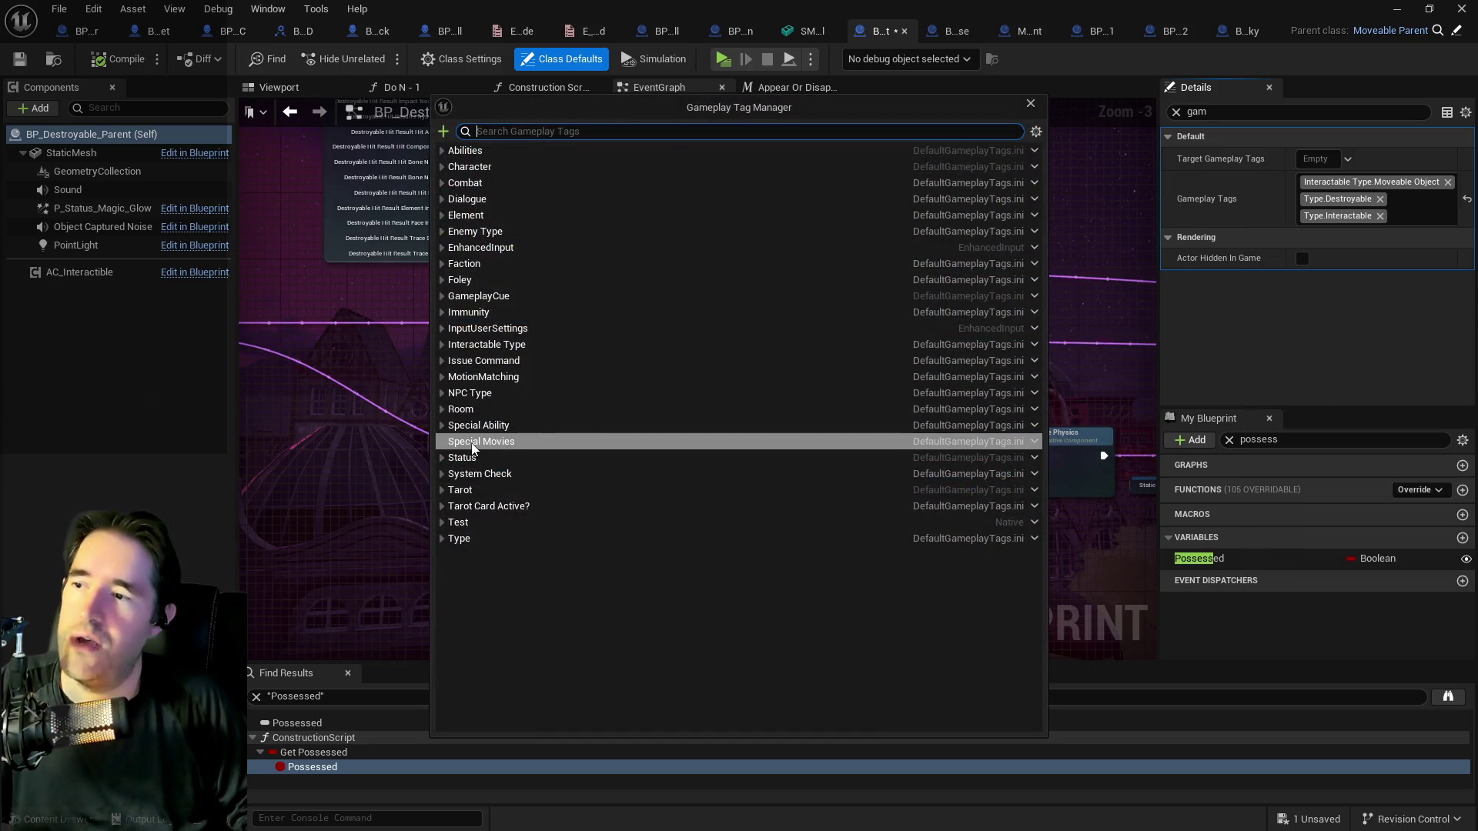
pyautogui.click(452, 346)
pyautogui.rightClick(464, 352)
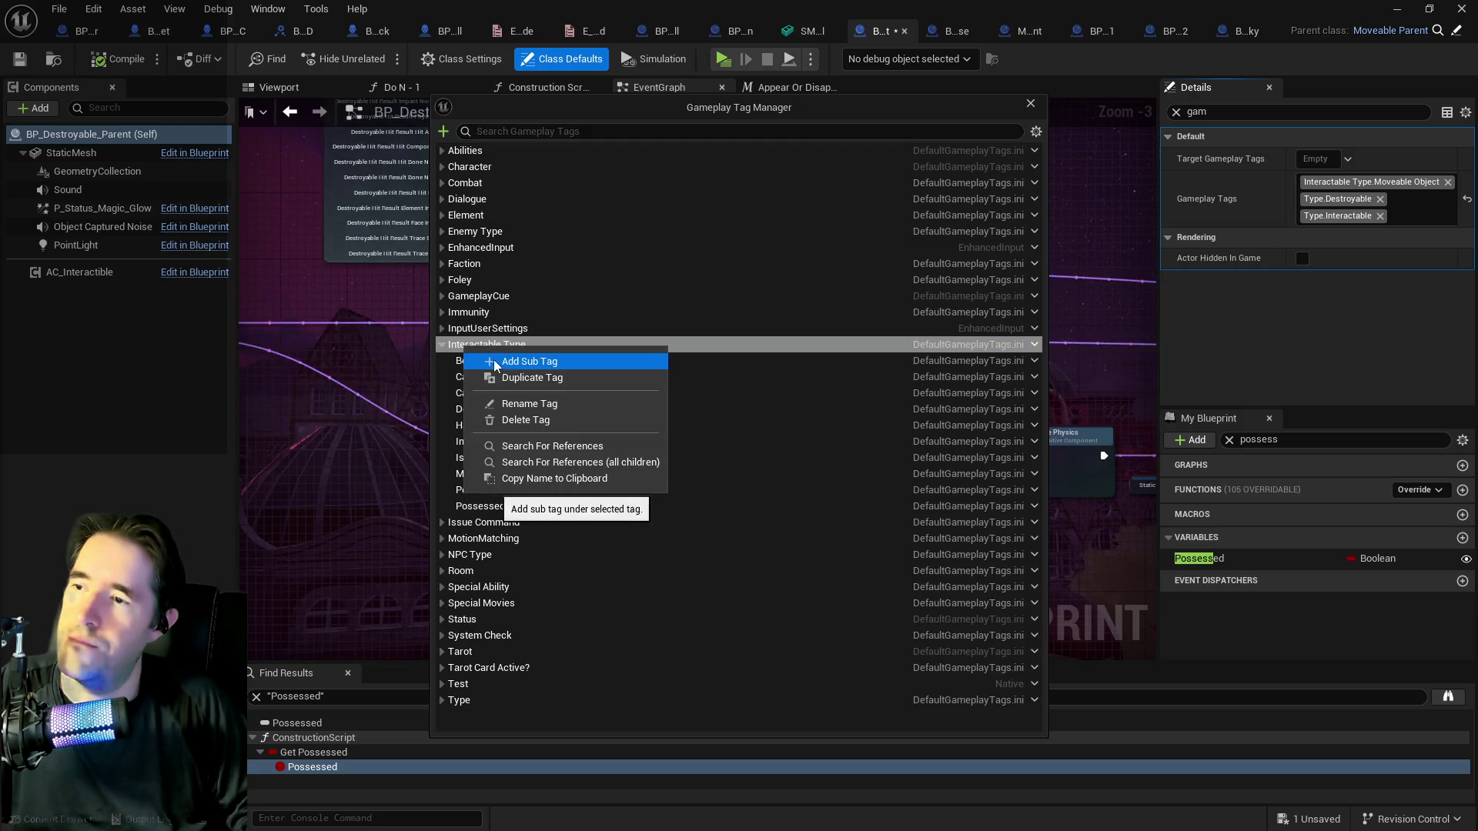
pyautogui.click(505, 365)
pyautogui.write('Can Be Destr')
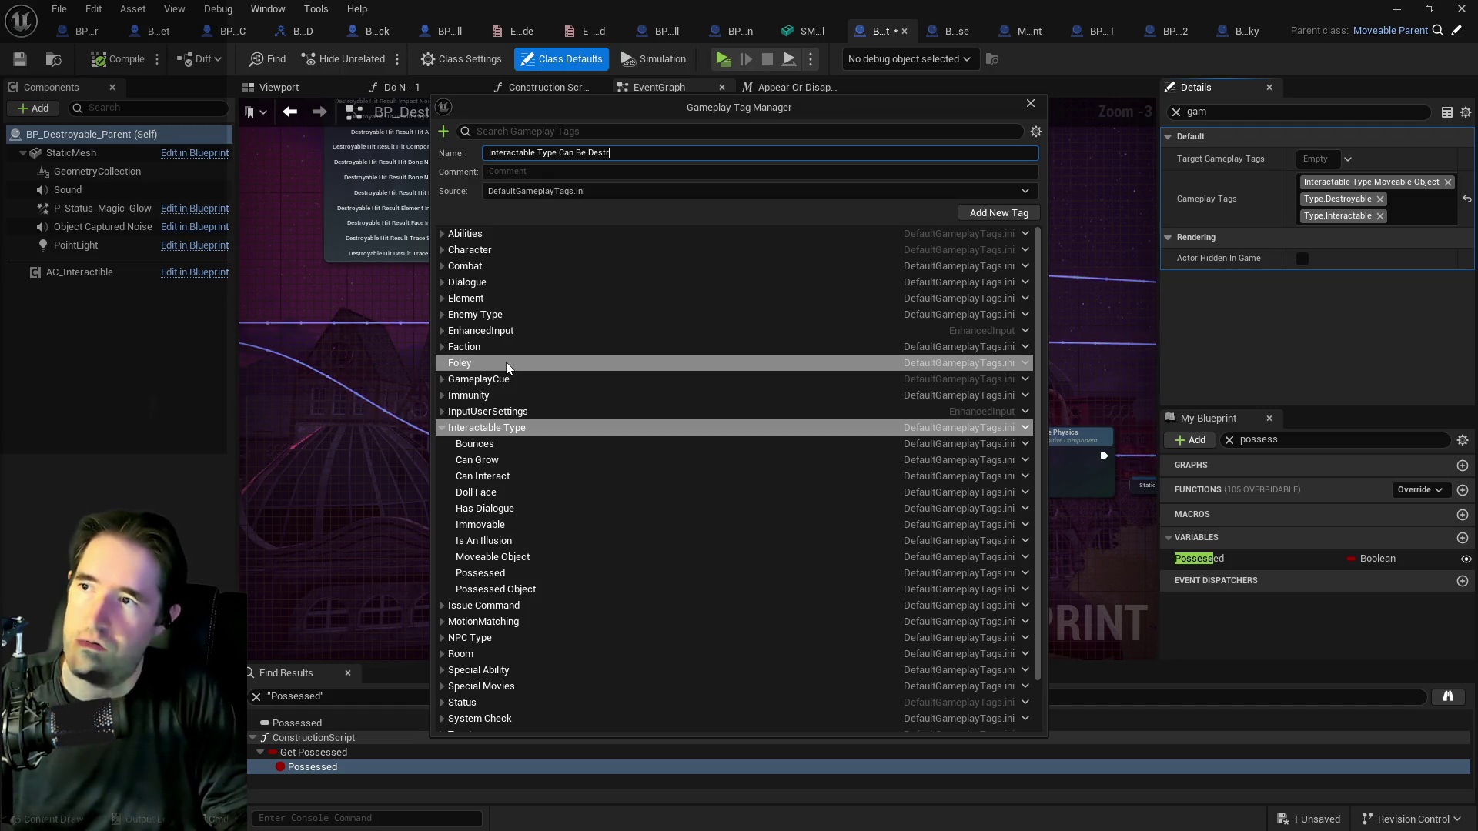
pyautogui.write('d')
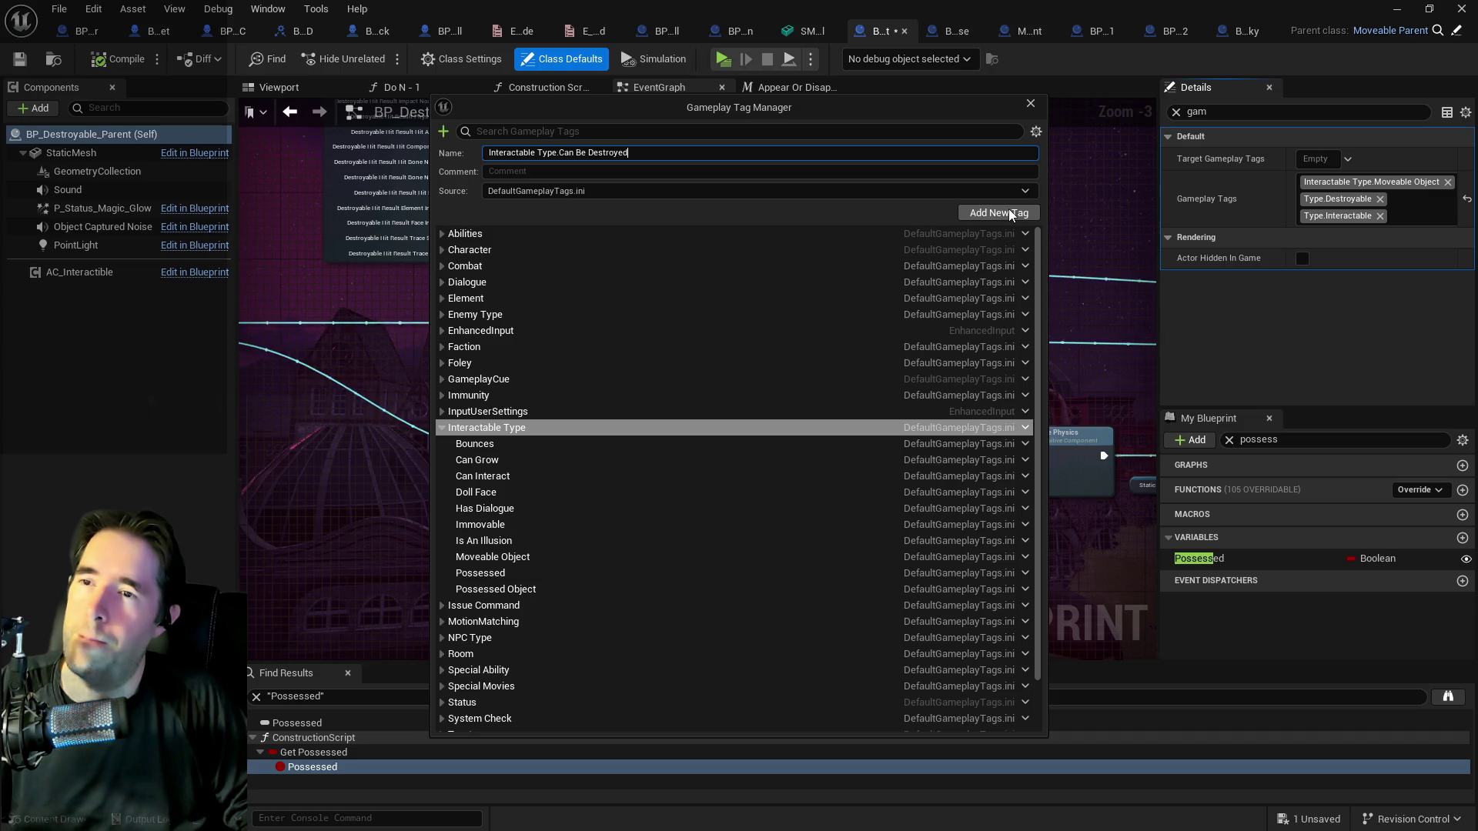
pyautogui.click(999, 212)
# Rearrange the Gameplay Tags, Has Tag and Branch nodes, and wire Branch False into Is Valid
pyautogui.moveTo(808, 107); pyautogui.dragTo(1477, 147)
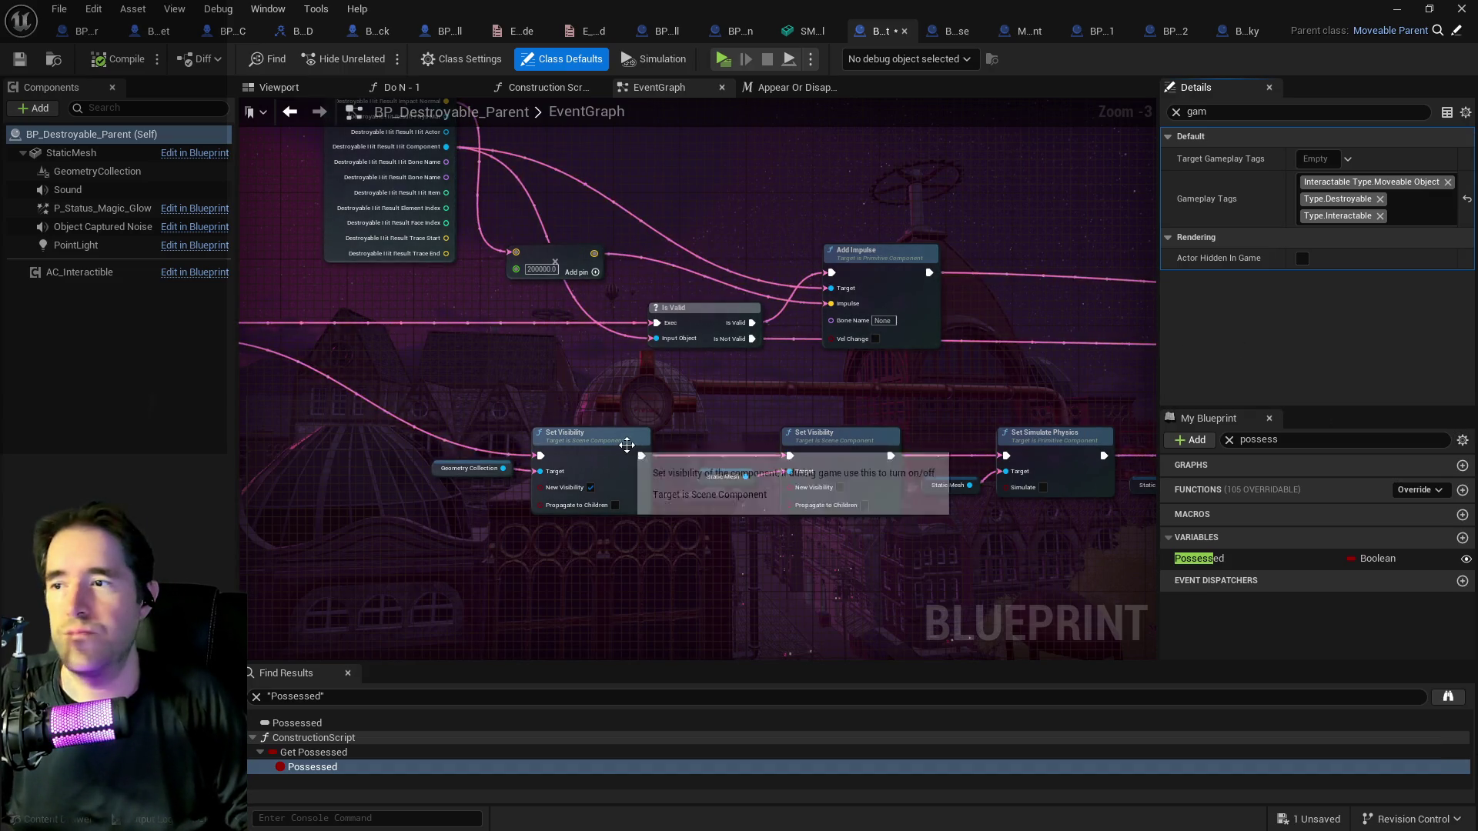
pyautogui.scroll(-6, 618, 441)
pyautogui.scroll(5, 506, 461)
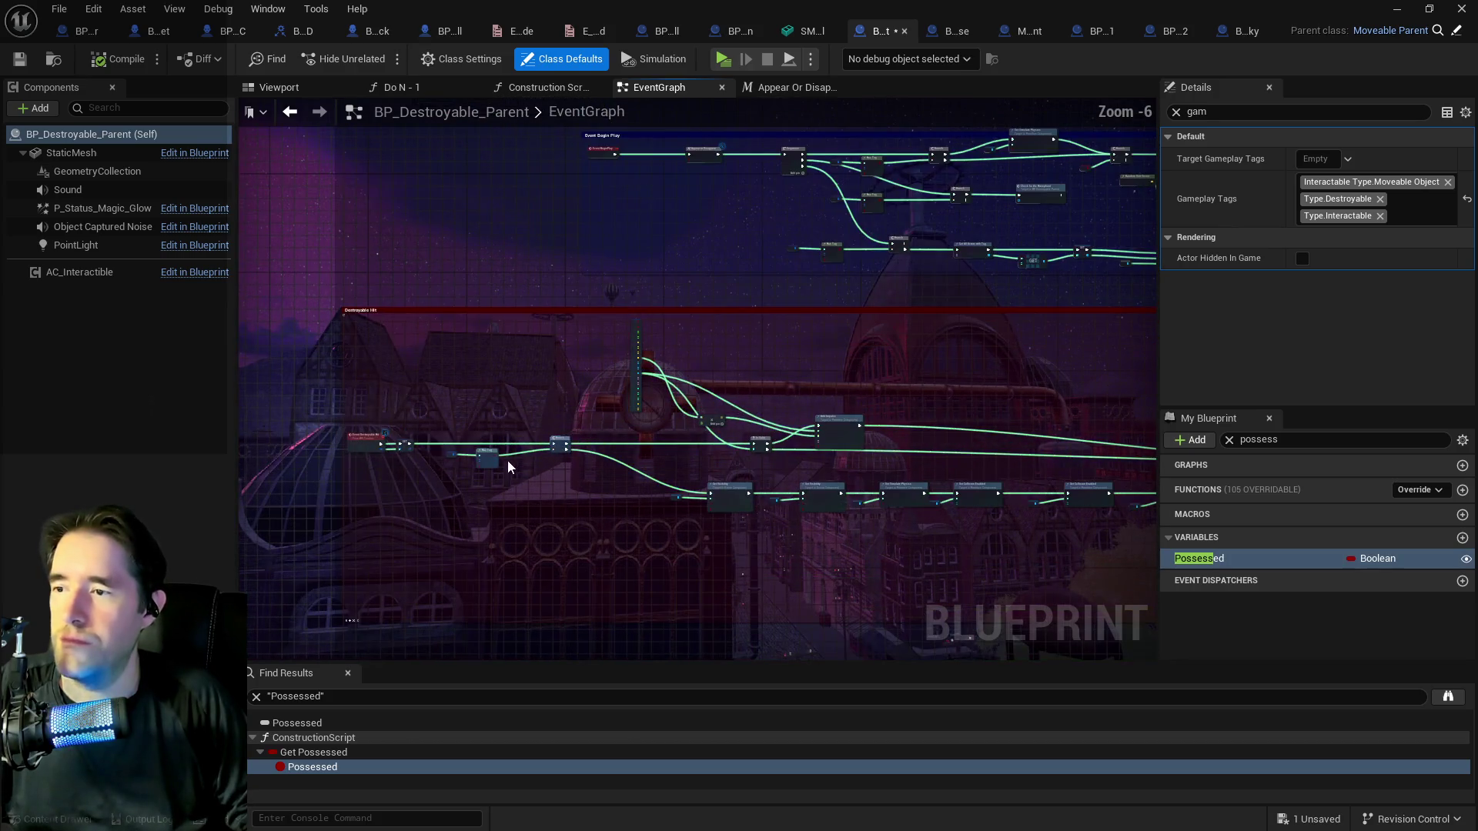
pyautogui.click(464, 441)
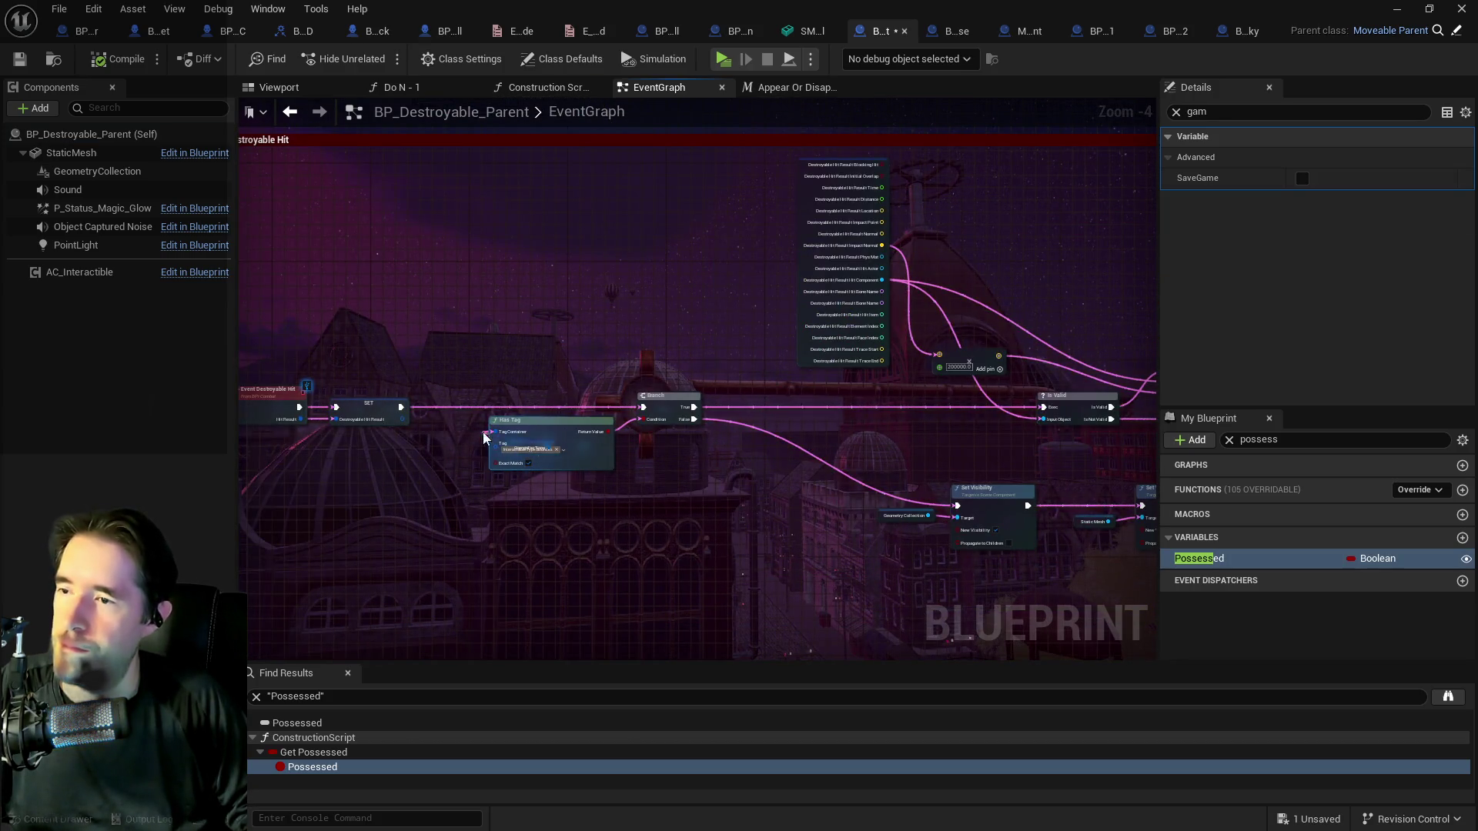
pyautogui.moveTo(464, 441); pyautogui.dragTo(437, 435)
pyautogui.moveTo(457, 348); pyautogui.dragTo(665, 478)
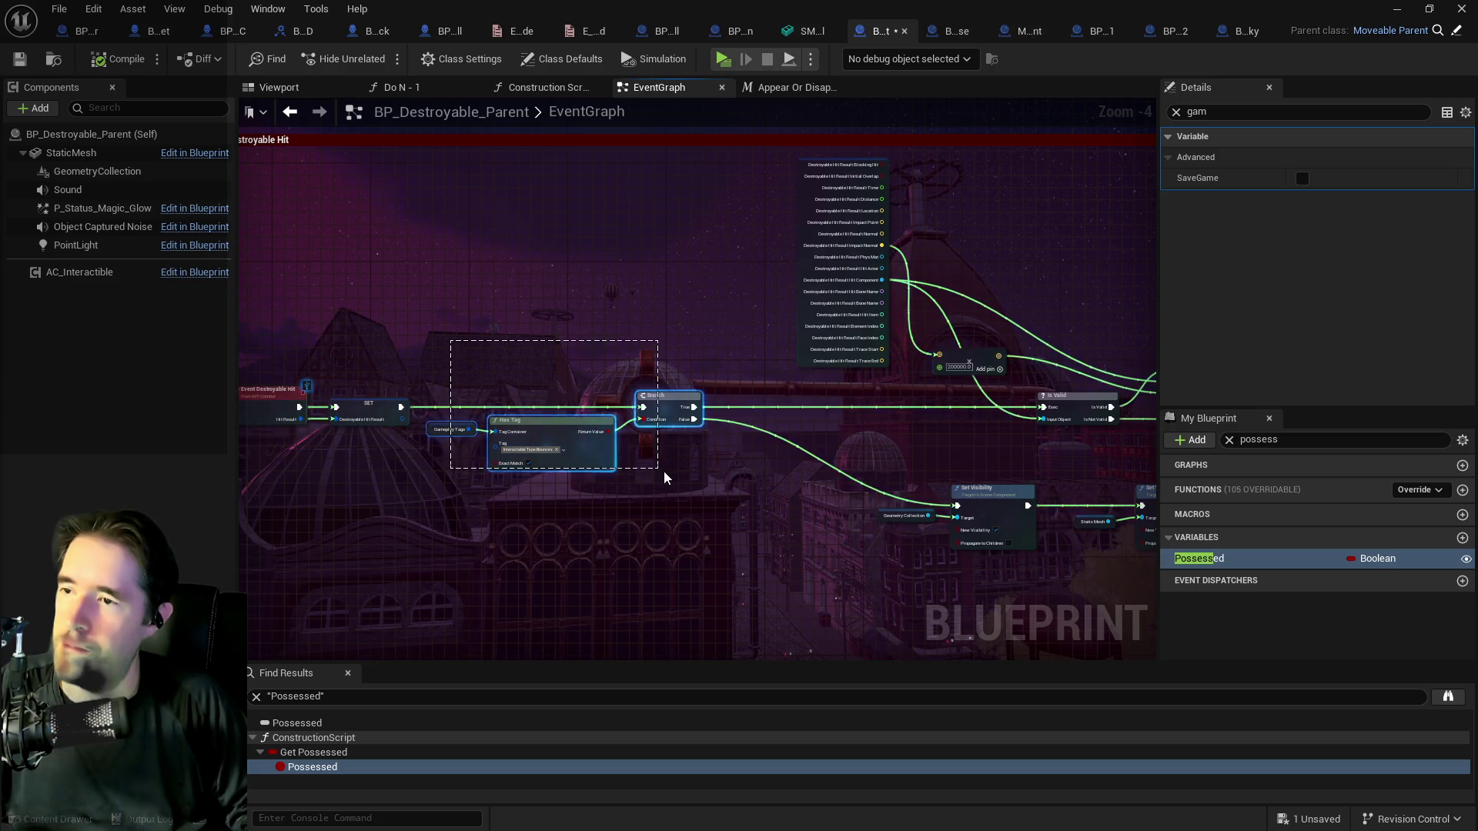
pyautogui.moveTo(554, 428); pyautogui.dragTo(806, 418)
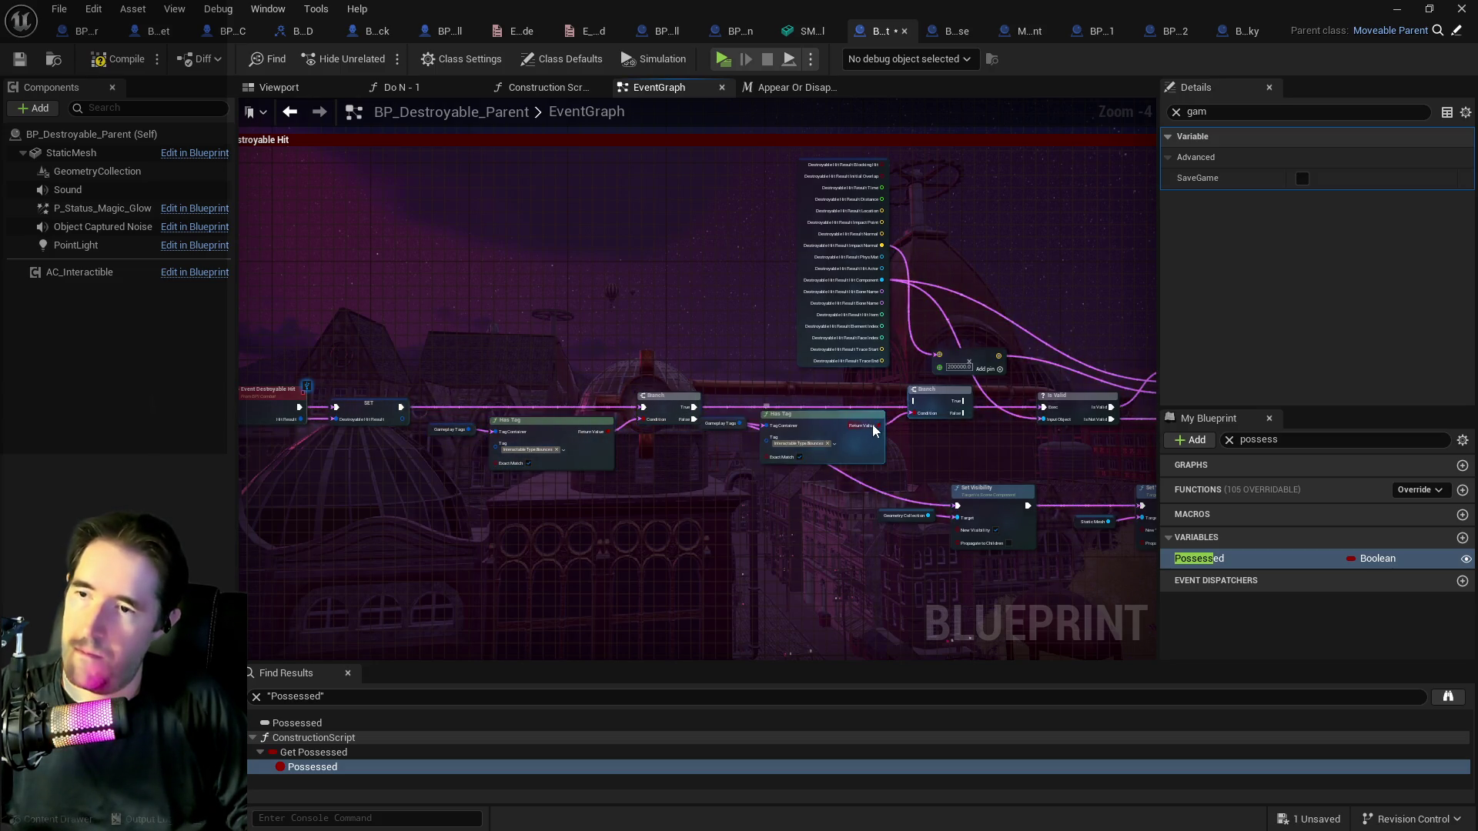
pyautogui.scroll(4, 805, 418)
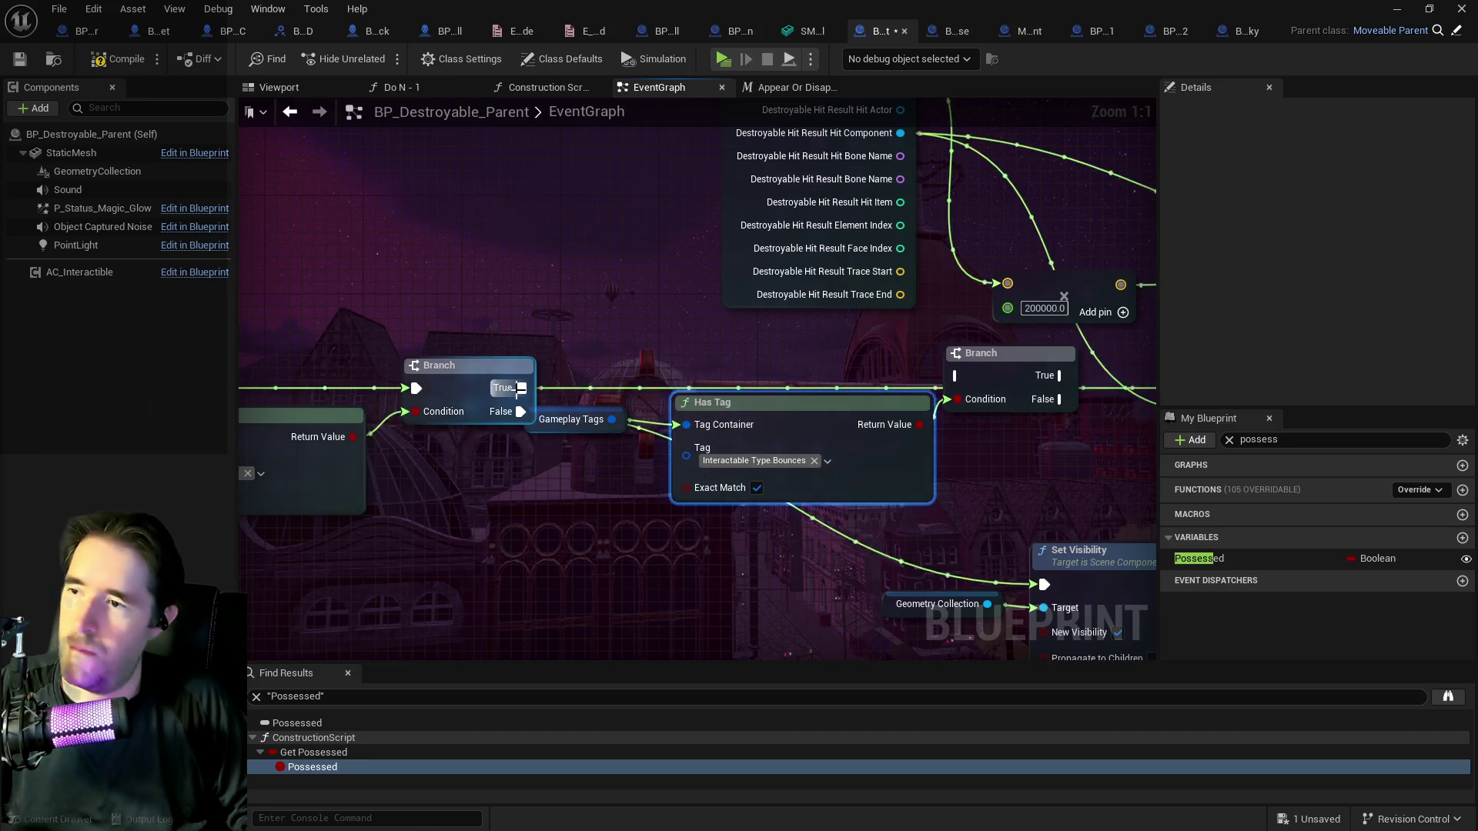
pyautogui.moveTo(1009, 399)
pyautogui.mouseDown()
pyautogui.moveTo(674, 400)
pyautogui.moveTo(728, 385)
pyautogui.moveTo(707, 588)
pyautogui.mouseUp()
pyautogui.moveTo(723, 401); pyautogui.dragTo(880, 391)
# Compile the blueprint and shift the Gameplay Tags, Has Tag and Branch nodes left
pyautogui.scroll(-6, 615, 477)
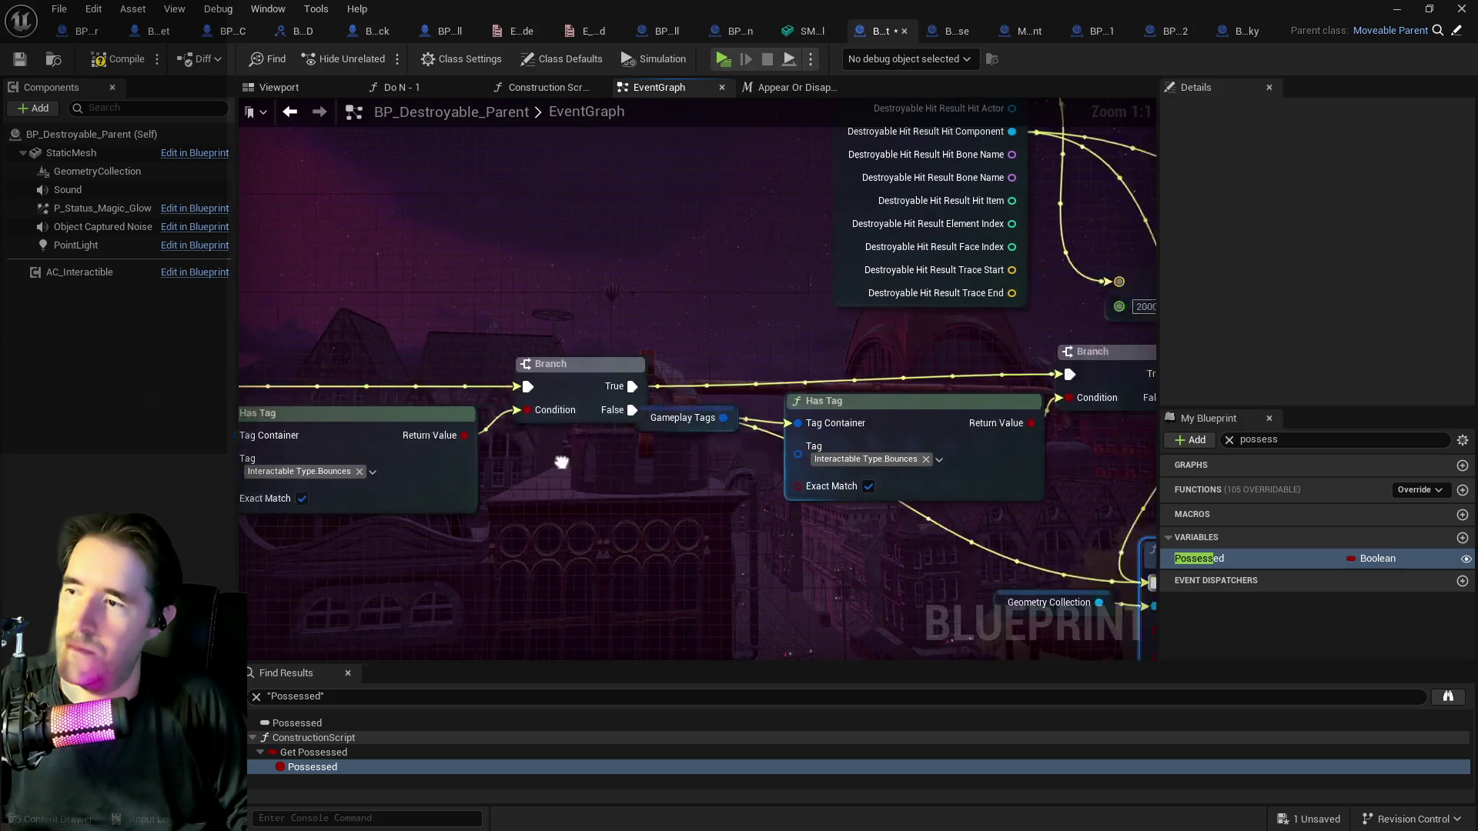
pyautogui.moveTo(576, 446); pyautogui.dragTo(548, 450)
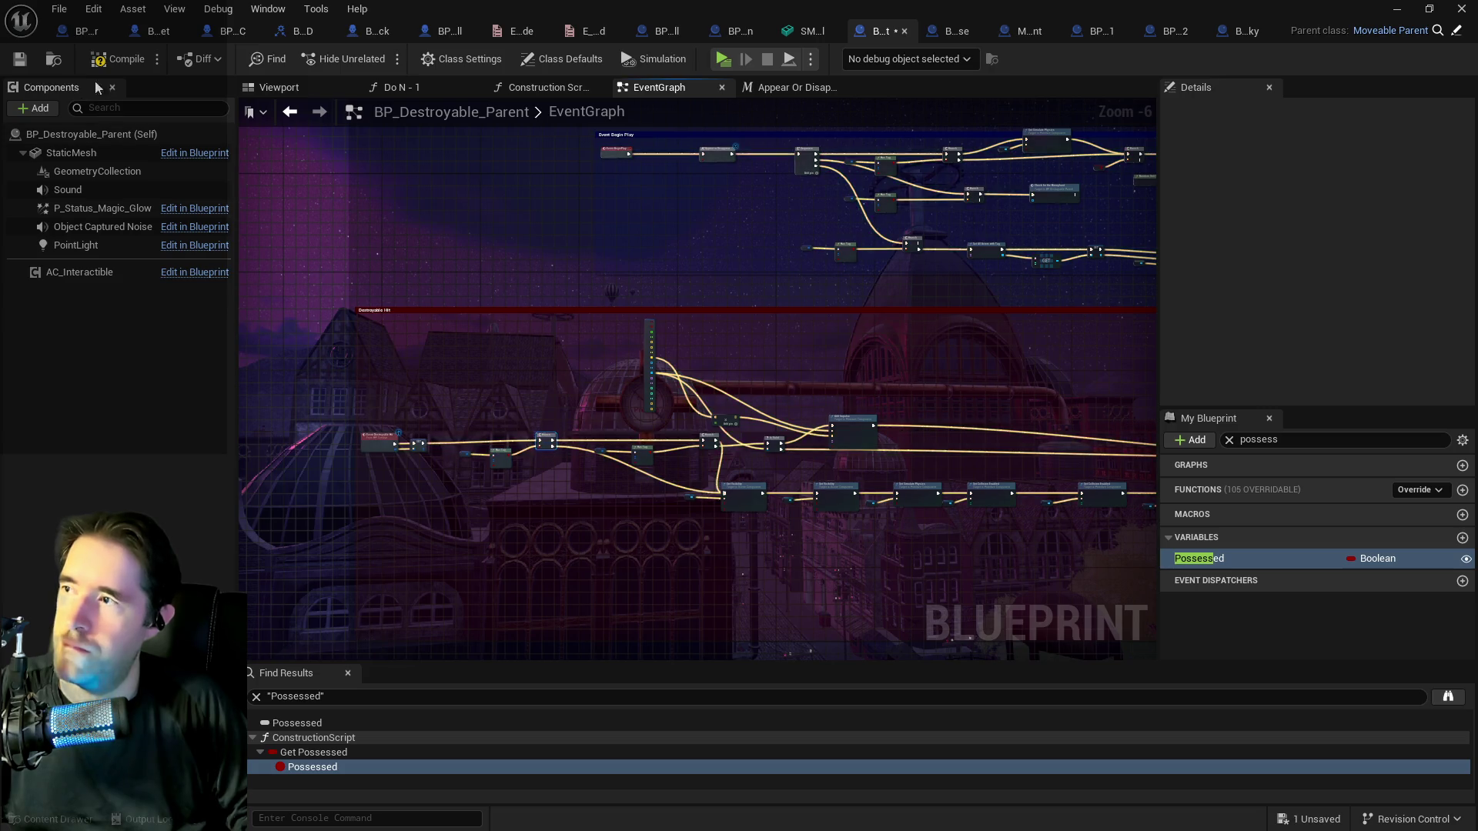
pyautogui.press('F7')
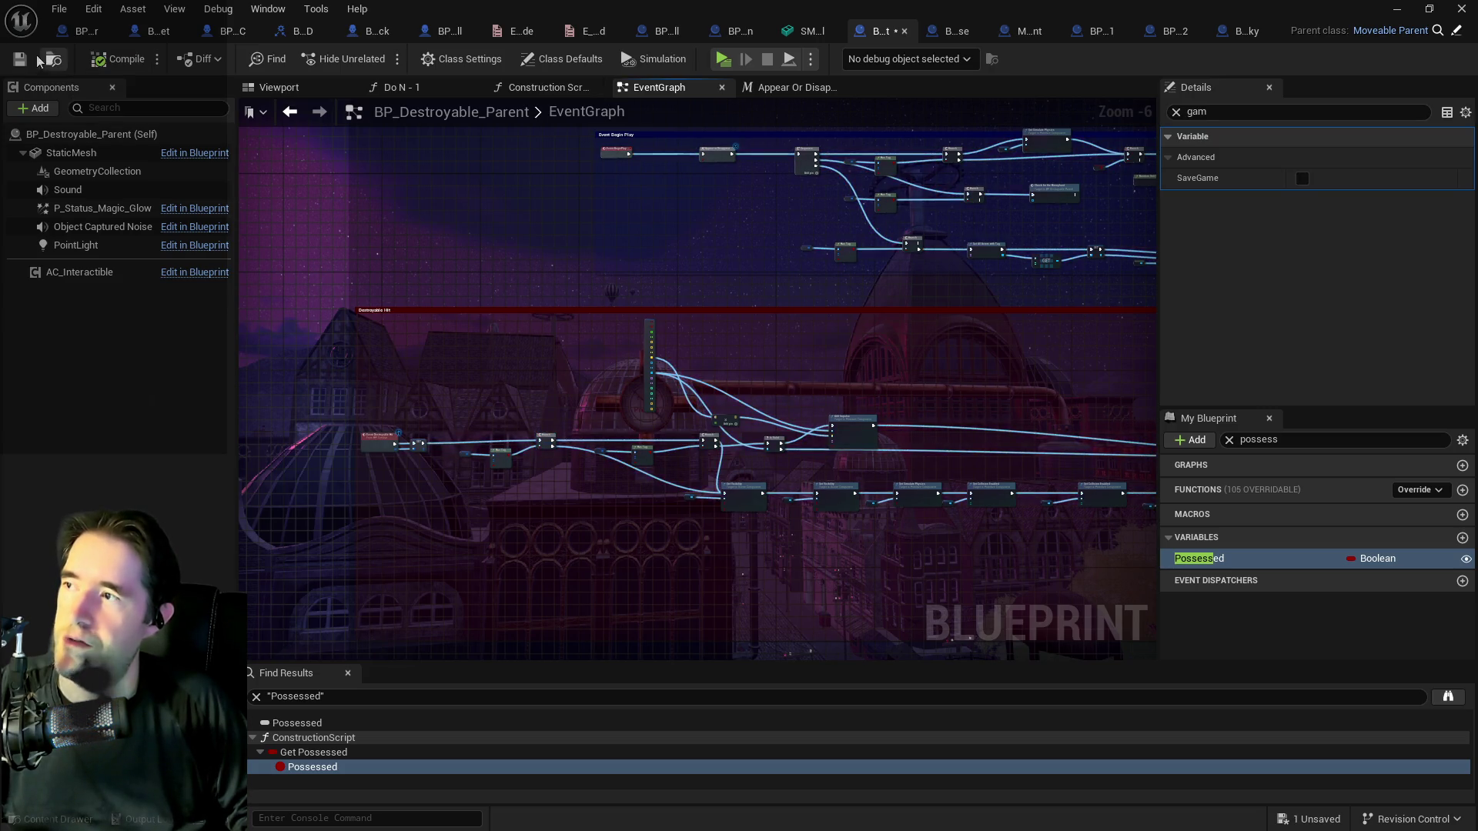
pyautogui.scroll(7, 461, 478)
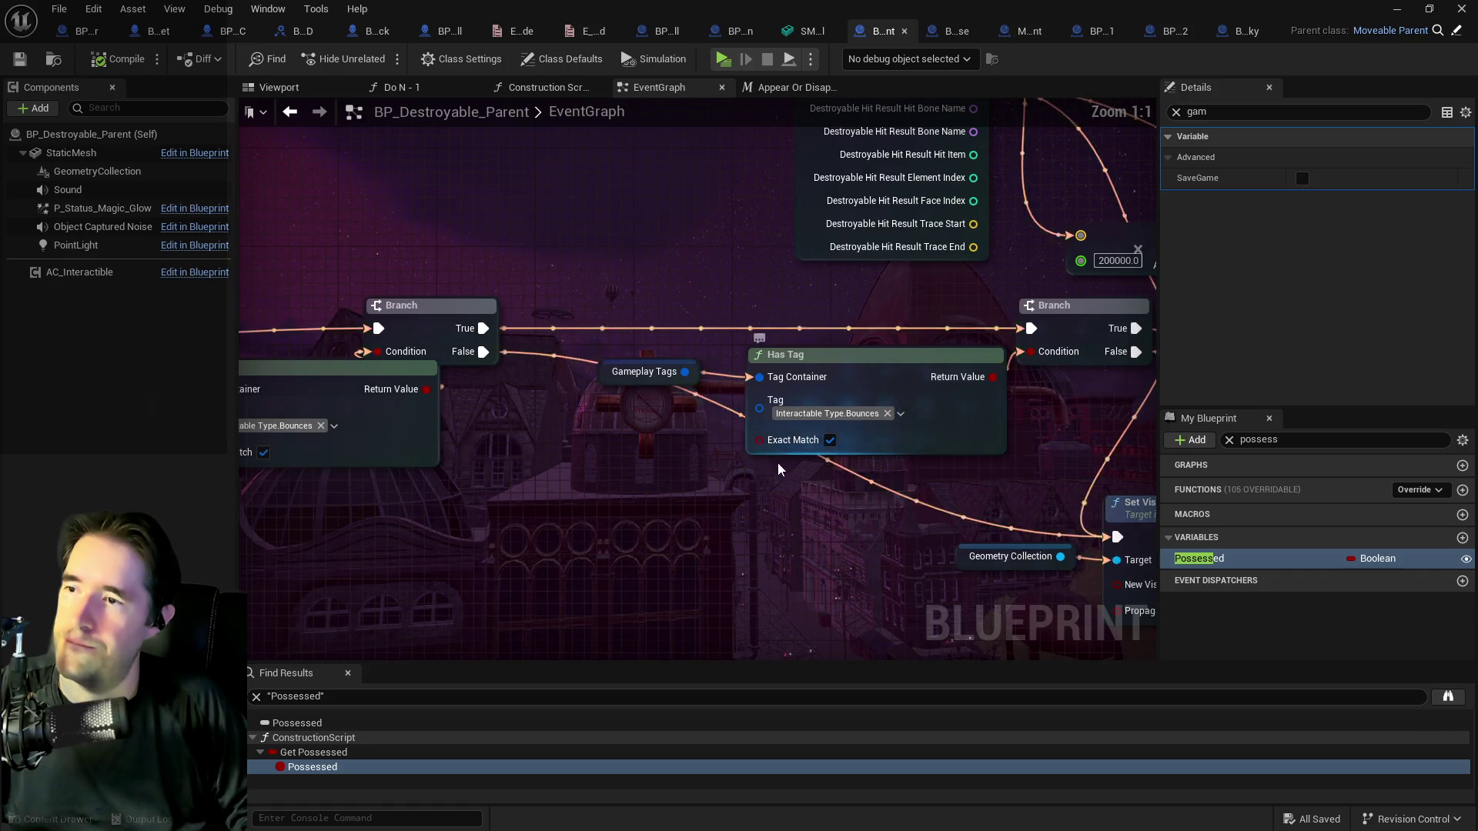
pyautogui.moveTo(447, 439); pyautogui.dragTo(670, 531)
pyautogui.moveTo(654, 437); pyautogui.dragTo(630, 424)
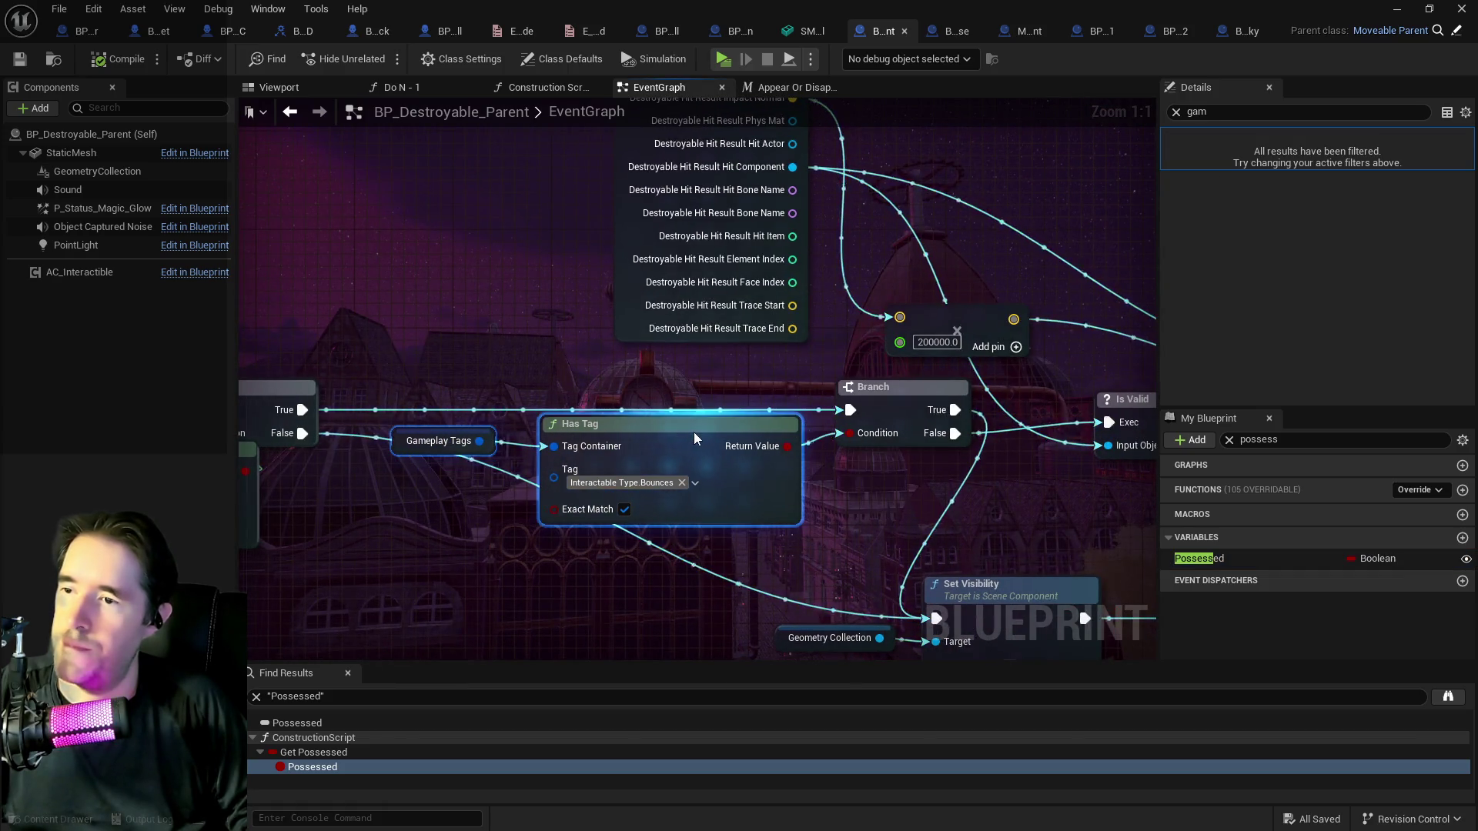
pyautogui.moveTo(898, 401); pyautogui.dragTo(839, 397)
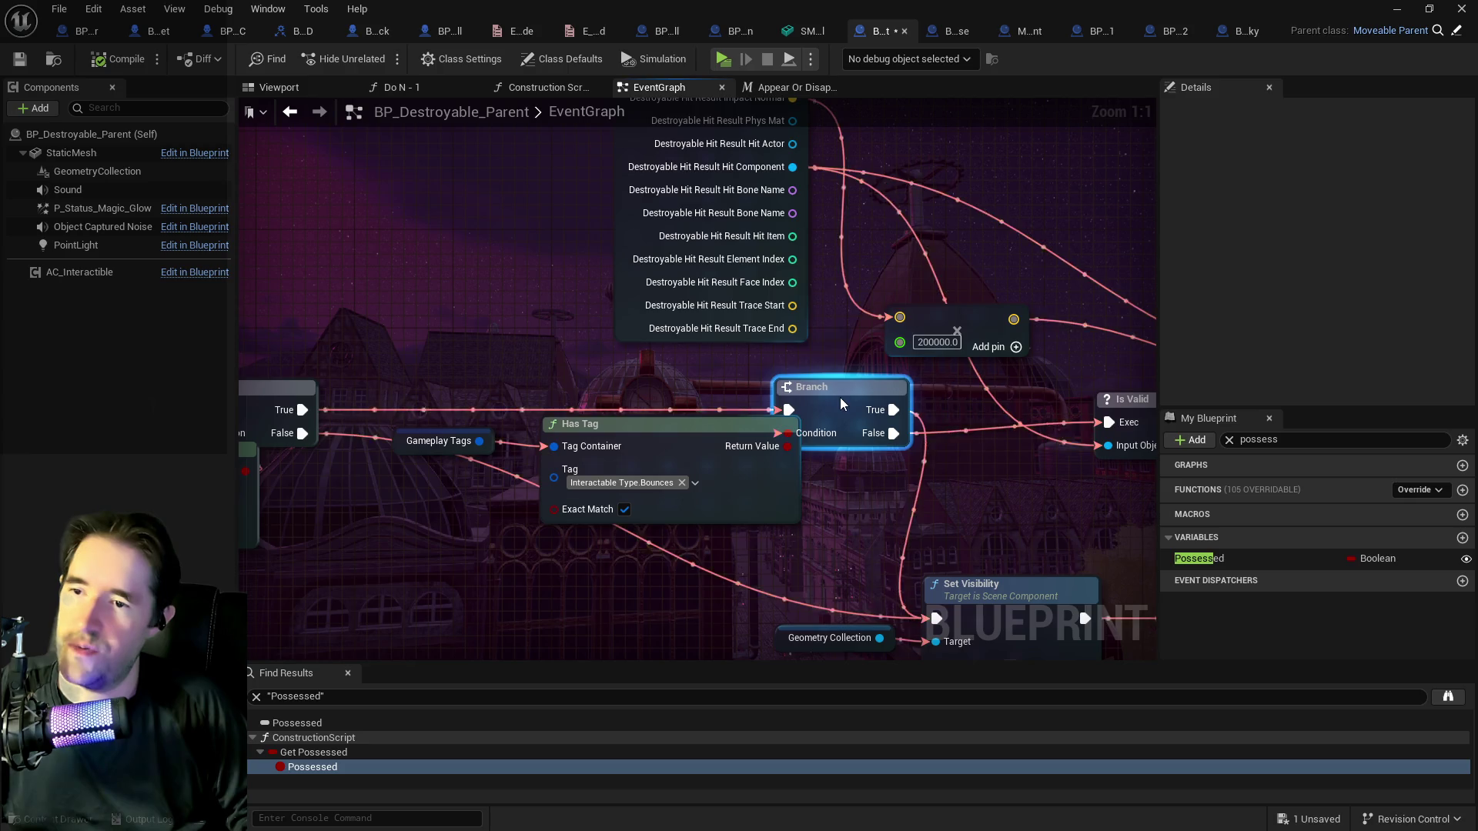
pyautogui.scroll(-4, 803, 507)
pyautogui.scroll(-3, 879, 509)
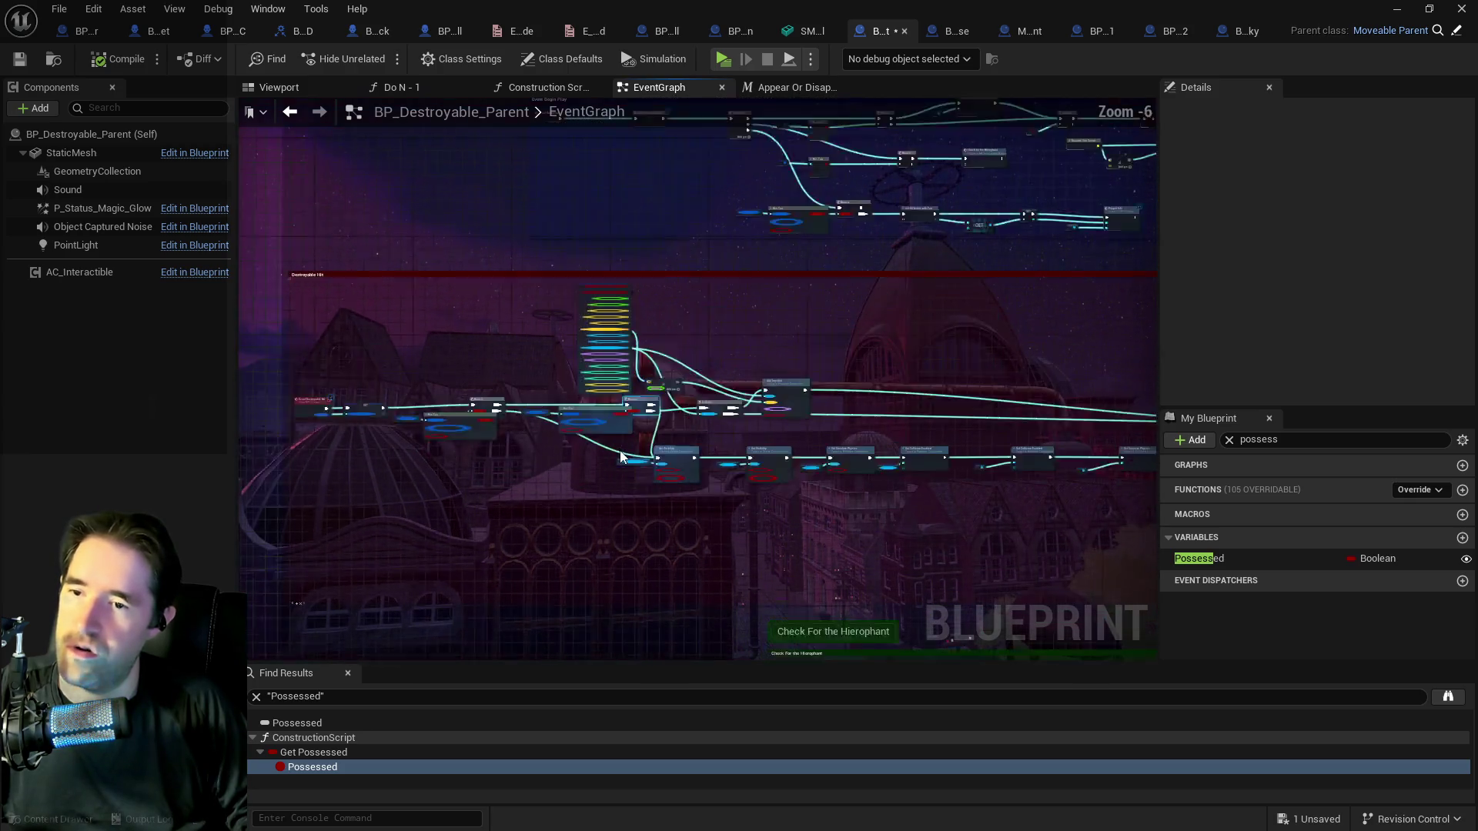
# Regroup the Destroyable Hit event nodes neatly and save the blueprint
pyautogui.moveTo(423, 444)
pyautogui.mouseDown()
pyautogui.moveTo(1341, 509)
pyautogui.moveTo(768, 495)
pyautogui.moveTo(816, 478)
pyautogui.moveTo(751, 497)
pyautogui.moveTo(770, 473)
pyautogui.mouseUp()
pyautogui.scroll(2, 463, 420)
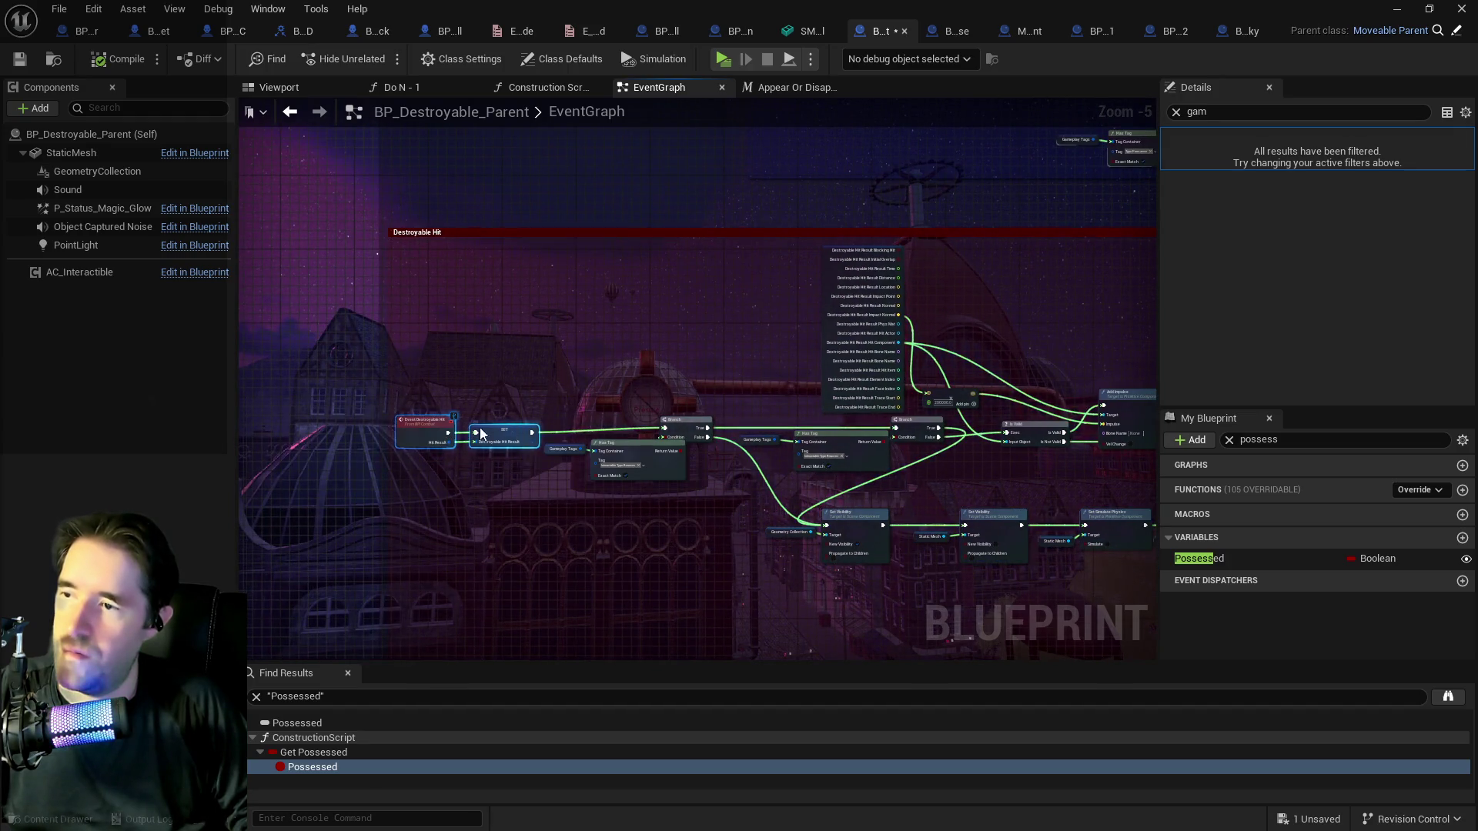
pyautogui.moveTo(522, 439); pyautogui.dragTo(456, 431)
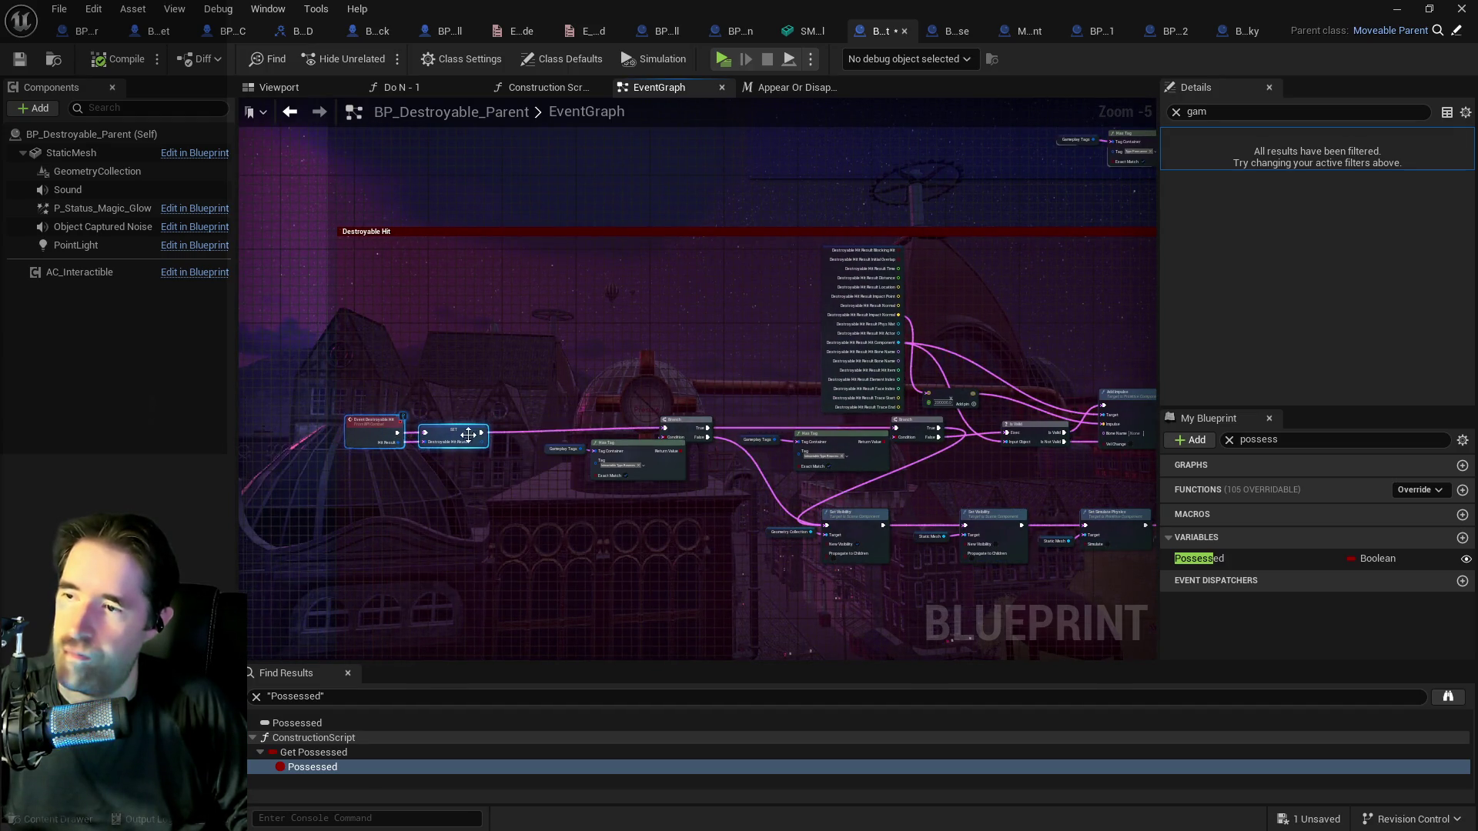
pyautogui.scroll(3, 550, 435)
pyautogui.moveTo(529, 409)
pyautogui.mouseDown()
pyautogui.moveTo(697, 465)
pyautogui.moveTo(615, 462)
pyautogui.mouseUp()
pyautogui.click(653, 511)
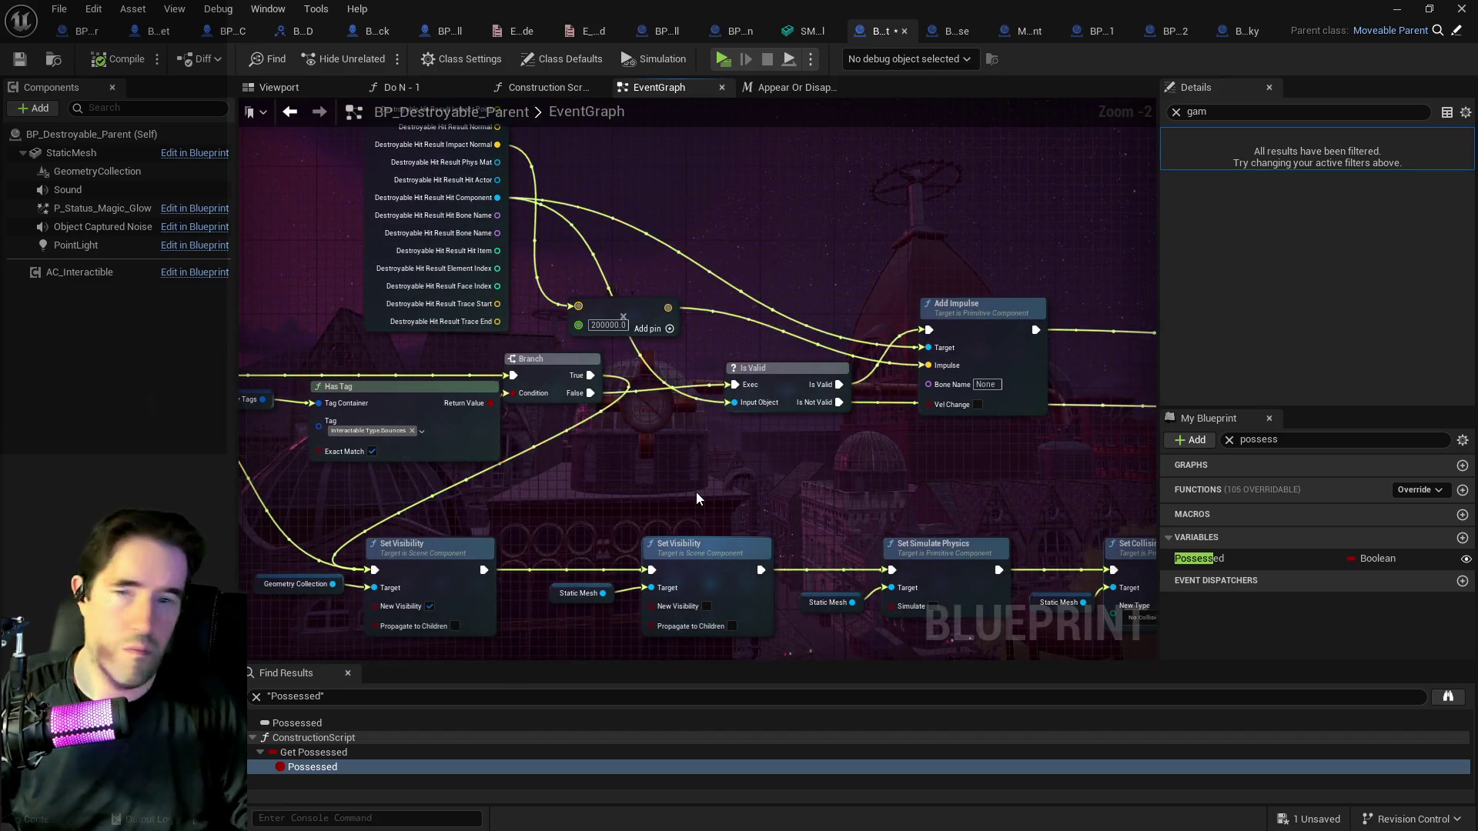
pyautogui.click(20, 59)
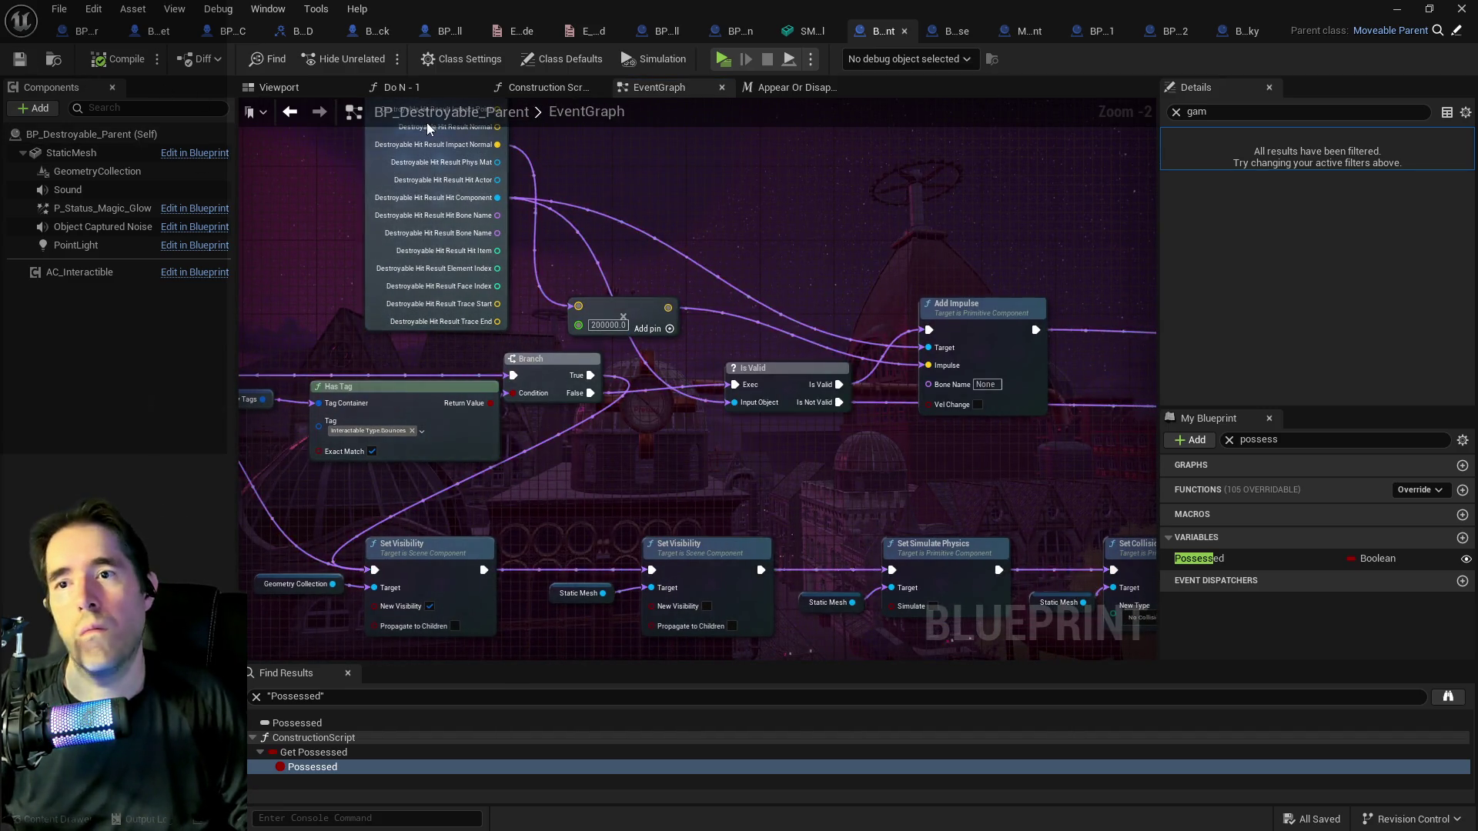
pyautogui.press('super+Down')
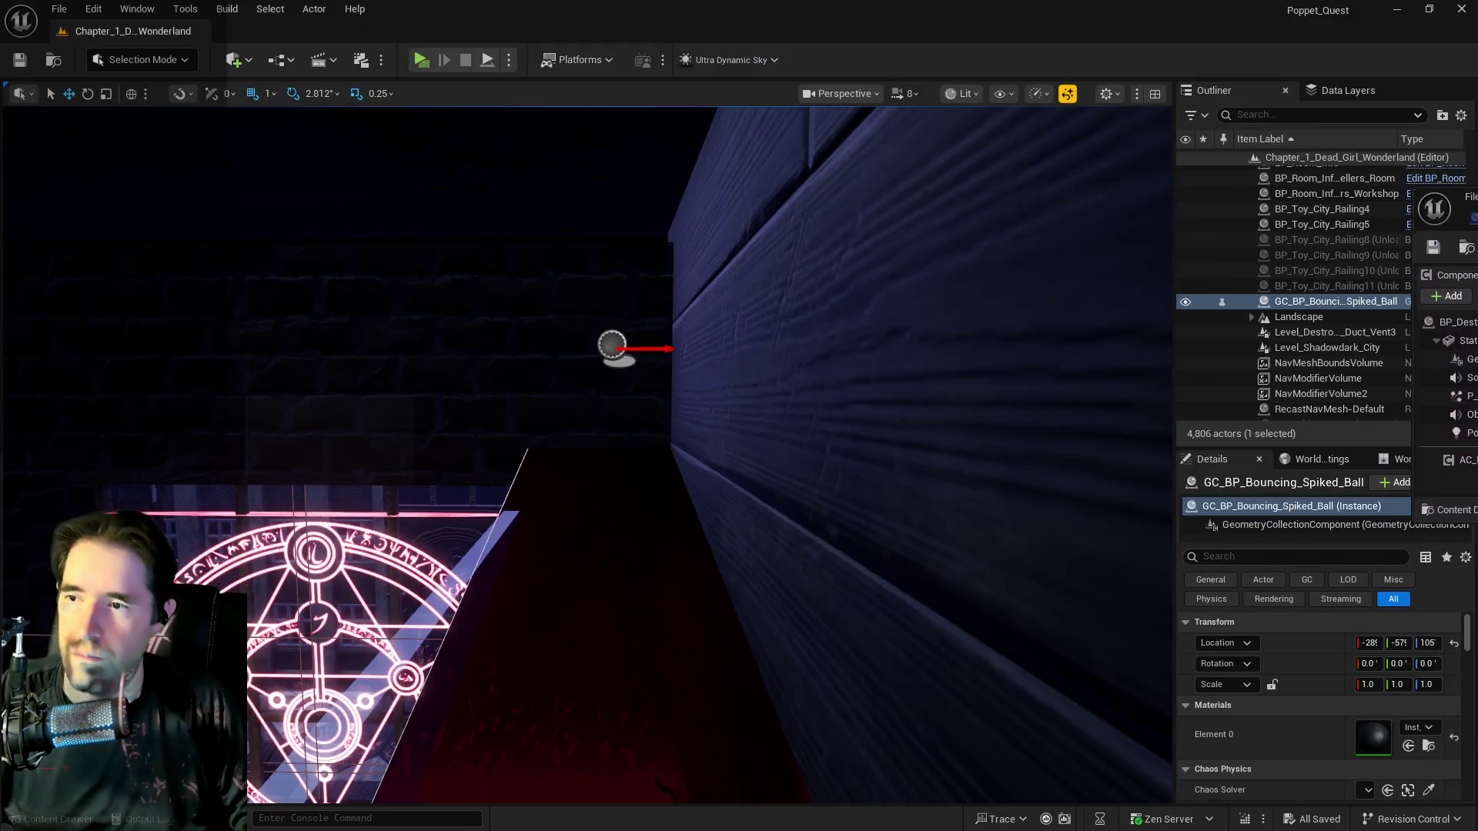
# Restore the blueprint editor and close the BP_Bouncing_Ducky, BP_Bouncing_Ball_2 and BP_Bouncing_Ball_1 tabs
pyautogui.moveTo(1448, 199)
pyautogui.mouseDown()
pyautogui.moveTo(1287, 193)
pyautogui.moveTo(546, 231)
pyautogui.mouseUp()
pyautogui.doubleClick(547, 231)
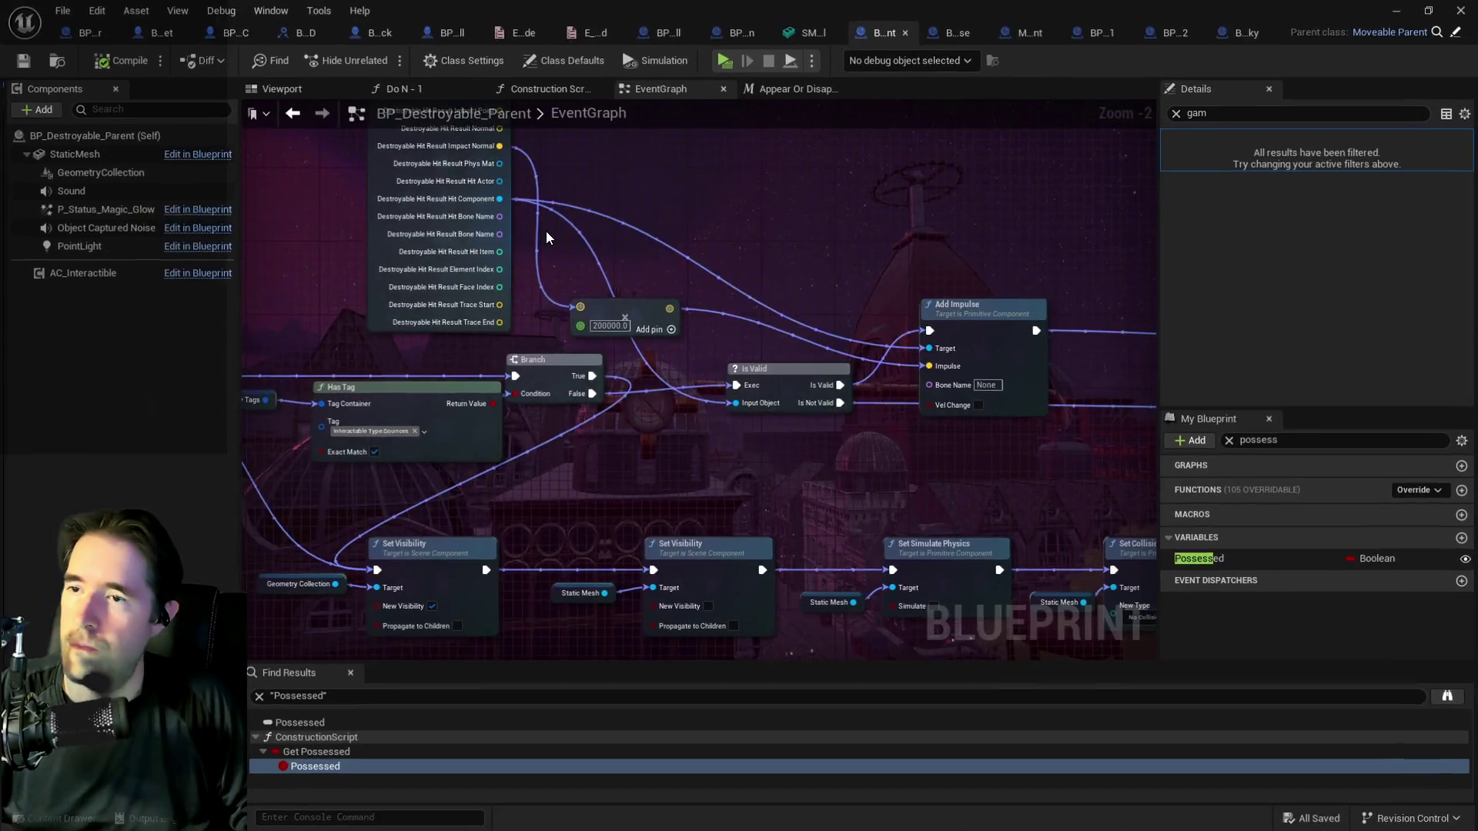
pyautogui.middleClick(1248, 31)
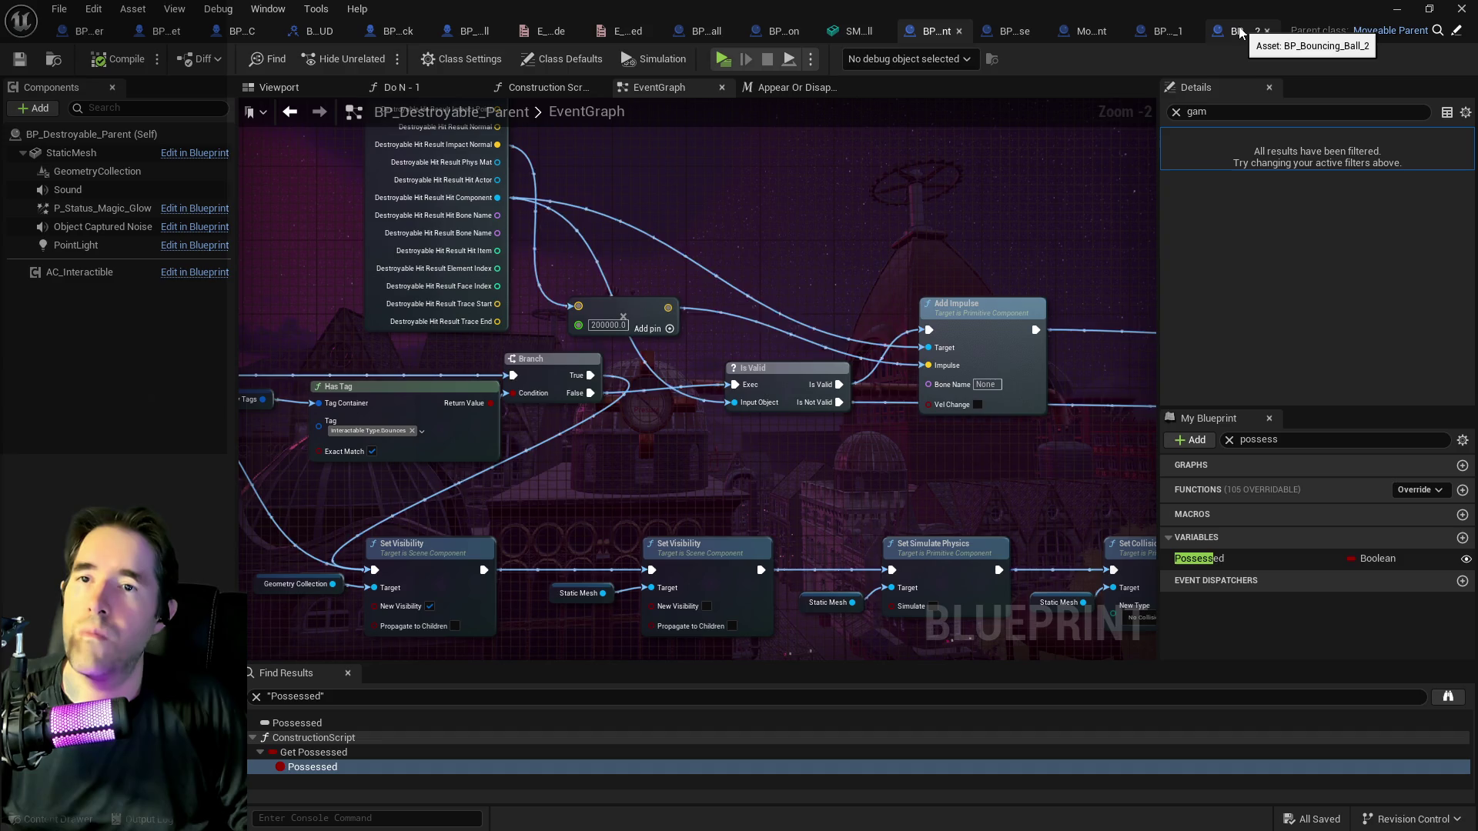
pyautogui.middleClick(1240, 31)
pyautogui.middleClick(1240, 31)
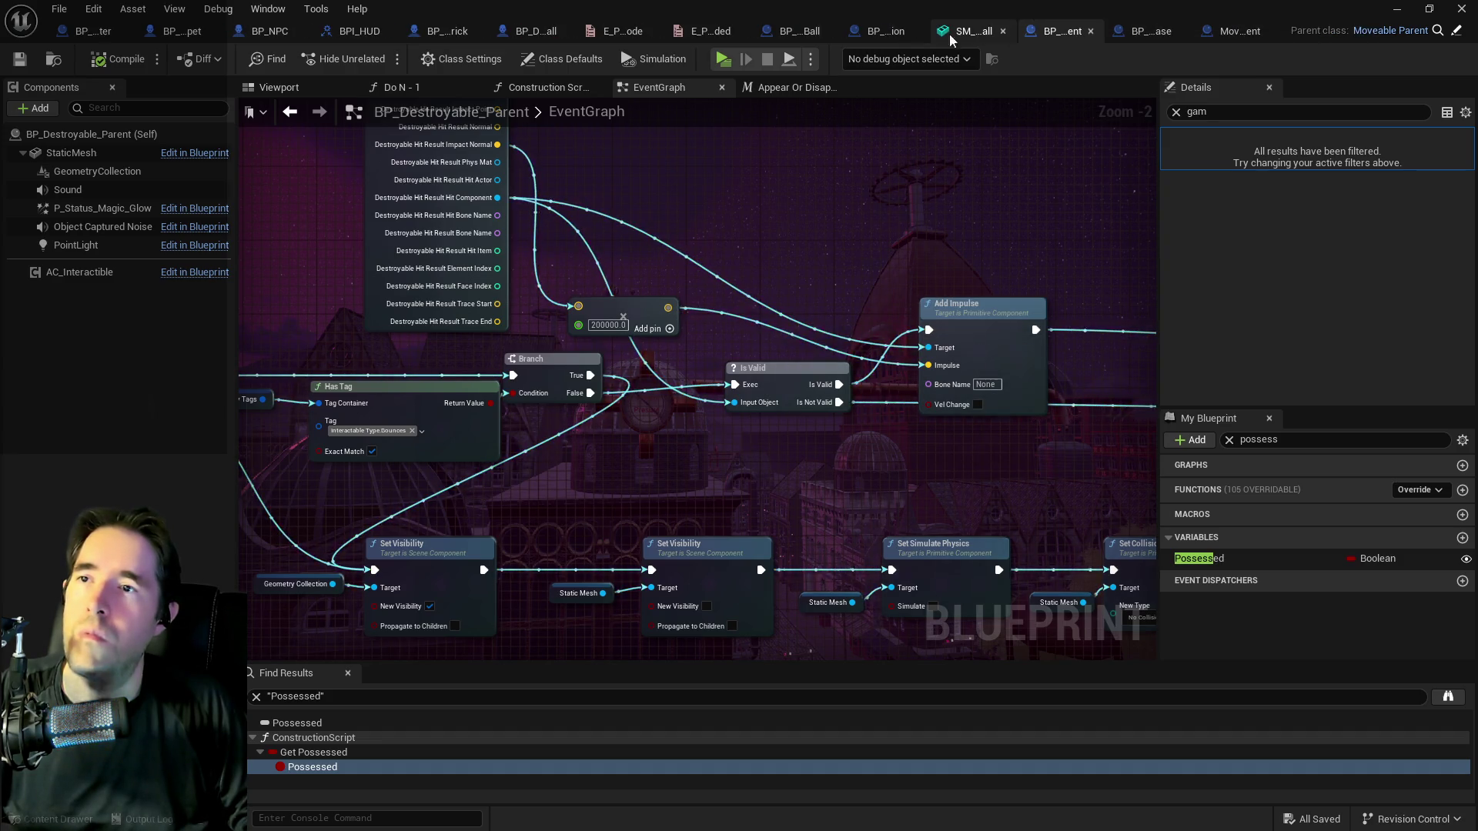
# Give BP_Bouncing_Spiked_Ball the Can Be Destroyed tag, compile, and playtest the level
pyautogui.click(774, 36)
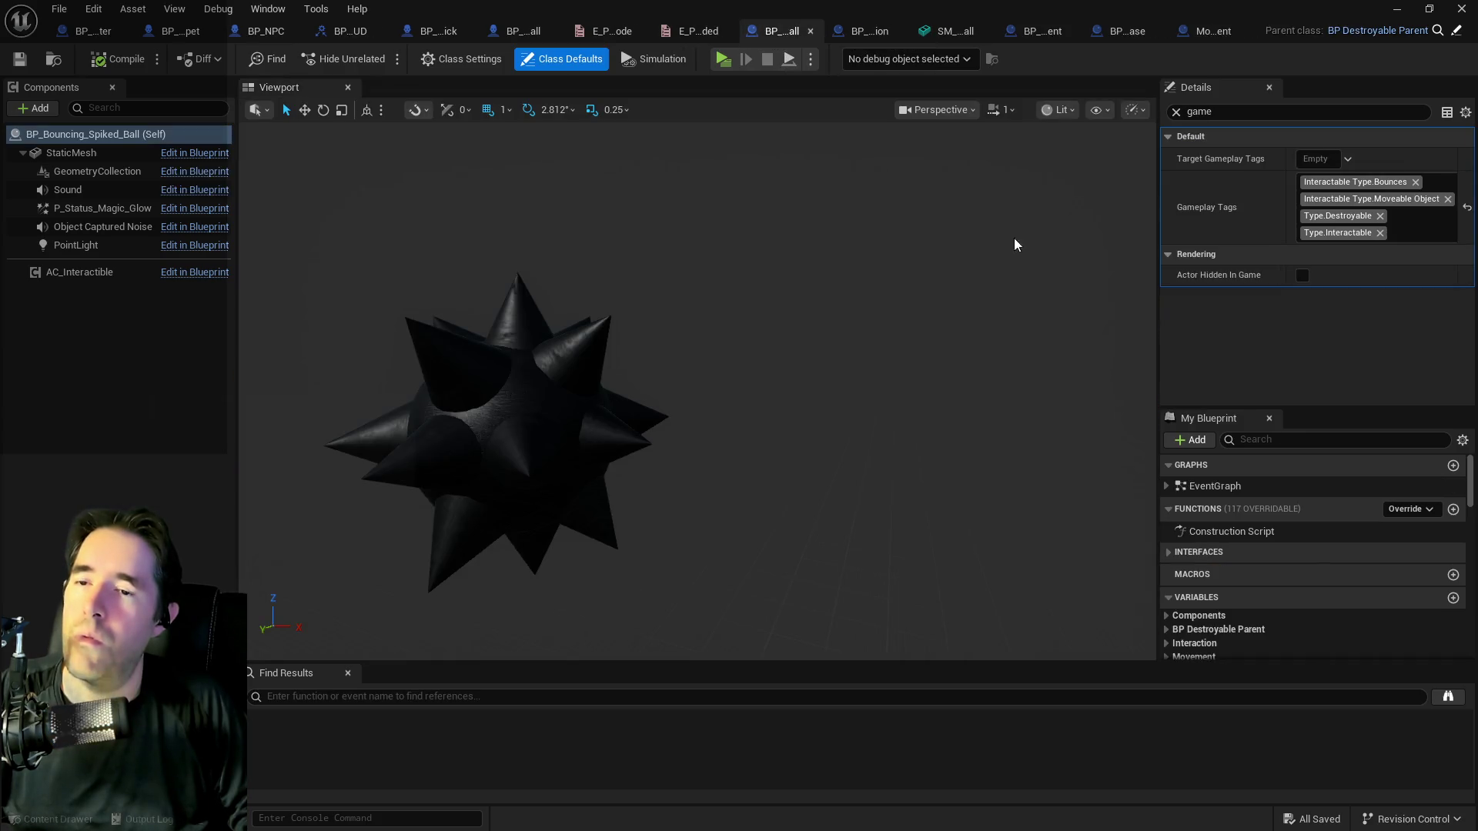
pyautogui.click(1413, 234)
pyautogui.click(1276, 565)
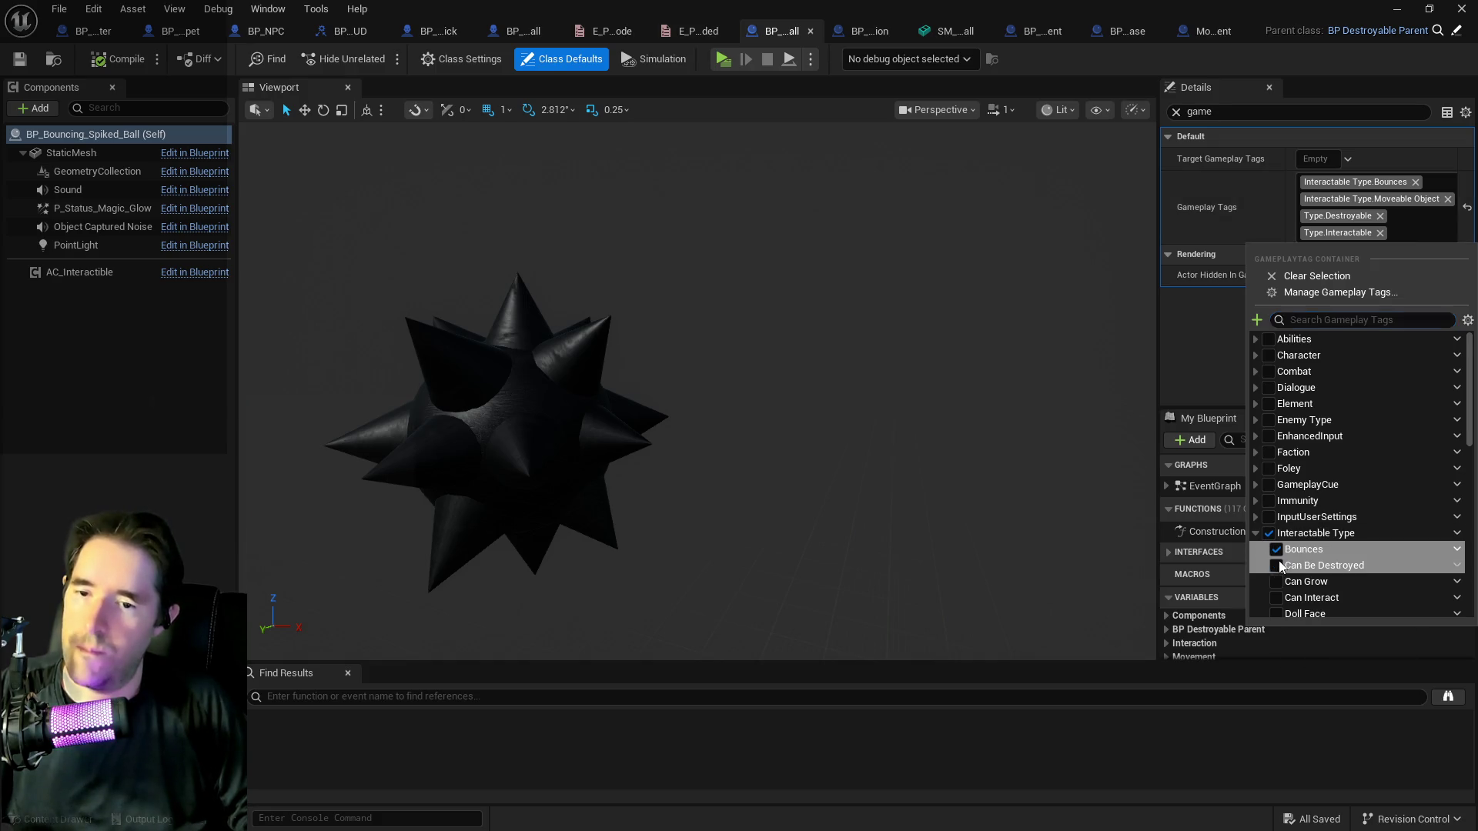
pyautogui.click(127, 58)
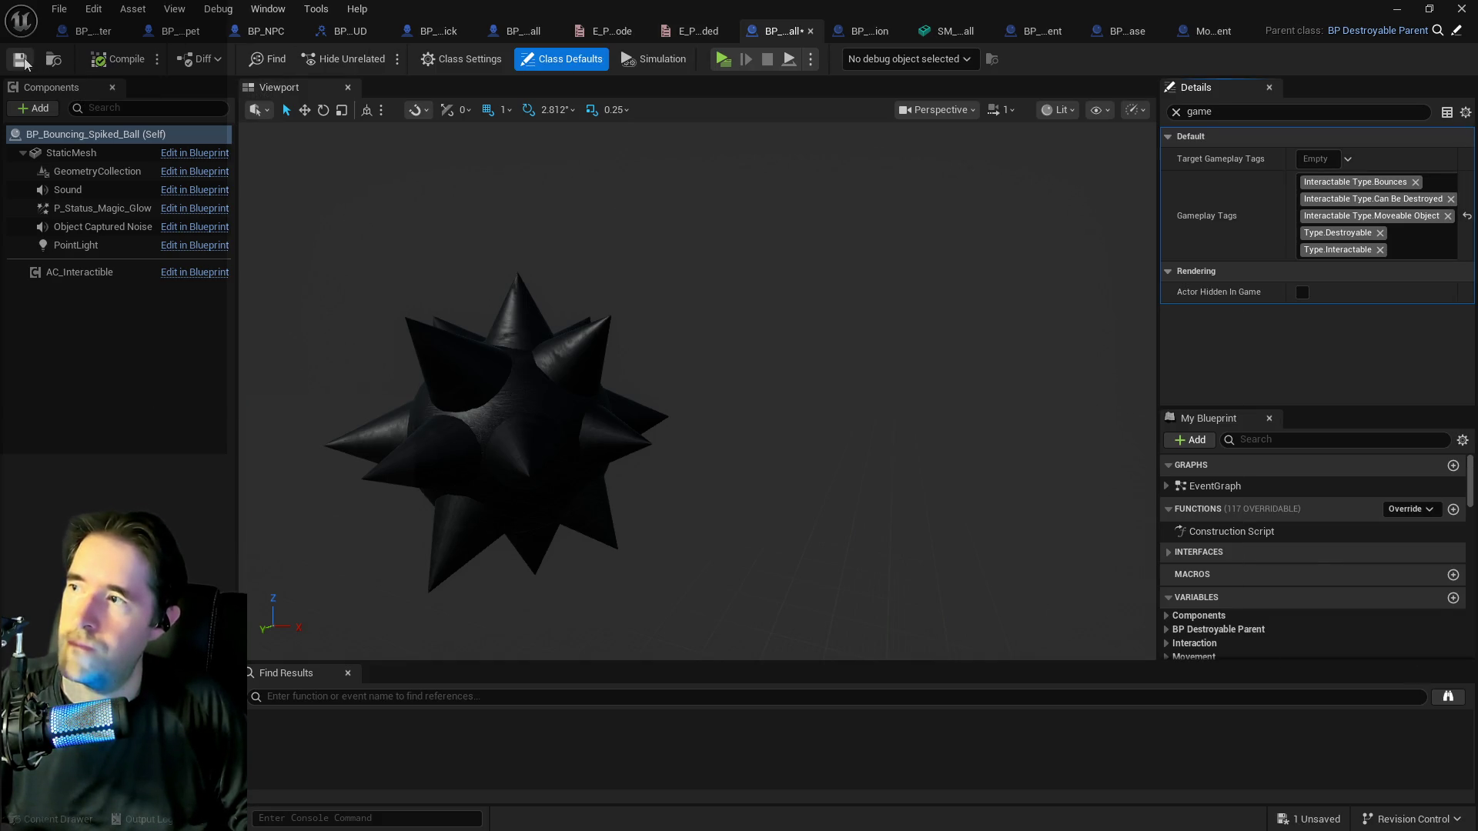
pyautogui.hotkey('alt', 'Tab')
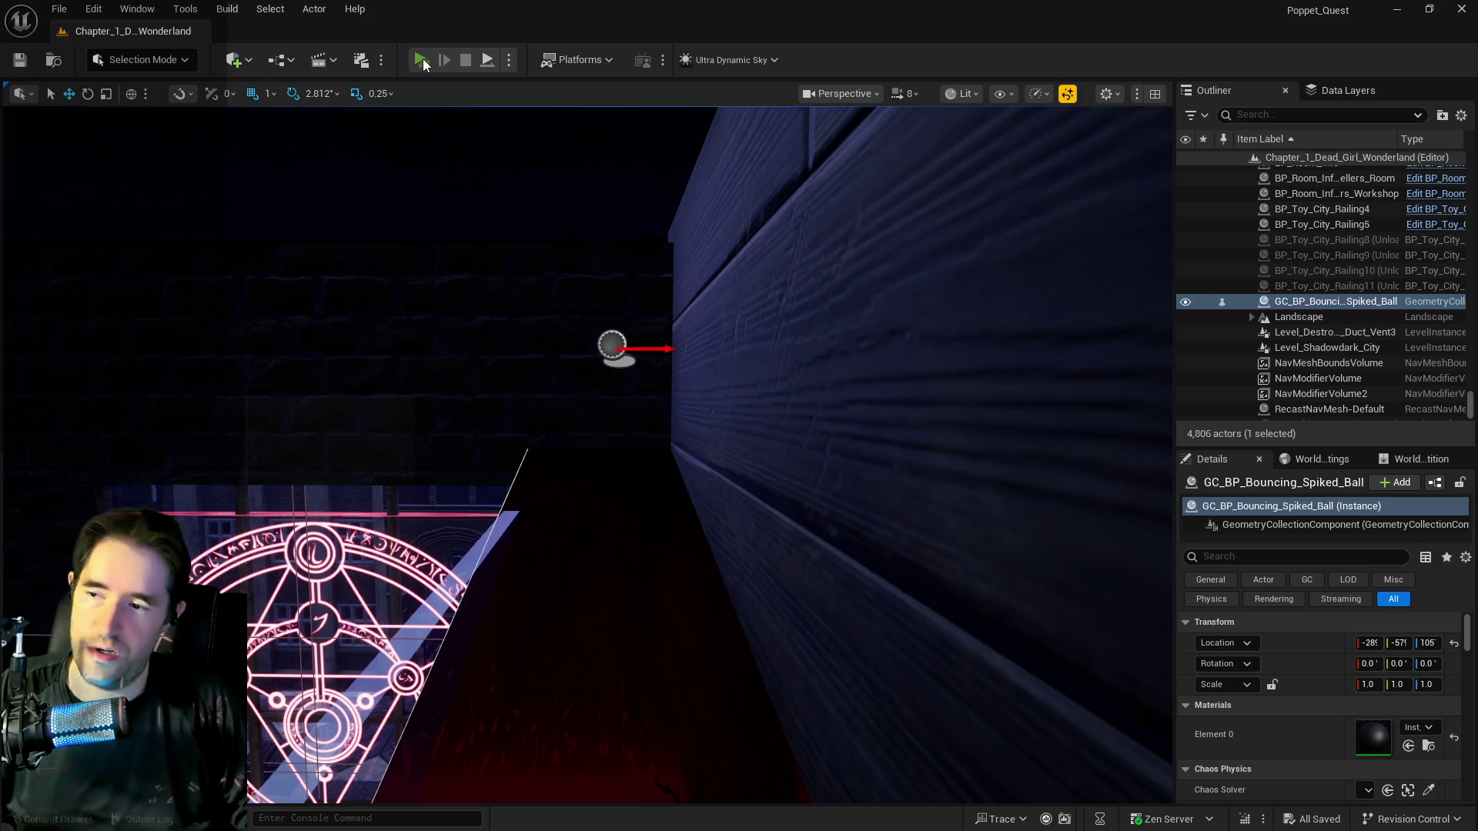
pyautogui.click(421, 59)
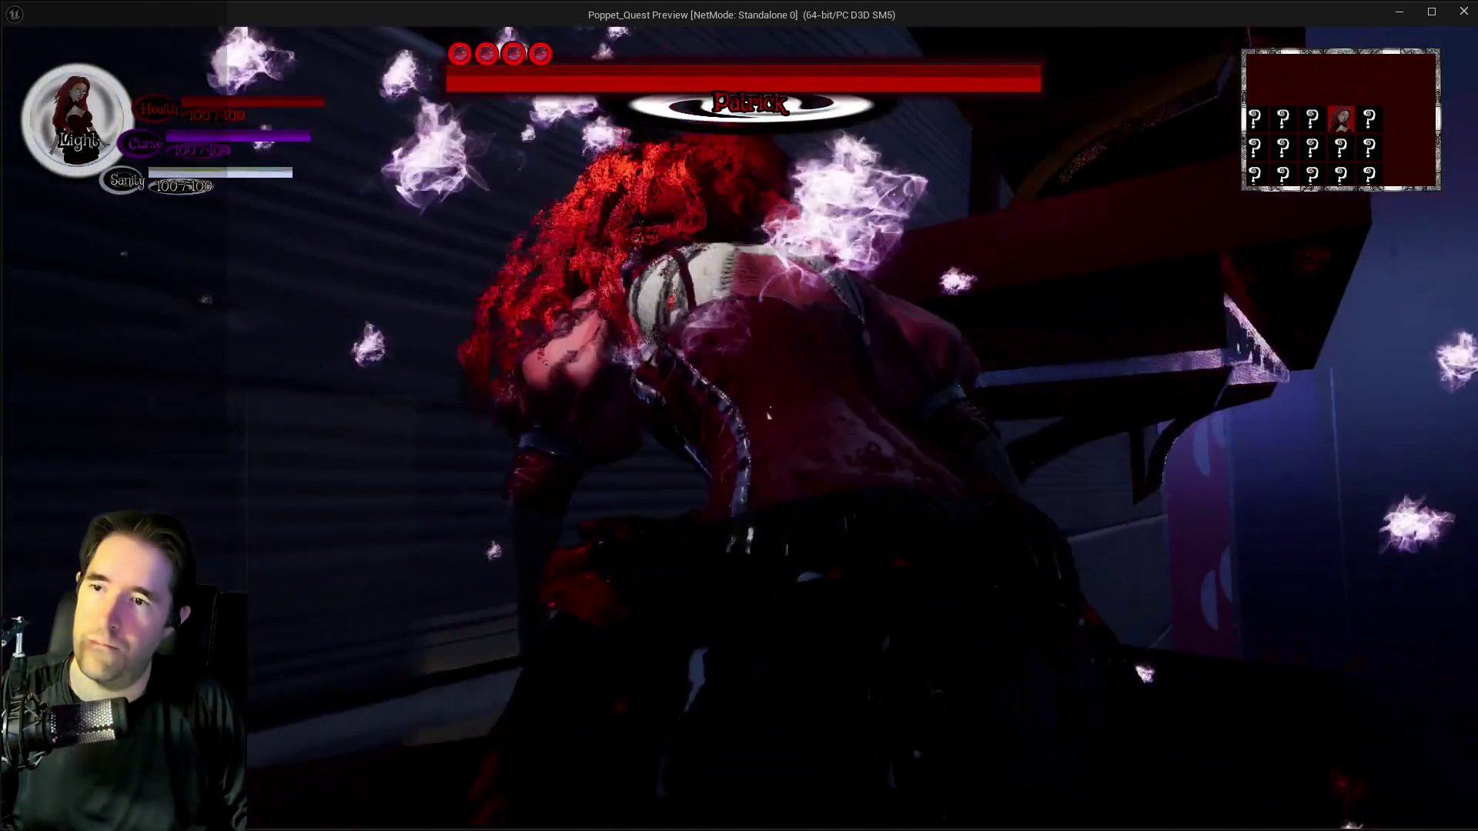
pyautogui.press('w')
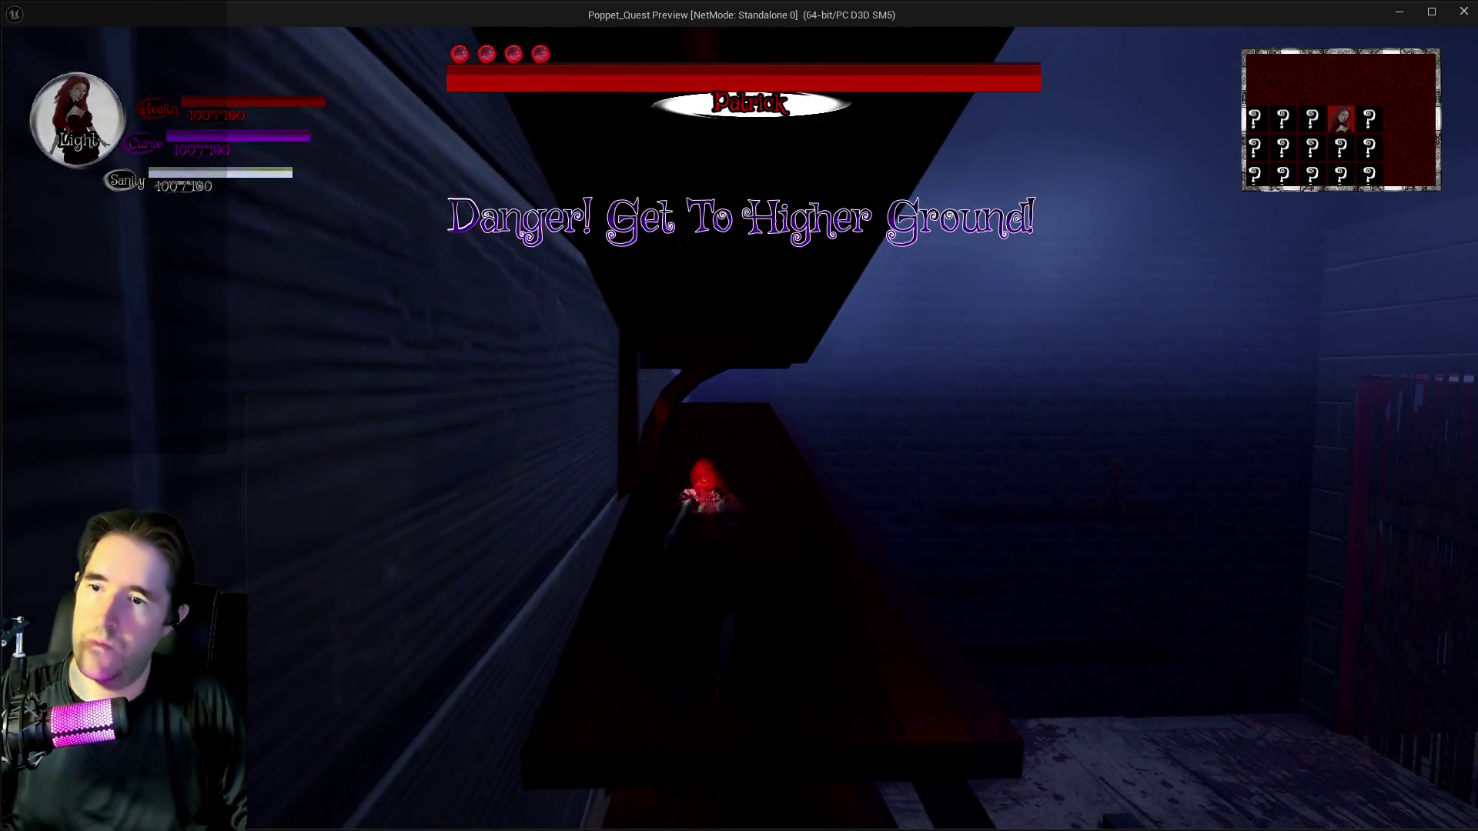
pyautogui.press('w')
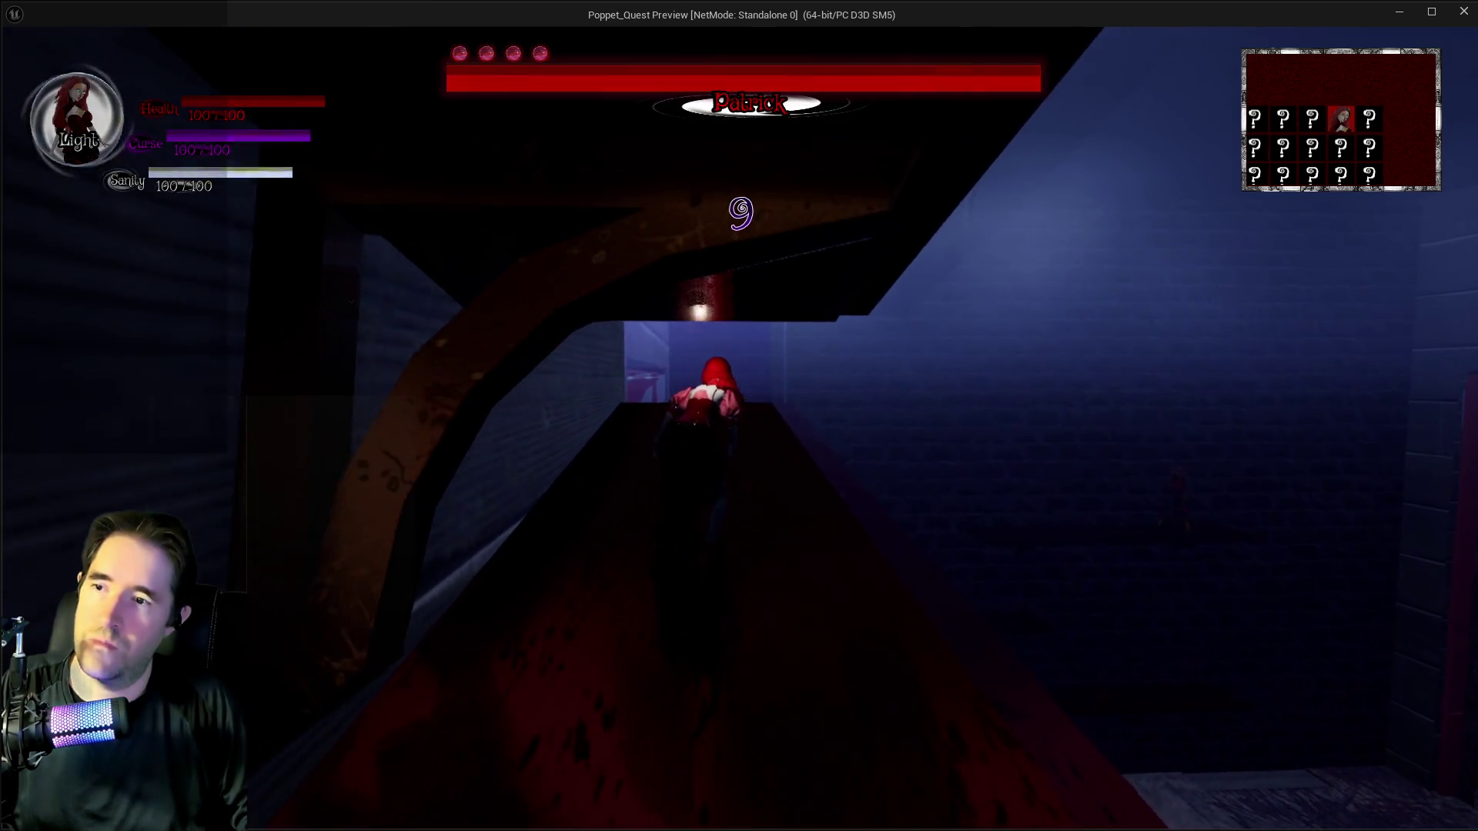
pyautogui.press('w')
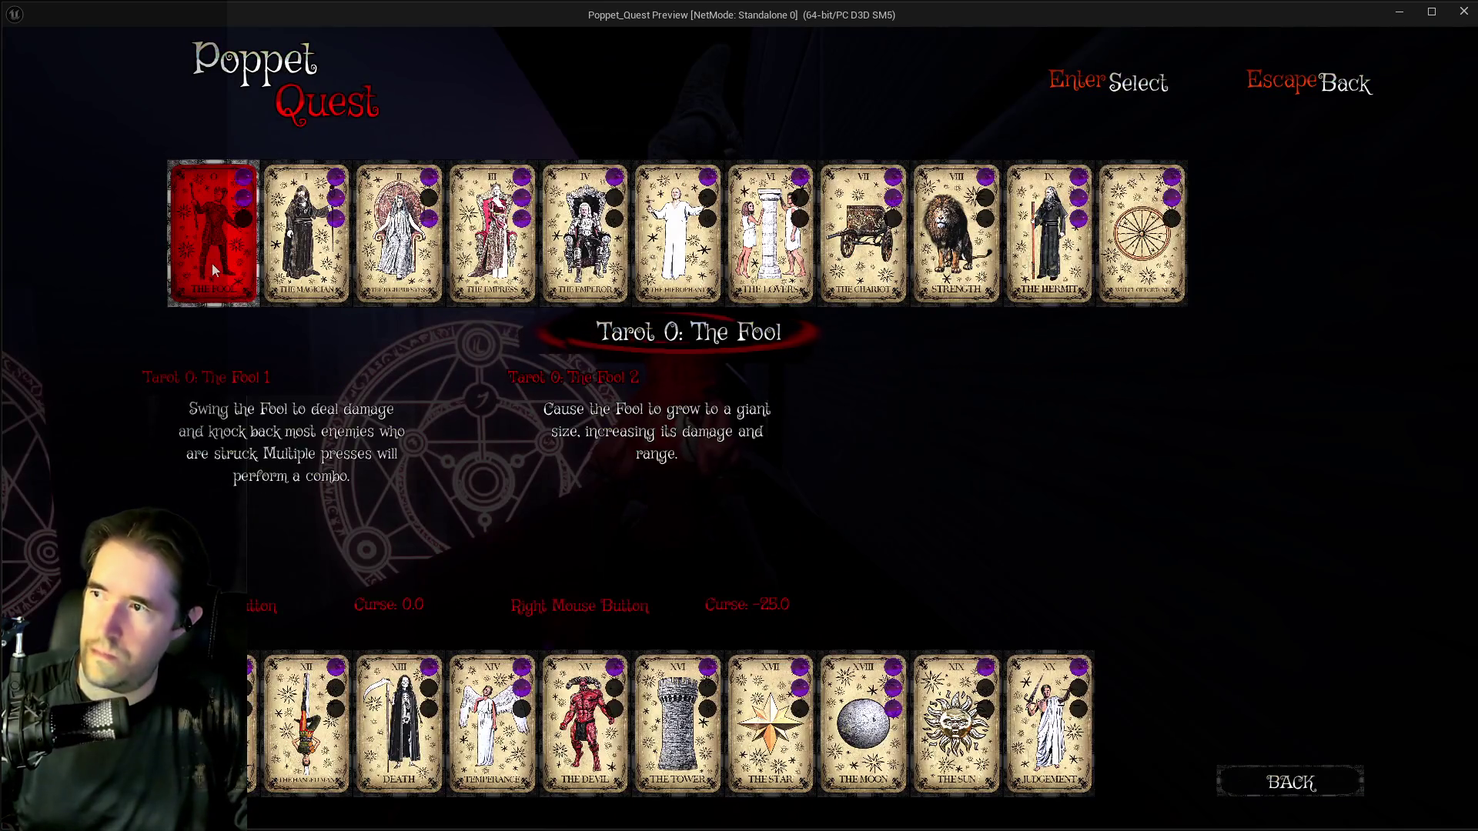
pyautogui.click(210, 264)
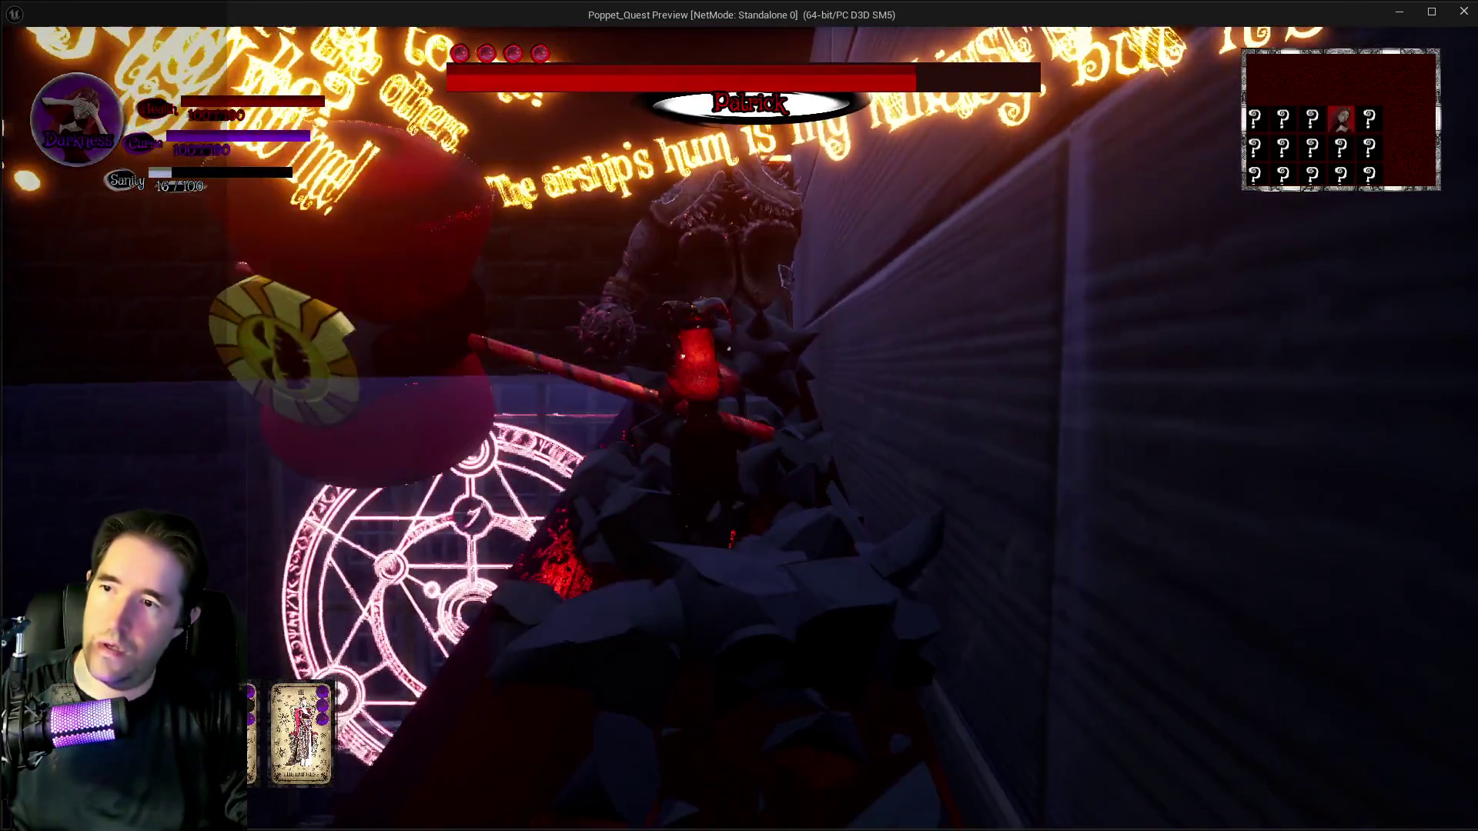
pyautogui.press('Escape')
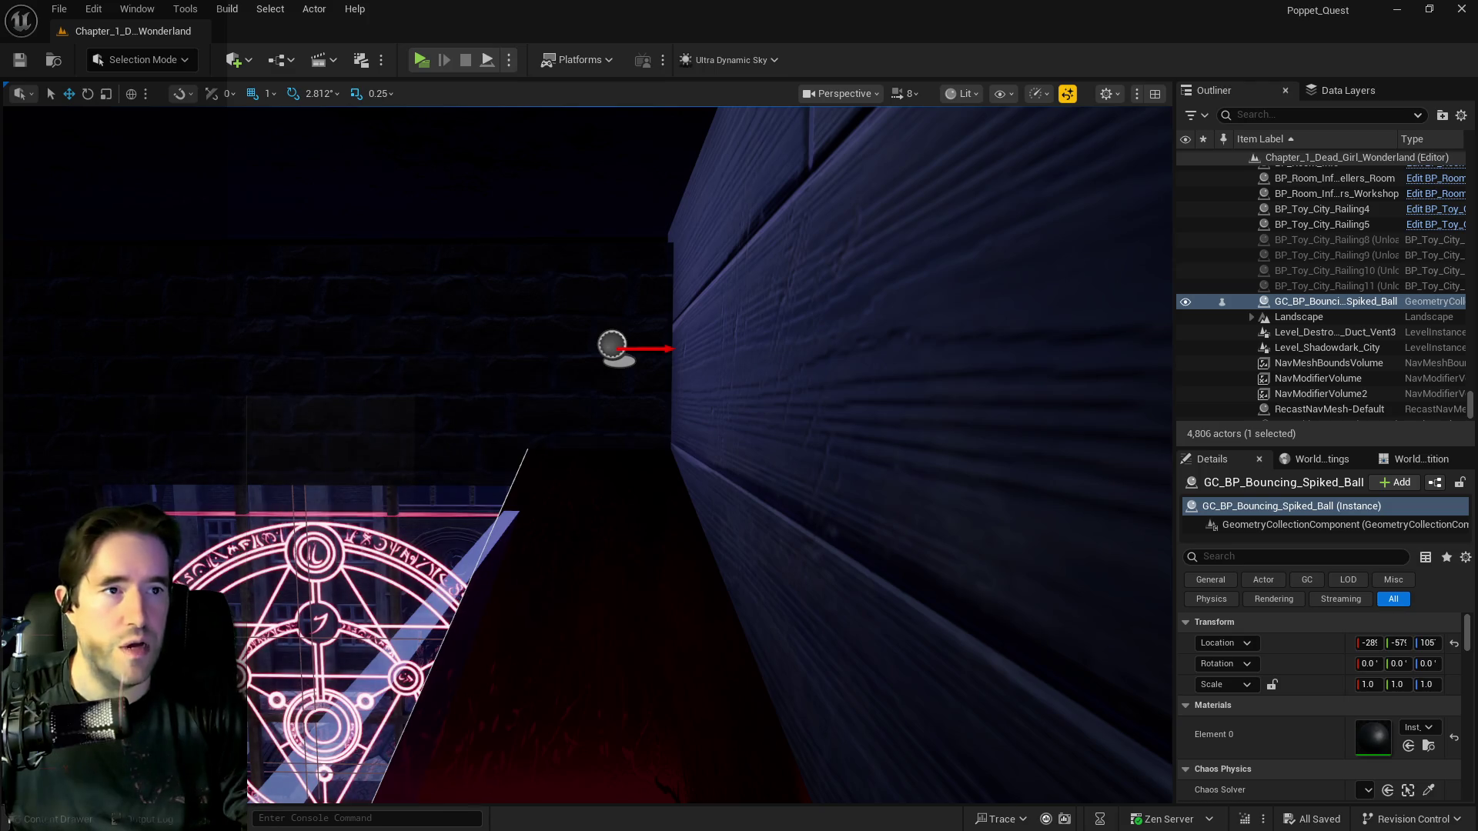
# Open BP_Bouncing_Spiked_Ball and add a Sphere component under StaticMesh
pyautogui.hotkey('ctrl', 'e')
pyautogui.doubleClick(686, 193)
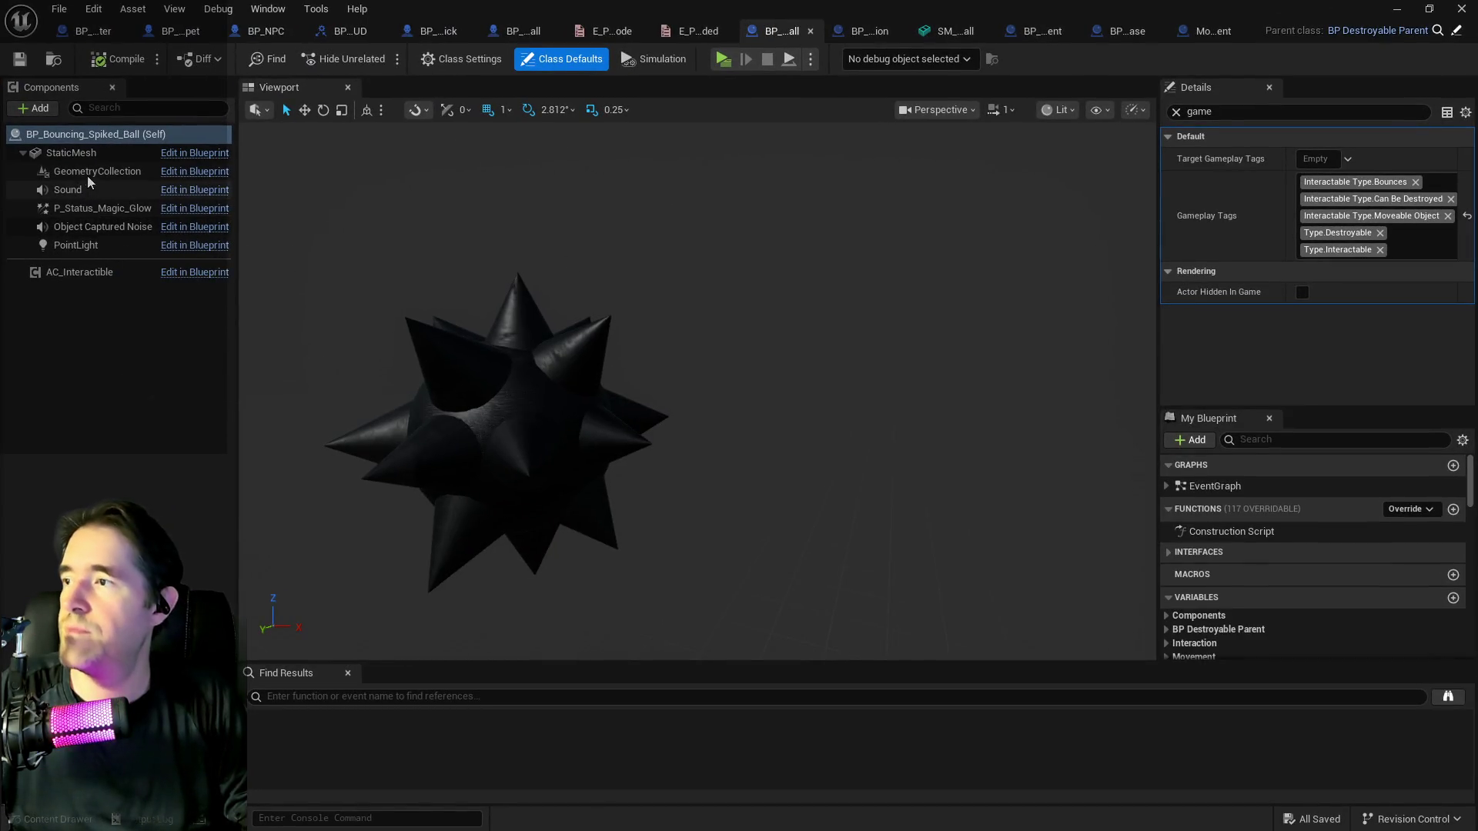
pyautogui.click(64, 160)
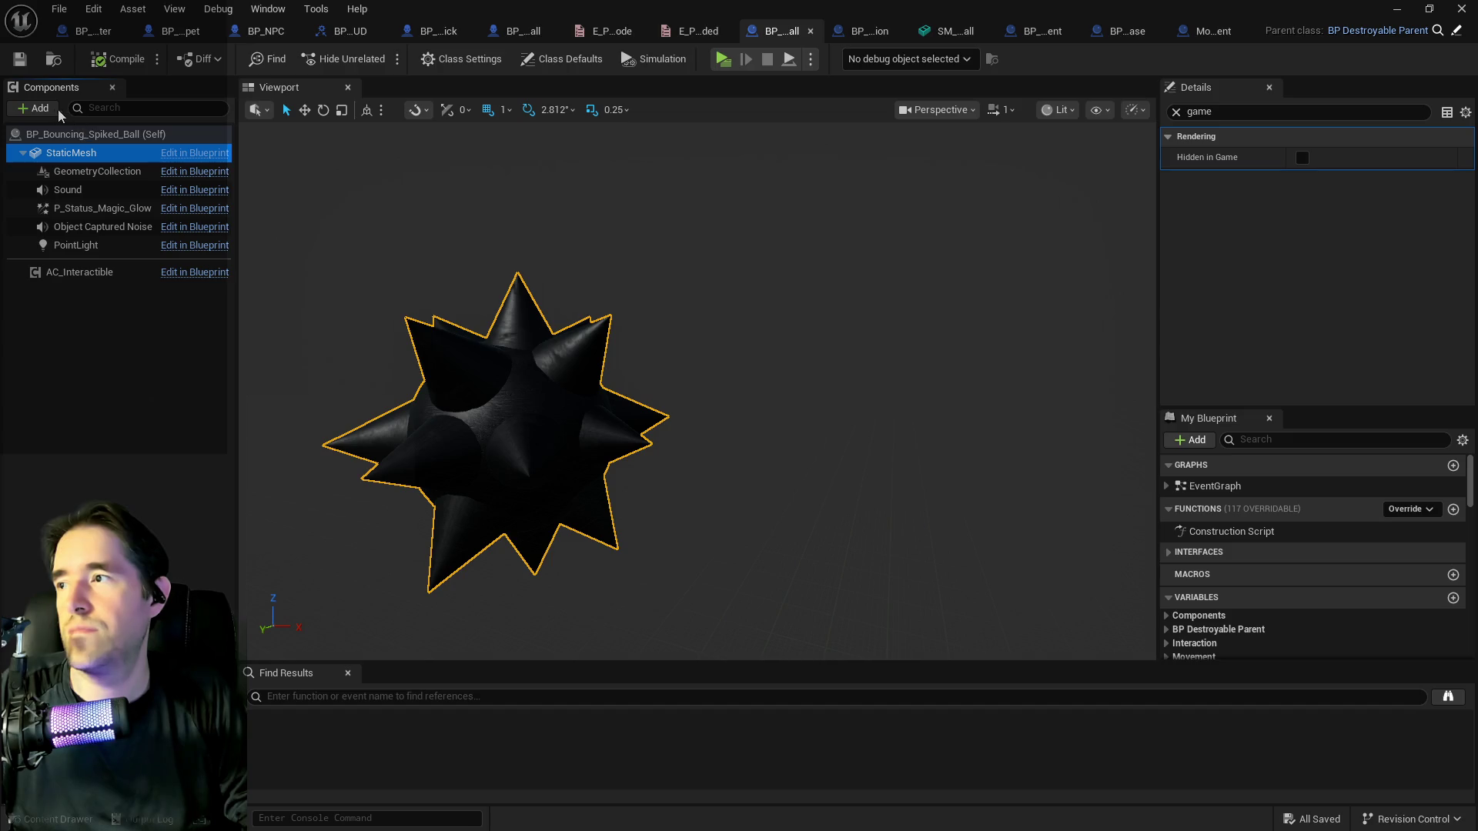
pyautogui.click(45, 110)
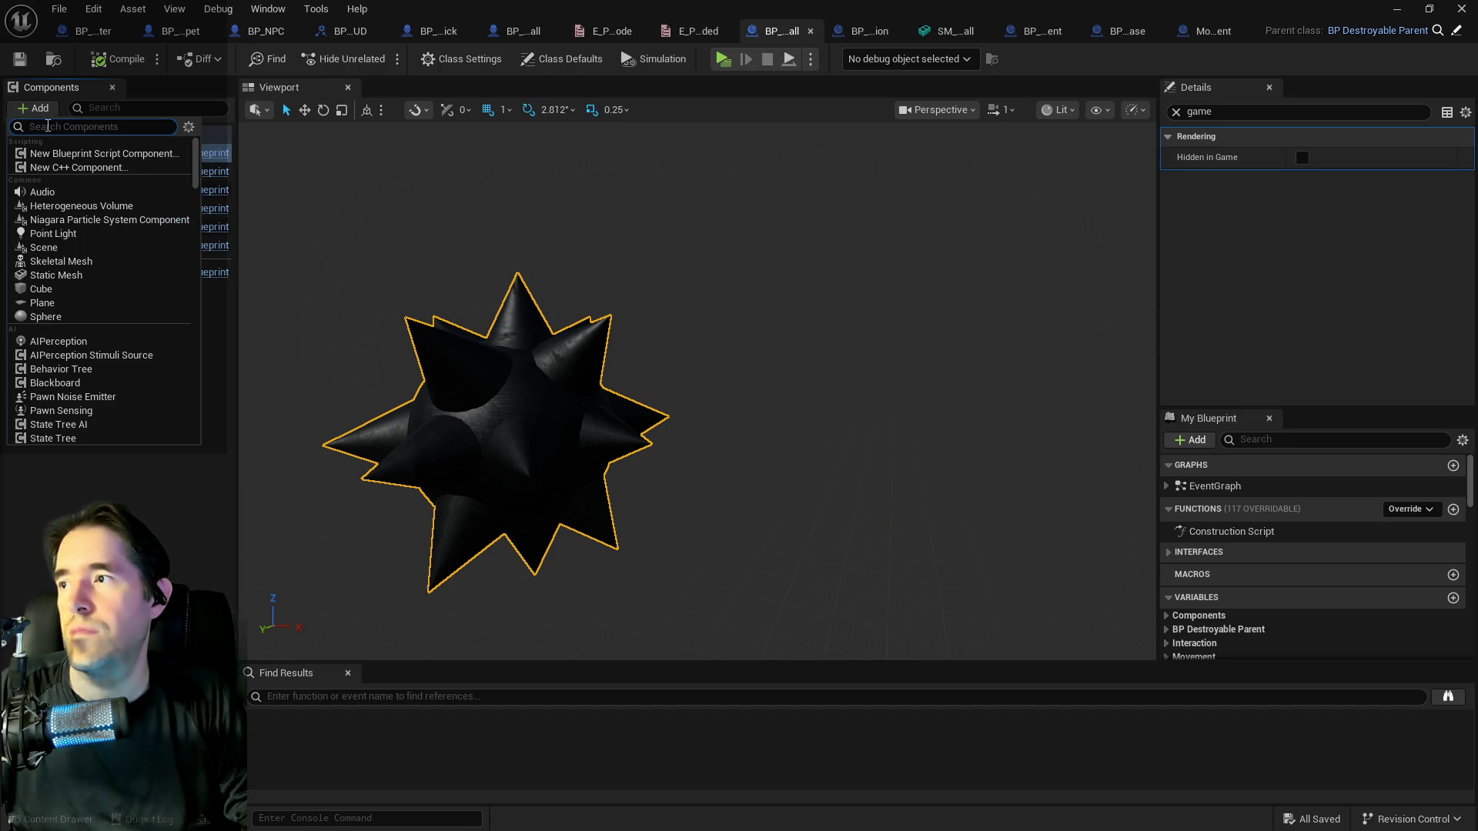
pyautogui.click(46, 317)
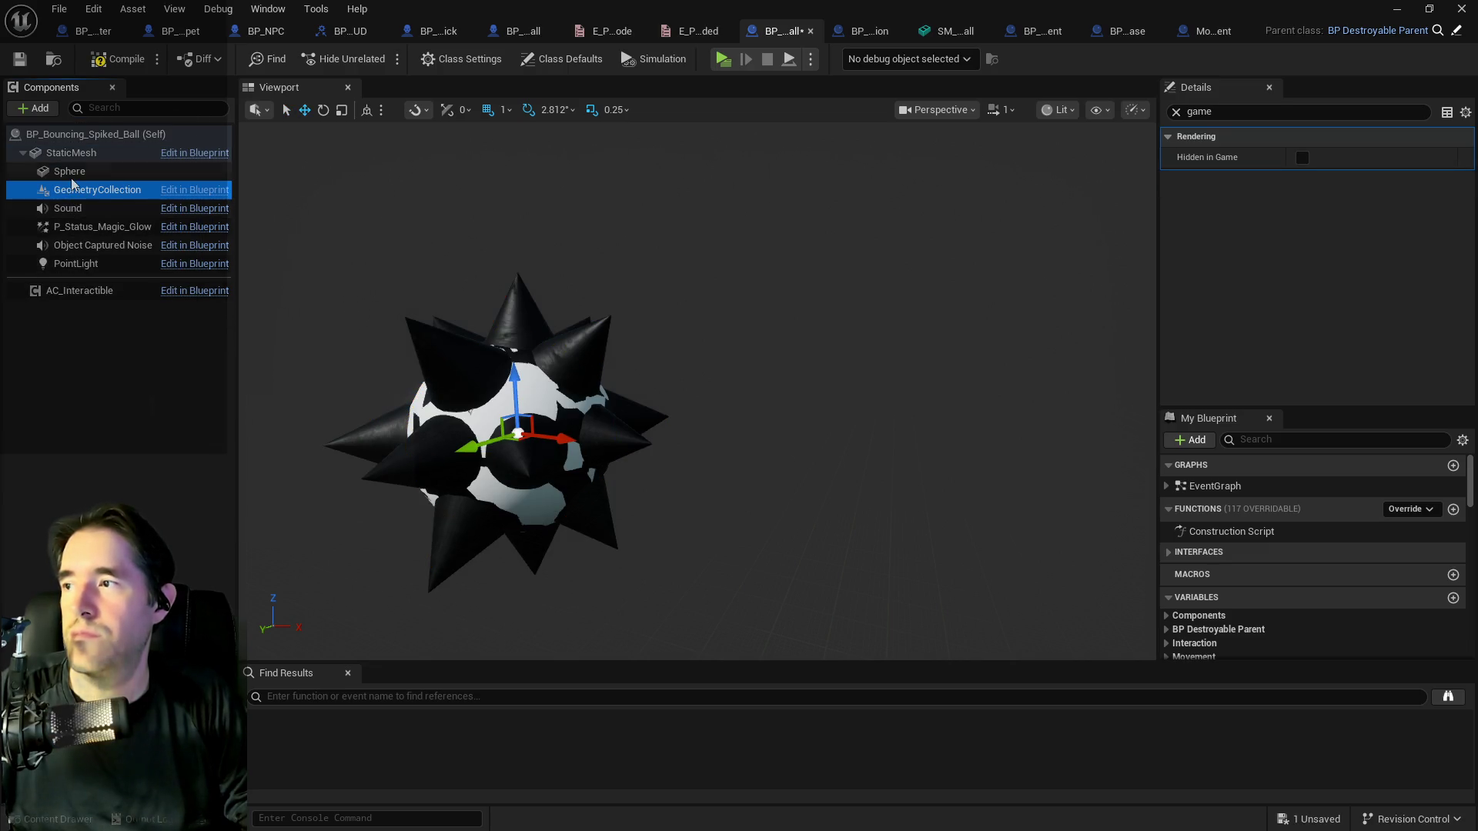
# Inspect the added sphere mesh, then undo adding the Sphere component
pyautogui.click(1176, 113)
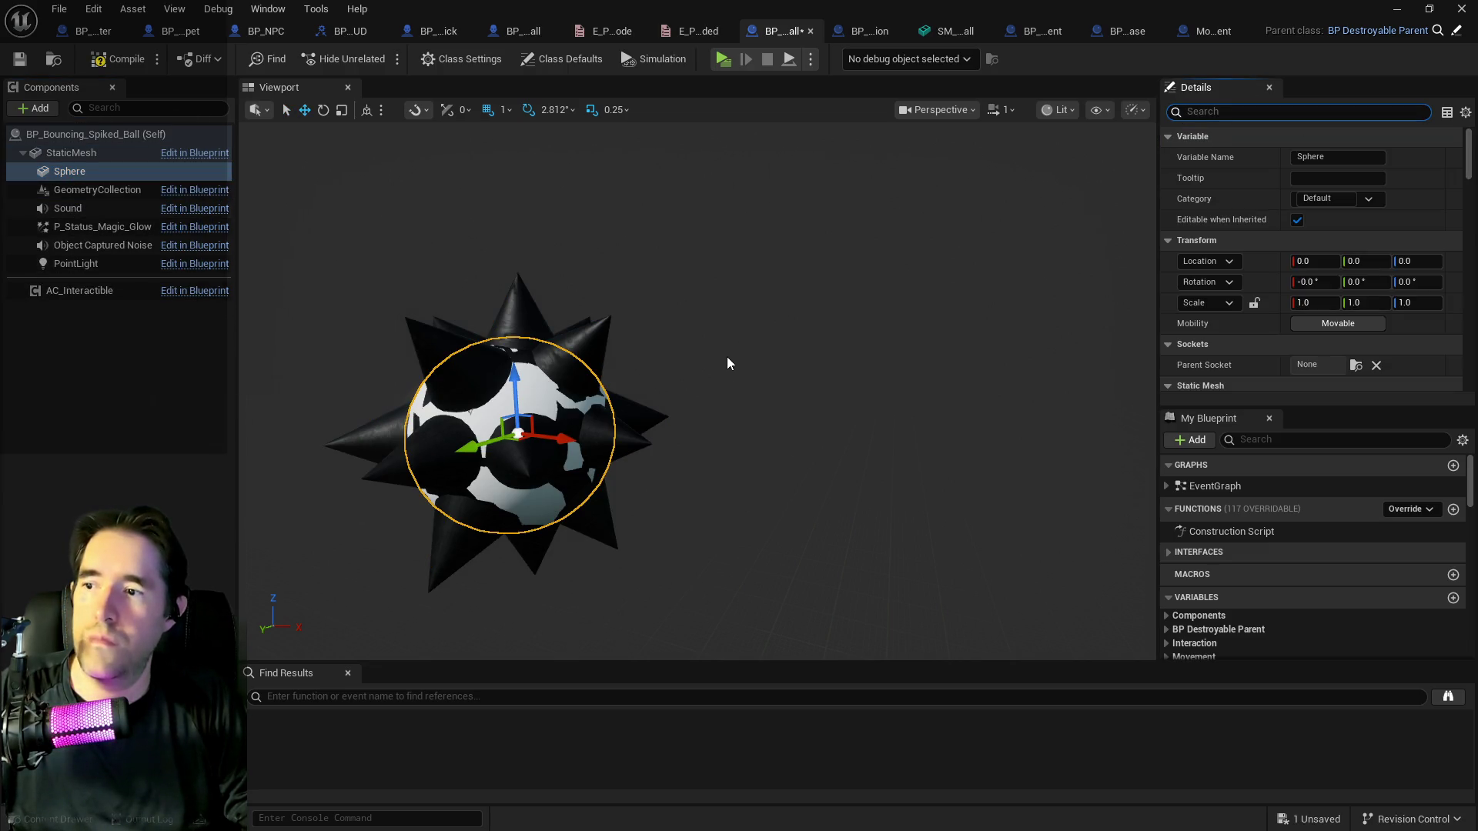
pyautogui.click(73, 154)
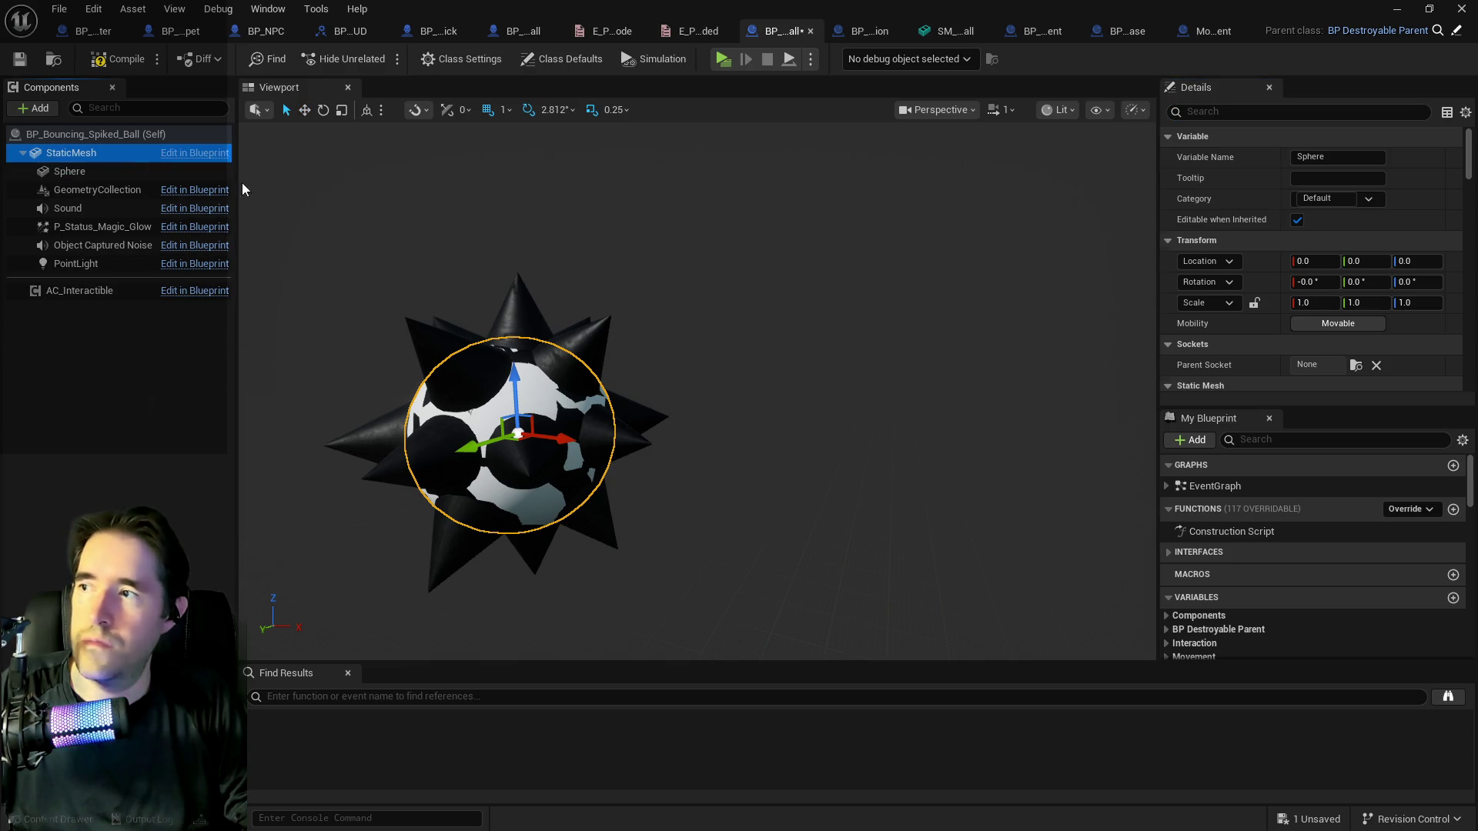
pyautogui.scroll(-2, 1361, 379)
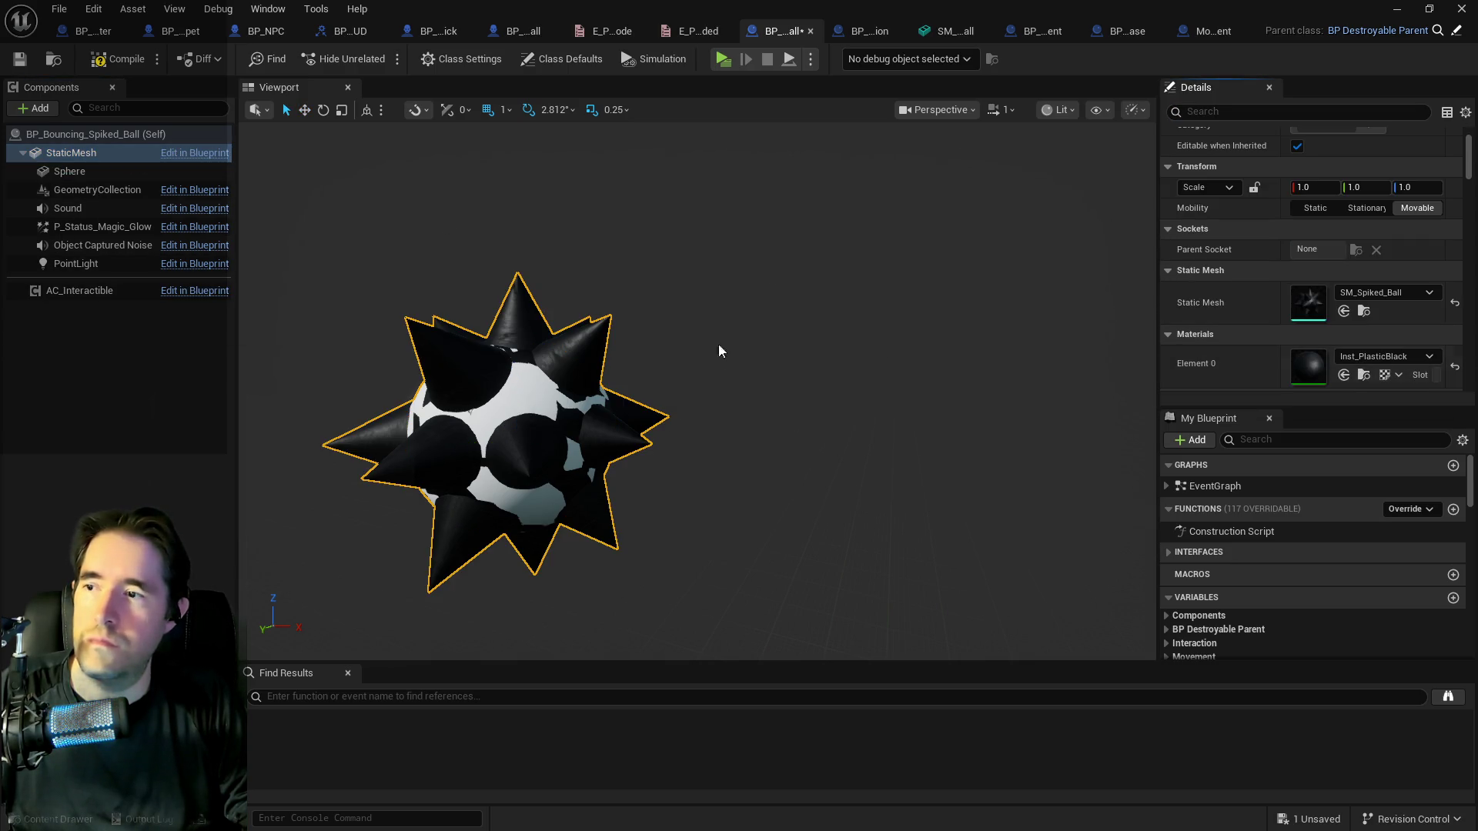
pyautogui.click(507, 400)
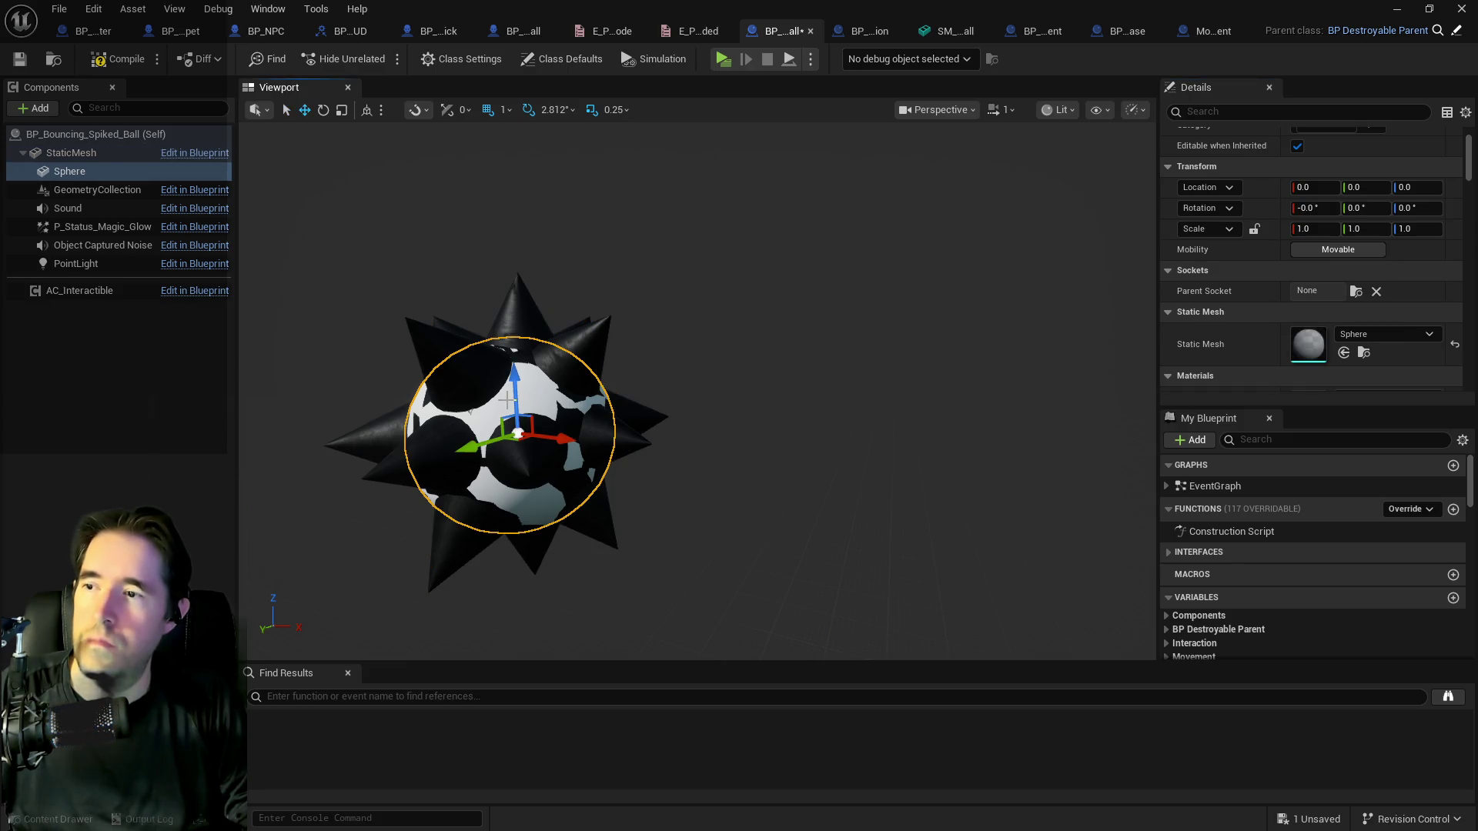
pyautogui.scroll(-3, 1214, 383)
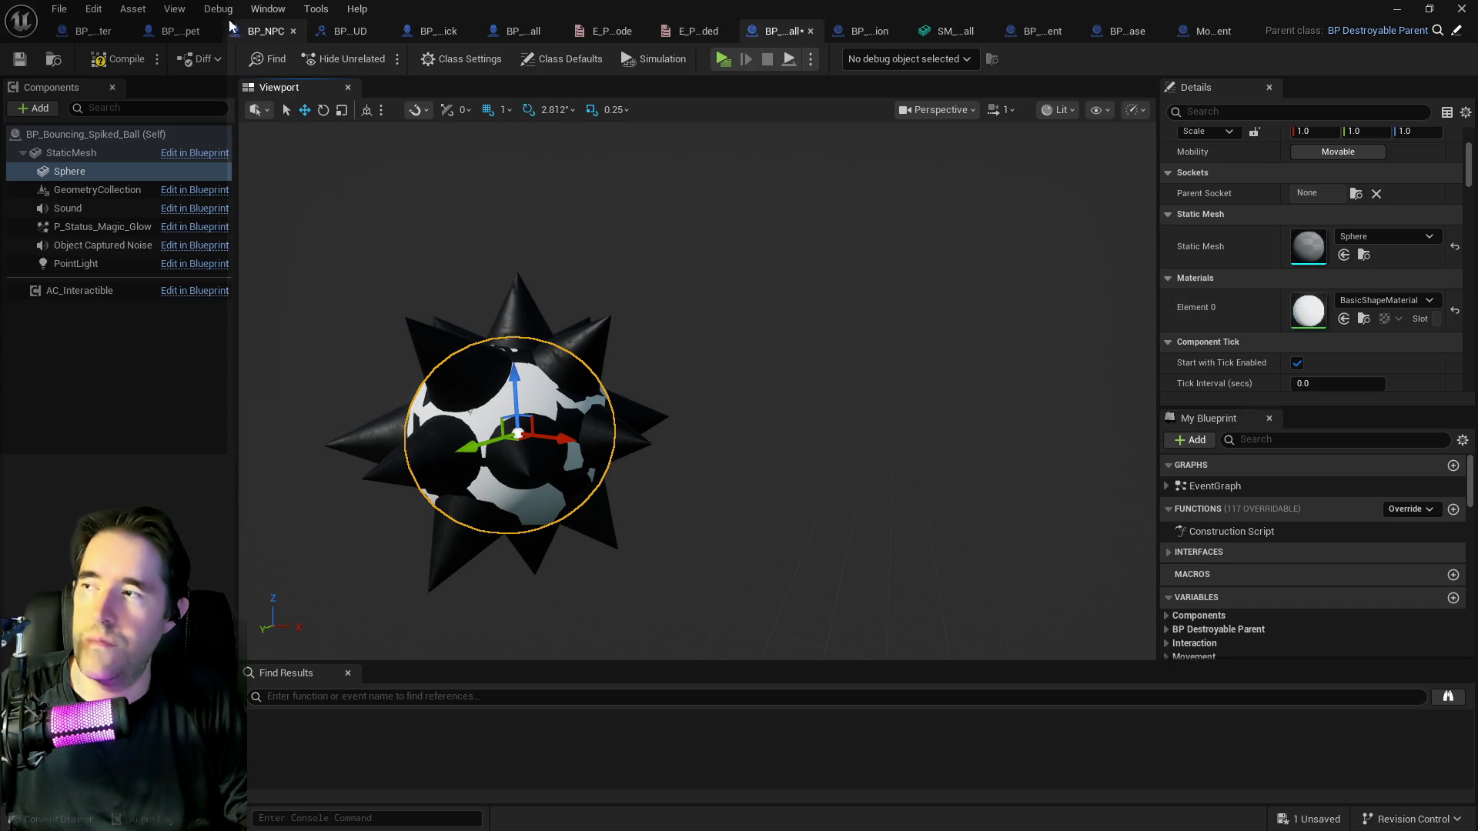
pyautogui.click(95, 15)
pyautogui.click(115, 49)
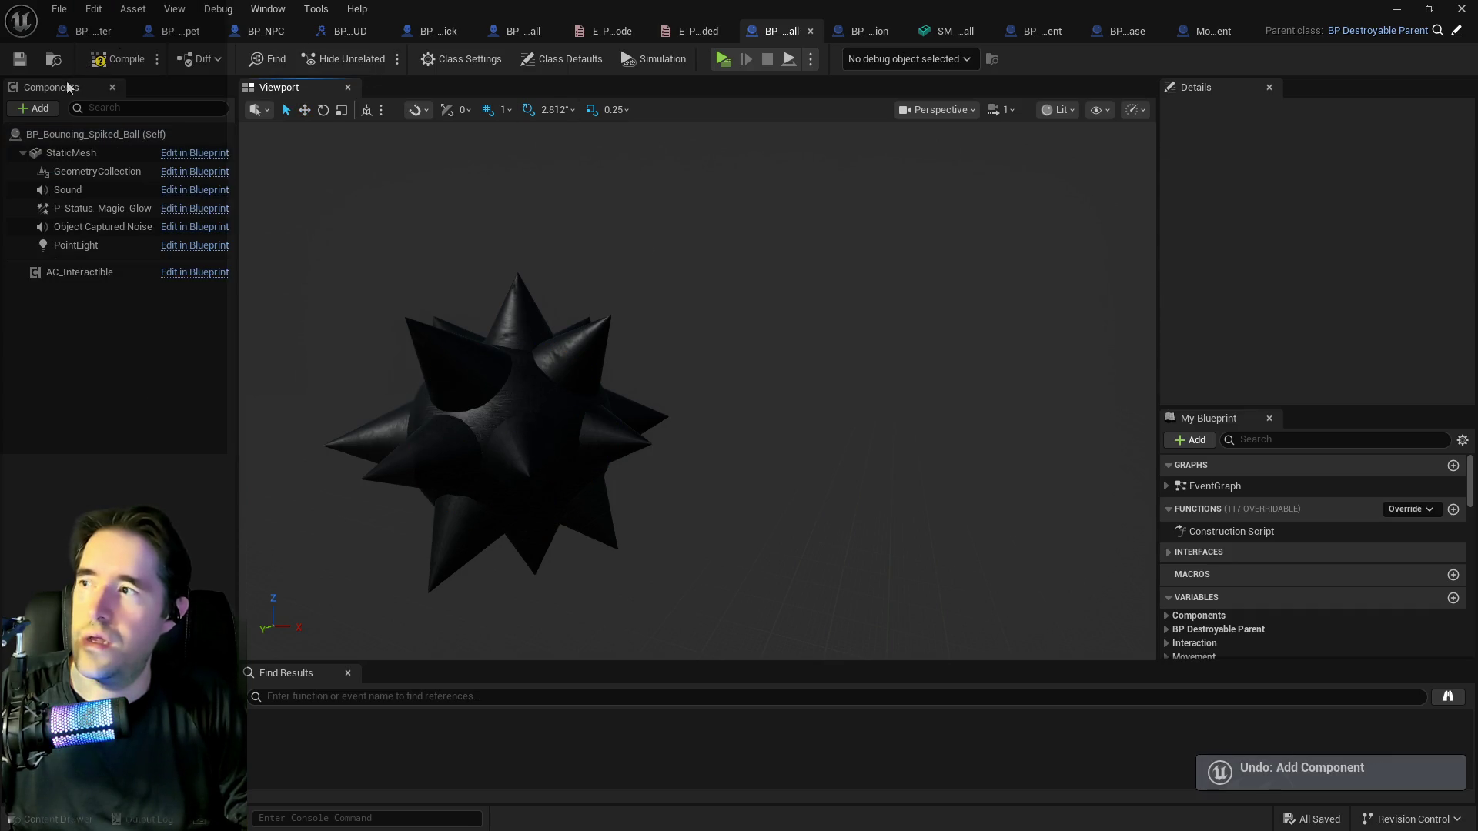
pyautogui.click(38, 108)
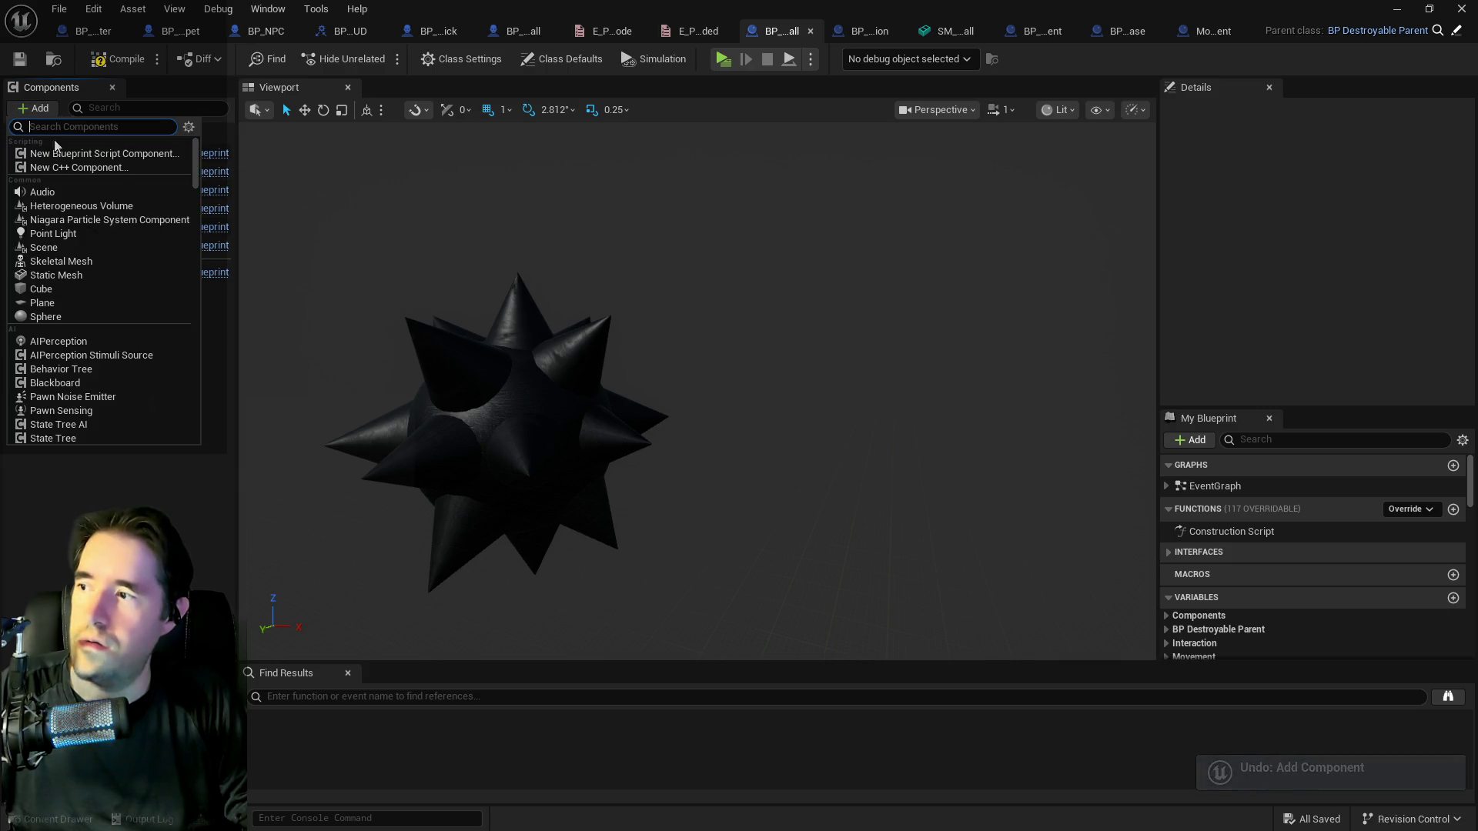
# Add a Sphere Collision component named Sphere with a radius of 80.0
pyautogui.write('col')
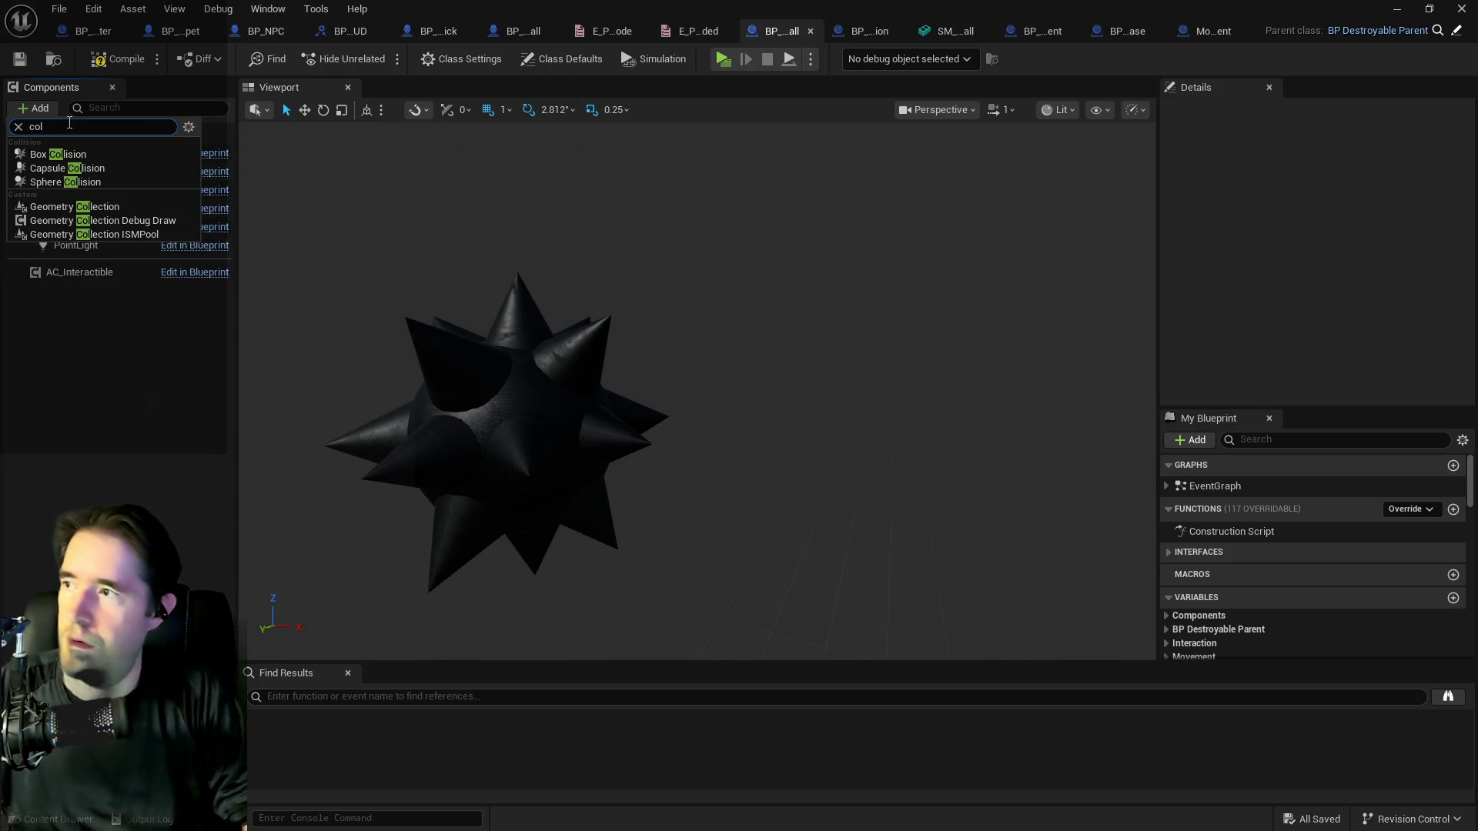
pyautogui.click(112, 182)
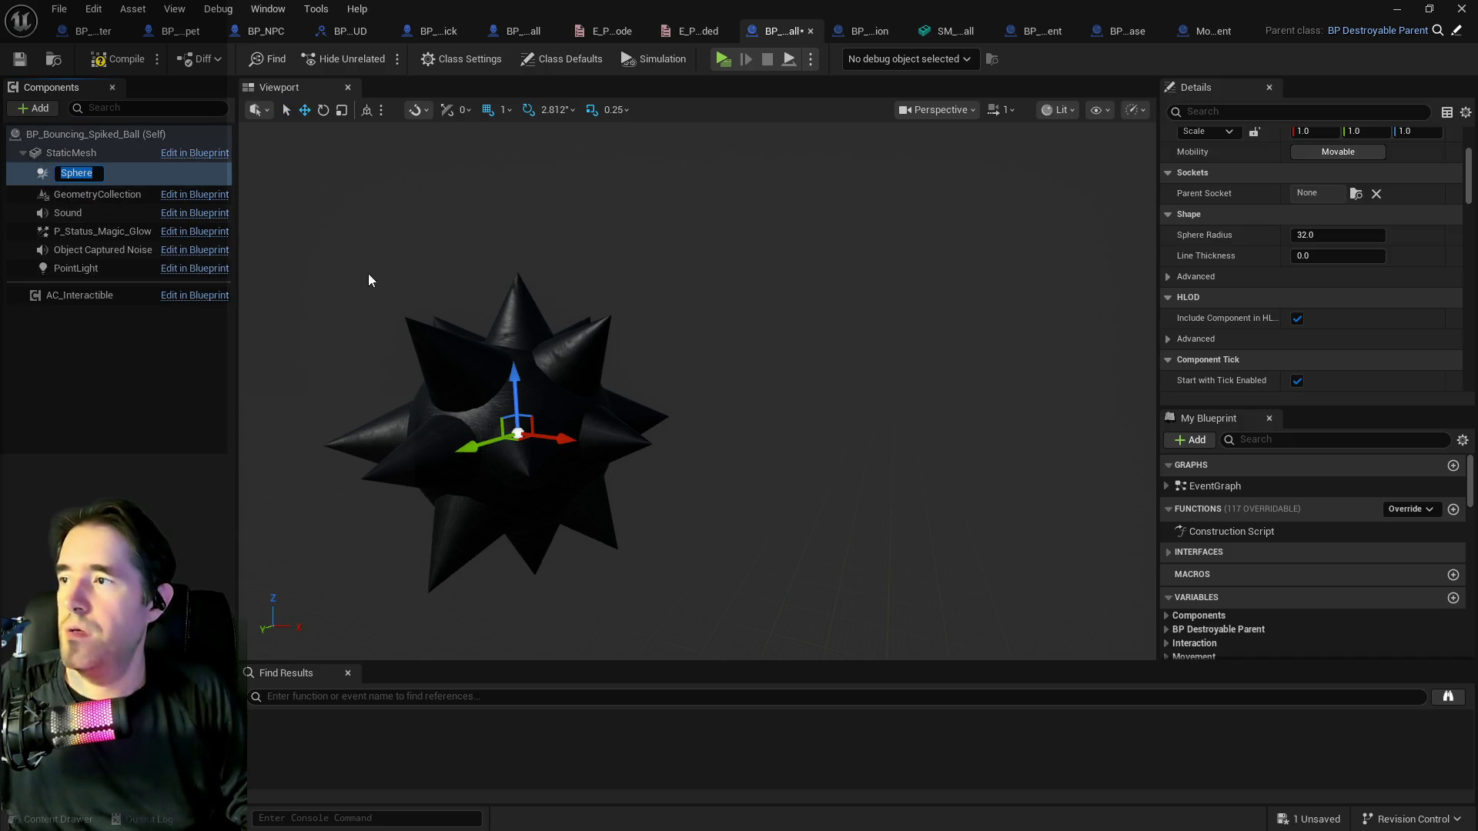
pyautogui.press('Return')
pyautogui.scroll(-3, 539, 269)
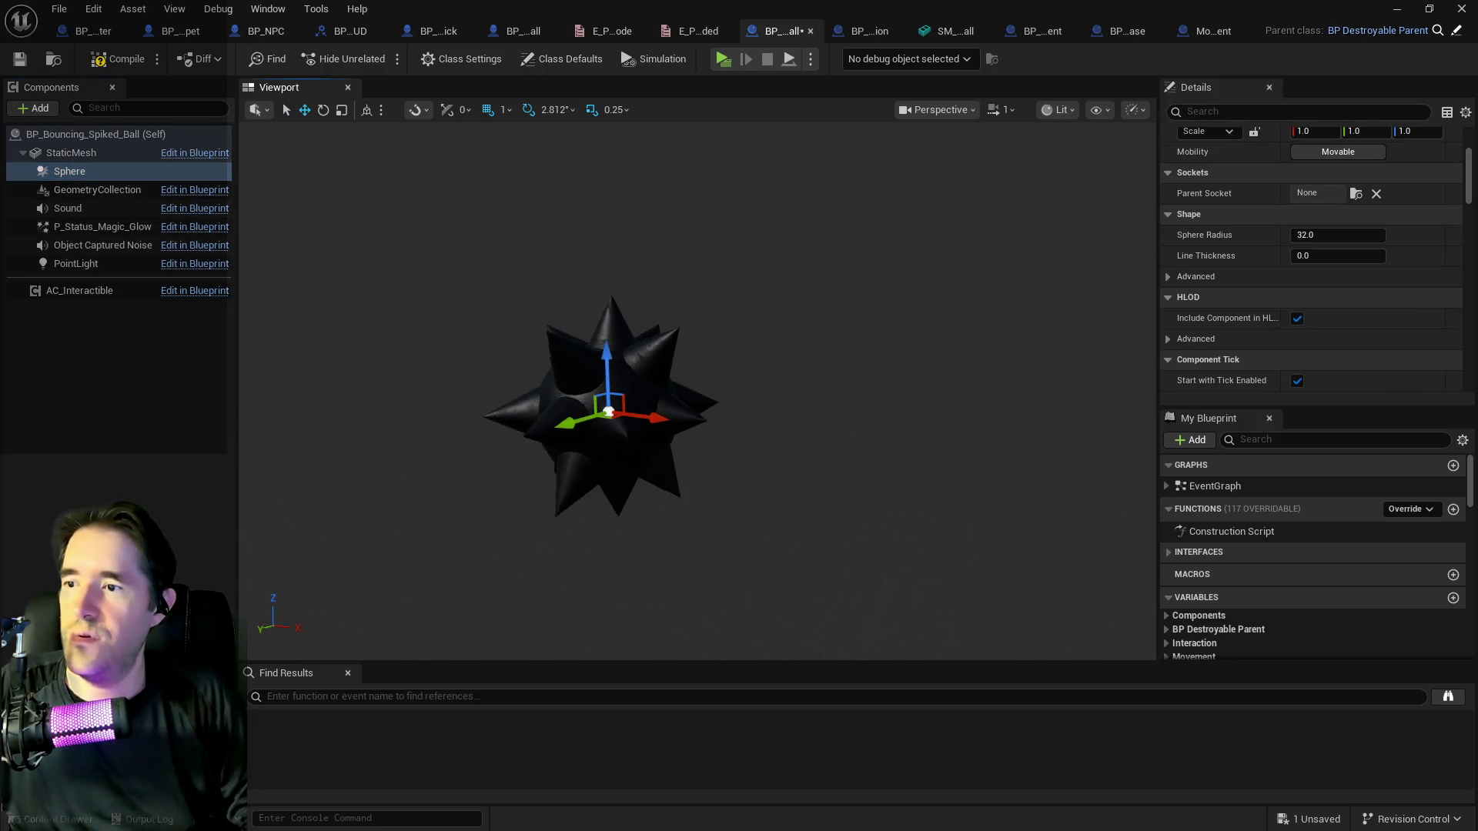
pyautogui.moveTo(1298, 245)
pyautogui.mouseDown()
pyautogui.moveTo(1385, 235)
pyautogui.moveTo(1316, 239)
pyautogui.mouseUp()
pyautogui.moveTo(693, 385); pyautogui.dragTo(786, 385)
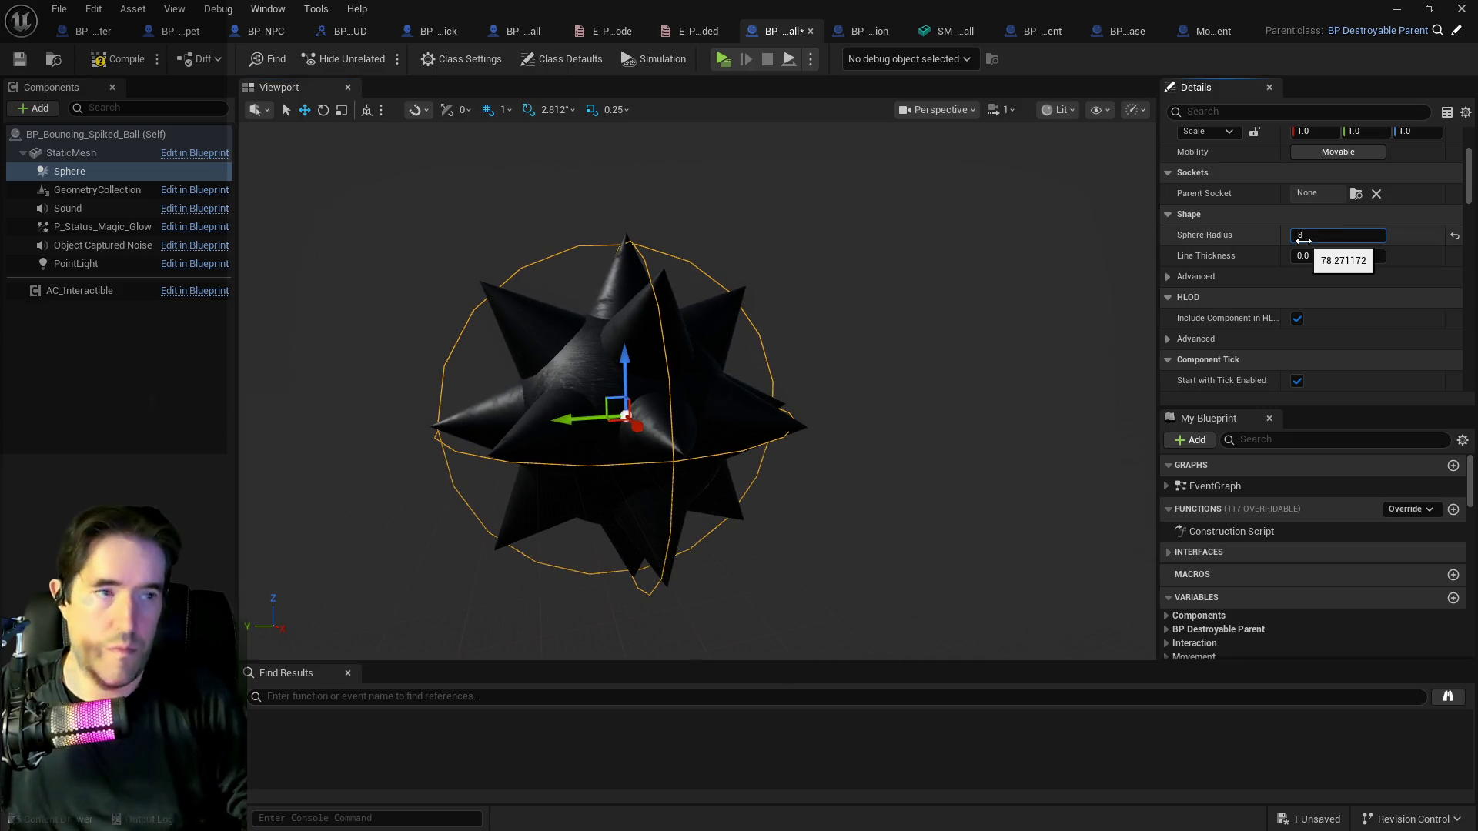
pyautogui.write('0')
pyautogui.press('Return')
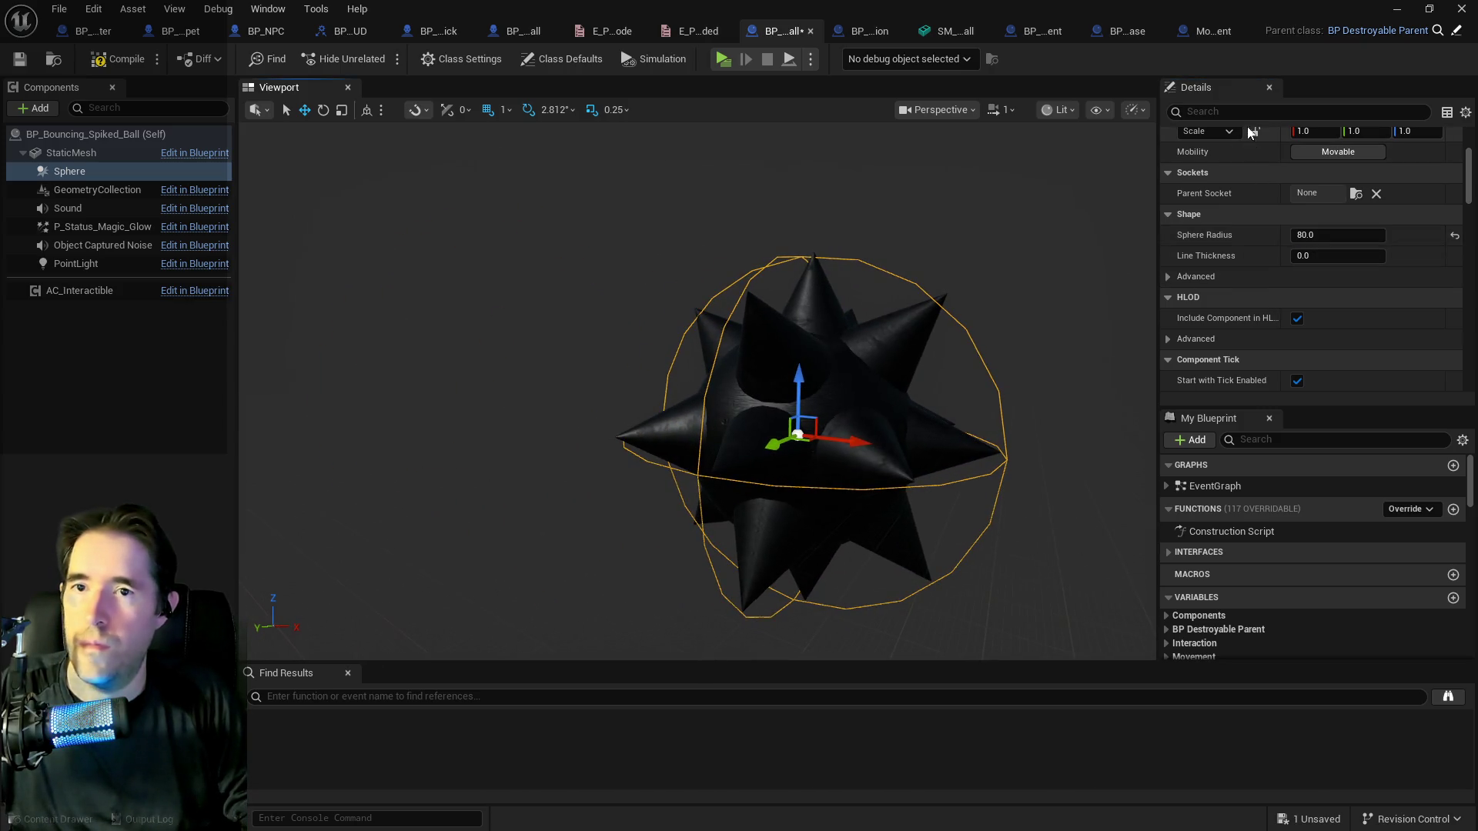
# Set the sphere's Collision Presets to BlockAllDynamic, then switch them to Custom
pyautogui.write('col')
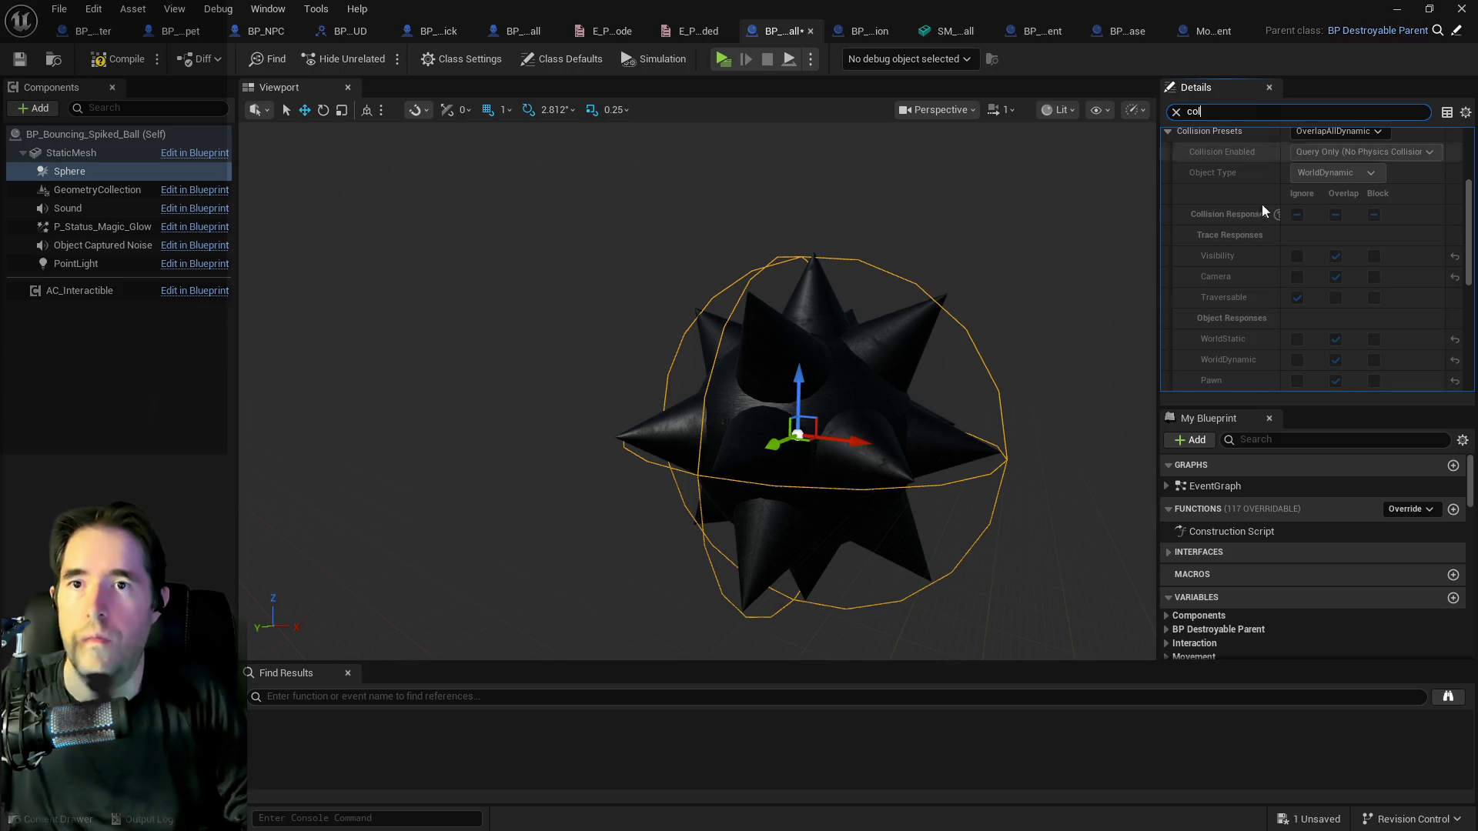
pyautogui.scroll(2, 1263, 210)
pyautogui.click(1347, 207)
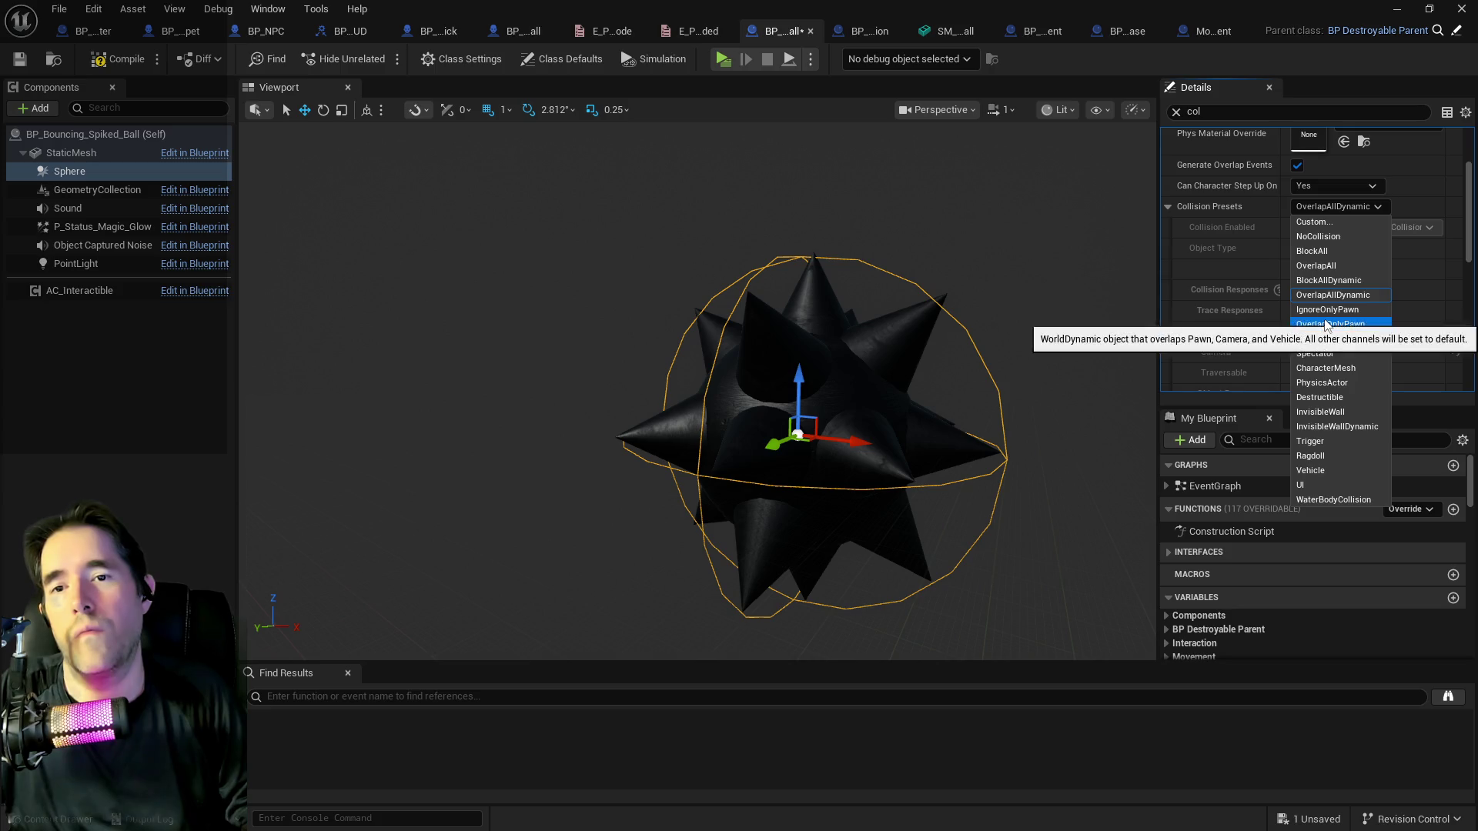
pyautogui.click(1325, 281)
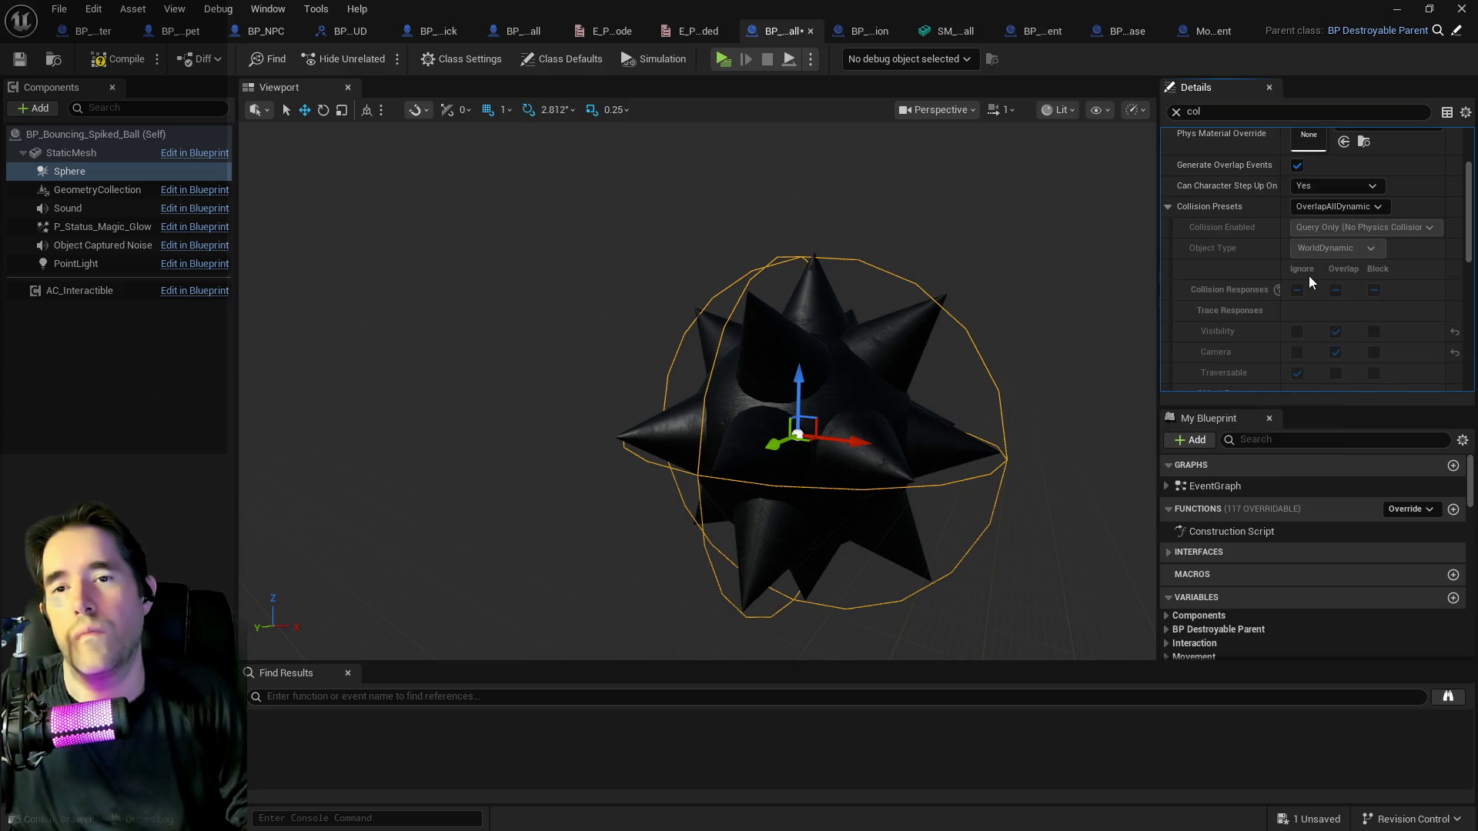
pyautogui.click(1337, 208)
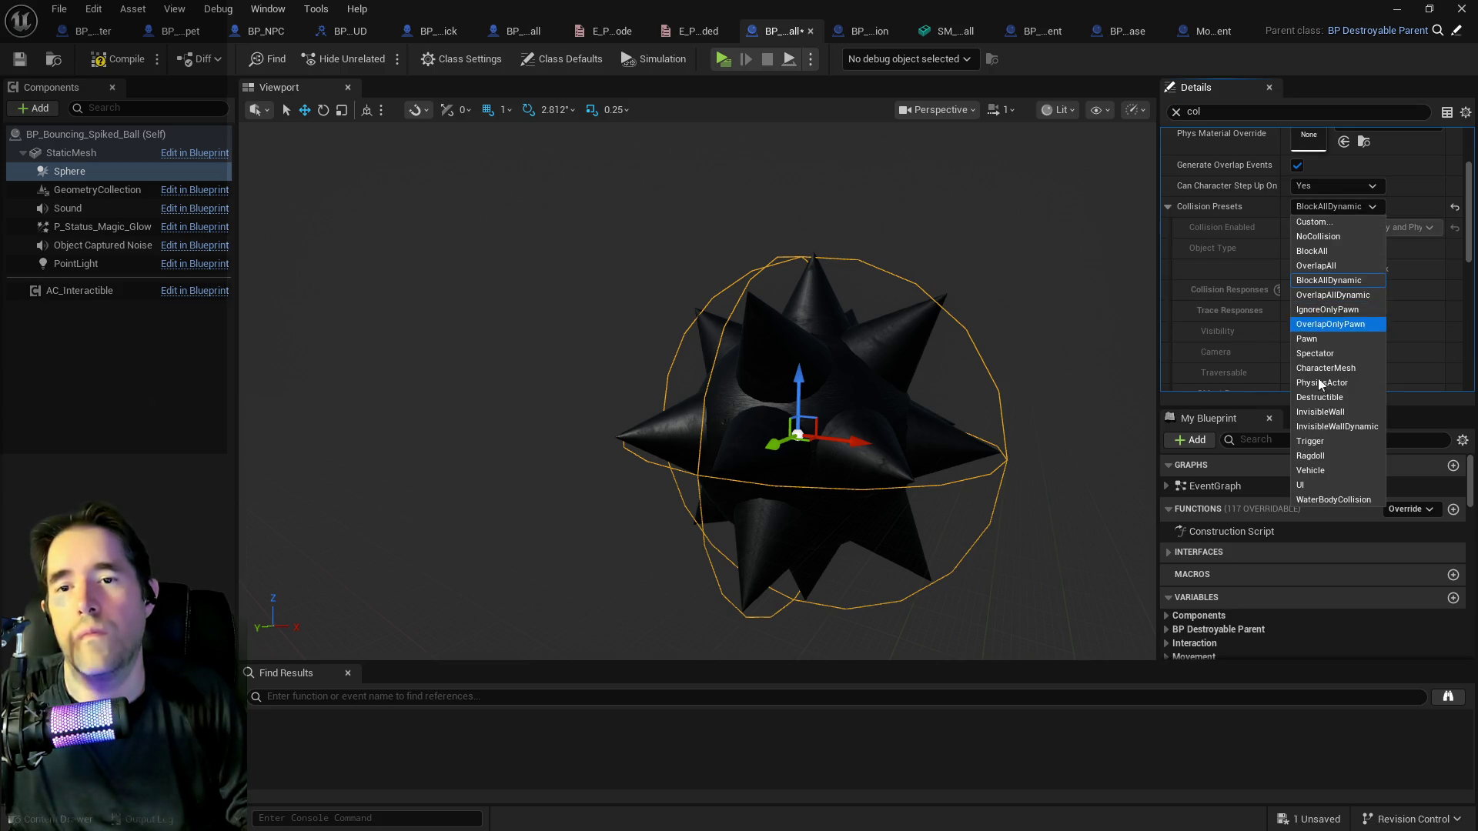
pyautogui.click(1303, 224)
pyautogui.scroll(-2, 1328, 369)
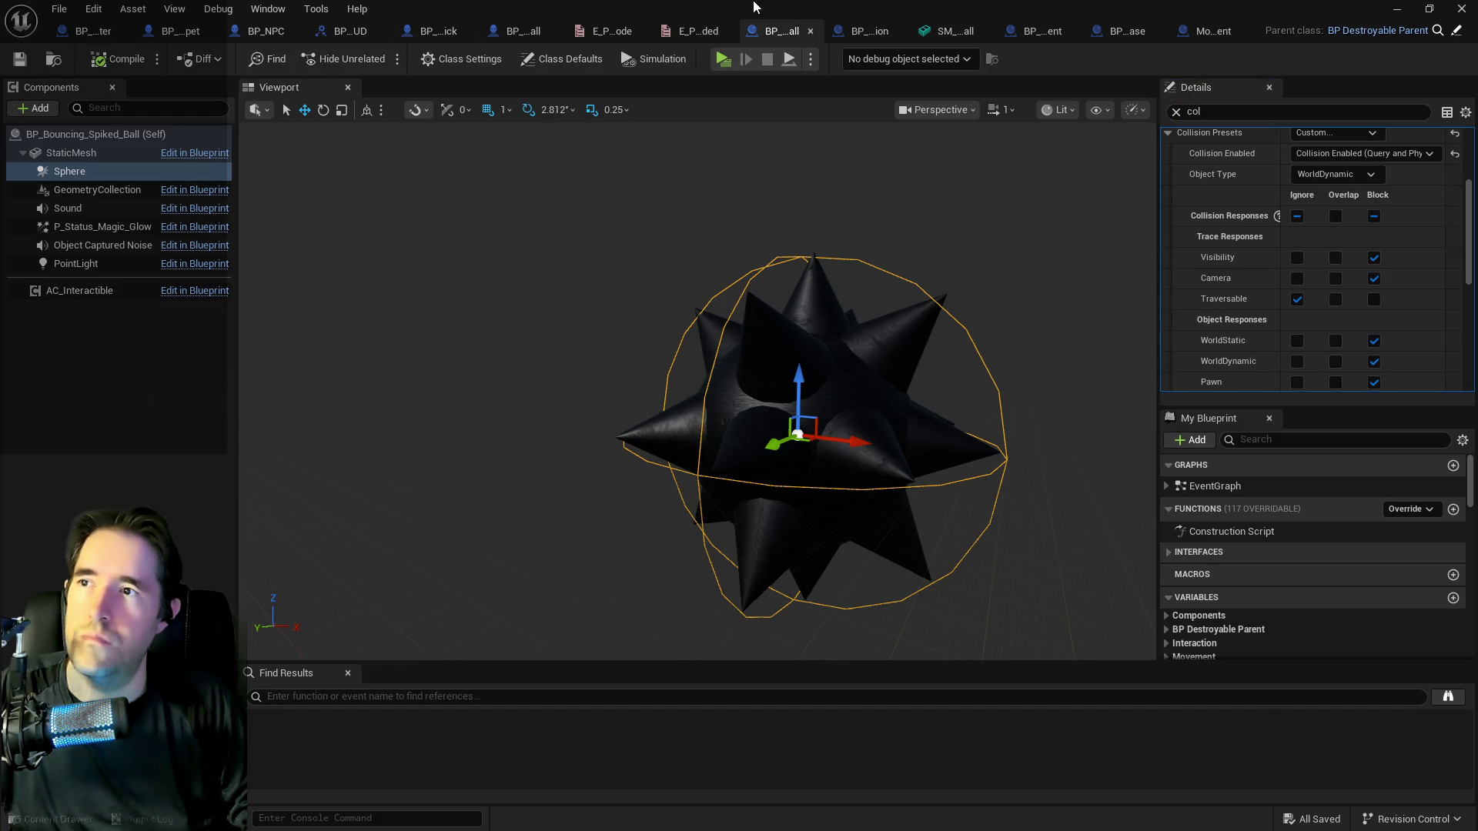
pyautogui.doubleClick(754, 7)
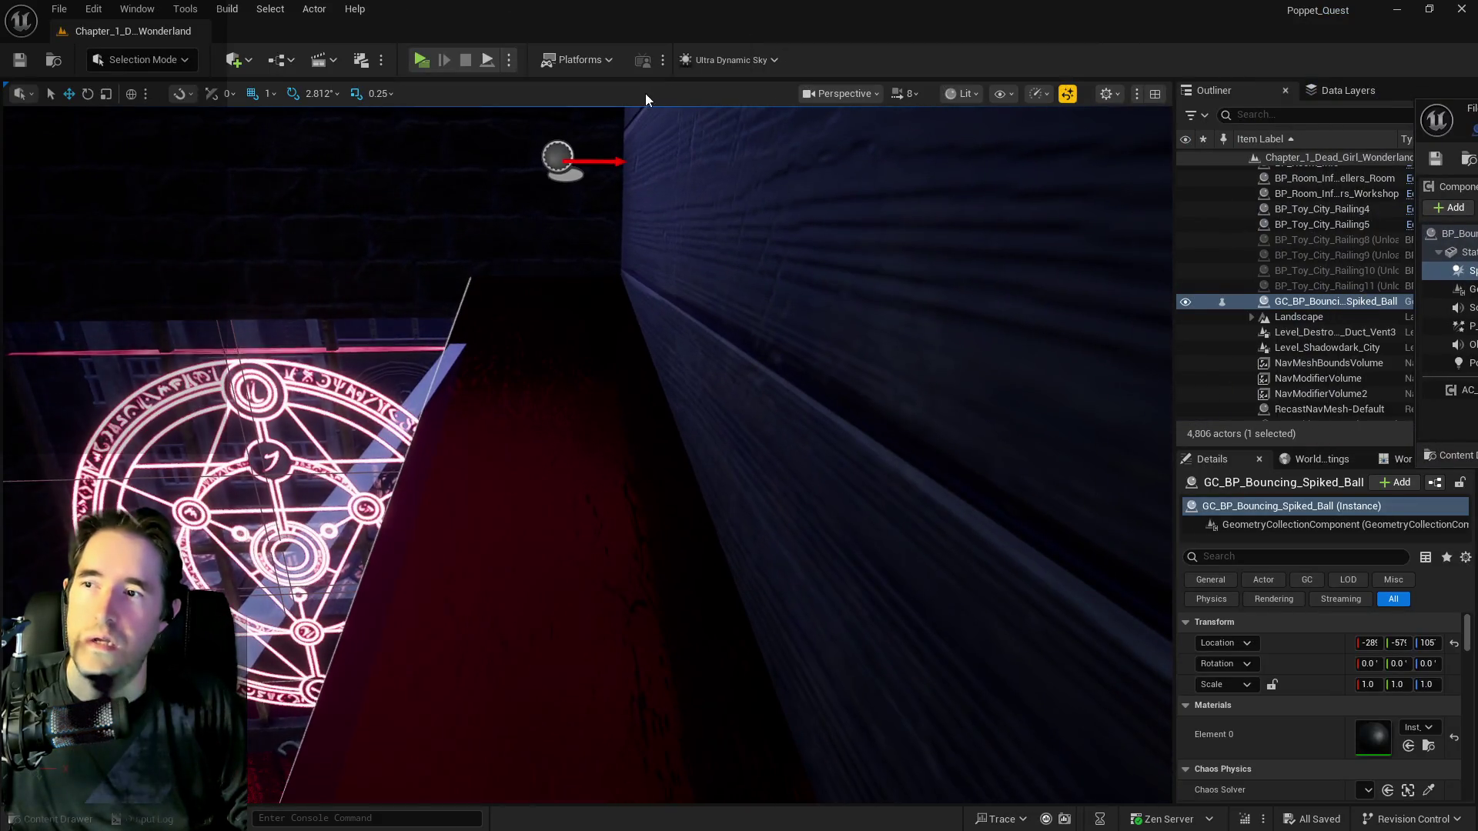
pyautogui.moveTo(1459, 104); pyautogui.dragTo(1338, 148)
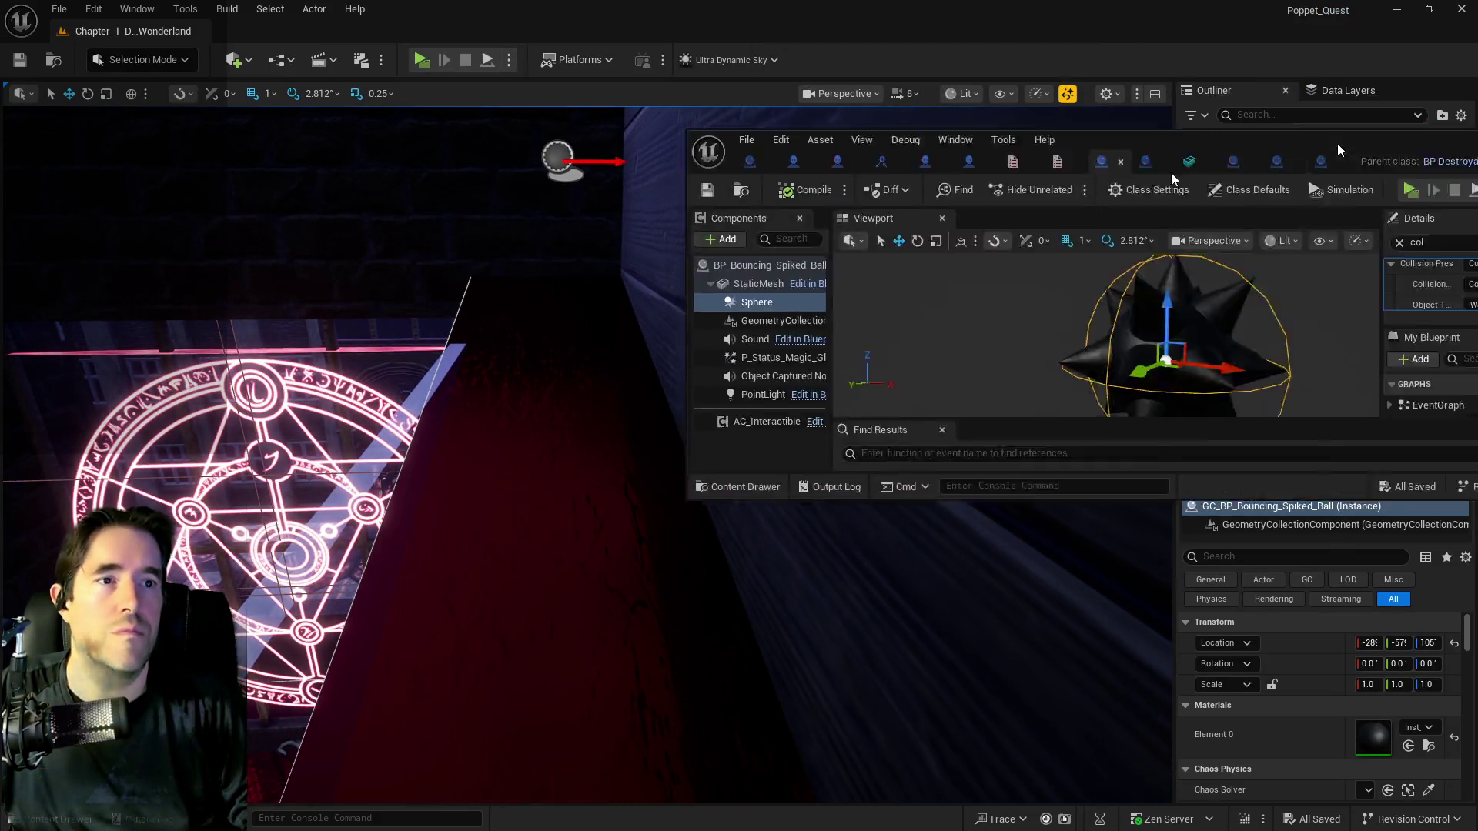
# Maximize the blueprint editor and look over BP_Stitch_Patrick's event graph
pyautogui.doubleClick(1171, 173)
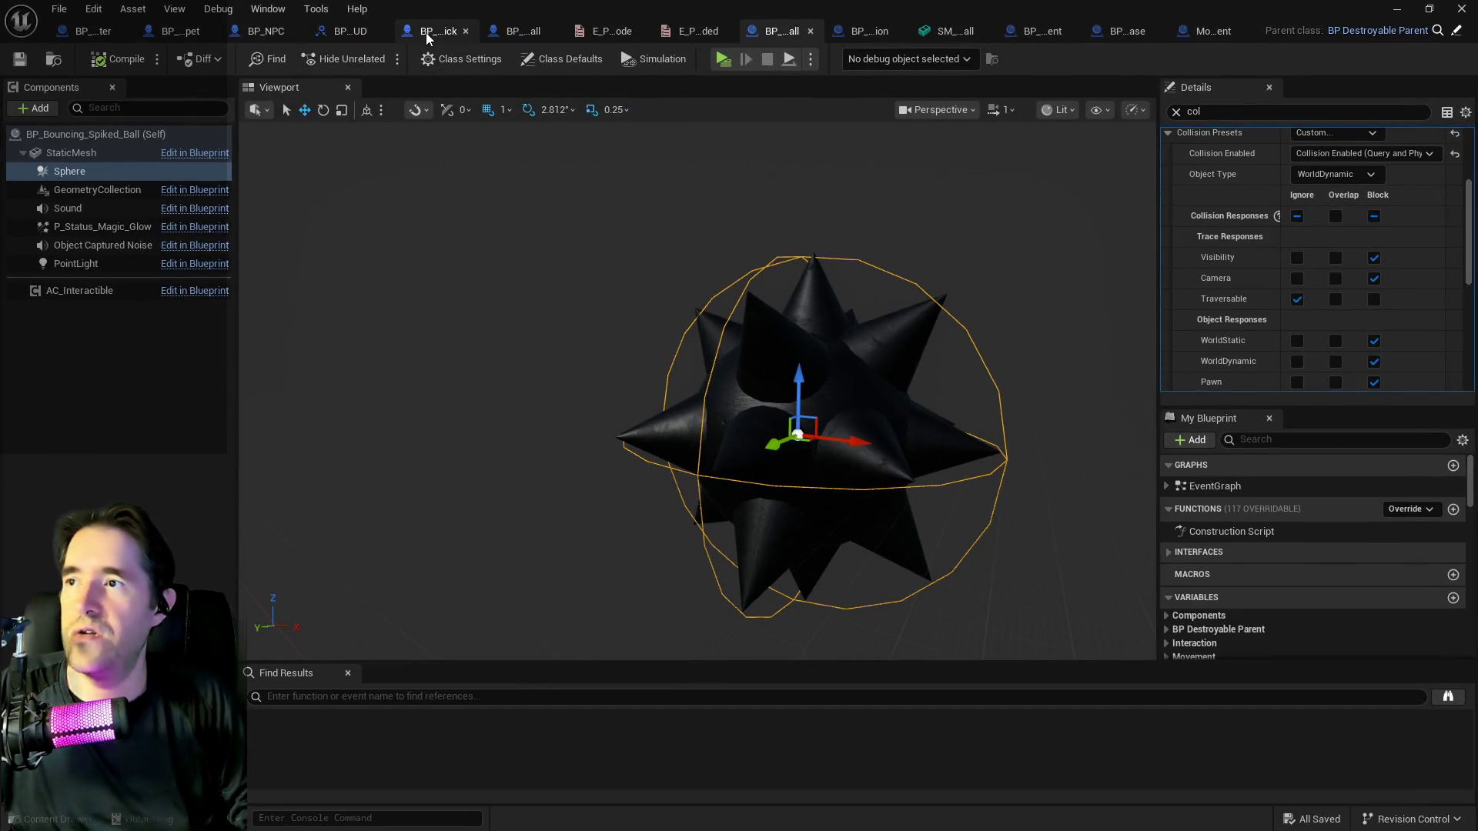
pyautogui.click(426, 33)
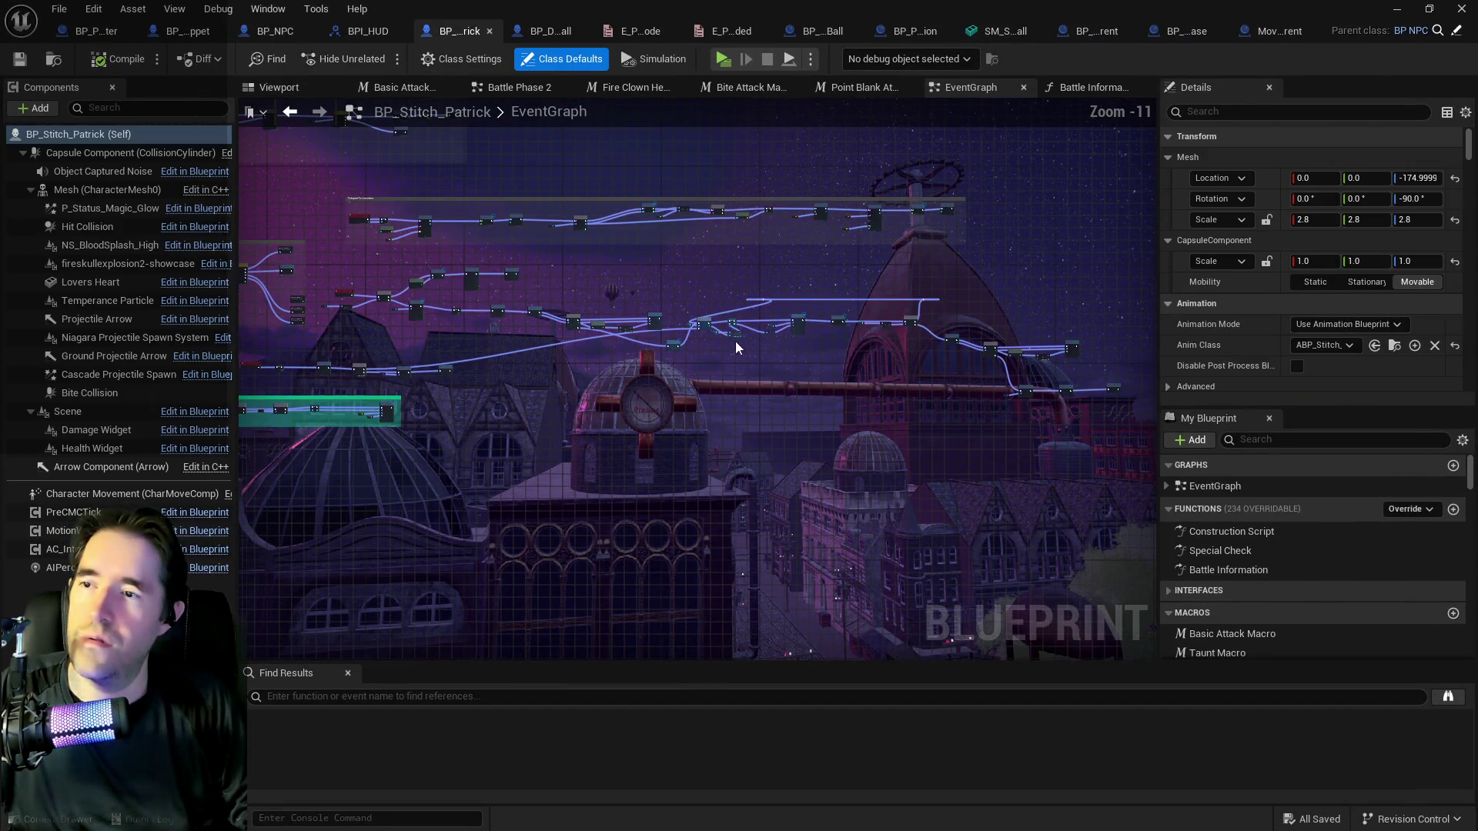
pyautogui.moveTo(688, 261)
pyautogui.mouseDown()
pyautogui.moveTo(1013, 225)
pyautogui.moveTo(647, 311)
pyautogui.mouseUp()
pyautogui.scroll(5, 753, 331)
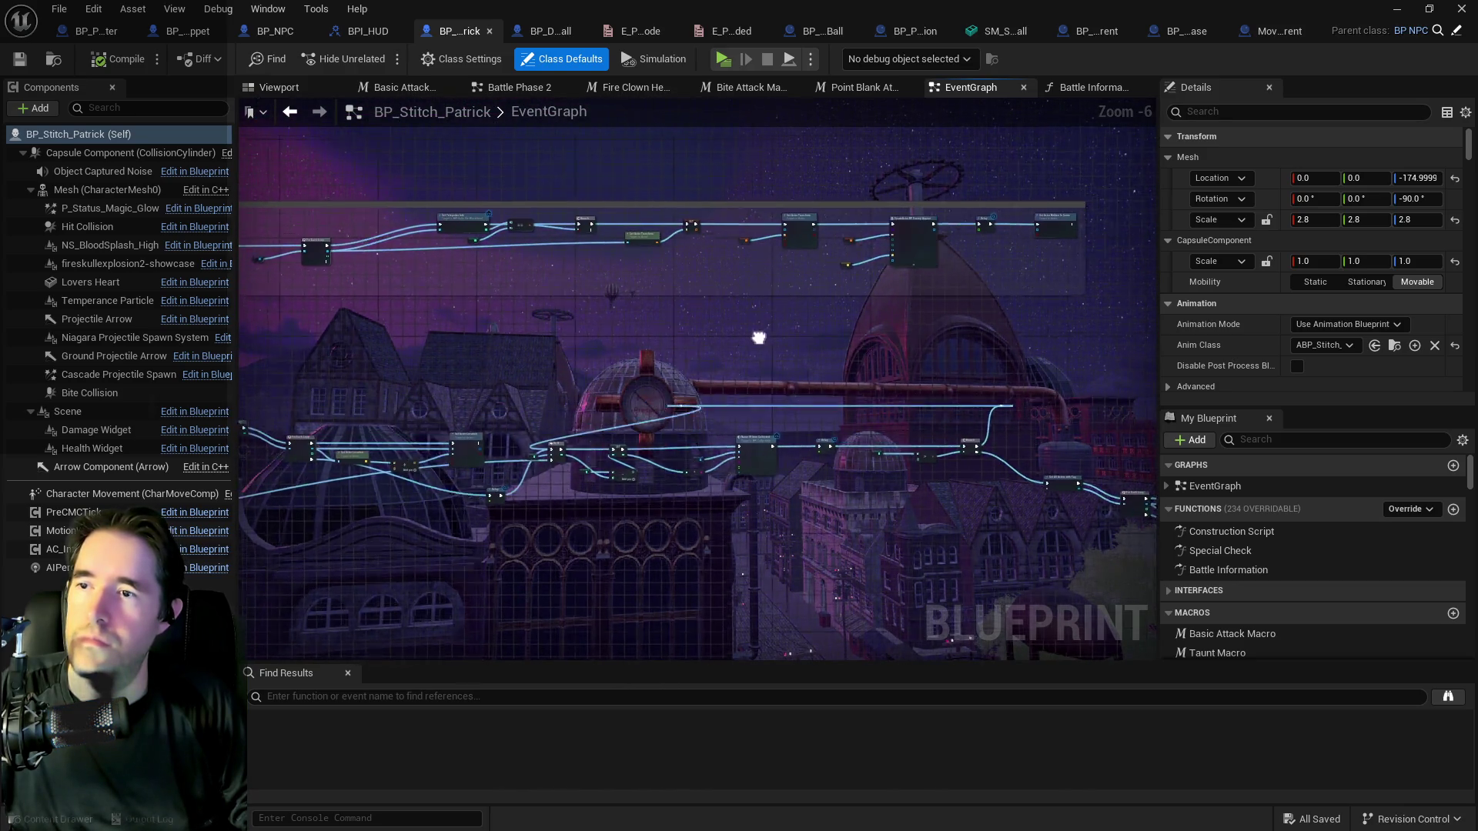
pyautogui.scroll(2, 709, 388)
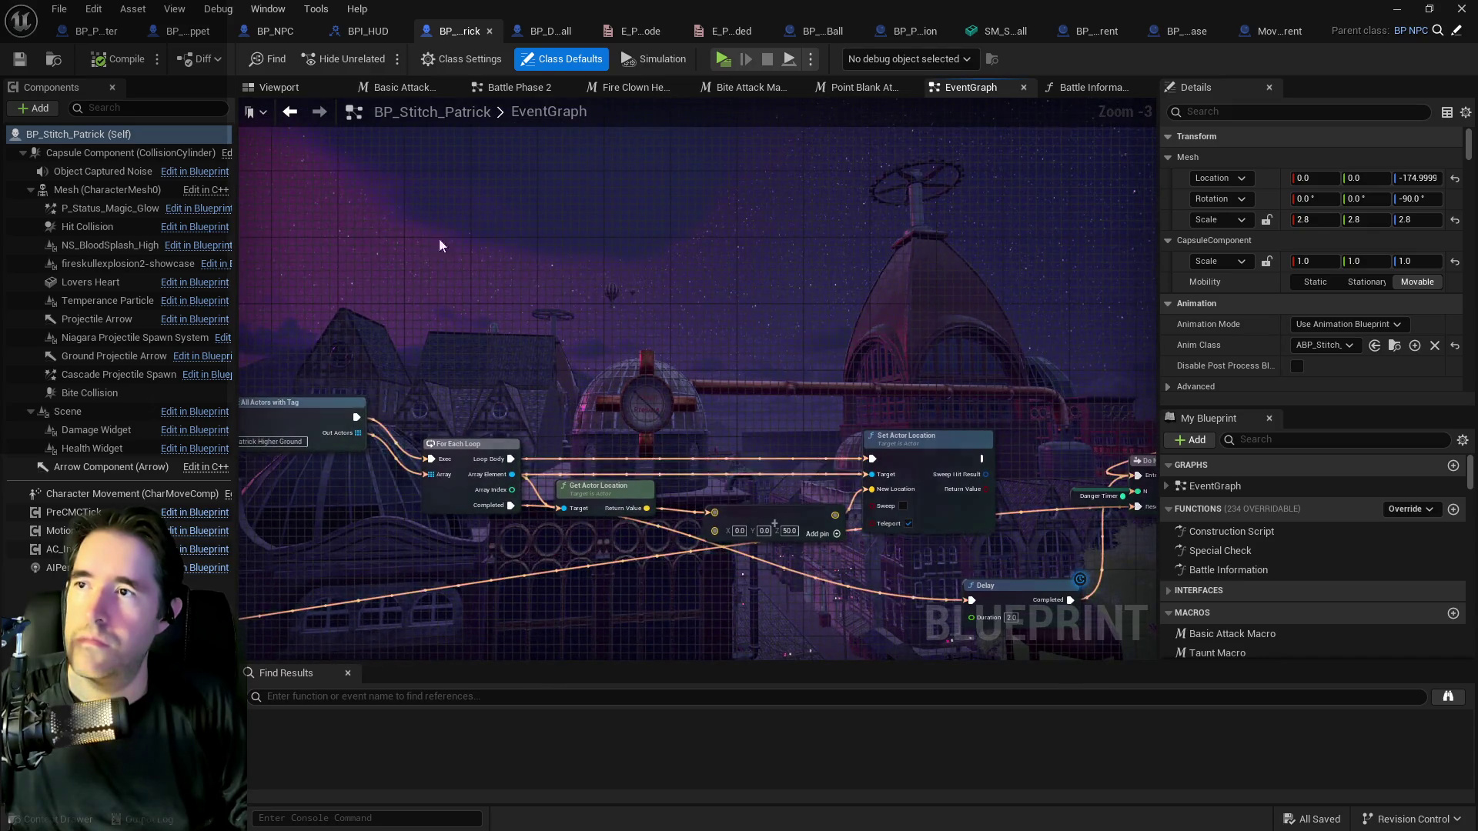
# In BP_NPC, search 'damaged' and open the Target Damaged function
pyautogui.click(1454, 35)
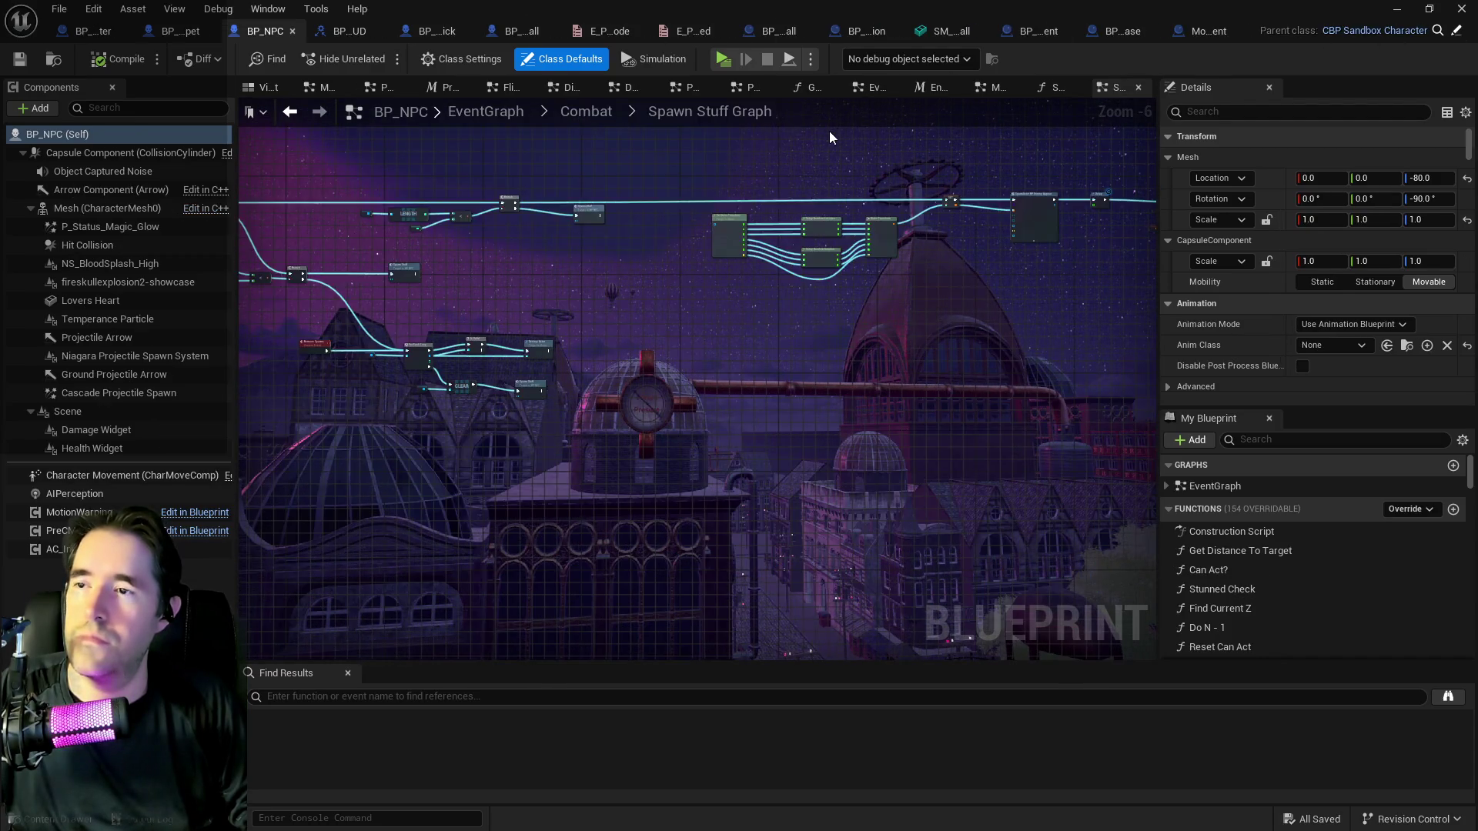
pyautogui.click(1319, 433)
pyautogui.write('damage')
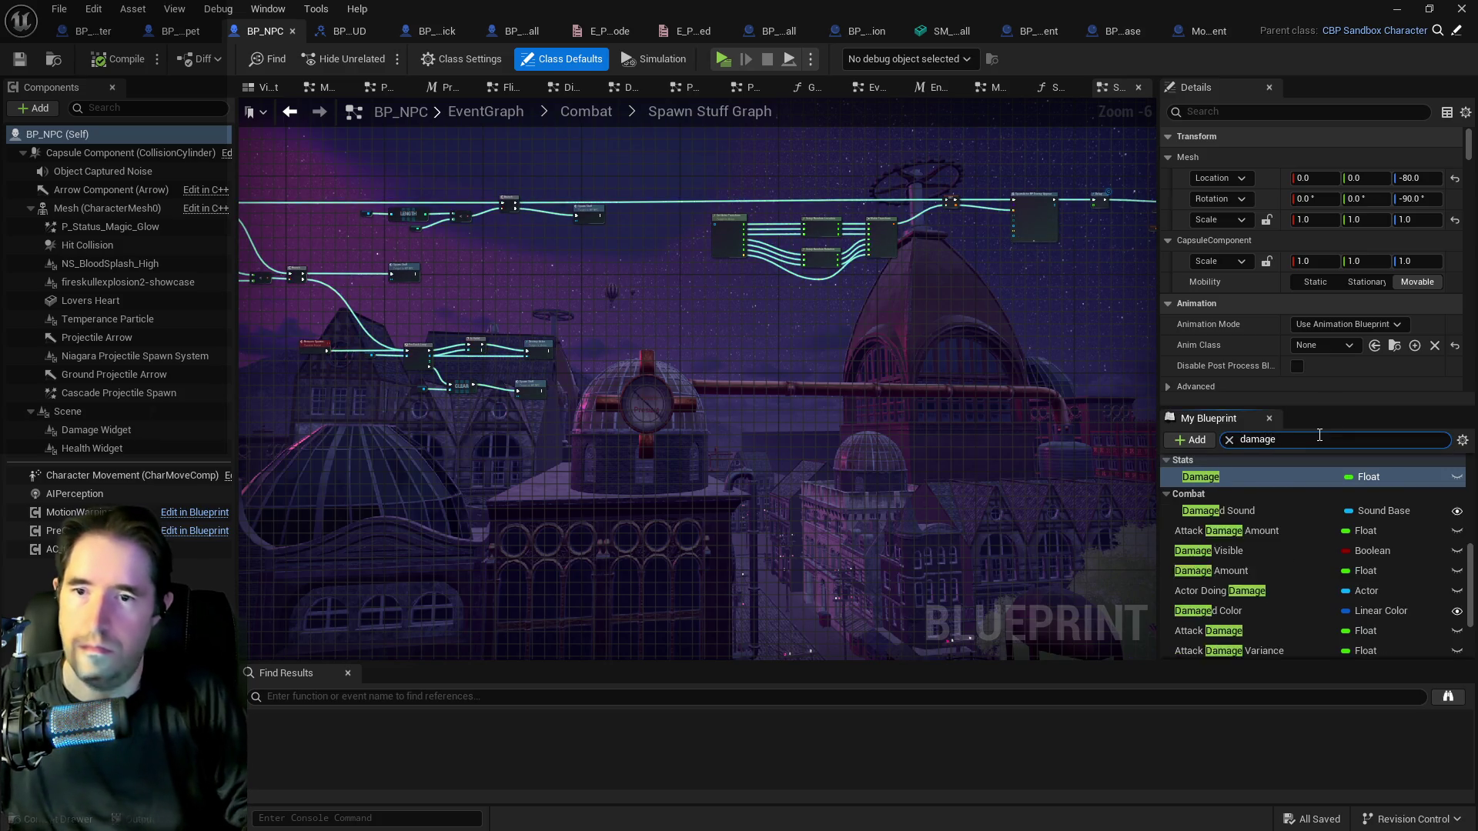
pyautogui.write('d')
pyautogui.doubleClick(1208, 499)
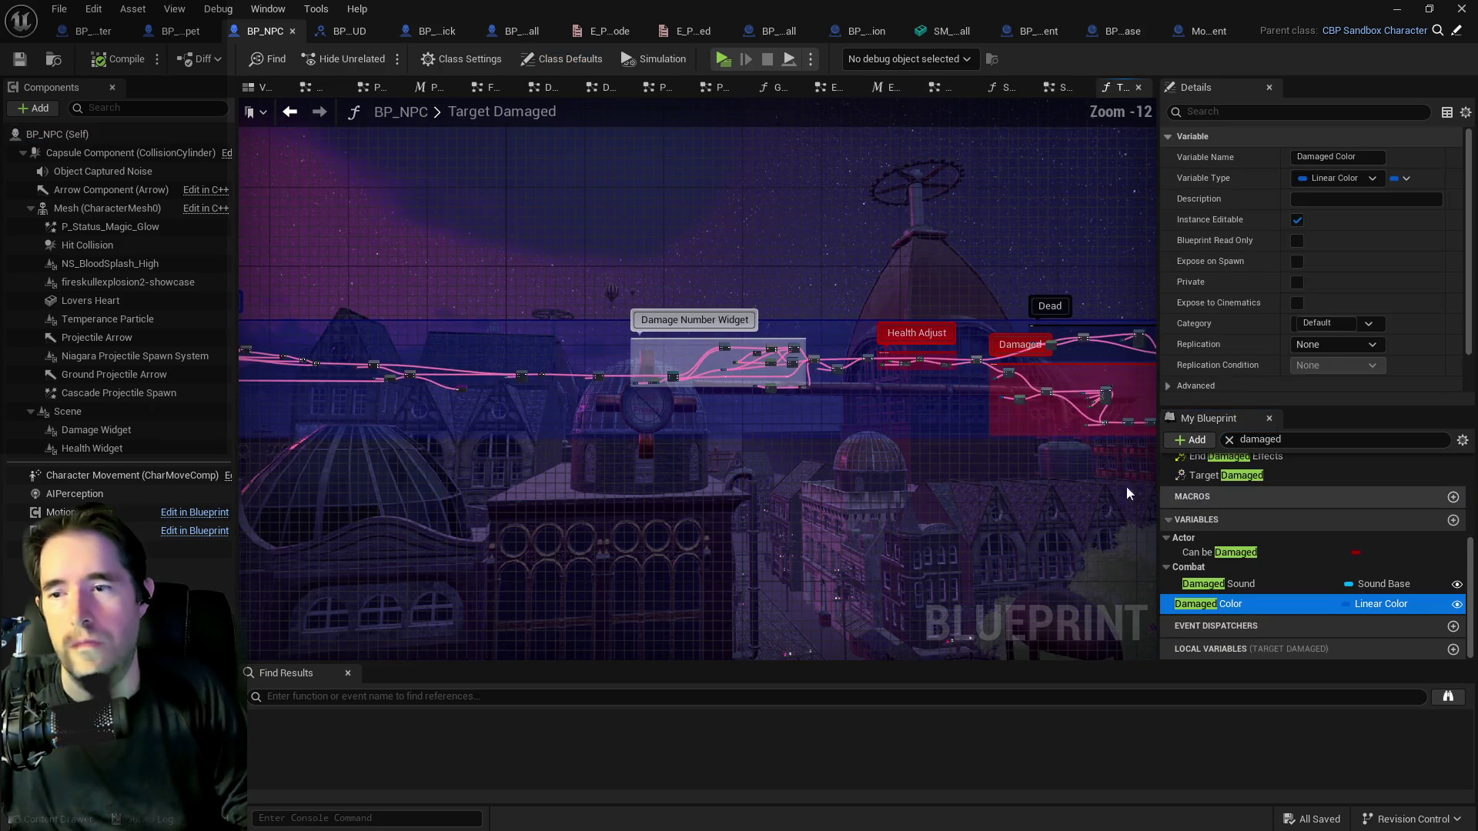
# Browse Target Damaged's Damage Number Widget, Health Adjust, Damaged and Dead sections
pyautogui.scroll(5, 1001, 385)
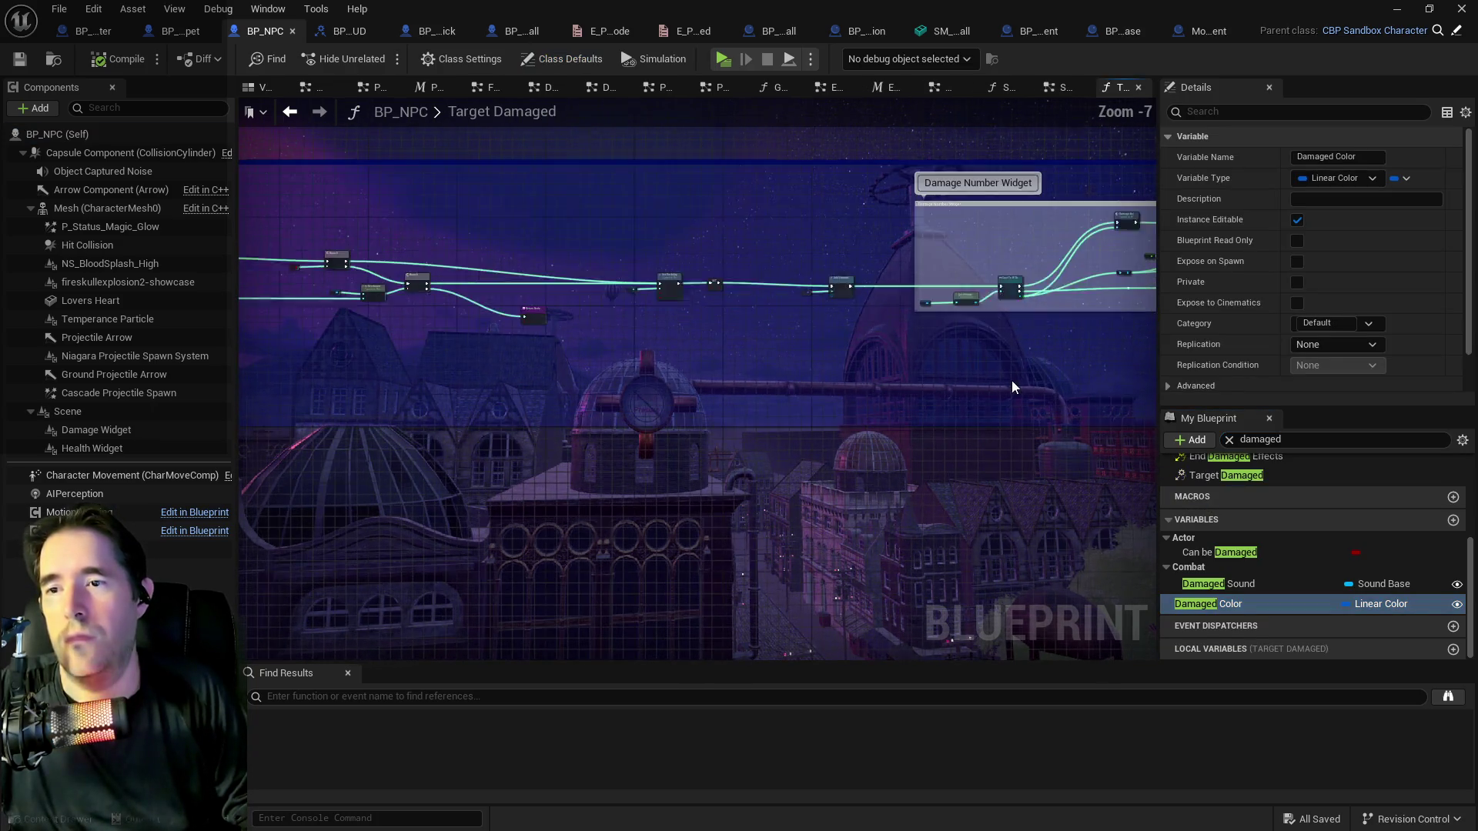
pyautogui.moveTo(998, 347); pyautogui.dragTo(571, 410)
pyautogui.scroll(2, 702, 381)
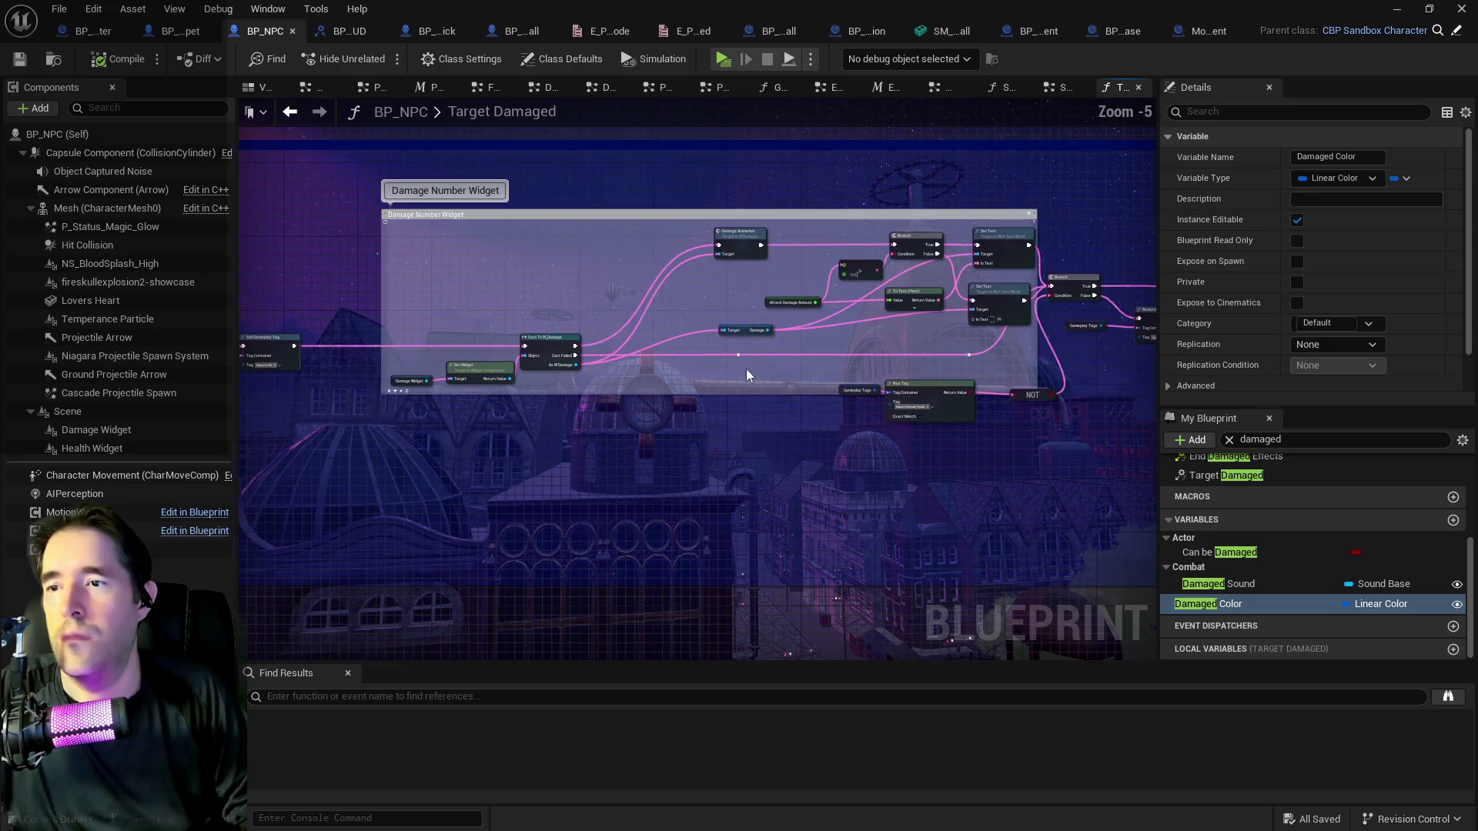
pyautogui.scroll(1, 770, 366)
pyautogui.moveTo(878, 332); pyautogui.dragTo(768, 334)
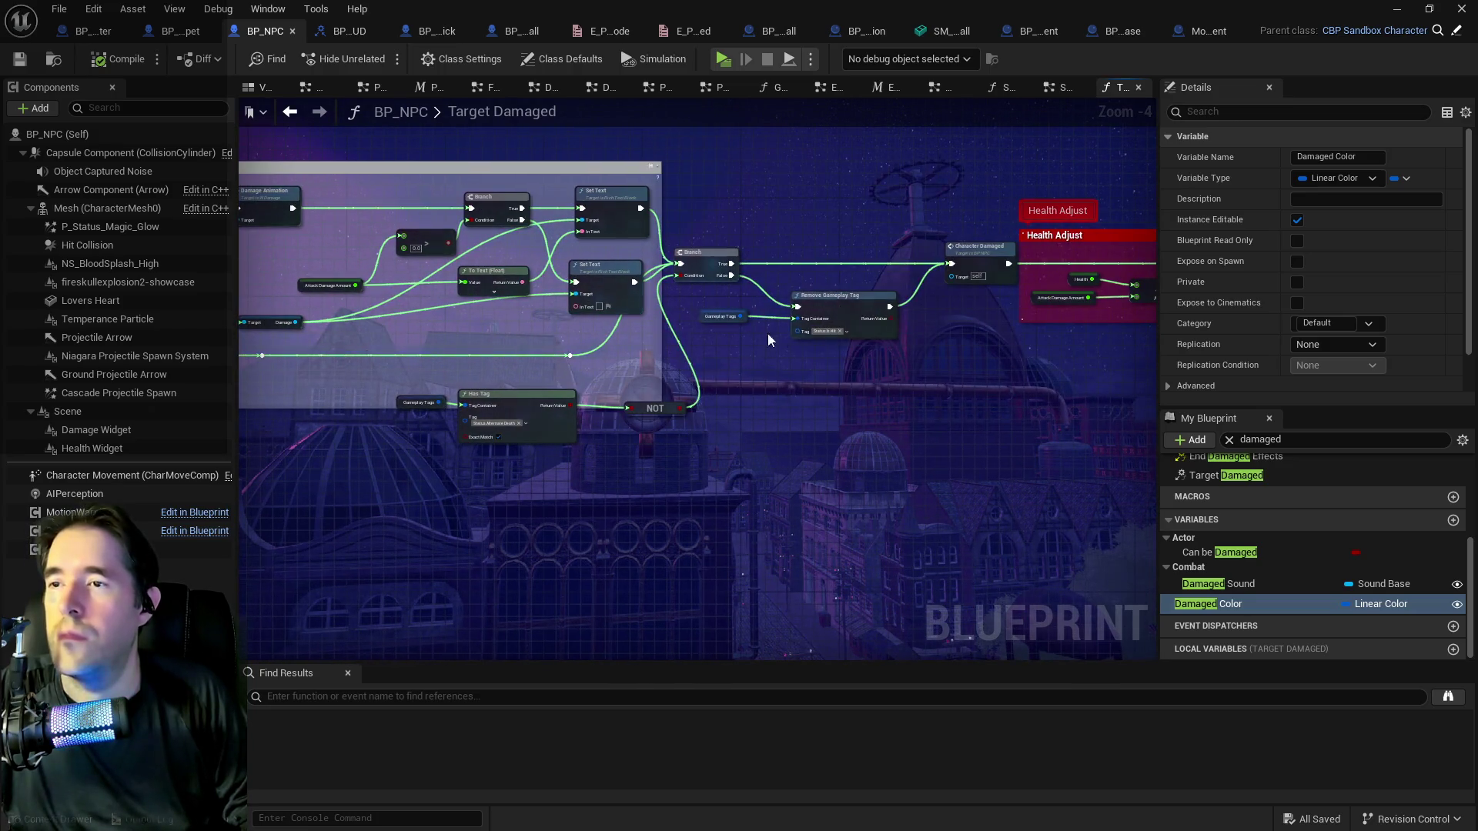
pyautogui.moveTo(851, 364); pyautogui.dragTo(611, 373)
pyautogui.moveTo(1039, 370); pyautogui.dragTo(382, 370)
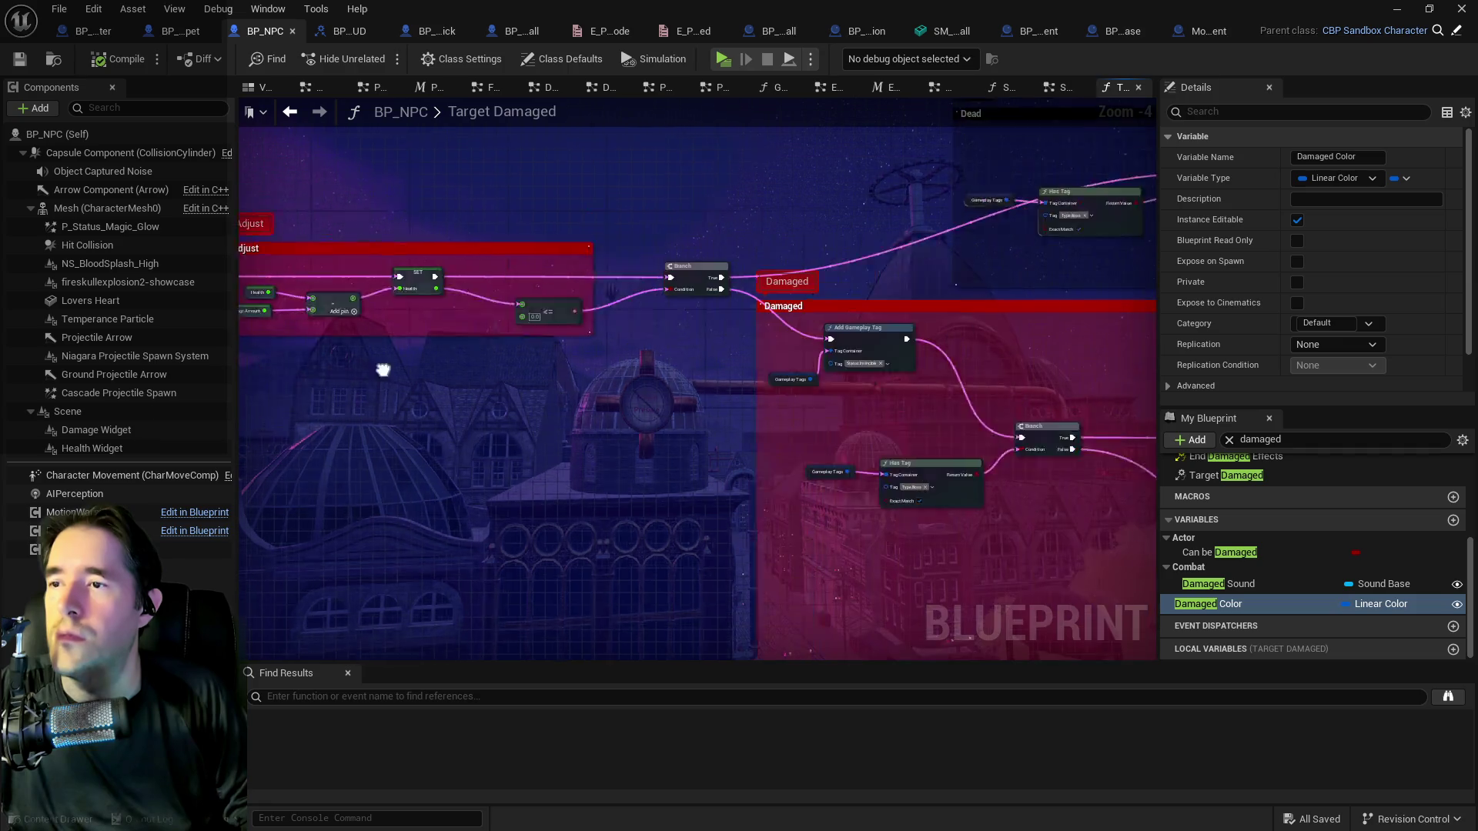
pyautogui.moveTo(885, 362); pyautogui.dragTo(662, 363)
pyautogui.moveTo(885, 327)
pyautogui.mouseDown()
pyautogui.moveTo(546, 330)
pyautogui.moveTo(587, 291)
pyautogui.moveTo(547, 408)
pyautogui.moveTo(581, 370)
pyautogui.moveTo(799, 320)
pyautogui.moveTo(462, 332)
pyautogui.mouseUp()
pyautogui.scroll(1, 663, 378)
pyautogui.moveTo(847, 385)
pyautogui.mouseDown()
pyautogui.moveTo(409, 333)
pyautogui.moveTo(436, 392)
pyautogui.mouseUp()
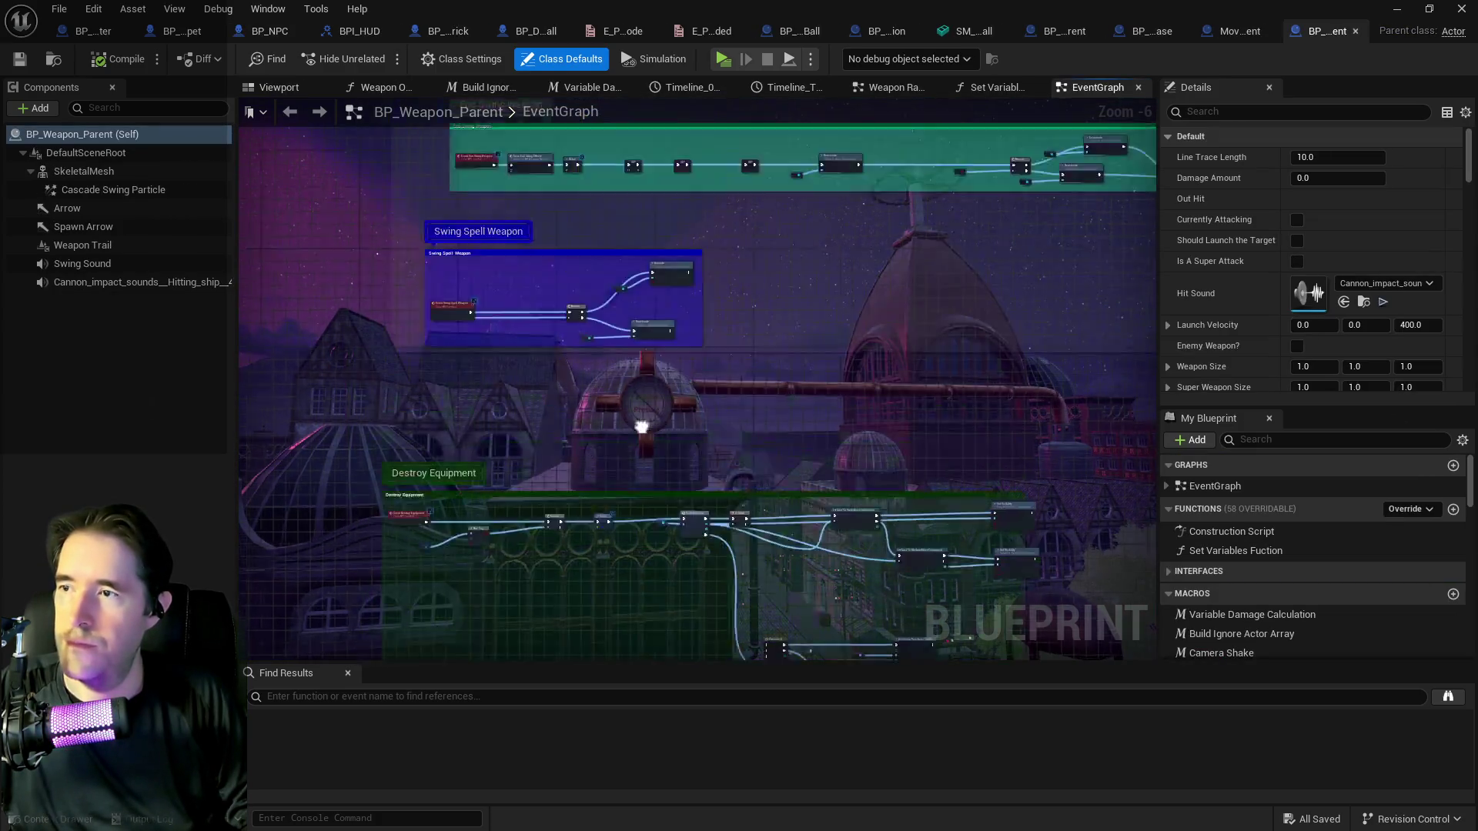
# Find the Weapon Ray Trace section in BP_Weapon_Parent and open its graph
pyautogui.moveTo(641, 426); pyautogui.dragTo(670, 654)
pyautogui.moveTo(770, 216); pyautogui.dragTo(775, 320)
pyautogui.moveTo(776, 462)
pyautogui.mouseDown()
pyautogui.moveTo(576, 260)
pyautogui.moveTo(621, 525)
pyautogui.mouseUp()
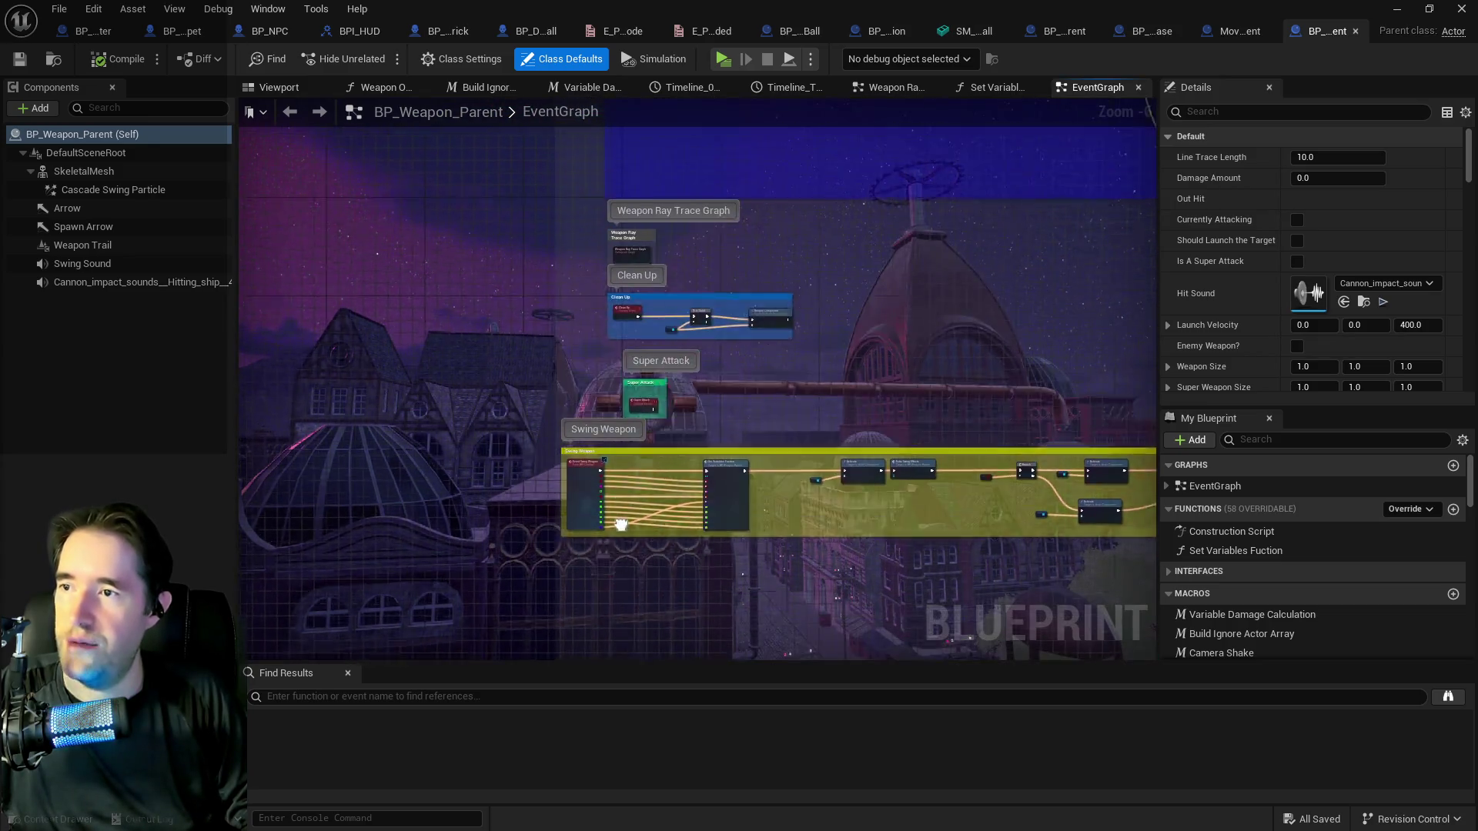
pyautogui.scroll(5, 627, 265)
pyautogui.doubleClick(625, 274)
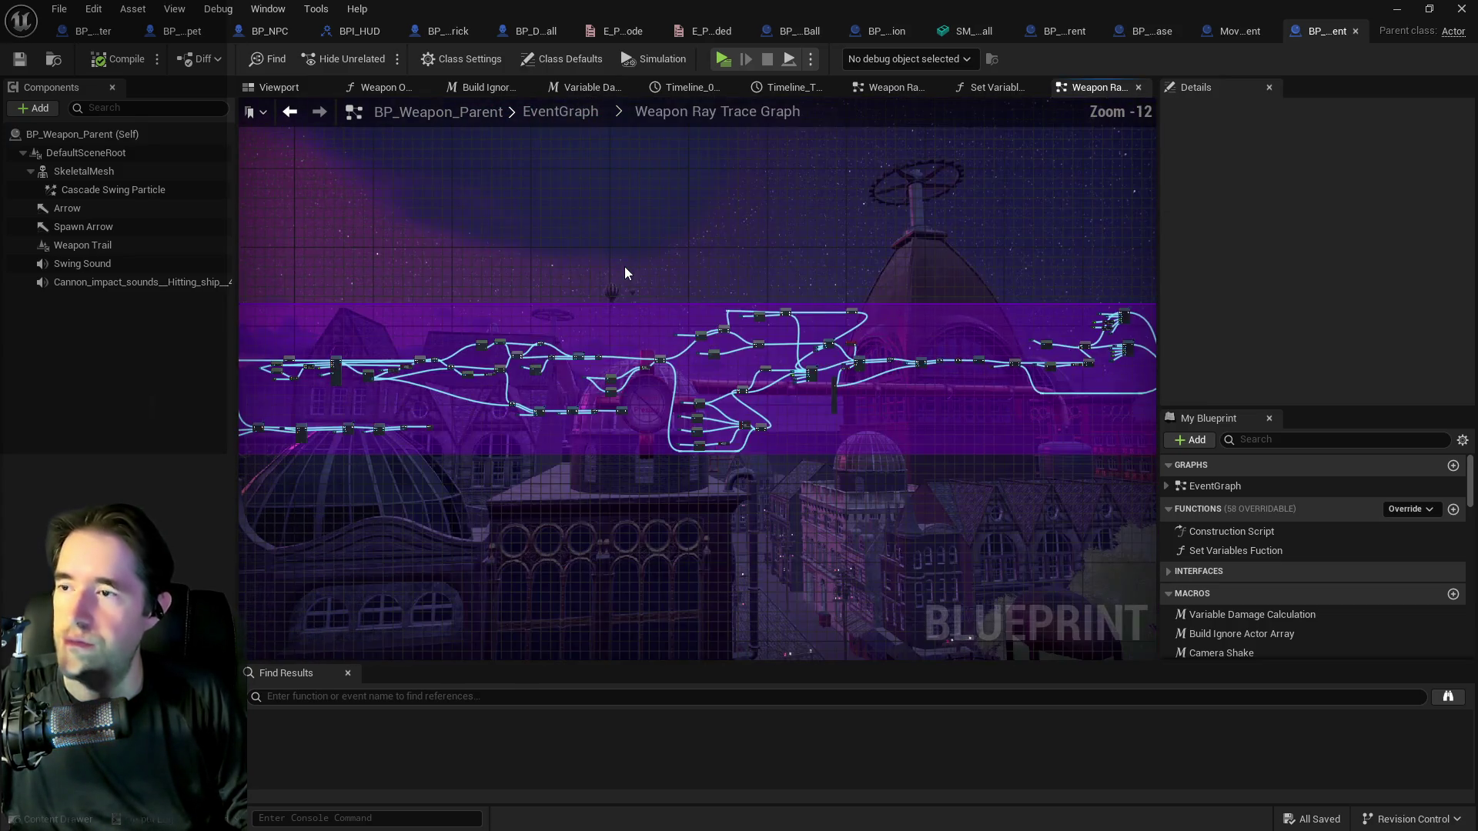
pyautogui.scroll(6, 642, 324)
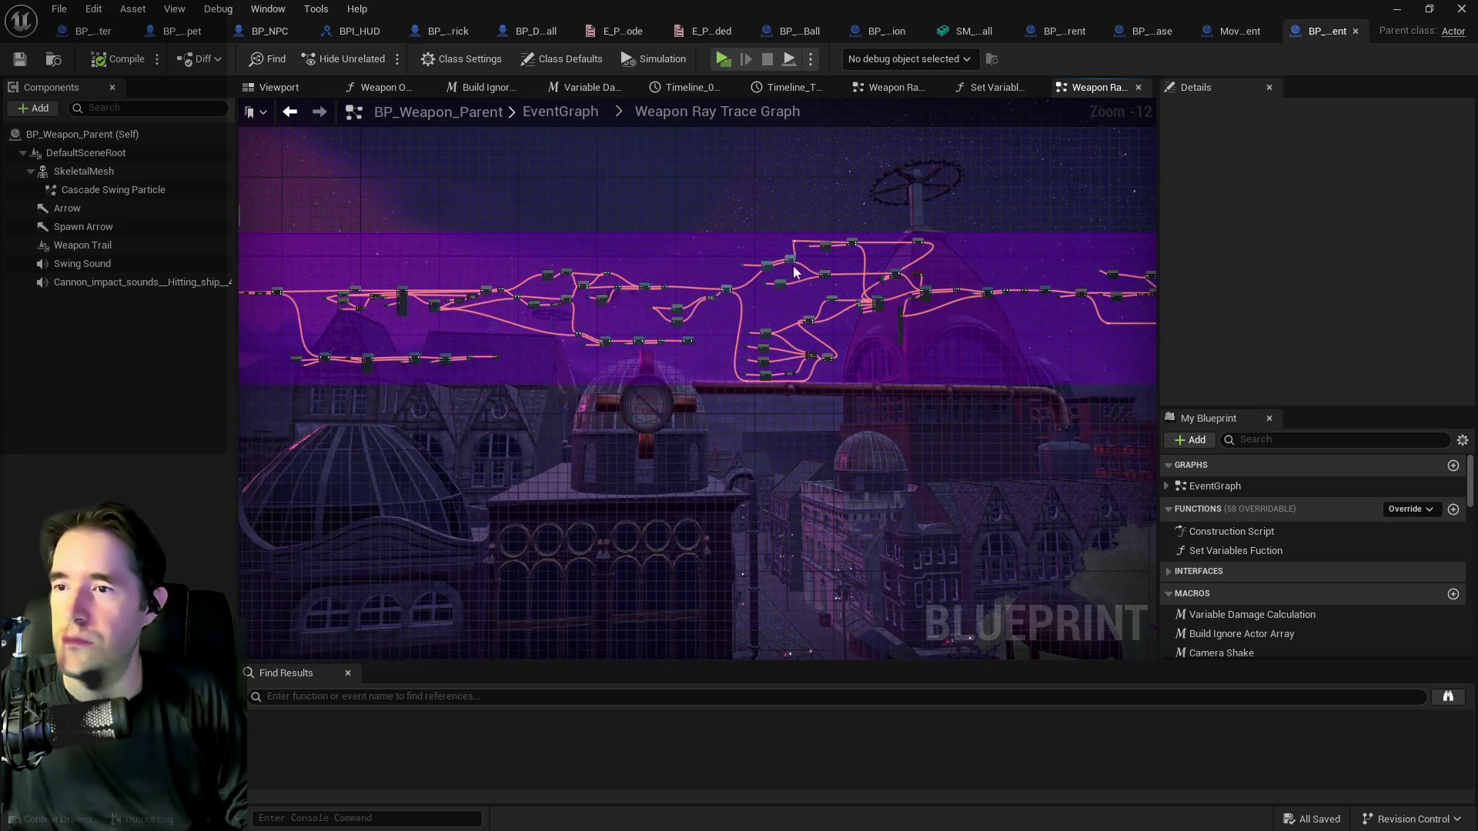
pyautogui.scroll(2, 810, 311)
pyautogui.moveTo(810, 311)
pyautogui.mouseDown()
pyautogui.moveTo(374, 437)
pyautogui.moveTo(605, 383)
pyautogui.moveTo(916, 269)
pyautogui.mouseUp()
pyautogui.scroll(3, 664, 320)
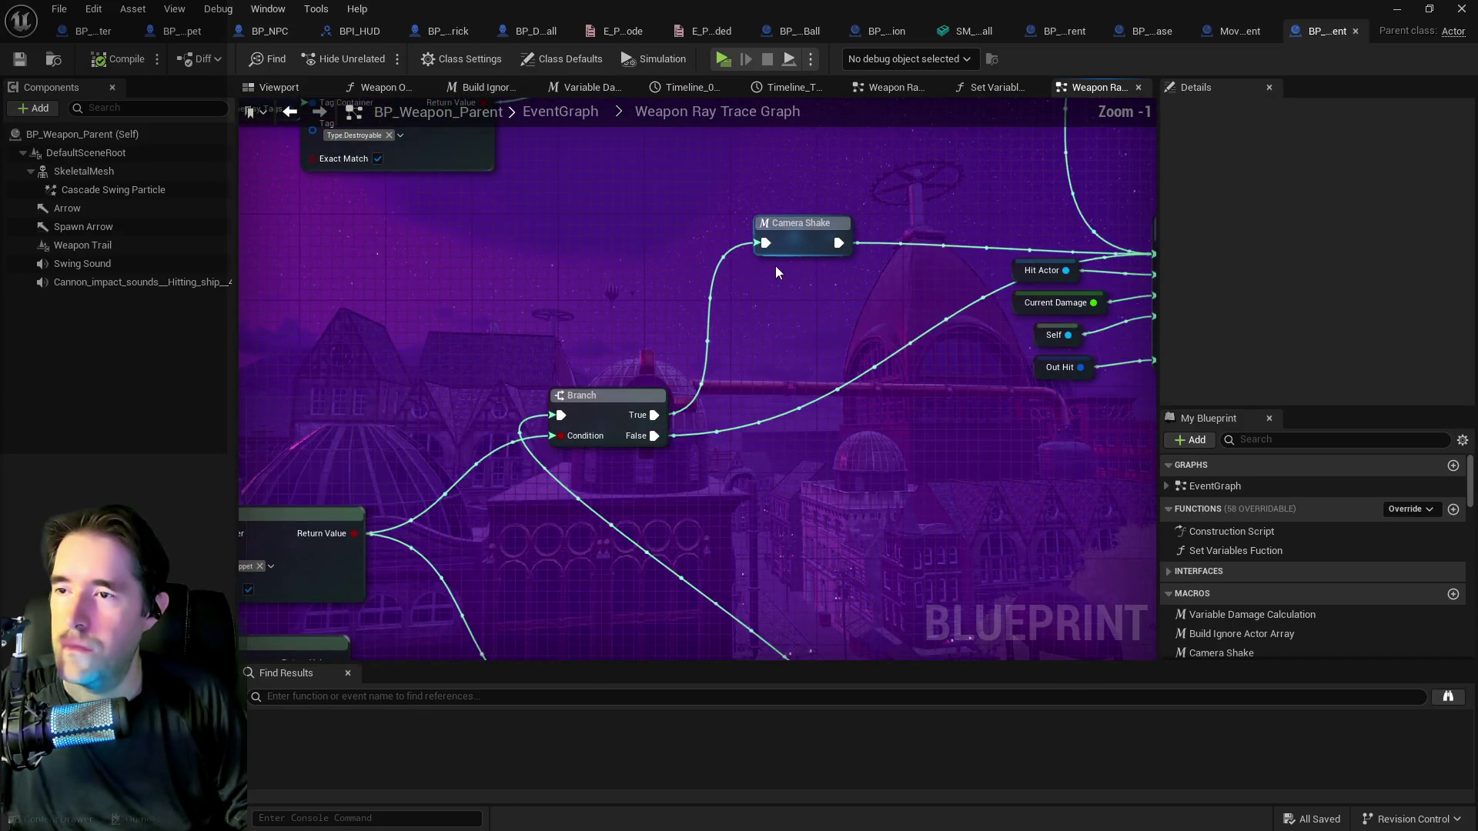
# Open the Camera Shake macro, inspect Start Camera Shake, and return to Weapon Ray Trace Graph
pyautogui.doubleClick(823, 237)
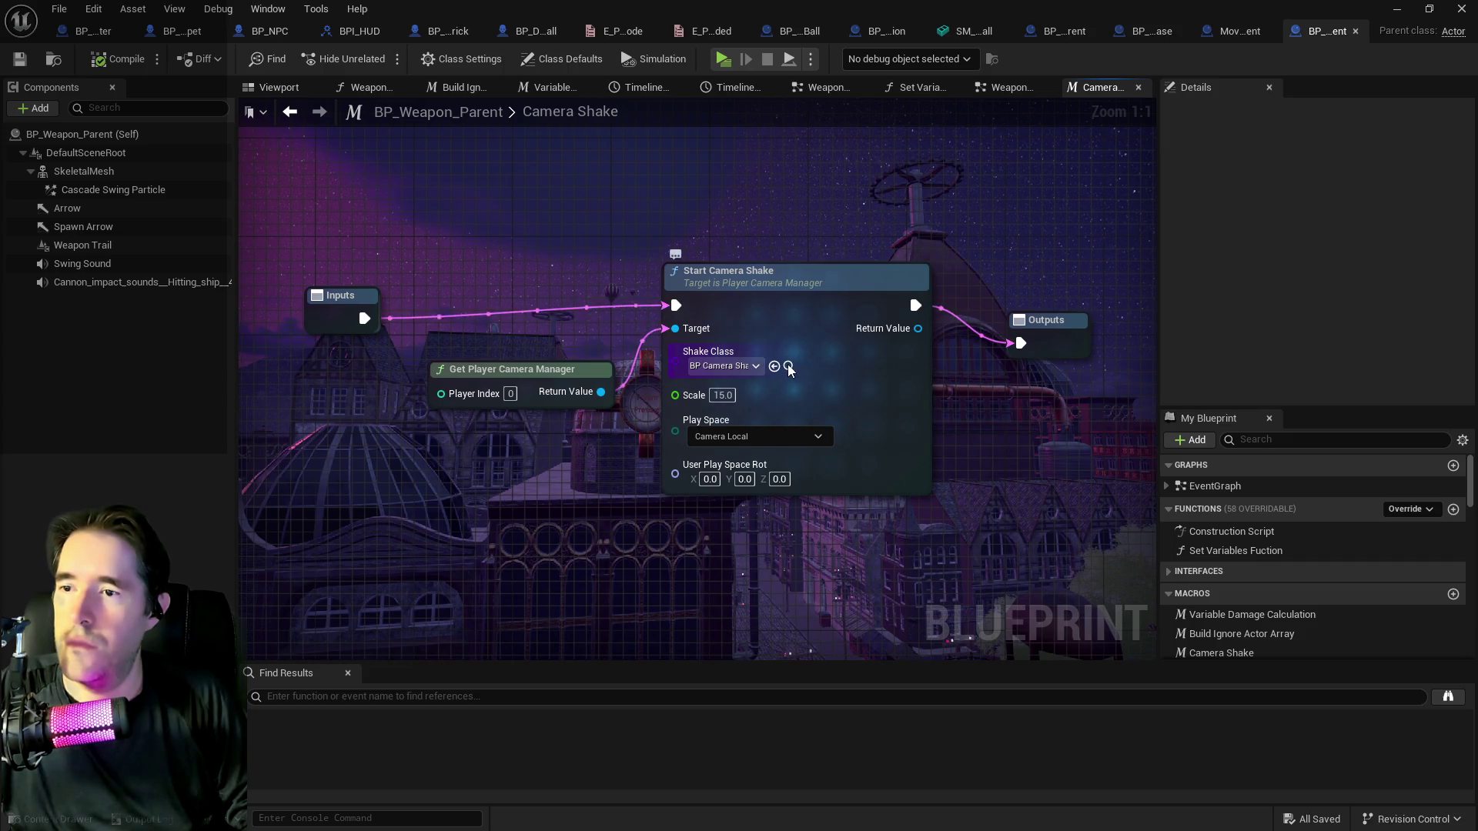
pyautogui.click(772, 372)
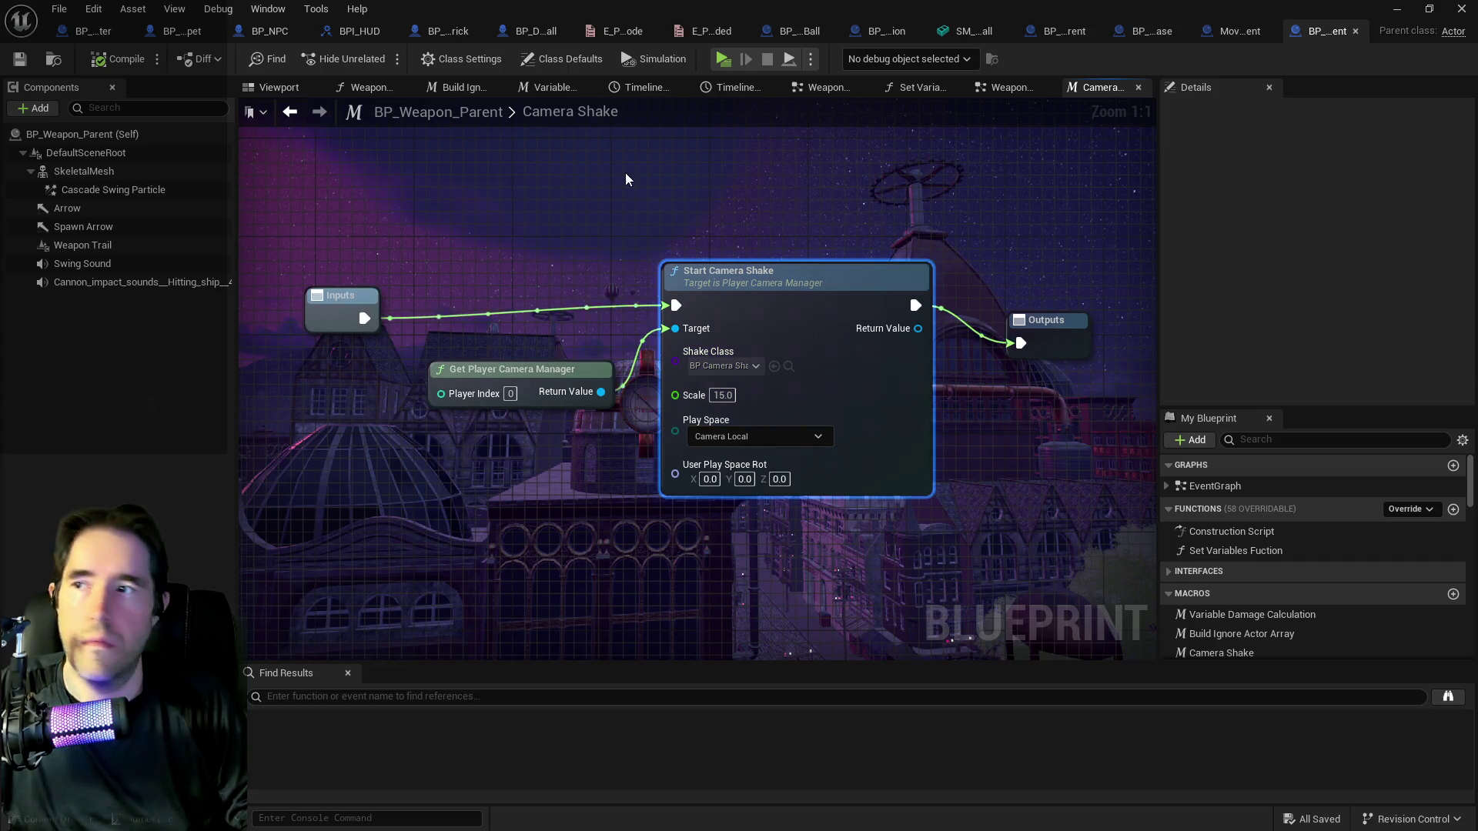
pyautogui.click(996, 93)
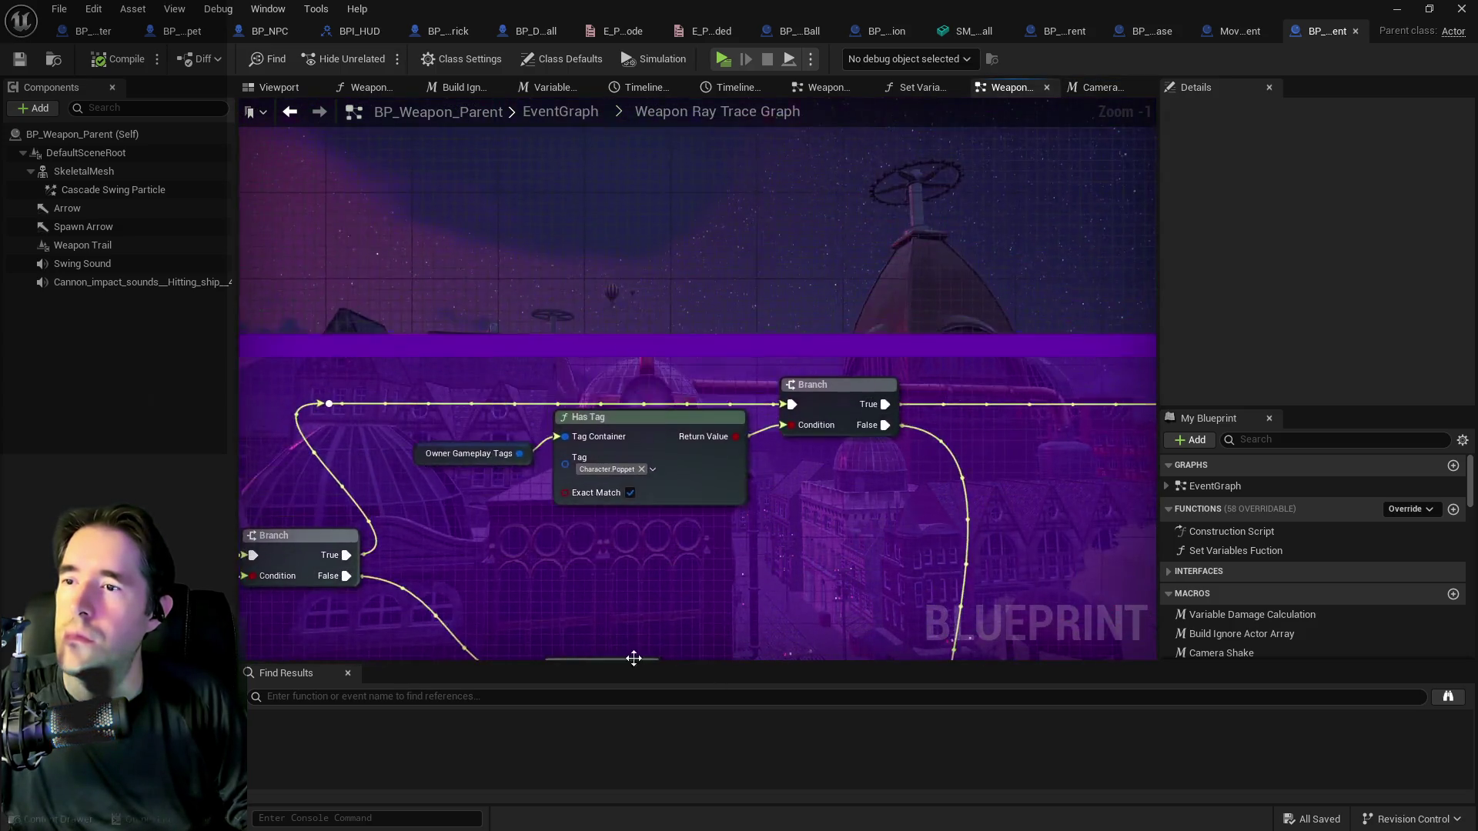
pyautogui.scroll(-2, 737, 525)
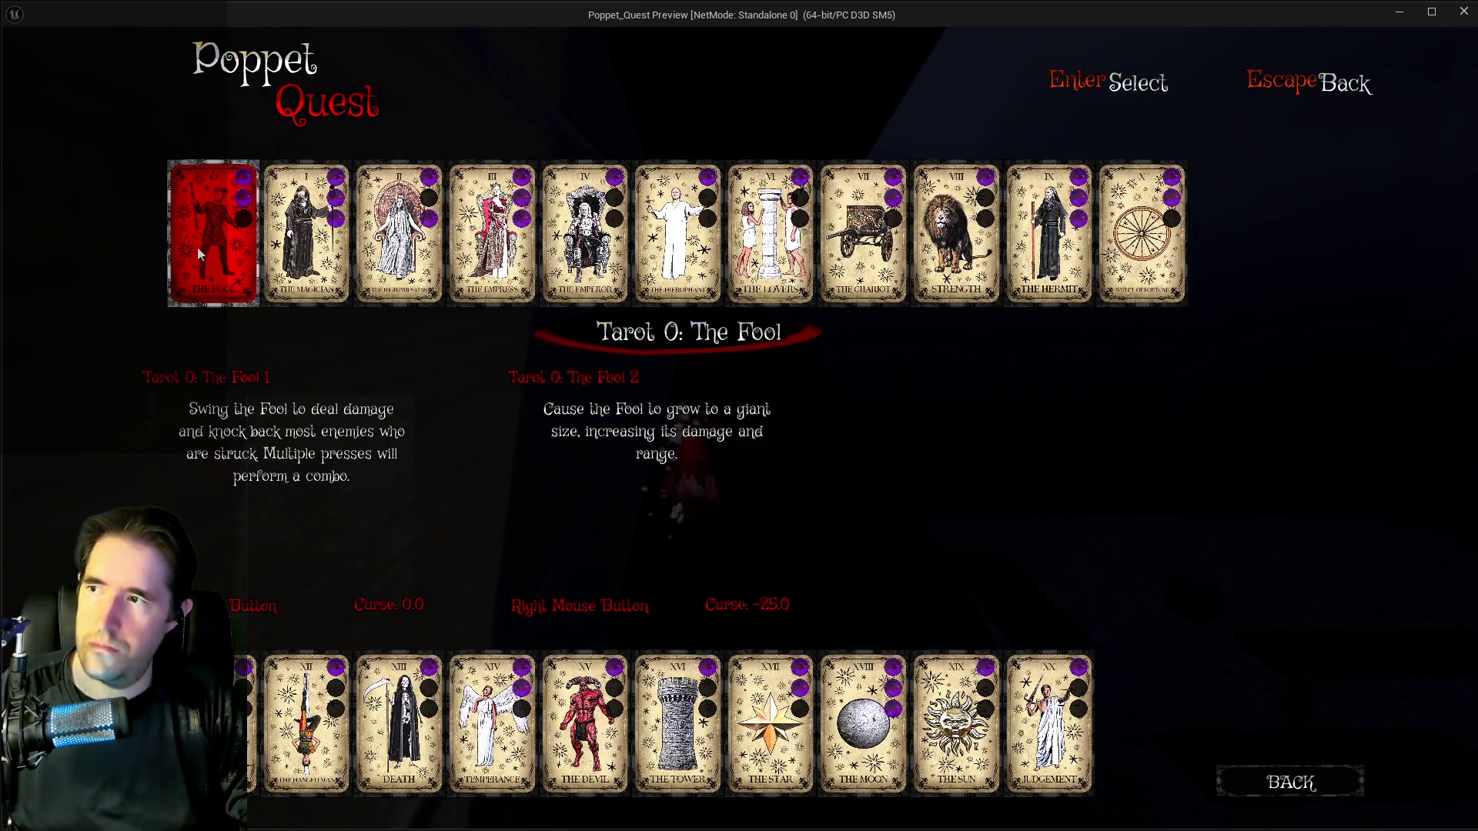
# Resume play from the tarot card menu, play through the level, then return to the editor
pyautogui.click(197, 247)
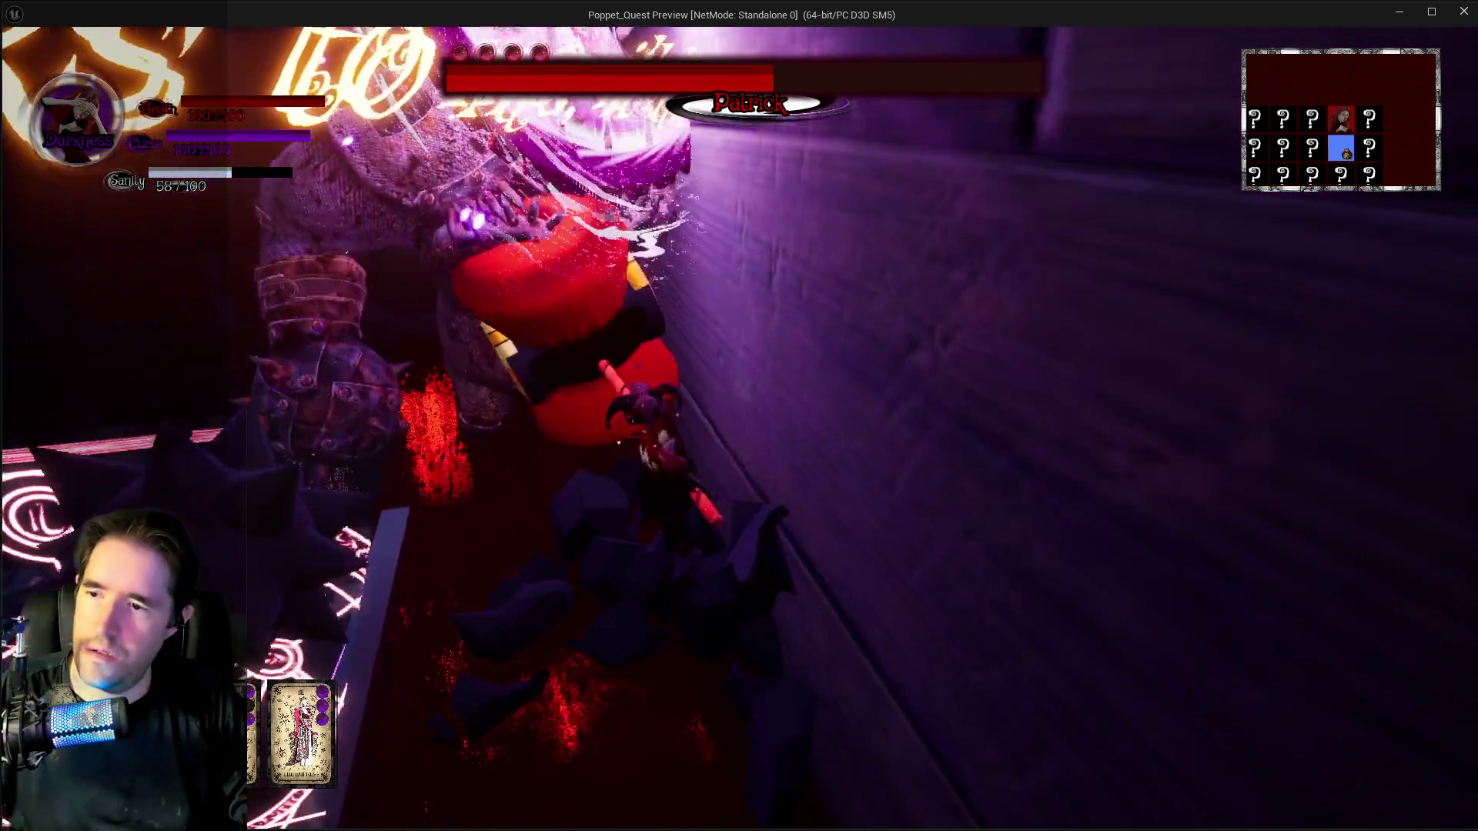
pyautogui.hotkey('alt', 'Tab')
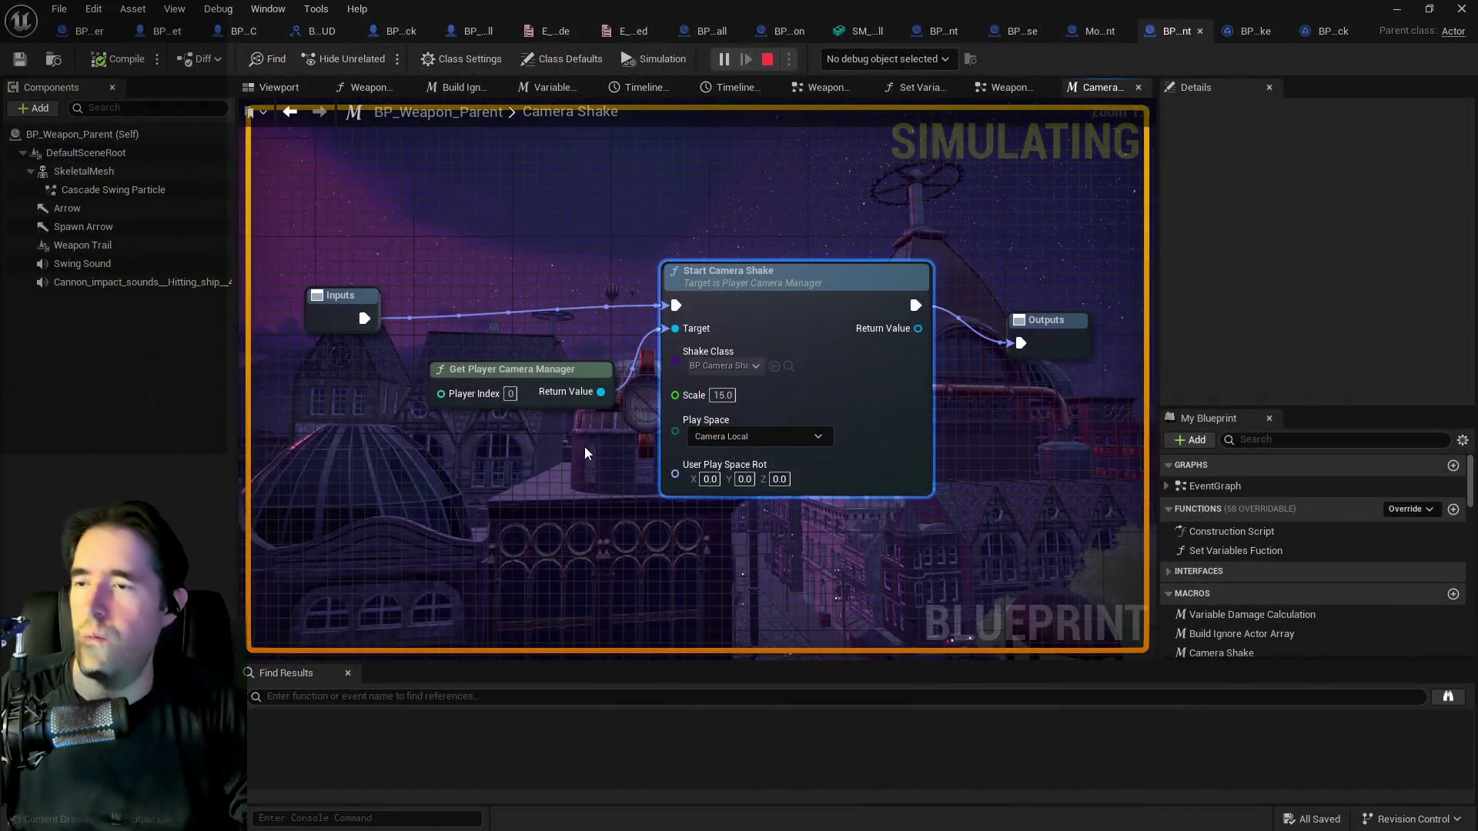
# Stop play, close the Message Log and error notice, show Moveable_Parent, and close BP_Camera_Shake_Patrick
pyautogui.press('Escape')
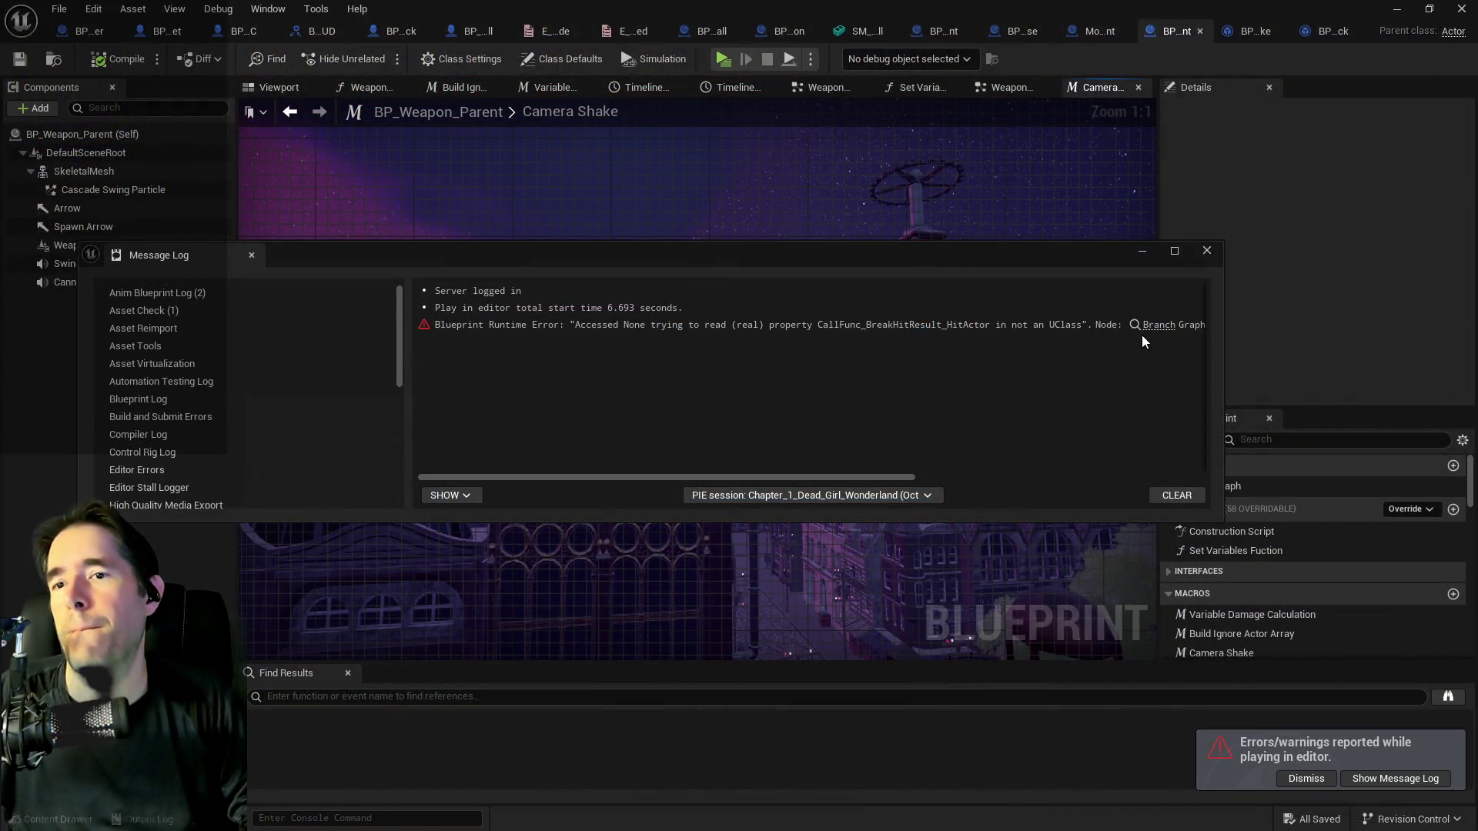
pyautogui.click(1207, 251)
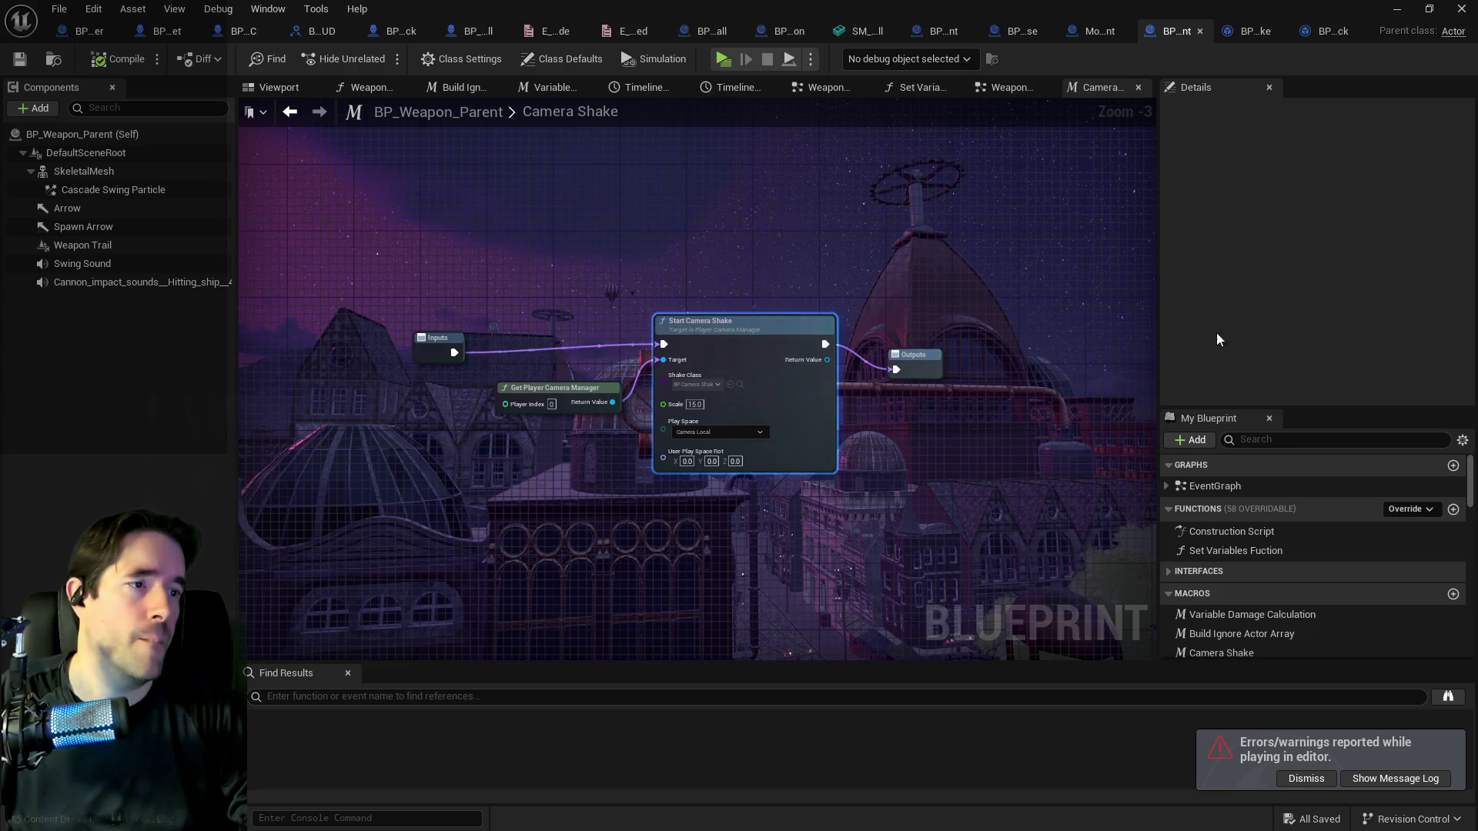
pyautogui.click(1307, 779)
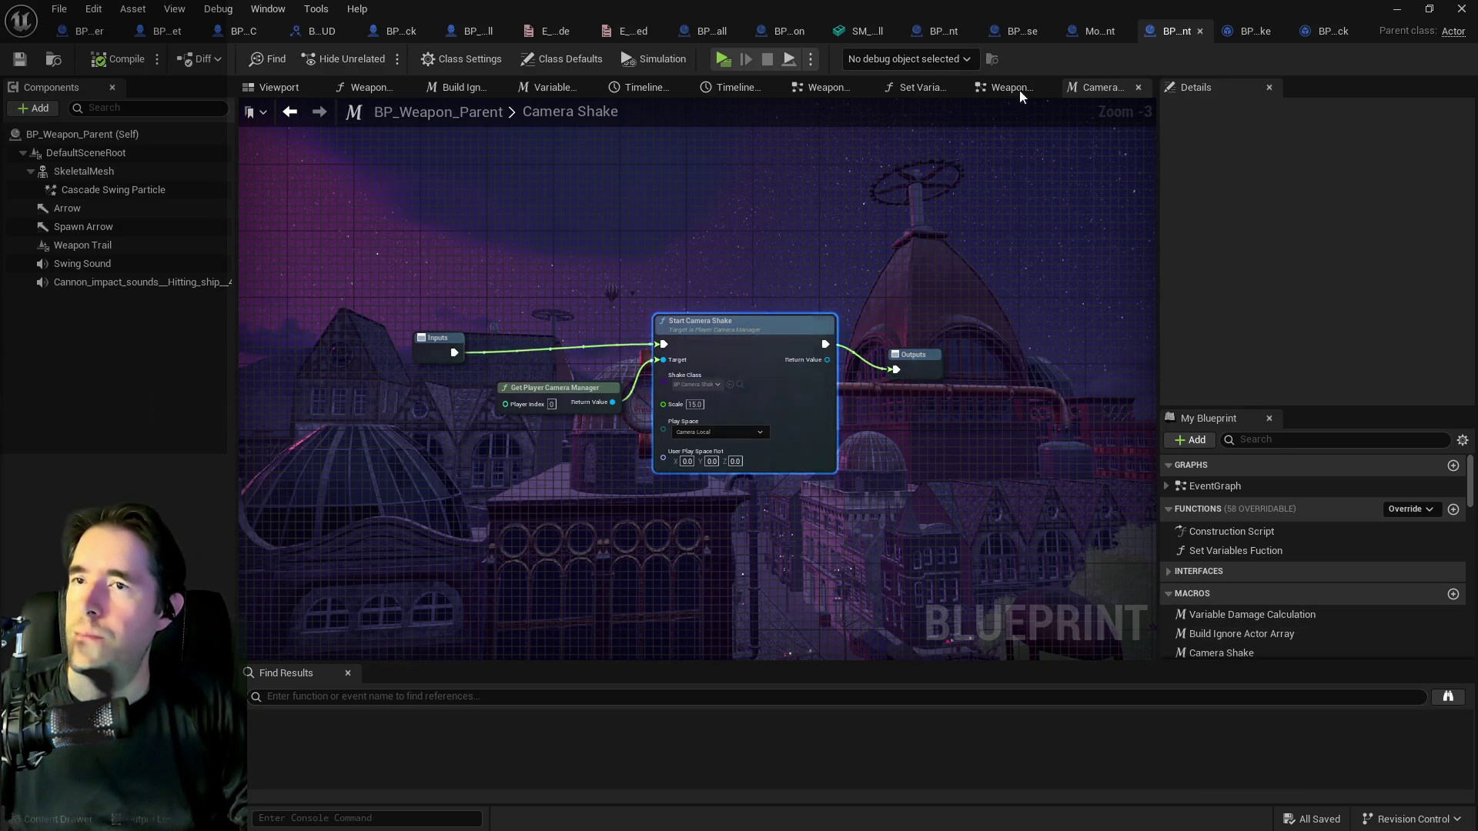
pyautogui.click(1180, 31)
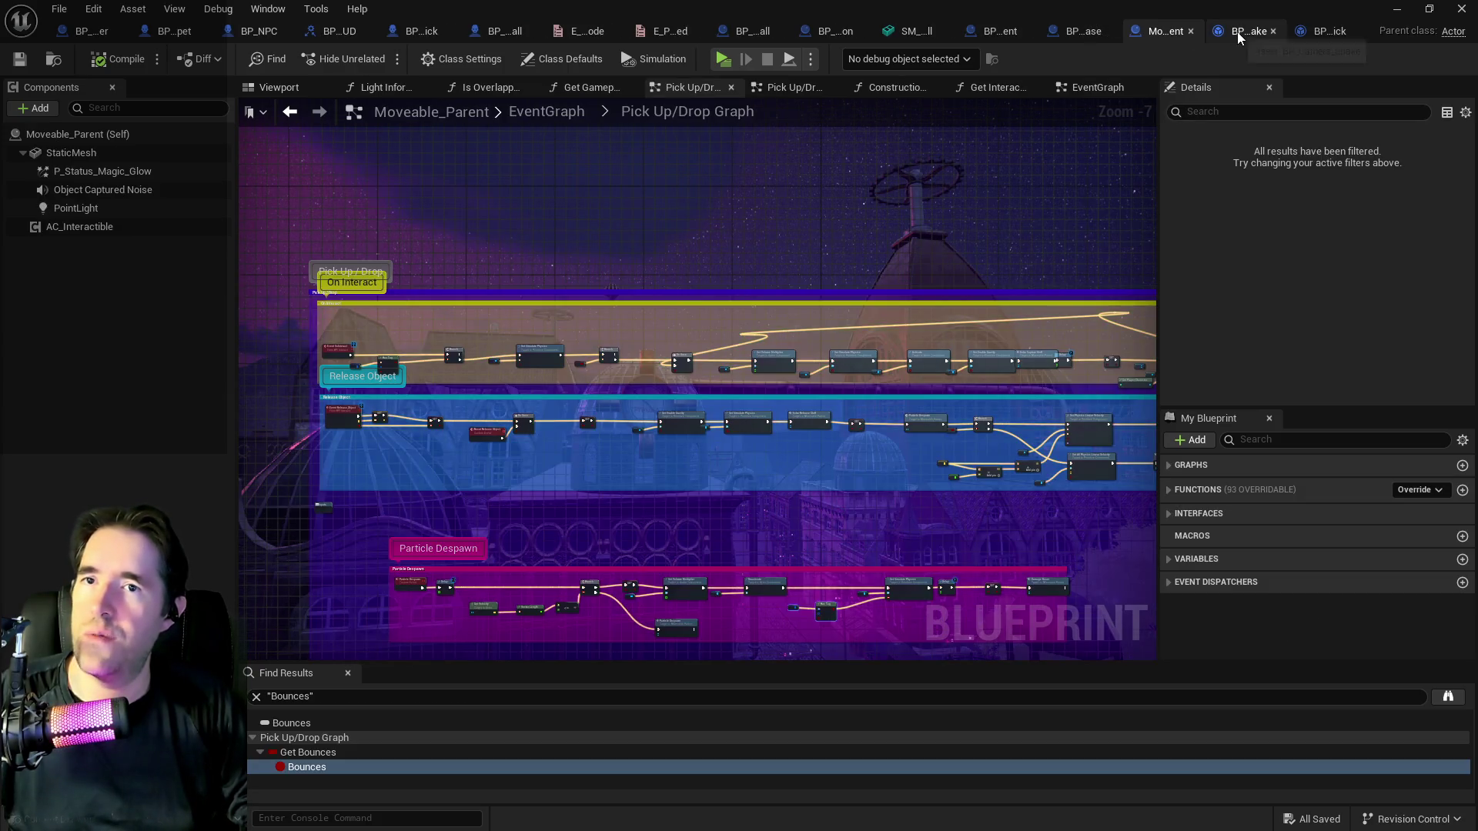
pyautogui.middleClick(1318, 34)
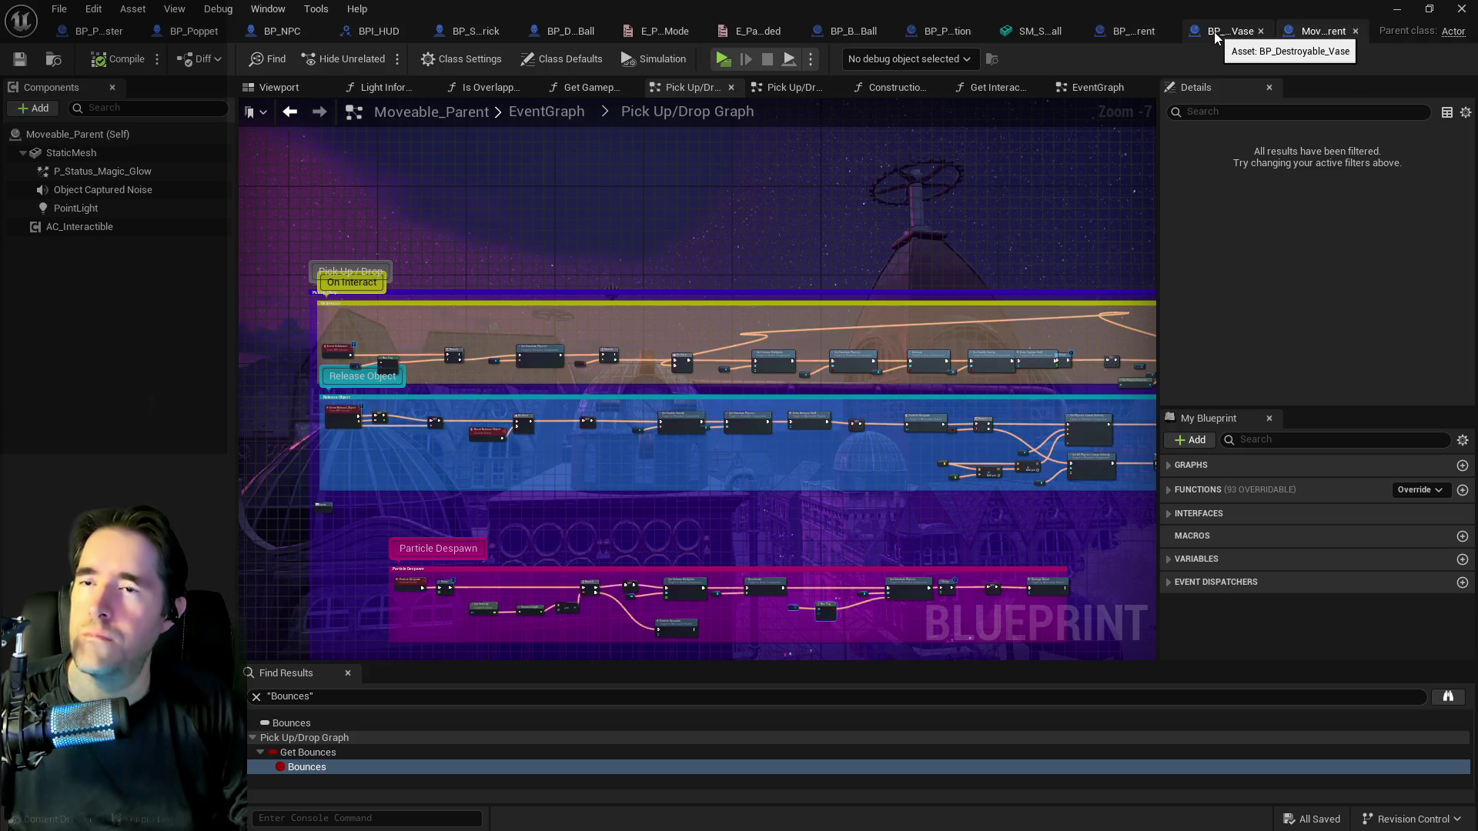
# Show BP_Destroyable_Parent's EventGraph around the Event Destroyable Hit and Set Visibility nodes
pyautogui.click(1190, 37)
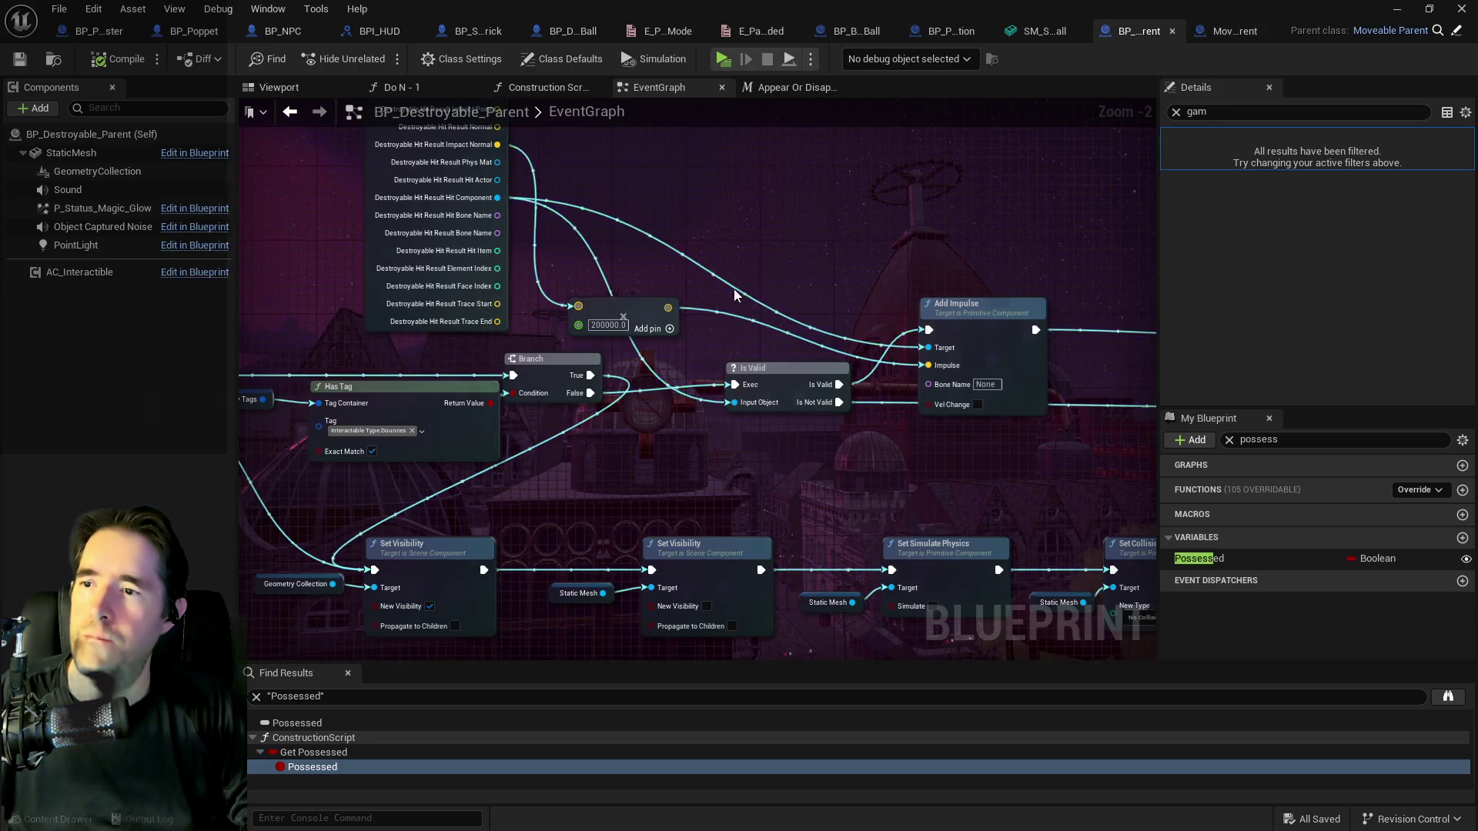
pyautogui.scroll(-2, 708, 324)
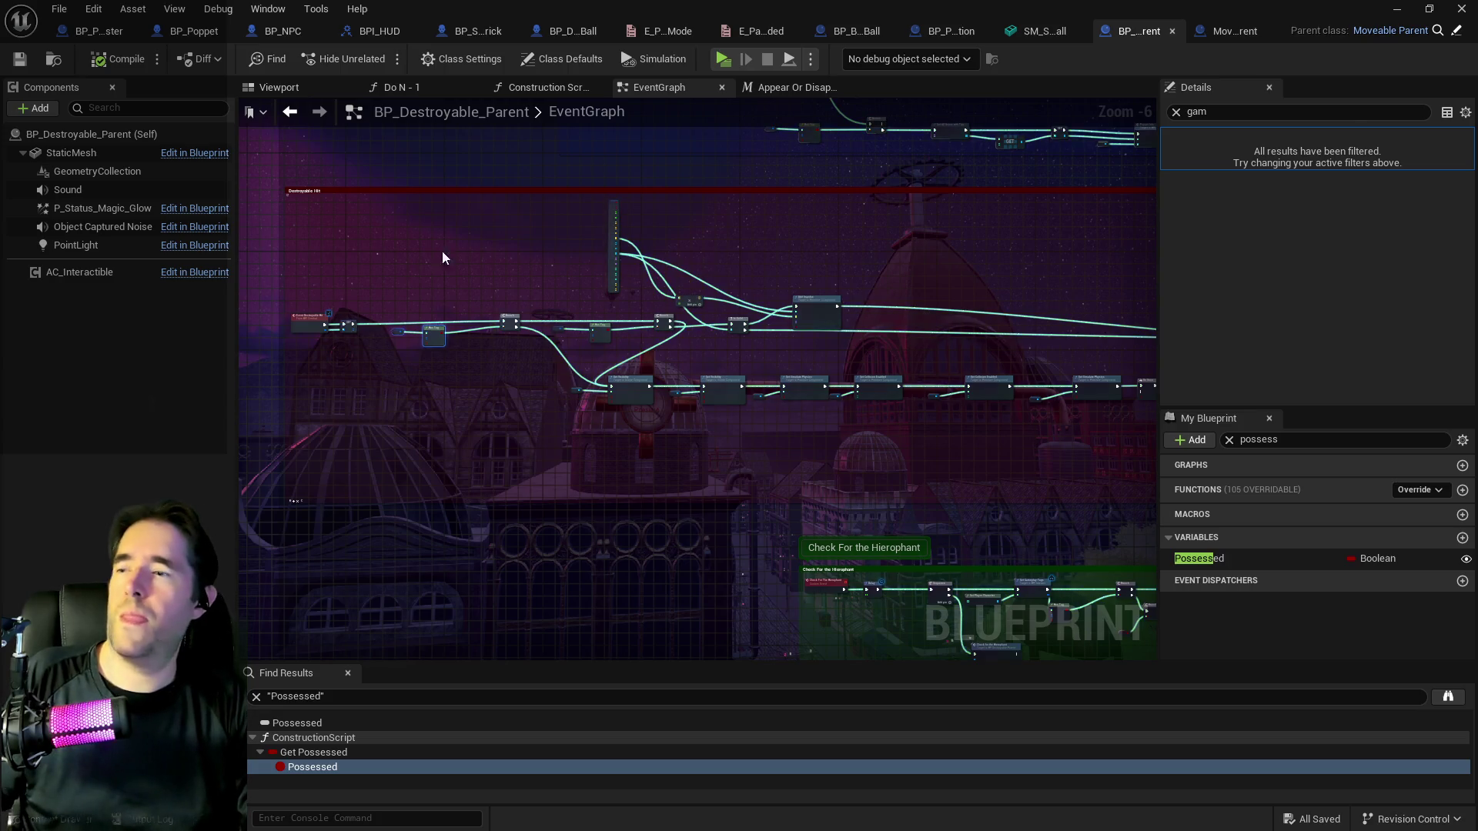
pyautogui.scroll(4, 462, 269)
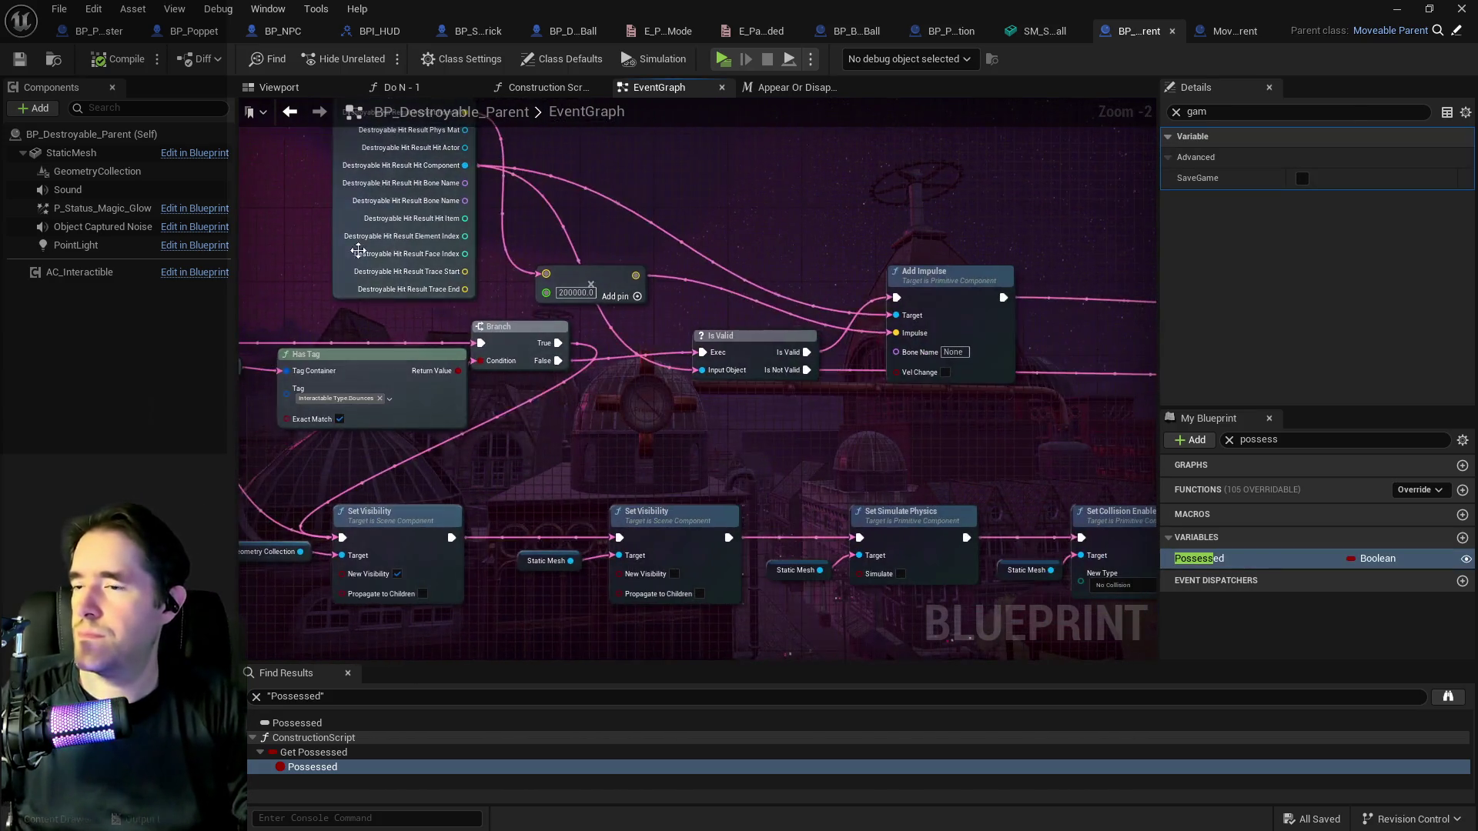
pyautogui.moveTo(693, 408); pyautogui.dragTo(732, 234)
pyautogui.moveTo(708, 370)
pyautogui.mouseDown()
pyautogui.moveTo(691, 351)
pyautogui.moveTo(356, 331)
pyautogui.mouseUp()
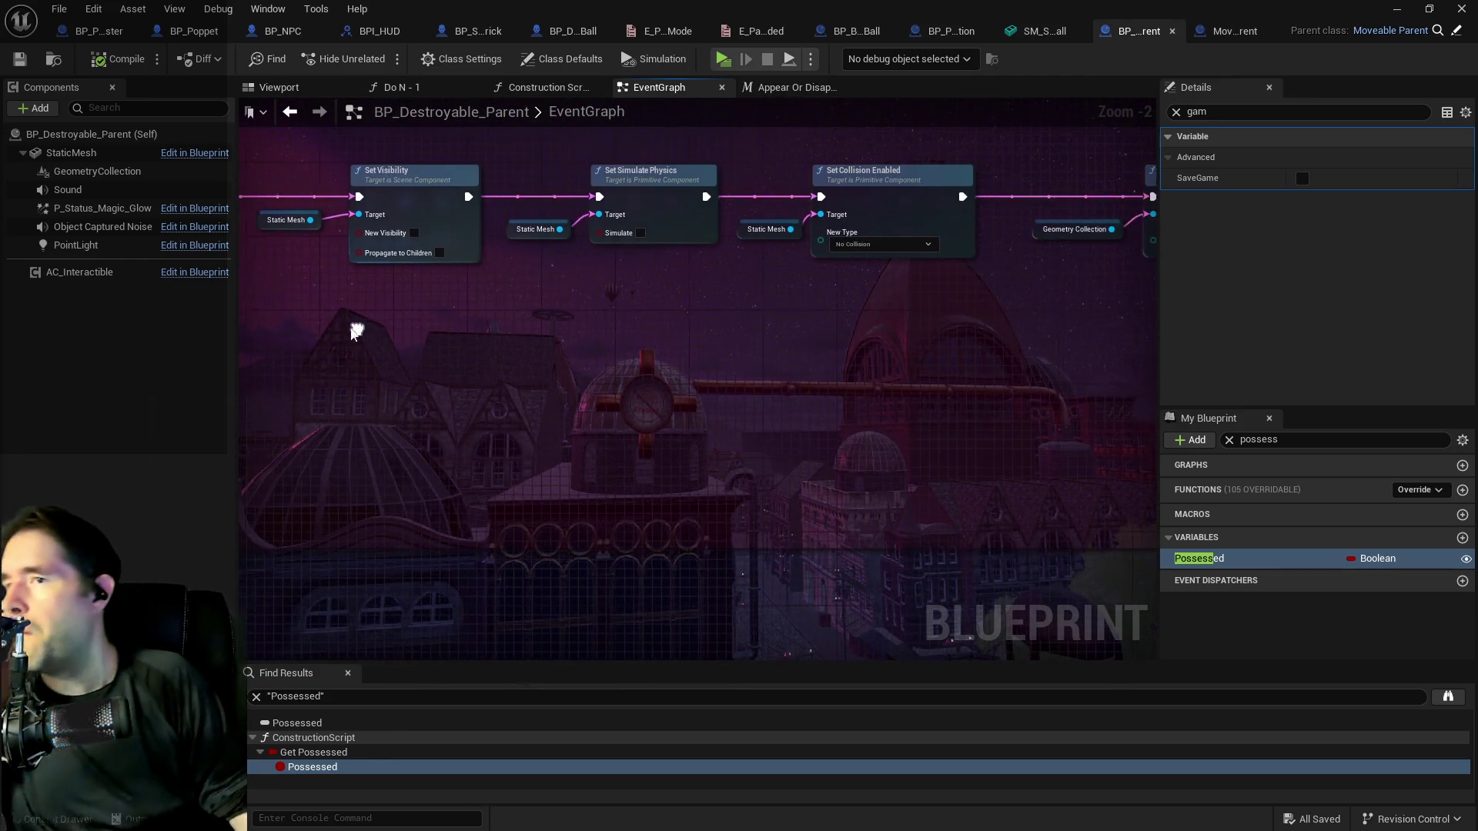
pyautogui.moveTo(657, 388); pyautogui.dragTo(620, 378)
pyautogui.moveTo(1016, 138)
pyautogui.mouseDown()
pyautogui.moveTo(1079, 380)
pyautogui.moveTo(801, 452)
pyautogui.mouseUp()
pyautogui.scroll(-2, 593, 441)
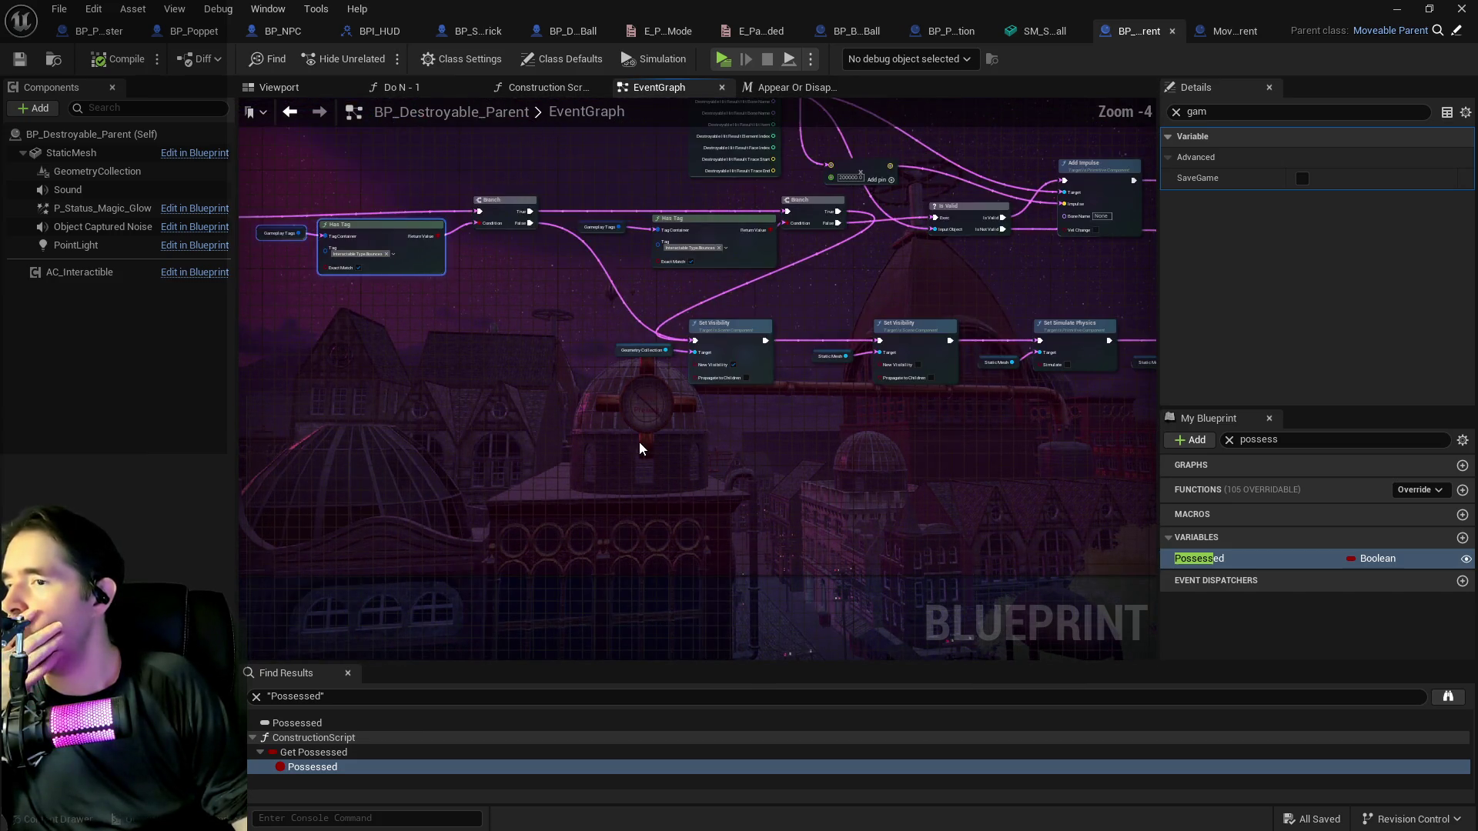
pyautogui.moveTo(699, 447)
pyautogui.mouseDown()
pyautogui.moveTo(811, 419)
pyautogui.moveTo(1149, 416)
pyautogui.moveTo(528, 334)
pyautogui.moveTo(541, 380)
pyautogui.moveTo(614, 428)
pyautogui.moveTo(520, 402)
pyautogui.mouseUp()
pyautogui.scroll(1, 588, 382)
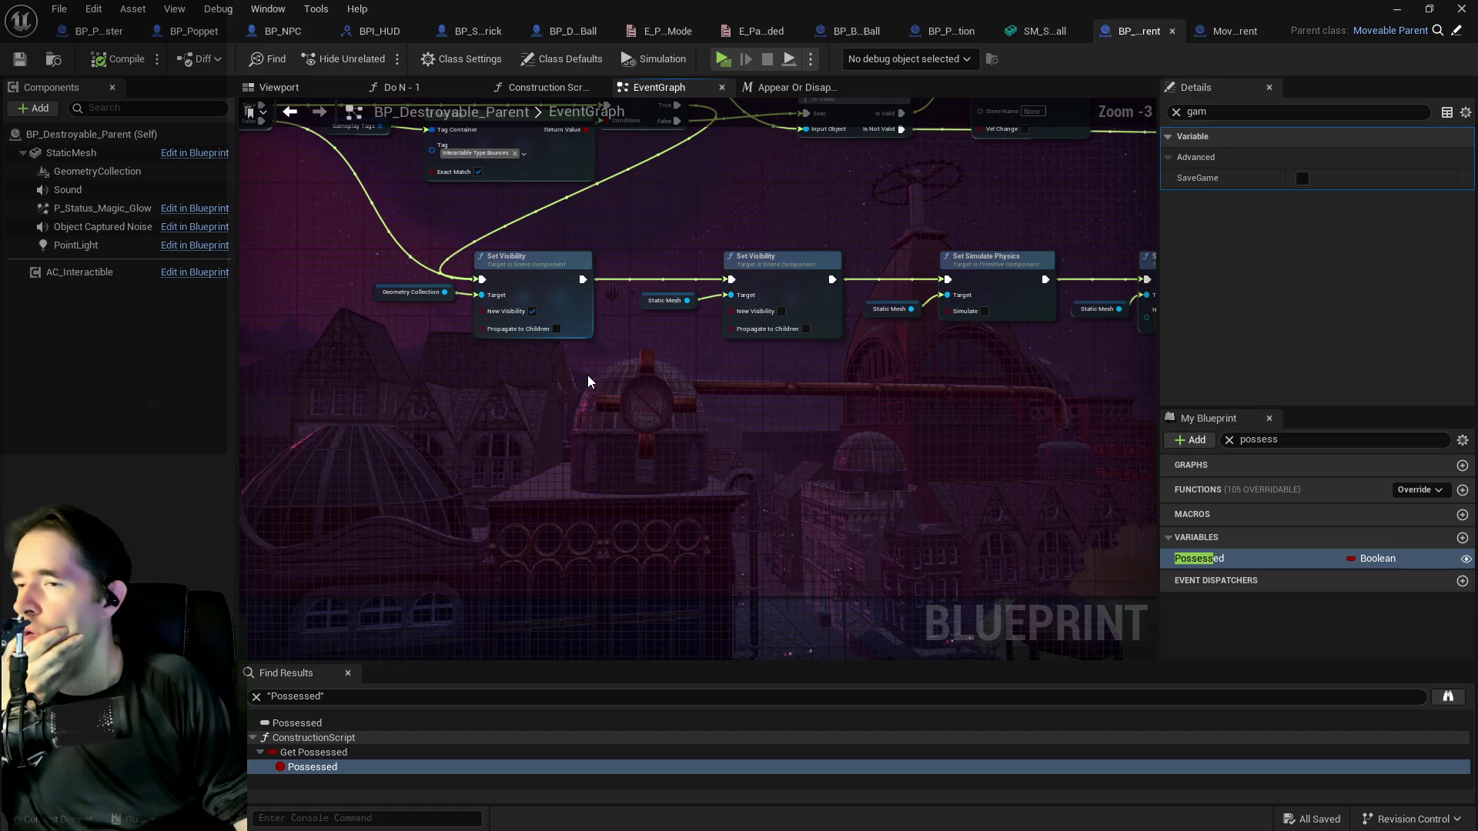
# Add a custom event named 'Extra Destroy Stuff' to BP_Destroyable_Parent's graph
pyautogui.rightClick(588, 382)
pyautogui.write('custom')
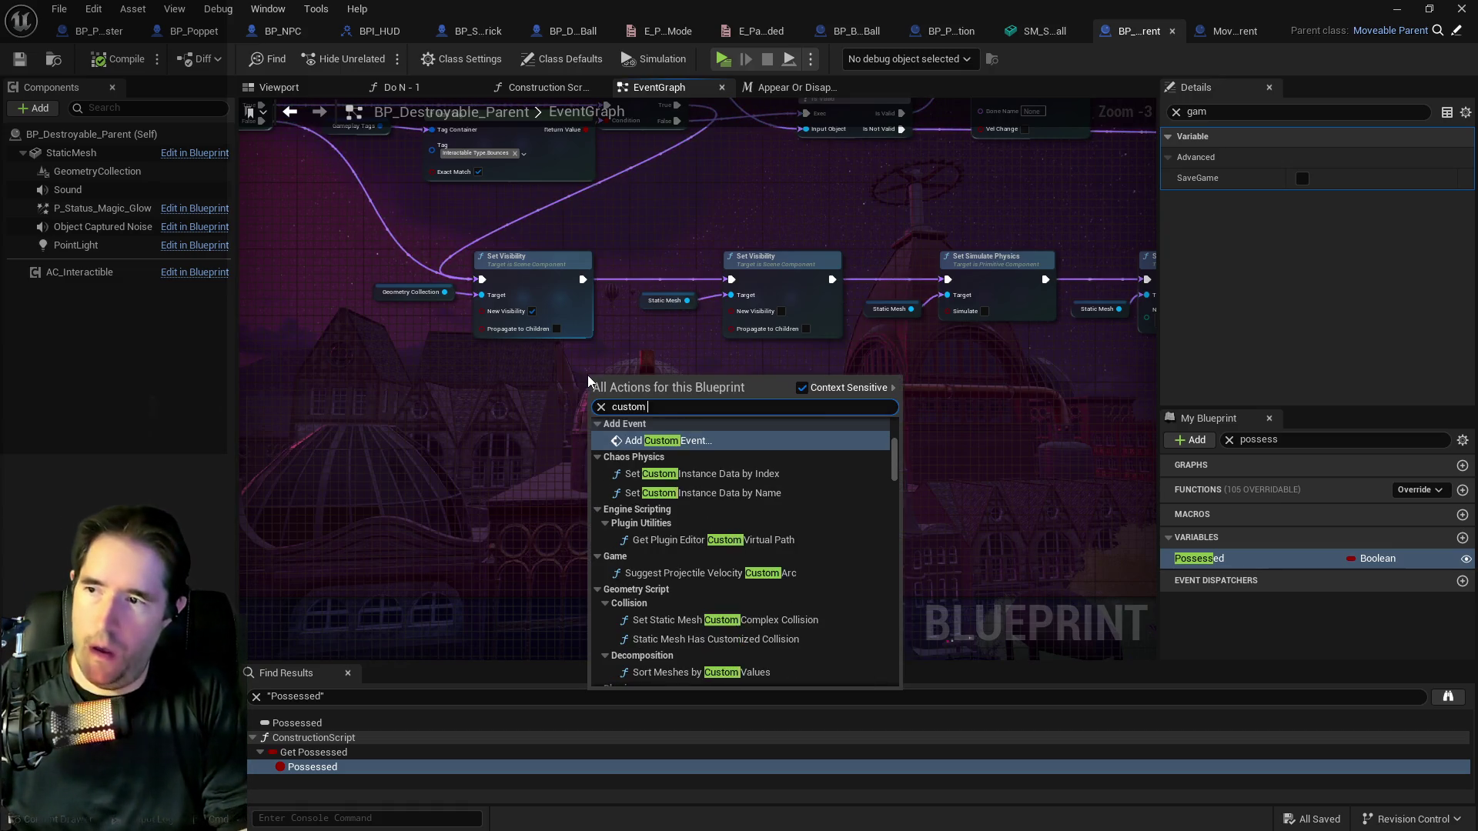
pyautogui.press('Return')
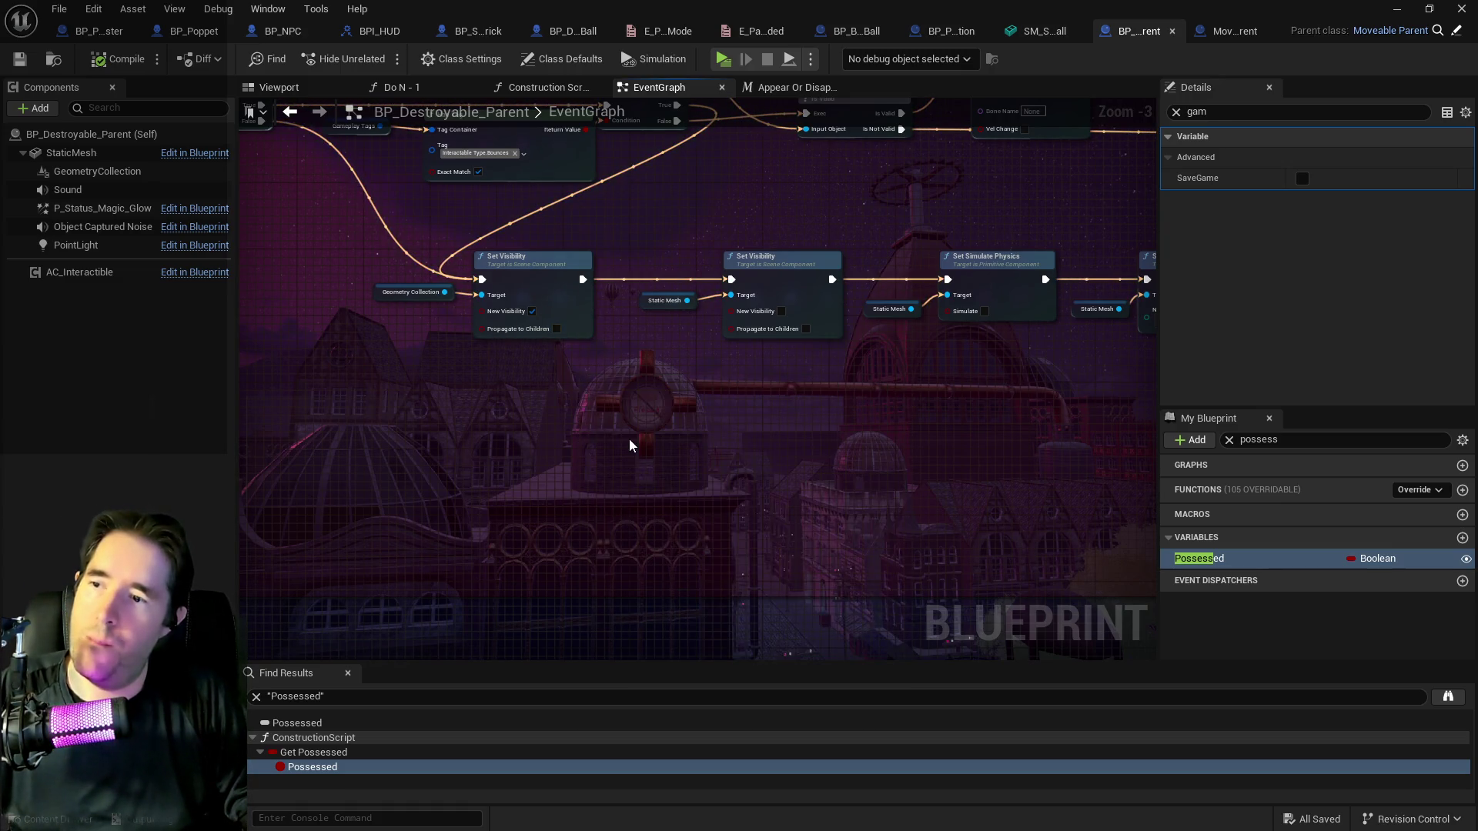
pyautogui.scroll(3, 627, 431)
pyautogui.write('Extra ')
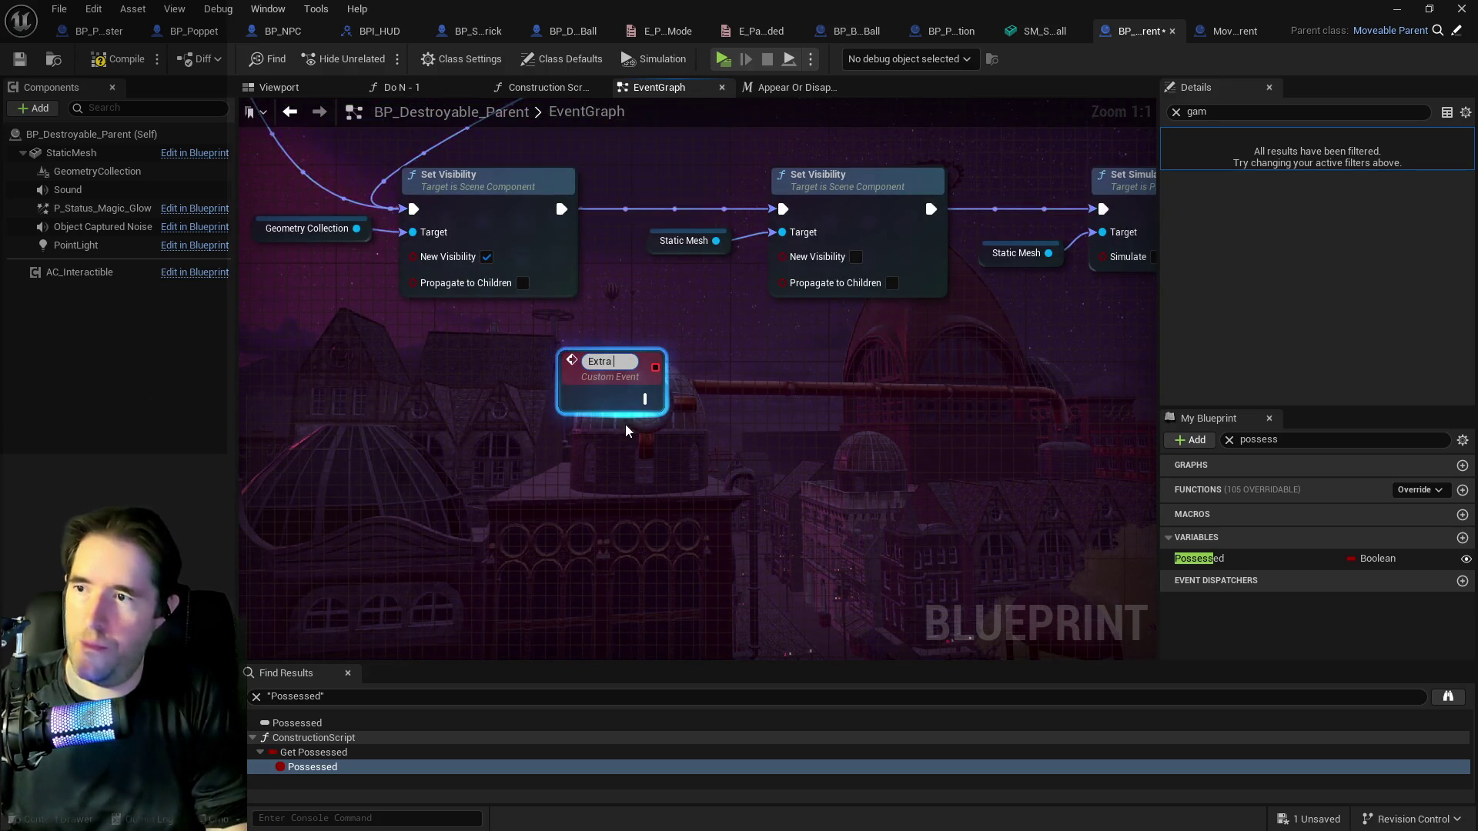
pyautogui.write('Destroy Stuff')
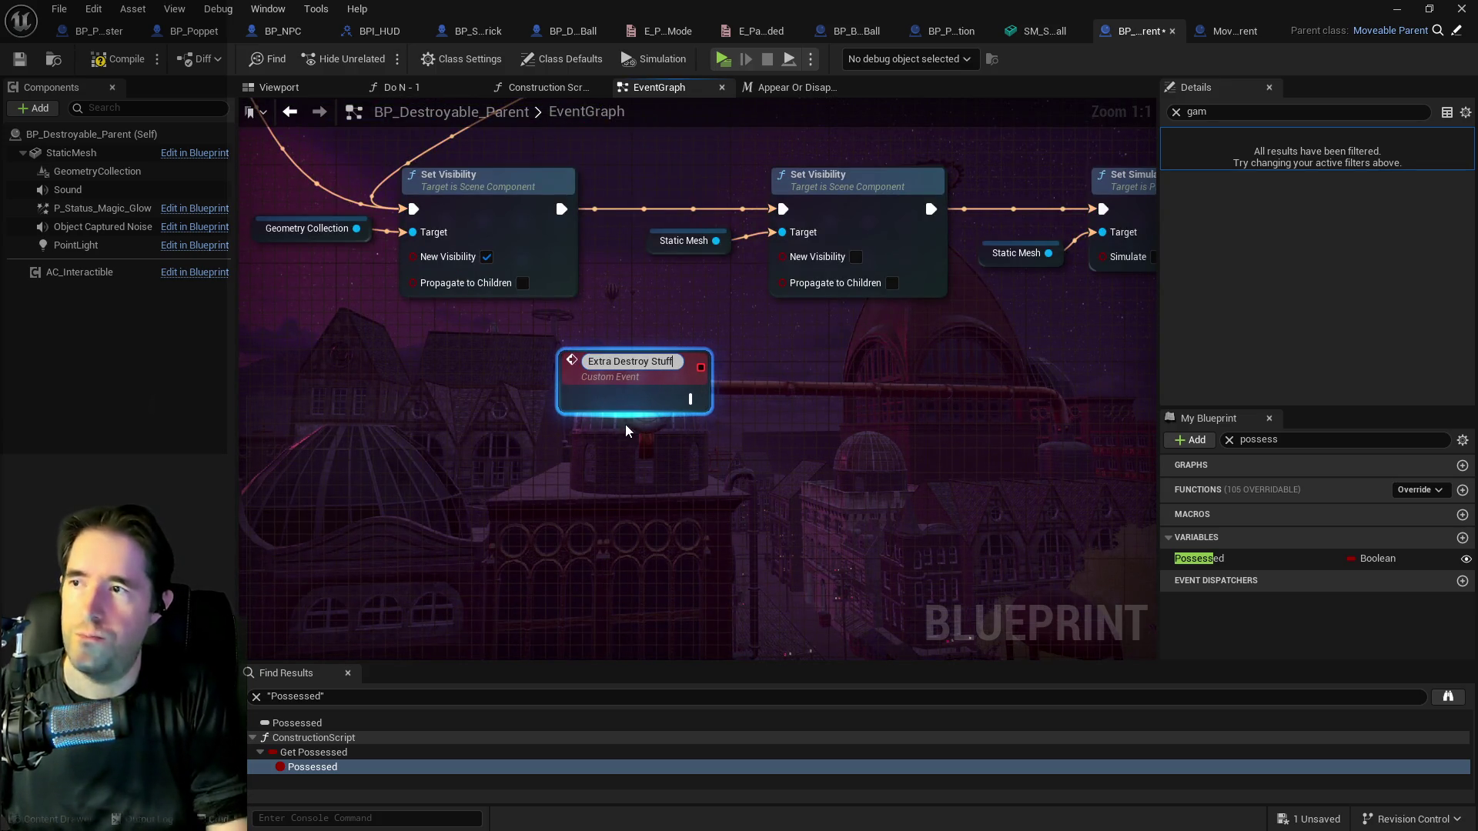
pyautogui.press('Return')
pyautogui.moveTo(629, 355)
pyautogui.mouseDown()
pyautogui.moveTo(643, 487)
pyautogui.moveTo(327, 582)
pyautogui.mouseUp()
pyautogui.moveTo(670, 482); pyautogui.dragTo(755, 537)
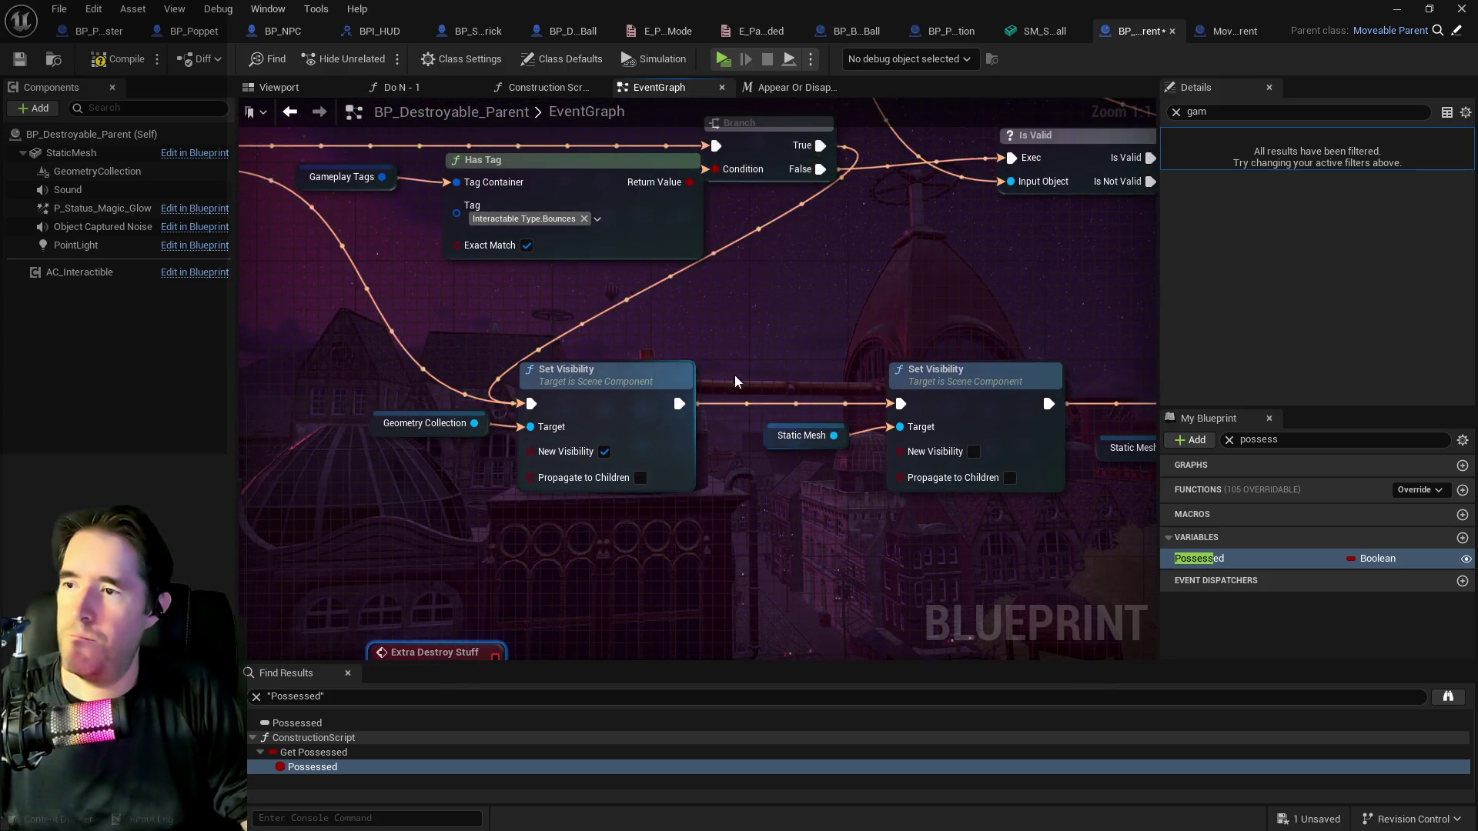
pyautogui.moveTo(764, 355)
pyautogui.mouseDown()
pyautogui.moveTo(538, 346)
pyautogui.moveTo(565, 385)
pyautogui.moveTo(561, 346)
pyautogui.mouseUp()
pyautogui.scroll(-4, 570, 378)
# Insert an Extra Destroy Stuff call between Set Simulate Physics and Do Once, wired into the chain
pyautogui.click(712, 356)
pyautogui.scroll(2, 739, 353)
pyautogui.moveTo(778, 345); pyautogui.dragTo(787, 345)
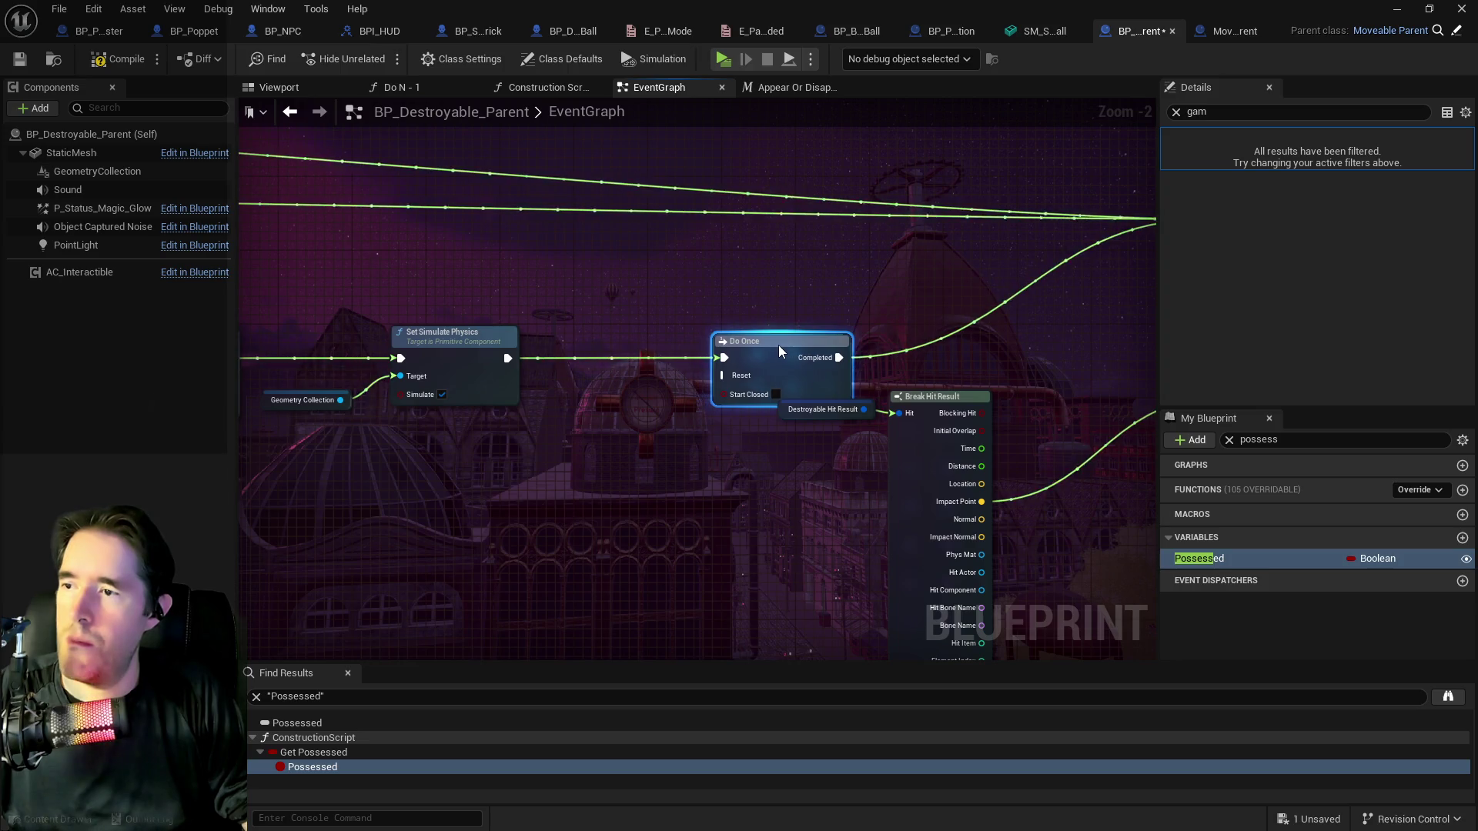
pyautogui.rightClick(602, 401)
pyautogui.write('extra des')
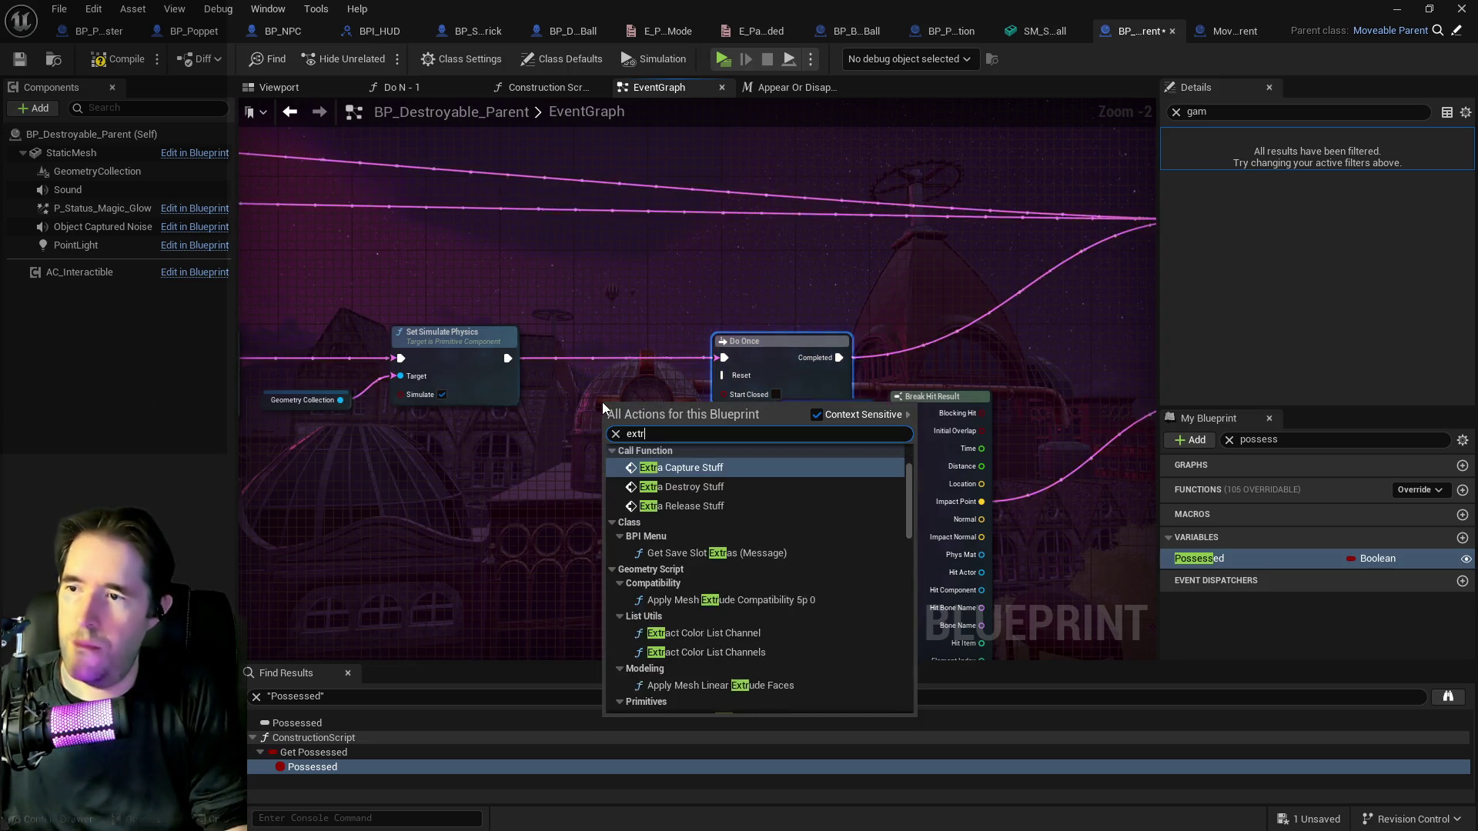
pyautogui.click(666, 467)
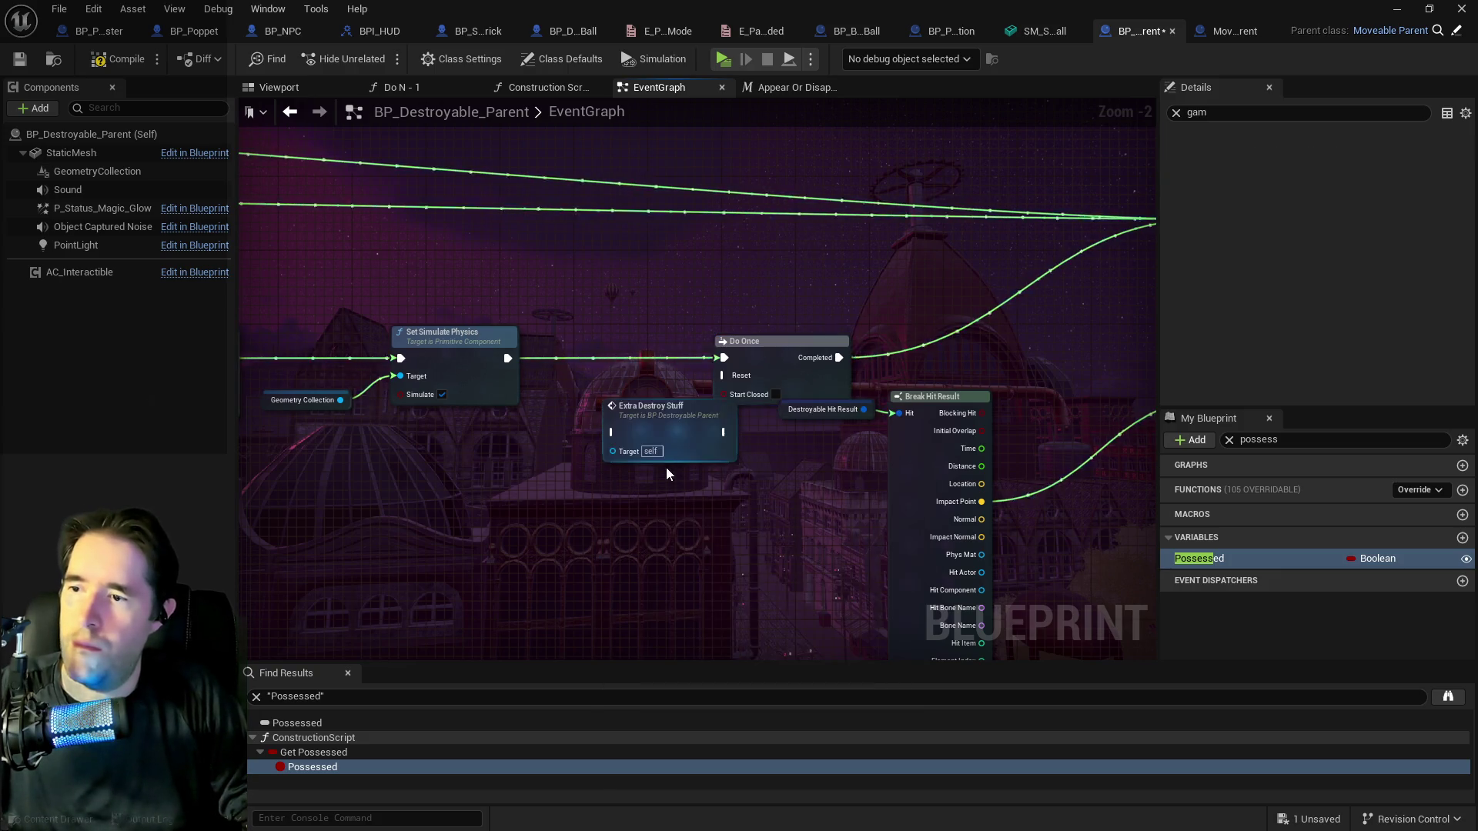
pyautogui.moveTo(660, 423); pyautogui.dragTo(607, 353)
pyautogui.moveTo(508, 358); pyautogui.dragTo(538, 359)
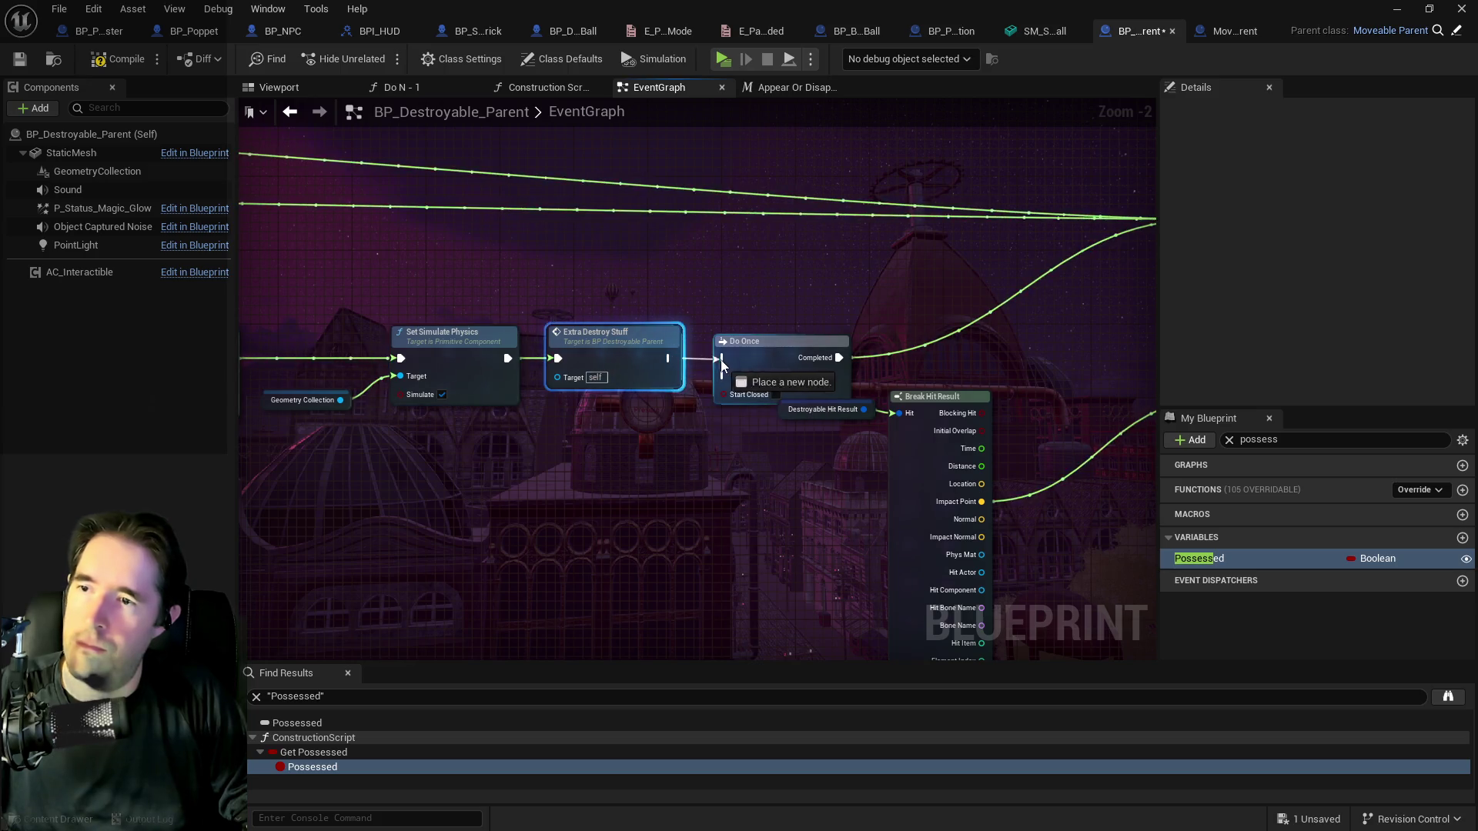
pyautogui.click(770, 344)
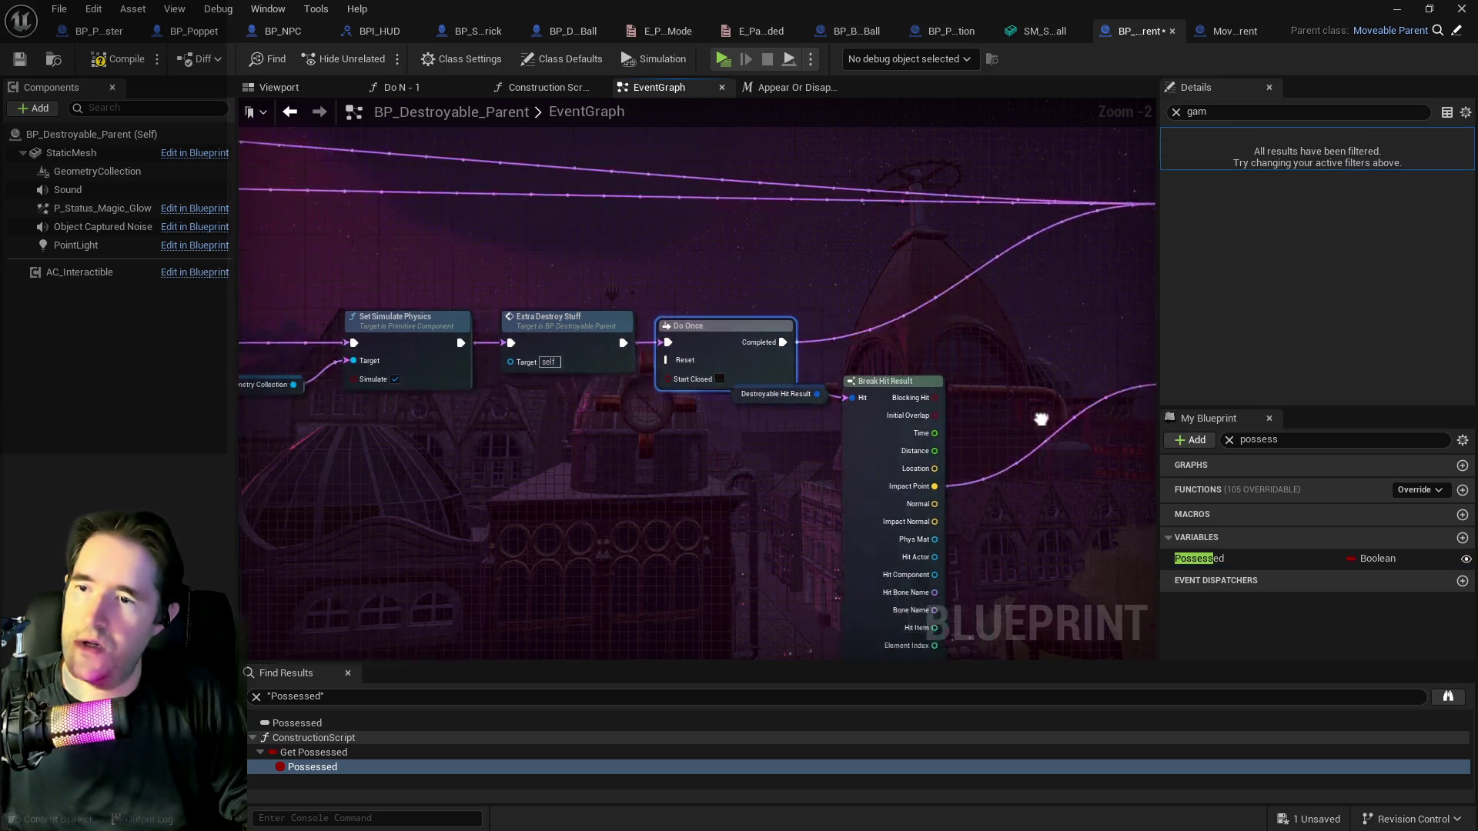
pyautogui.moveTo(721, 374); pyautogui.dragTo(847, 335)
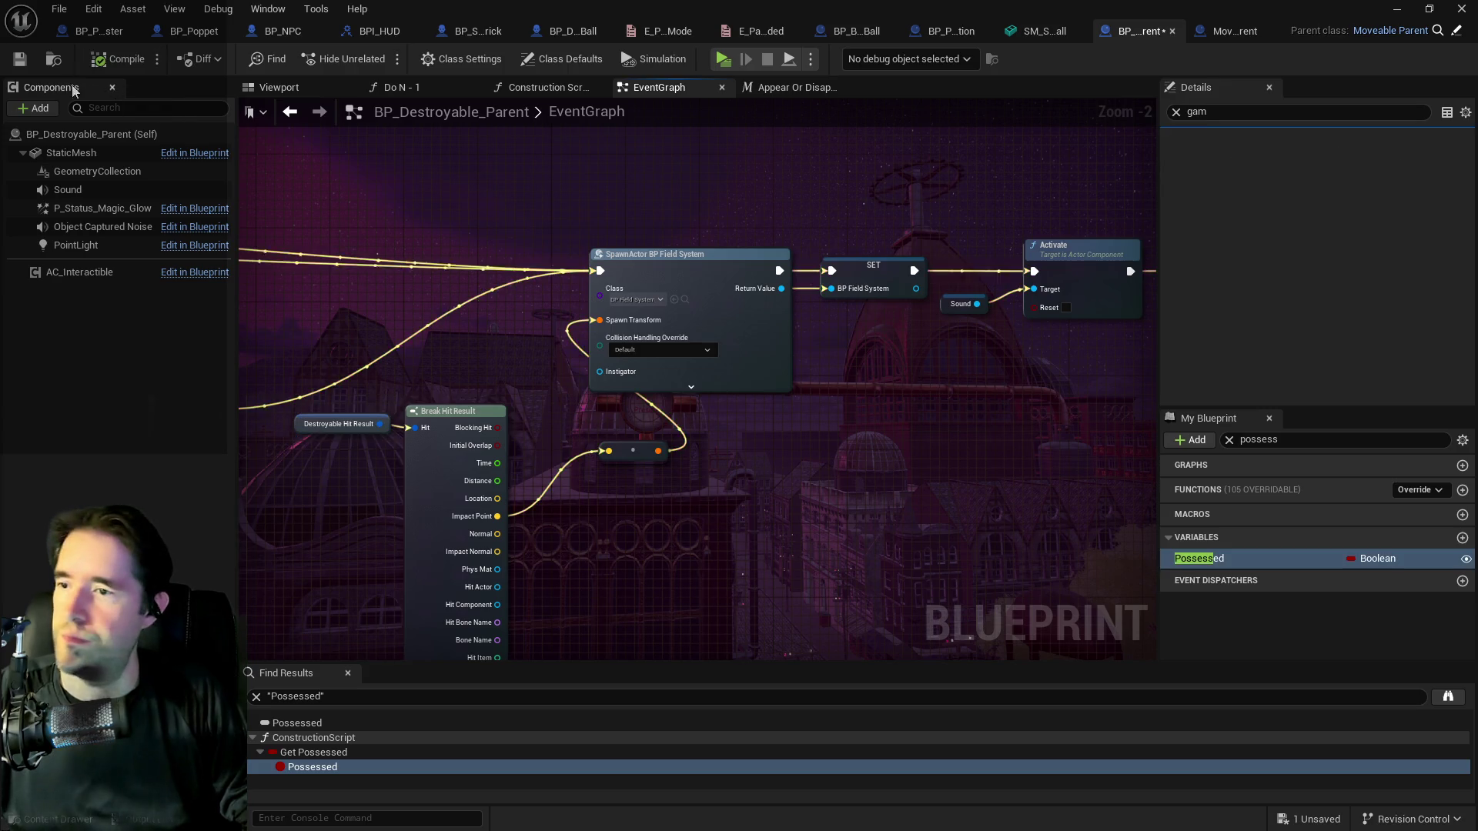
# Save the blueprint and review the hit chain through Spawn Actor
pyautogui.click(20, 59)
pyautogui.moveTo(393, 487); pyautogui.dragTo(612, 449)
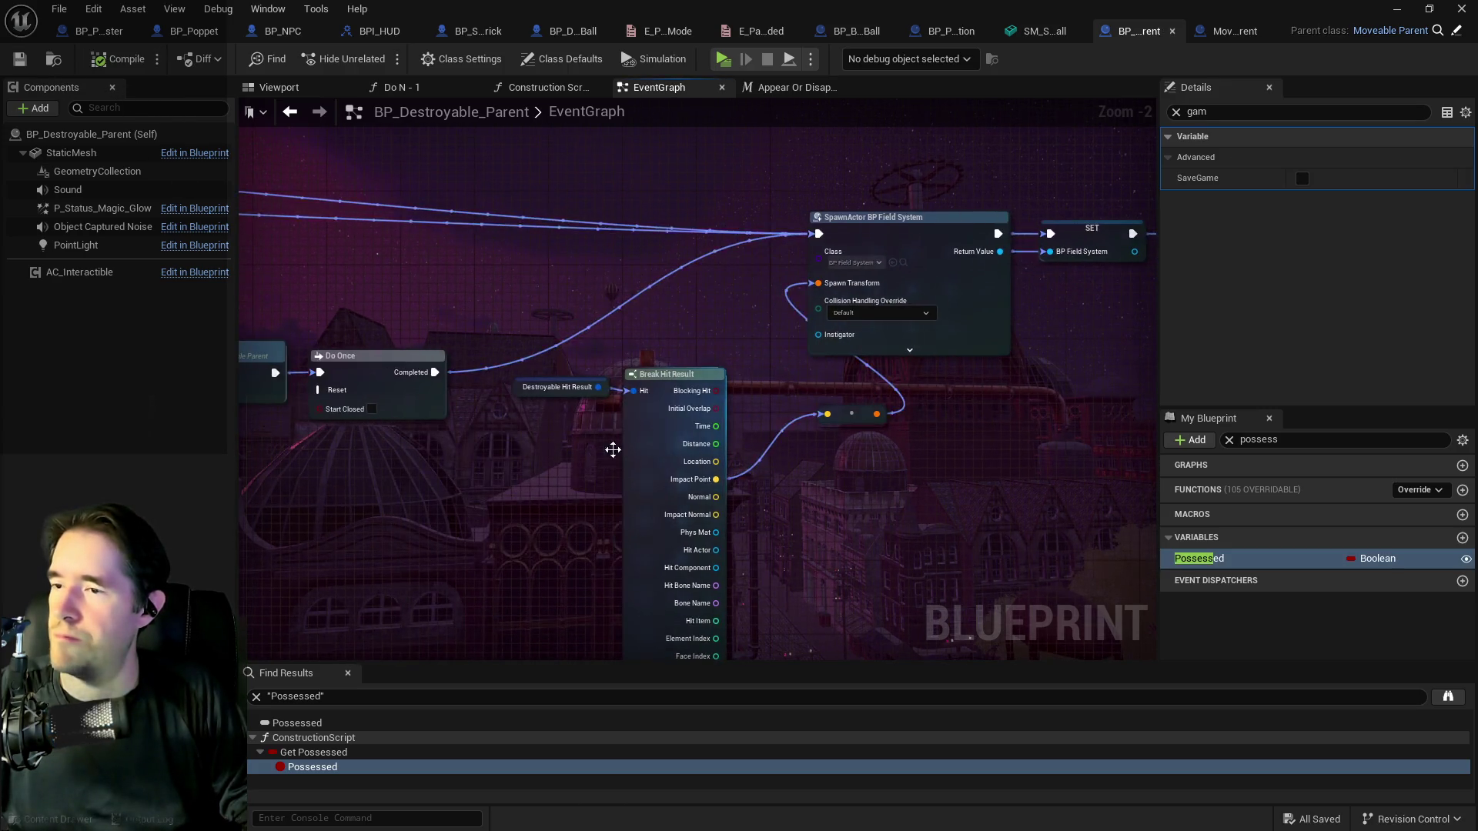
pyautogui.scroll(2, 613, 505)
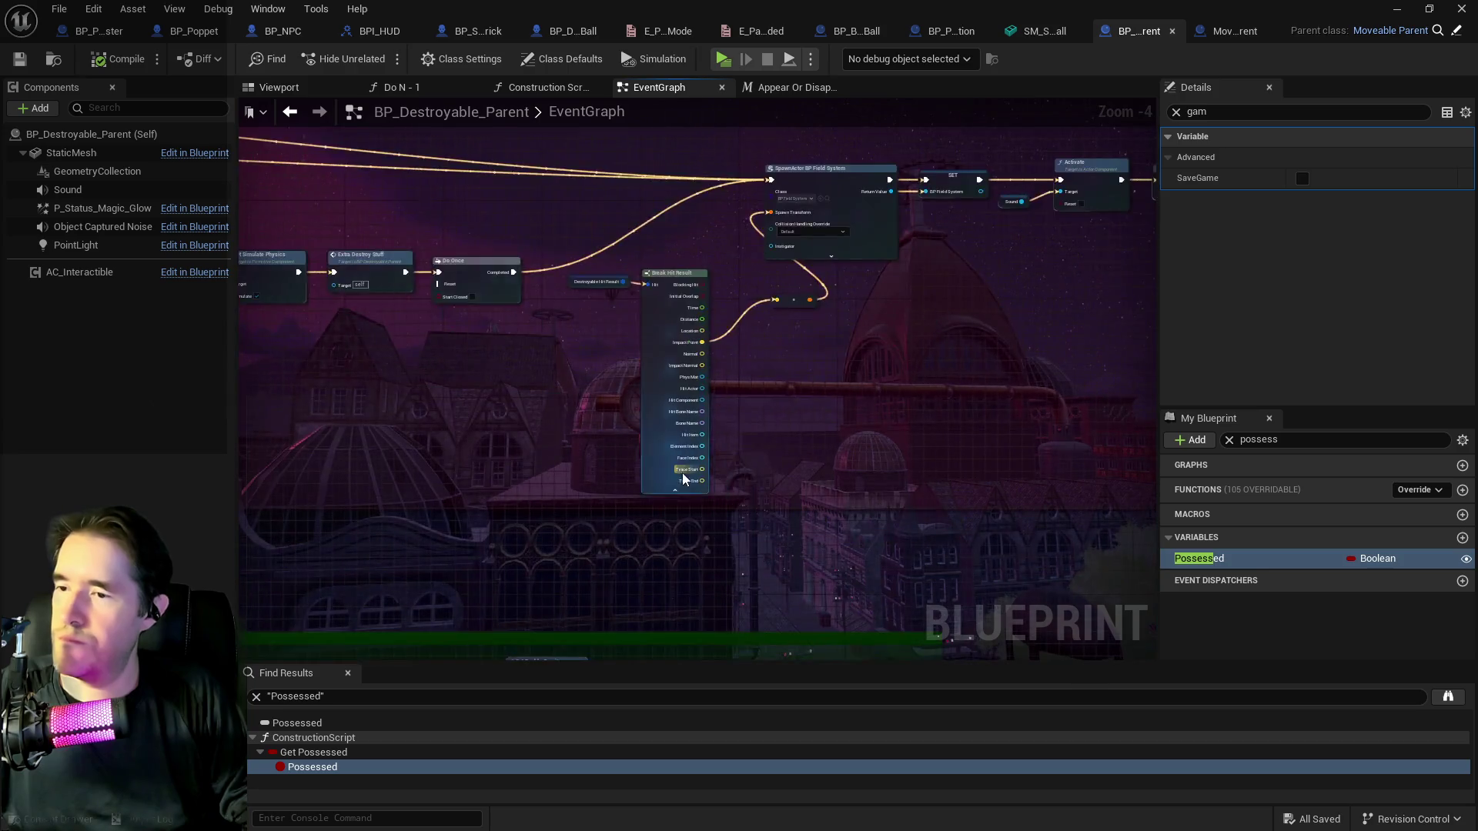
pyautogui.scroll(-3, 694, 517)
pyautogui.moveTo(363, 399); pyautogui.dragTo(710, 555)
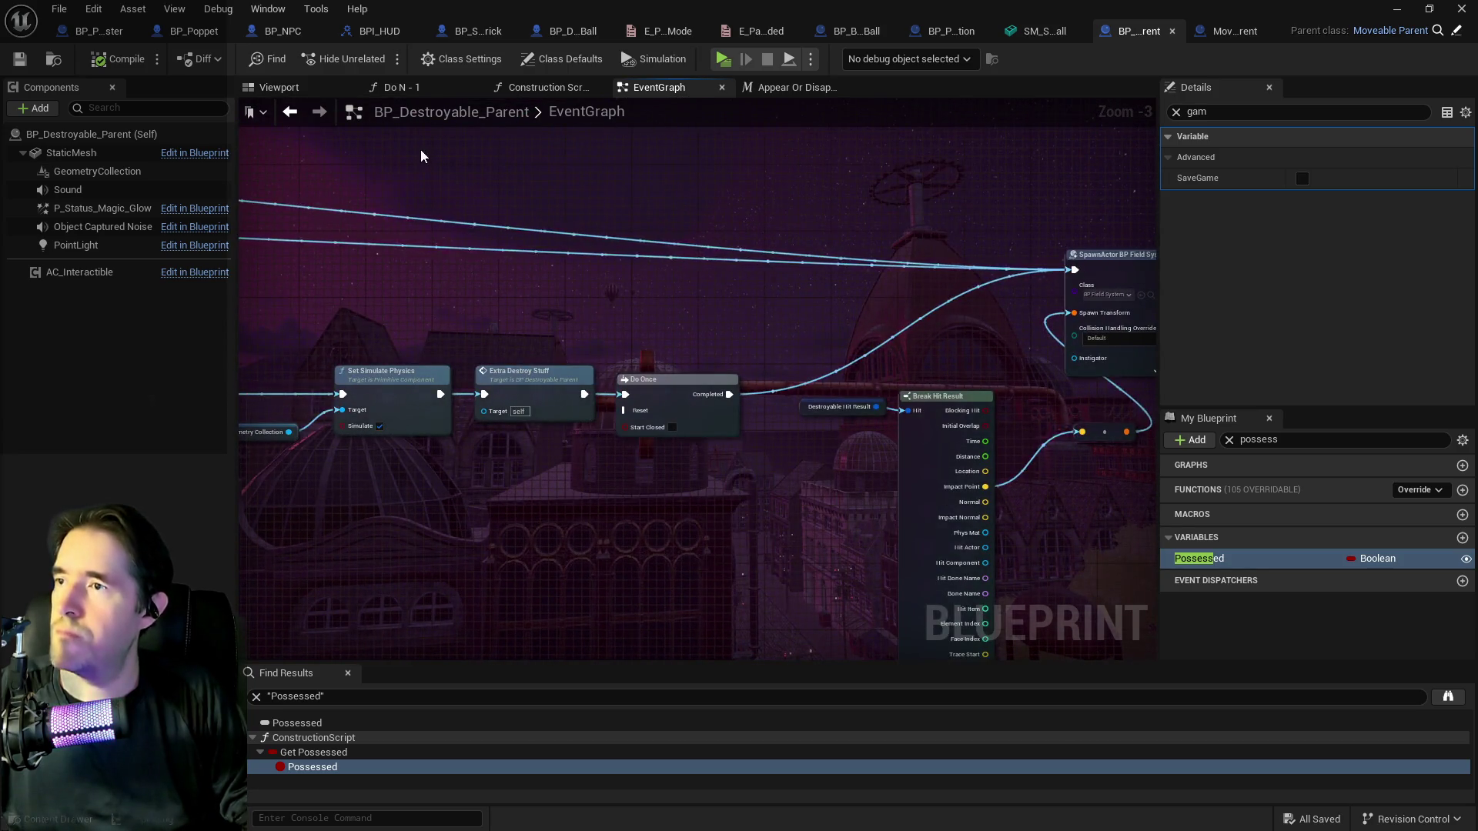
pyautogui.moveTo(600, 221); pyautogui.dragTo(730, 208)
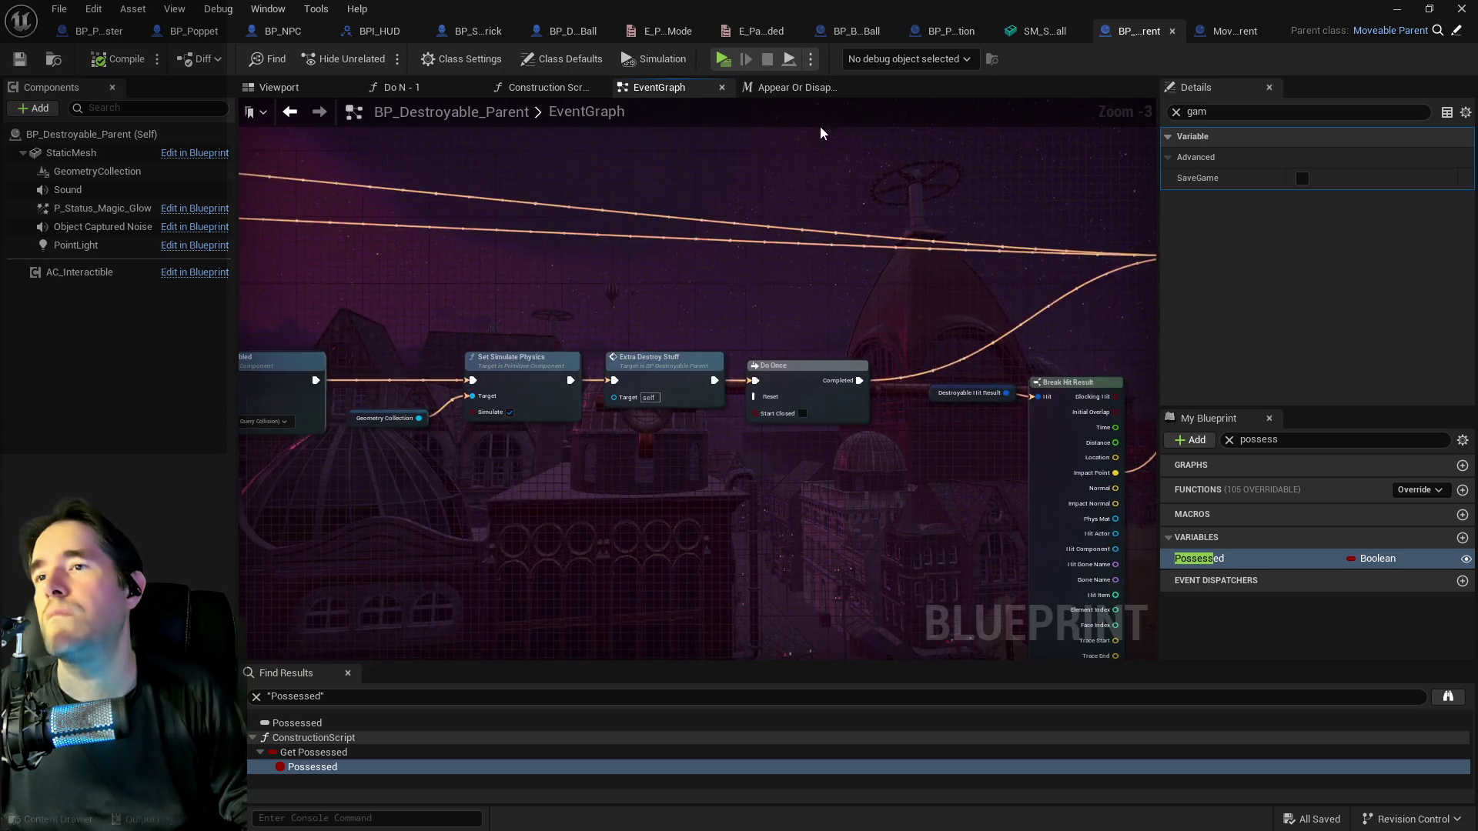
# Open BP_Bouncing_Spiked_Ball's EventGraph and add an Event Extra Destroy Stuff node
pyautogui.click(851, 28)
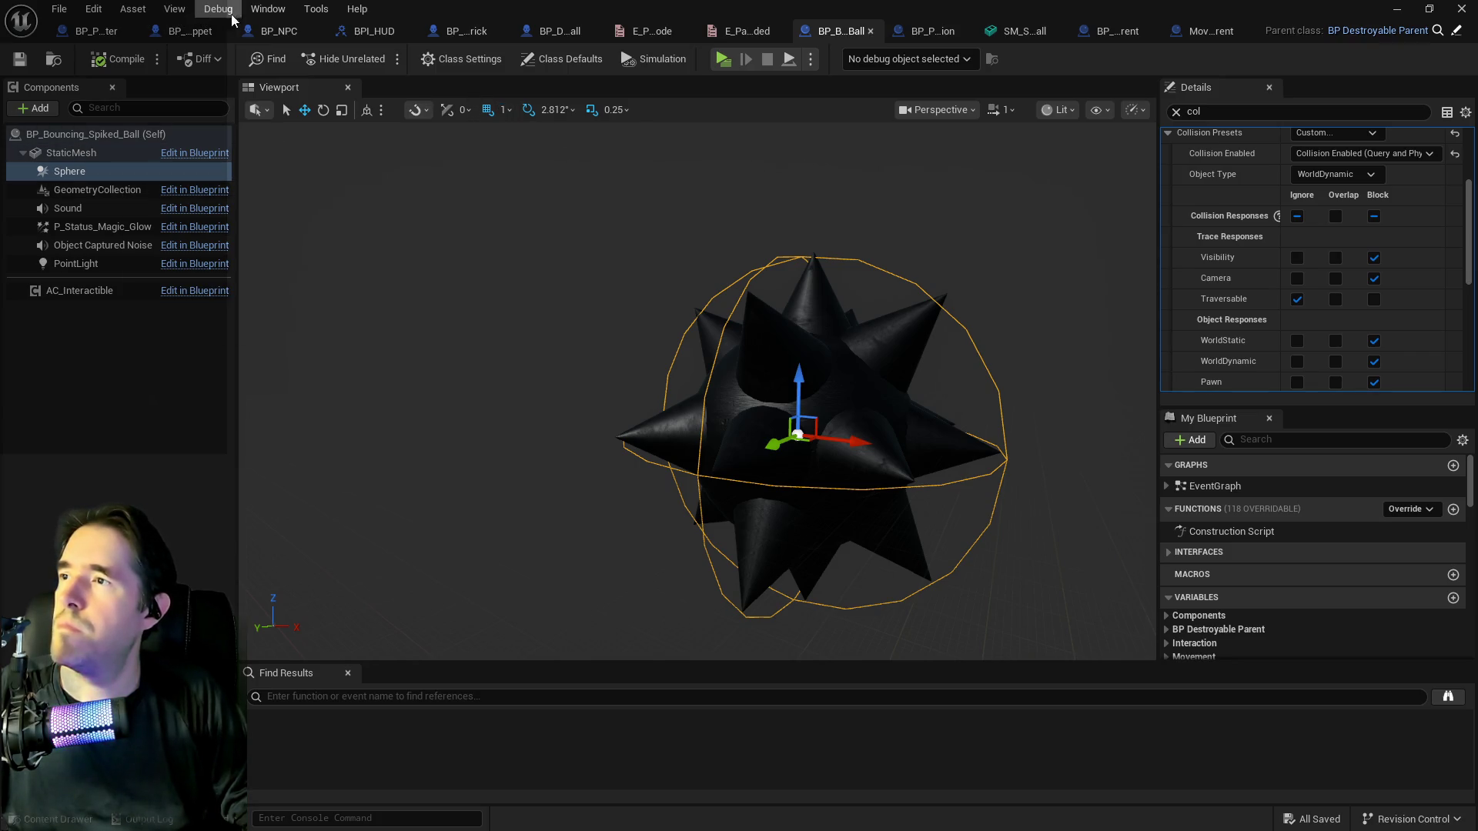
pyautogui.click(264, 11)
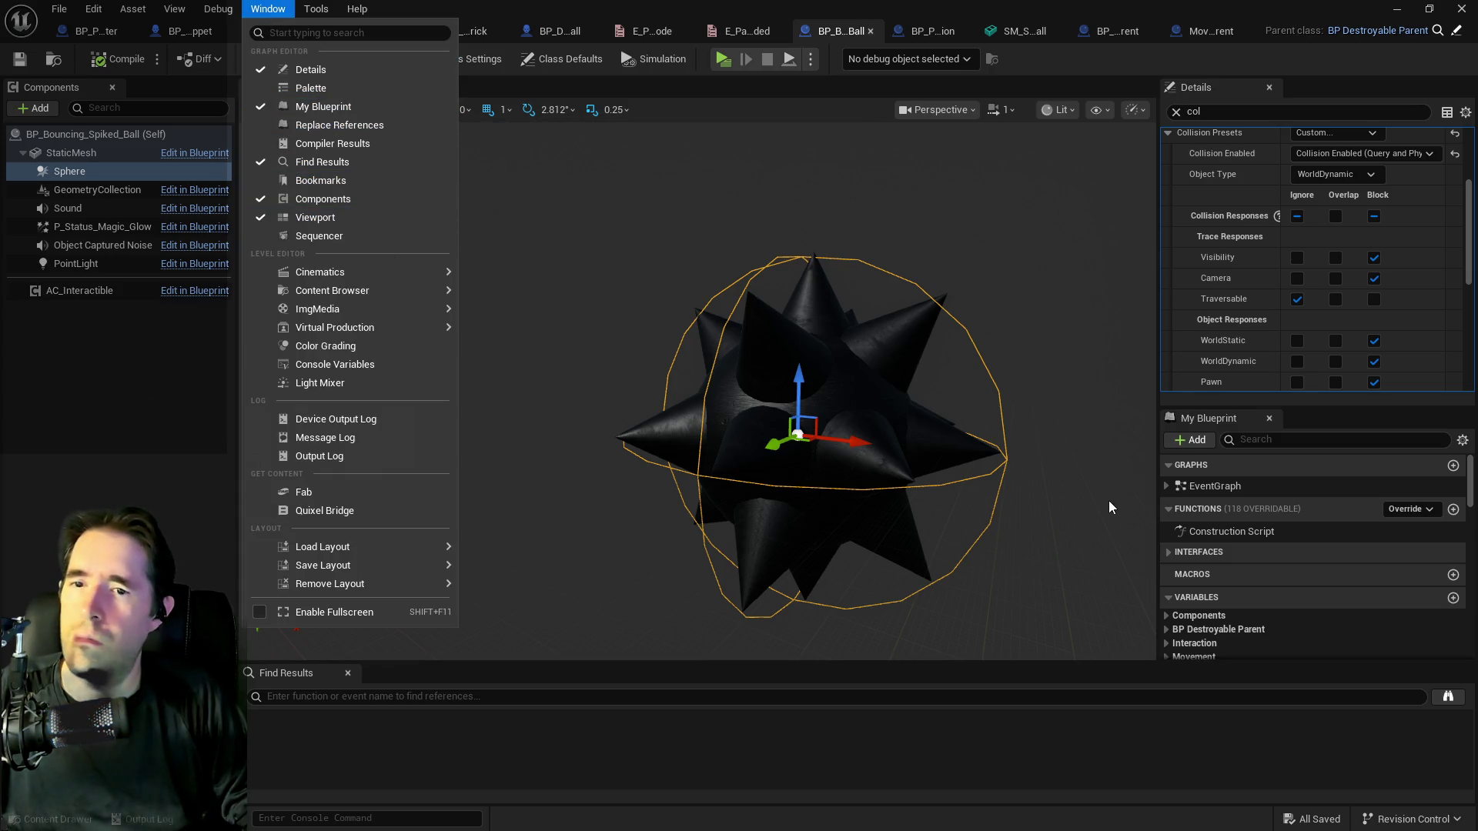
pyautogui.doubleClick(1214, 486)
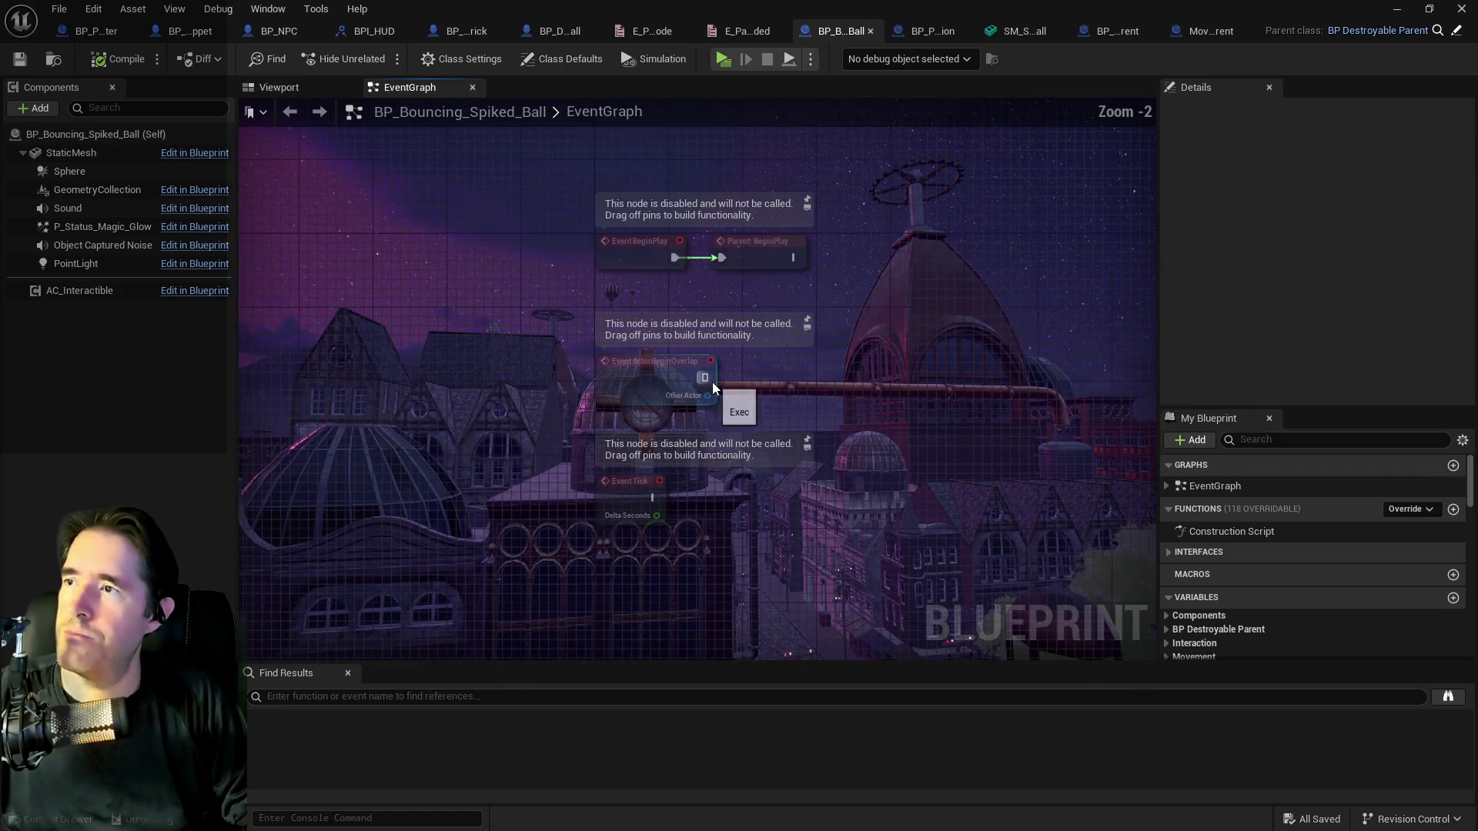
pyautogui.rightClick(518, 384)
pyautogui.write('extra d')
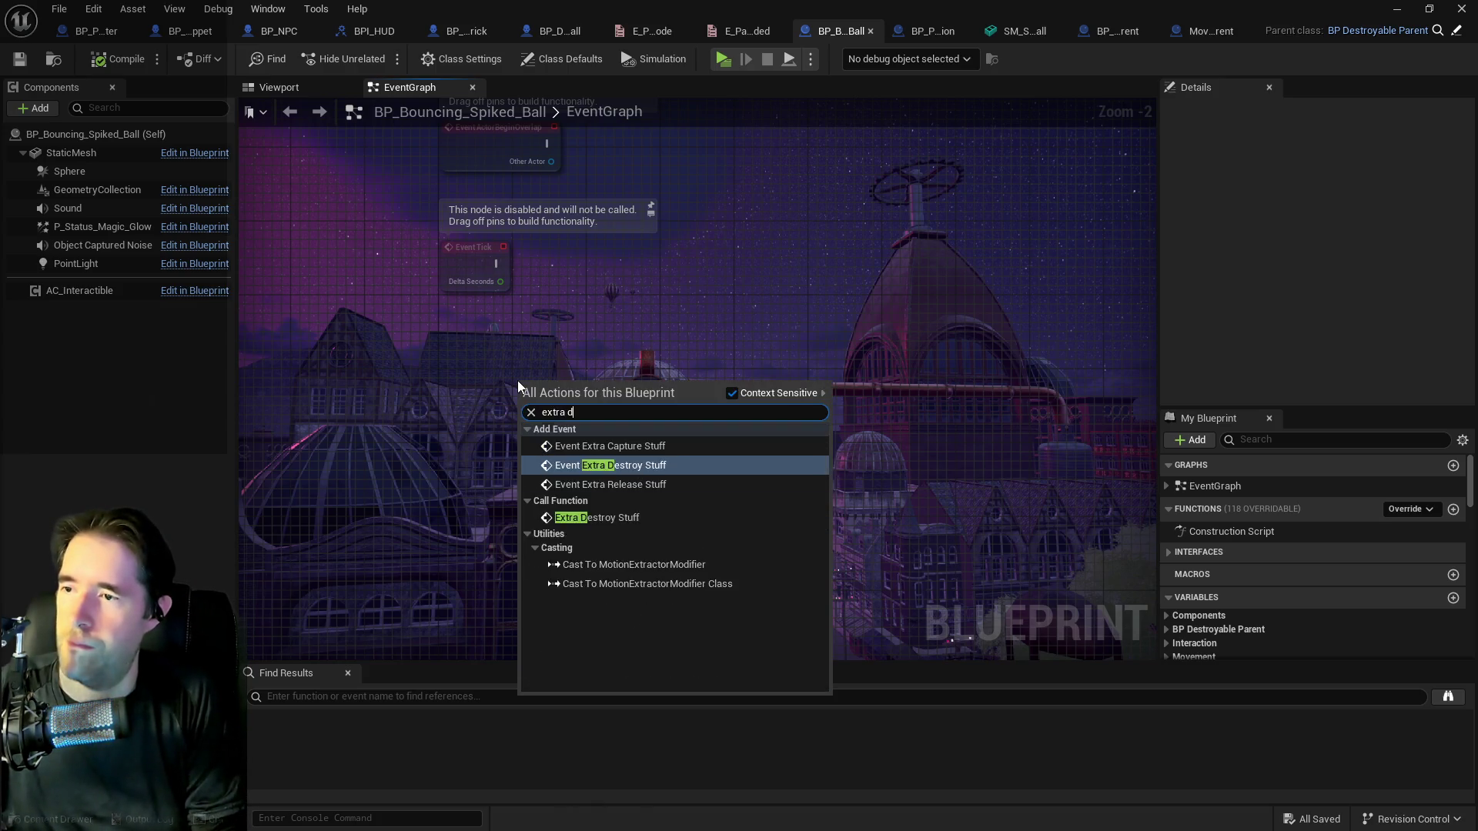
pyautogui.write('es')
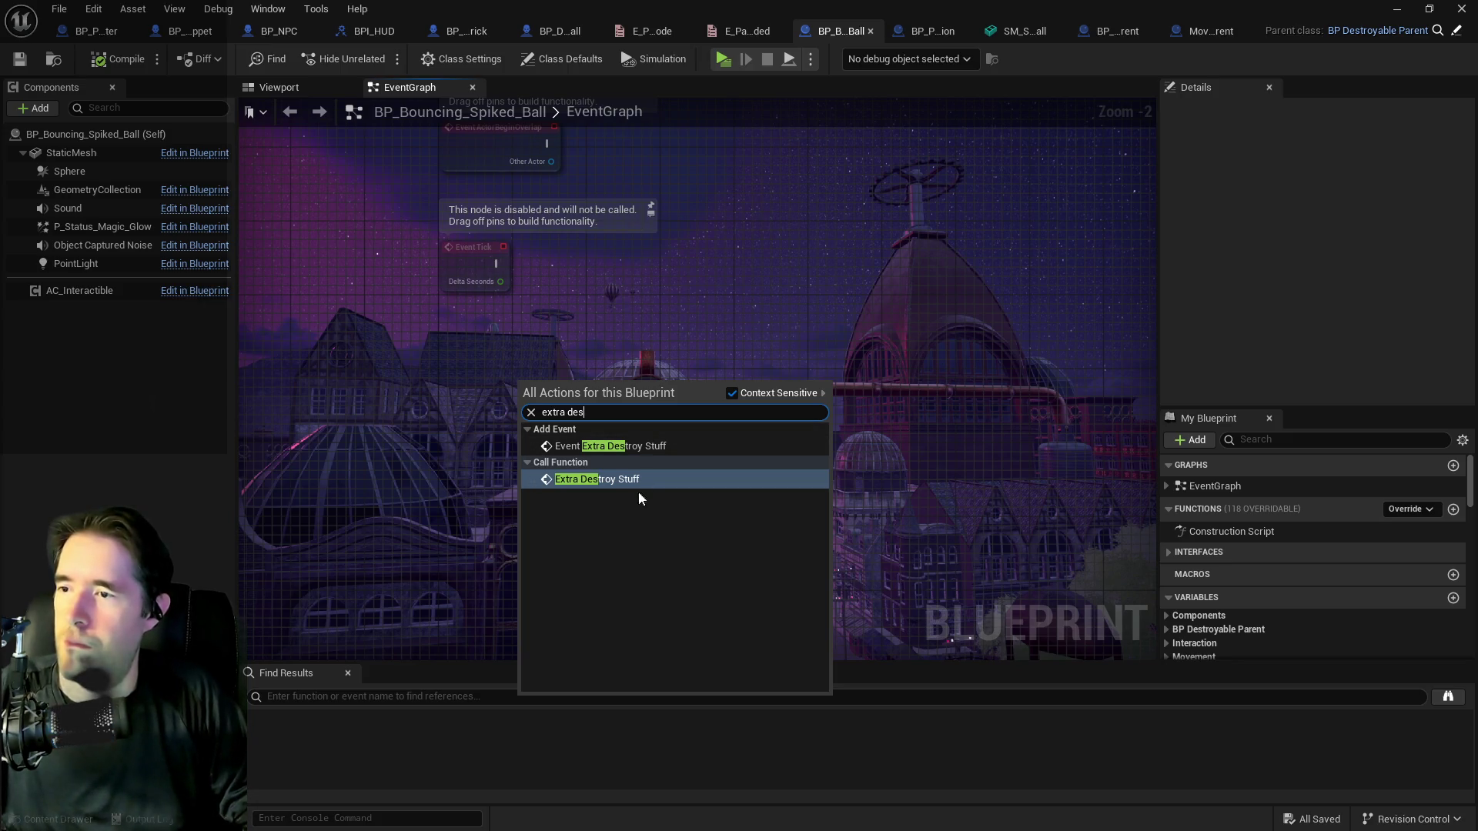
pyautogui.click(620, 446)
pyautogui.moveTo(559, 417); pyautogui.dragTo(523, 420)
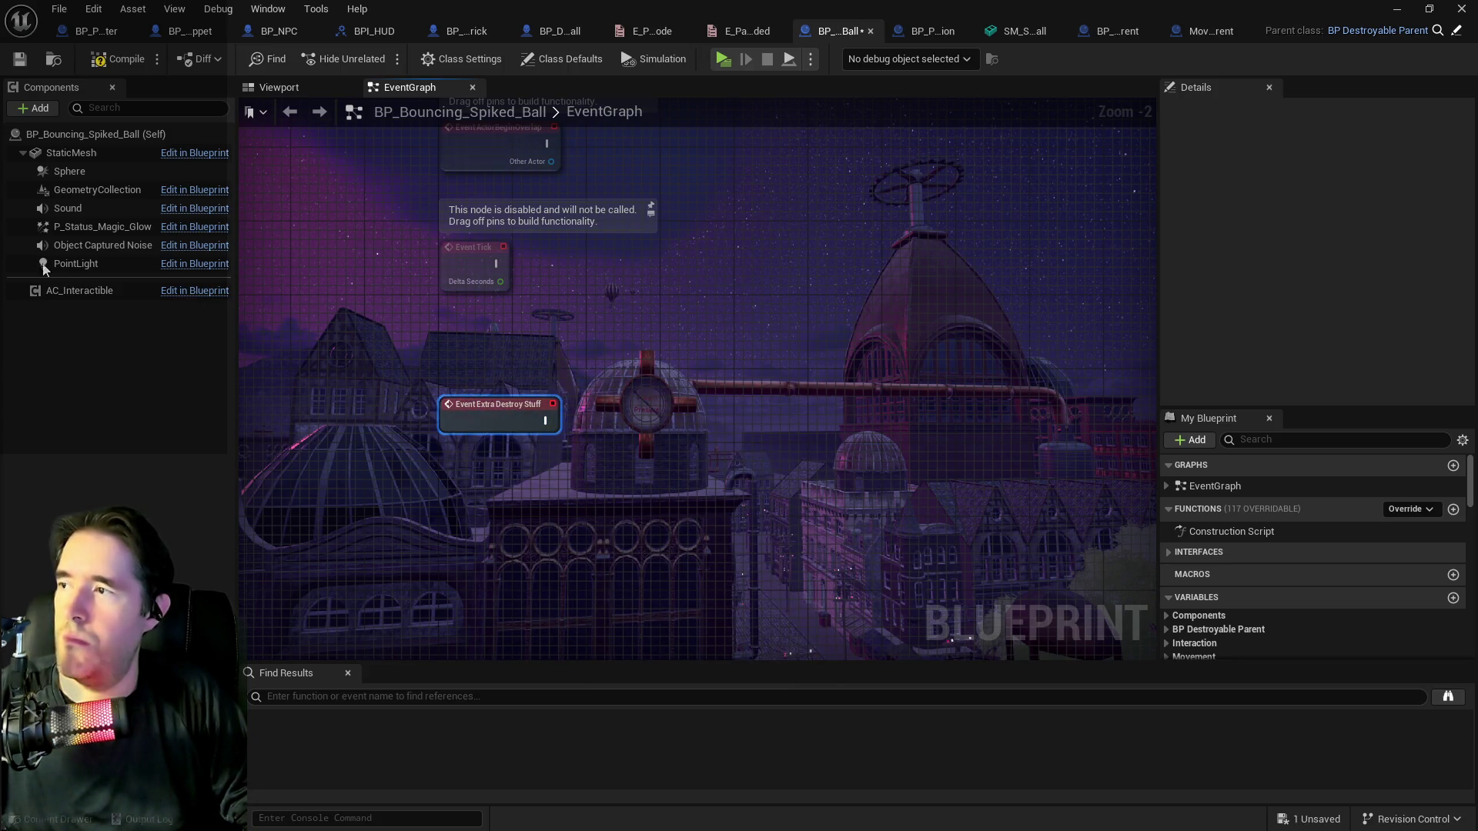
# Add Set Collision Enabled on the Sphere with No Collision, triggered by Extra Destroy Stuff
pyautogui.moveTo(69, 171)
pyautogui.mouseDown()
pyautogui.moveTo(653, 414)
pyautogui.moveTo(750, 419)
pyautogui.mouseUp()
pyautogui.write('set ')
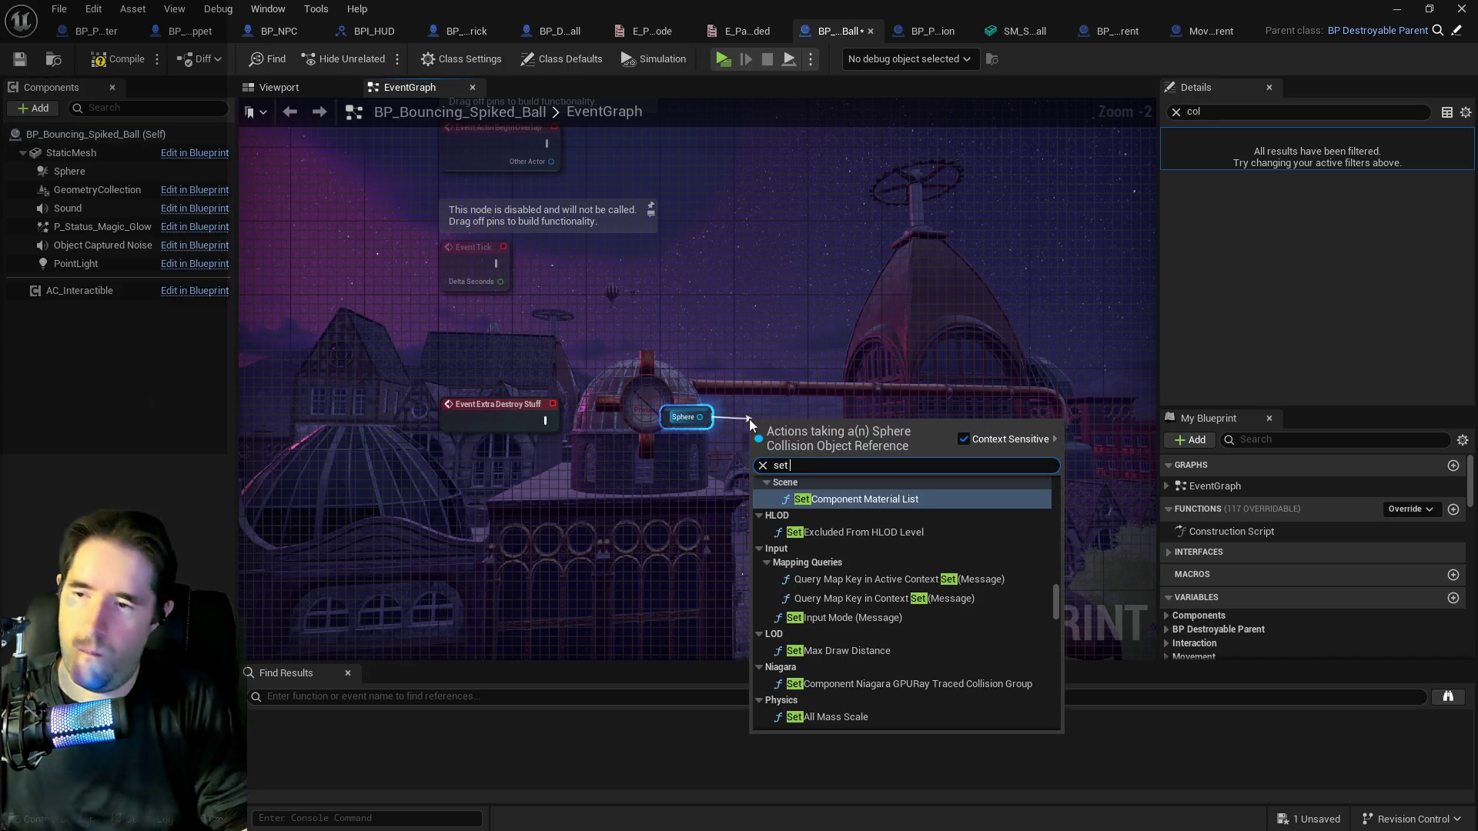
pyautogui.write('collision')
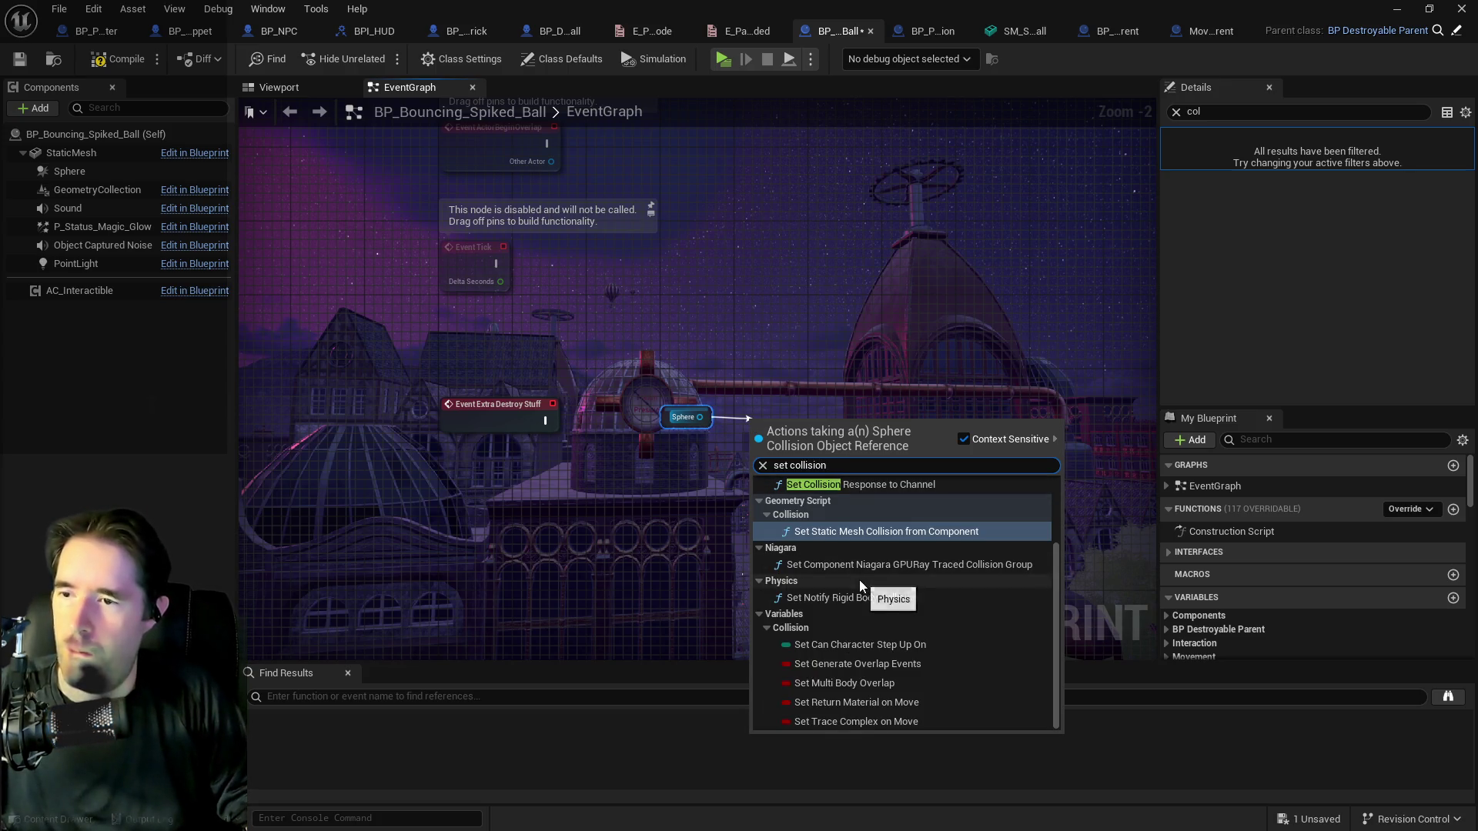
pyautogui.scroll(3, 863, 593)
pyautogui.click(832, 518)
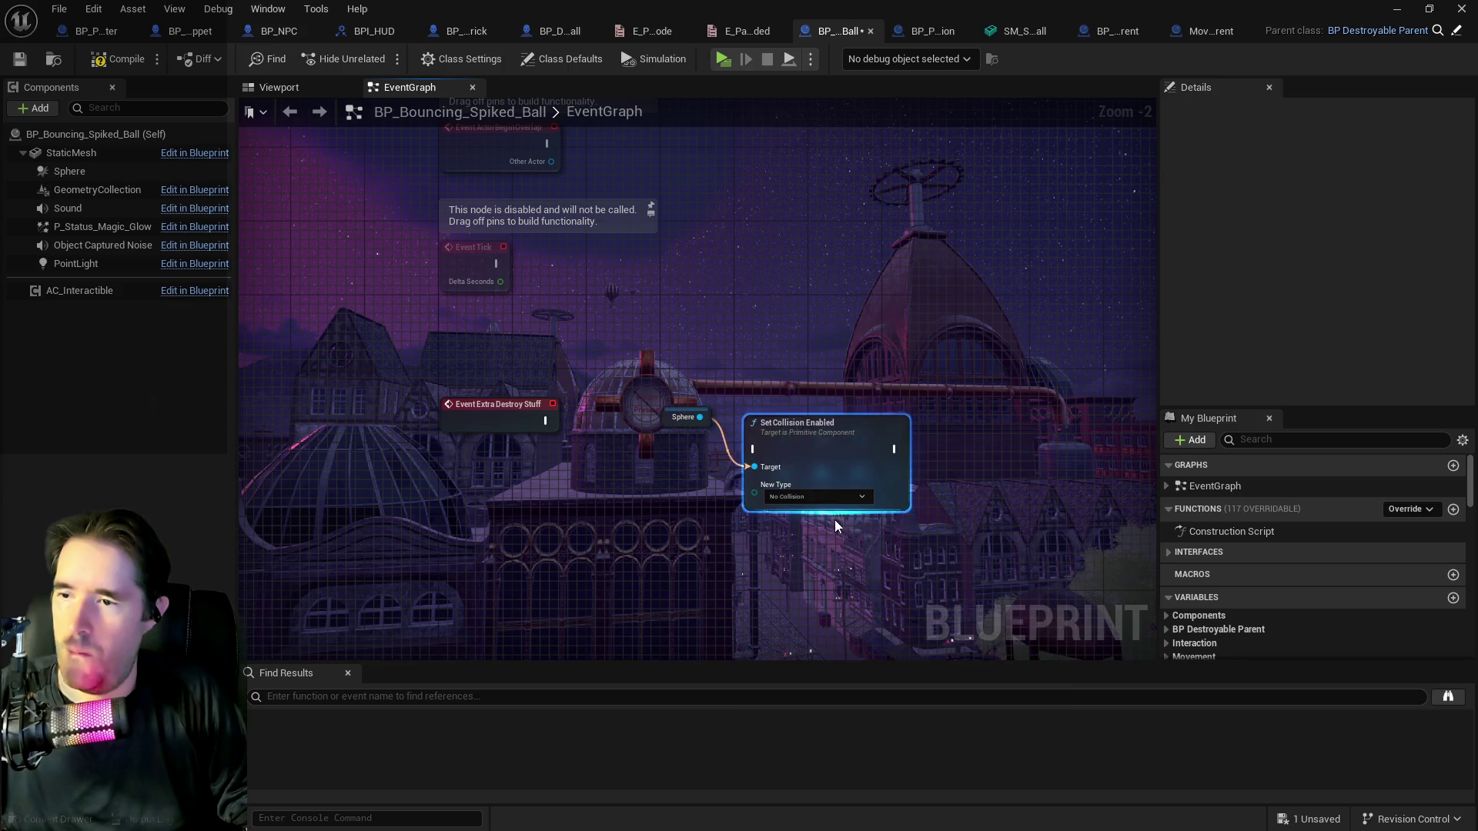
pyautogui.scroll(2, 816, 509)
pyautogui.moveTo(662, 402); pyautogui.dragTo(612, 467)
pyautogui.click(622, 396)
pyautogui.click(793, 415)
pyautogui.moveTo(793, 416); pyautogui.dragTo(805, 378)
pyautogui.click(393, 392)
pyautogui.moveTo(460, 408); pyautogui.dragTo(815, 426)
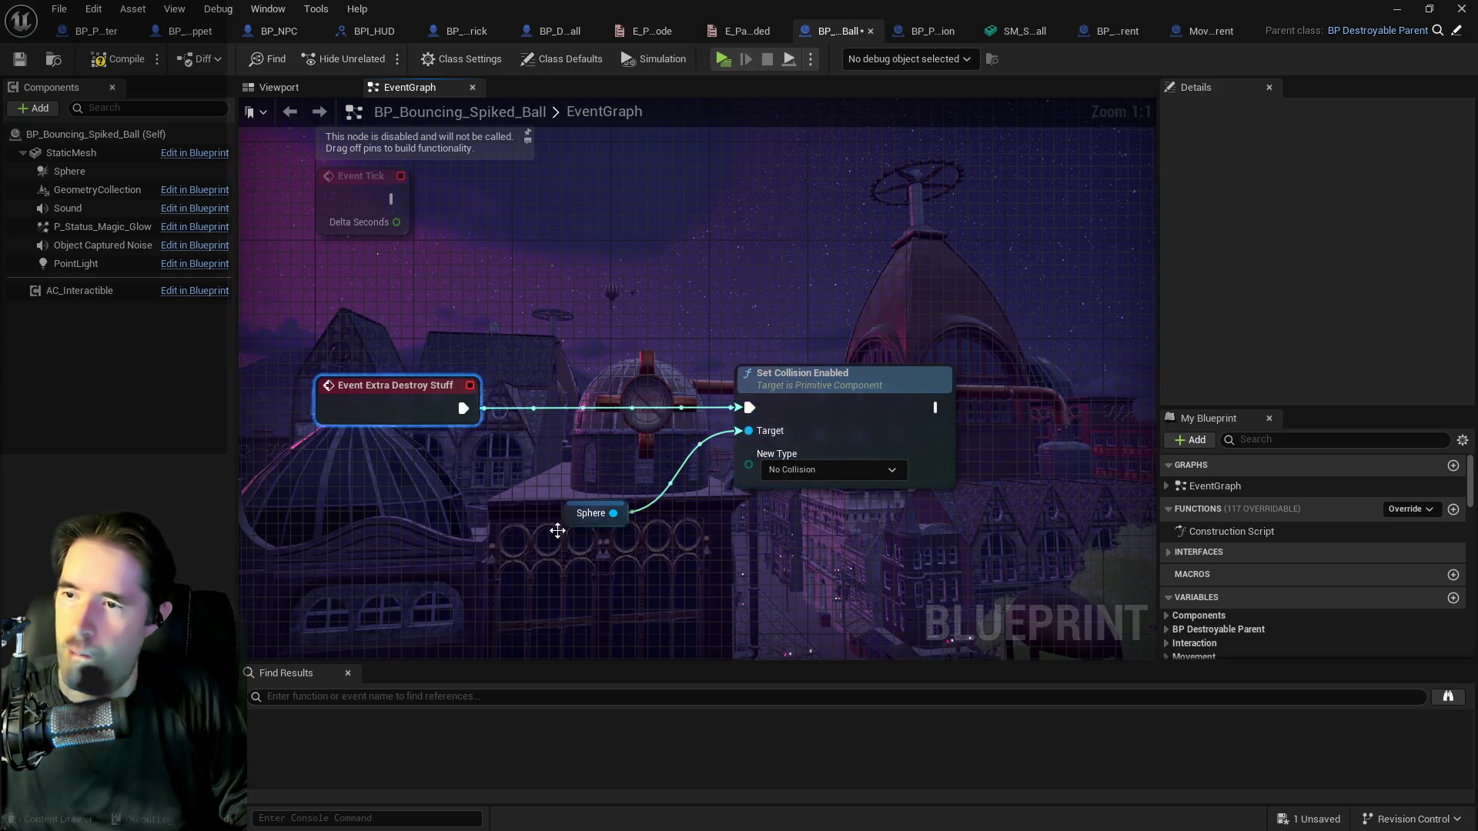
# Compile and save the spiked-ball blueprint
pyautogui.scroll(-4, 557, 531)
pyautogui.click(117, 60)
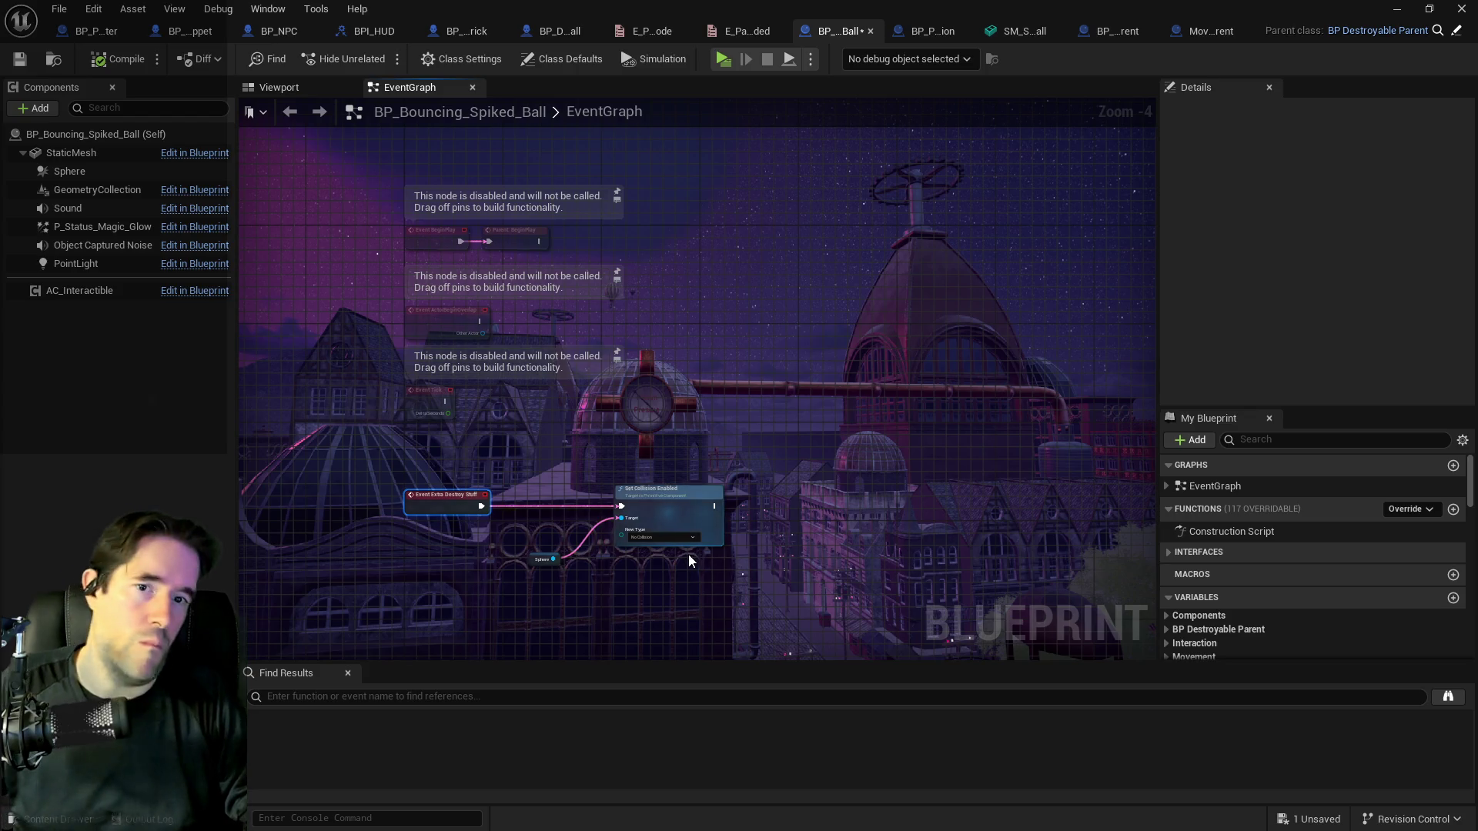
pyautogui.hotkey('ctrl', 's')
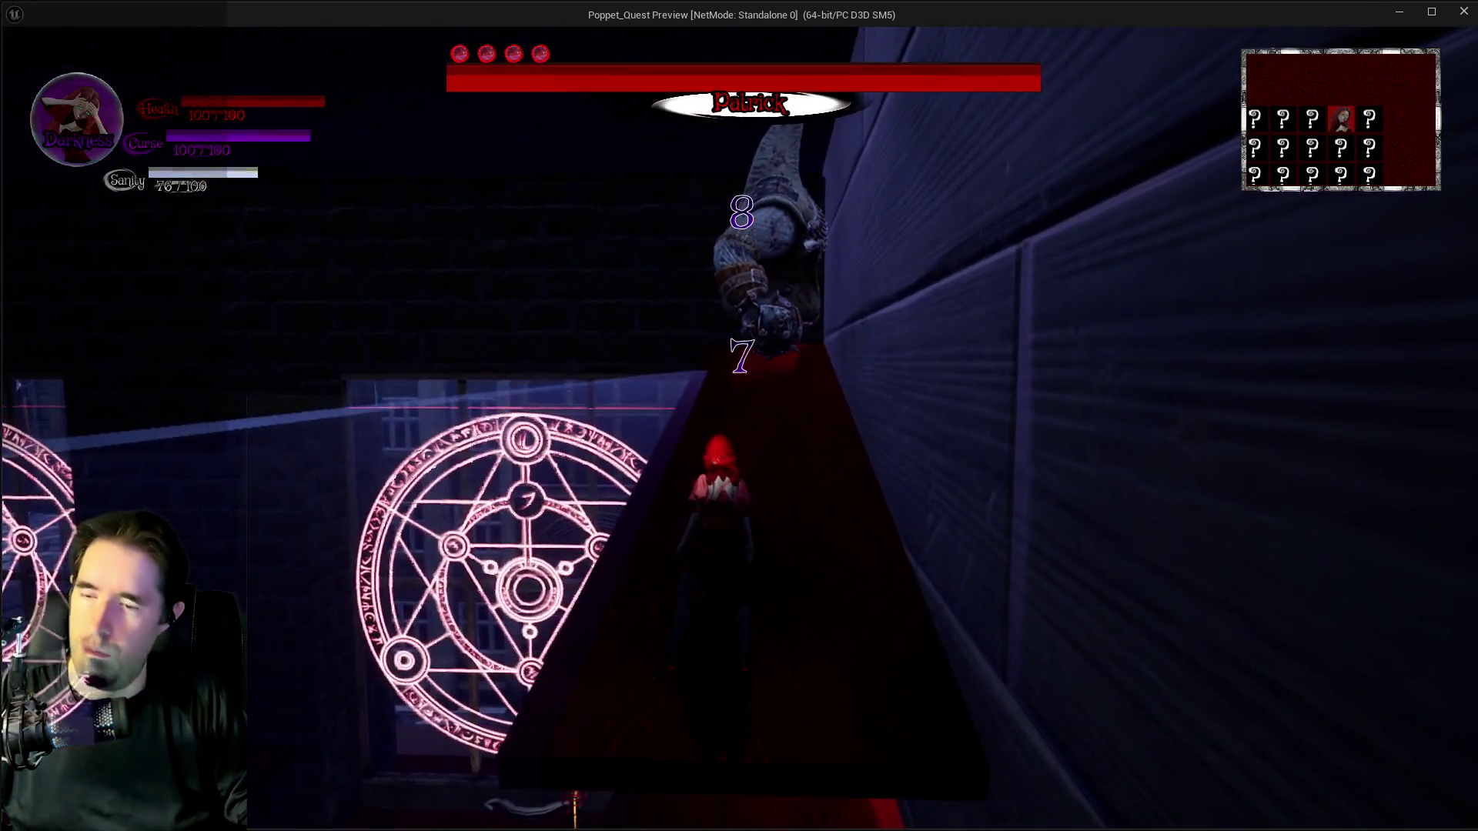
# Playtest the level, opening and closing the tarot card menu, then switch back to the editor
pyautogui.press('Tab')
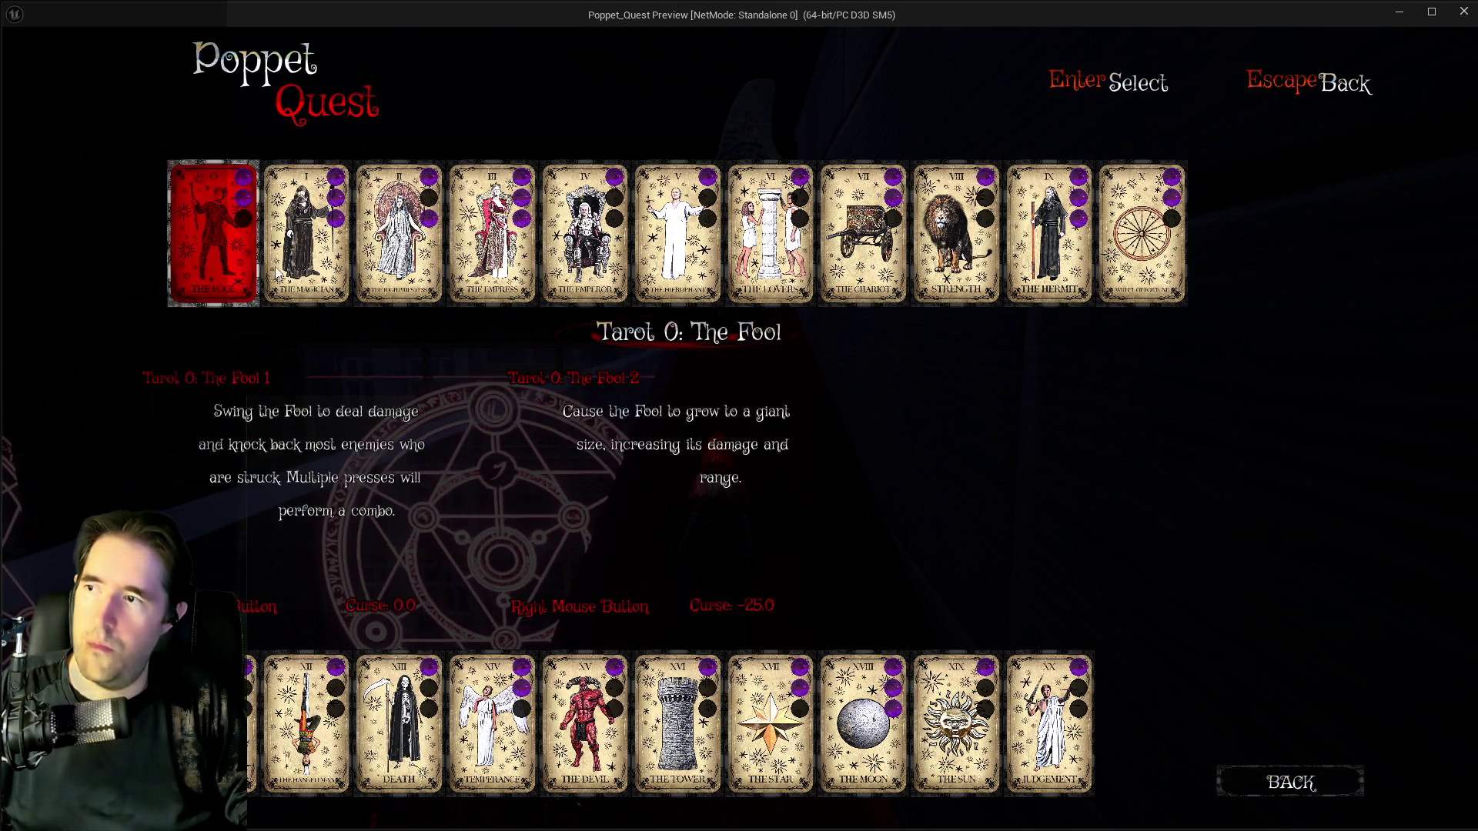
pyautogui.press('Escape')
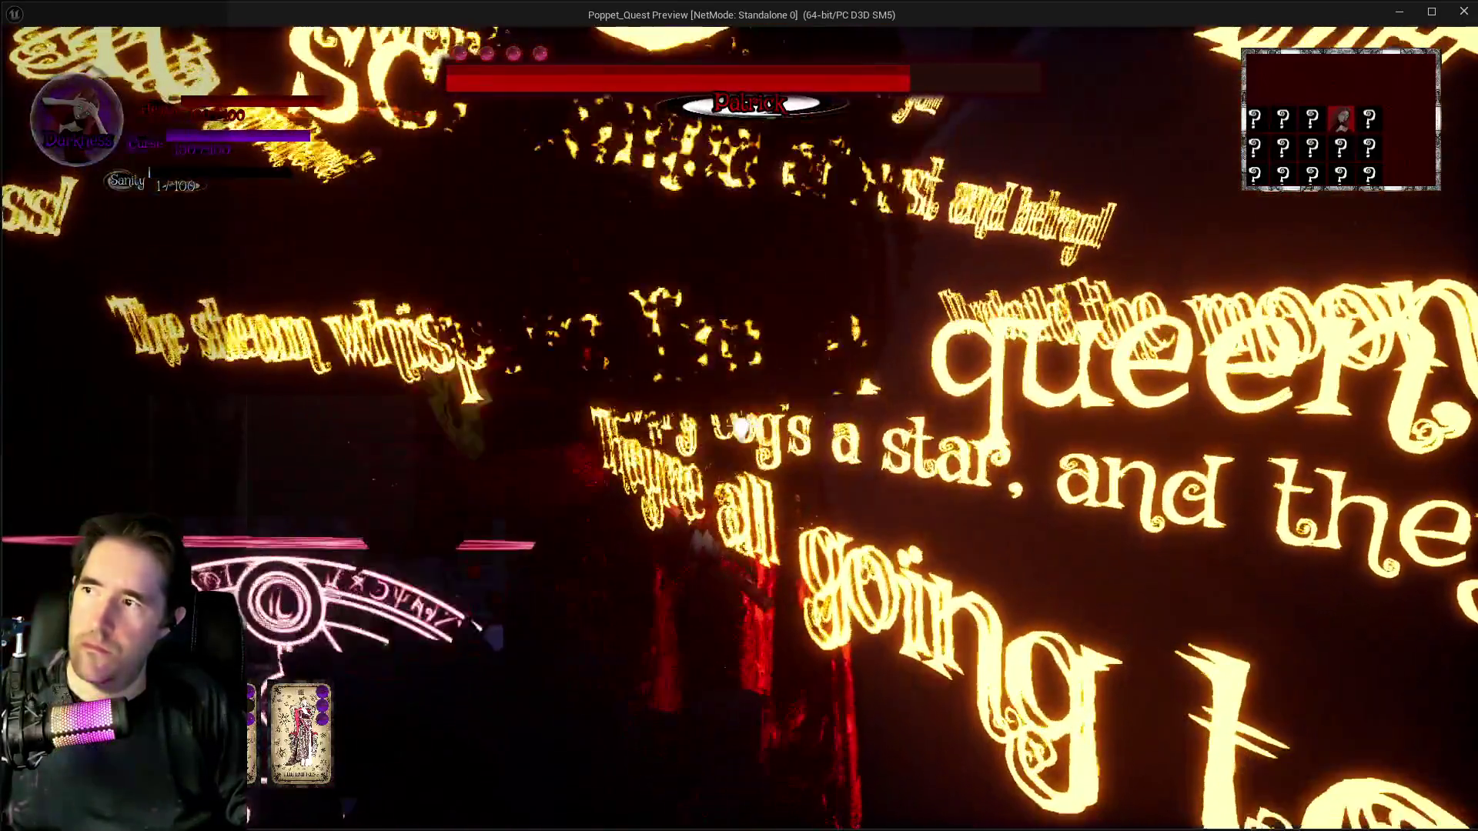
pyautogui.hotkey('alt', 'Tab')
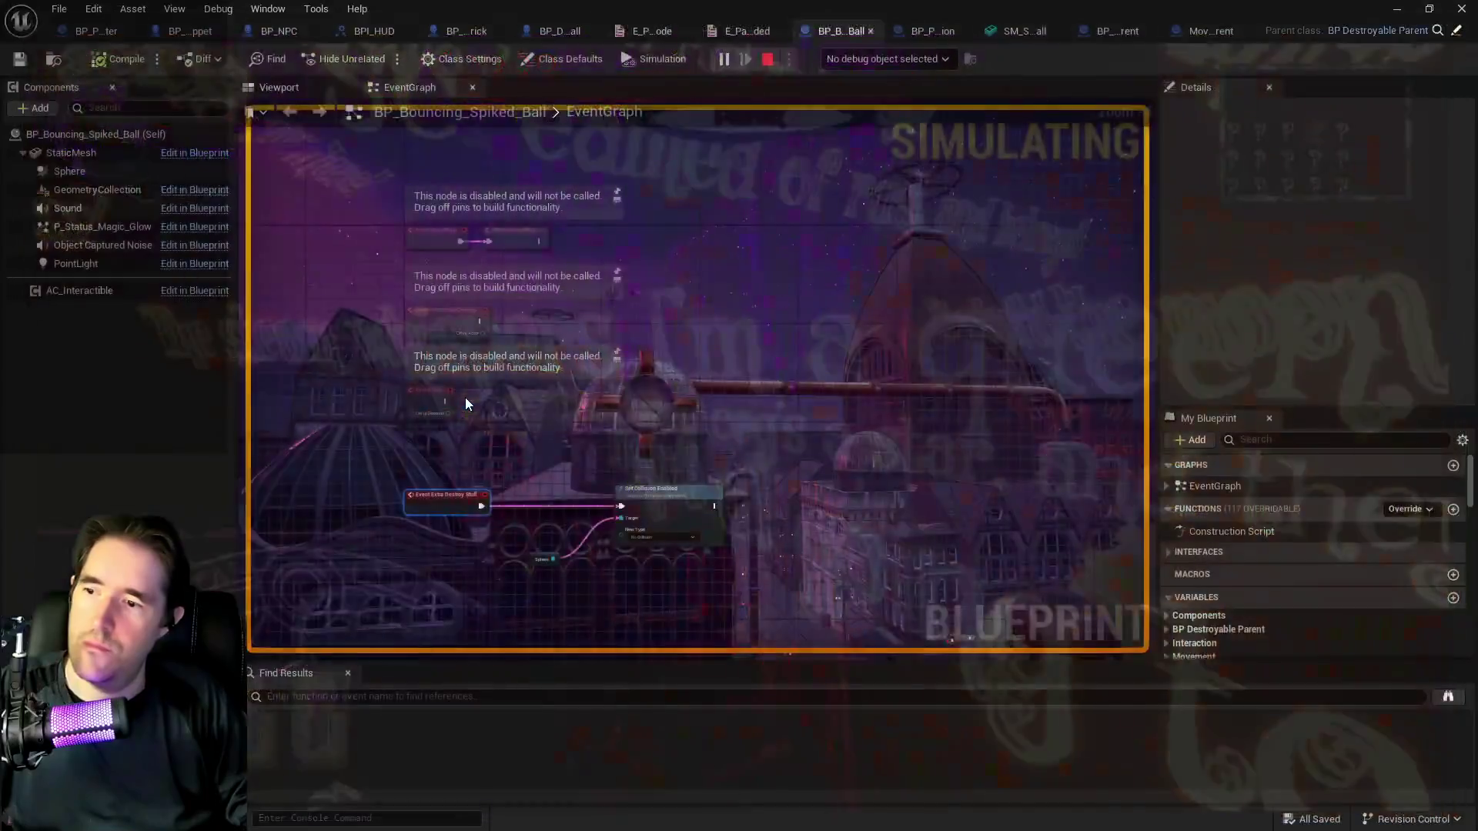
# Return to the level editor and fly the viewport over the shelves beside the two magic circles
pyautogui.hotkey('alt', 'Tab')
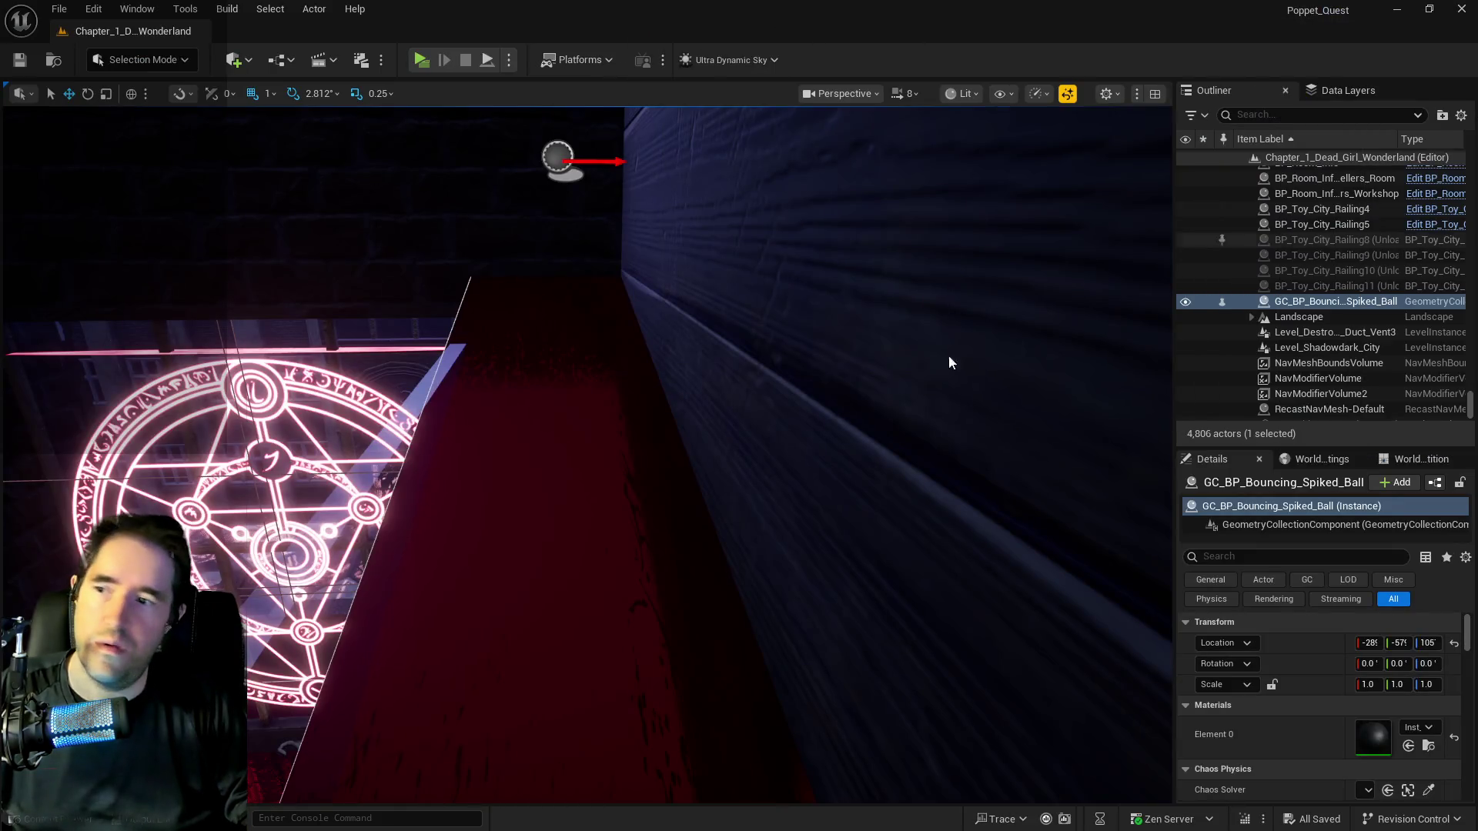
pyautogui.moveTo(841, 406)
pyautogui.mouseDown()
pyautogui.moveTo(840, 455)
pyautogui.moveTo(841, 406)
pyautogui.mouseUp()
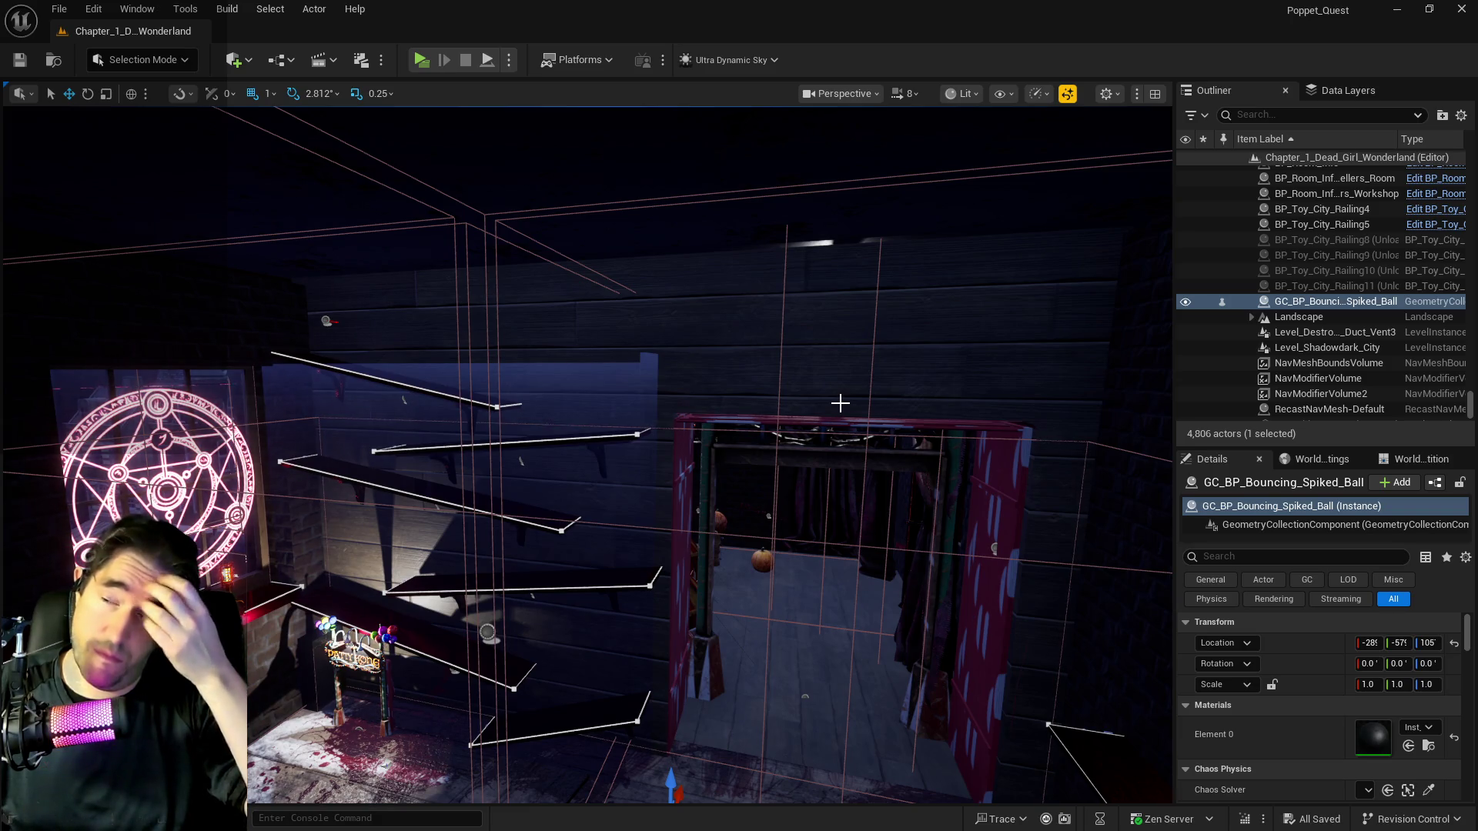
pyautogui.moveTo(735, 425)
pyautogui.mouseDown()
pyautogui.moveTo(735, 388)
pyautogui.moveTo(701, 427)
pyautogui.moveTo(701, 400)
pyautogui.moveTo(693, 439)
pyautogui.moveTo(670, 455)
pyautogui.moveTo(642, 428)
pyautogui.mouseUp()
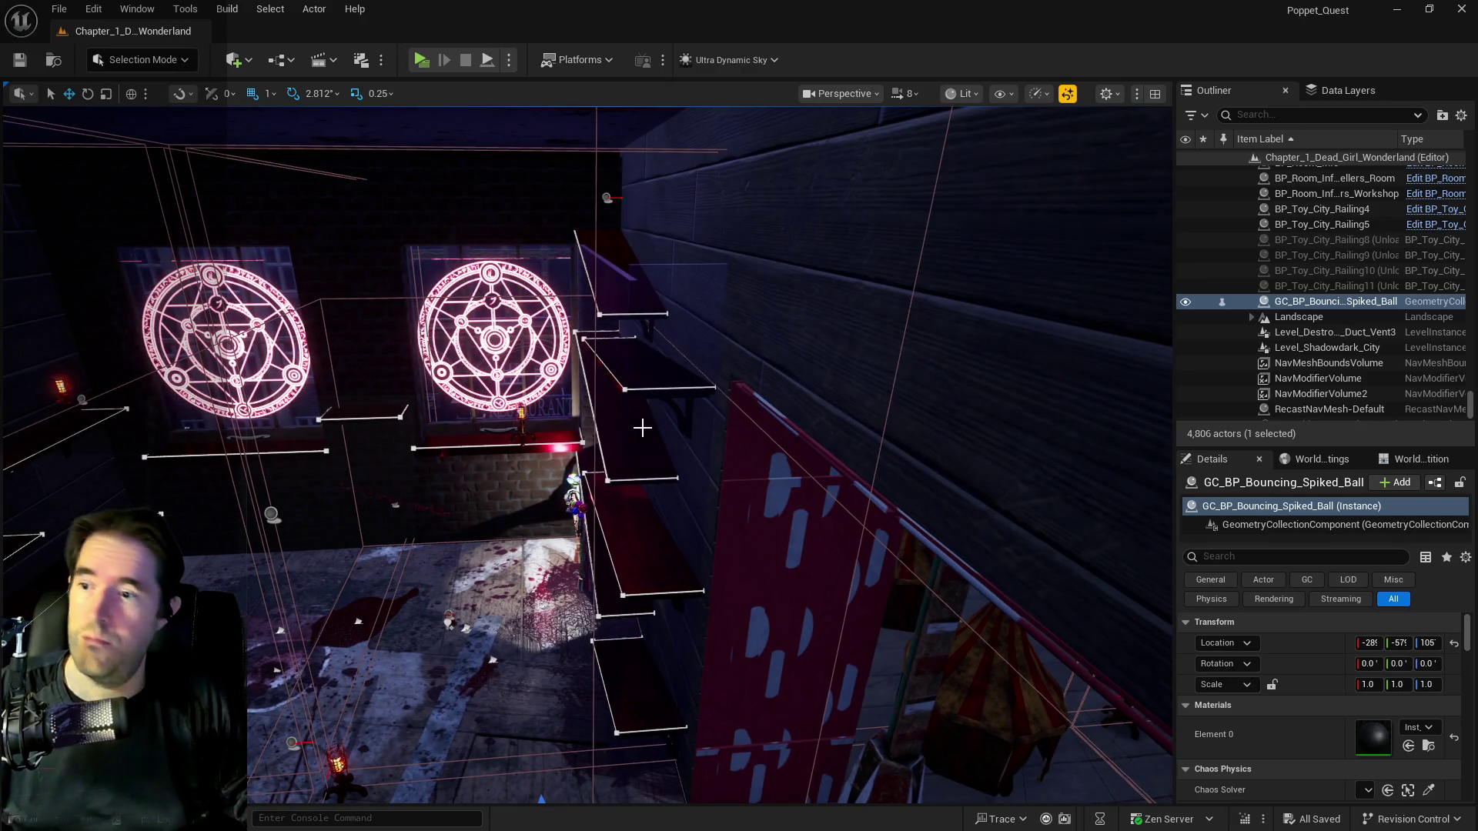
pyautogui.moveTo(640, 428); pyautogui.dragTo(640, 428)
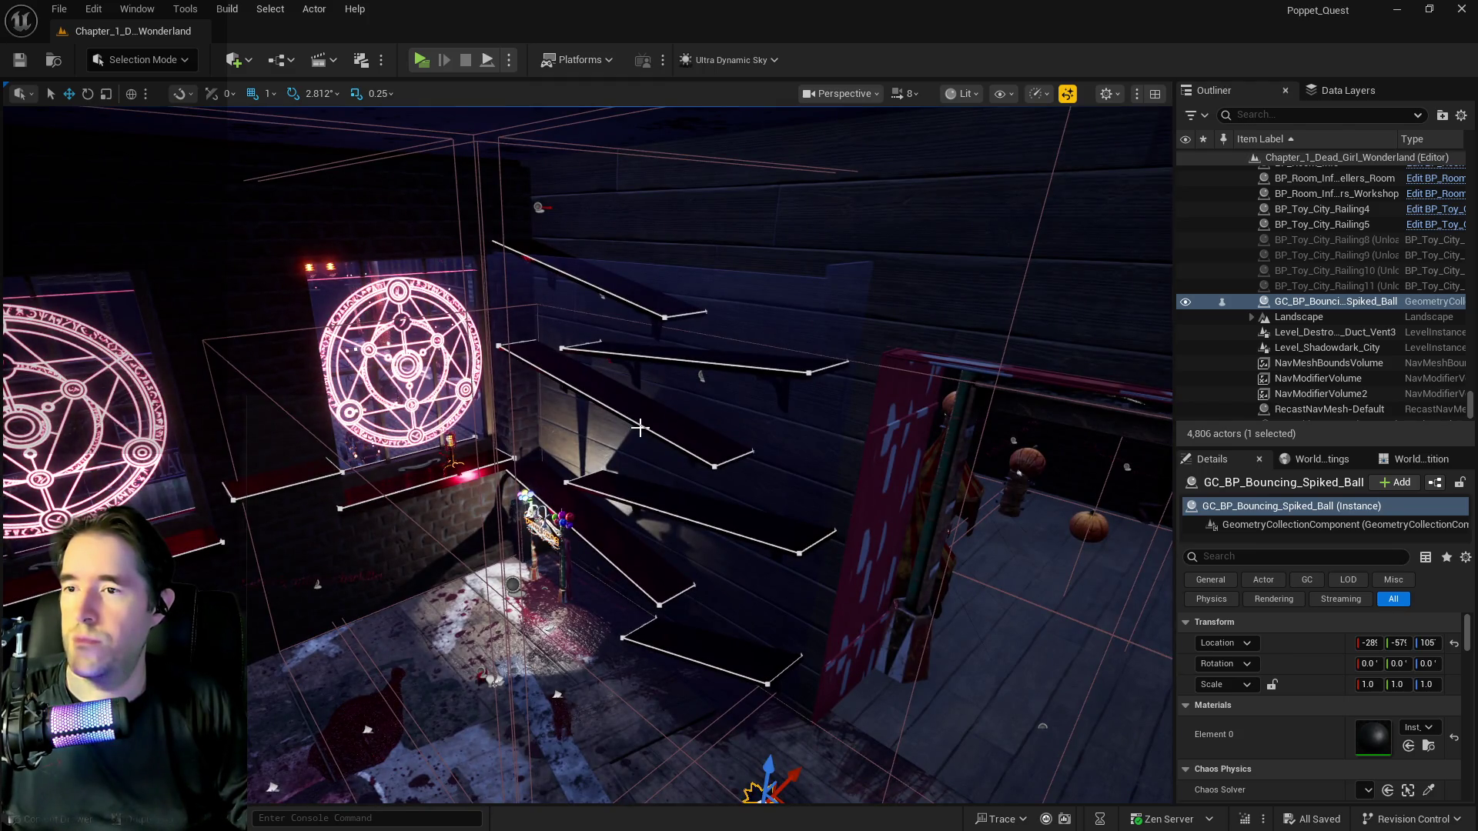
pyautogui.moveTo(640, 428); pyautogui.dragTo(639, 429)
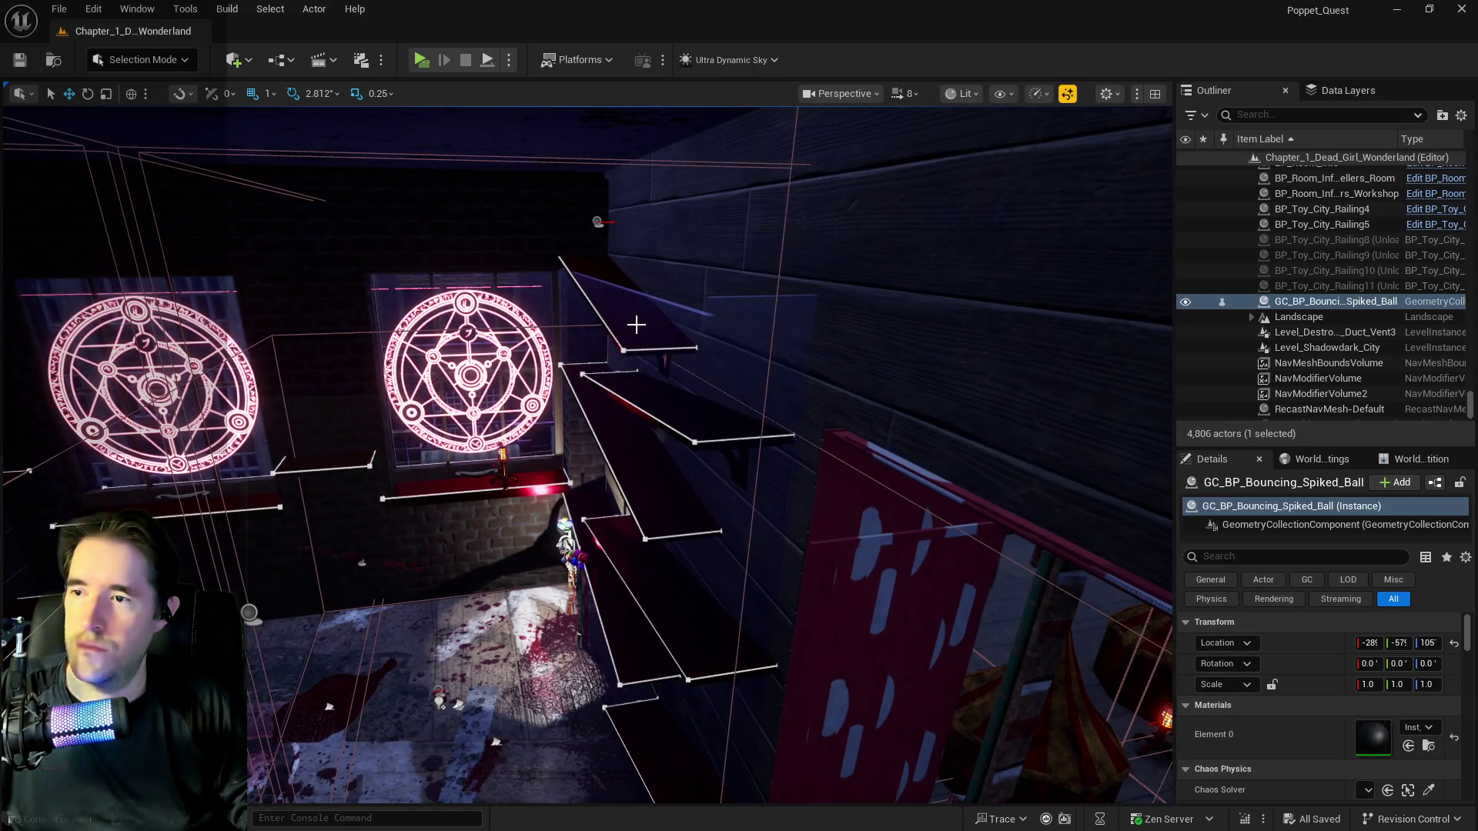
# Select the course's box brushes, shelves and circus sign figure together
pyautogui.click(636, 324)
pyautogui.press('f')
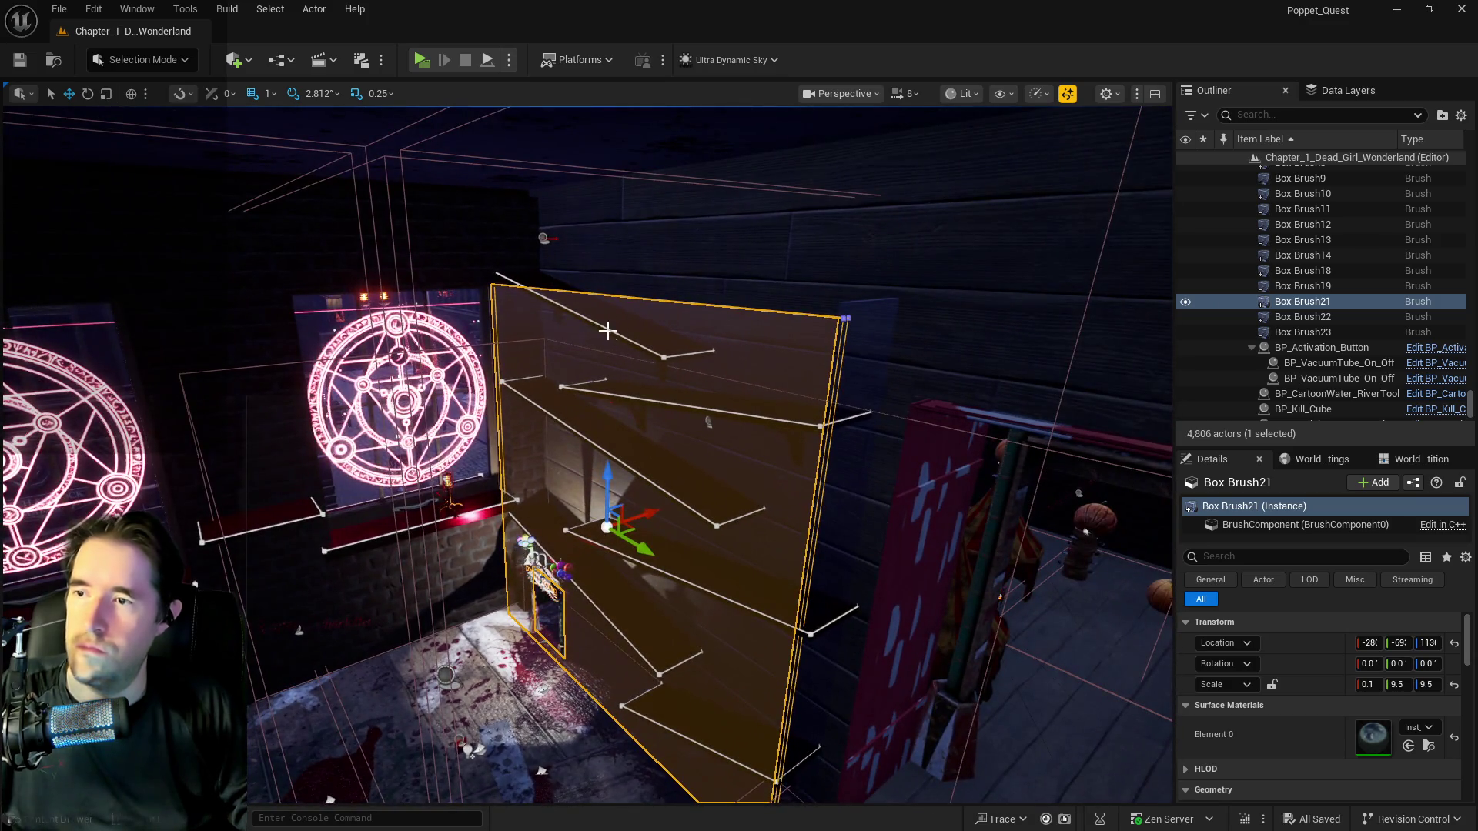
pyautogui.keyDown('ctrl'); pyautogui.click(608, 330); pyautogui.keyUp('ctrl')
pyautogui.keyDown('ctrl'); pyautogui.click(855, 379); pyautogui.keyUp('ctrl')
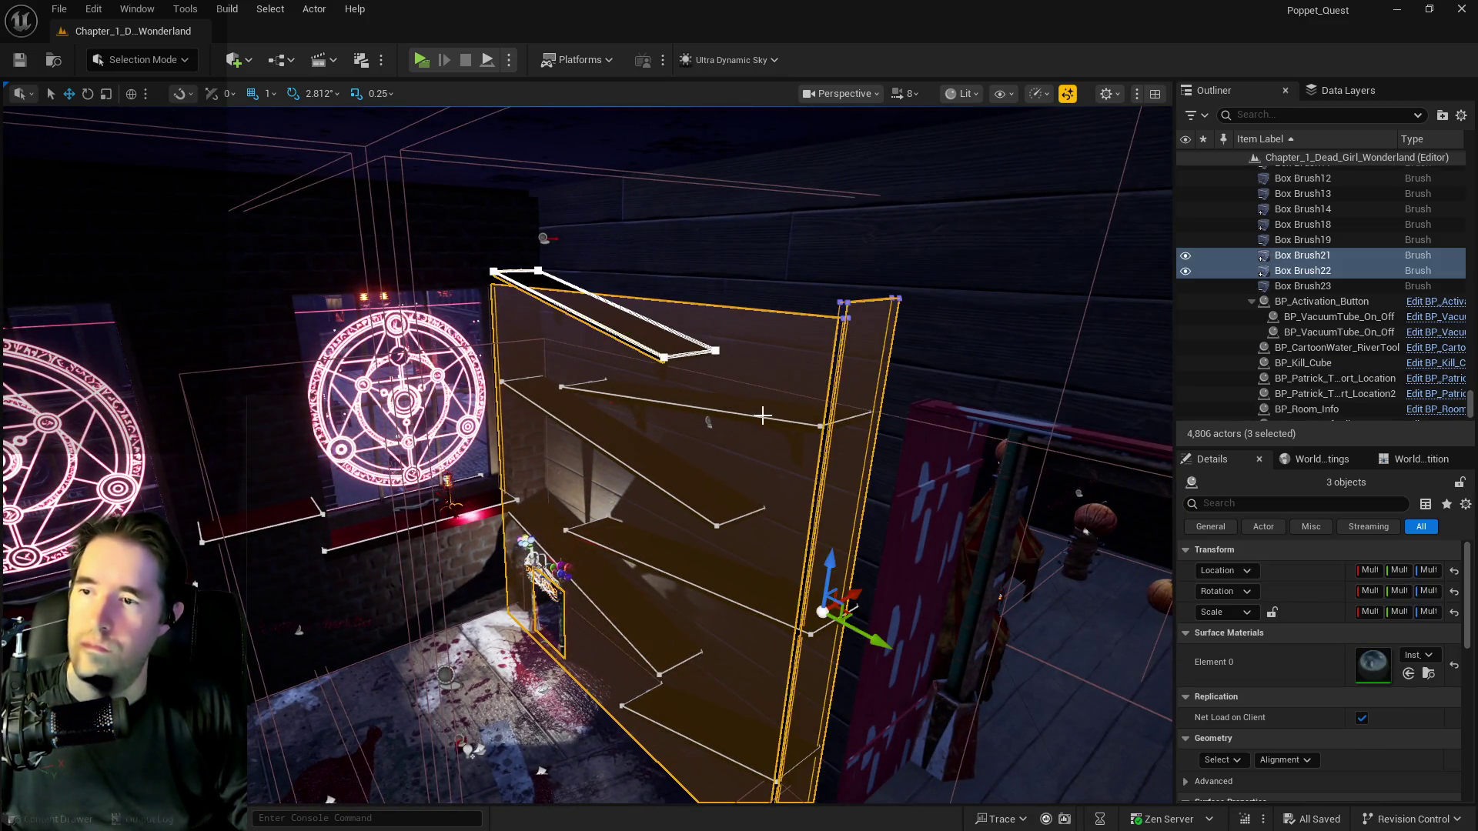
pyautogui.keyDown('ctrl'); pyautogui.click(765, 426); pyautogui.keyUp('ctrl')
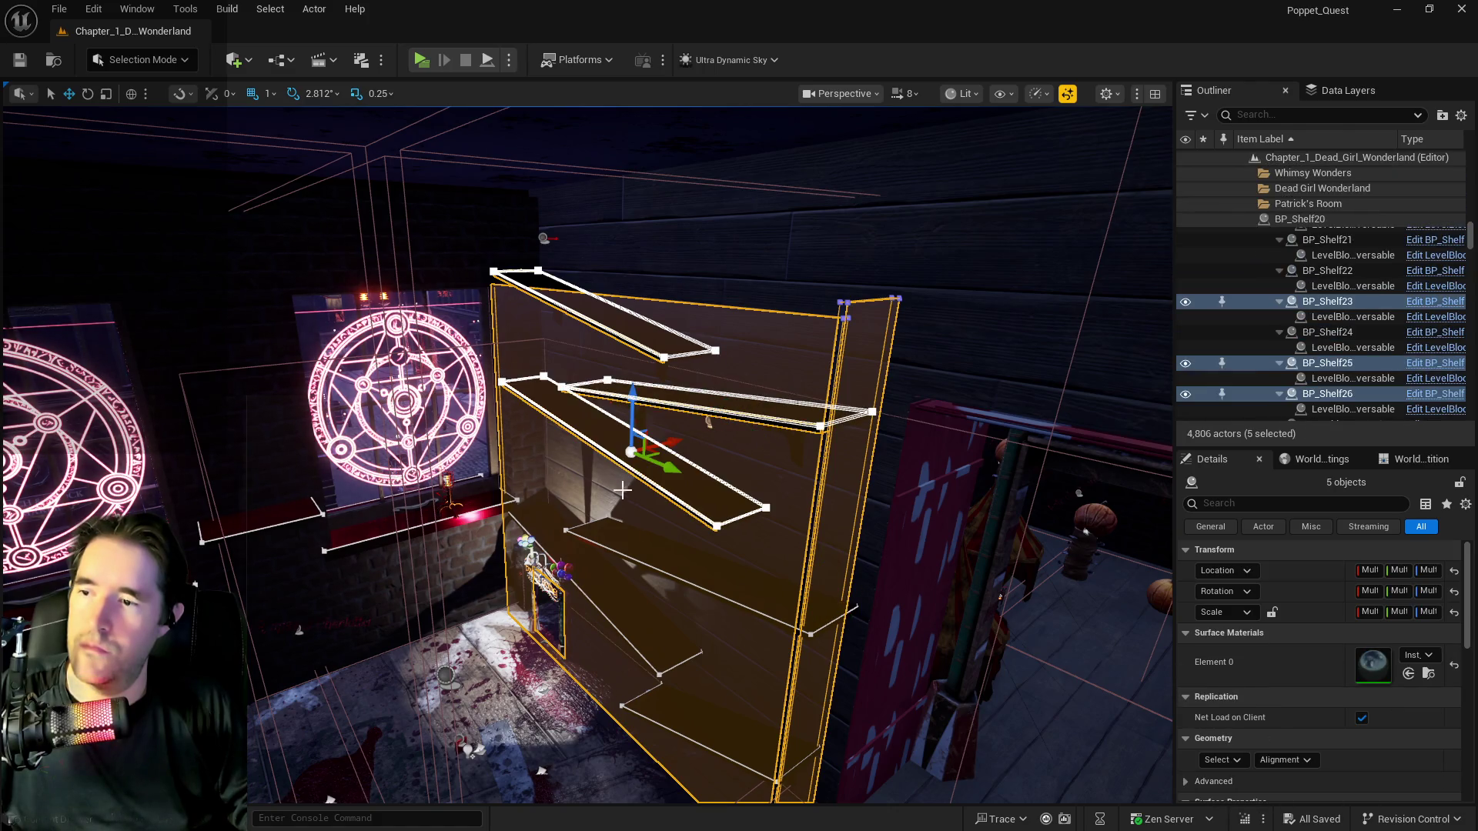
pyautogui.keyDown('ctrl'); pyautogui.click(638, 562); pyautogui.keyUp('ctrl')
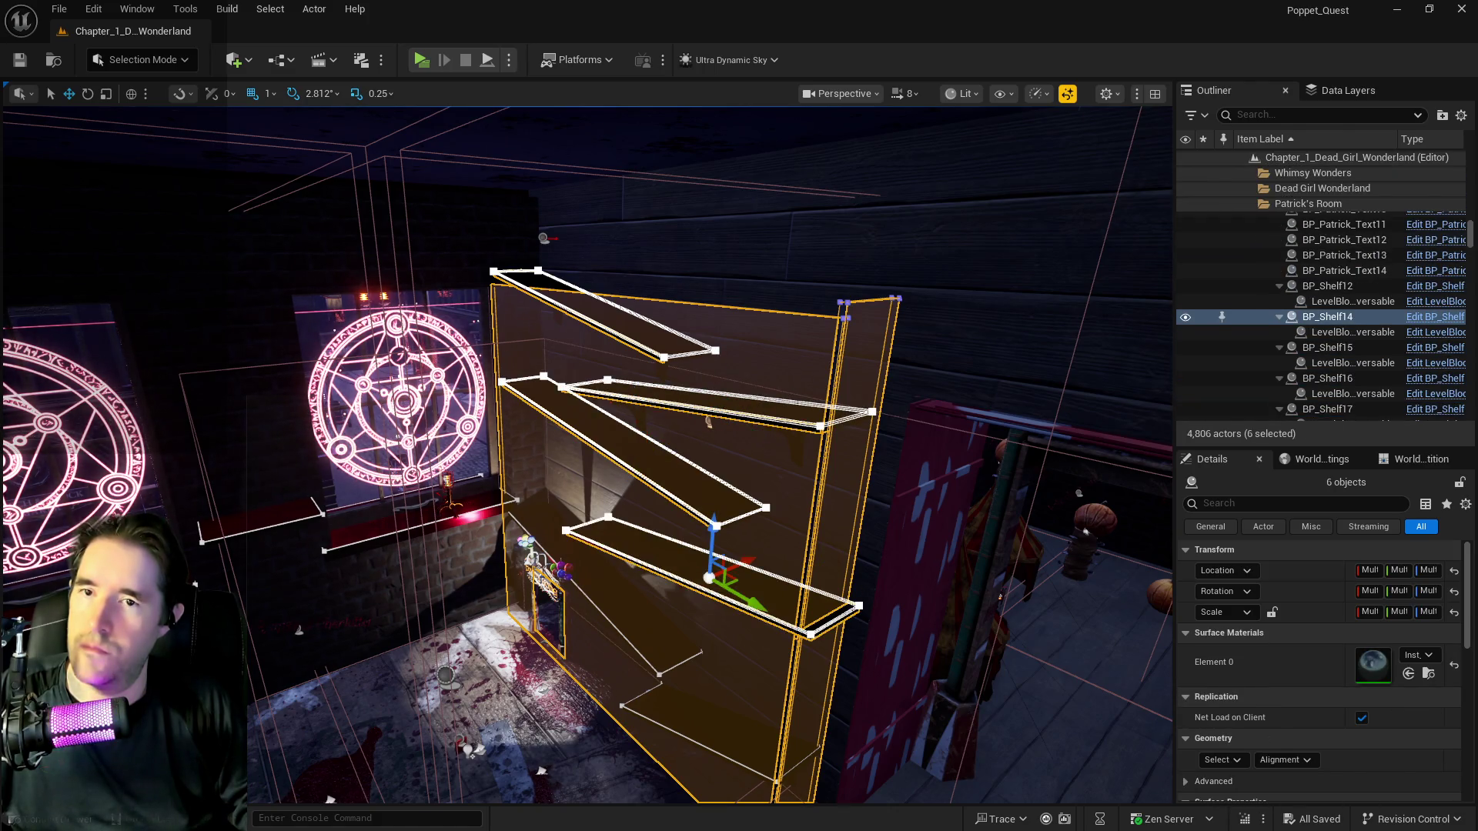
pyautogui.press('f')
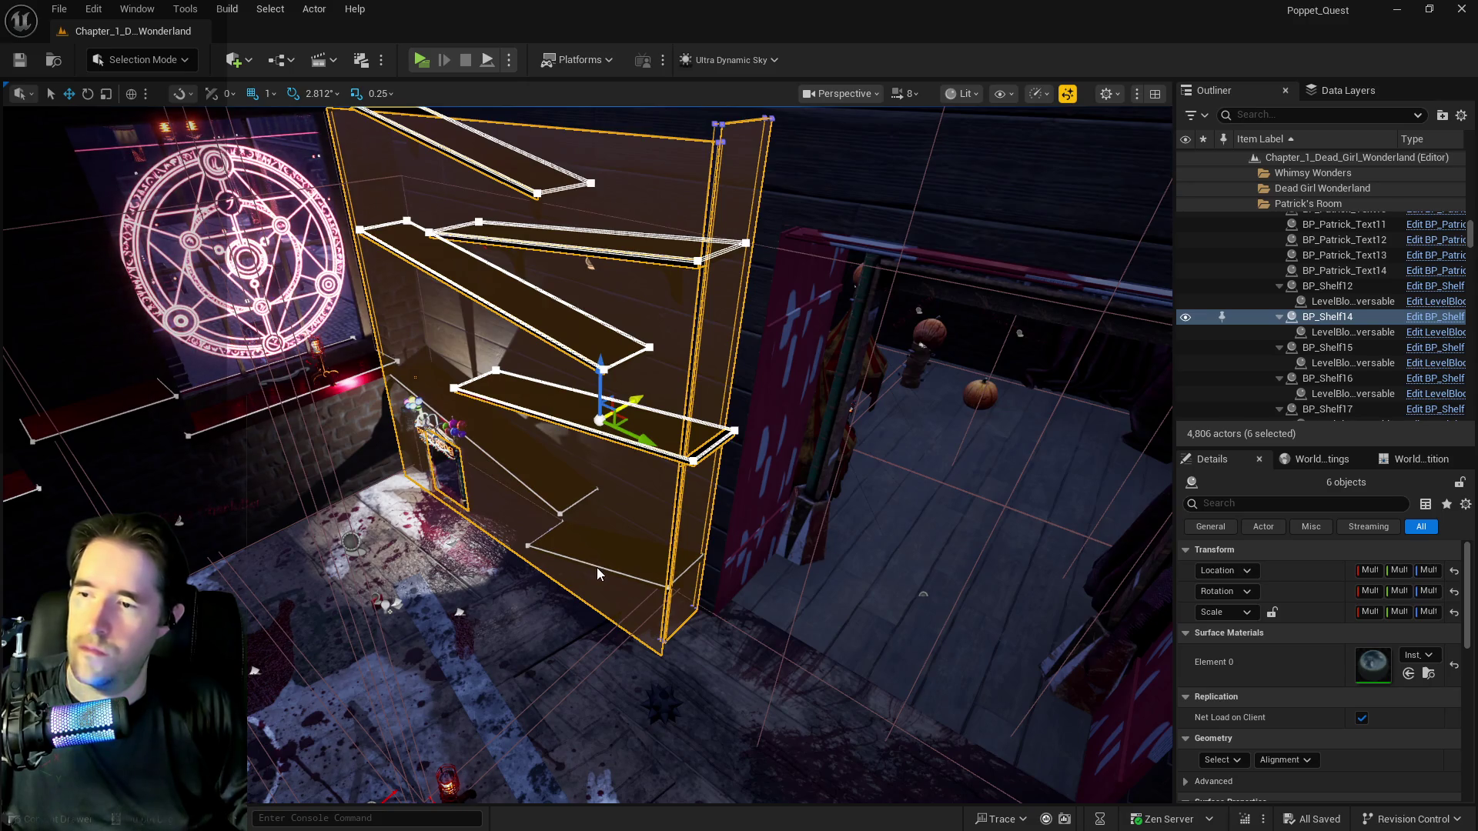
pyautogui.keyDown('ctrl'); pyautogui.click(598, 573); pyautogui.keyUp('ctrl')
pyautogui.keyDown('ctrl'); pyautogui.click(526, 490); pyautogui.keyUp('ctrl')
pyautogui.press('f')
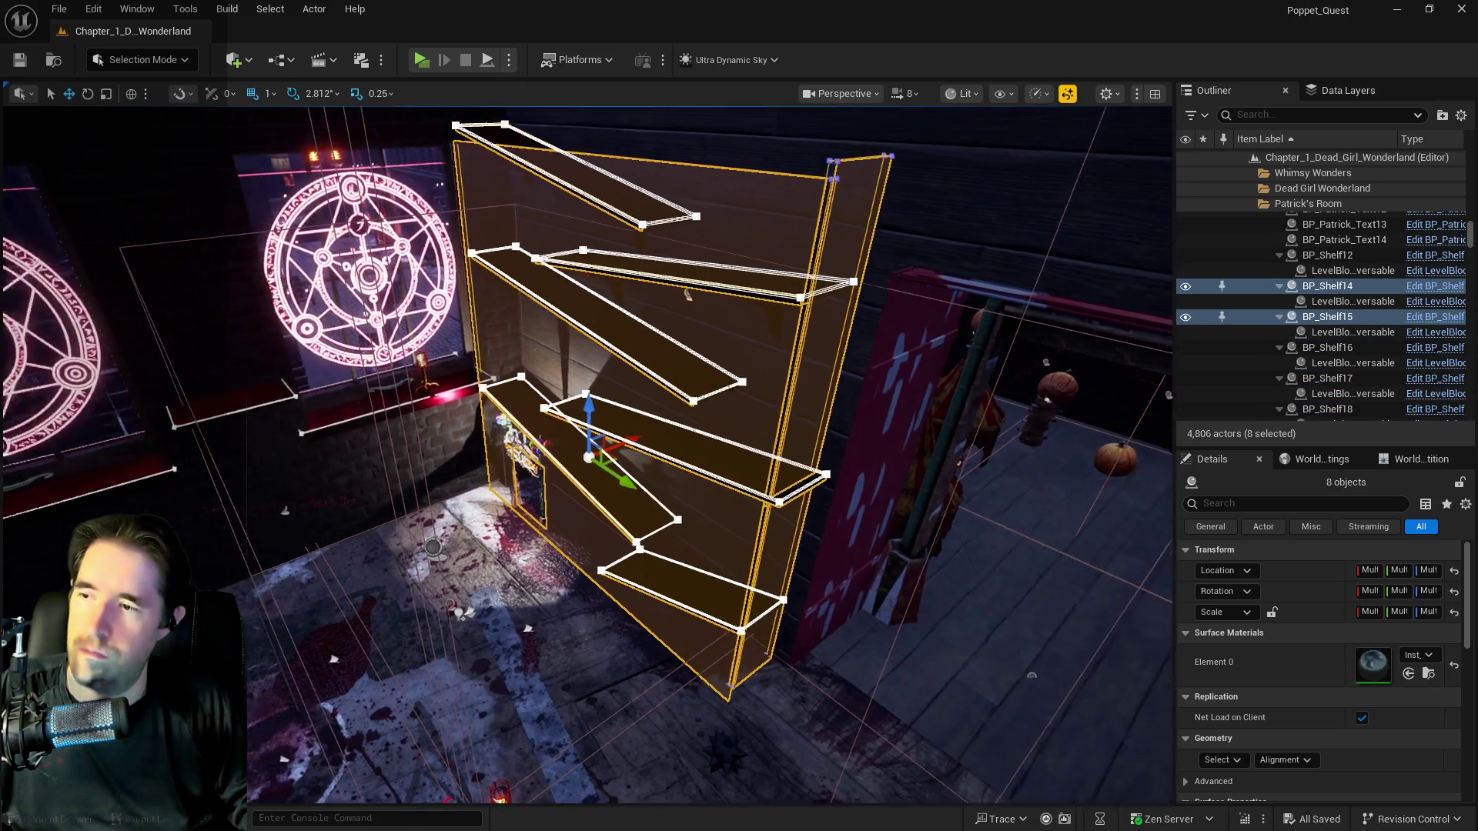
pyautogui.keyDown('ctrl'); pyautogui.click(495, 446); pyautogui.keyUp('ctrl')
pyautogui.press('f')
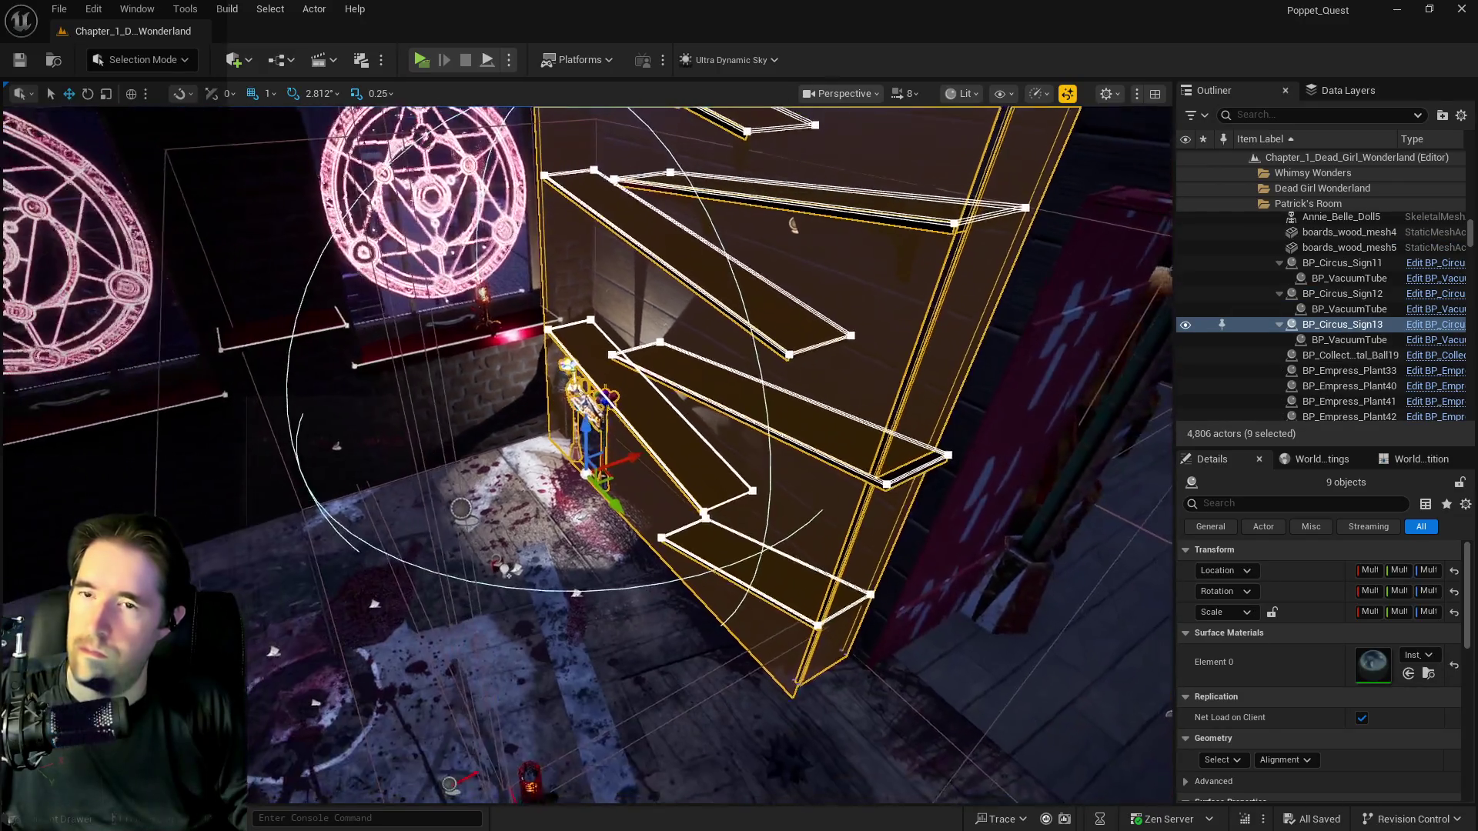
# Group the selected actors into a new folder 'Patty Kong 1' and save the map
pyautogui.rightClick(1309, 324)
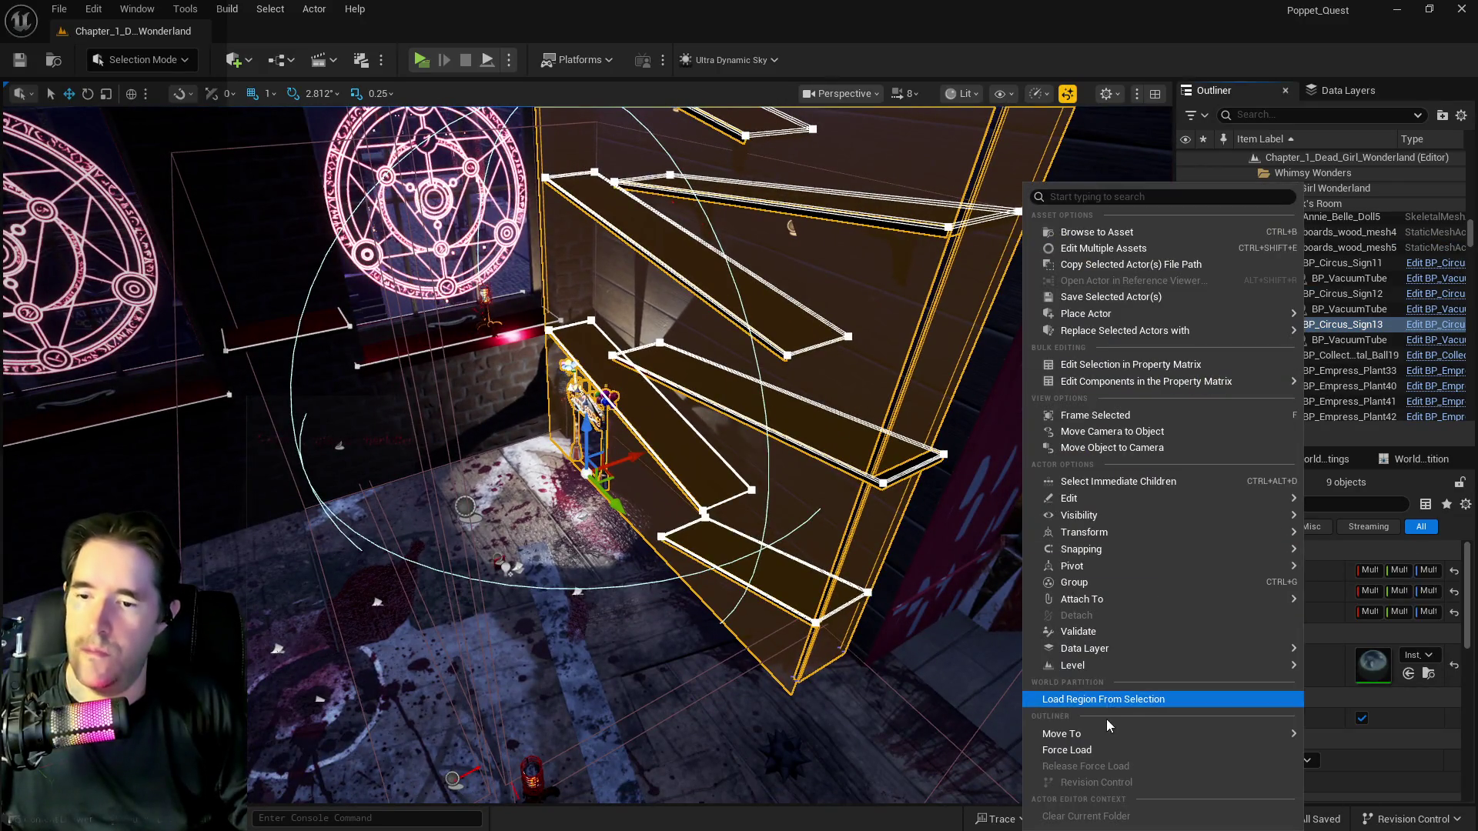
pyautogui.moveTo(1109, 735)
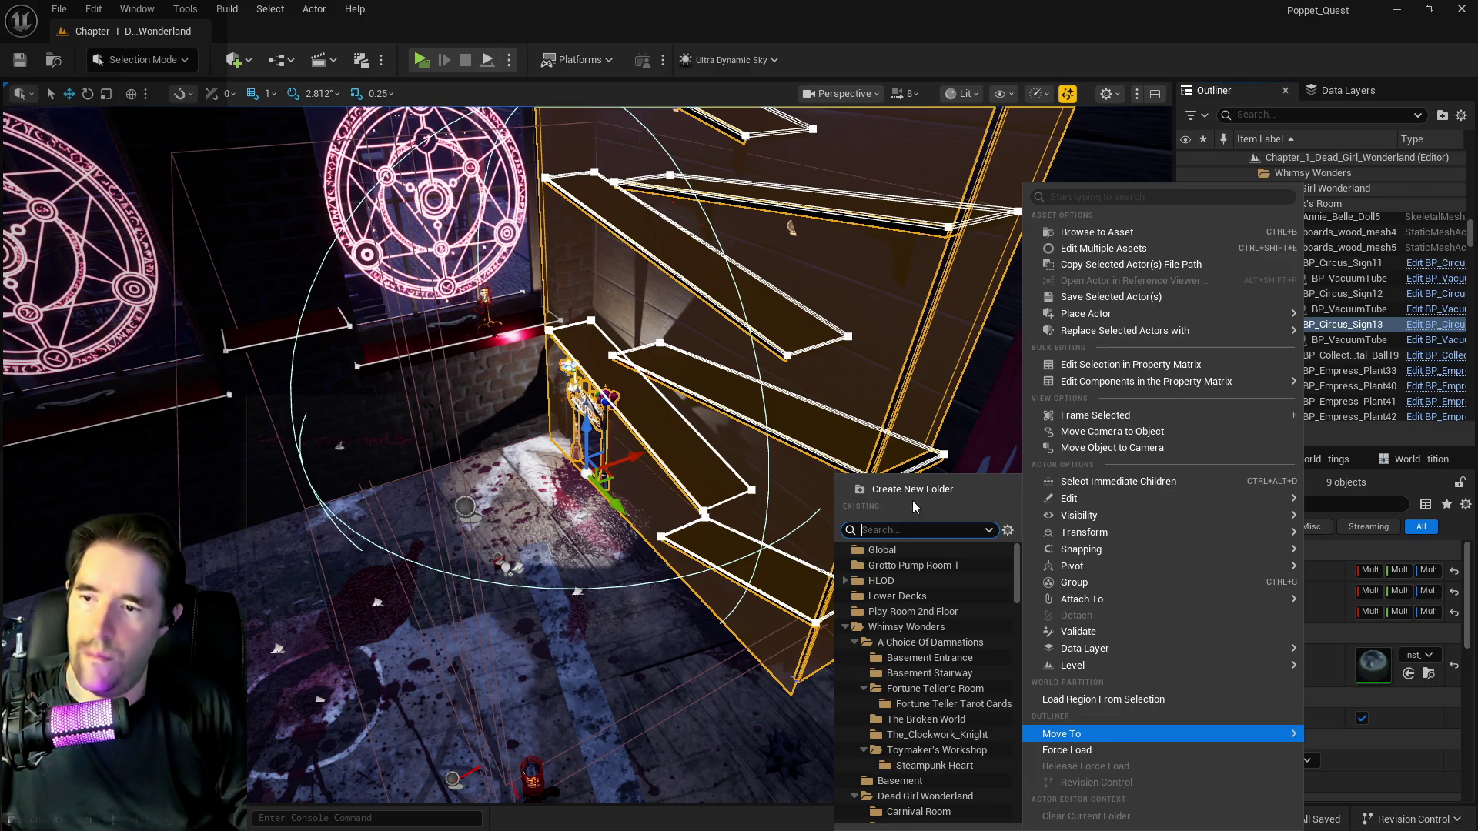
pyautogui.click(916, 491)
pyautogui.write('Pa')
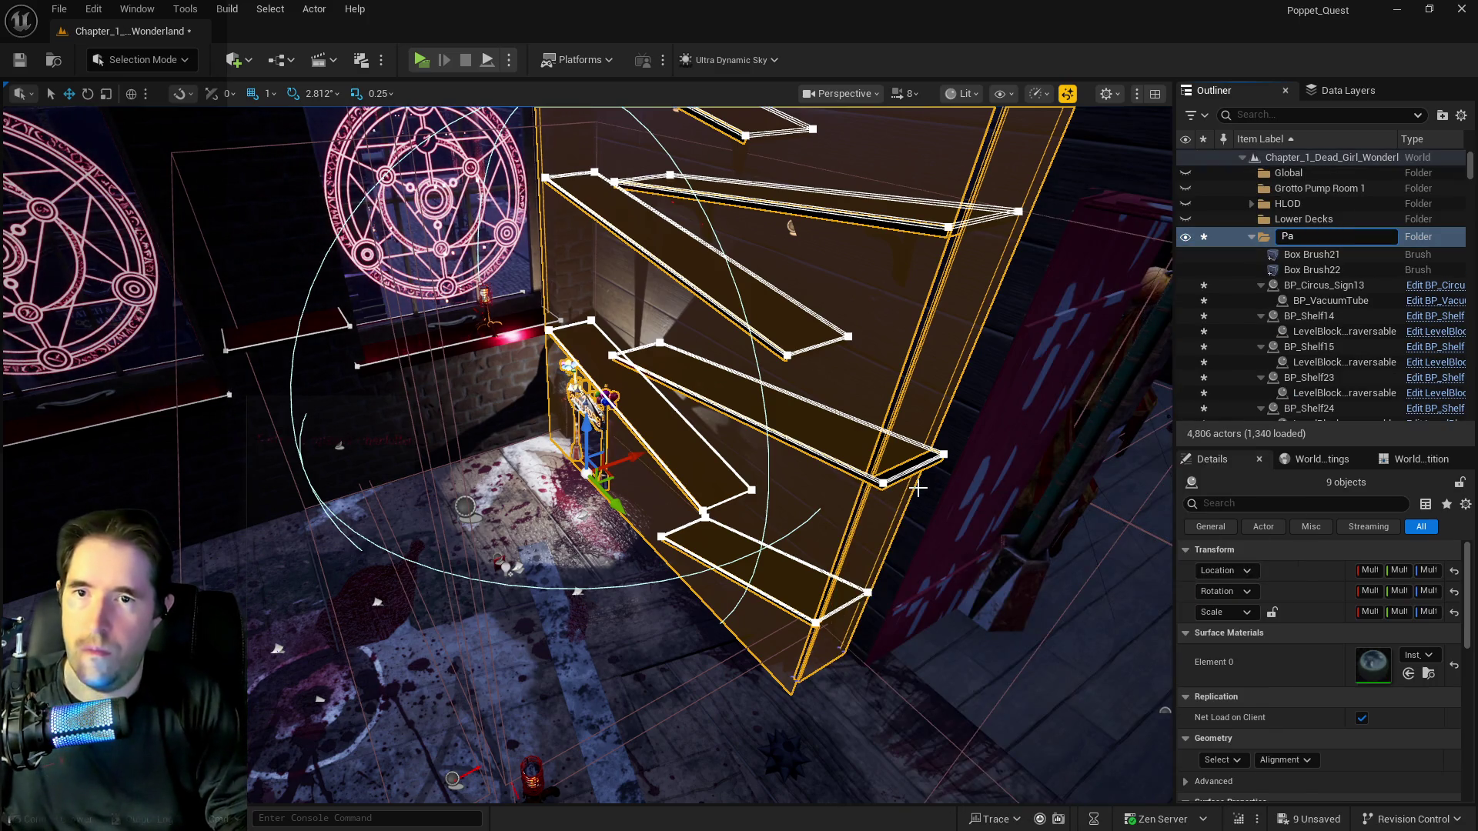
pyautogui.write('tty Kong 1')
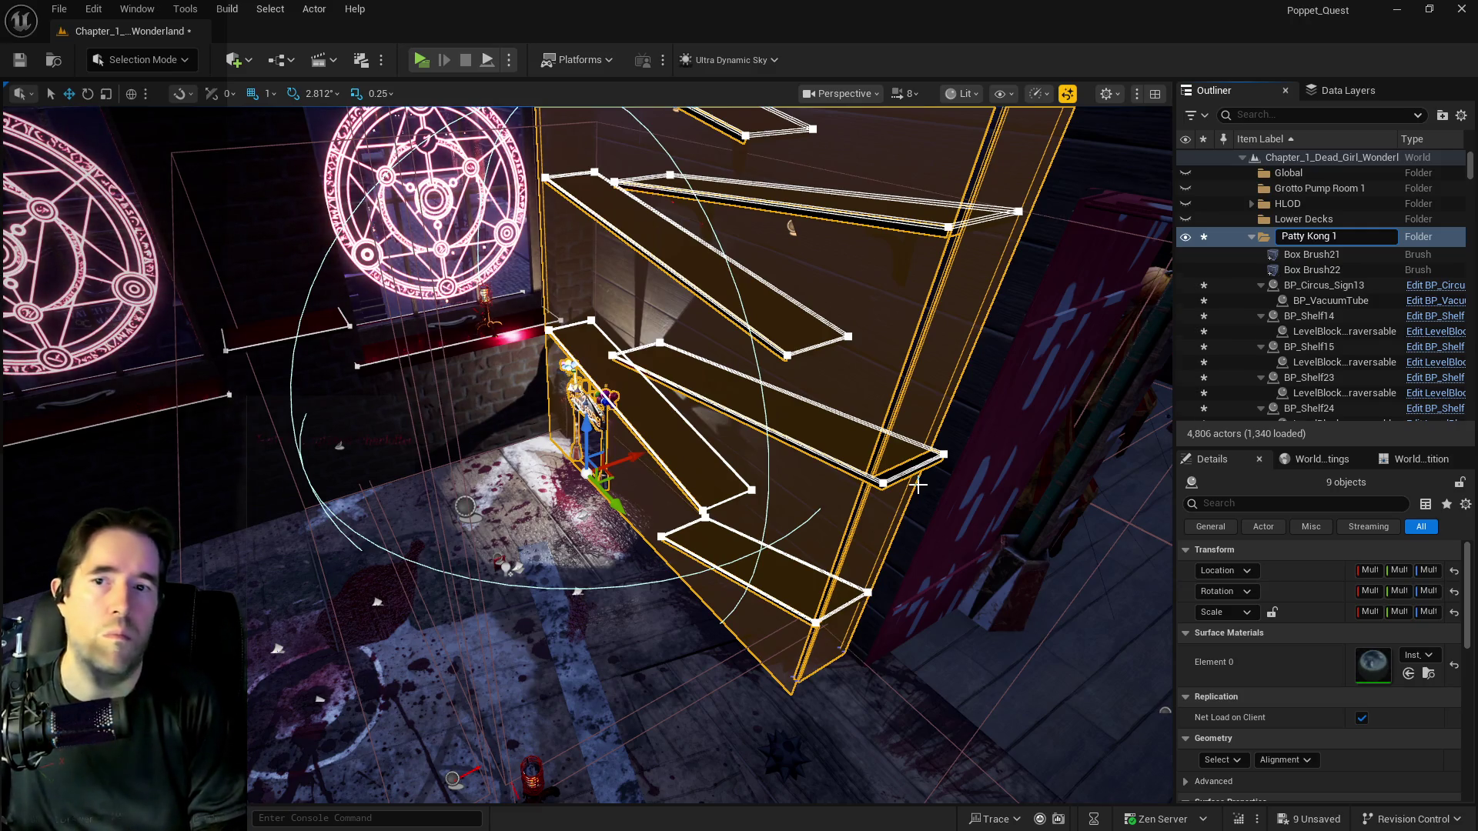
pyautogui.press('Return')
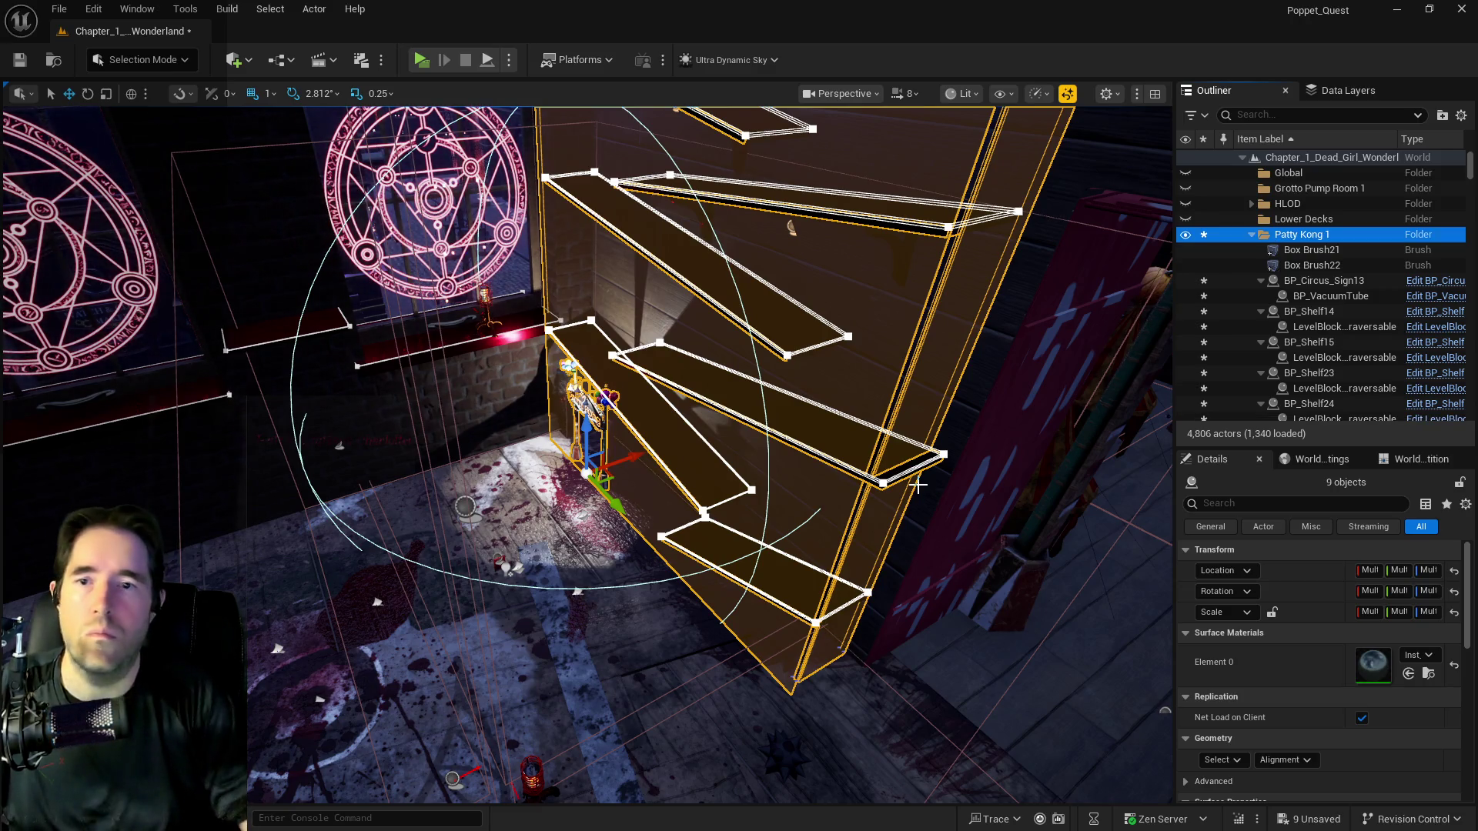
pyautogui.hotkey('ctrl', 's')
pyautogui.moveTo(705, 616)
pyautogui.mouseDown()
pyautogui.moveTo(705, 693)
pyautogui.moveTo(647, 693)
pyautogui.moveTo(604, 521)
pyautogui.mouseUp()
# Delete the three old shelves from the room
pyautogui.click(599, 443)
pyautogui.keyDown('ctrl'); pyautogui.click(599, 443); pyautogui.keyUp('ctrl')
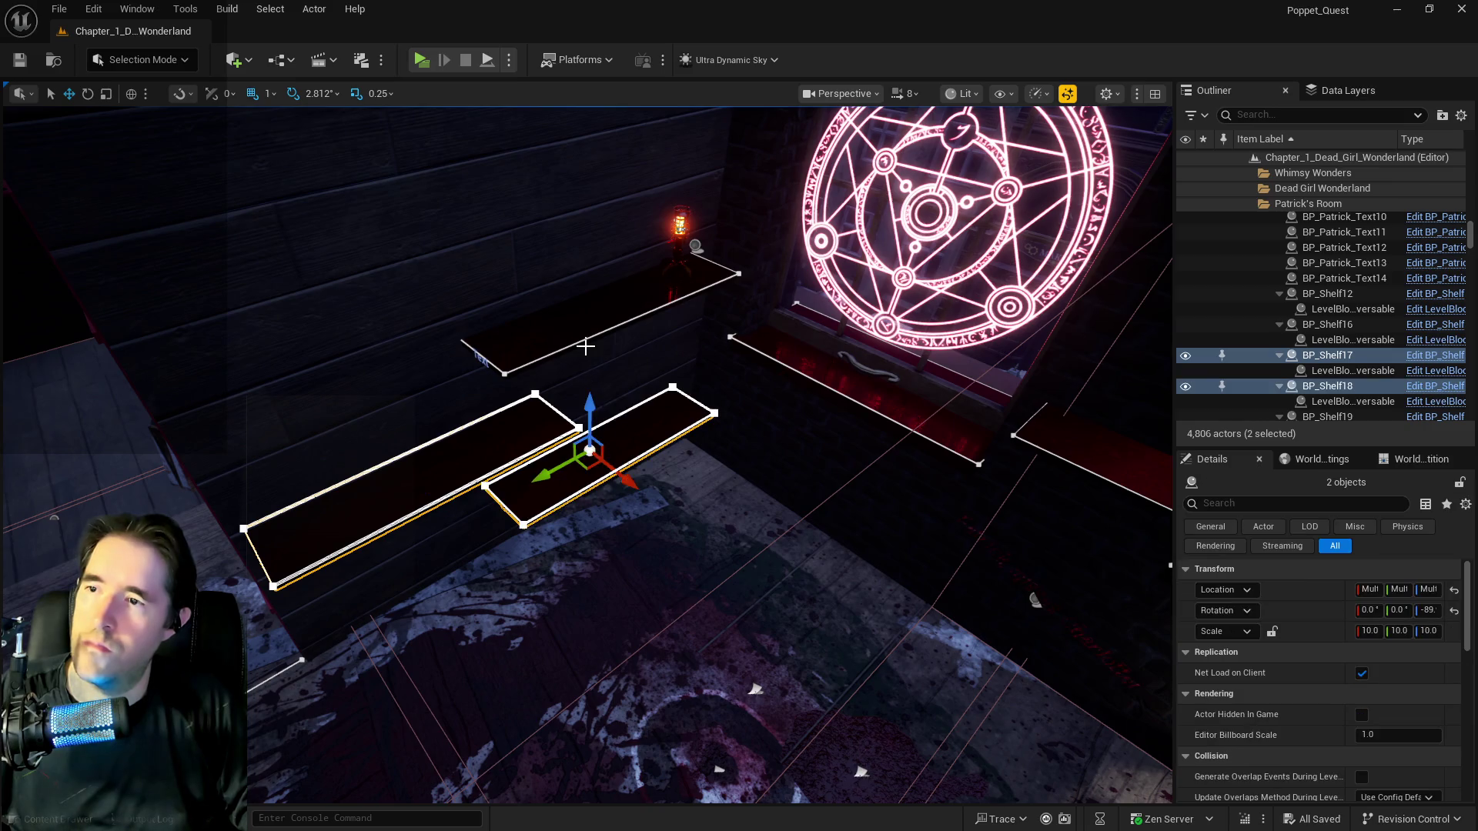
pyautogui.keyDown('ctrl'); pyautogui.click(586, 345); pyautogui.keyUp('ctrl')
pyautogui.press('Delete')
pyautogui.moveTo(585, 416)
pyautogui.mouseDown()
pyautogui.moveTo(647, 420)
pyautogui.moveTo(585, 416)
pyautogui.mouseUp()
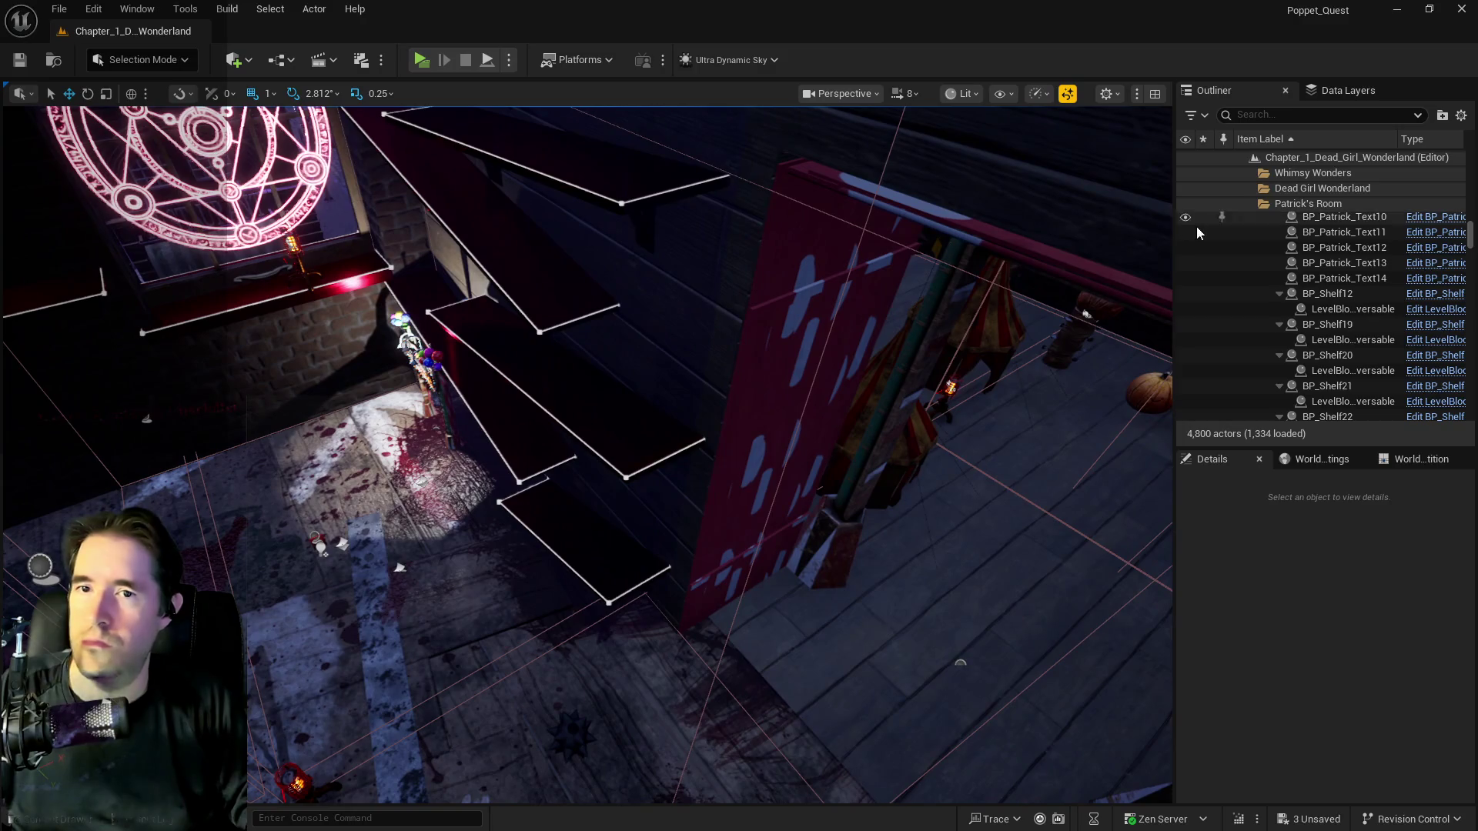
pyautogui.click(495, 391)
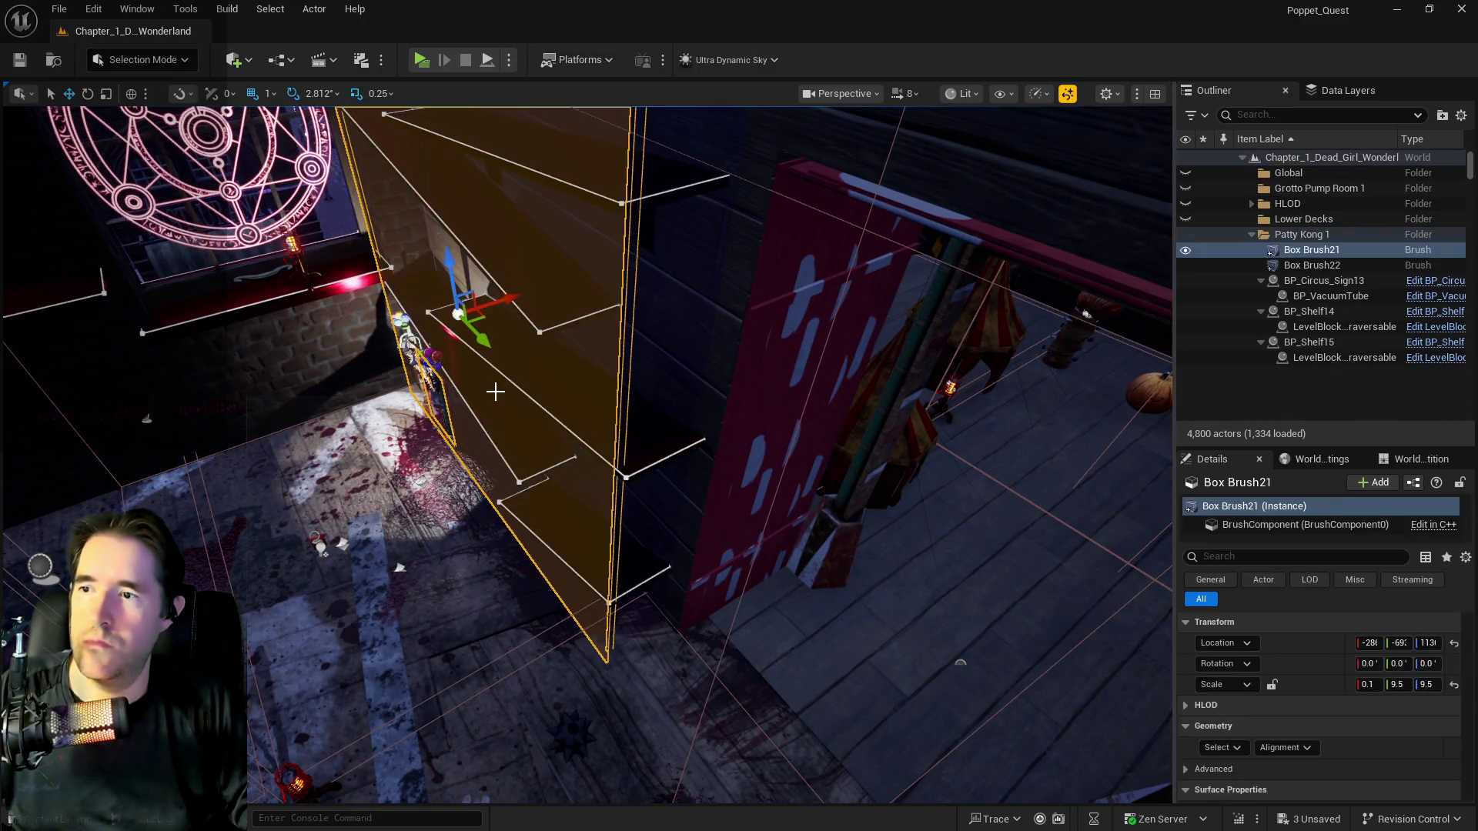
# Select all of Patty Kong 1's contents and drag a duplicate copy to the left
pyautogui.rightClick(1306, 234)
pyautogui.moveTo(1355, 317)
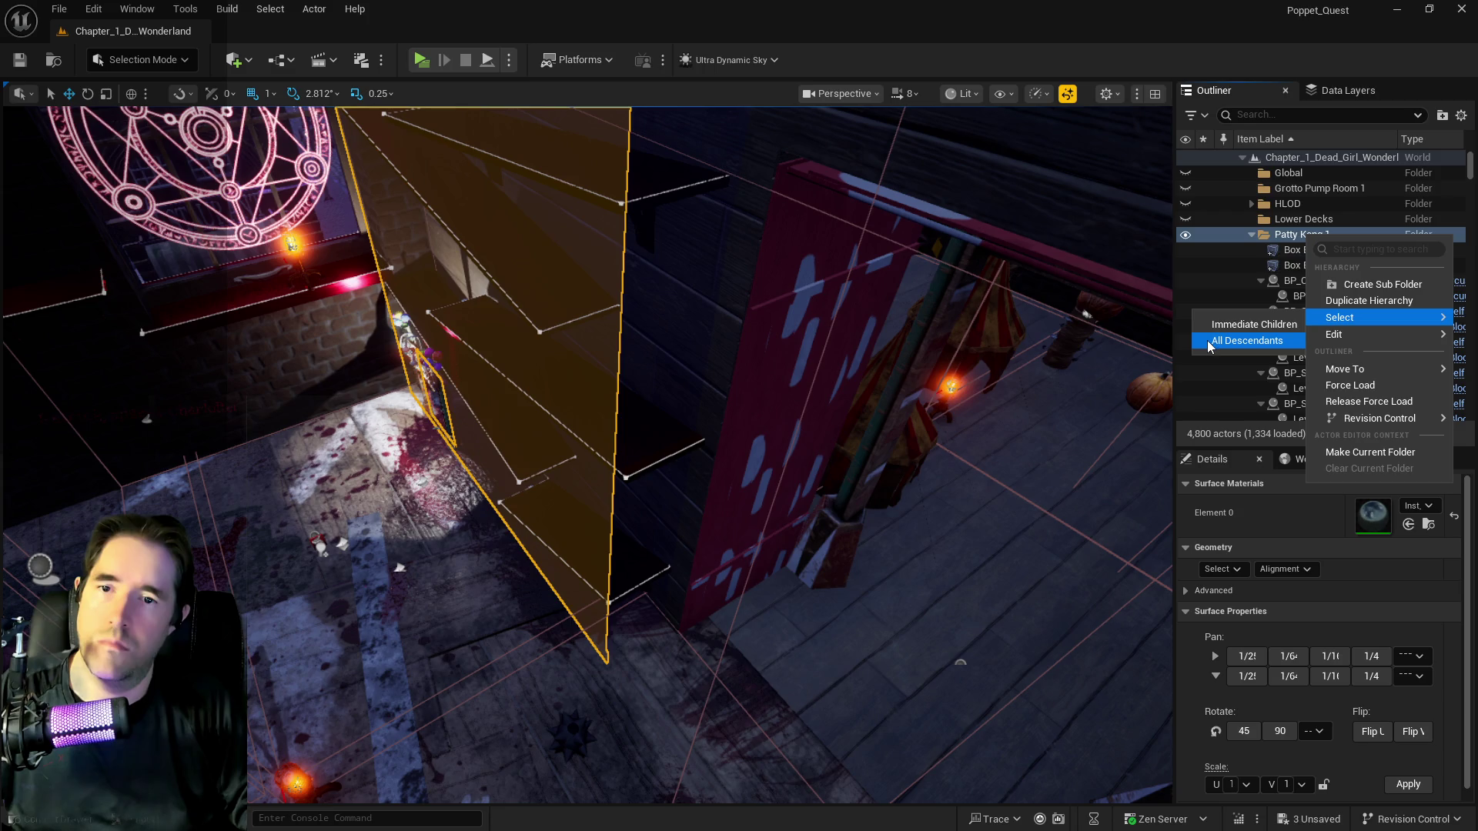
pyautogui.click(1208, 343)
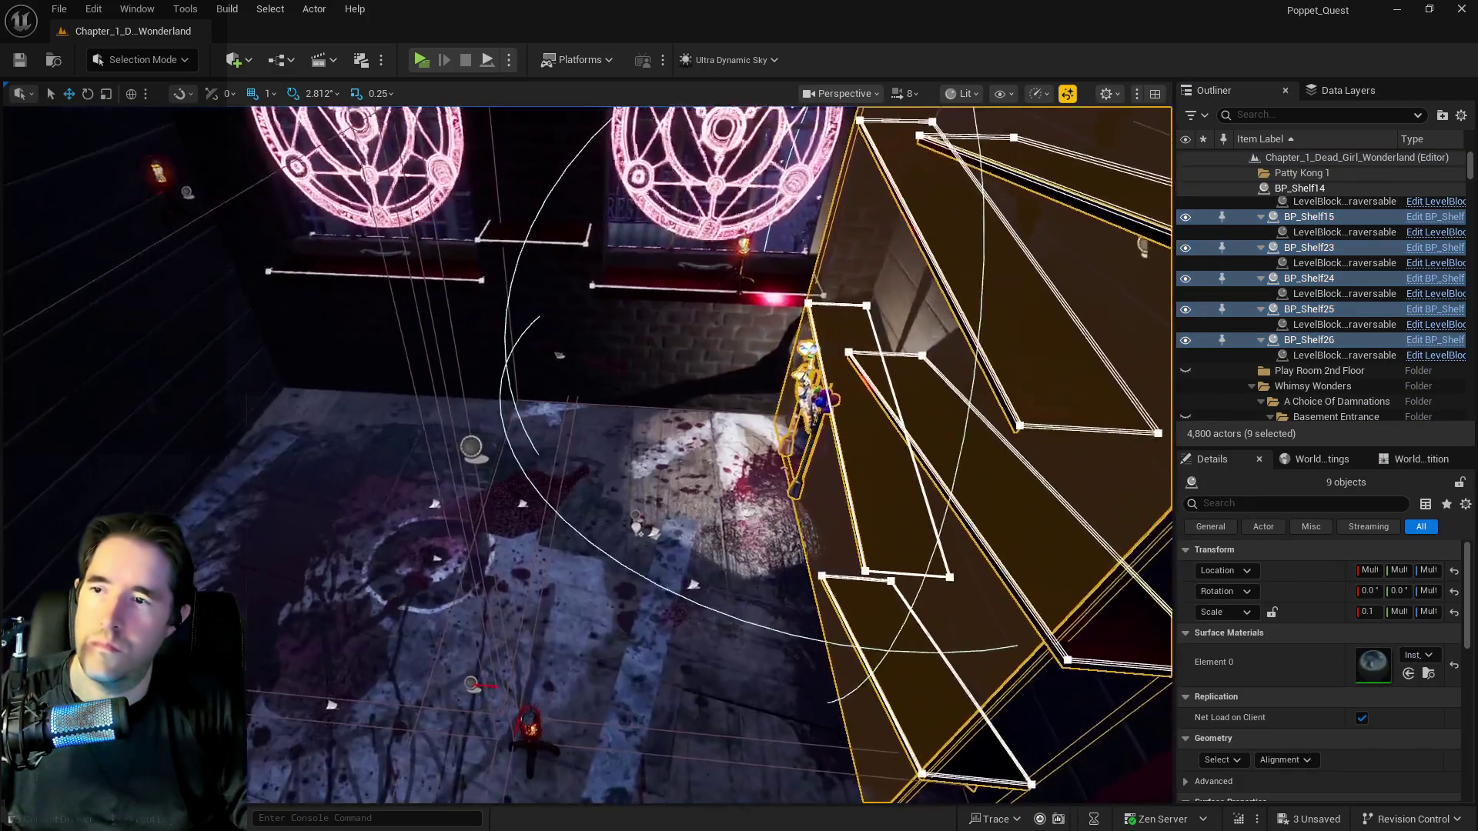
pyautogui.moveTo(838, 253)
pyautogui.mouseDown()
pyautogui.moveTo(770, 262)
pyautogui.moveTo(837, 253)
pyautogui.mouseUp()
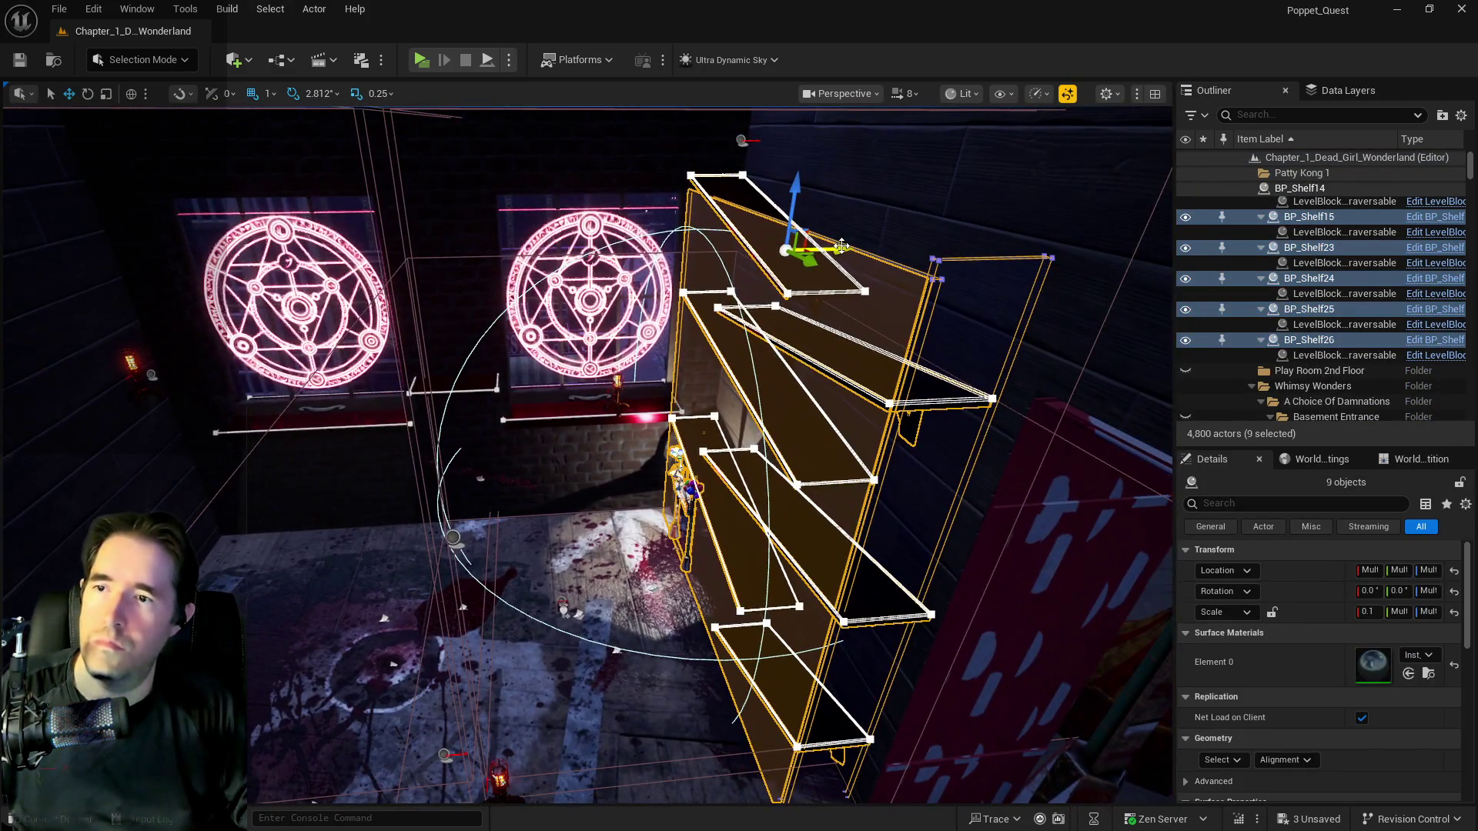
pyautogui.moveTo(843, 246)
pyautogui.mouseDown()
pyautogui.moveTo(420, 312)
pyautogui.moveTo(300, 315)
pyautogui.moveTo(362, 300)
pyautogui.mouseUp()
# Put the duplicated actors into a new folder named 'Patty Kong 2'
pyautogui.rightClick(1315, 306)
pyautogui.moveTo(1153, 734)
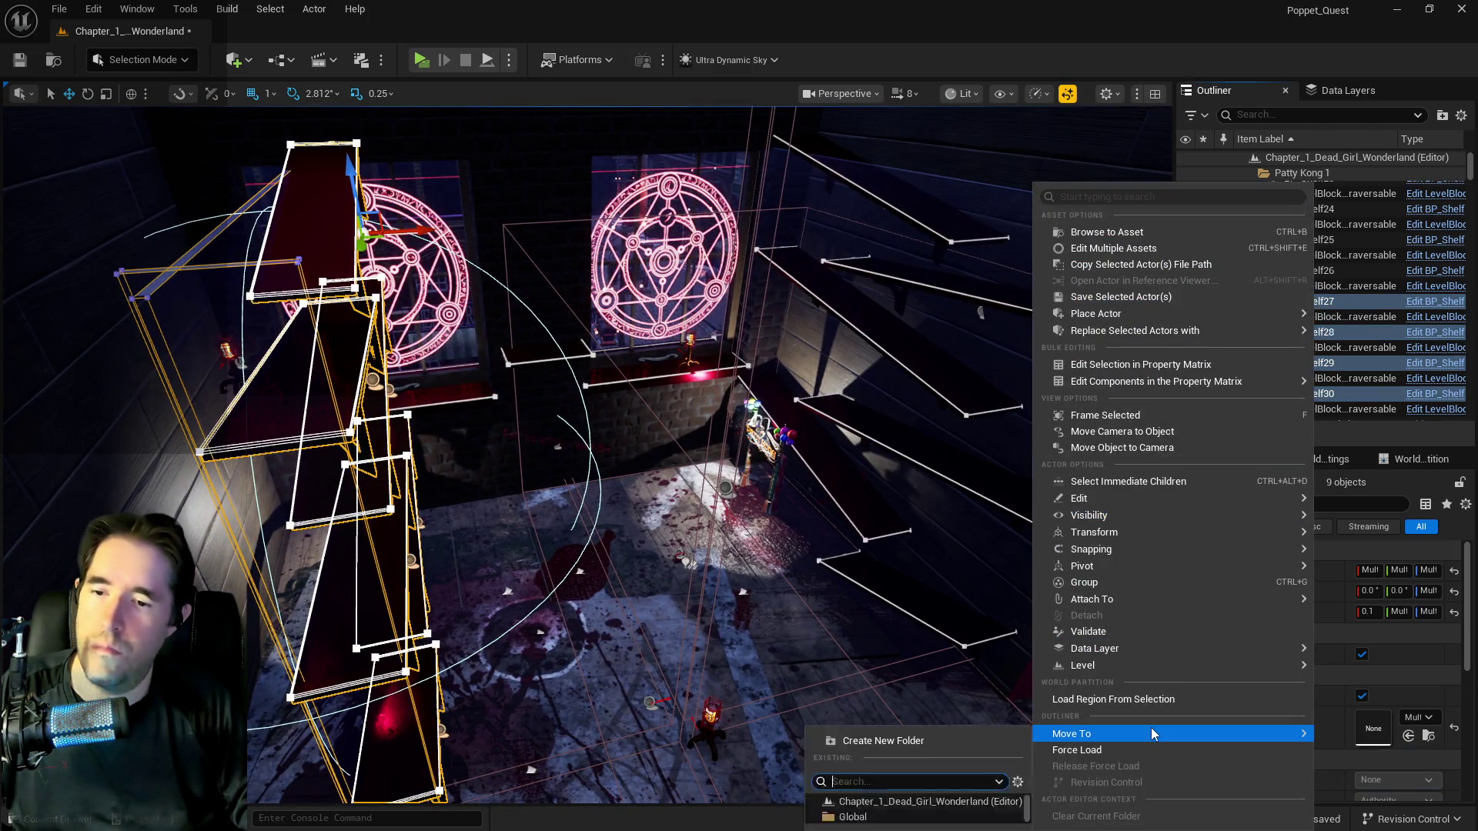
pyautogui.click(901, 490)
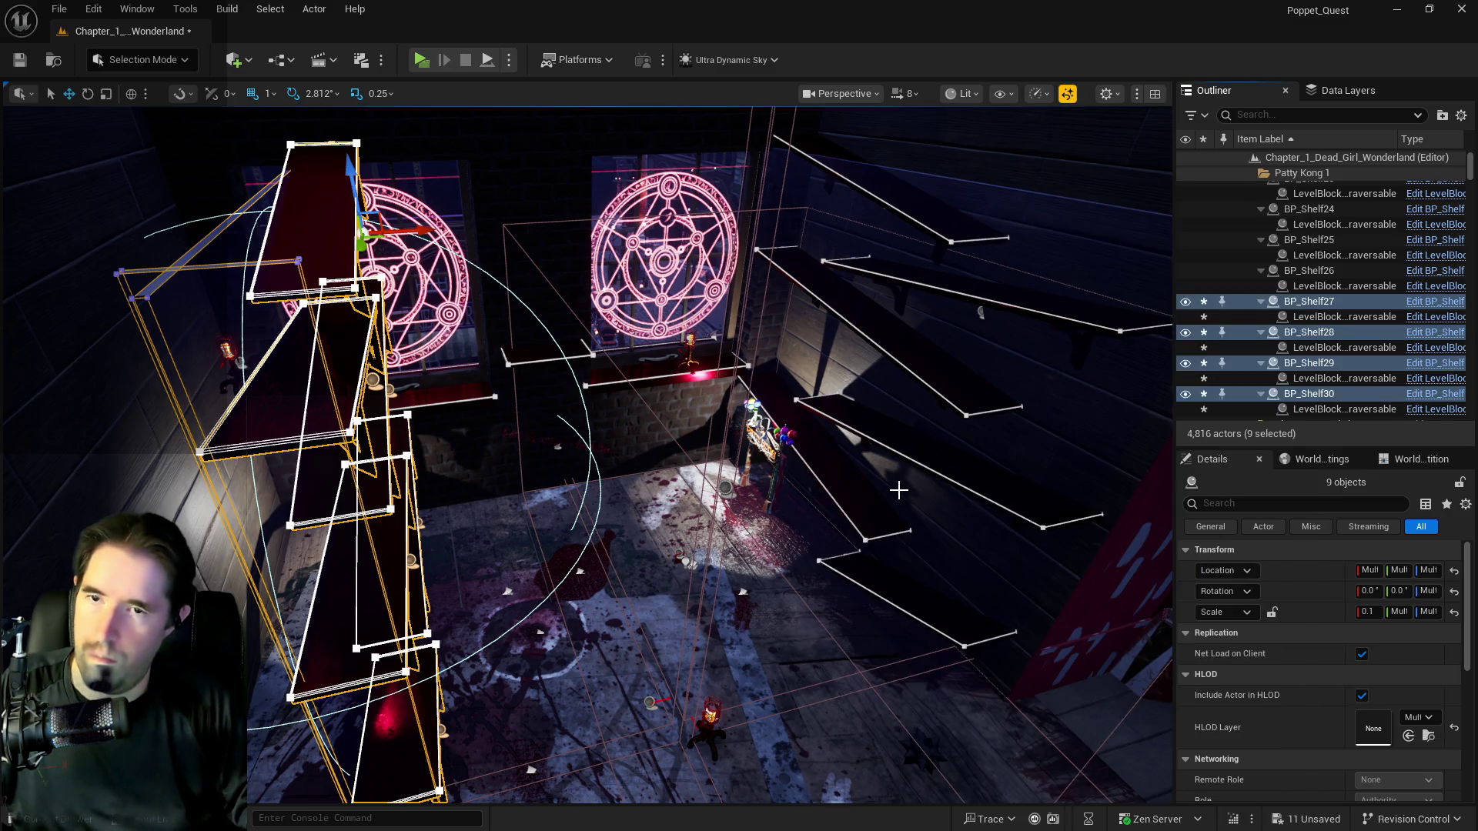
pyautogui.write('tty Kong 2')
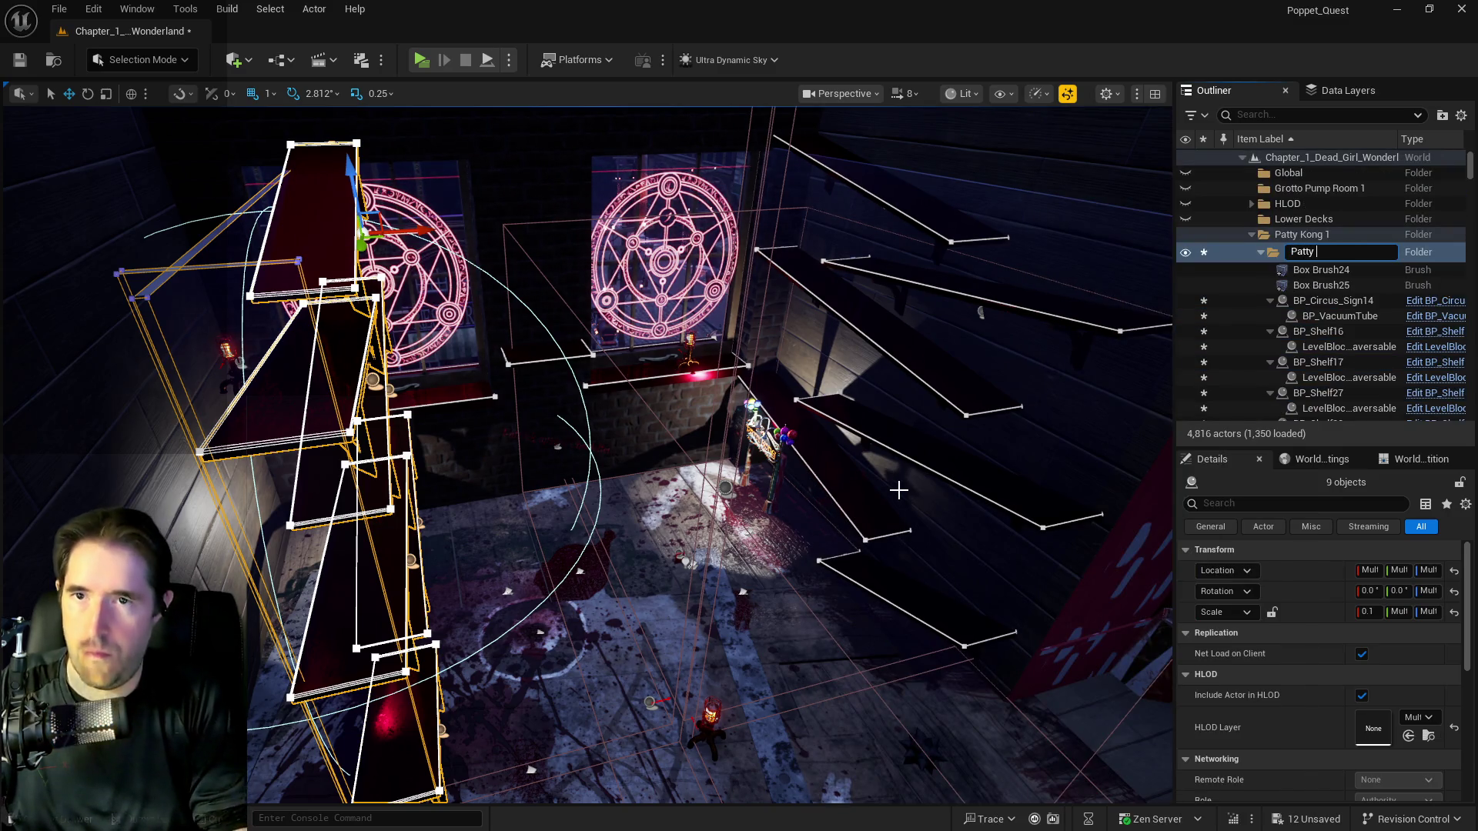
pyautogui.press('Return')
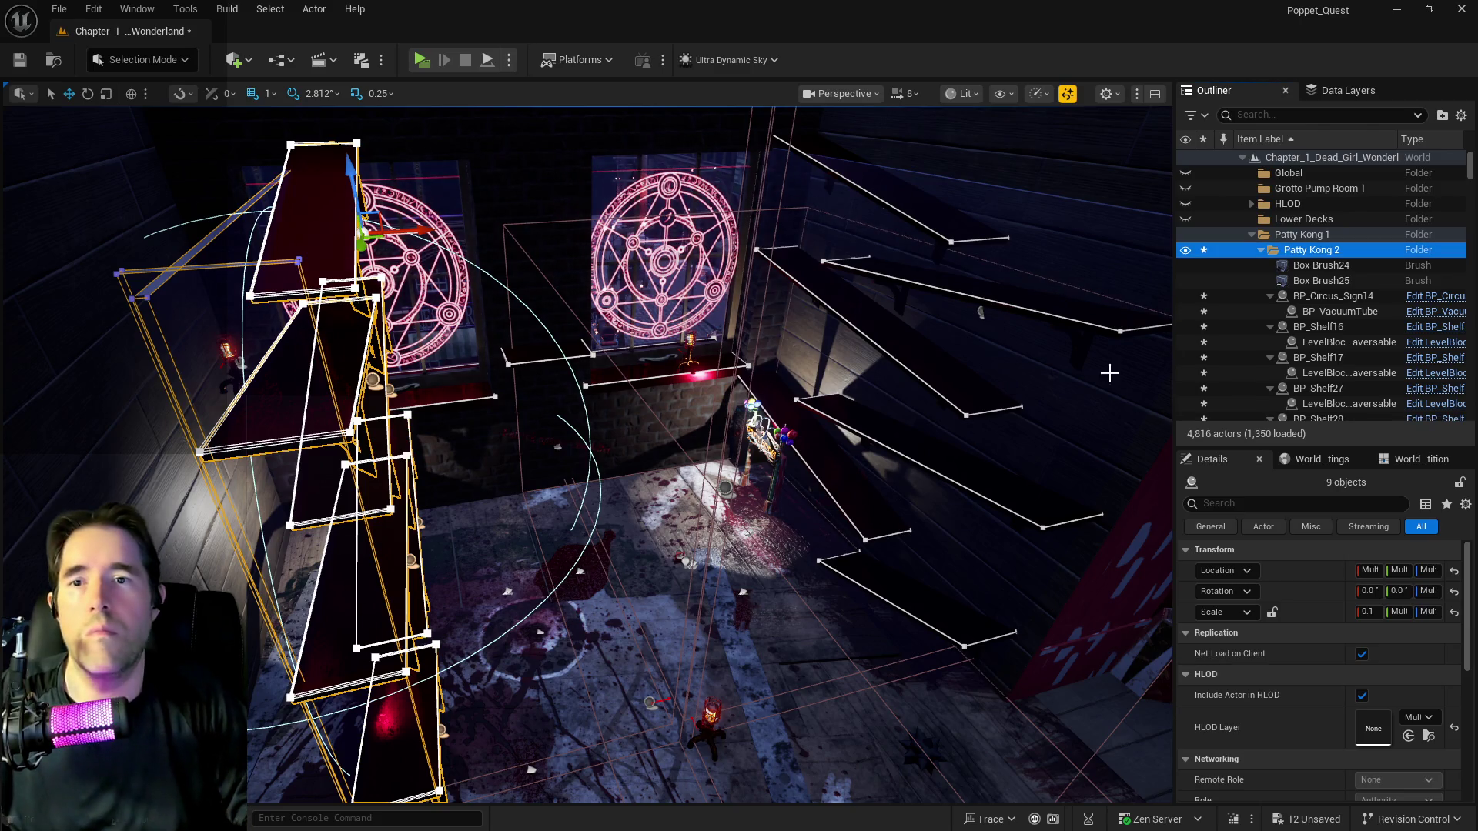
# Move both the Patty Kong 2 and Patty Kong 1 folders under Patrick's Room
pyautogui.rightClick(1324, 295)
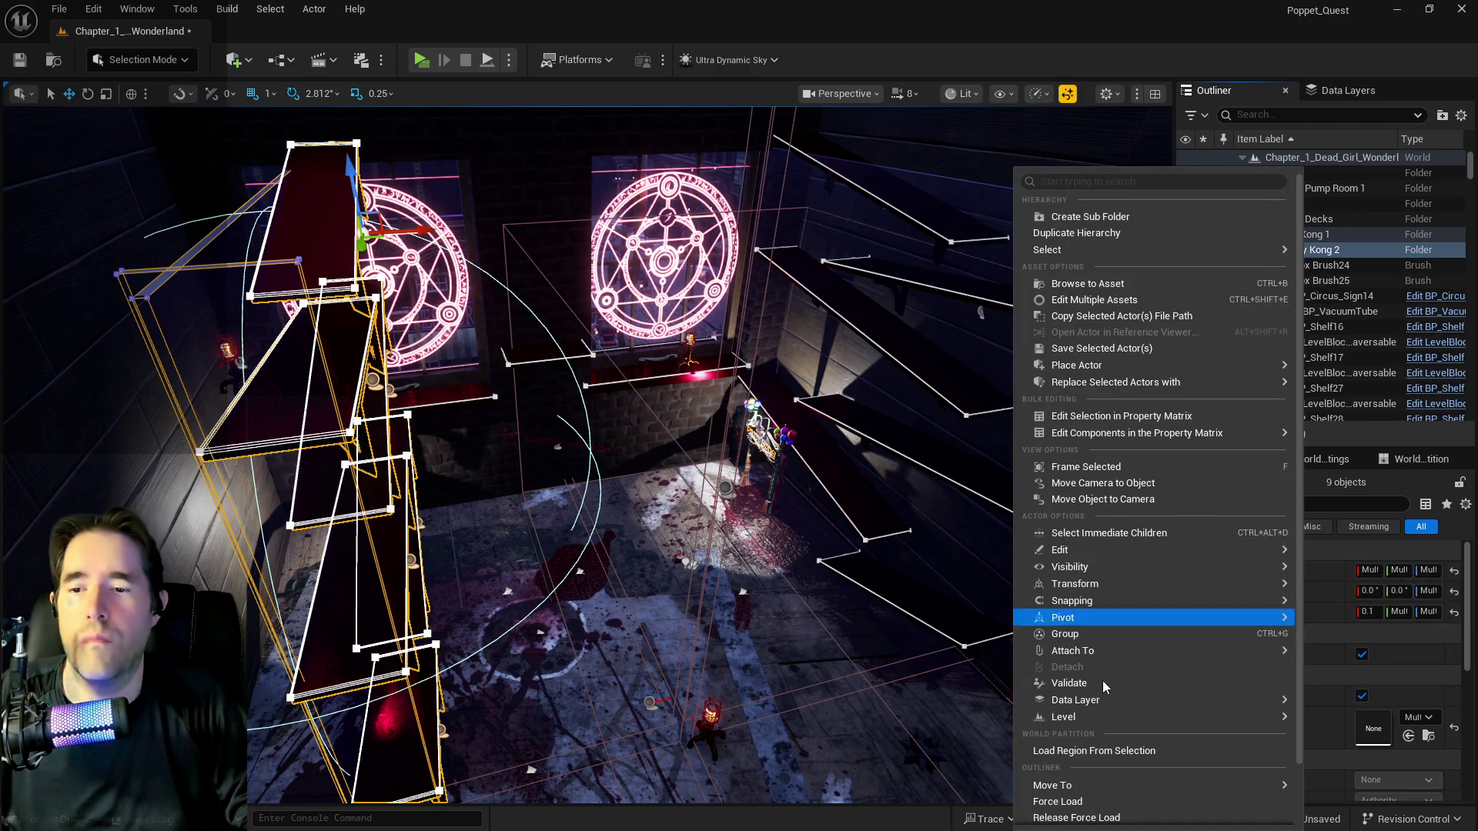
pyautogui.moveTo(1078, 785)
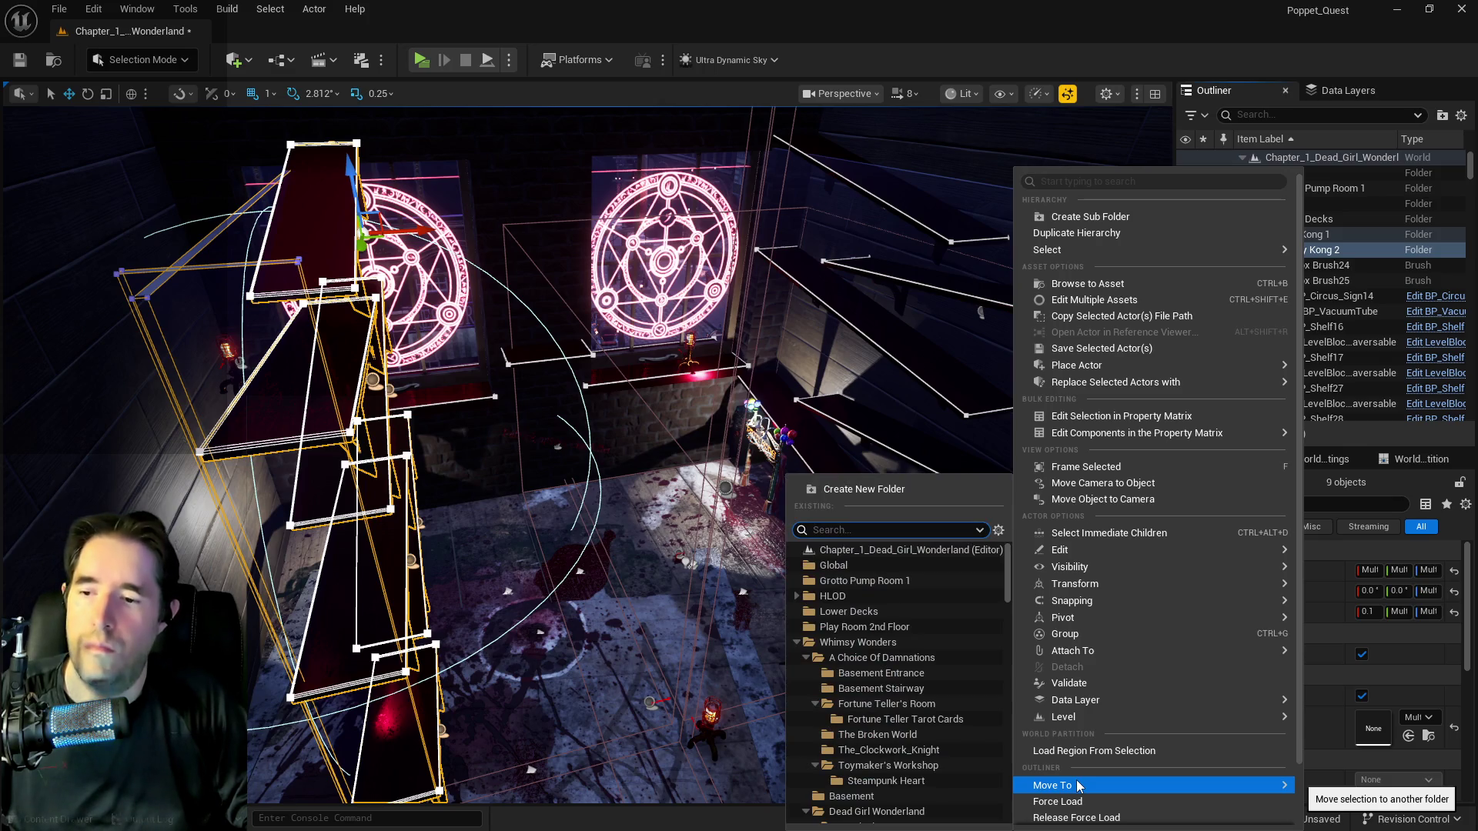
pyautogui.write('patr')
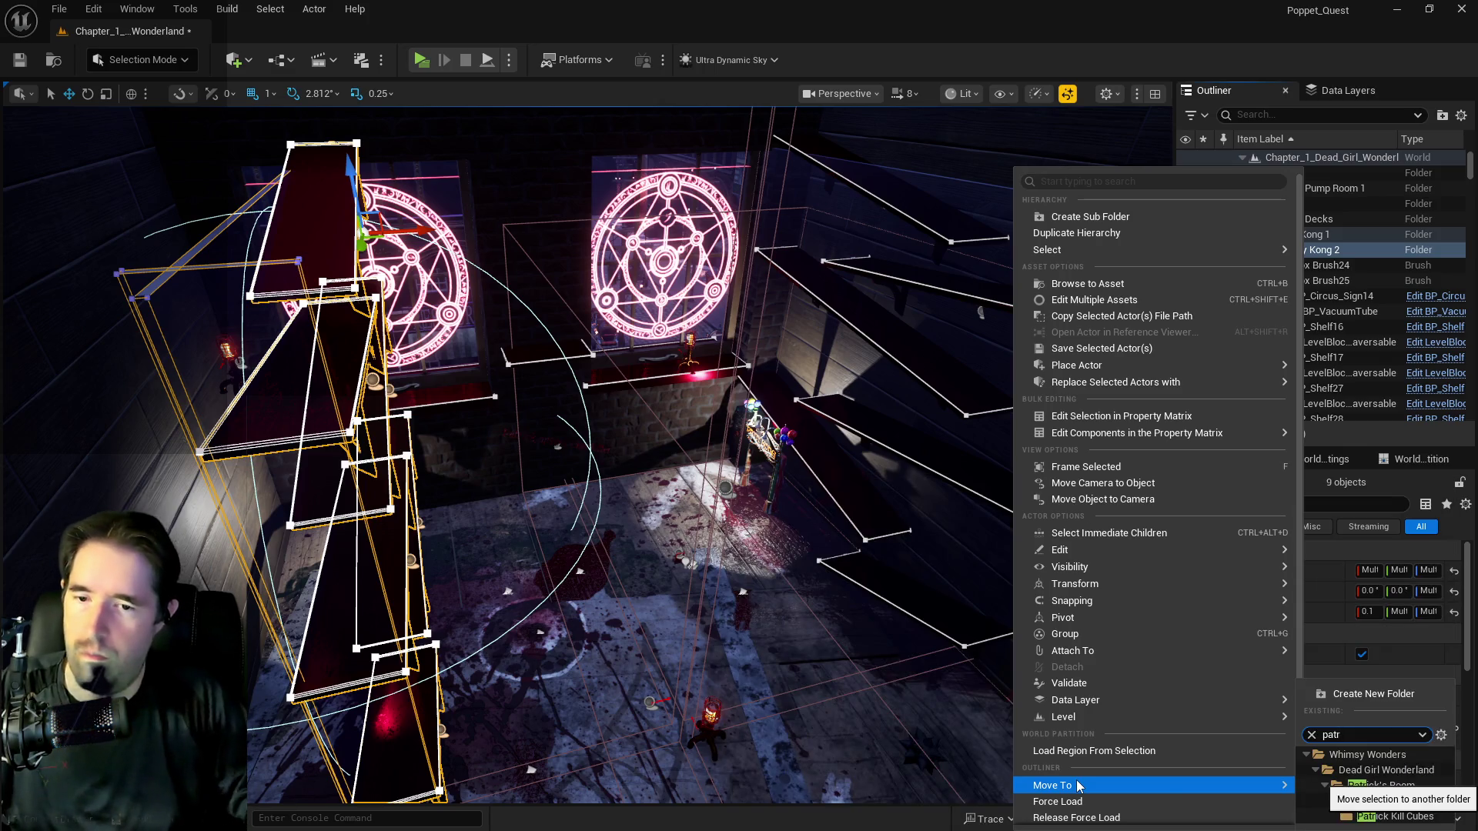
pyautogui.click(1359, 784)
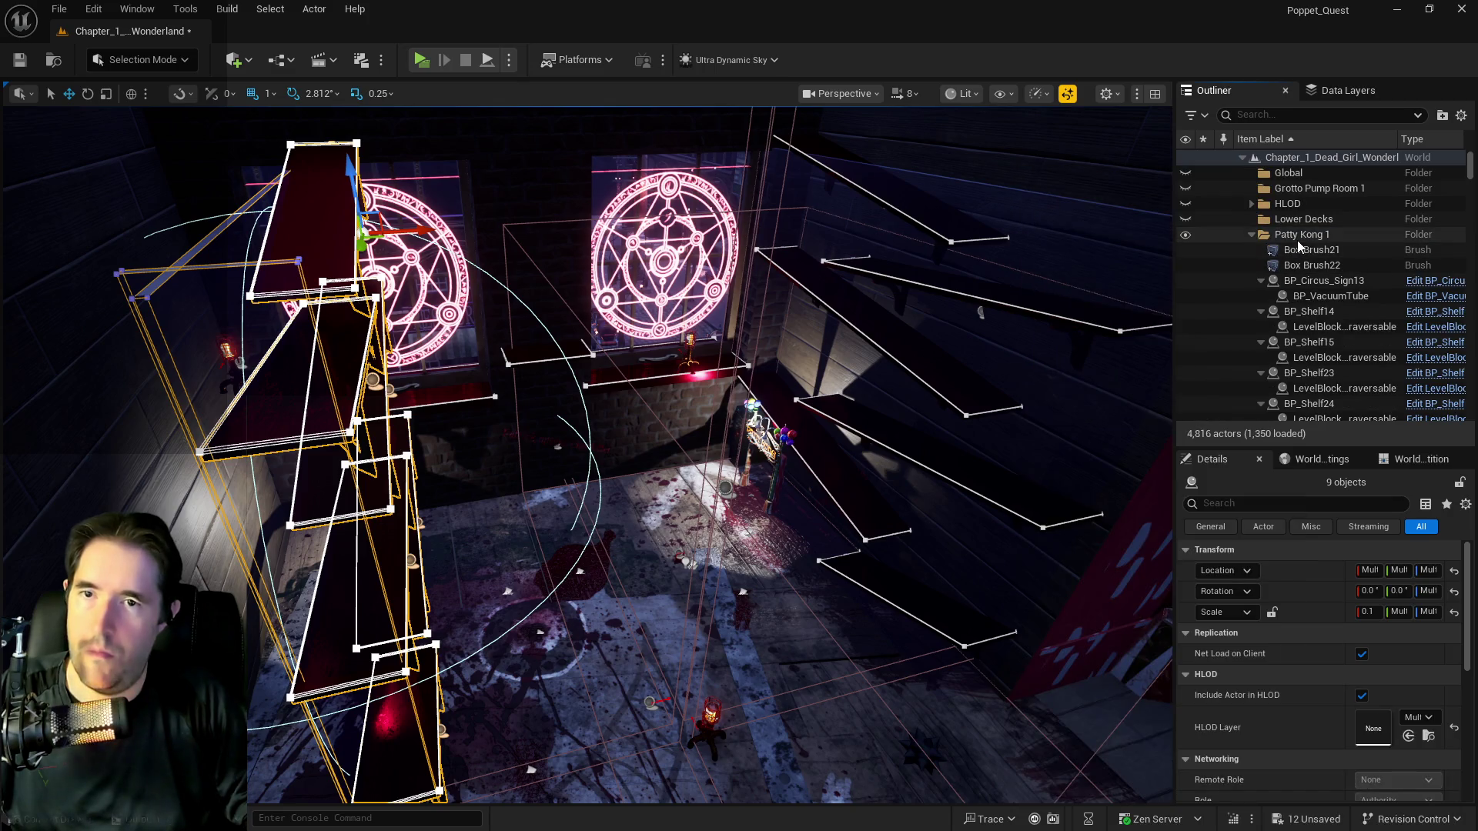
pyautogui.click(1299, 241)
pyautogui.rightClick(1300, 243)
pyautogui.moveTo(1339, 376)
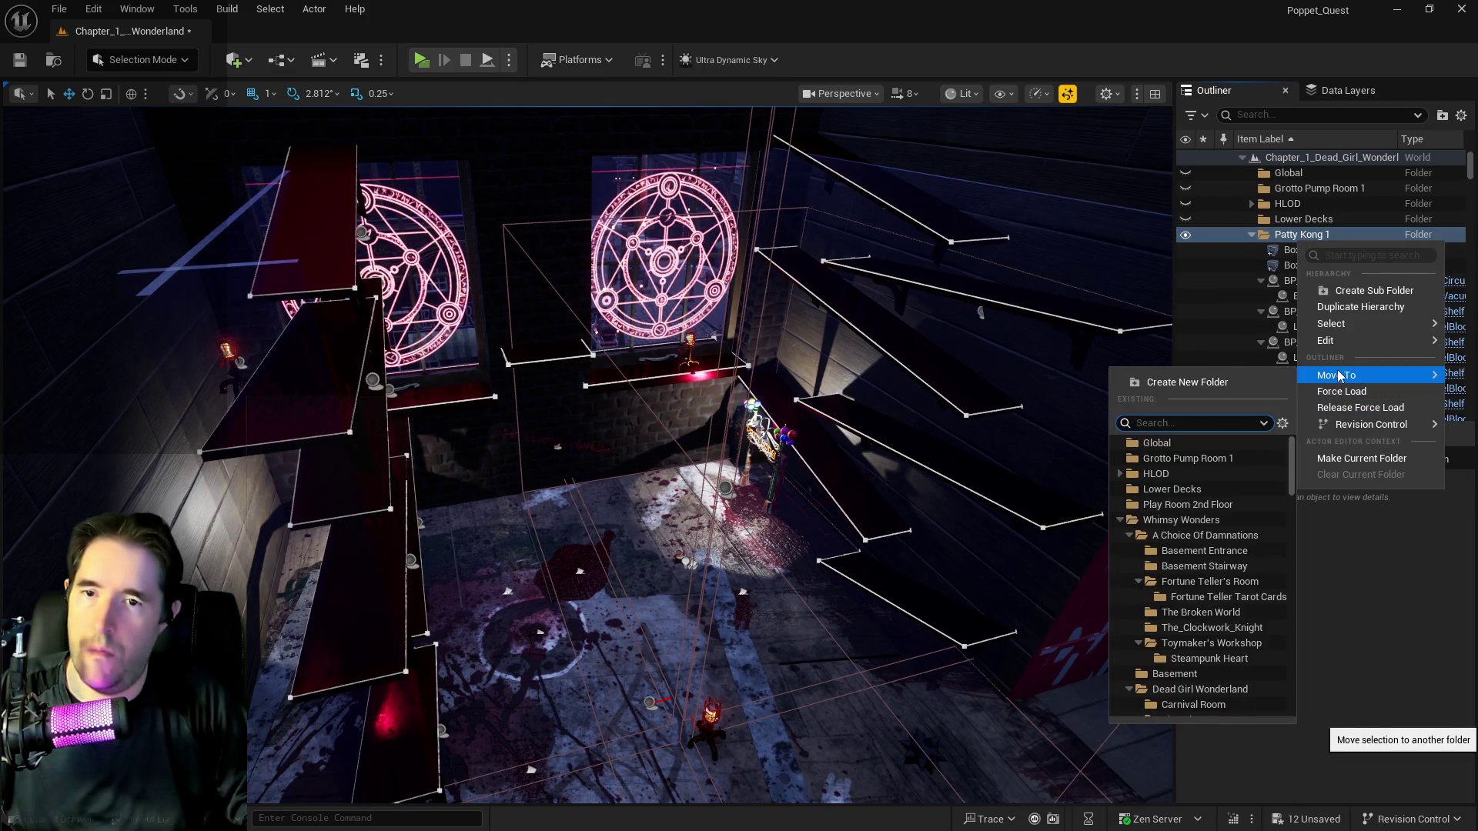
pyautogui.write('patr')
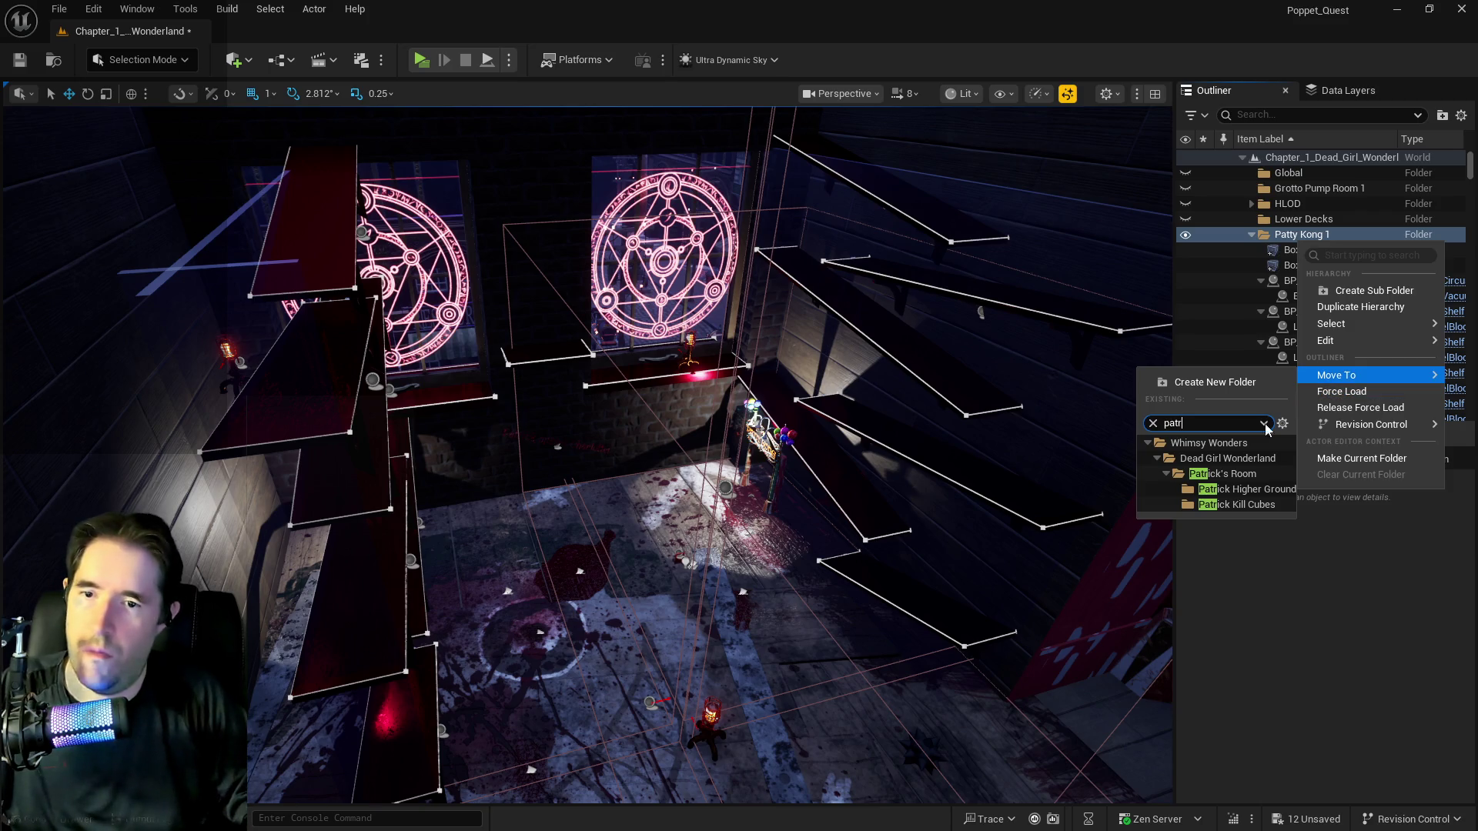
pyautogui.click(1218, 475)
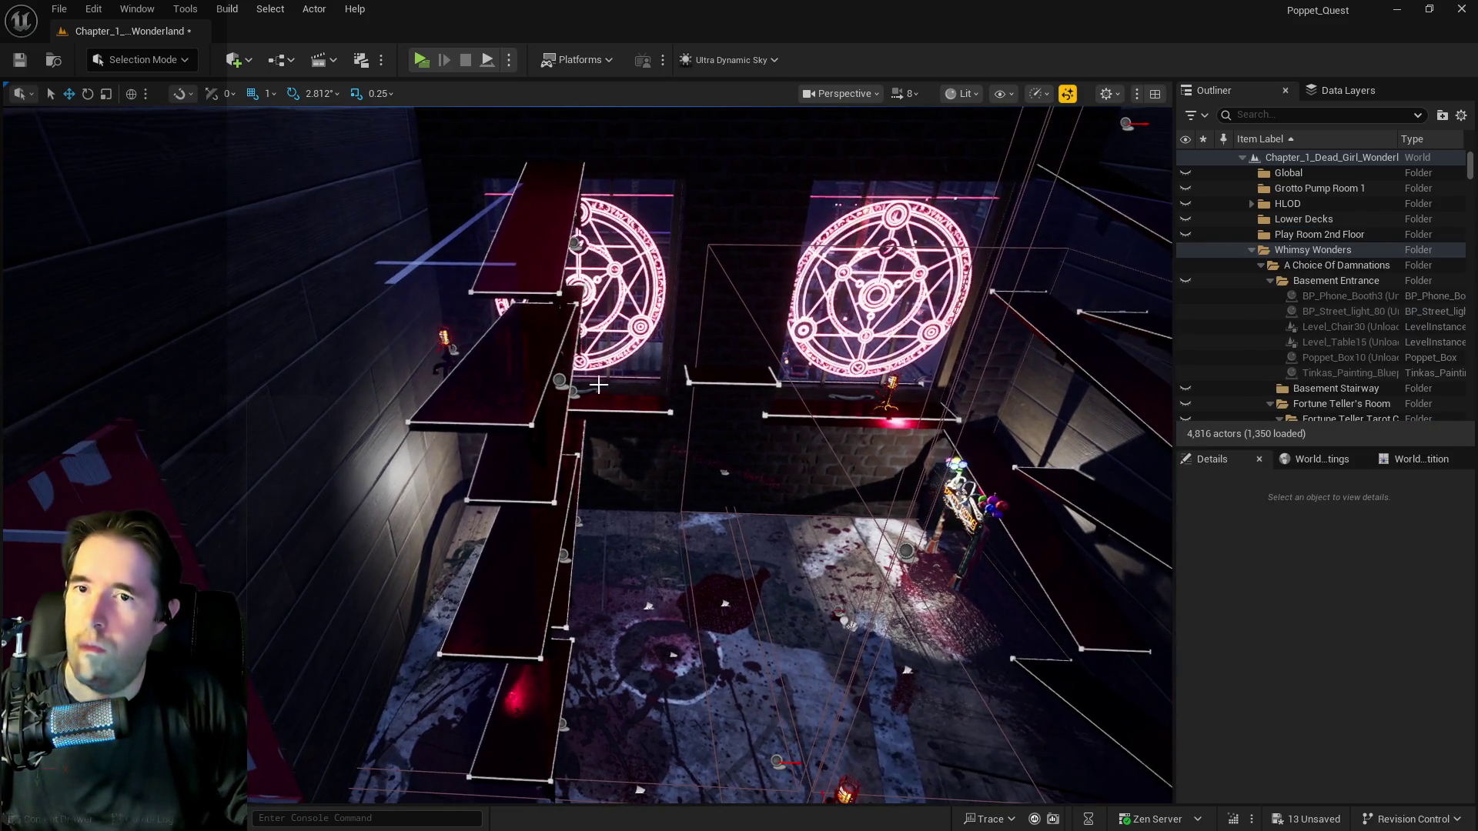
# Select and frame Patty Kong 2's shelves, then undo Box Brush25's last move
pyautogui.click(541, 361)
pyautogui.scroll(-3, 1324, 307)
pyautogui.click(1309, 324)
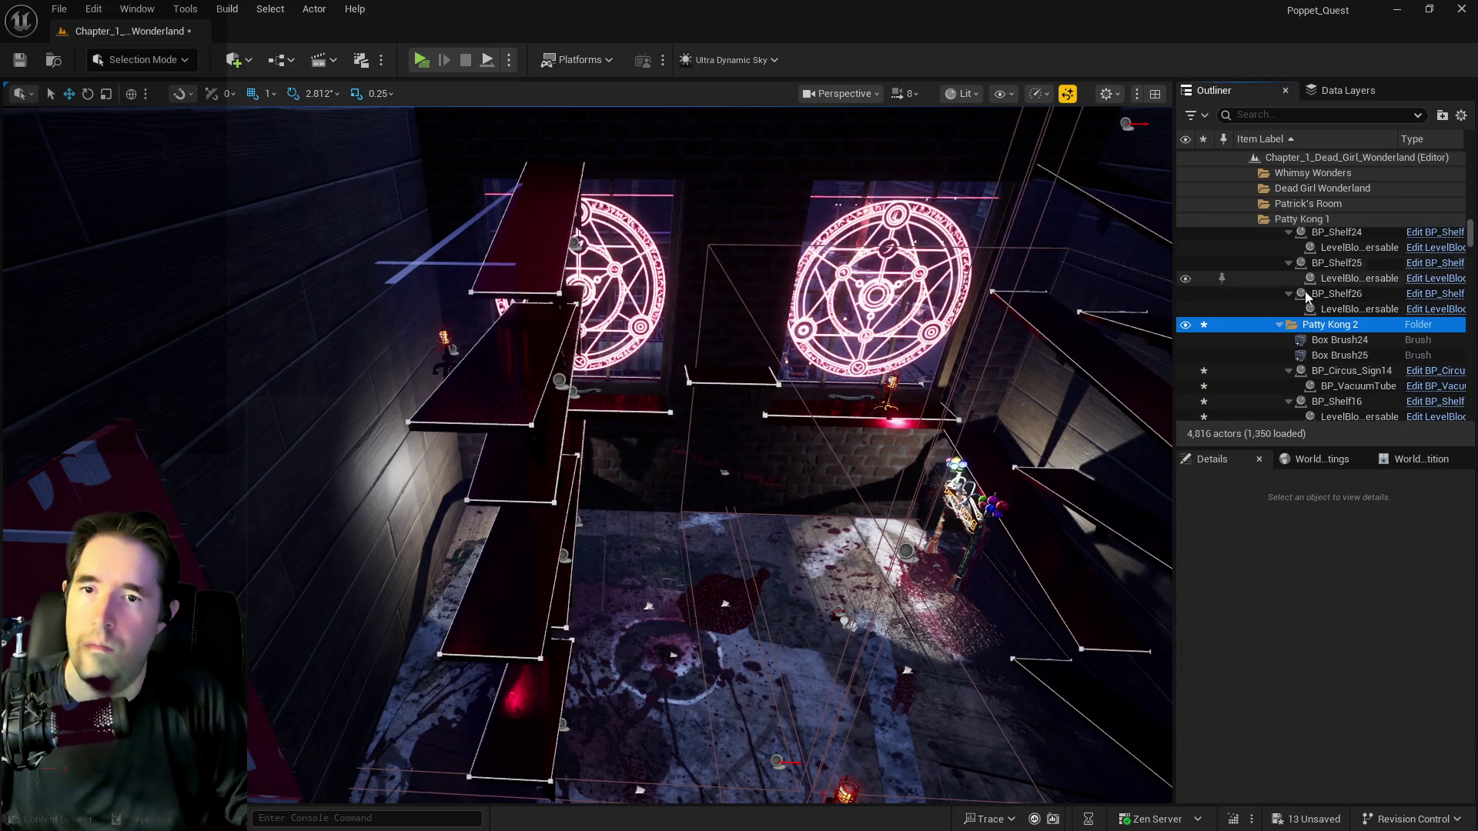
pyautogui.rightClick(1317, 324)
pyautogui.moveTo(1348, 402)
pyautogui.click(1371, 460)
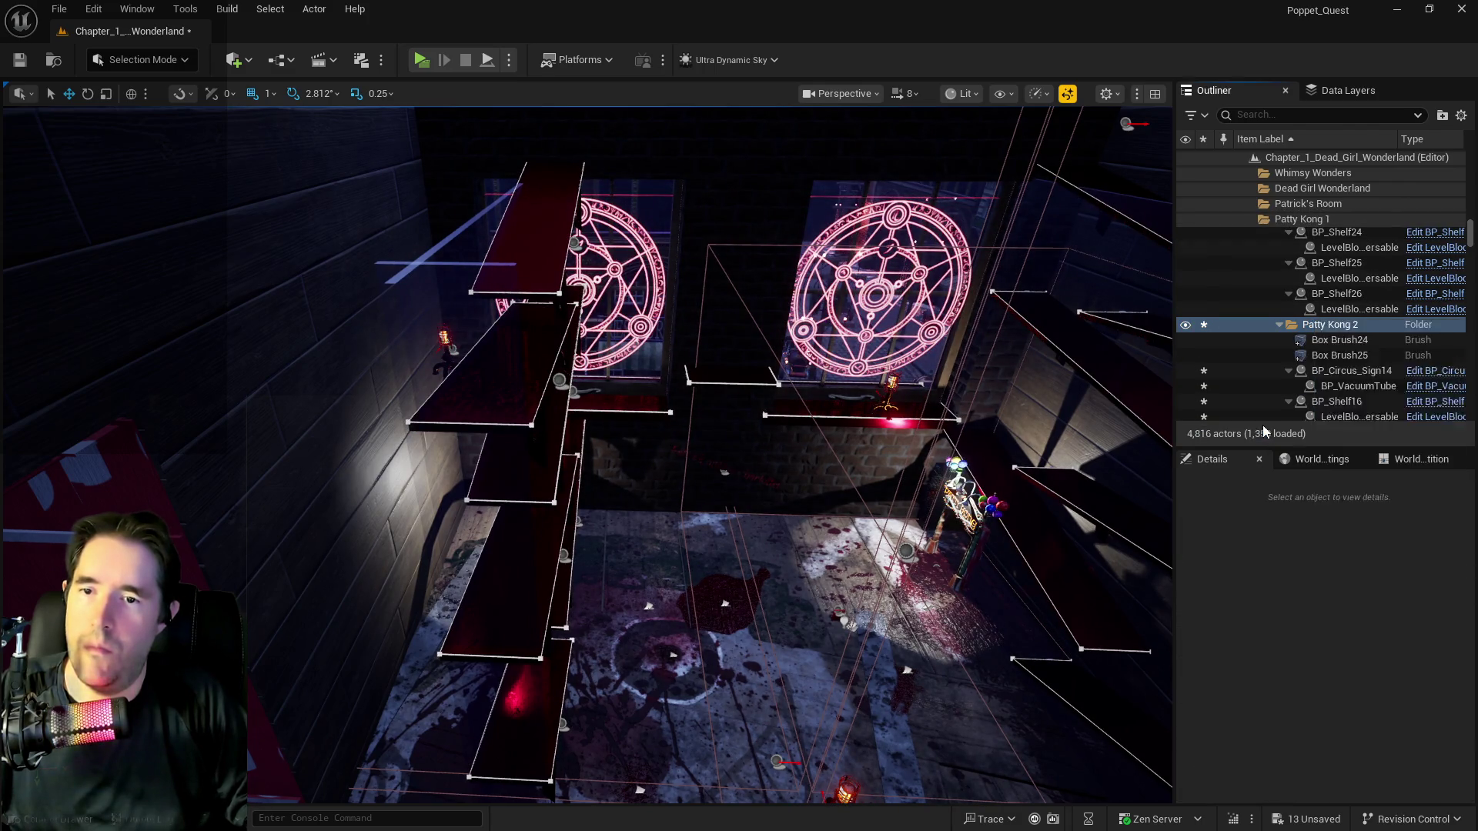
pyautogui.press('f')
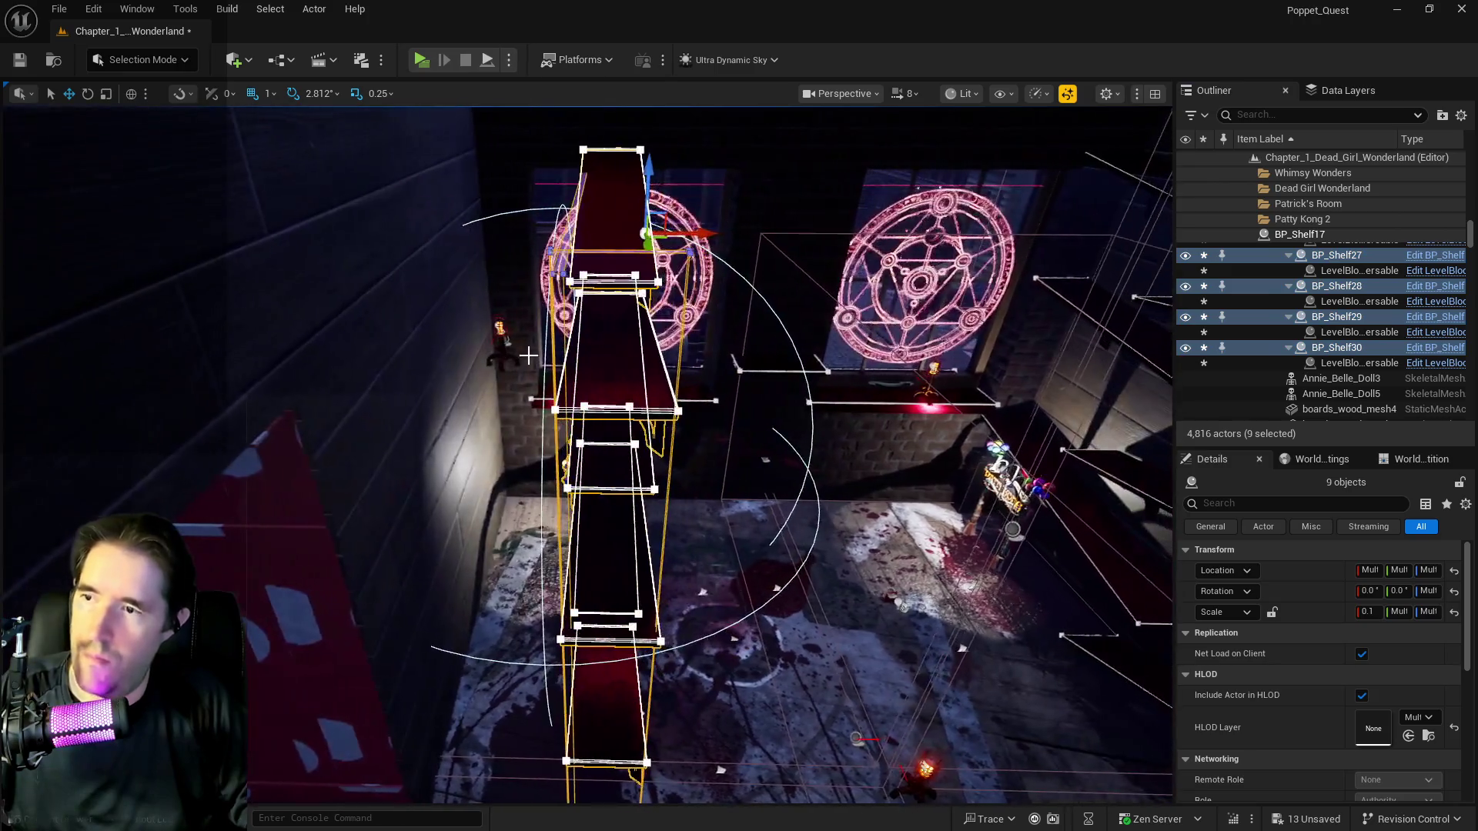
pyautogui.click(551, 341)
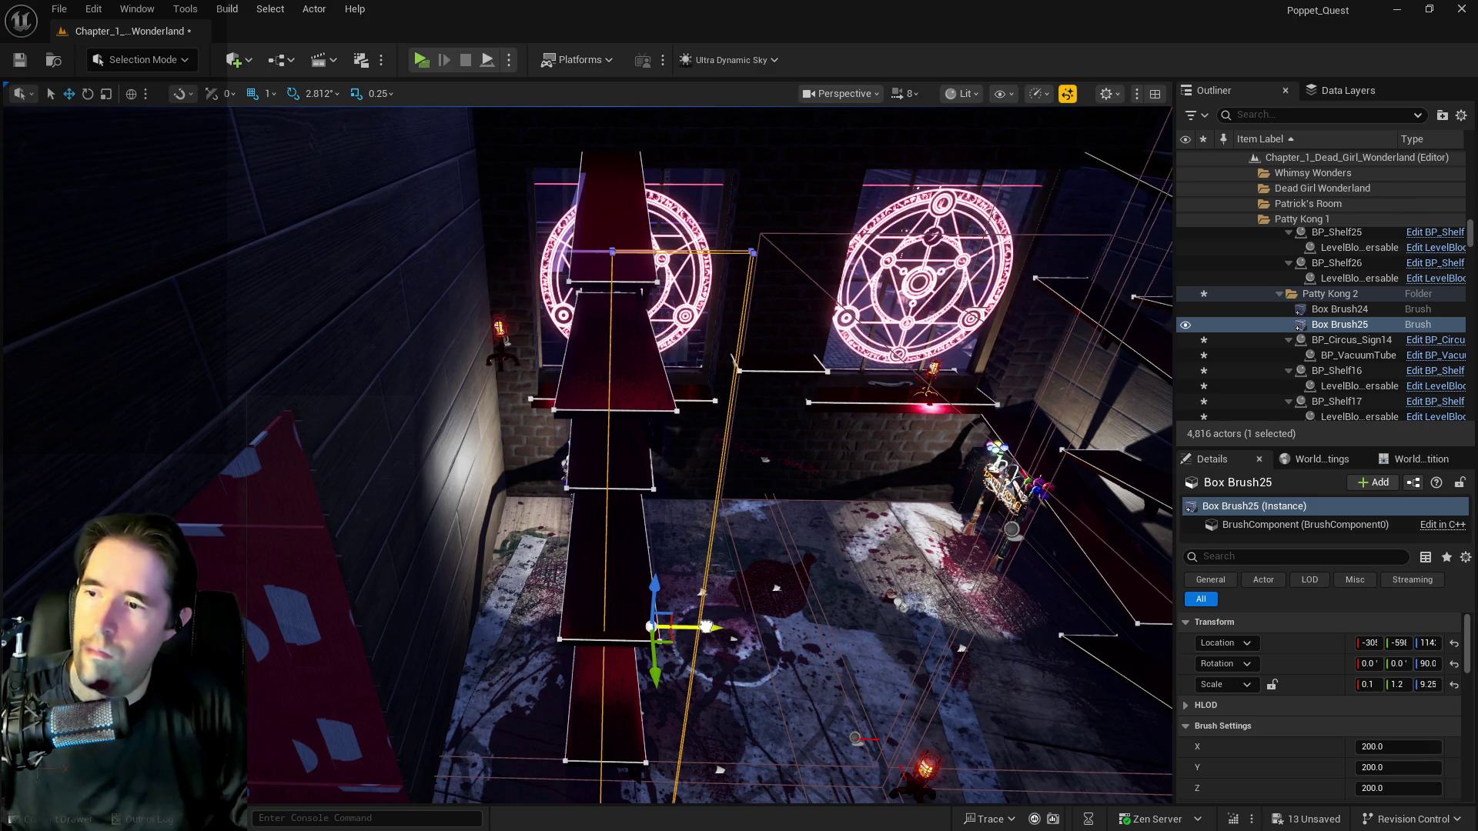
pyautogui.hotkey('ctrl', 'z')
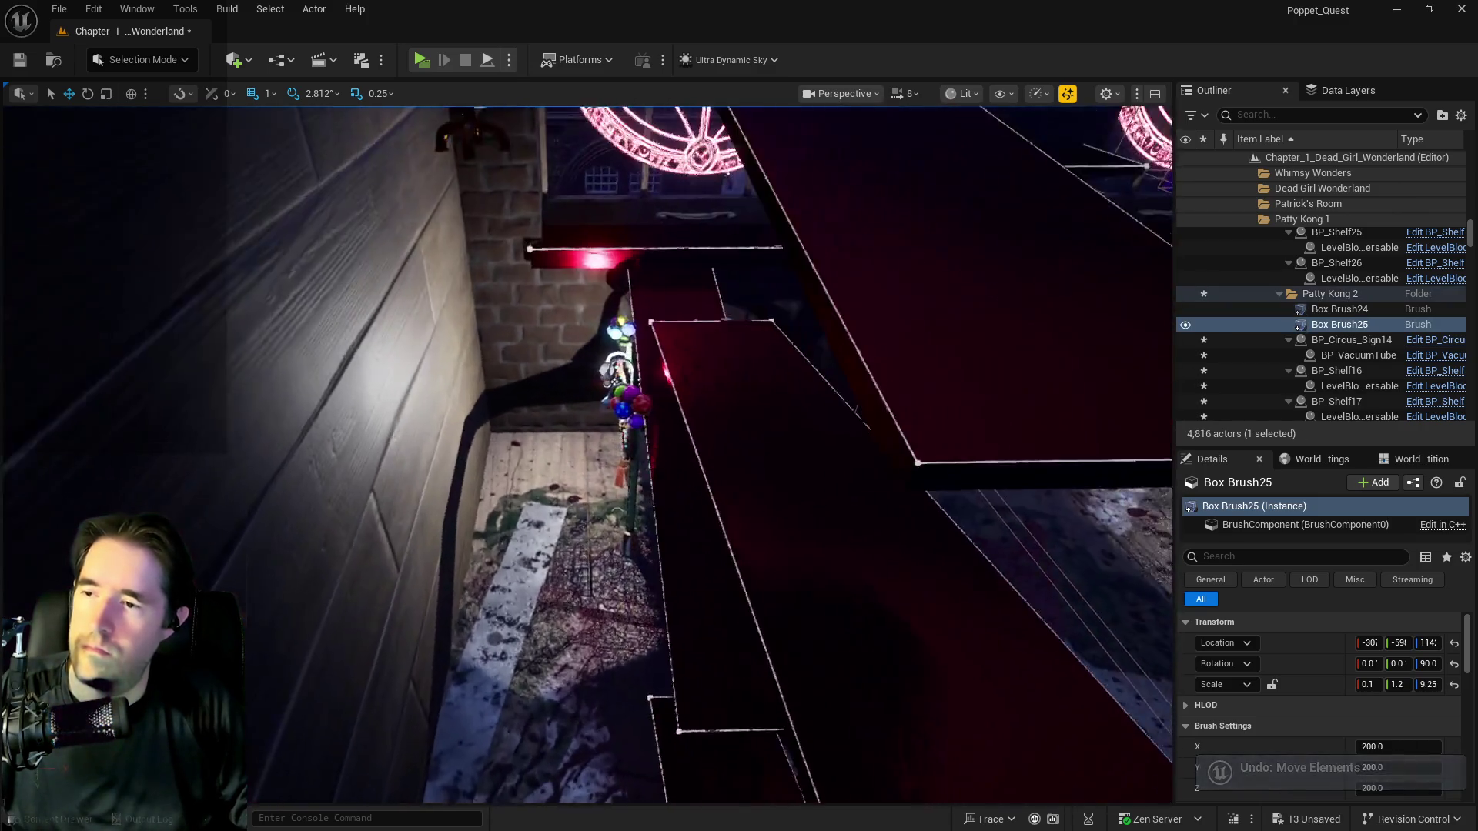
# Fly the view to the tent entry and select its red striped pole
pyautogui.press('w')
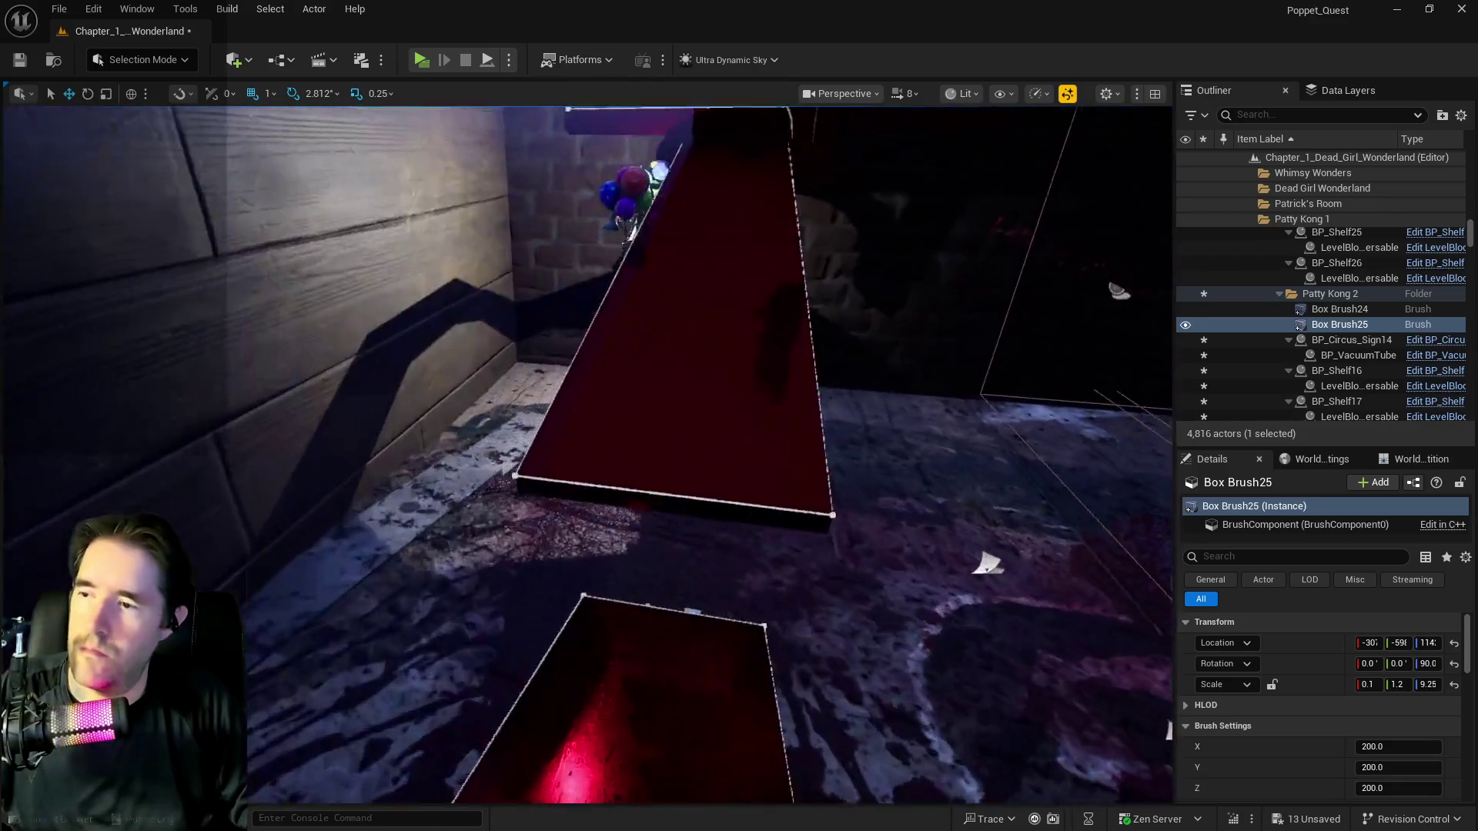
pyautogui.press('w')
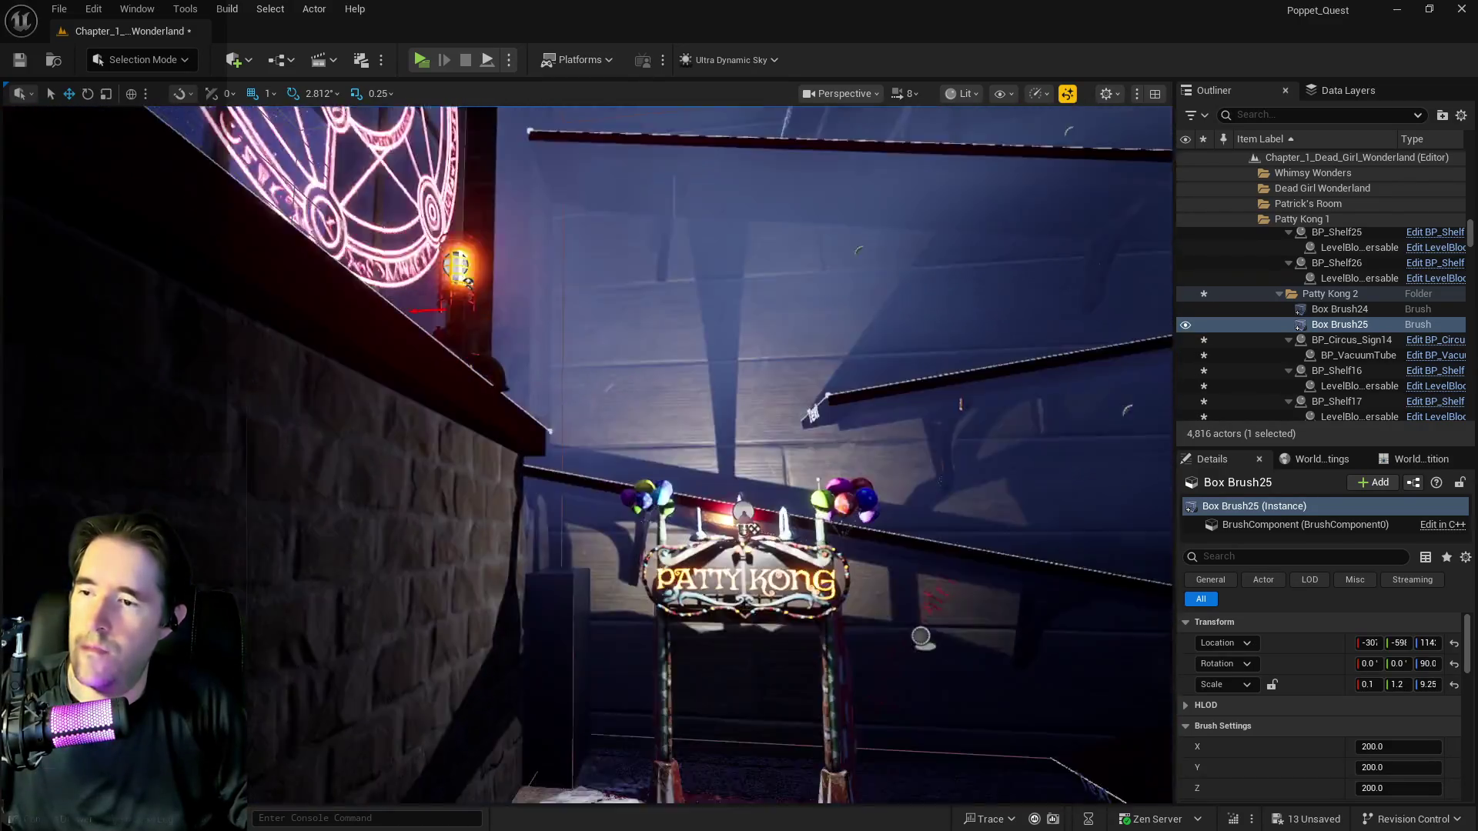
pyautogui.press('w')
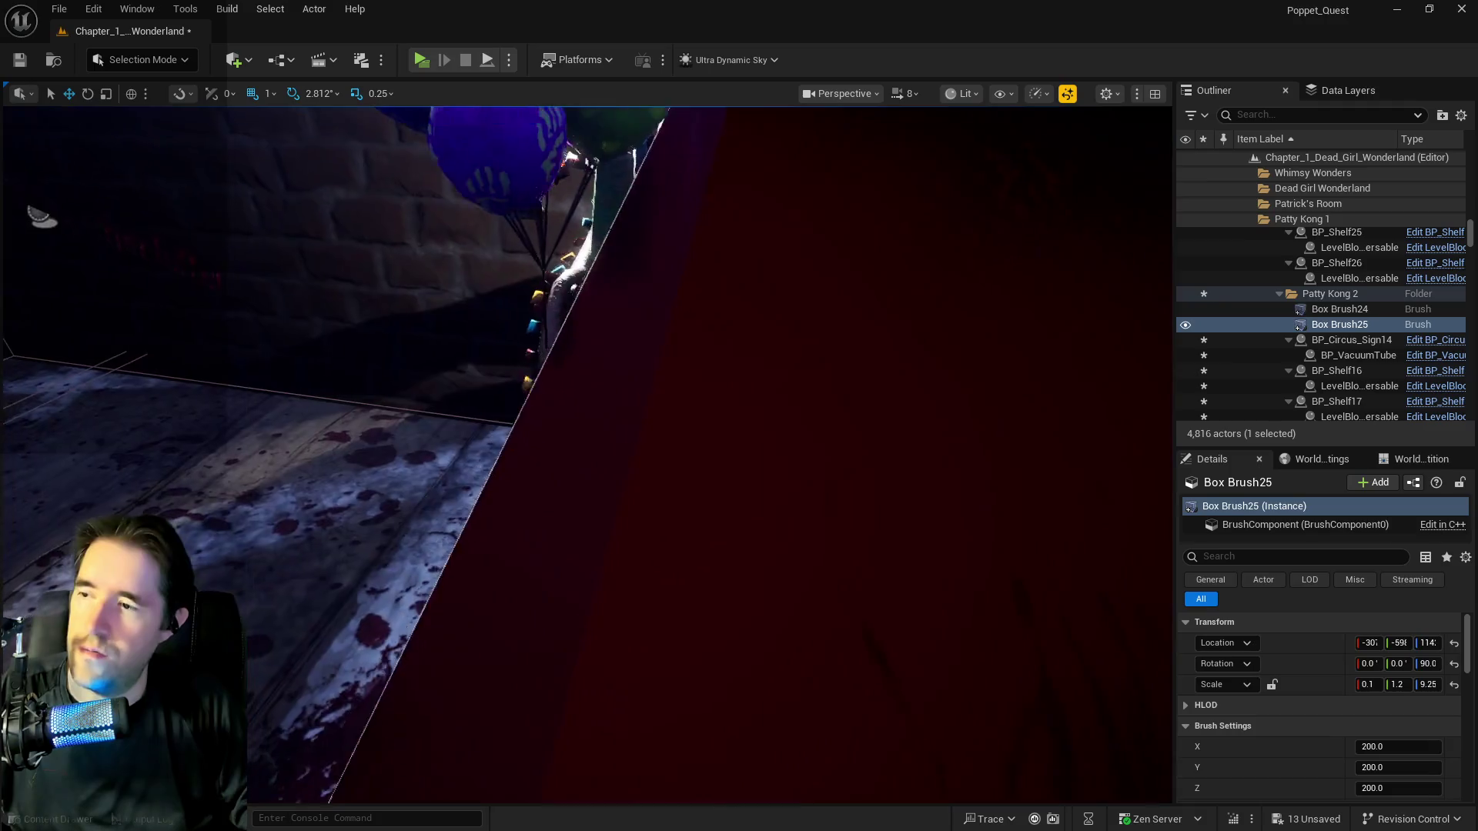
pyautogui.press('w')
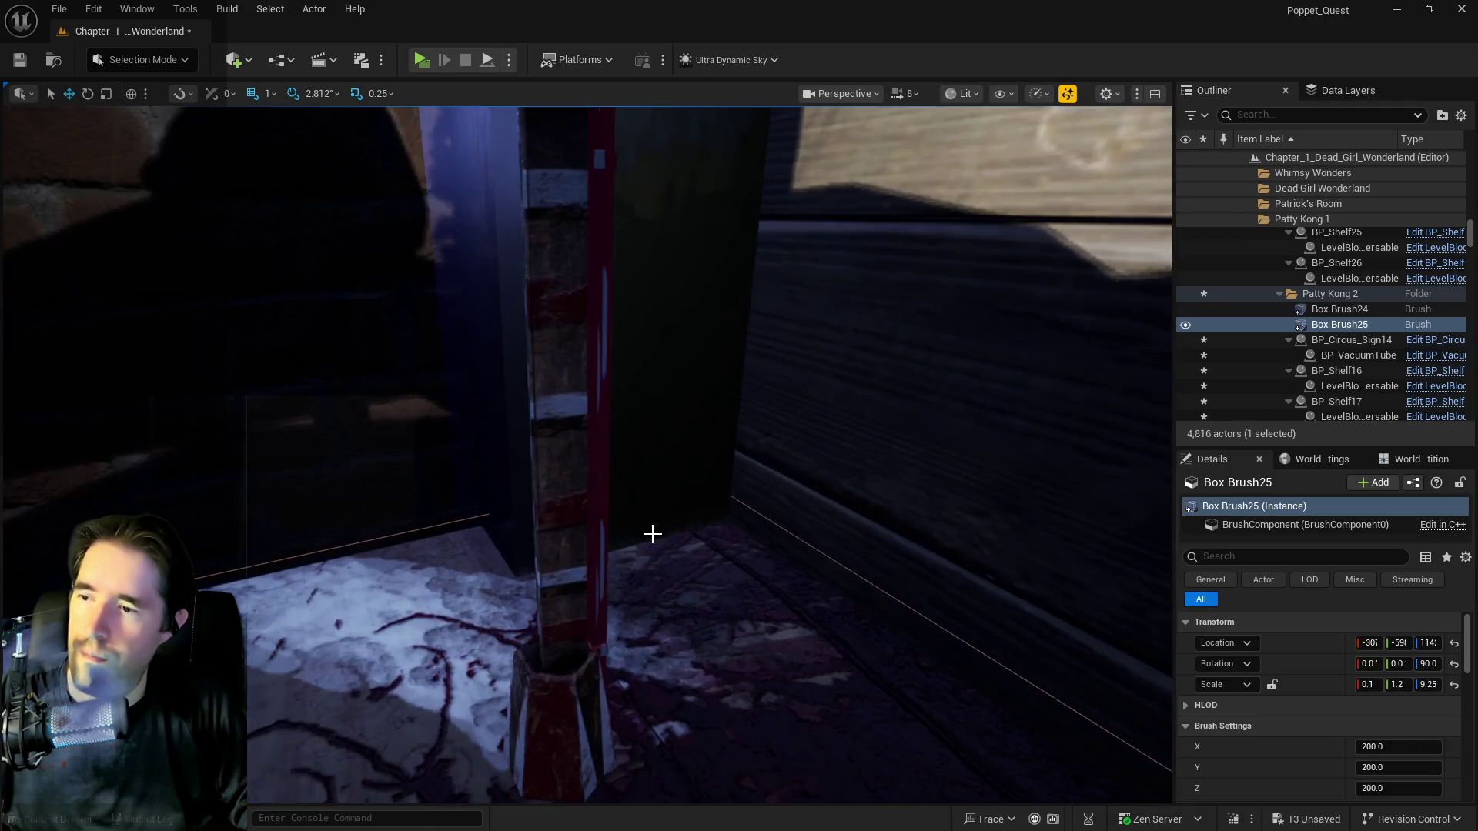
pyautogui.press('s')
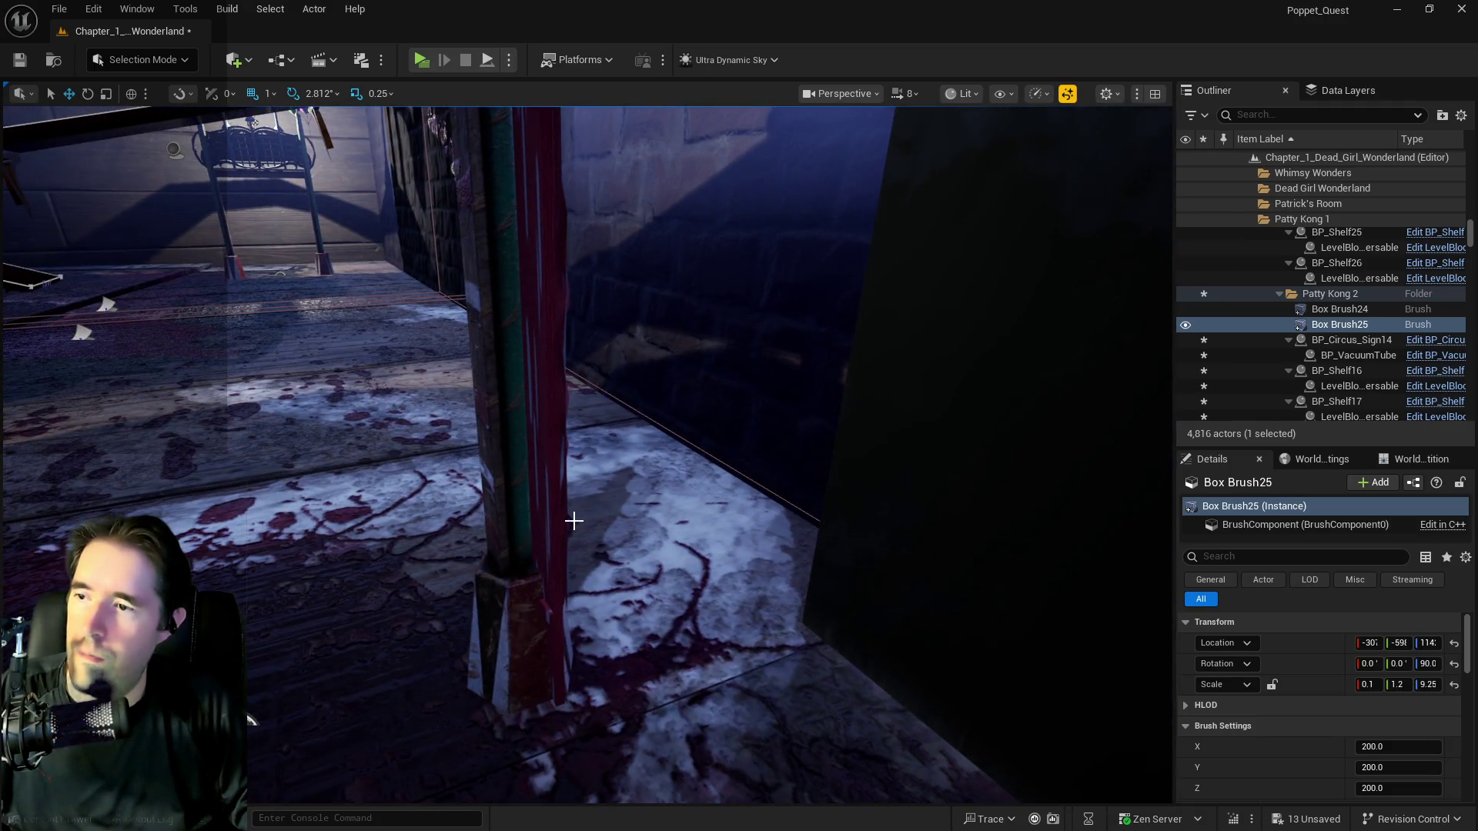
pyautogui.click(568, 527)
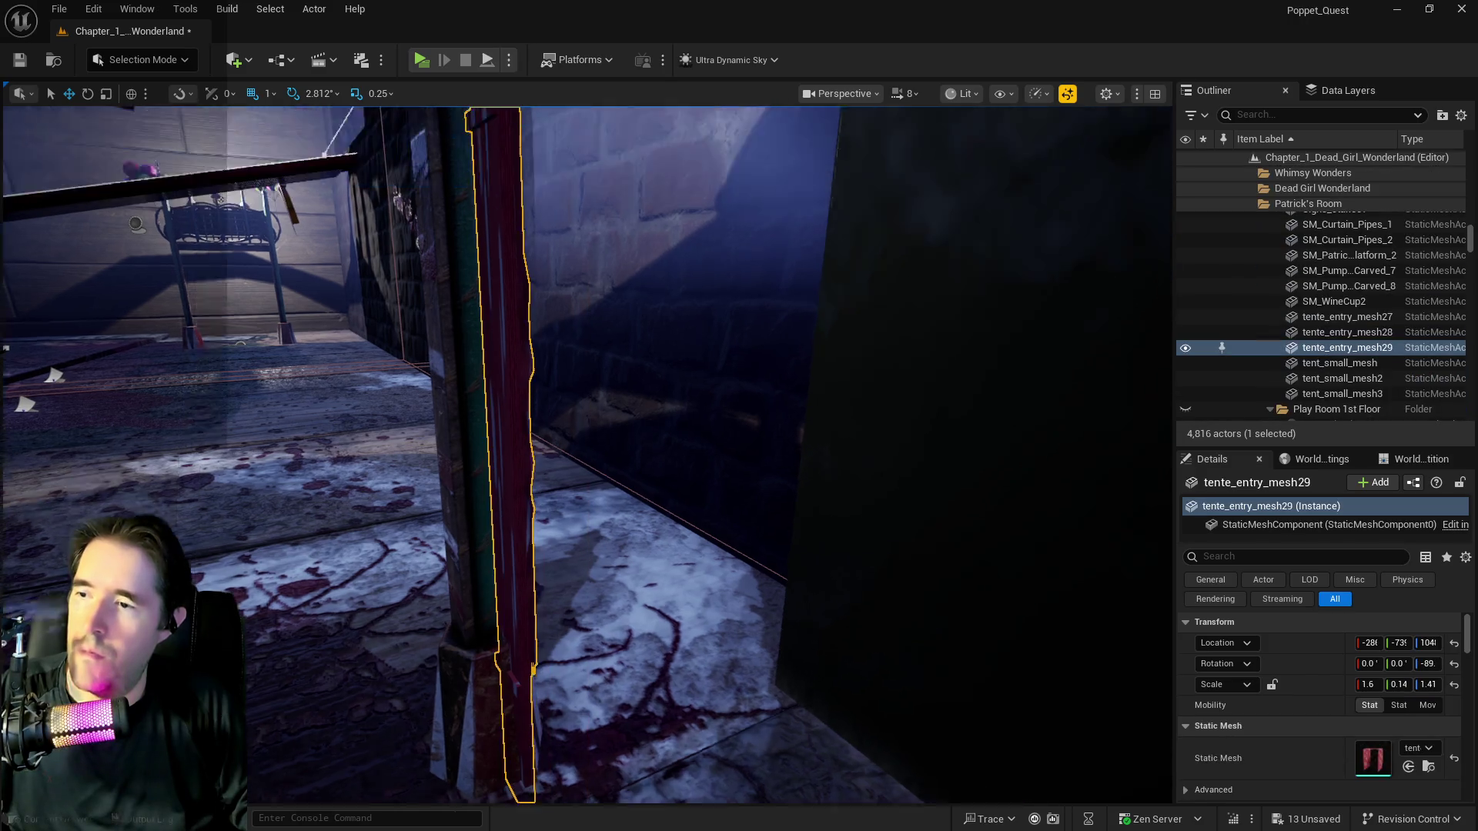
# Select Box Brush23 together with the pink tente_entry_mesh29 archway
pyautogui.press('w')
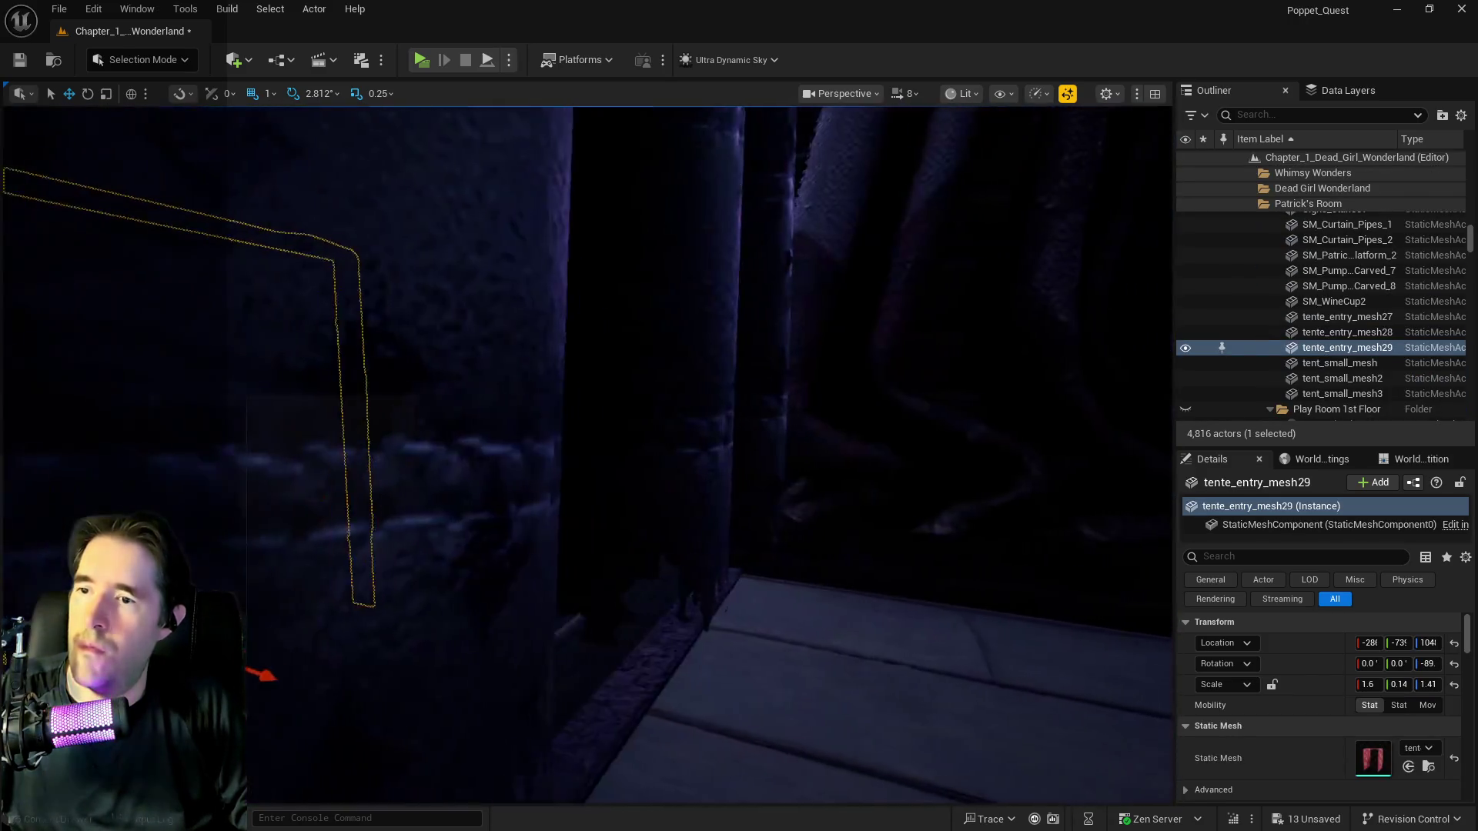
pyautogui.press('w')
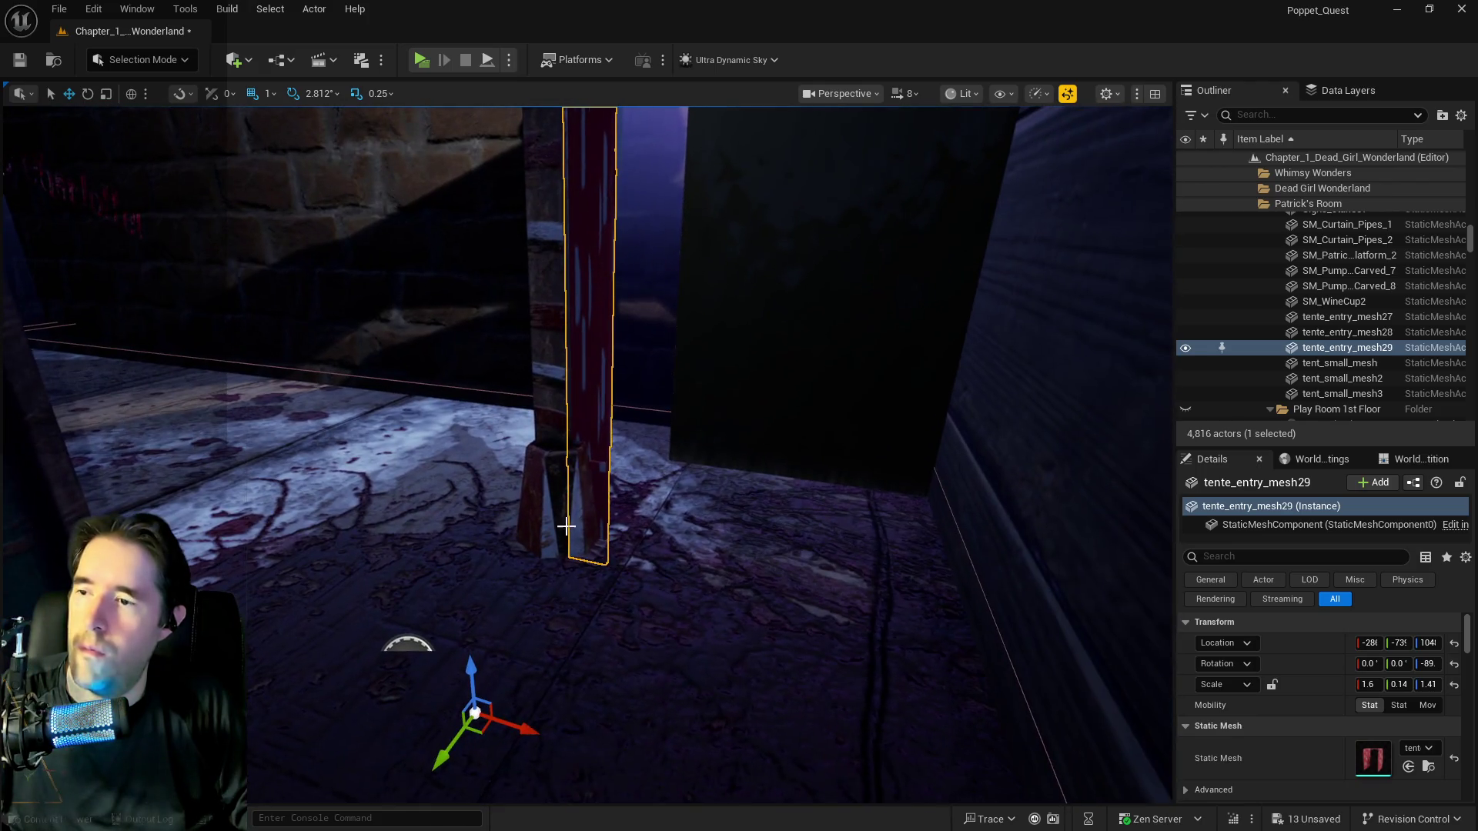
pyautogui.press('w')
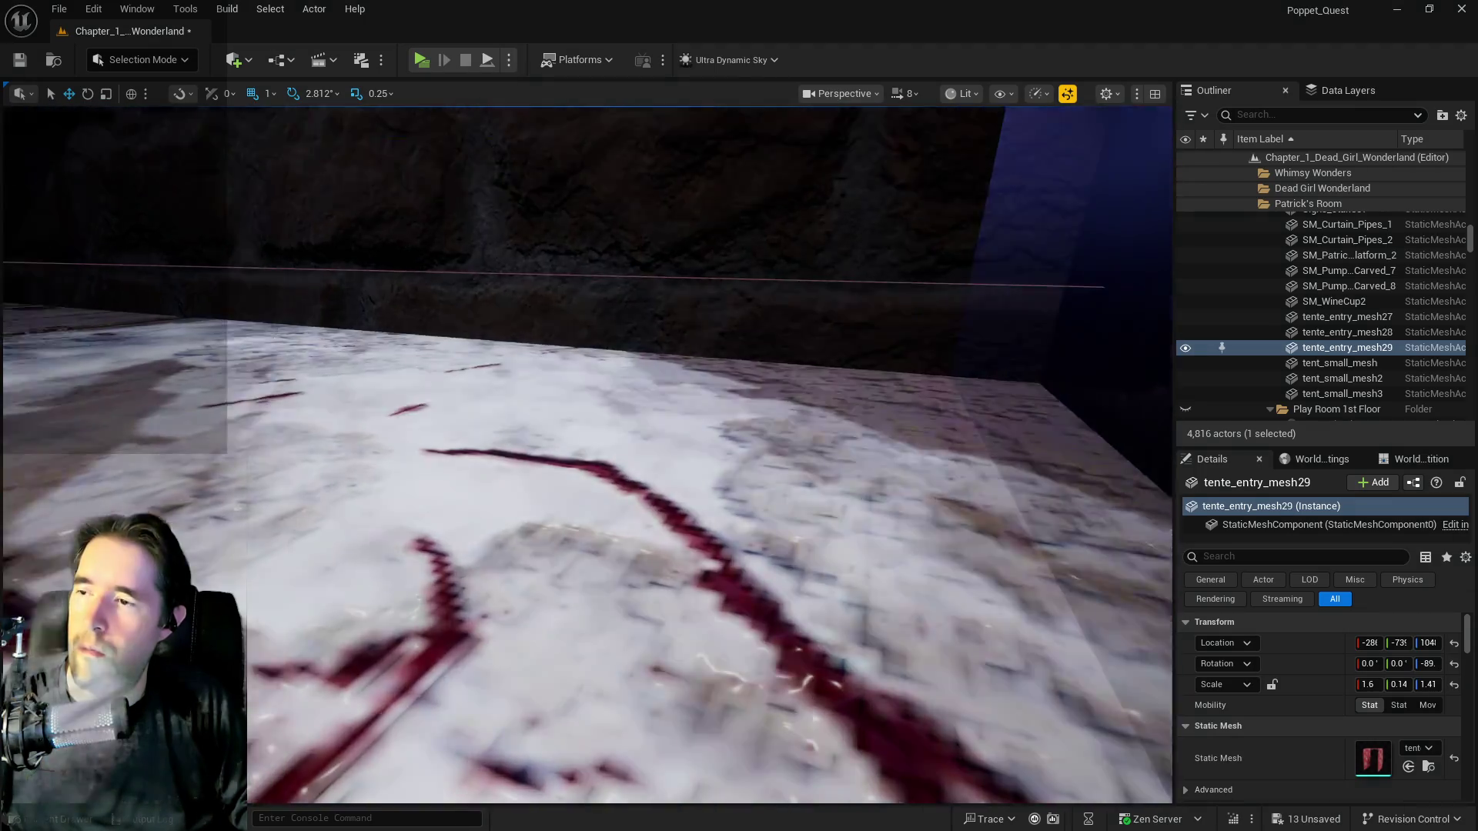
pyautogui.press('w')
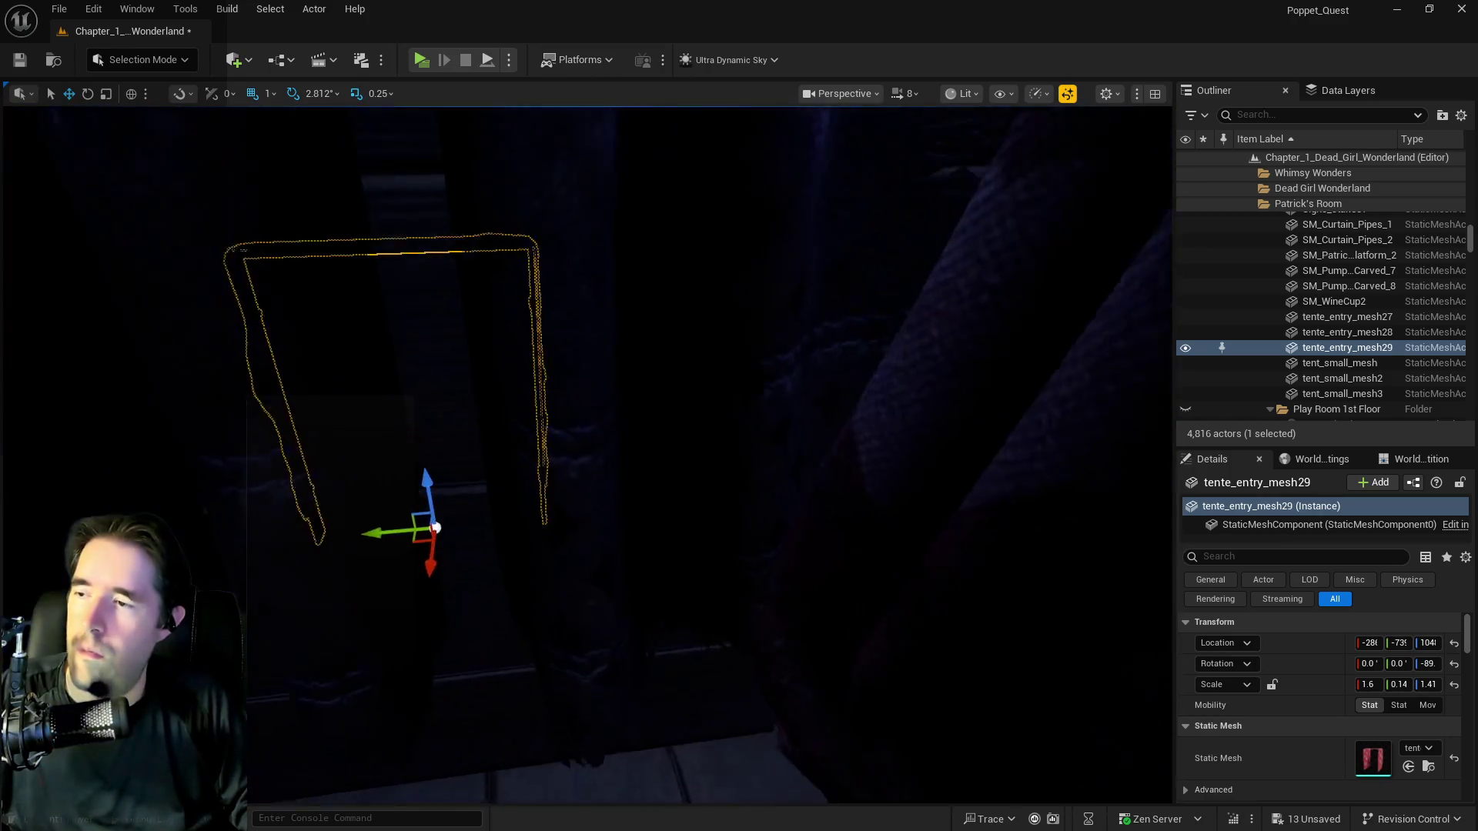
pyautogui.press('w')
pyautogui.press('w')
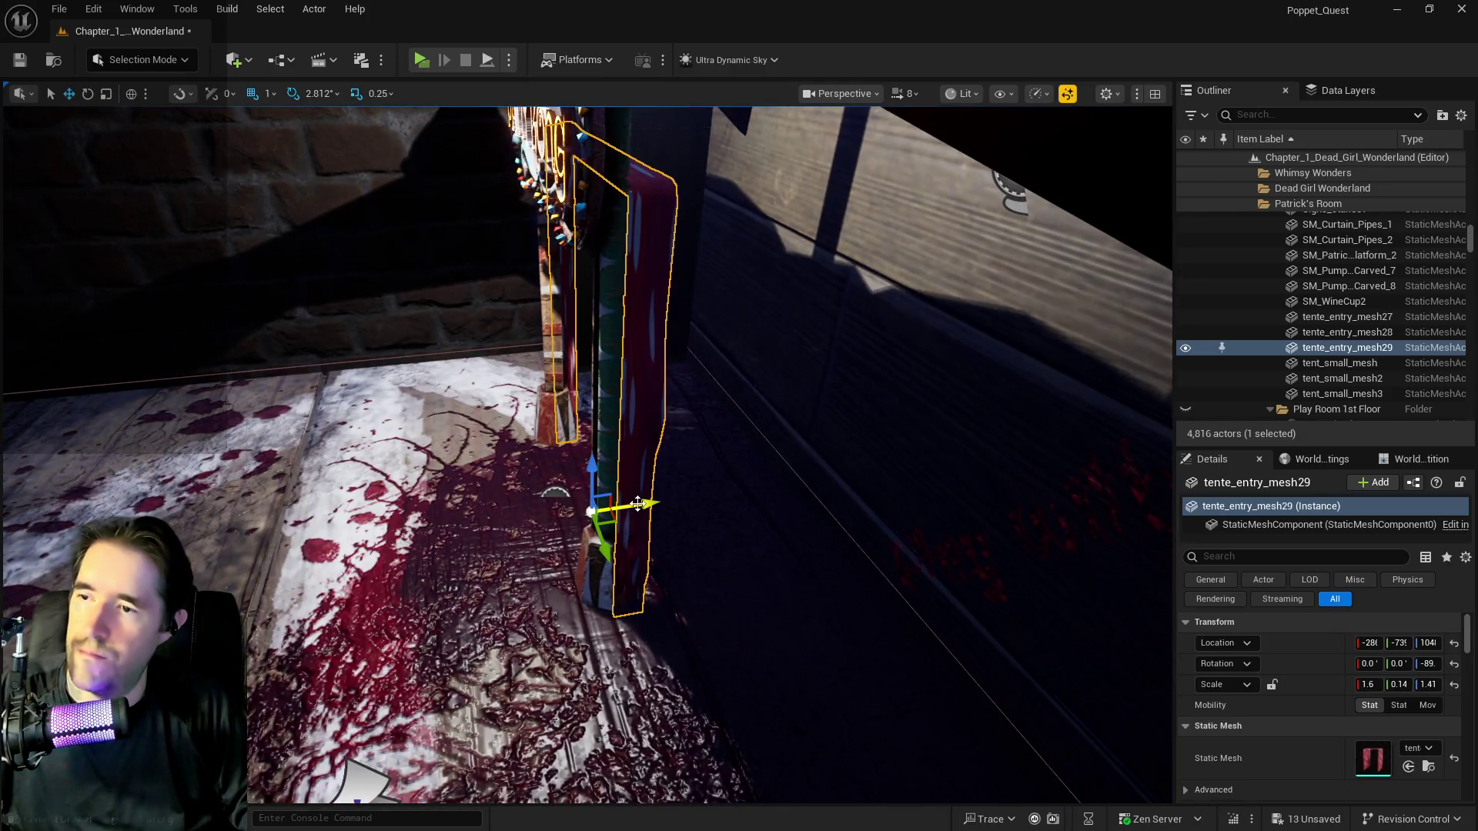
pyautogui.press('w')
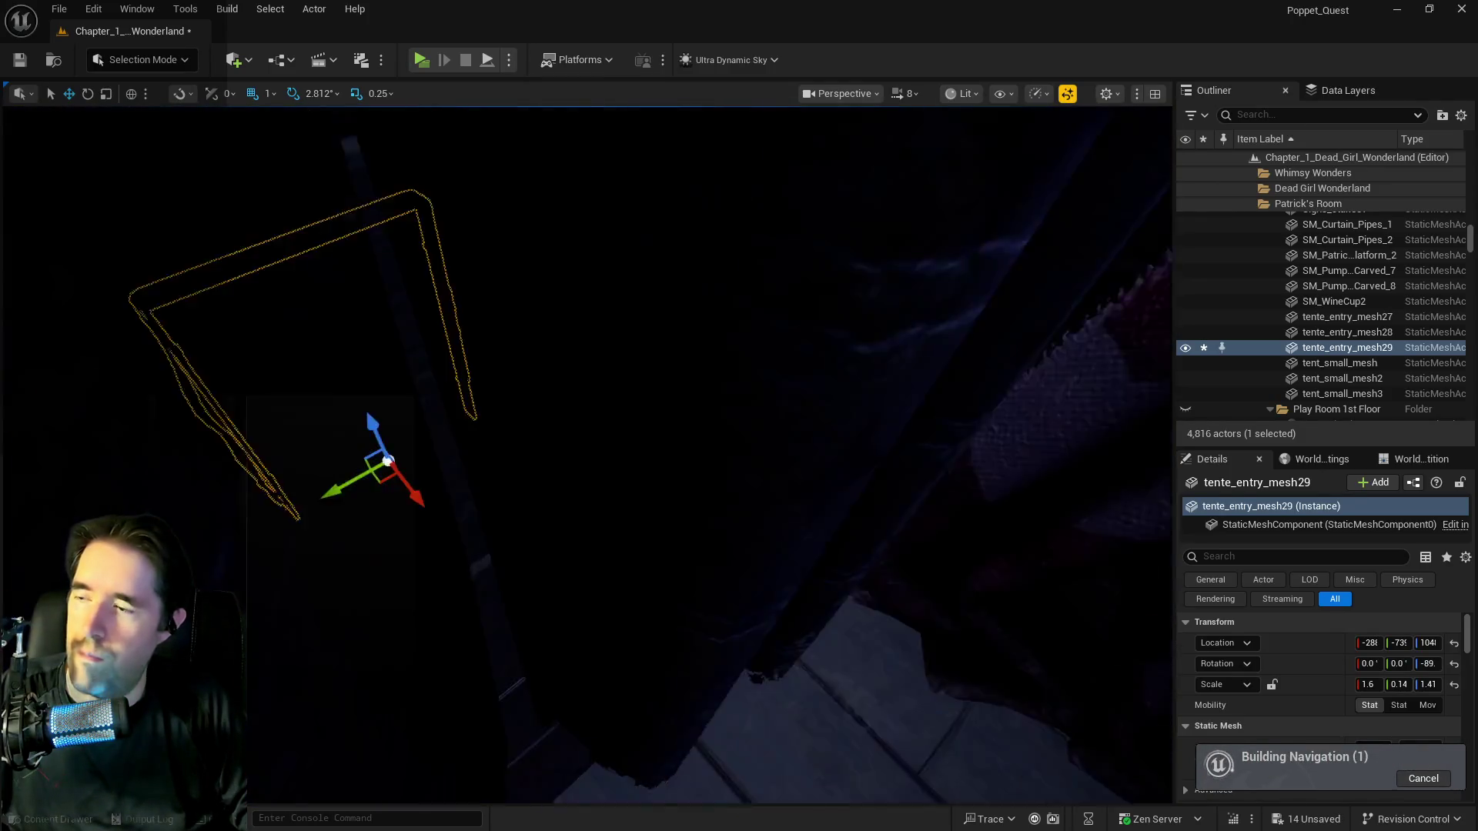
pyautogui.press('w')
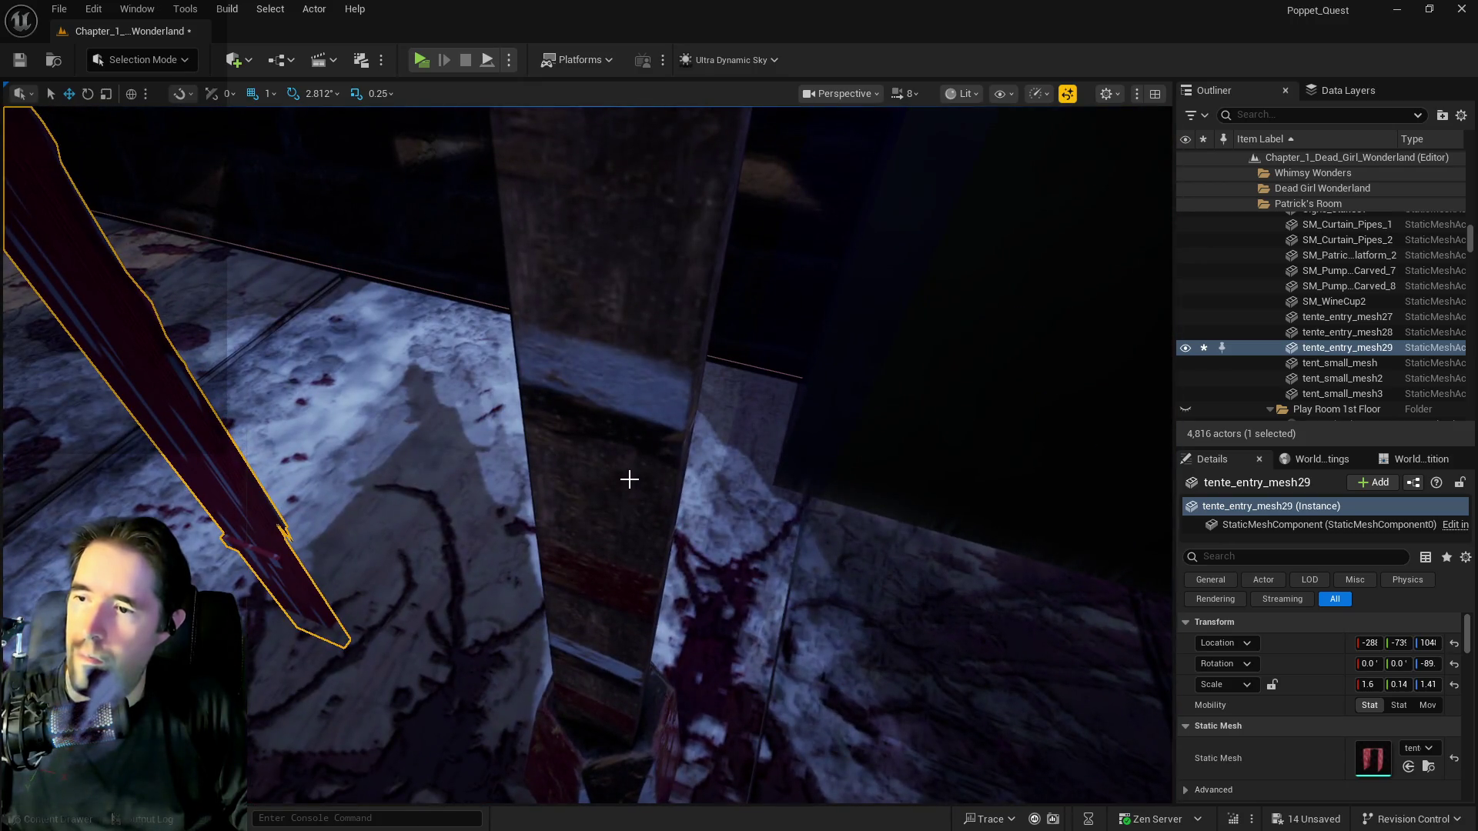
pyautogui.press('w')
pyautogui.click(488, 578)
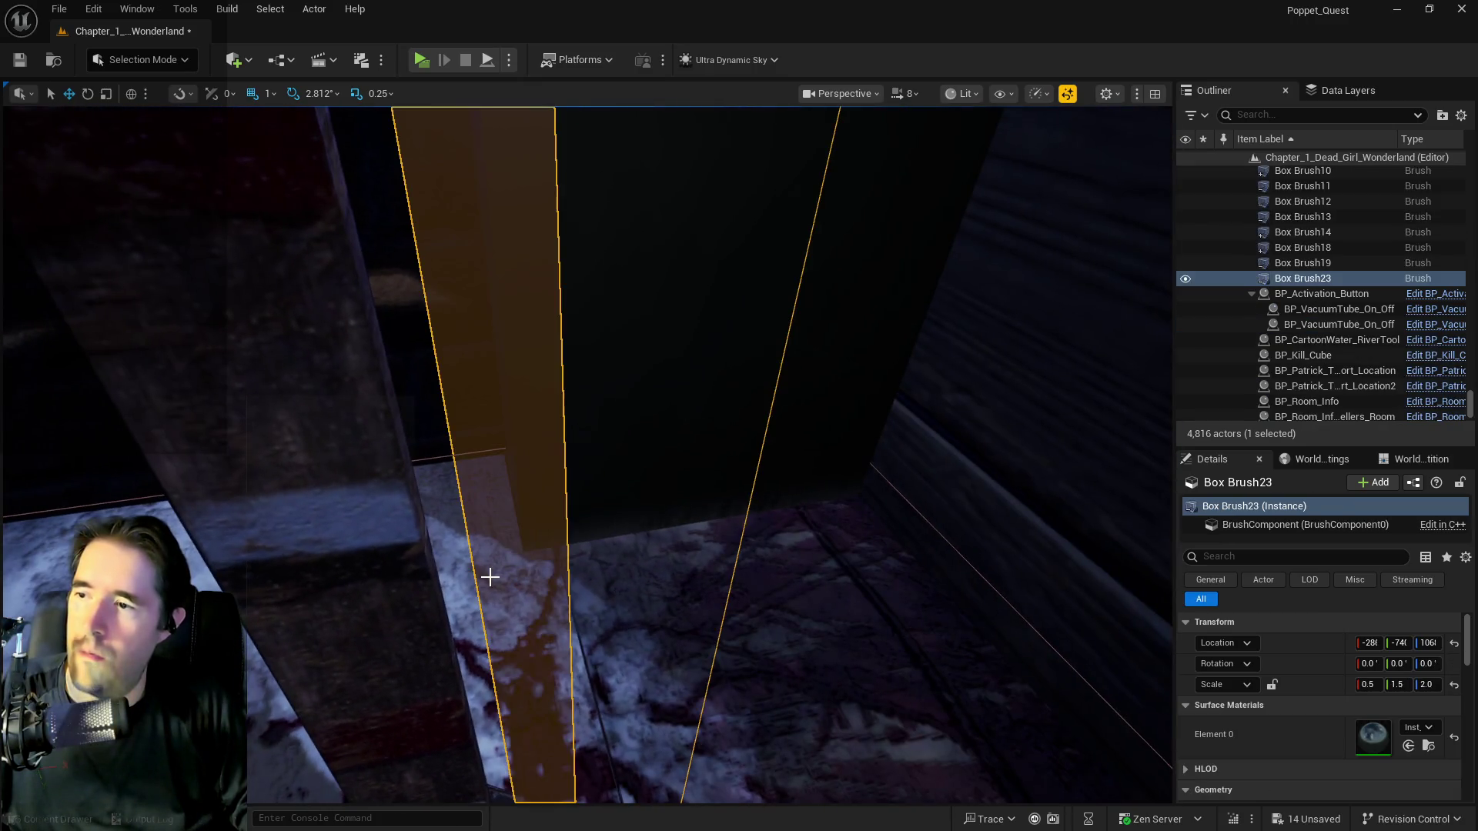
pyautogui.press('w')
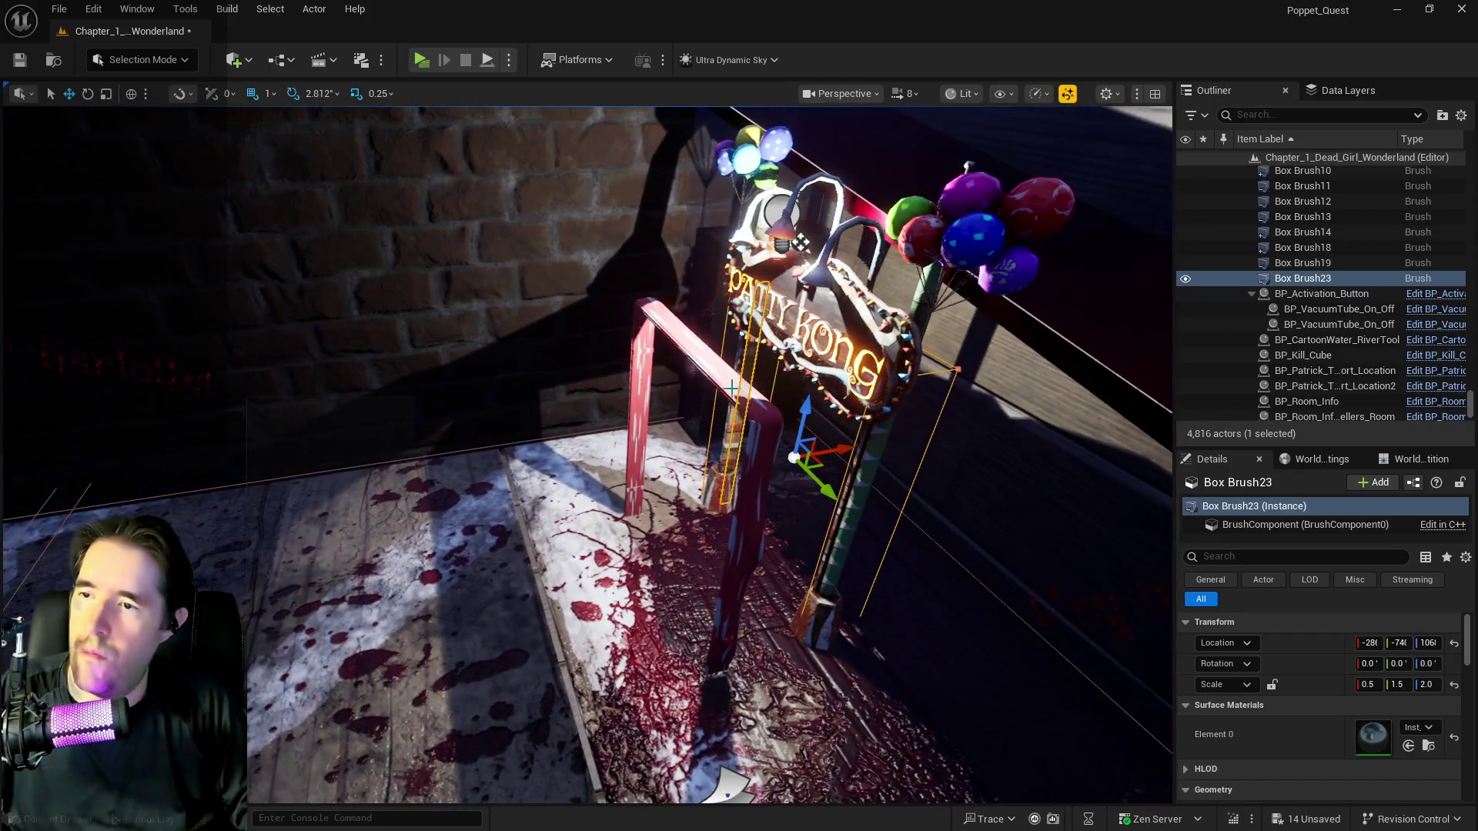
pyautogui.keyDown('ctrl'); pyautogui.click(737, 387); pyautogui.keyUp('ctrl')
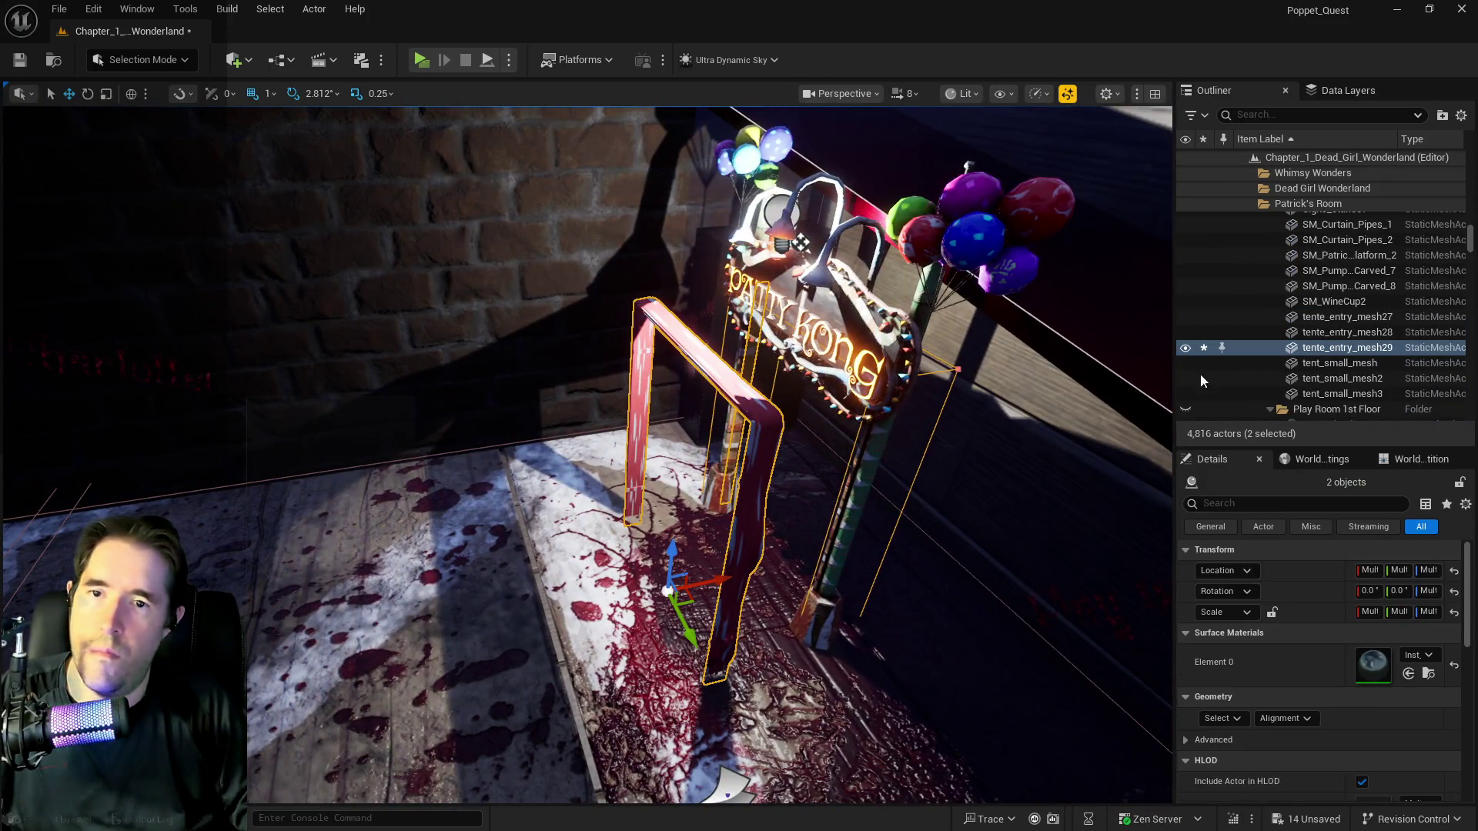
# Duplicate the archway and its blocking box brush
pyautogui.rightClick(1309, 348)
pyautogui.moveTo(1083, 733)
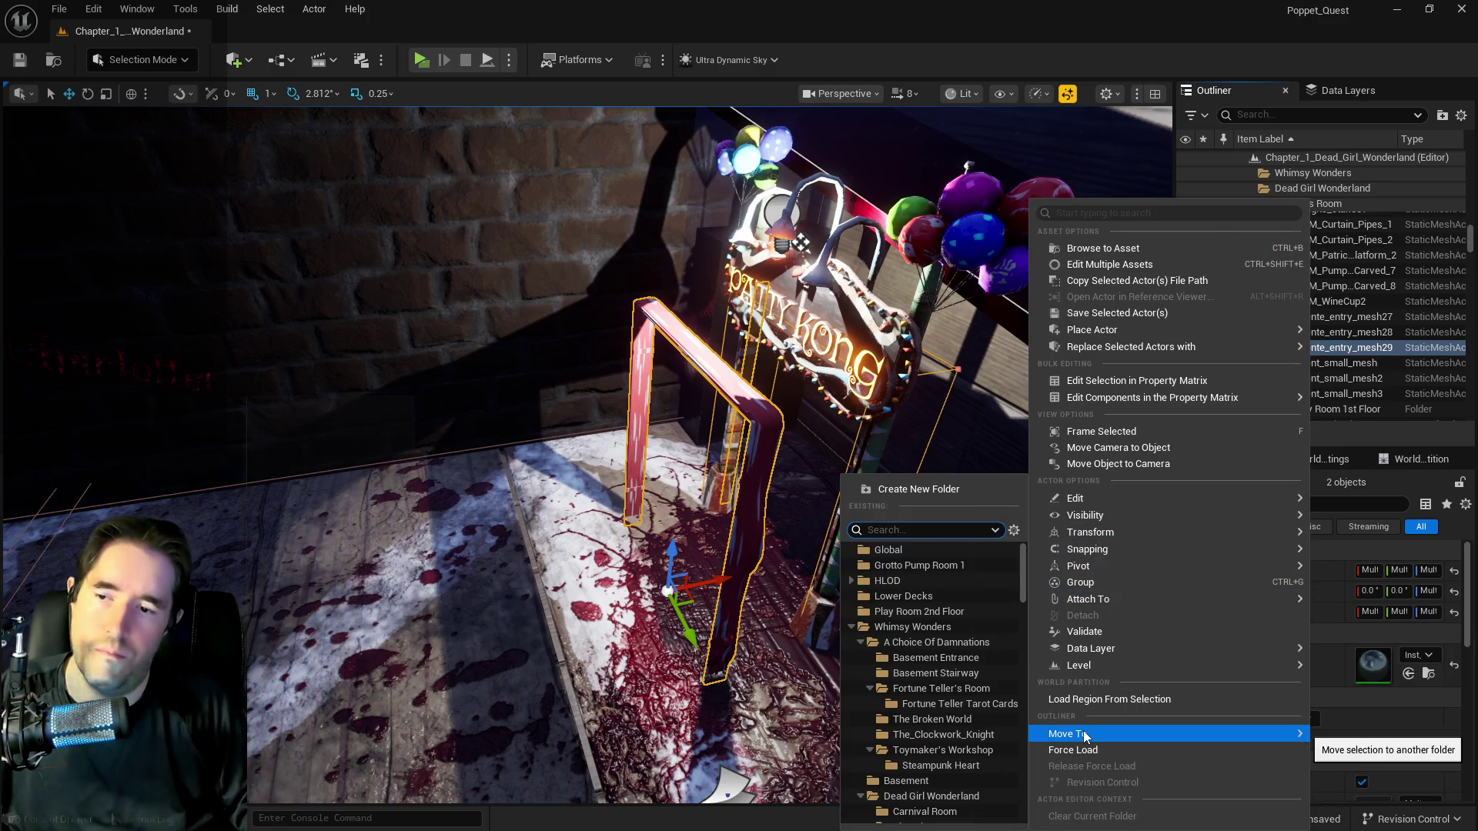
pyautogui.moveTo(1075, 499)
pyautogui.click(814, 555)
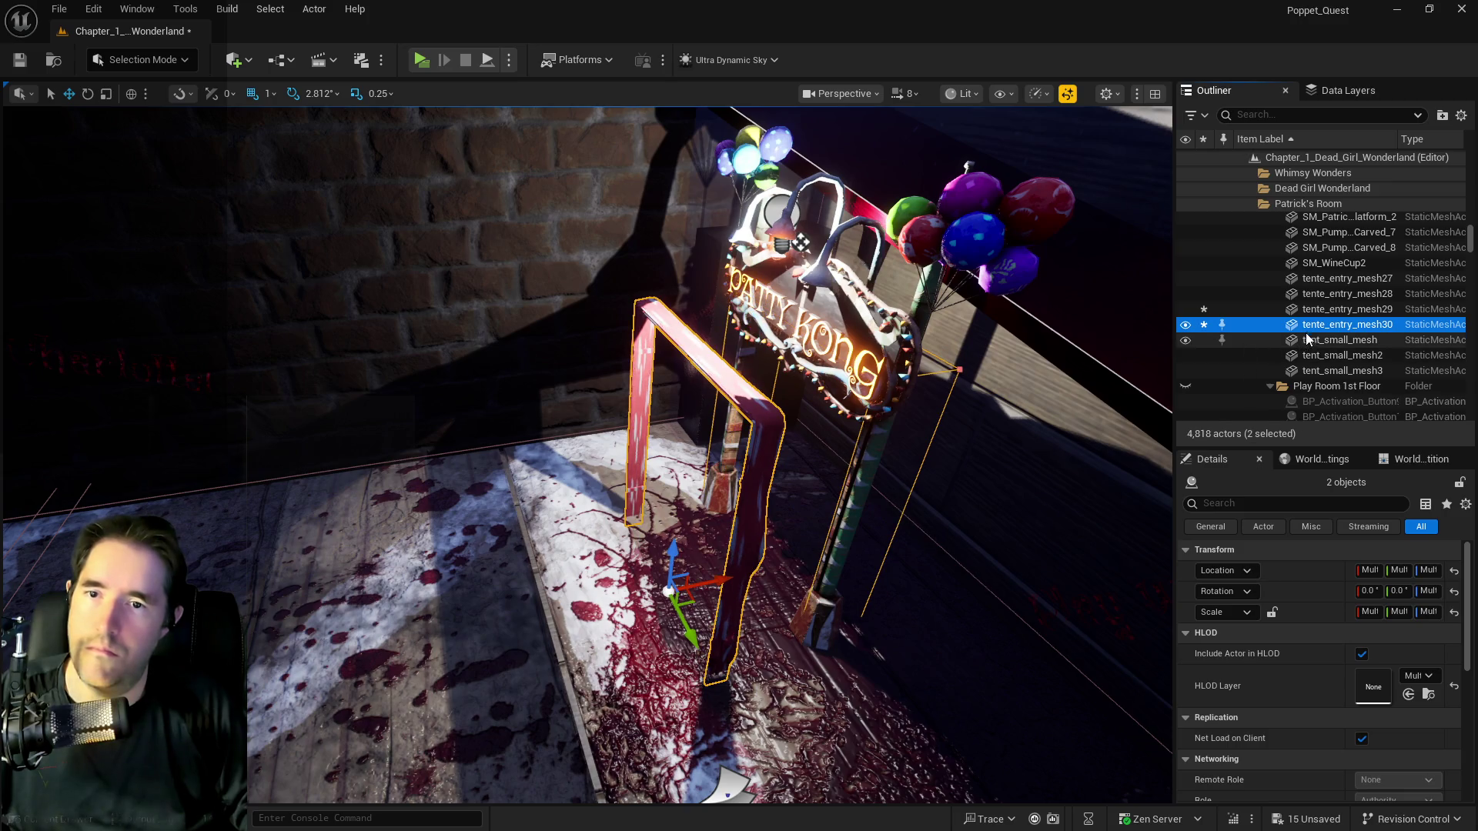
# File the copies under Patty Kong 2 and slide them left along Y
pyautogui.rightClick(1306, 333)
pyautogui.moveTo(1106, 736)
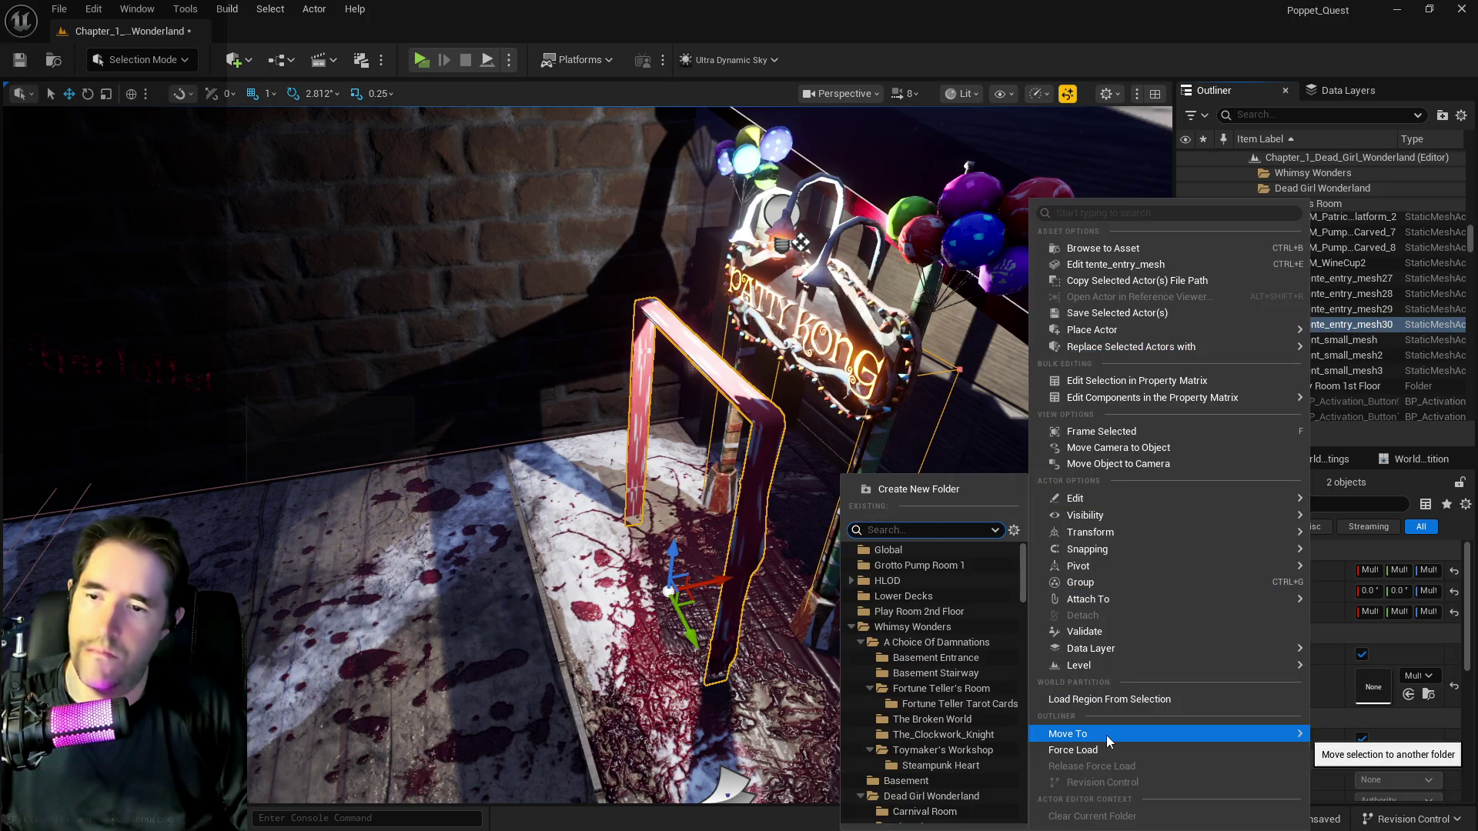
pyautogui.write('pat')
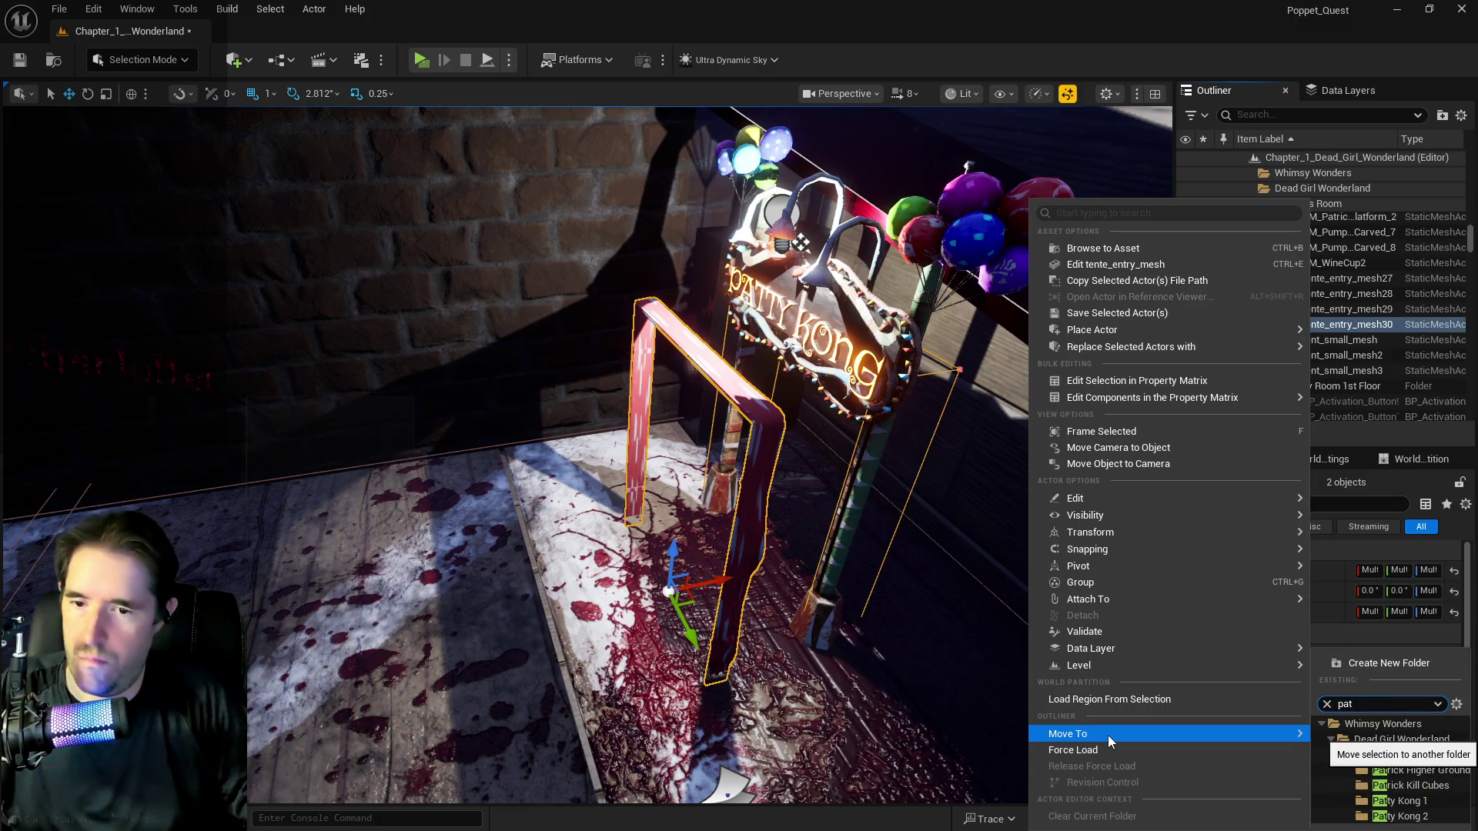
pyautogui.click(1371, 816)
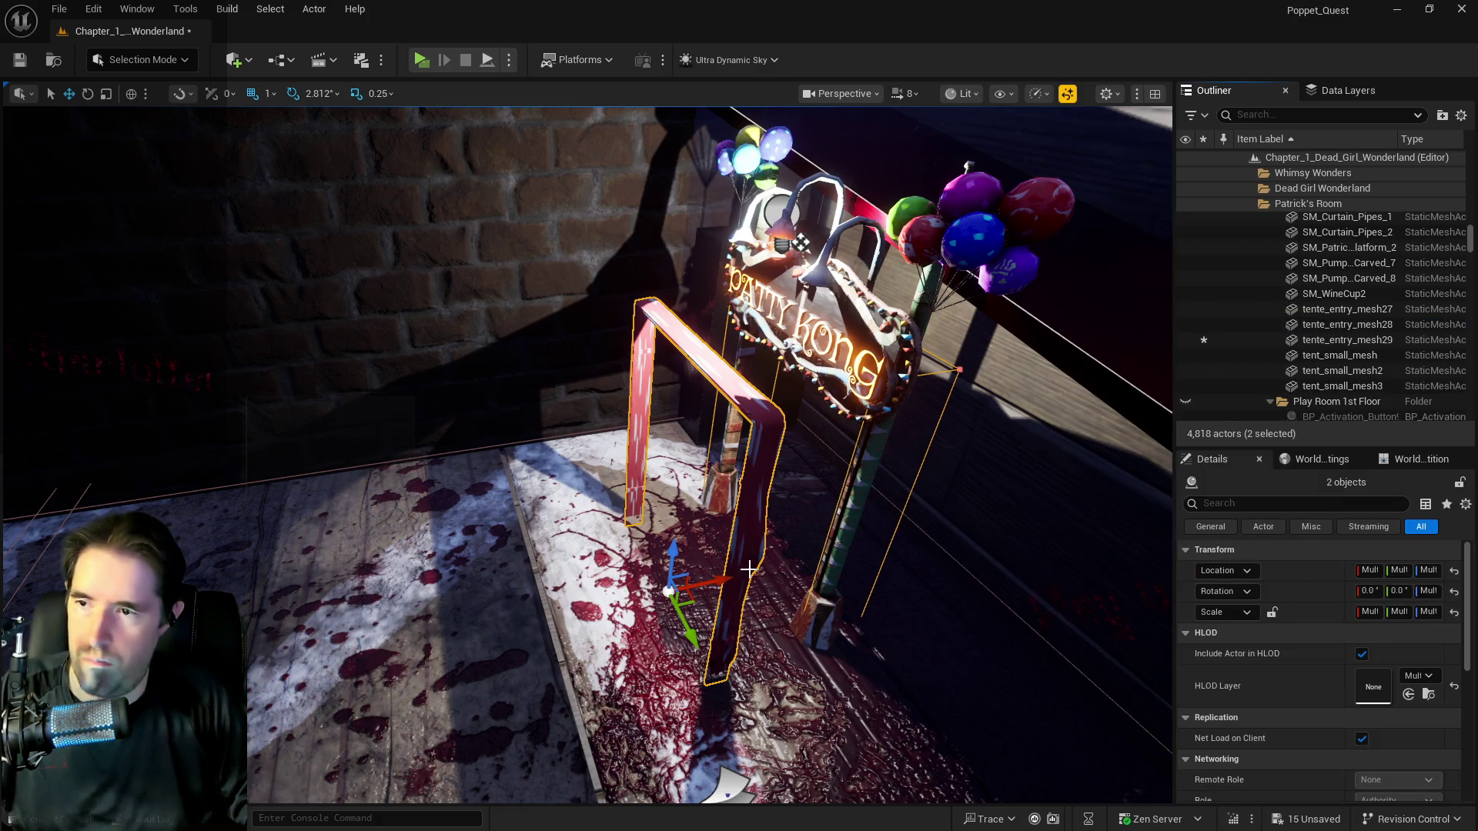
pyautogui.moveTo(724, 582)
pyautogui.mouseDown()
pyautogui.moveTo(467, 612)
pyautogui.moveTo(169, 701)
pyautogui.mouseUp()
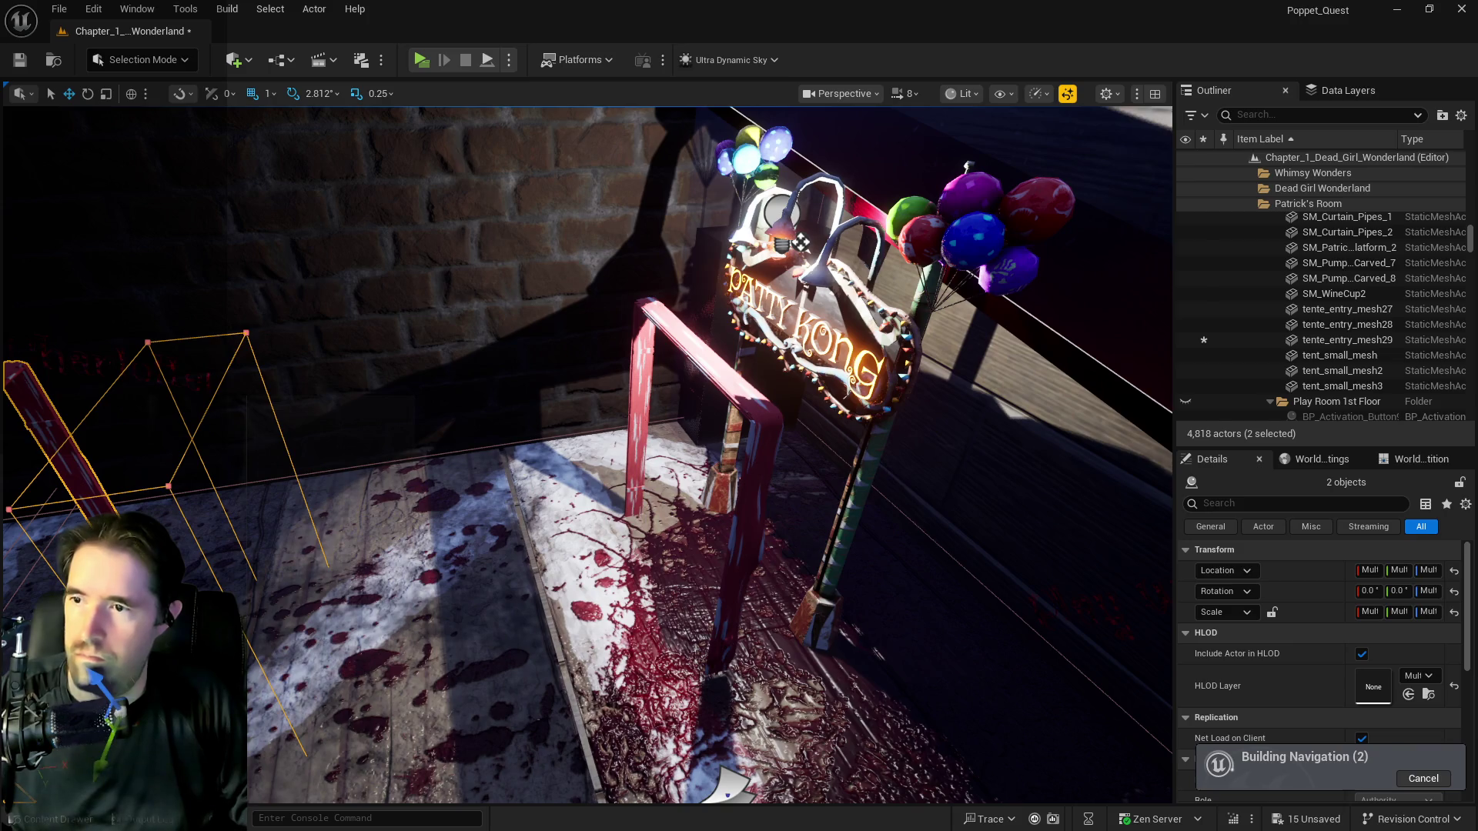
pyautogui.press('f')
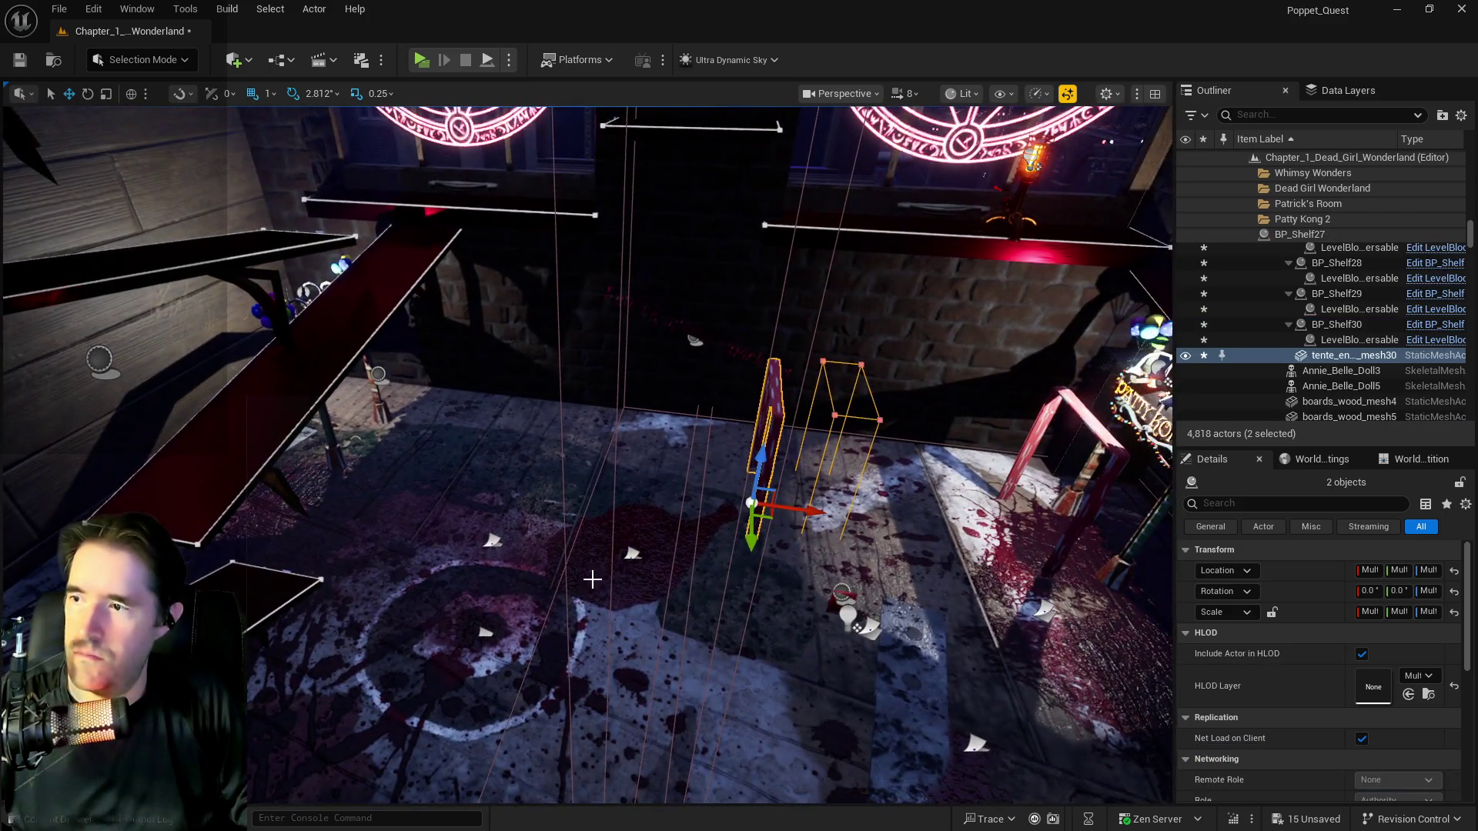
# Drag the duplicated archway copies along Y to the dark left wall beside the shelves, then fine-tune their position
pyautogui.moveTo(793, 508)
pyautogui.mouseDown()
pyautogui.moveTo(539, 509)
pyautogui.moveTo(337, 472)
pyautogui.mouseUp()
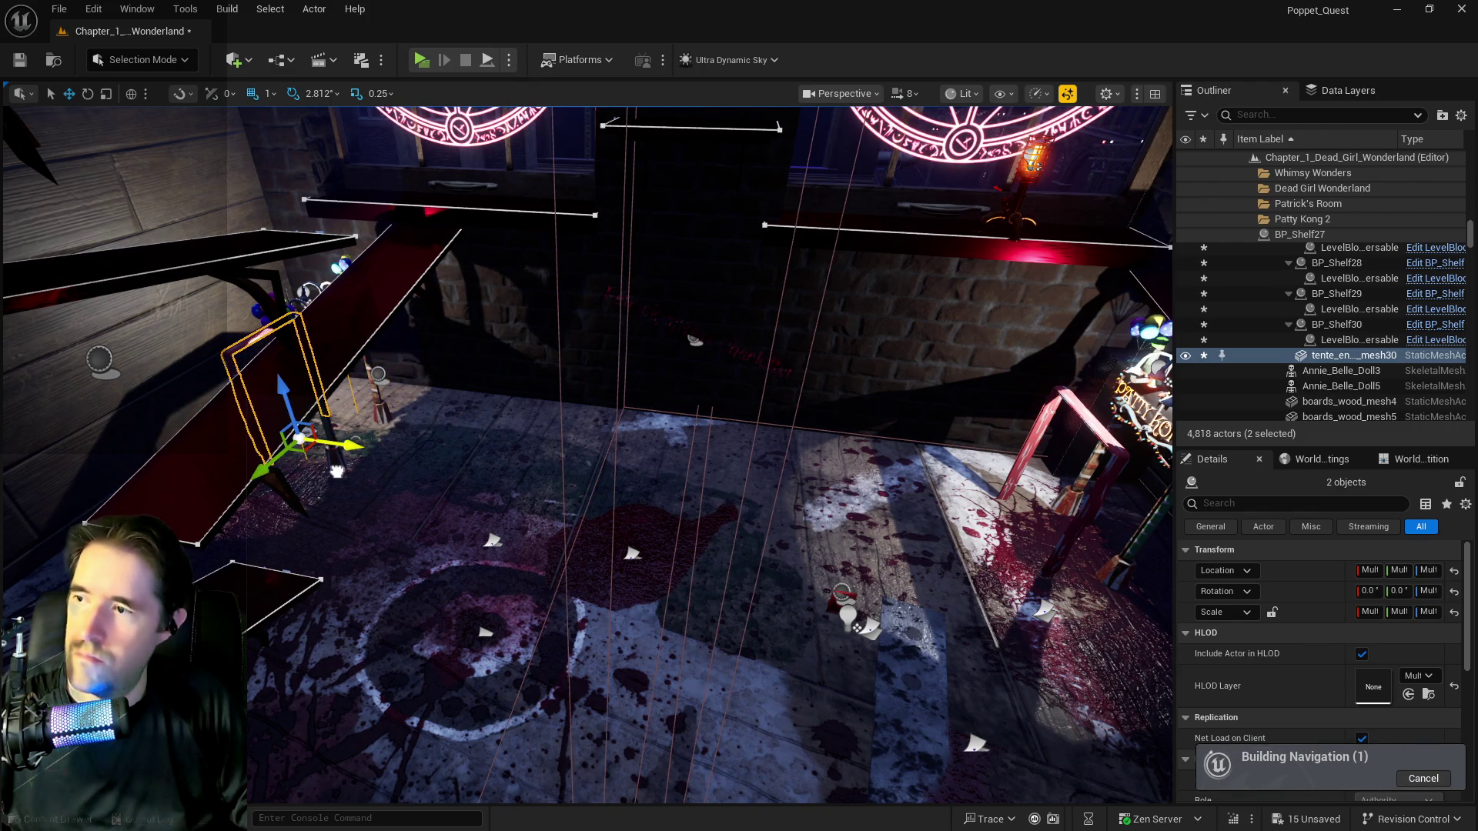
pyautogui.press('f')
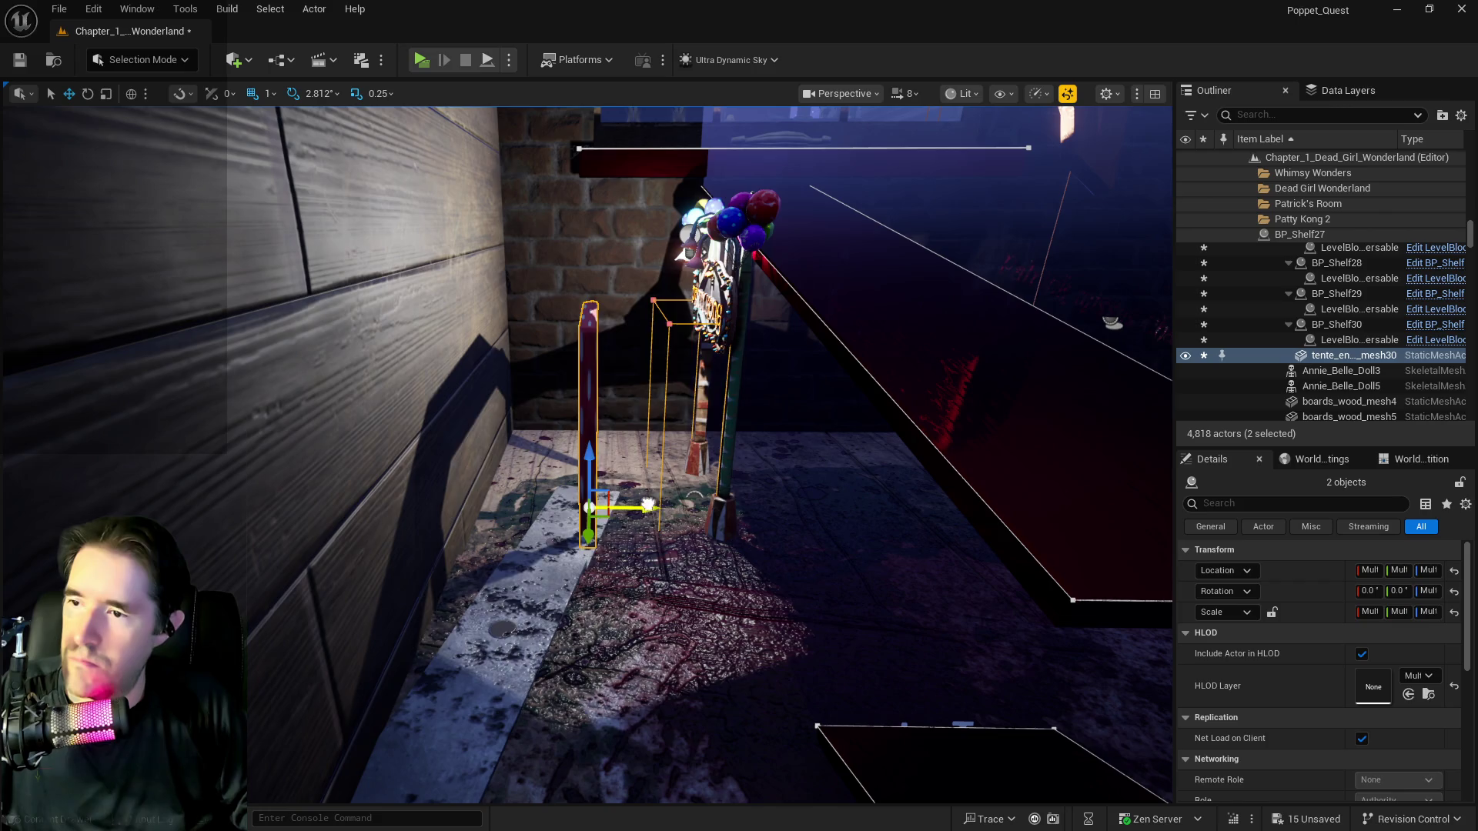
pyautogui.moveTo(690, 506); pyautogui.dragTo(707, 506)
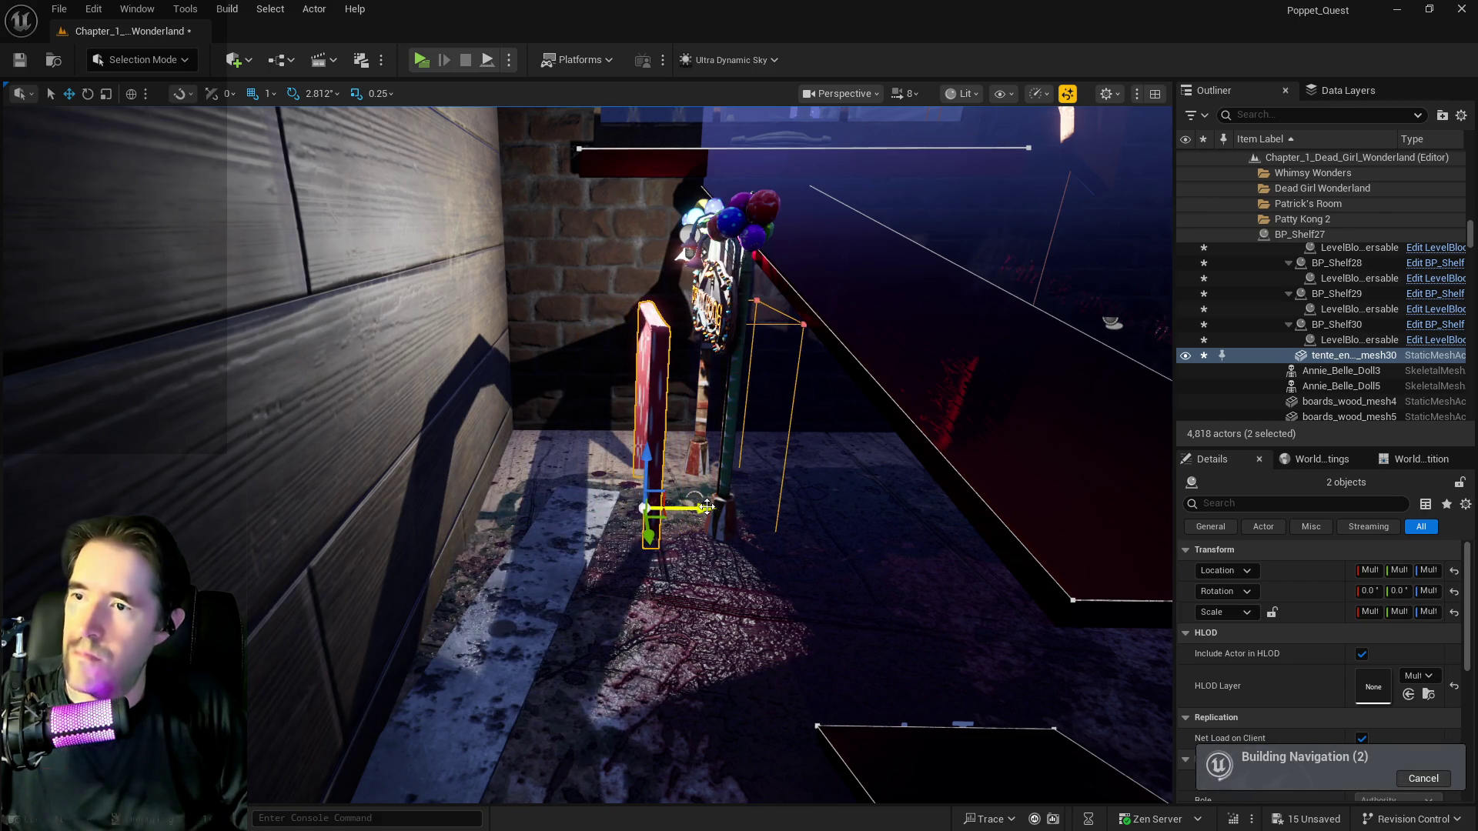
pyautogui.press('f')
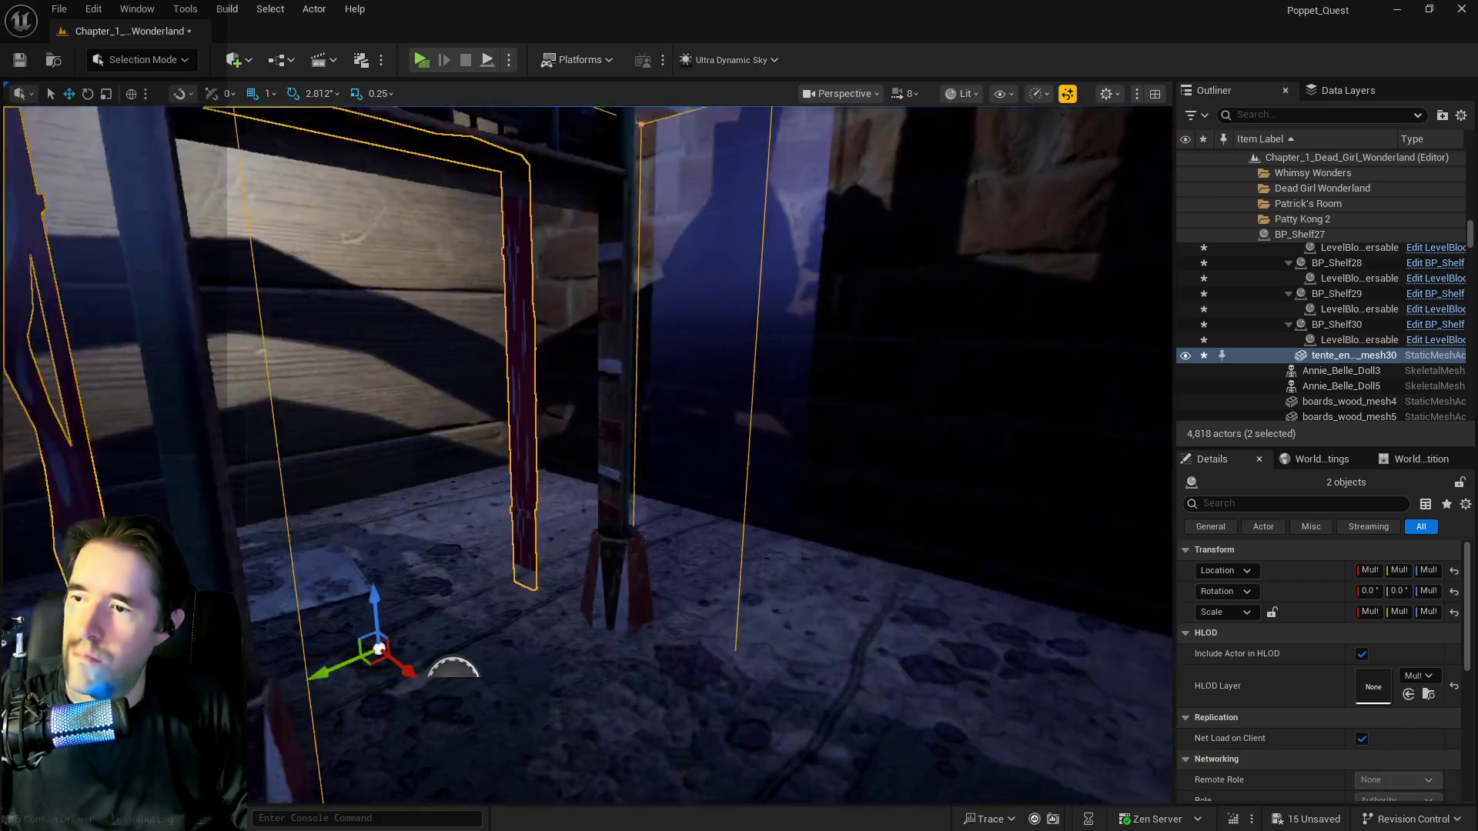
pyautogui.moveTo(493, 606); pyautogui.dragTo(492, 605)
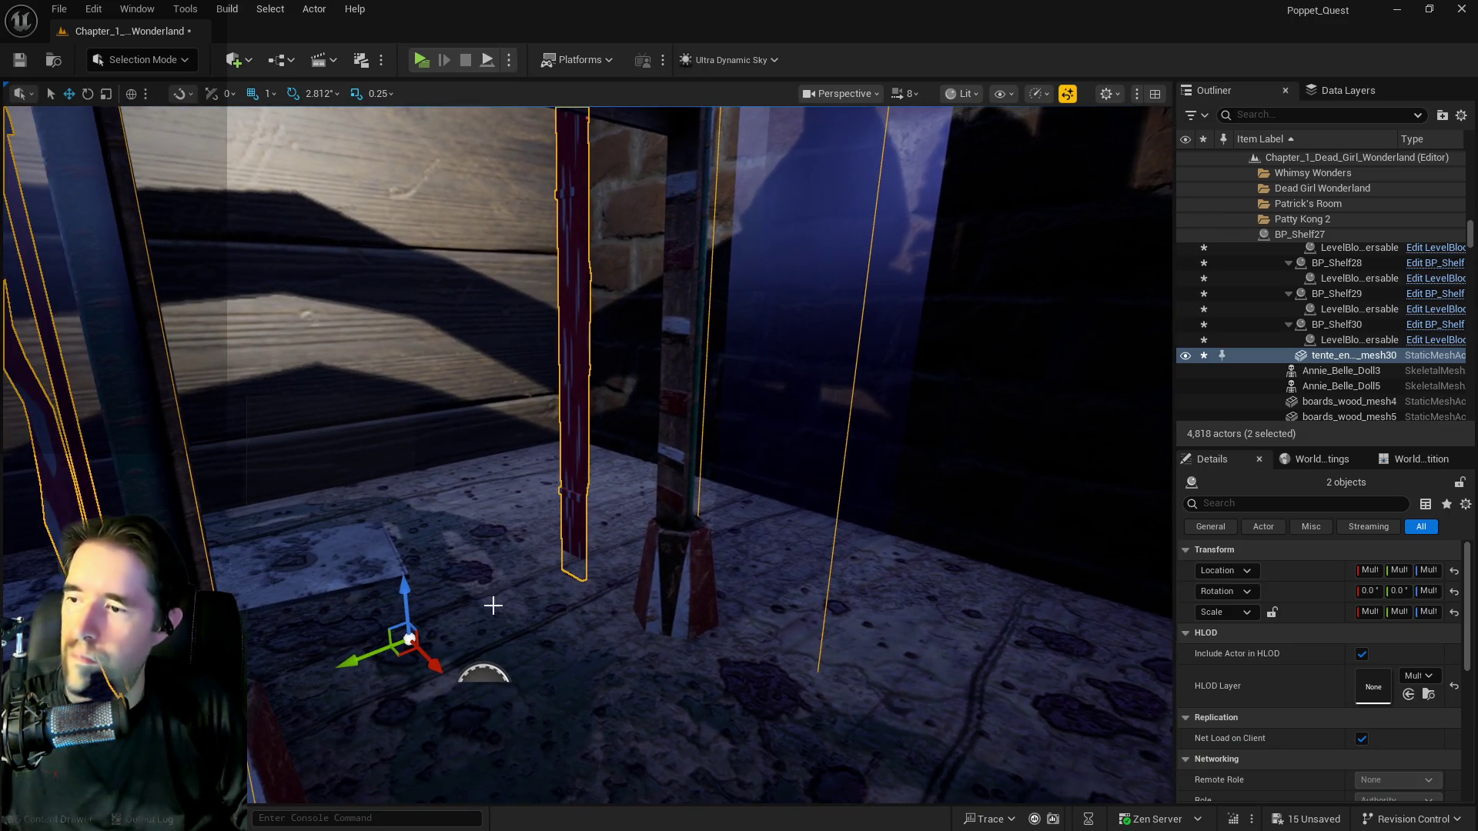
pyautogui.moveTo(436, 659); pyautogui.dragTo(411, 636)
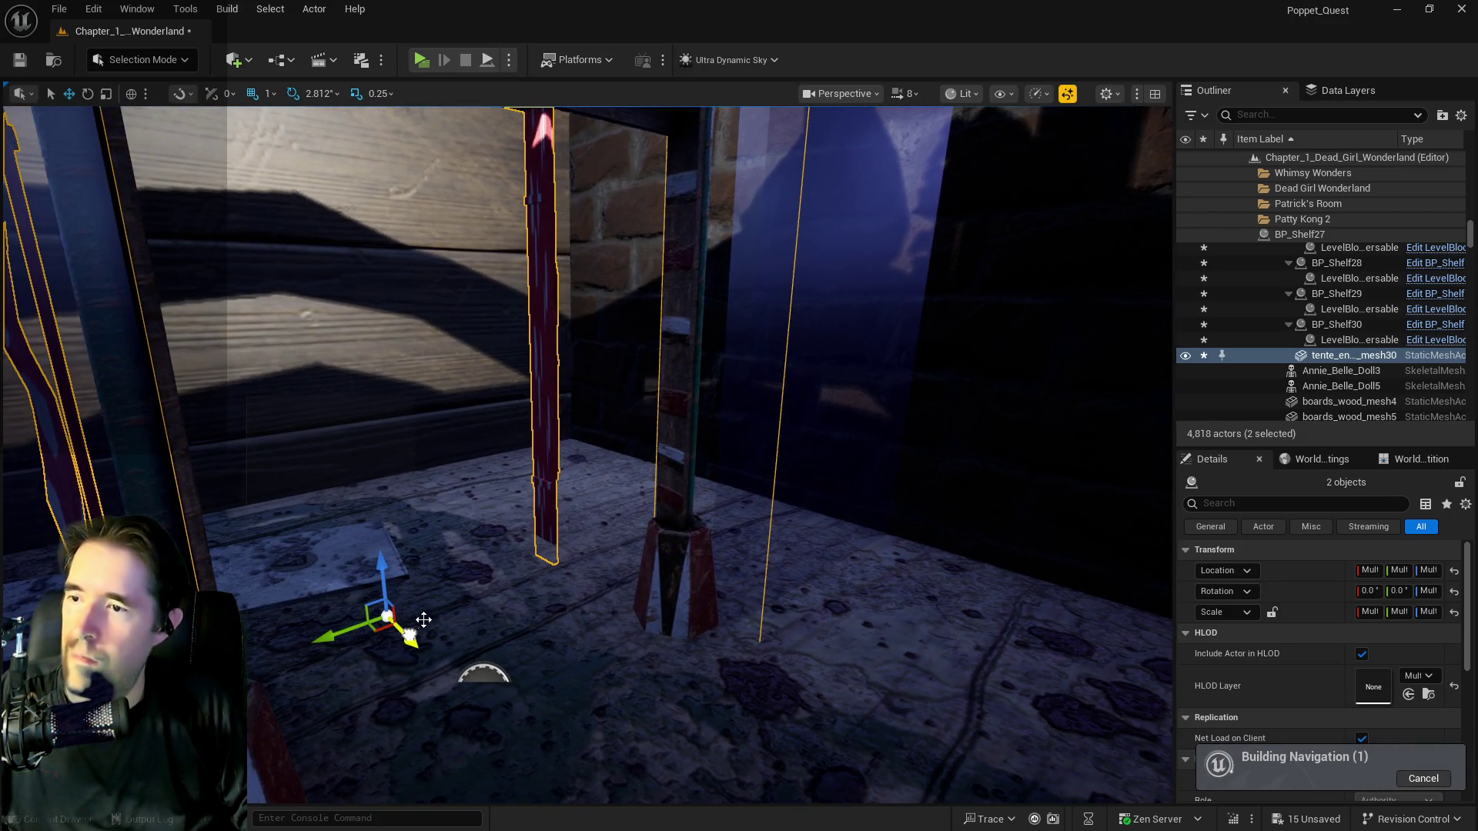
pyautogui.scroll(-5, 588, 455)
pyautogui.moveTo(588, 454)
pyautogui.mouseDown()
pyautogui.moveTo(656, 459)
pyautogui.moveTo(550, 461)
pyautogui.mouseUp()
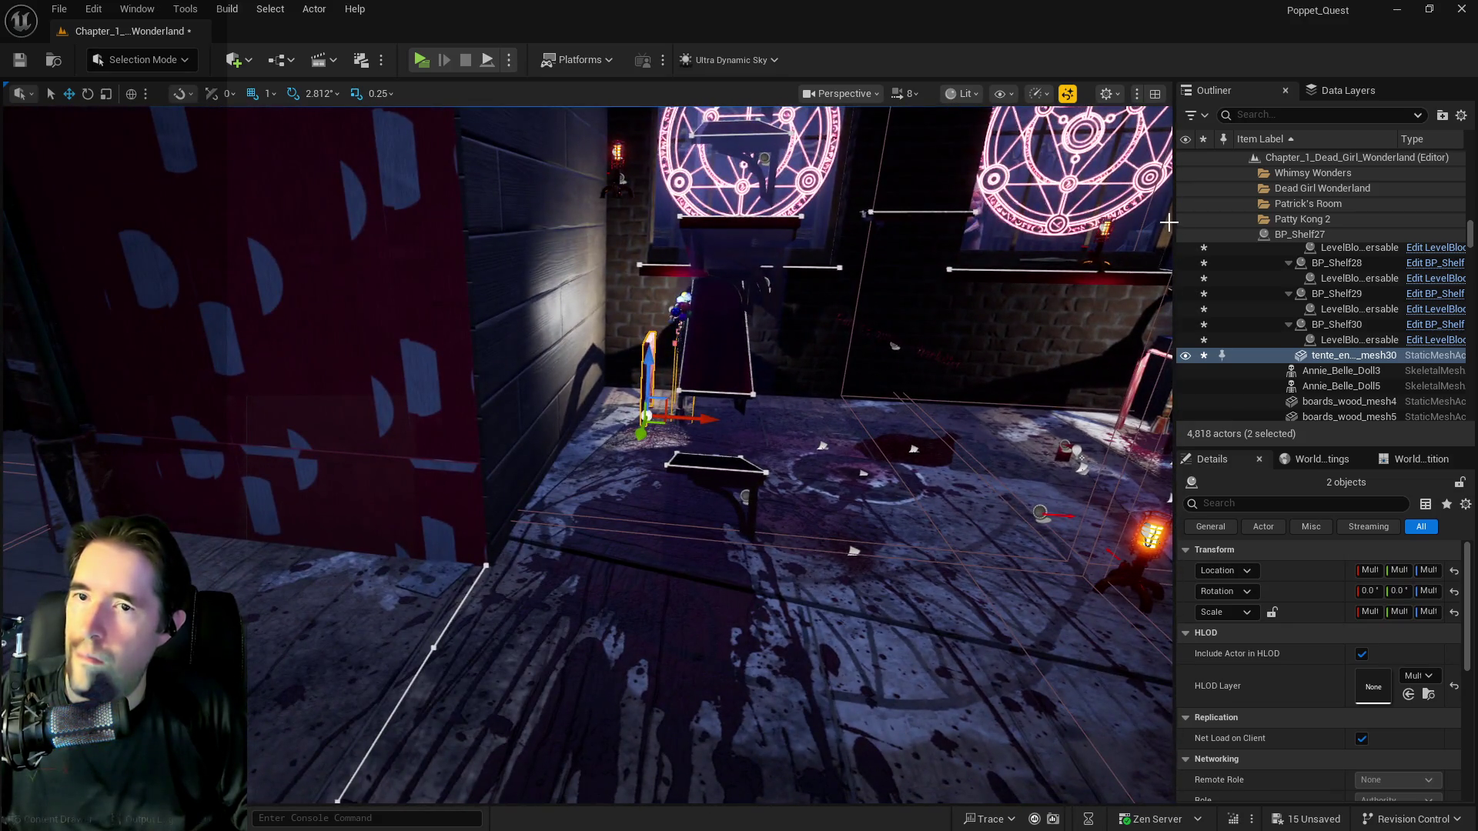
pyautogui.moveTo(741, 447); pyautogui.dragTo(741, 447)
# Move the copied archway tente_entry_mesh30 further along the X axis
pyautogui.keyDown('ctrl'); pyautogui.click(740, 448); pyautogui.keyUp('ctrl')
pyautogui.scroll(-5, 707, 321)
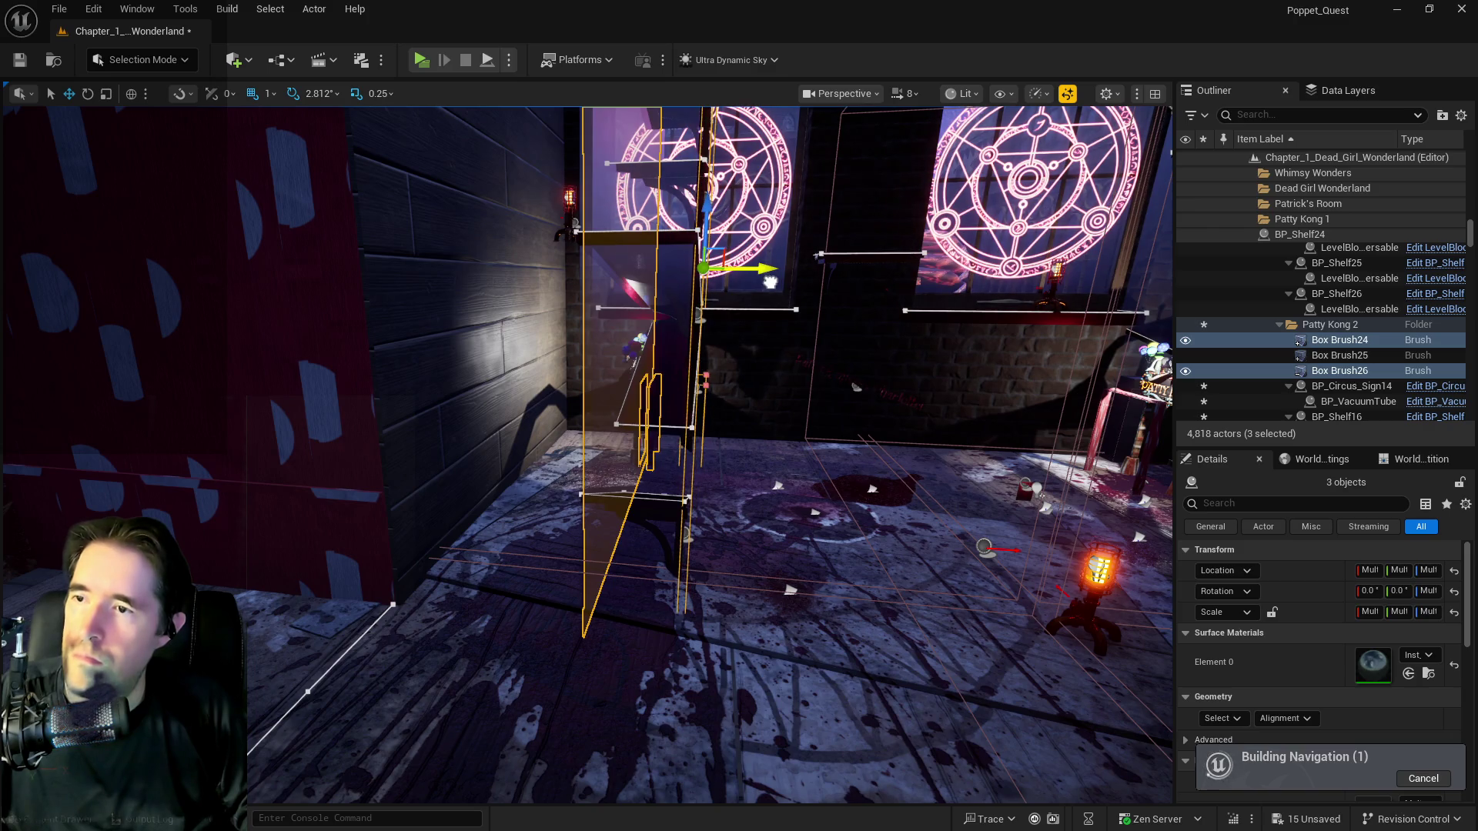
pyautogui.moveTo(770, 282); pyautogui.dragTo(754, 162)
pyautogui.moveTo(643, 416); pyautogui.dragTo(656, 419)
pyautogui.click(659, 419)
pyautogui.moveTo(753, 522); pyautogui.dragTo(940, 543)
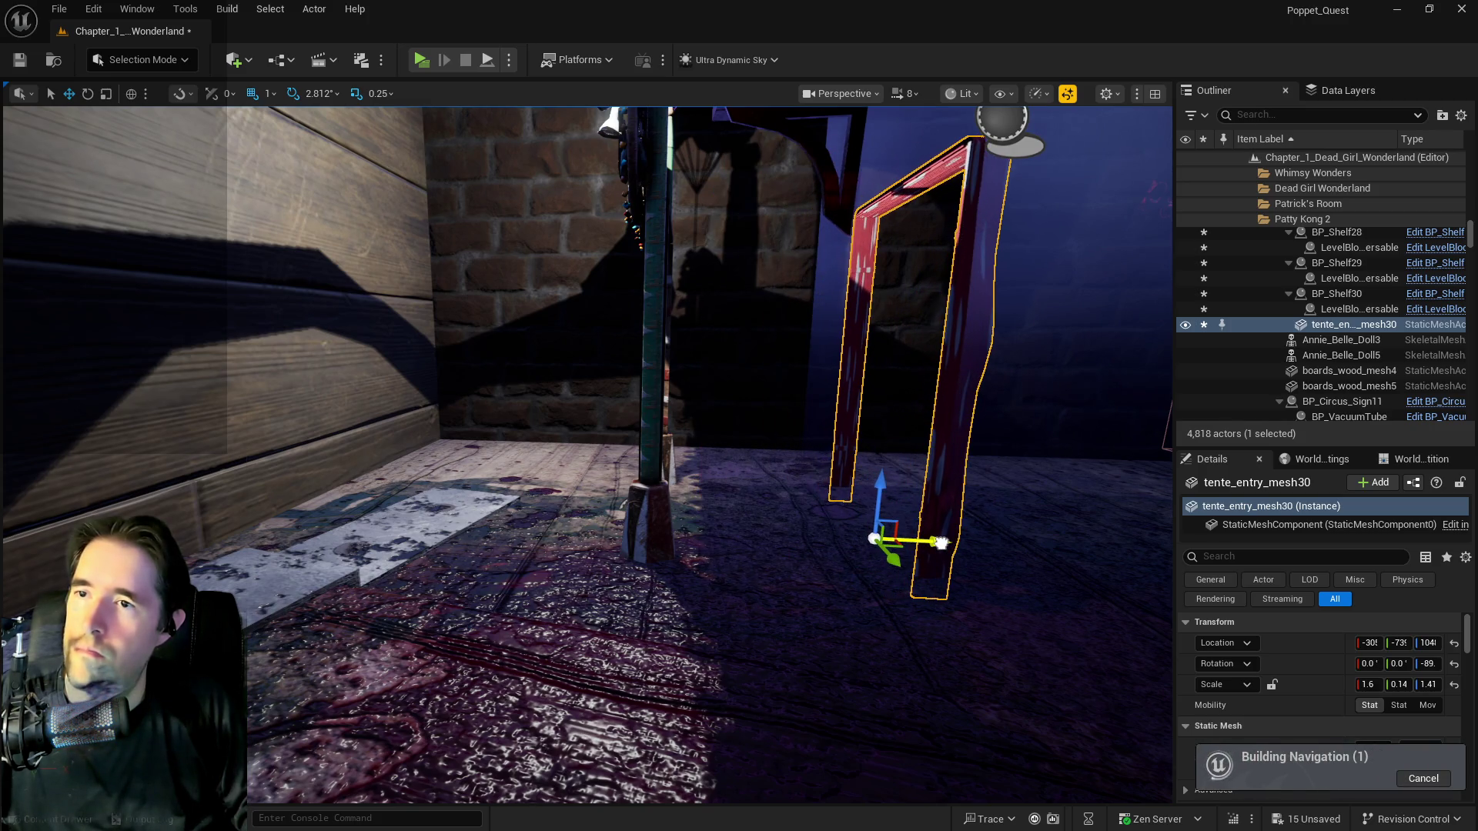
# Rotate the BP_Circus_Sign14 sign copy to about -89° yaw
pyautogui.click(667, 485)
pyautogui.press('f')
pyautogui.press('e')
pyautogui.moveTo(692, 523)
pyautogui.mouseDown()
pyautogui.moveTo(716, 511)
pyautogui.moveTo(662, 519)
pyautogui.moveTo(543, 496)
pyautogui.moveTo(512, 508)
pyautogui.mouseUp()
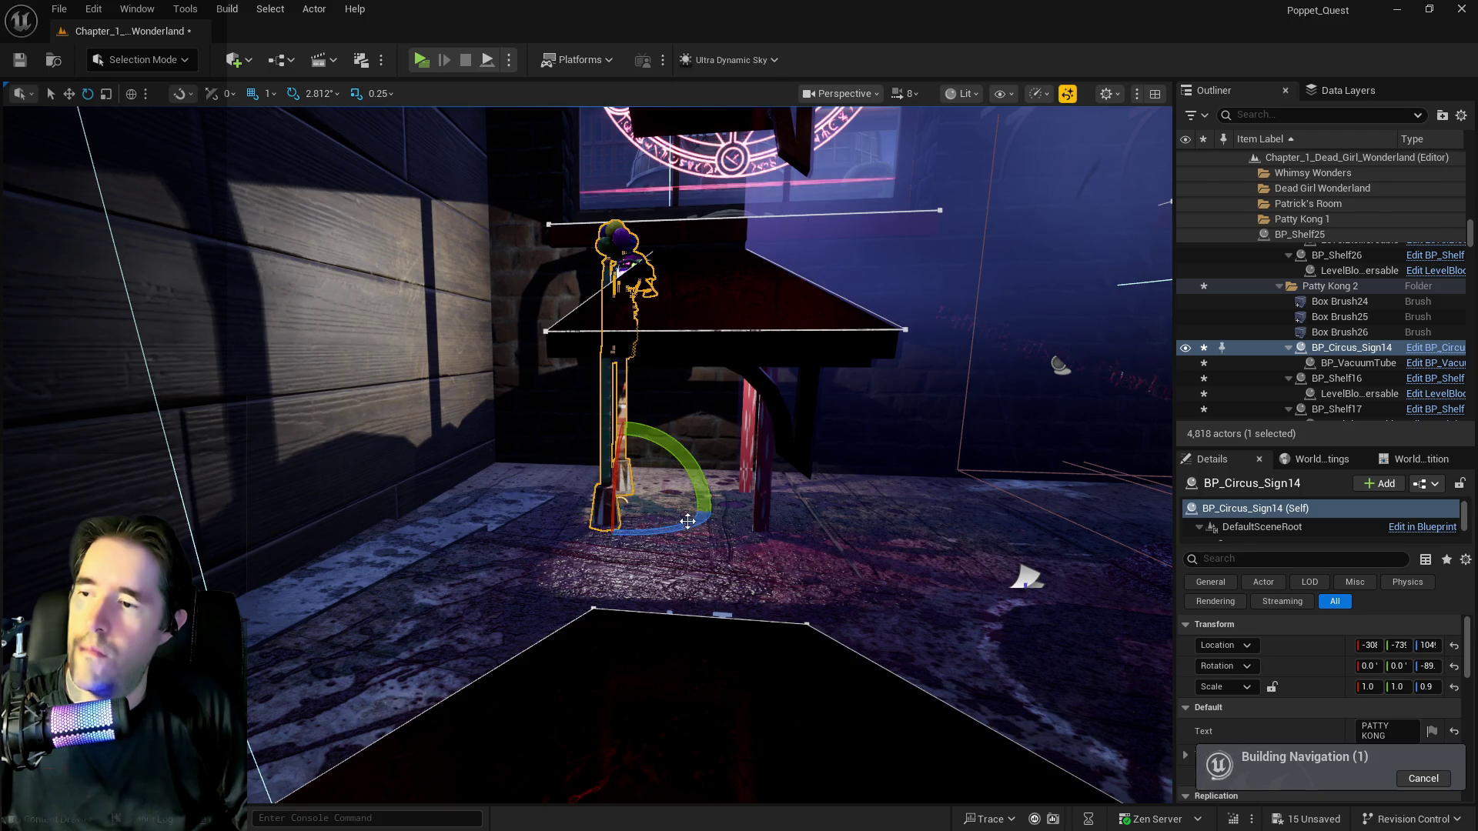
# Slide BP_Circus_Sign14 along X next to the new archway and inspect it up close
pyautogui.moveTo(669, 511)
pyautogui.mouseDown()
pyautogui.moveTo(850, 530)
pyautogui.moveTo(816, 570)
pyautogui.moveTo(739, 524)
pyautogui.mouseUp()
pyautogui.moveTo(840, 531)
pyautogui.mouseDown()
pyautogui.moveTo(831, 539)
pyautogui.moveTo(840, 531)
pyautogui.mouseUp()
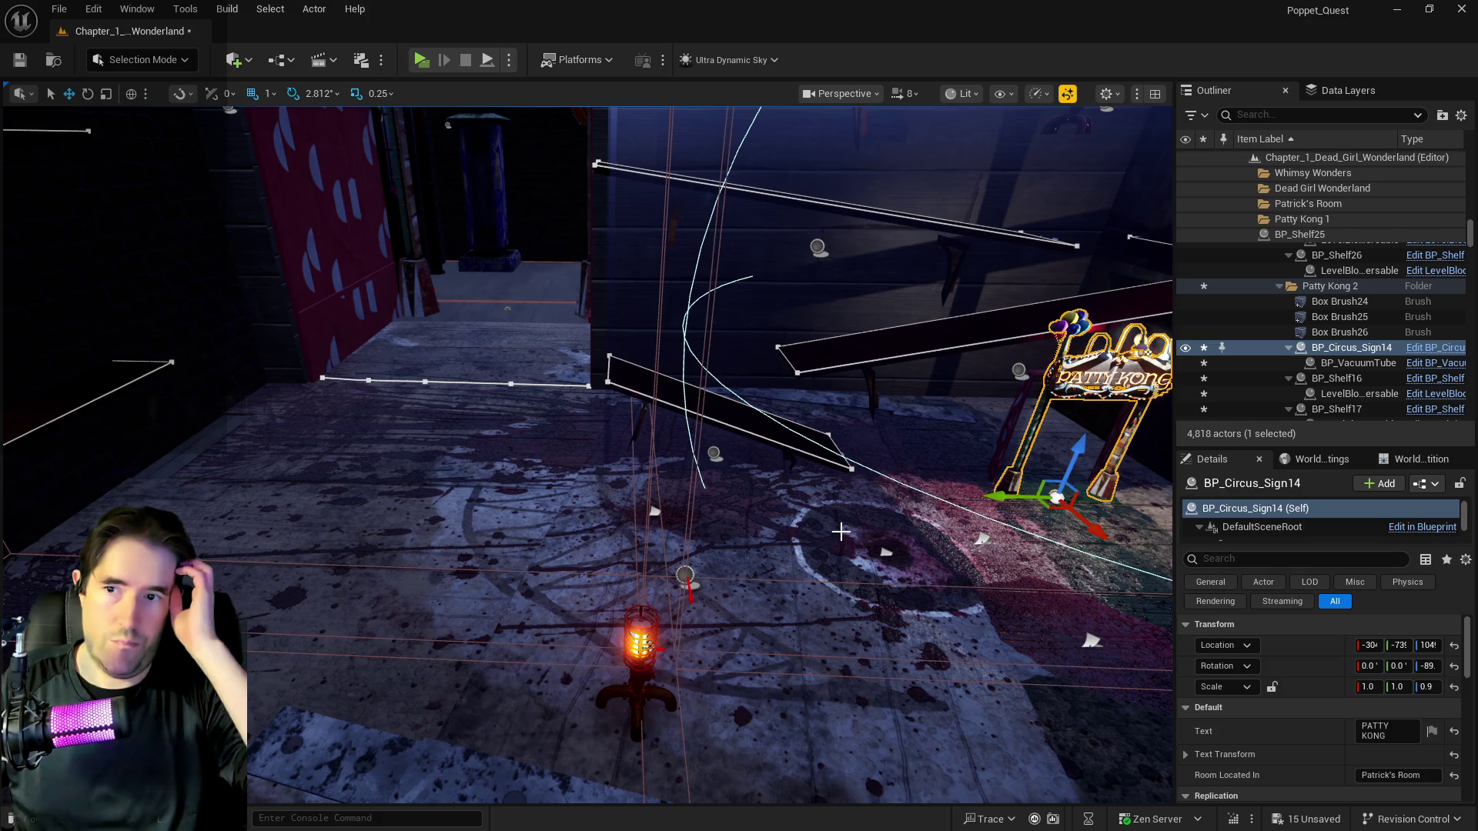
pyautogui.press('f')
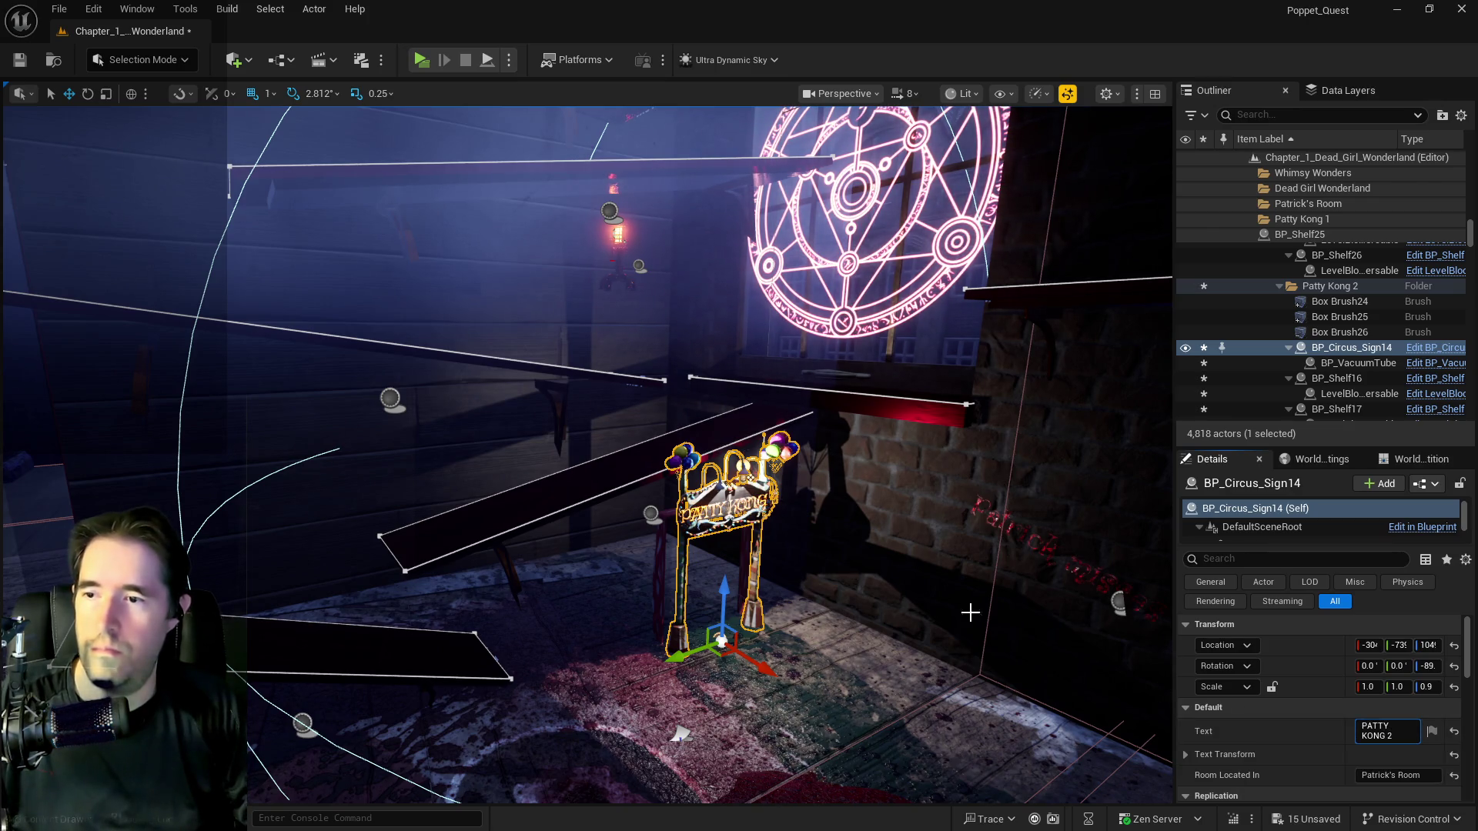
pyautogui.press('f')
pyautogui.moveTo(585, 455)
pyautogui.mouseDown()
pyautogui.moveTo(338, 431)
pyautogui.moveTo(1102, 495)
pyautogui.mouseUp()
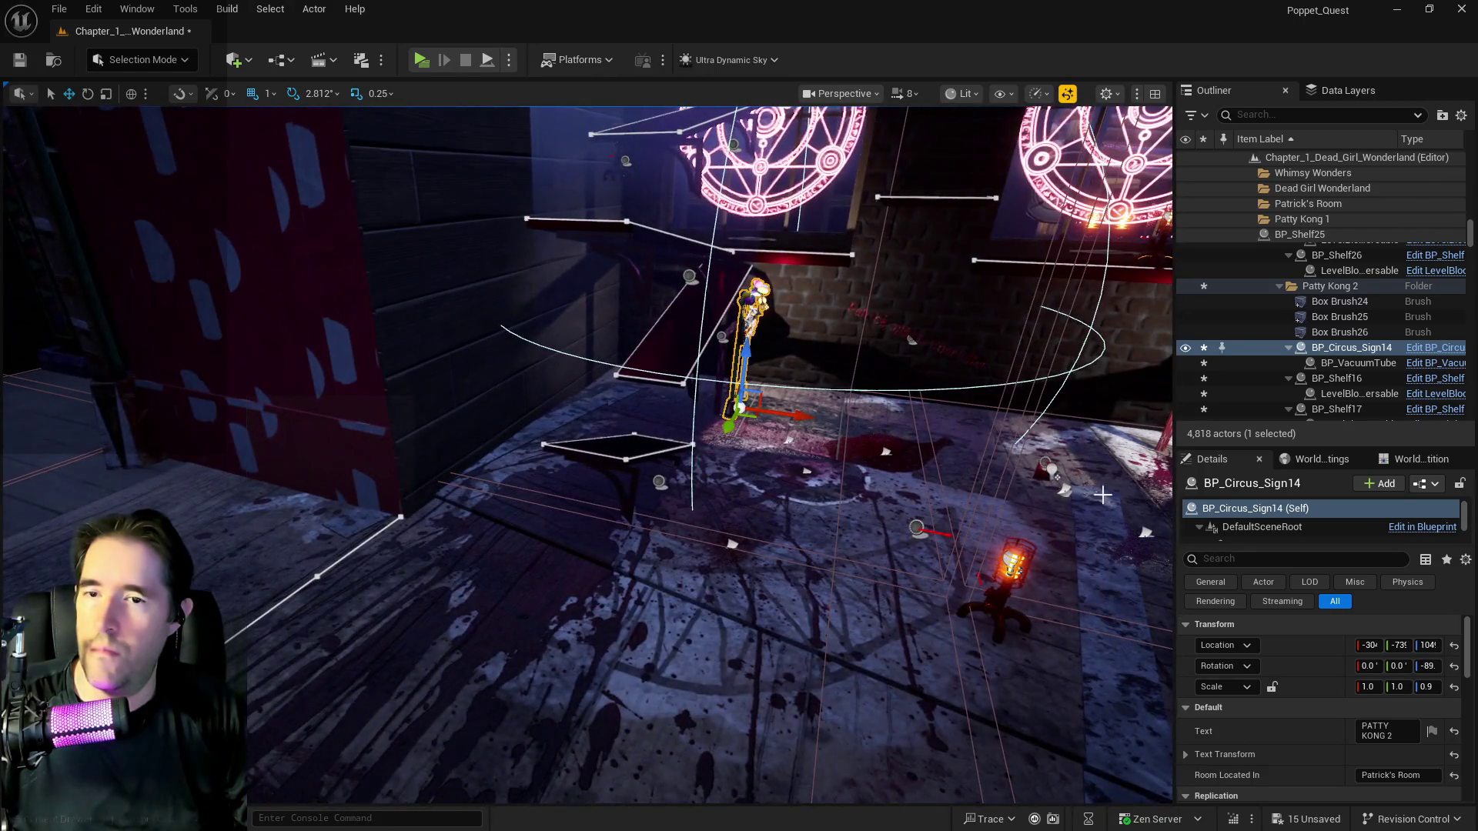
pyautogui.click(1330, 289)
# Select all 11 actors in the Patty Kong 2 folder and shift them left together along Y
pyautogui.rightClick(1330, 290)
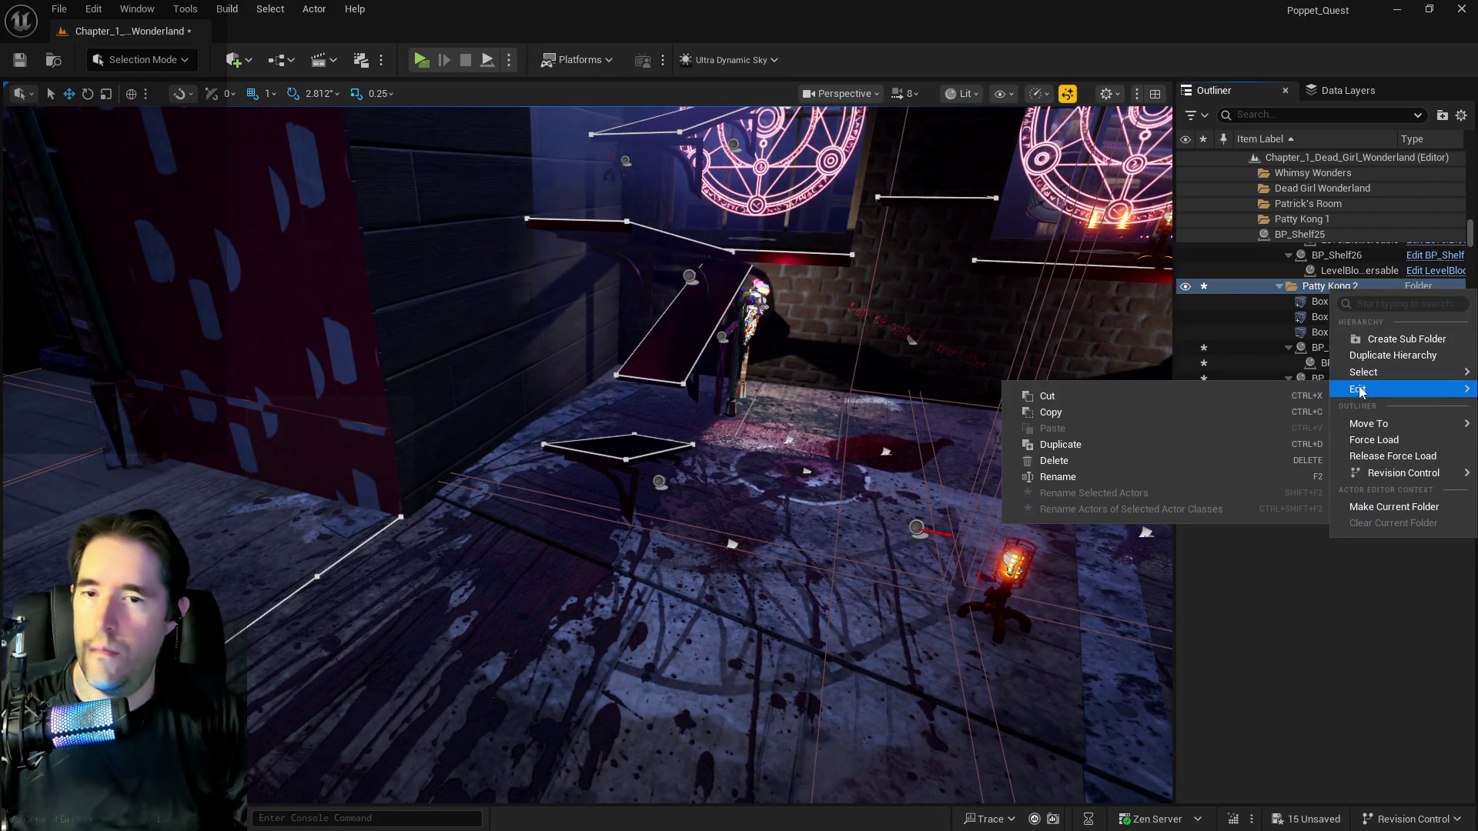
pyautogui.moveTo(1363, 372)
pyautogui.click(1270, 372)
pyautogui.press('f')
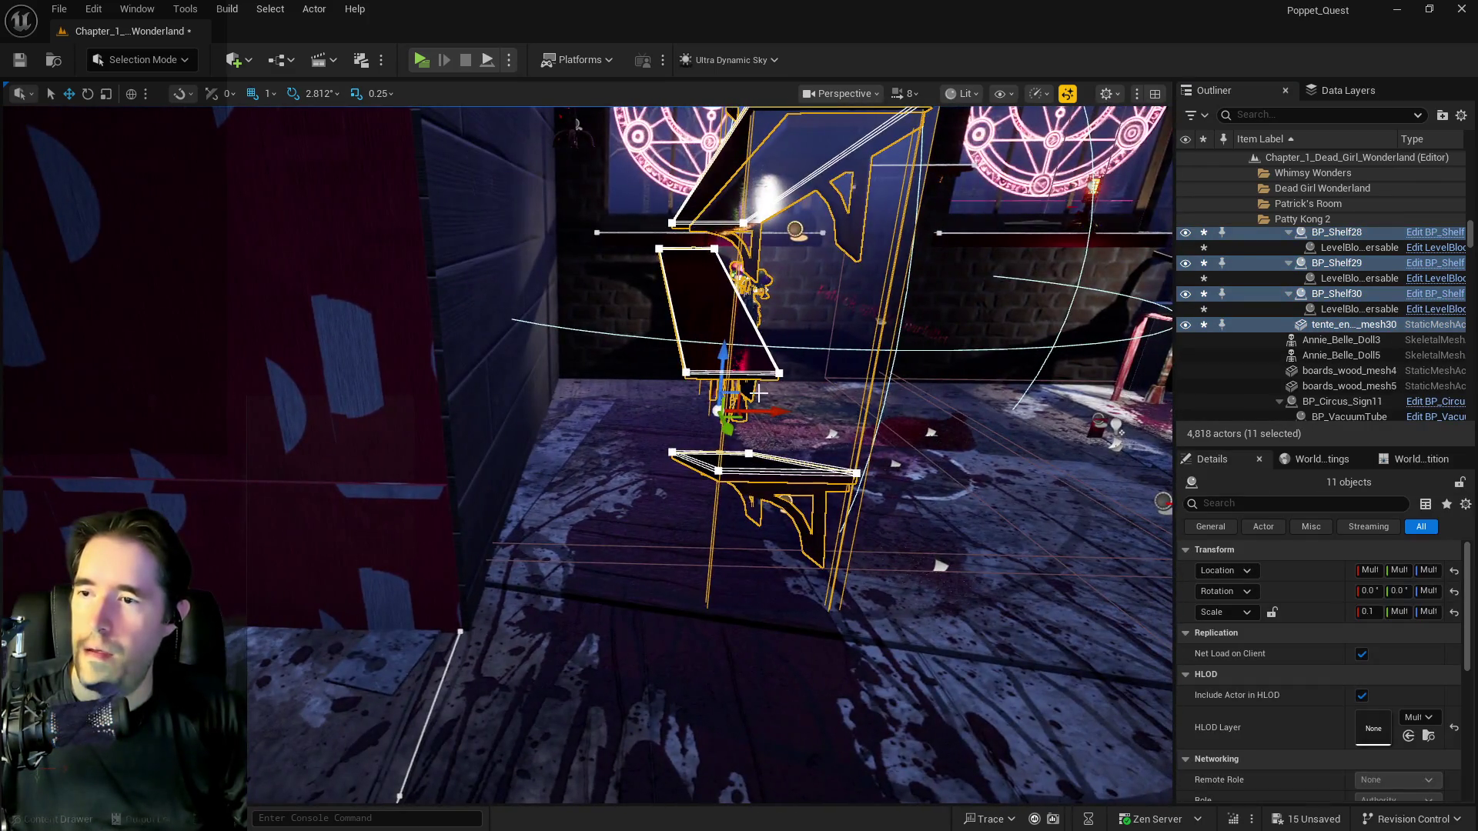
pyautogui.moveTo(775, 403)
pyautogui.mouseDown()
pyautogui.moveTo(653, 412)
pyautogui.moveTo(793, 404)
pyautogui.moveTo(624, 428)
pyautogui.moveTo(655, 411)
pyautogui.mouseUp()
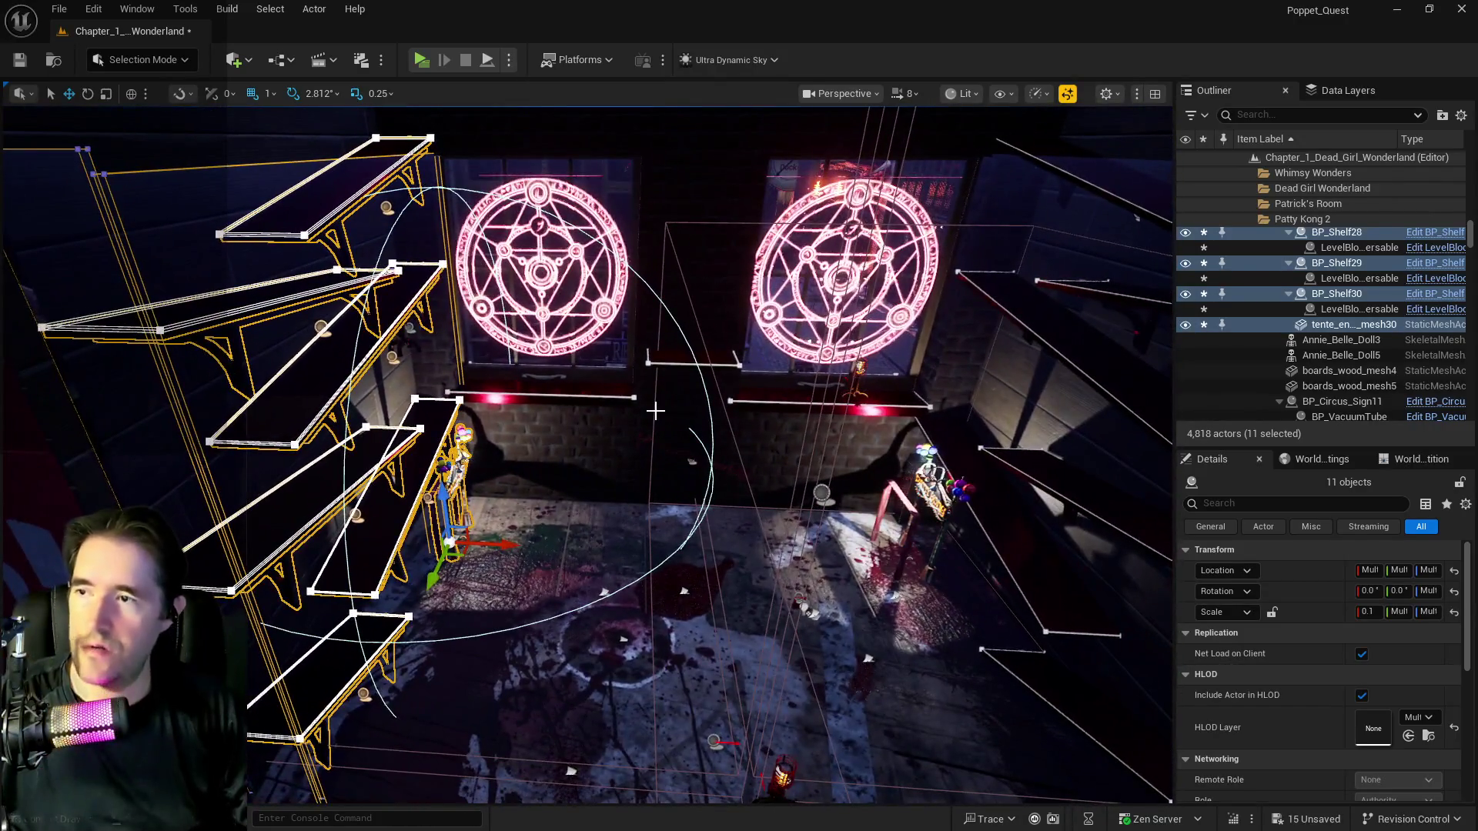
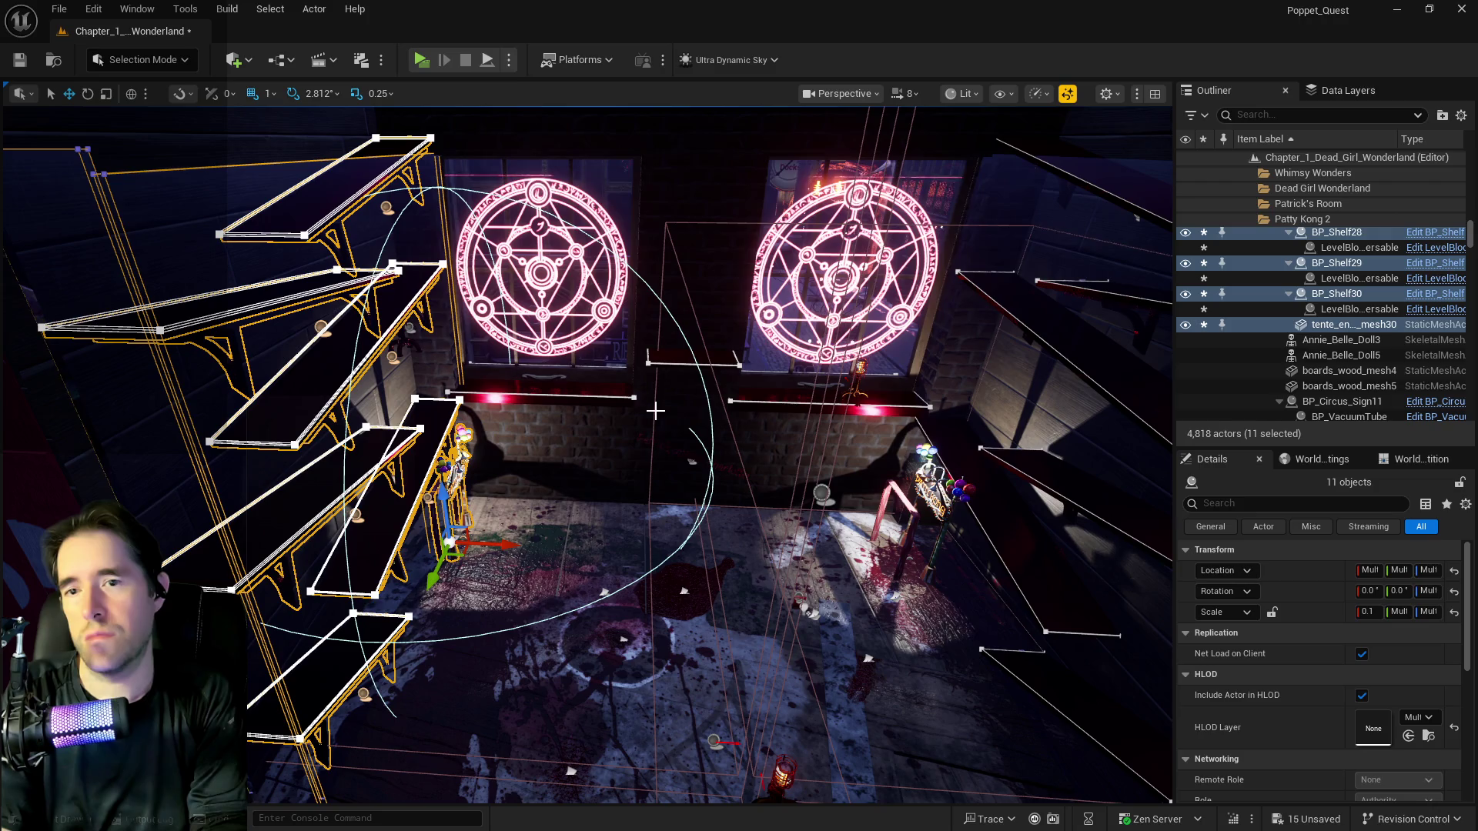
# Fly around the selected Patty Kong shelves, framing them and checking the Fort Patrick sign
pyautogui.press('w')
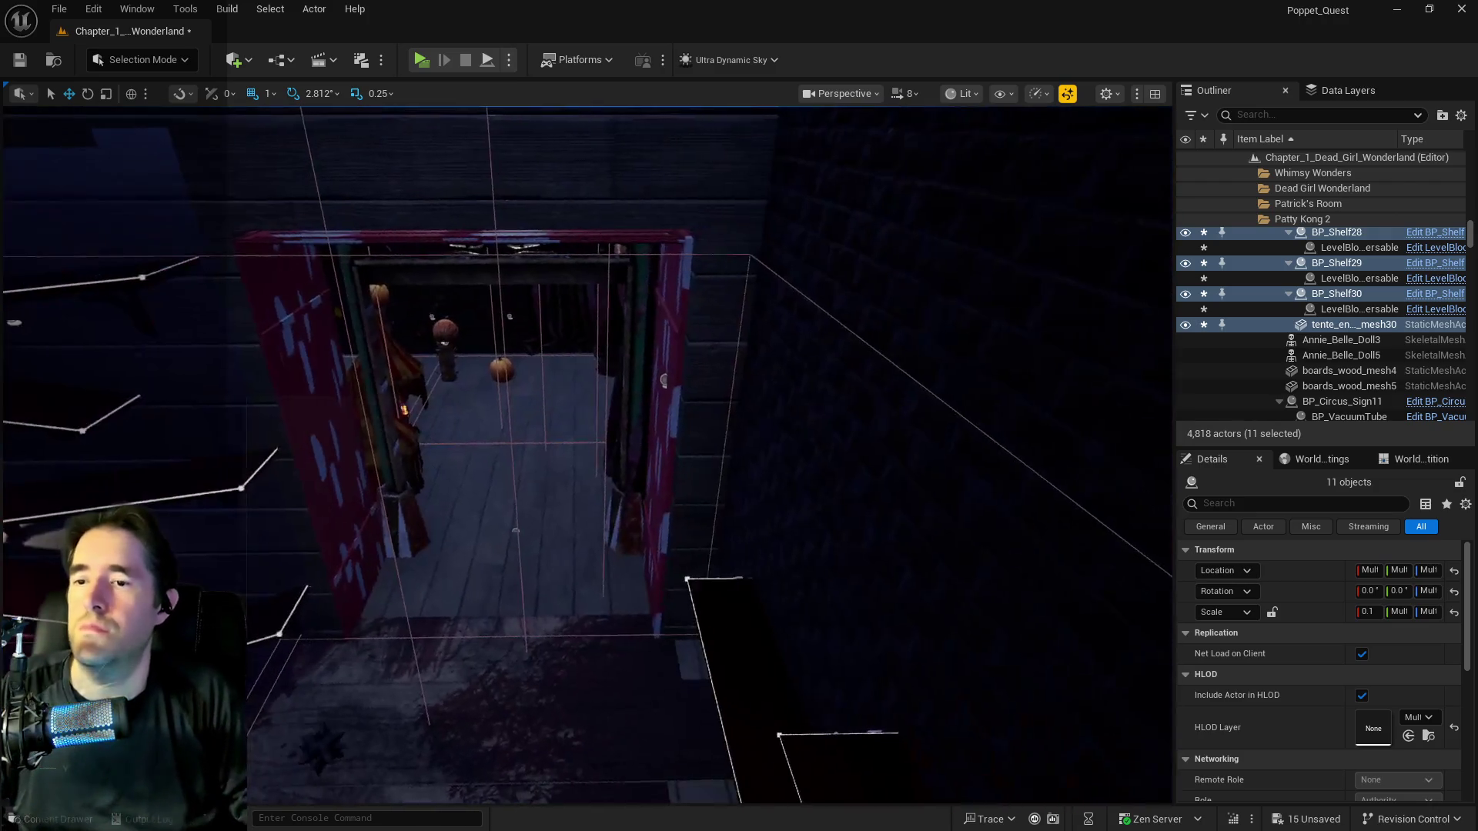
pyautogui.press('f')
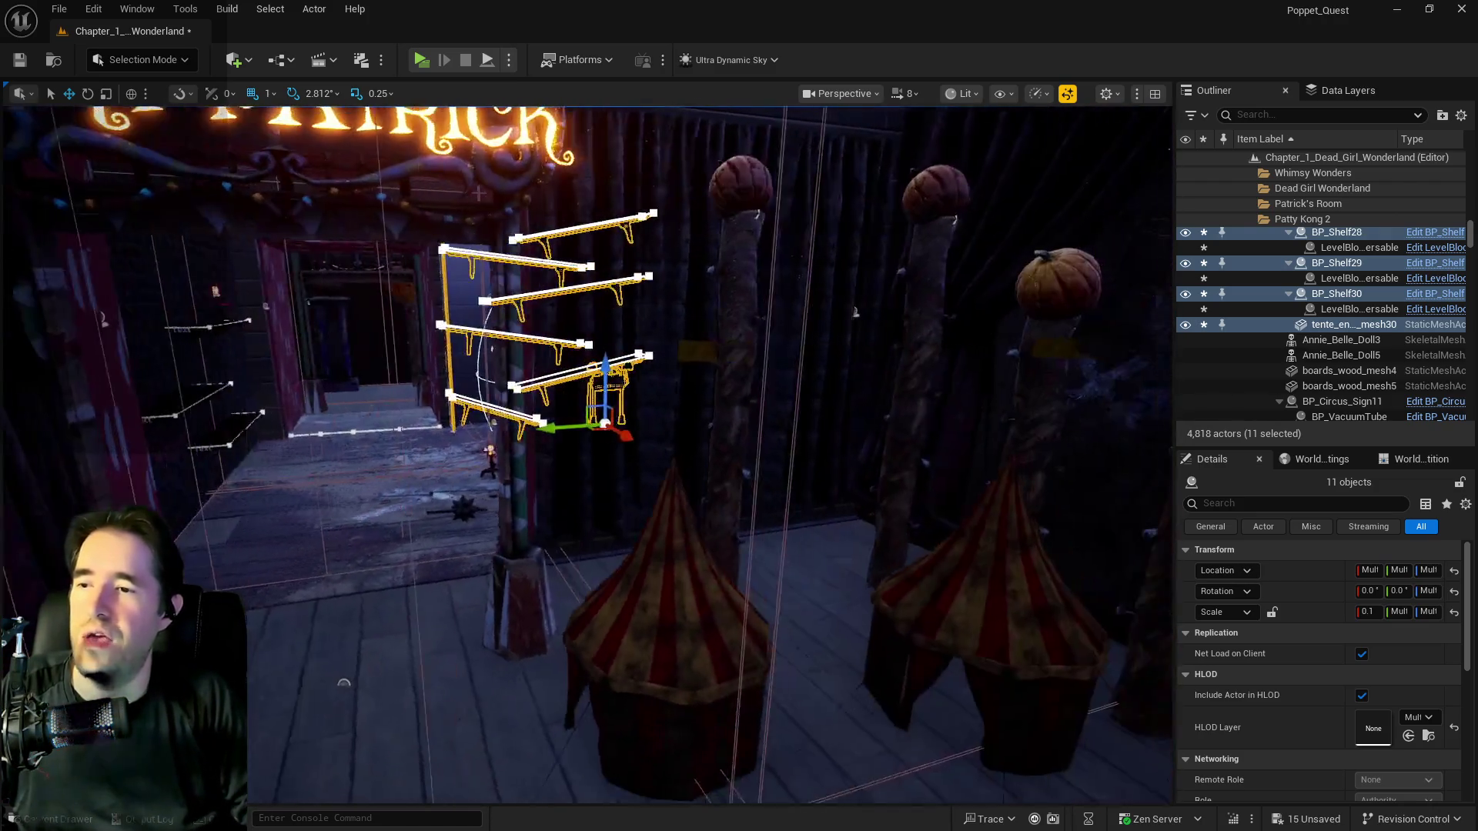
pyautogui.press('w')
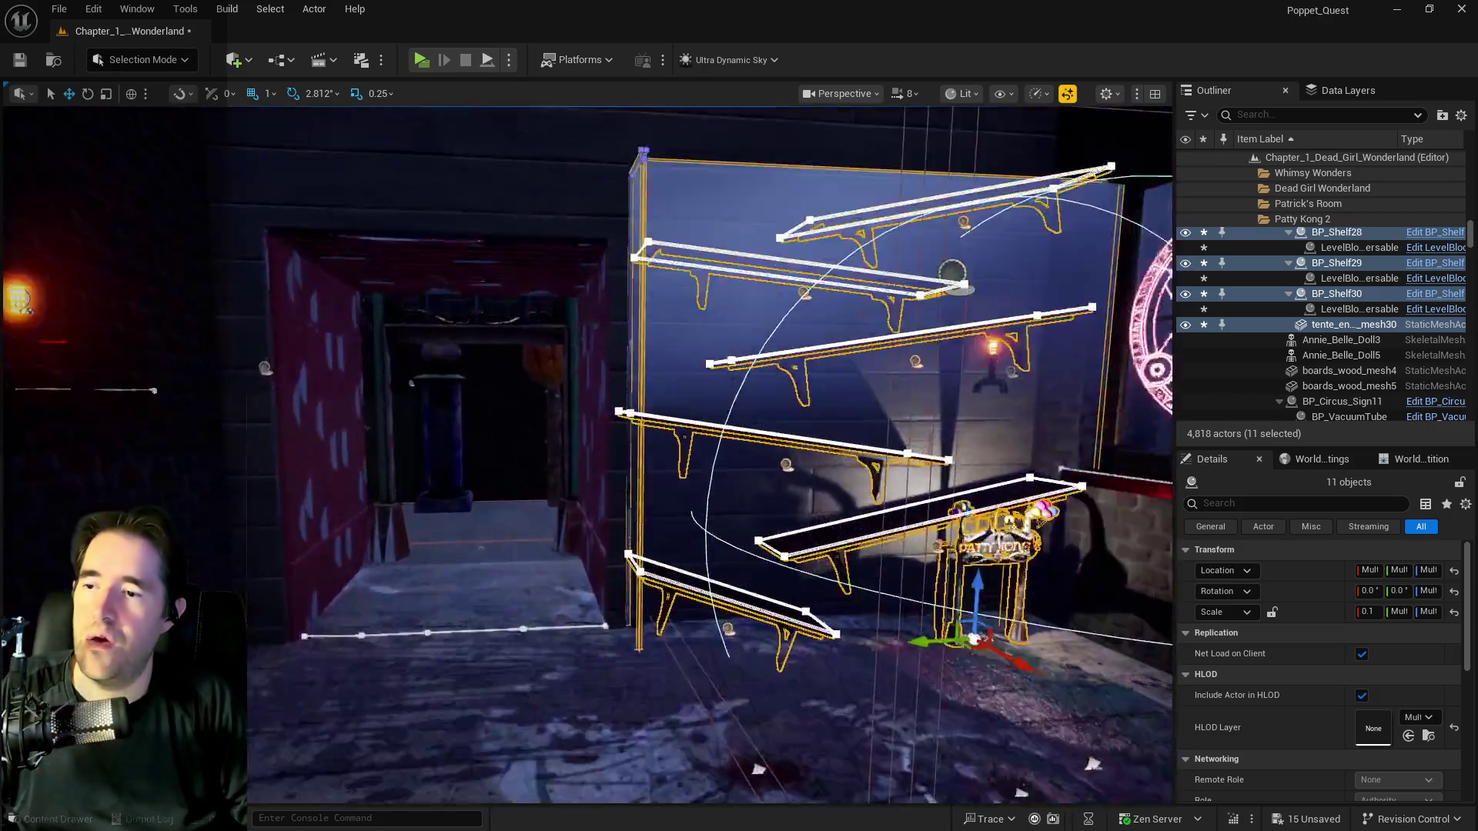
pyautogui.press('w')
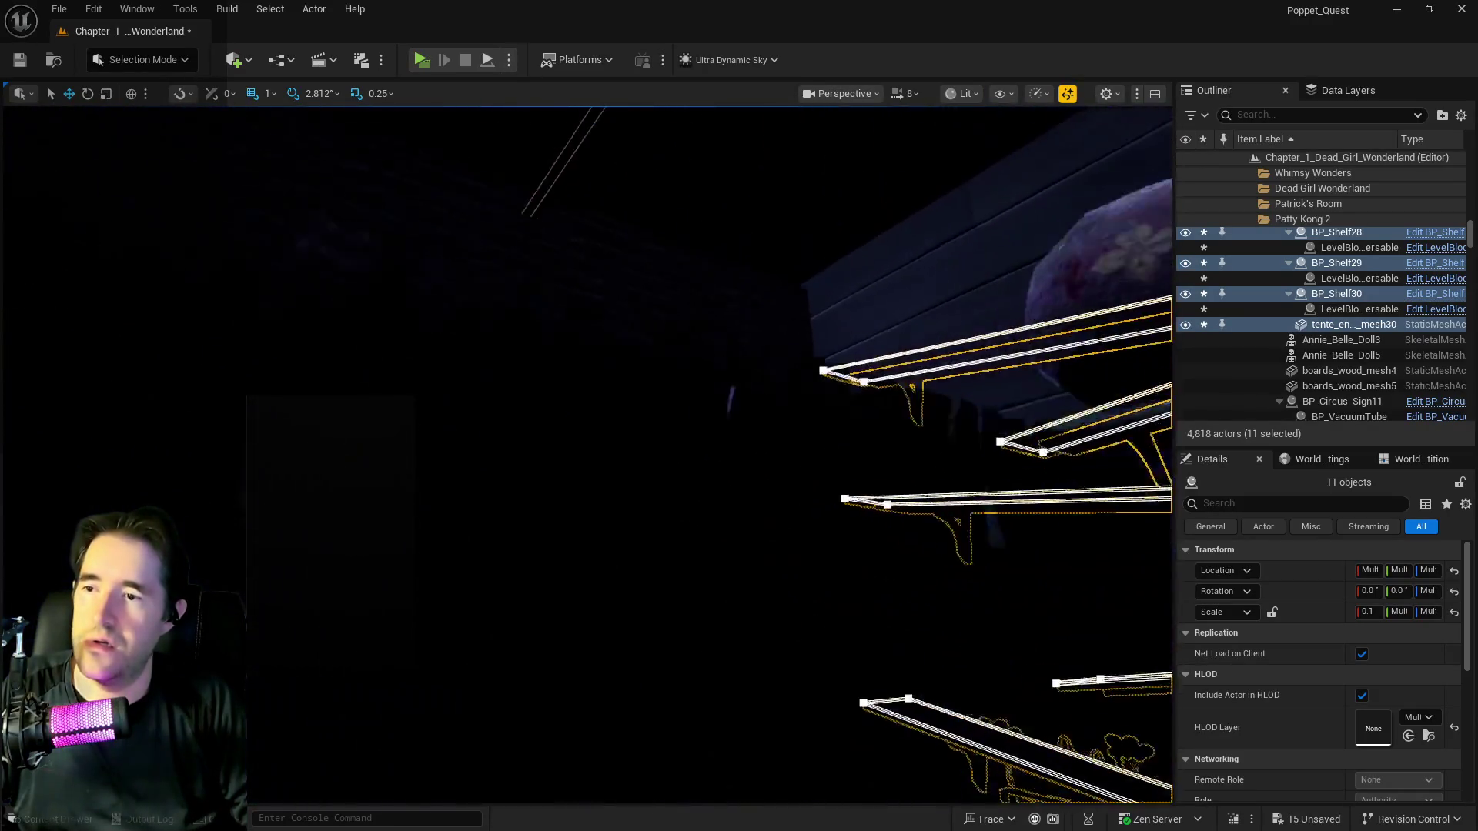
pyautogui.press('s')
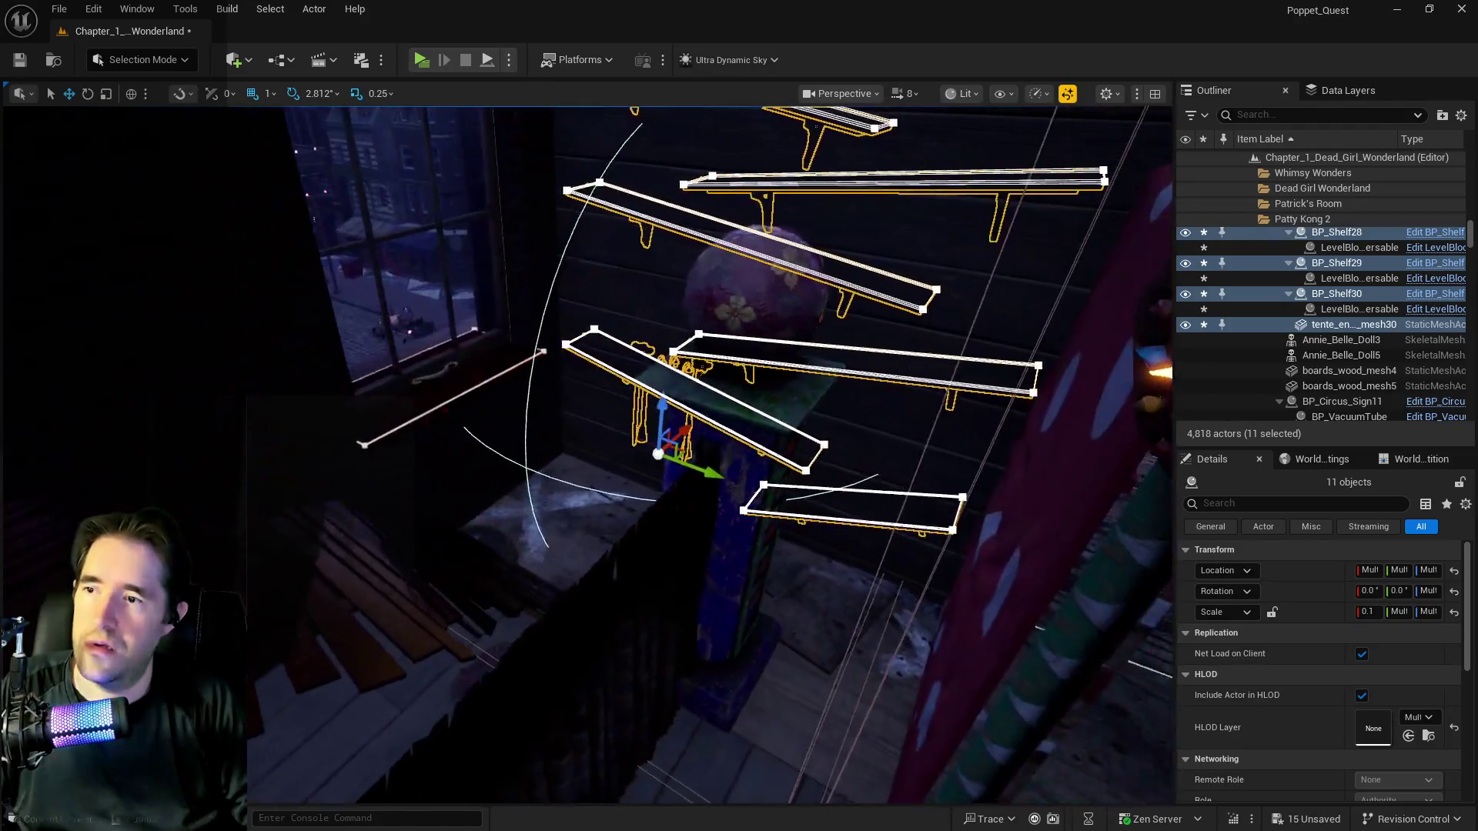
pyautogui.press('d')
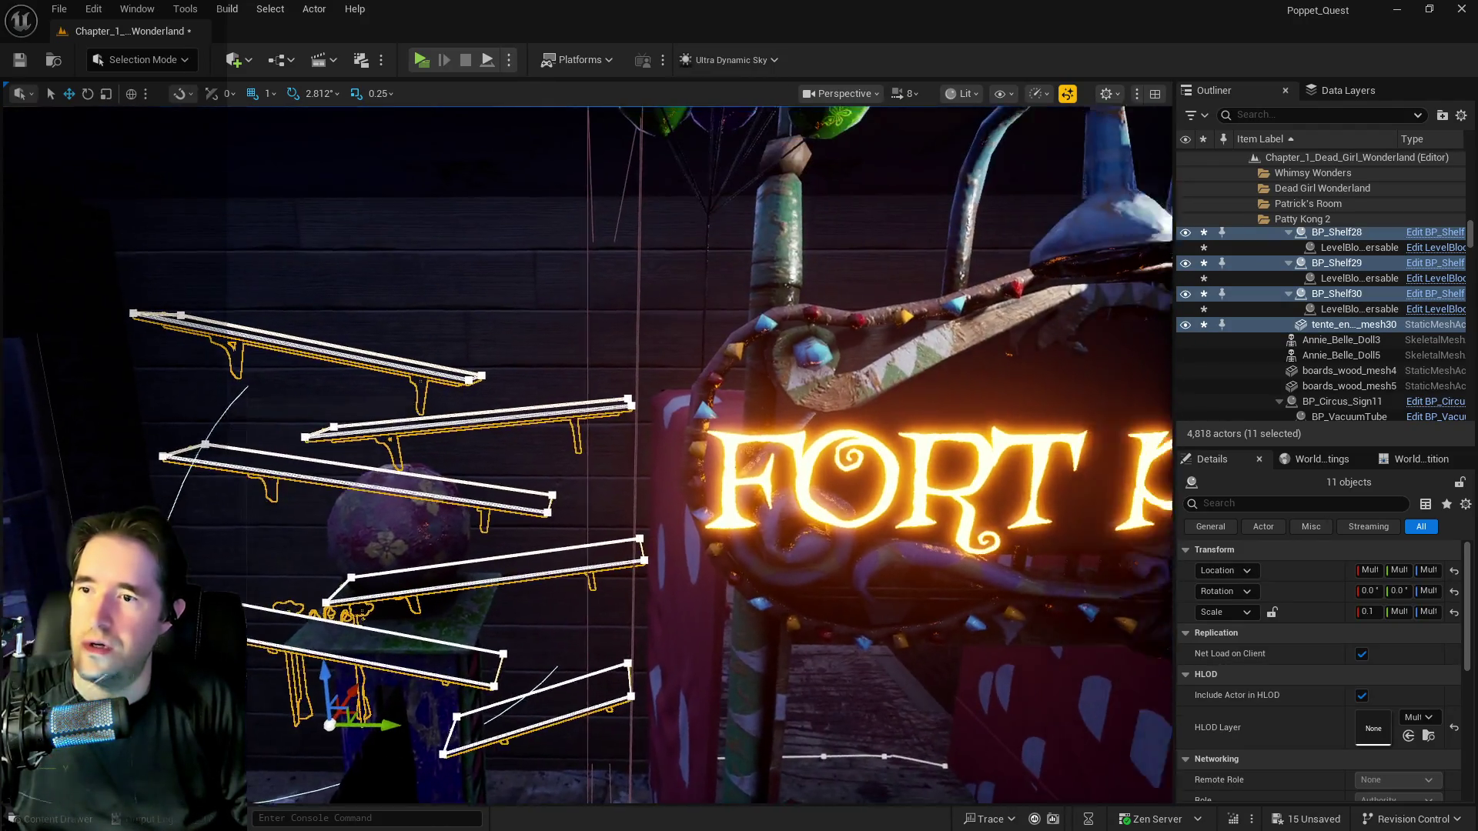
pyautogui.press('s')
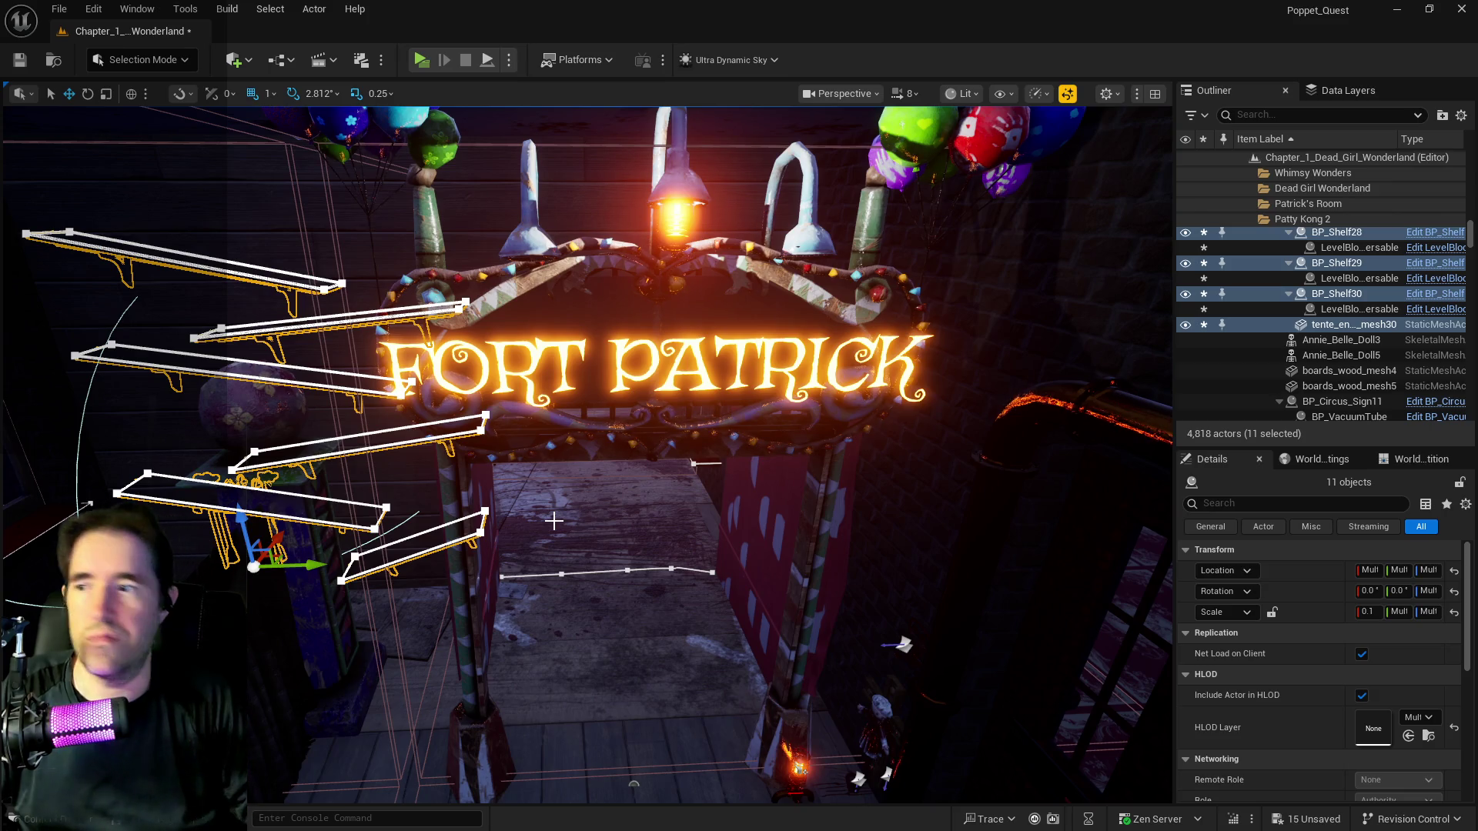
# Move close to the shelves, then orbit past the polka-dot wall and sign back to them
pyautogui.press('a')
pyautogui.press('w')
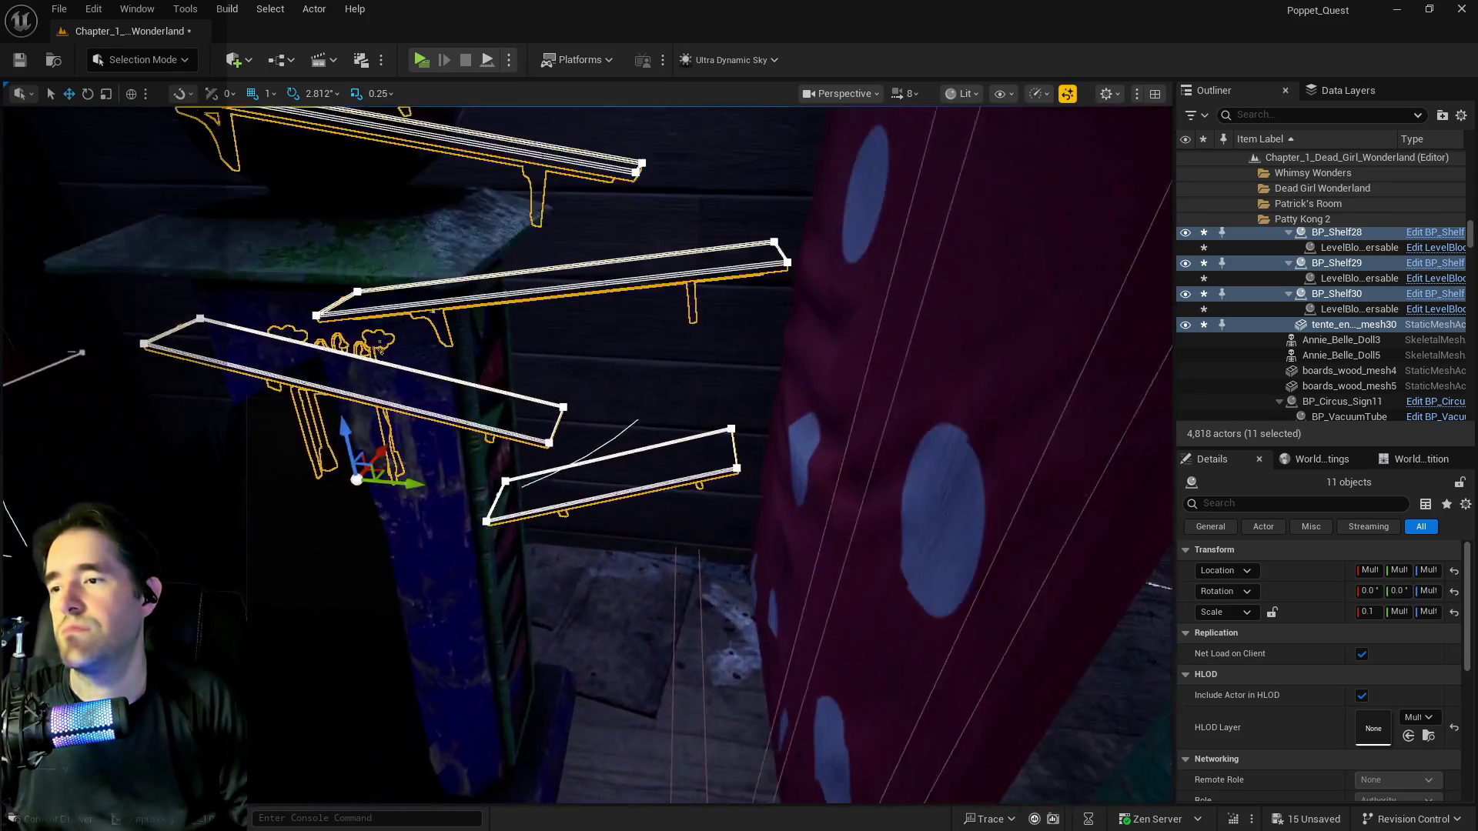
pyautogui.press('s')
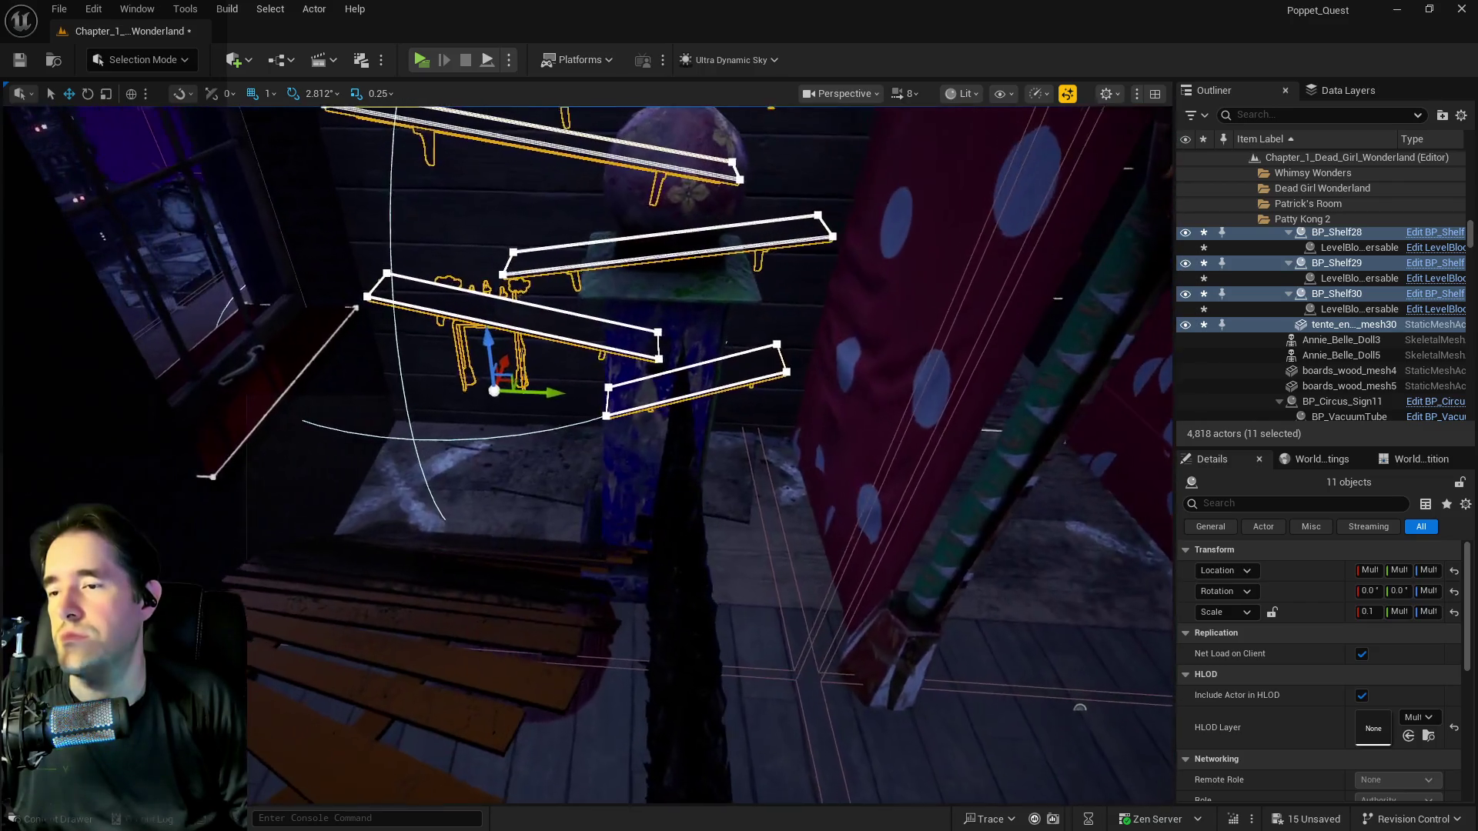
pyautogui.moveTo(585, 439); pyautogui.dragTo(700, 395)
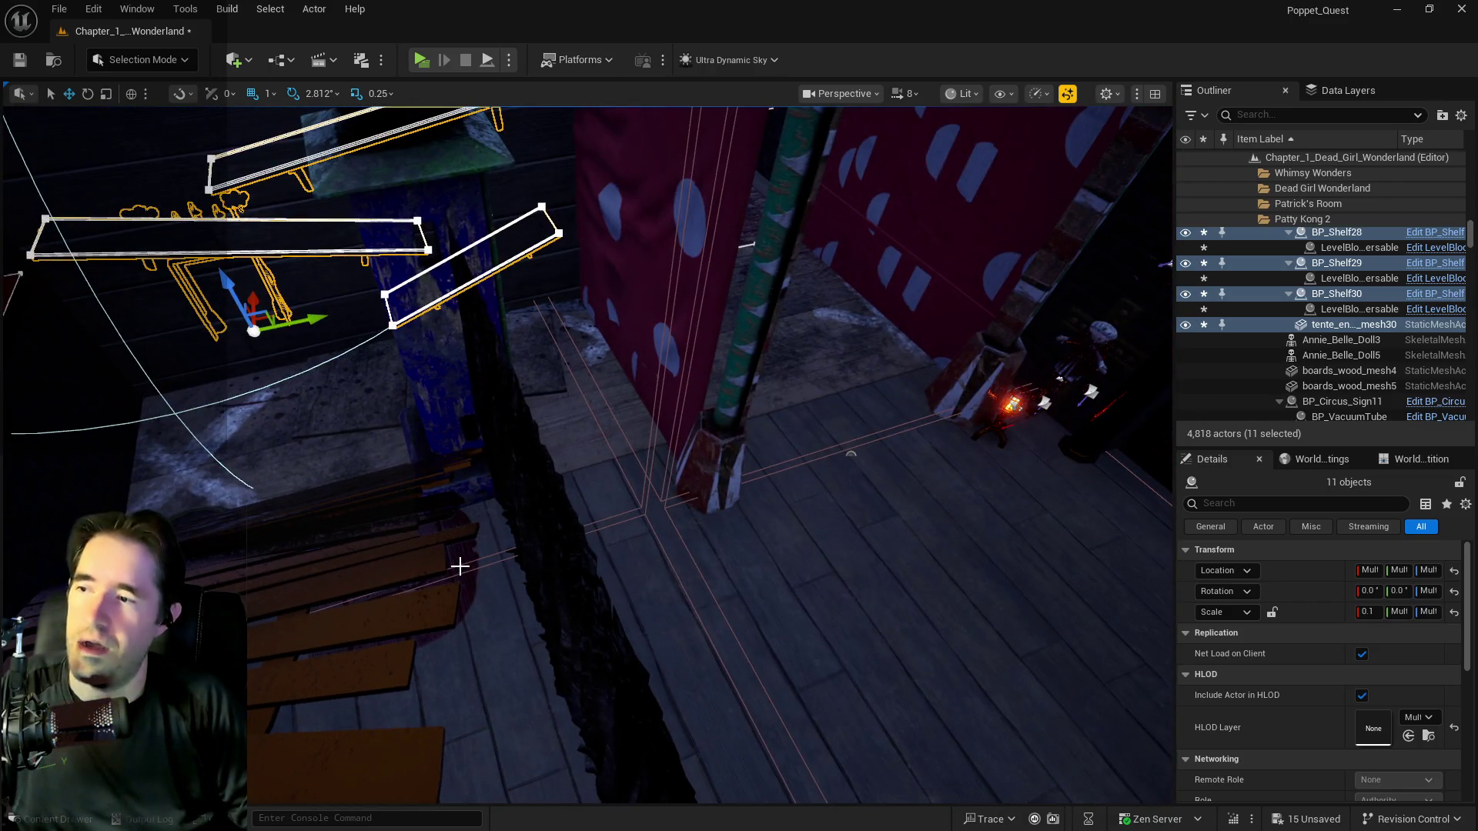
pyautogui.press('f')
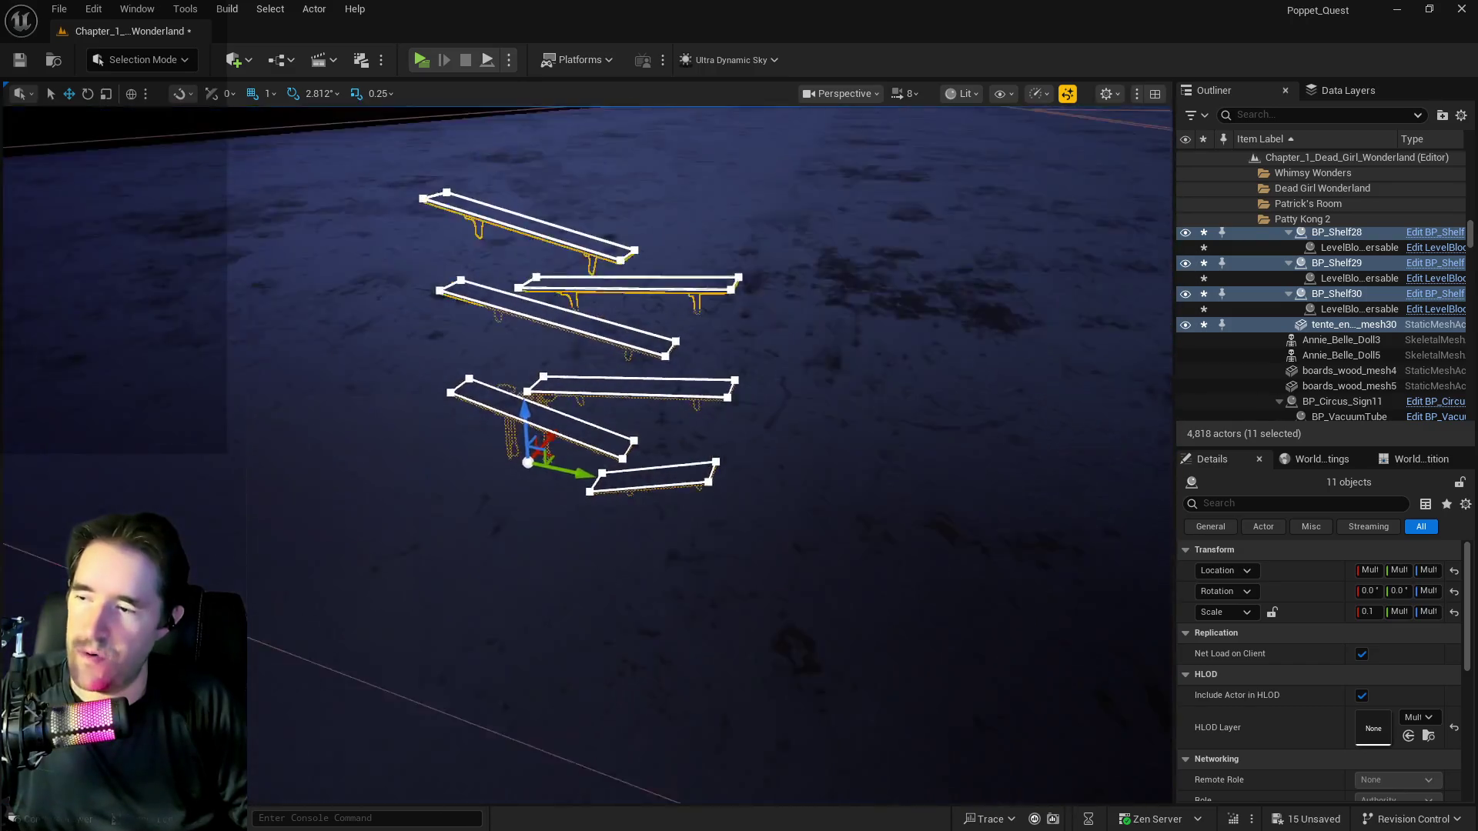
pyautogui.moveTo(585, 439); pyautogui.dragTo(754, 423)
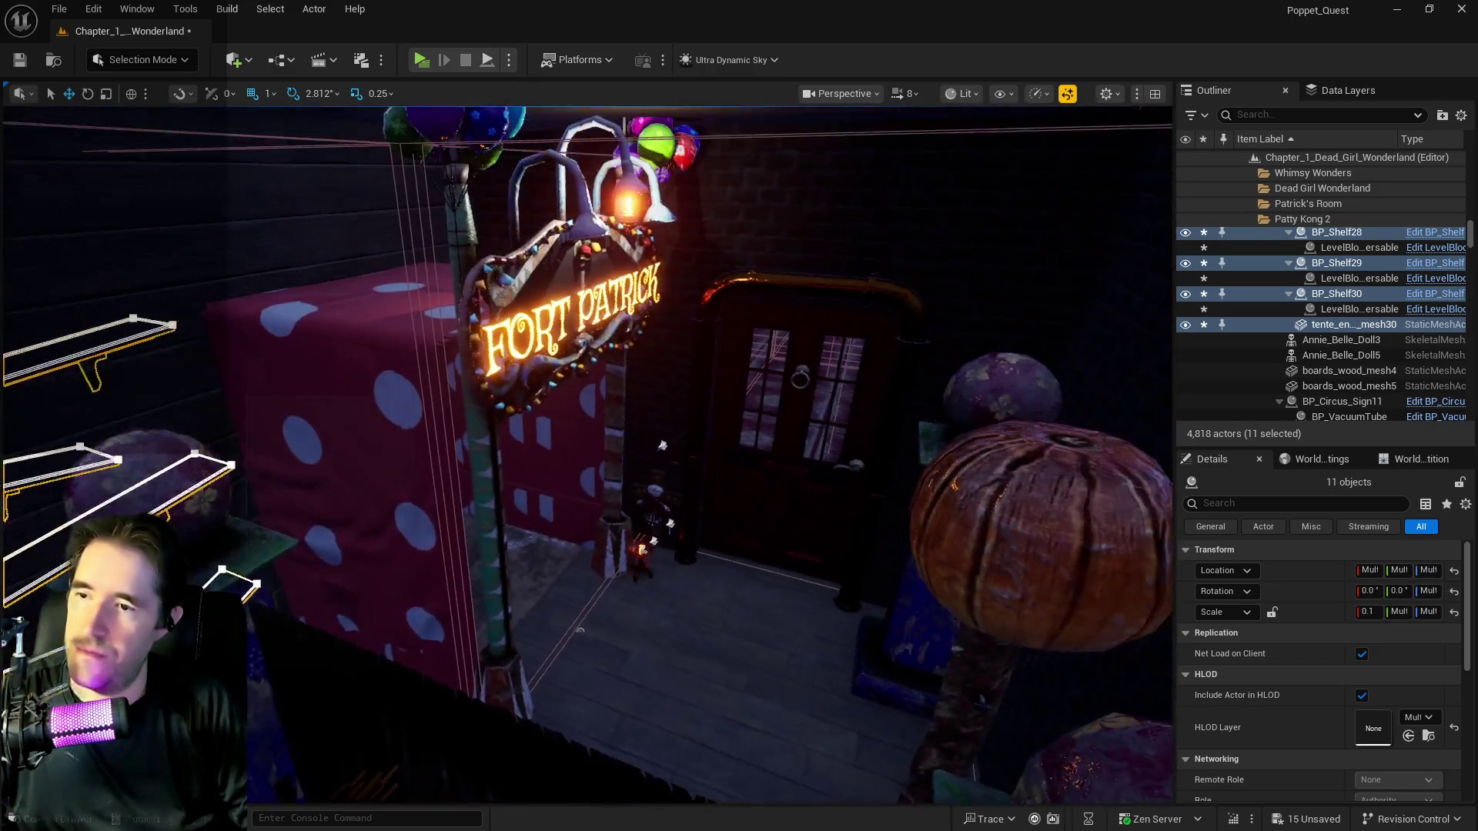
pyautogui.moveTo(431, 570); pyautogui.dragTo(460, 567)
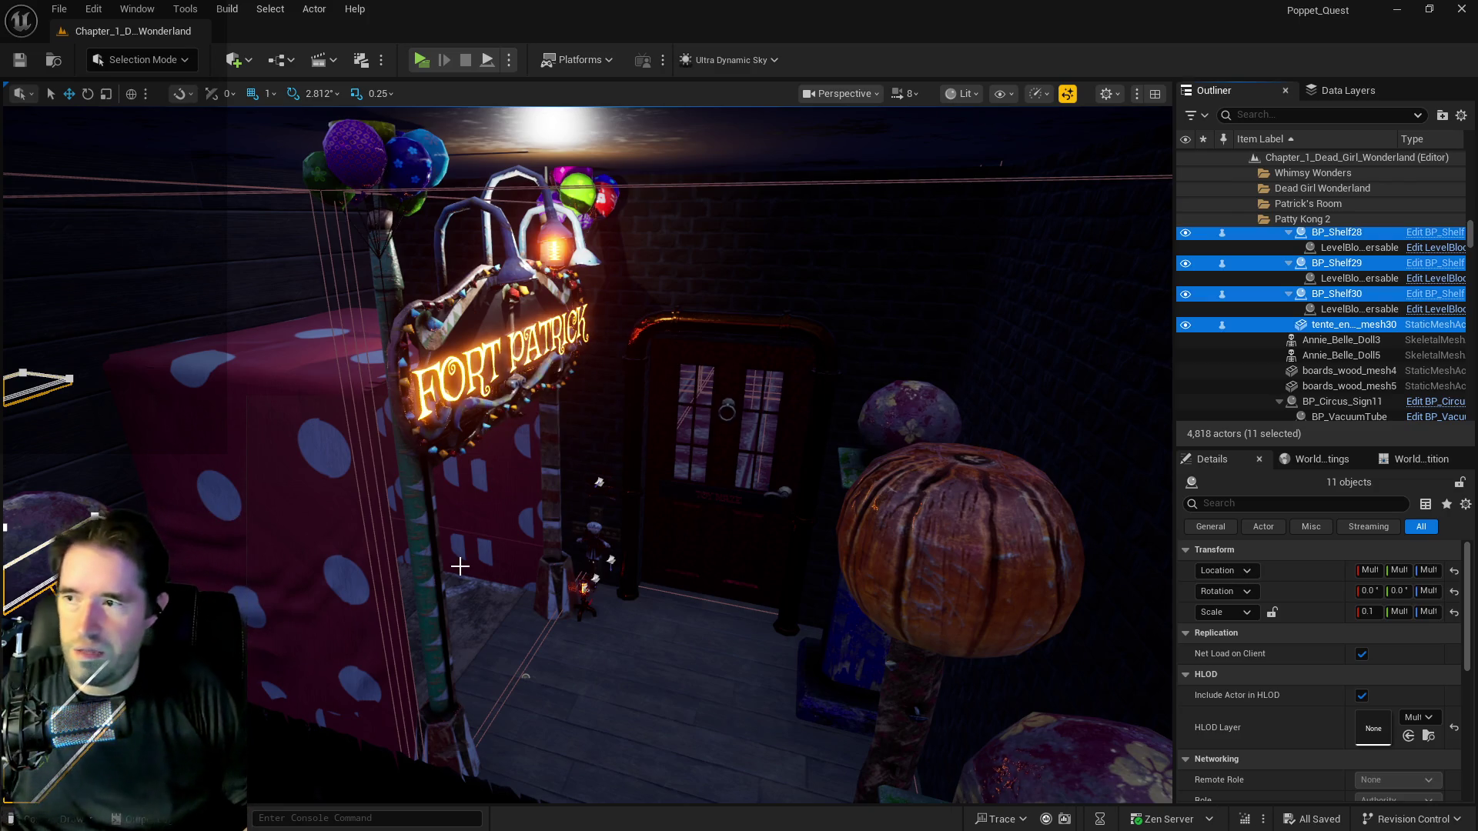
pyautogui.moveTo(486, 527)
pyautogui.mouseDown()
pyautogui.moveTo(416, 543)
pyautogui.moveTo(354, 527)
pyautogui.moveTo(323, 485)
pyautogui.moveTo(300, 508)
pyautogui.mouseUp()
# Orbit down close to the shelves and select the wall brush Box Brush18
pyautogui.moveTo(531, 431); pyautogui.dragTo(519, 425)
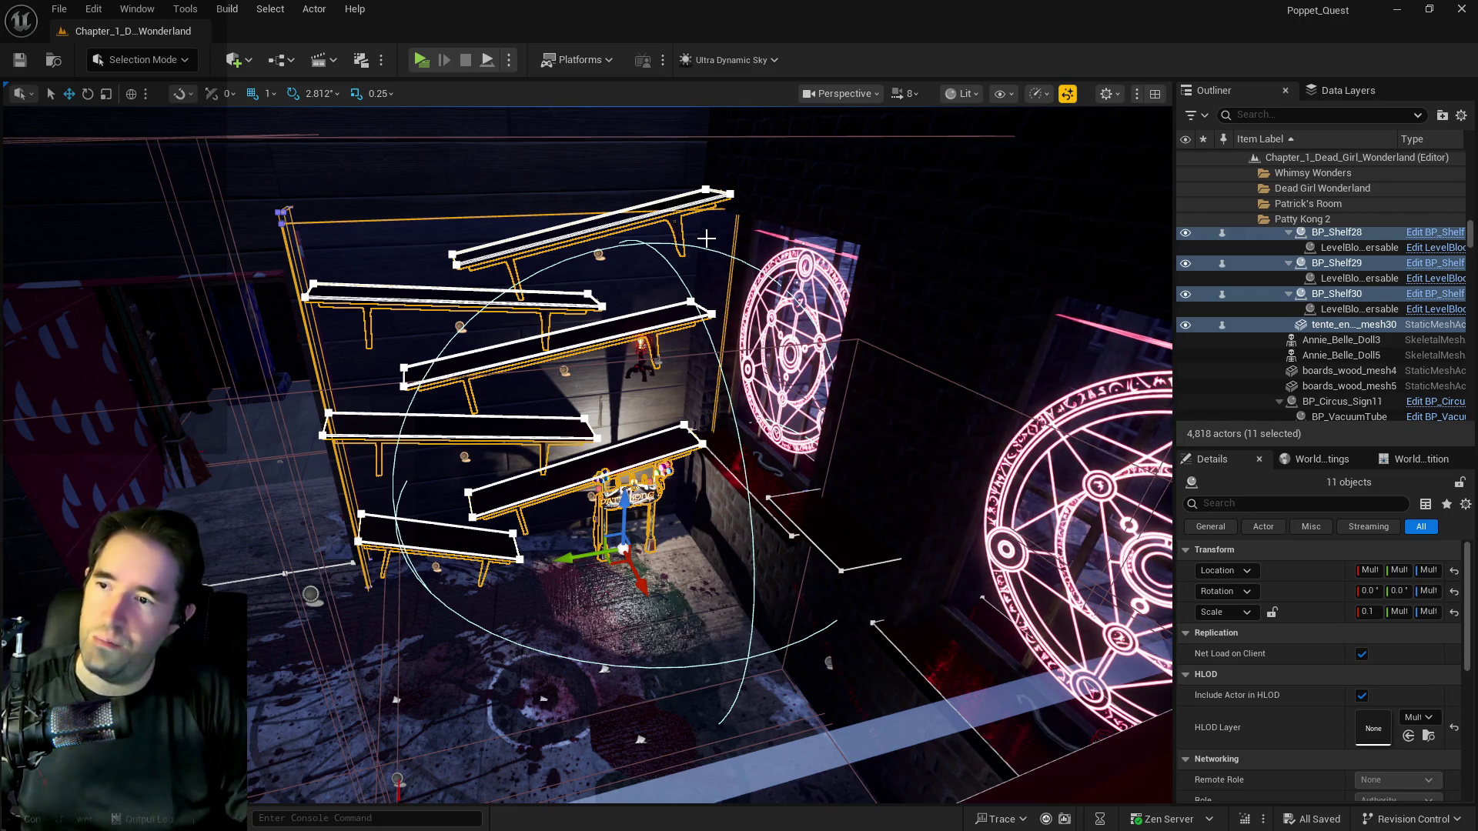
pyautogui.moveTo(687, 280)
pyautogui.mouseDown()
pyautogui.moveTo(651, 261)
pyautogui.moveTo(606, 288)
pyautogui.moveTo(710, 284)
pyautogui.moveTo(708, 327)
pyautogui.mouseUp()
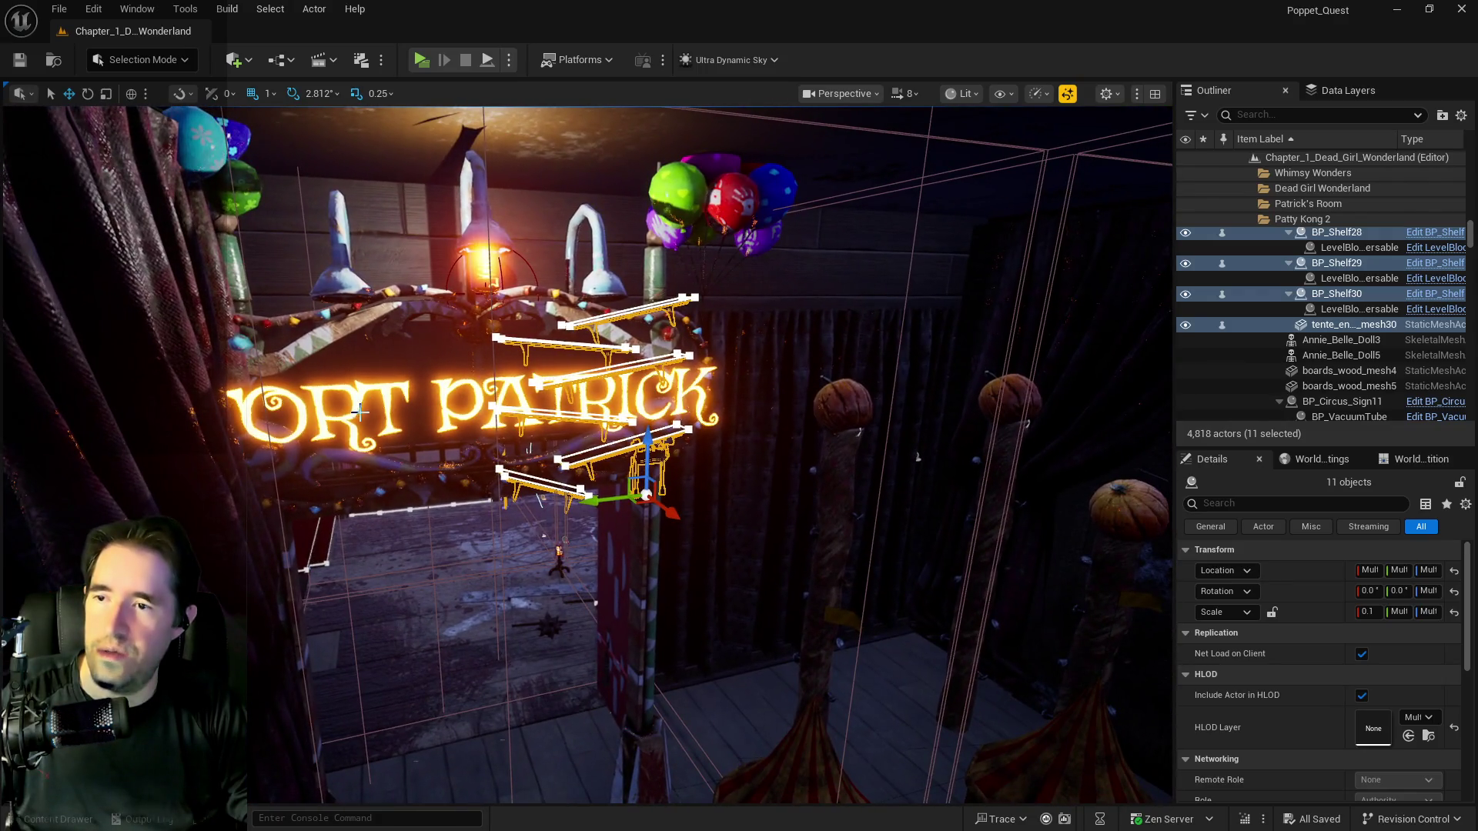
pyautogui.press('f')
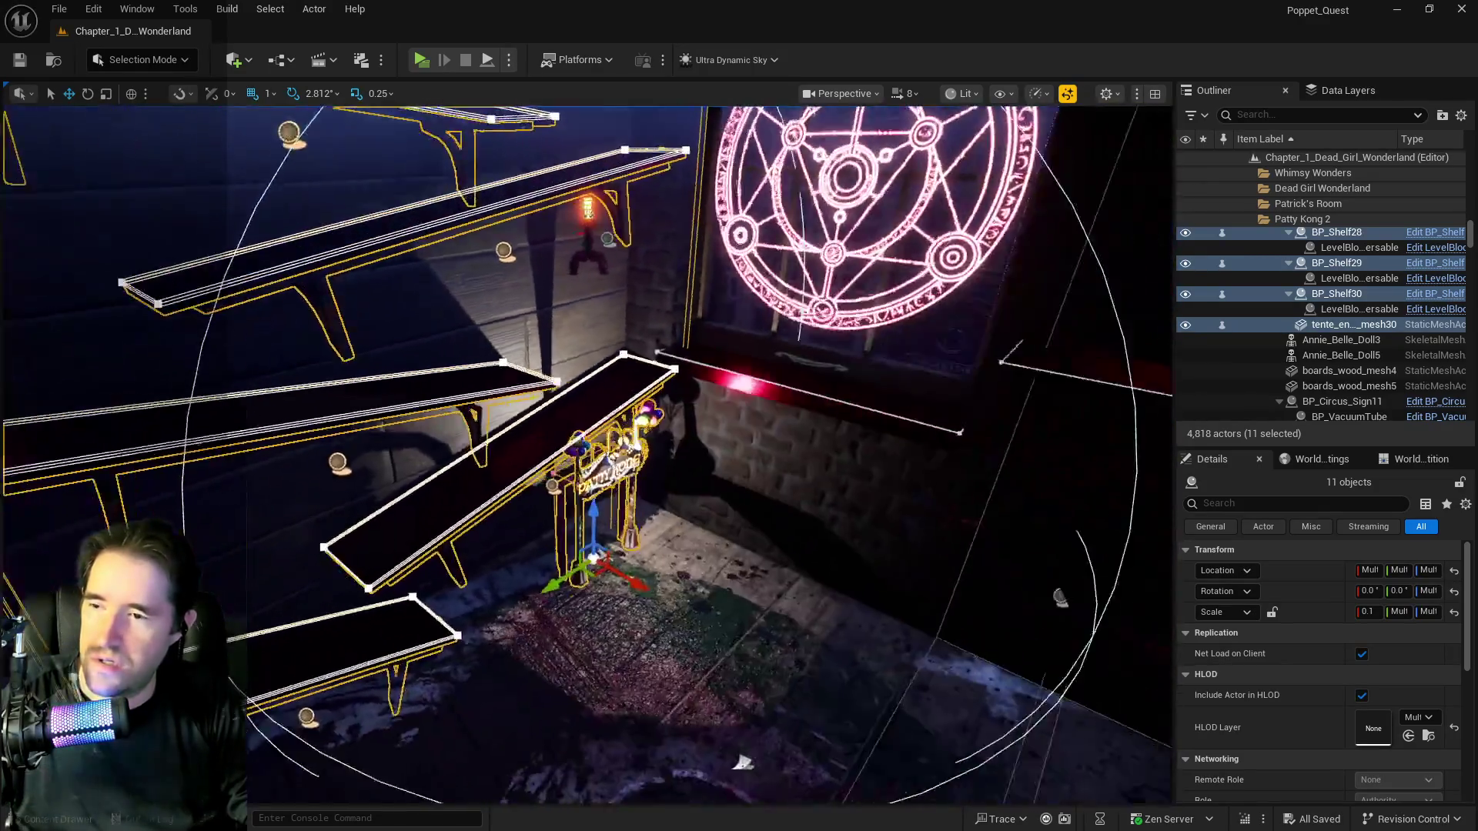
pyautogui.press('f')
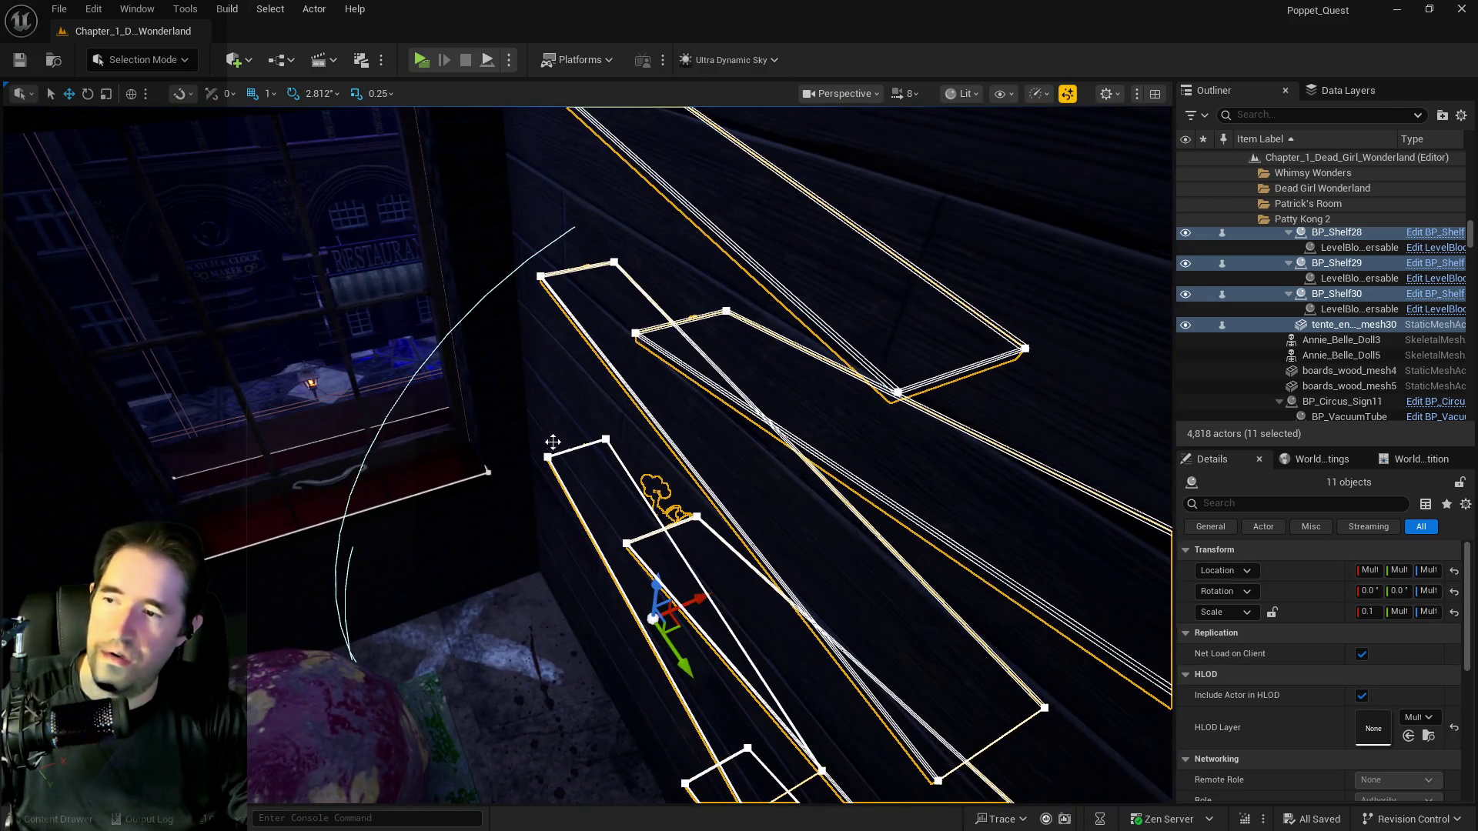
pyautogui.click(552, 442)
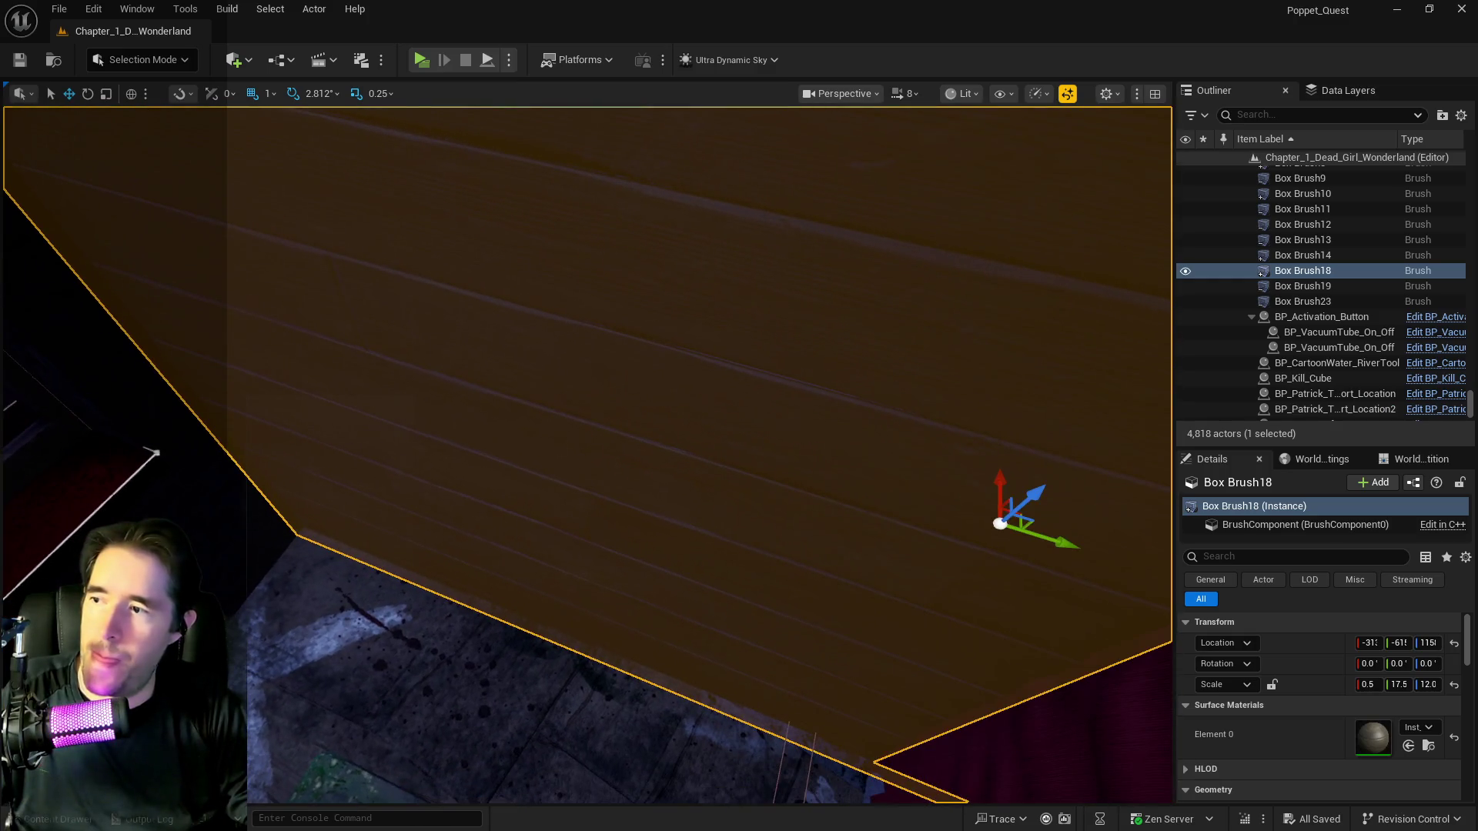
# Try lowering Box Brush18, undo the move, and frame the brush
pyautogui.moveTo(1000, 482); pyautogui.dragTo(998, 494)
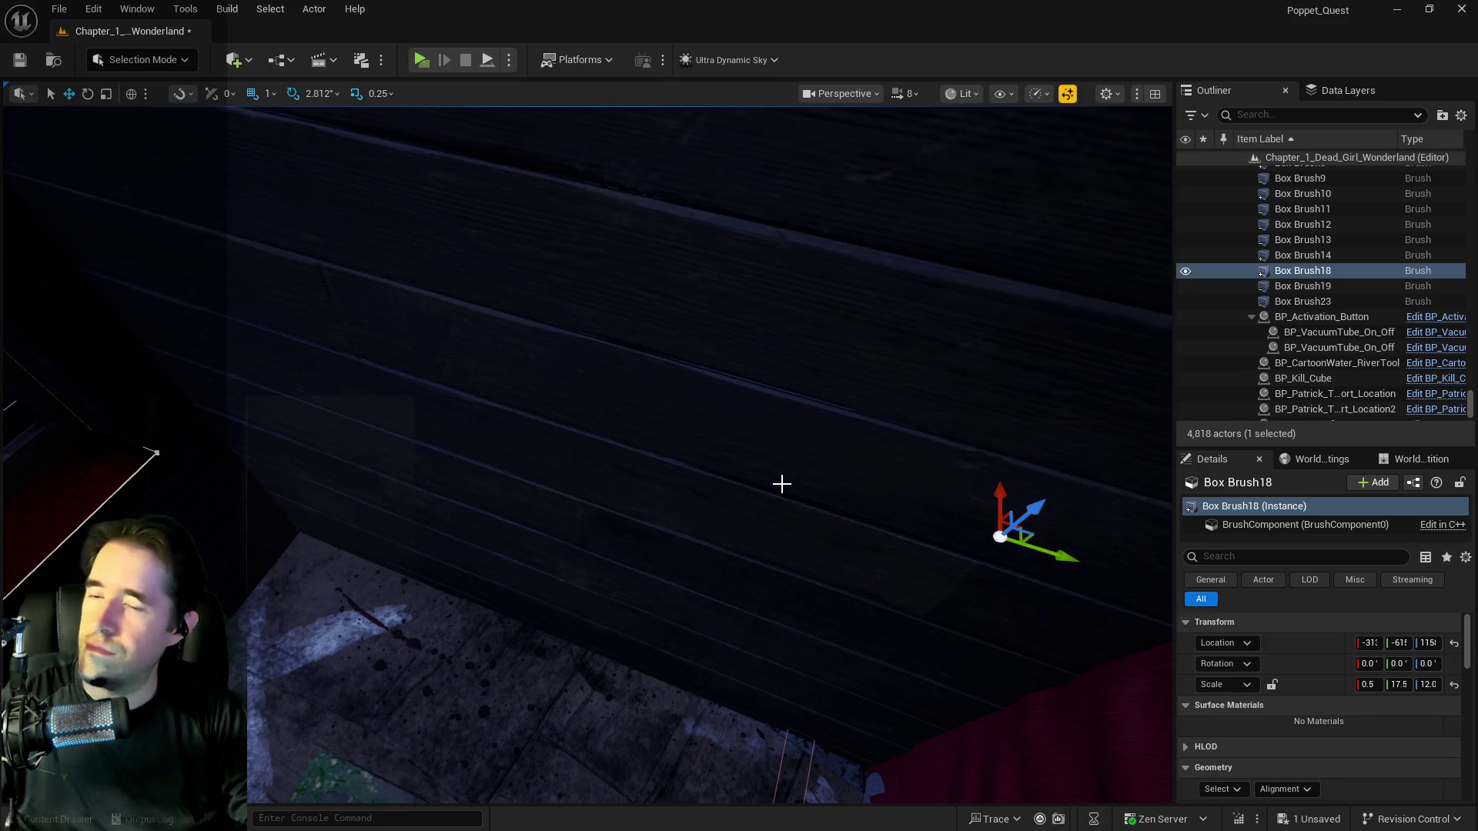
pyautogui.hotkey('ctrl', 'z')
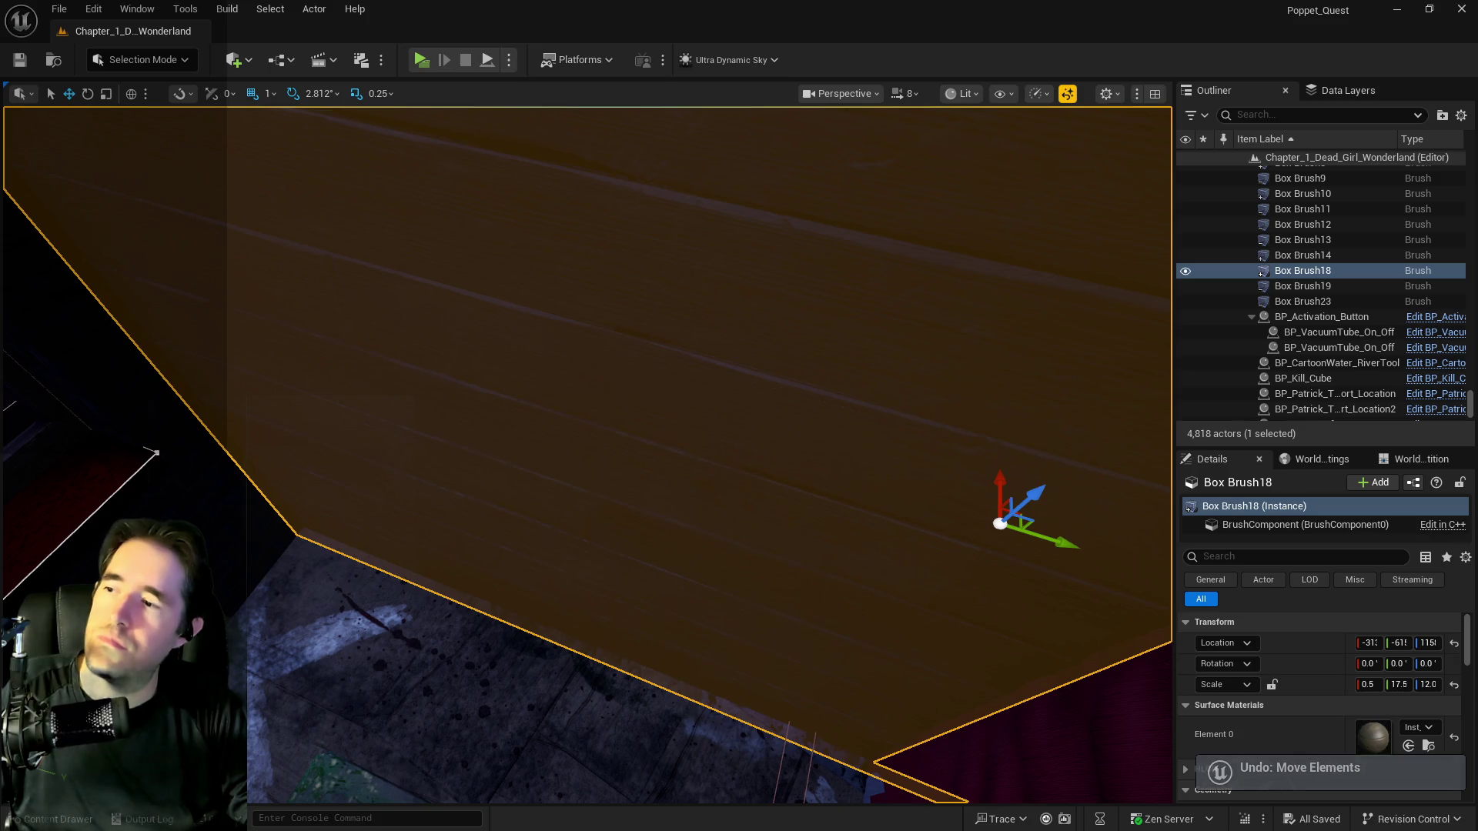
pyautogui.press('f')
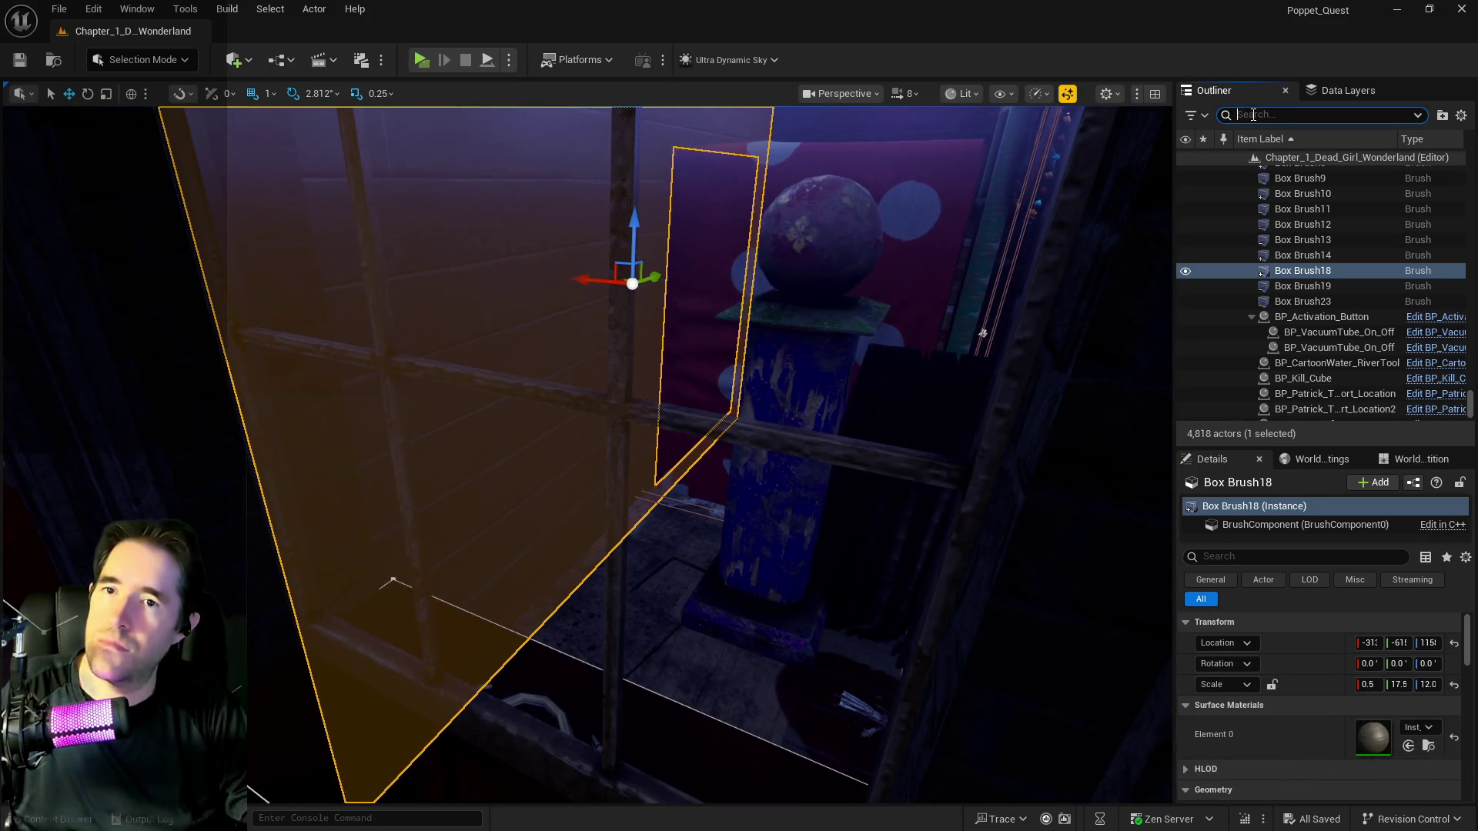
# Find Ultra_Dynamic_Sky by searching 'ultra', set its Time Of Day to 960, and save
pyautogui.click(1253, 115)
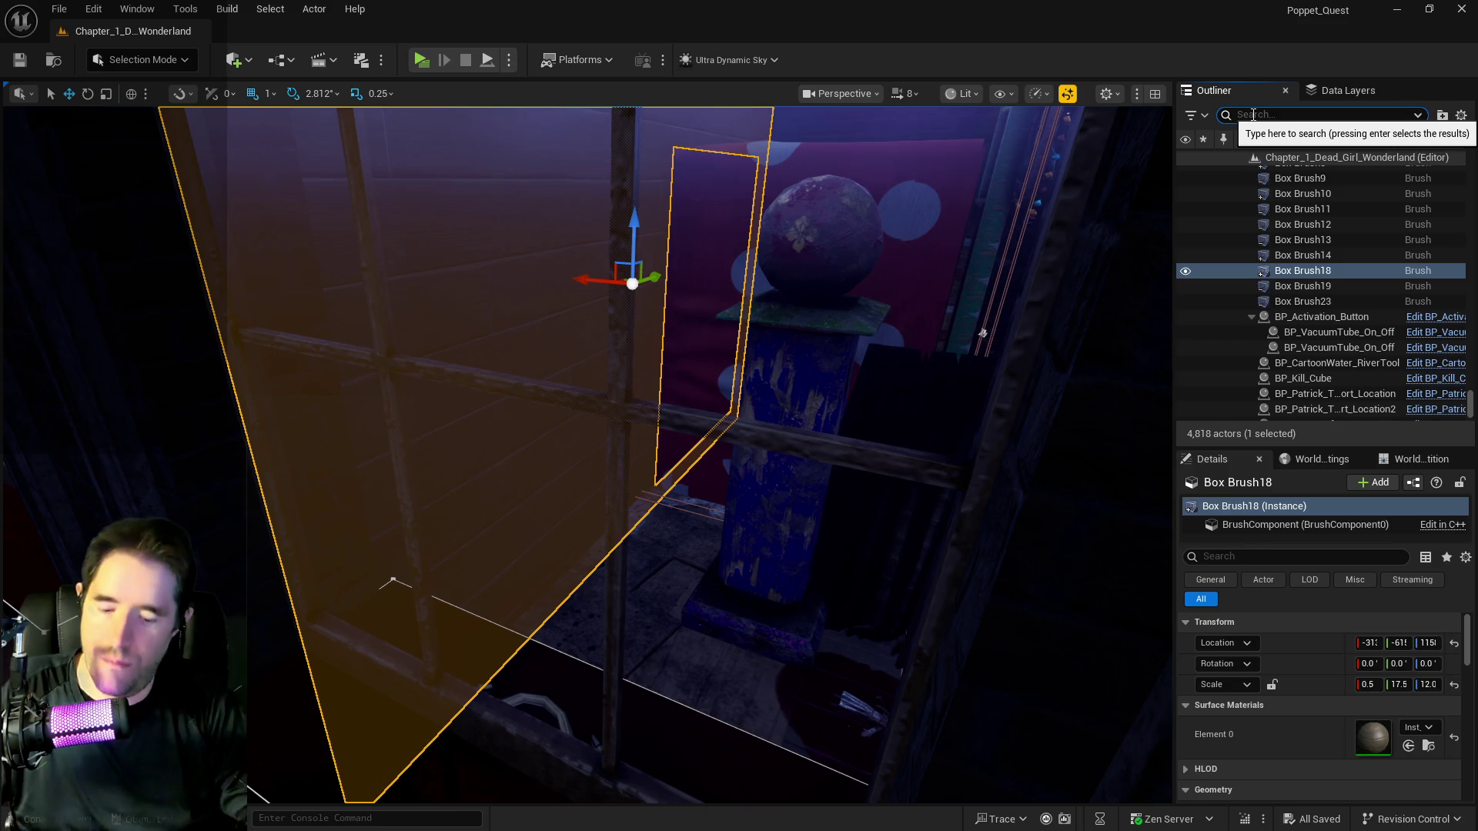
pyautogui.write('ultra')
pyautogui.click(1299, 188)
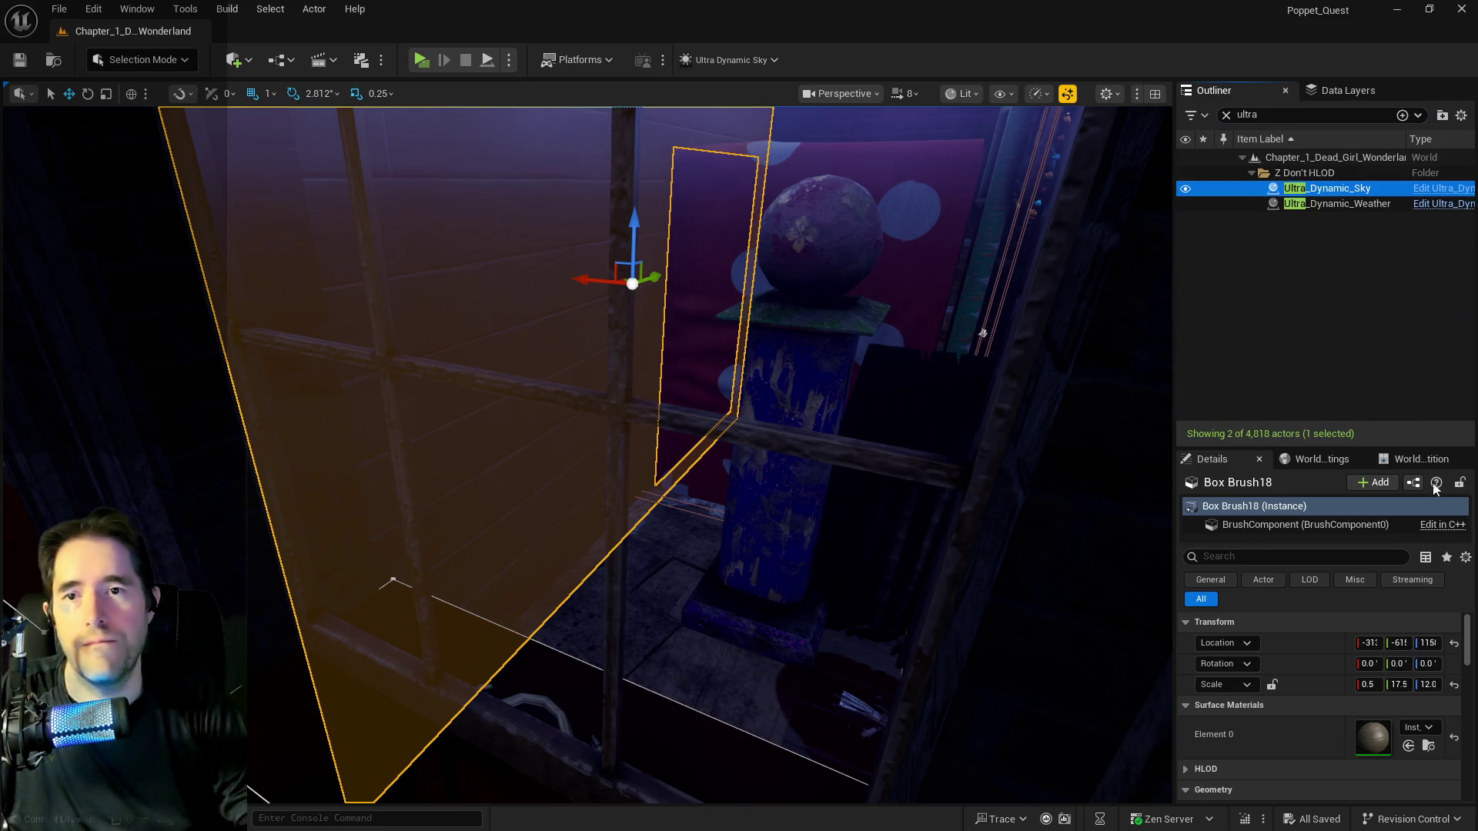
pyautogui.click(1324, 189)
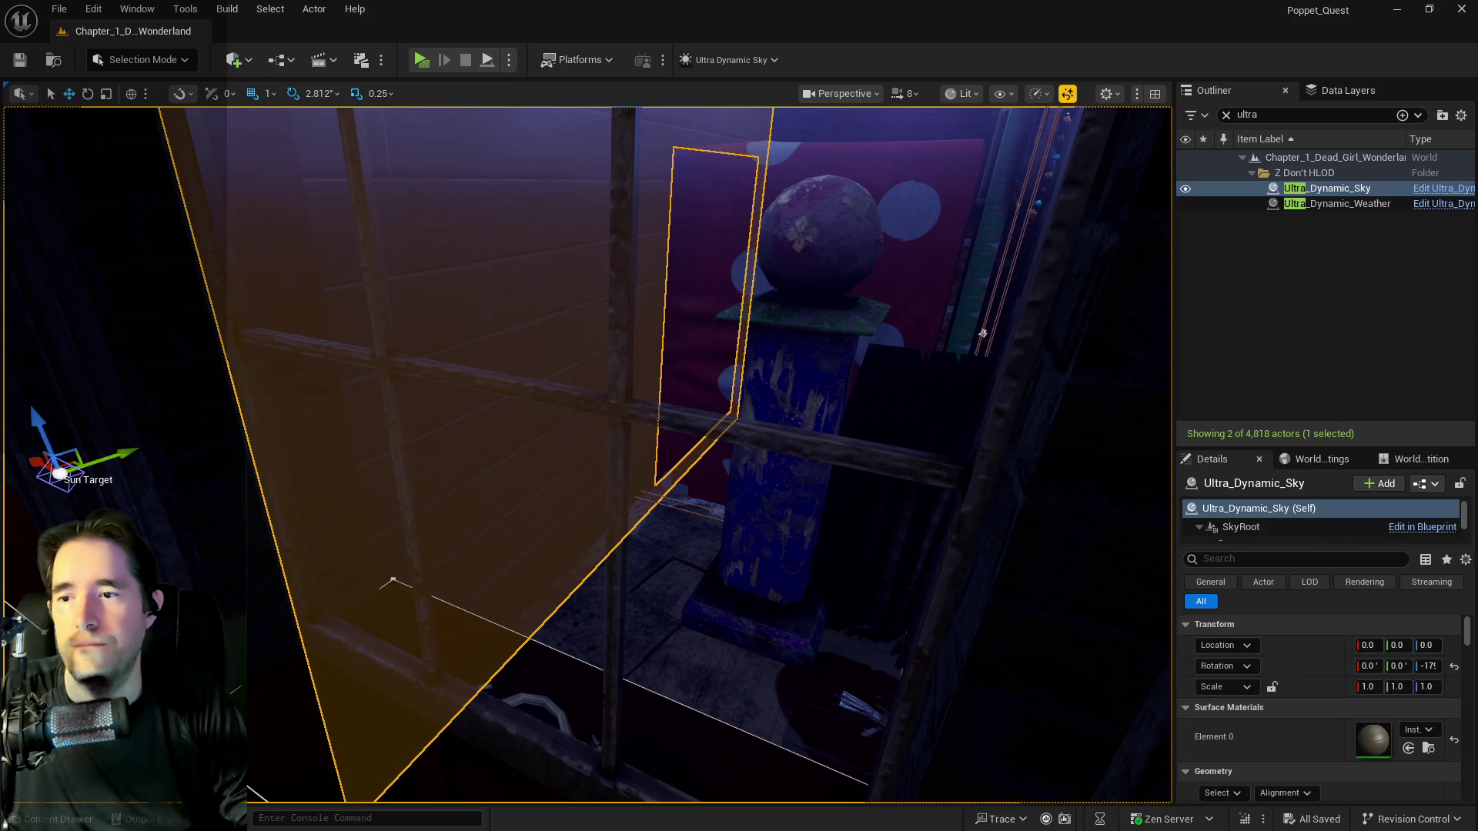
pyautogui.click(1397, 770)
pyautogui.write('960')
pyautogui.press('Return')
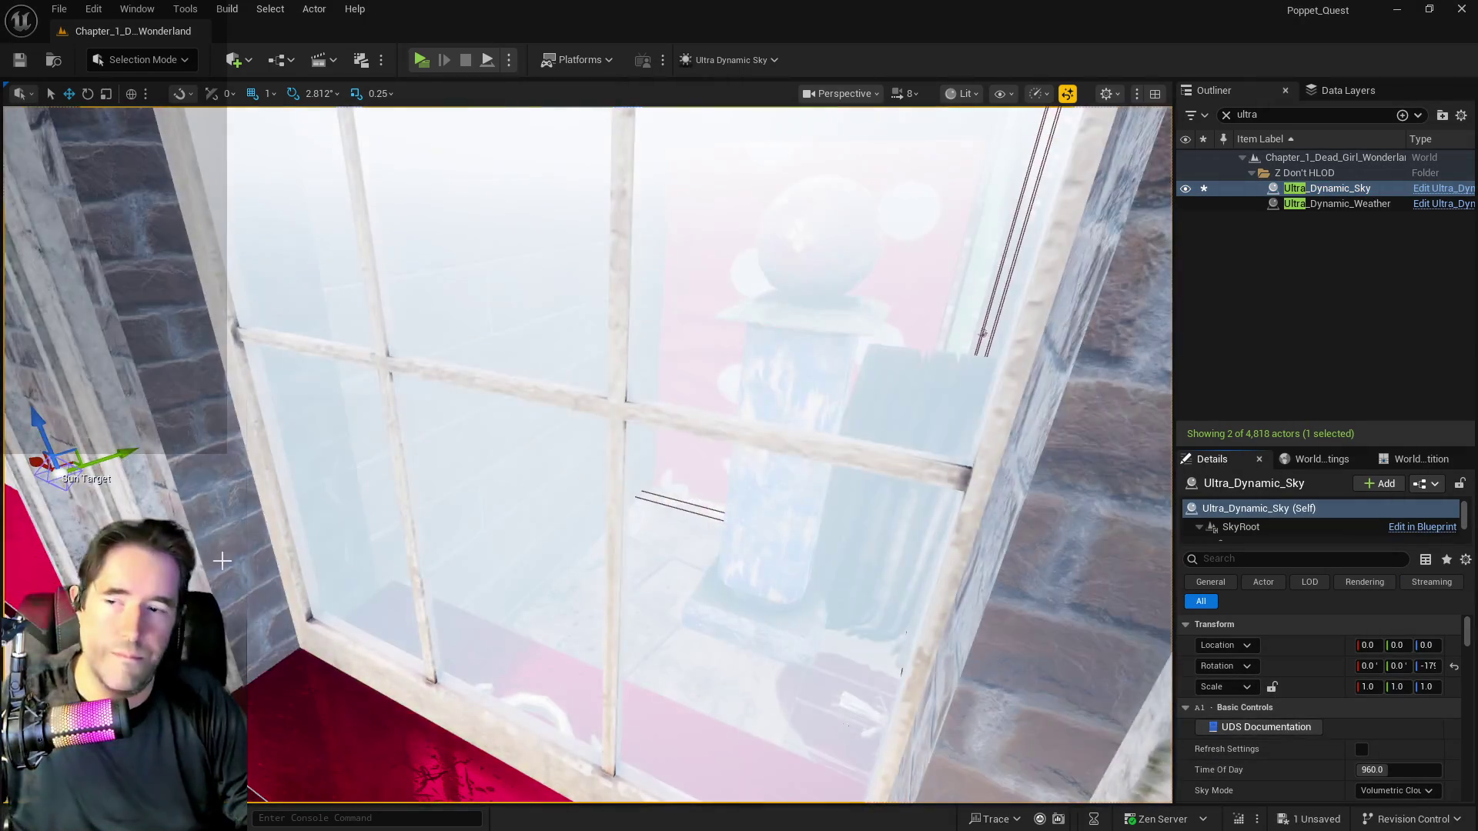
pyautogui.hotkey('ctrl', 's')
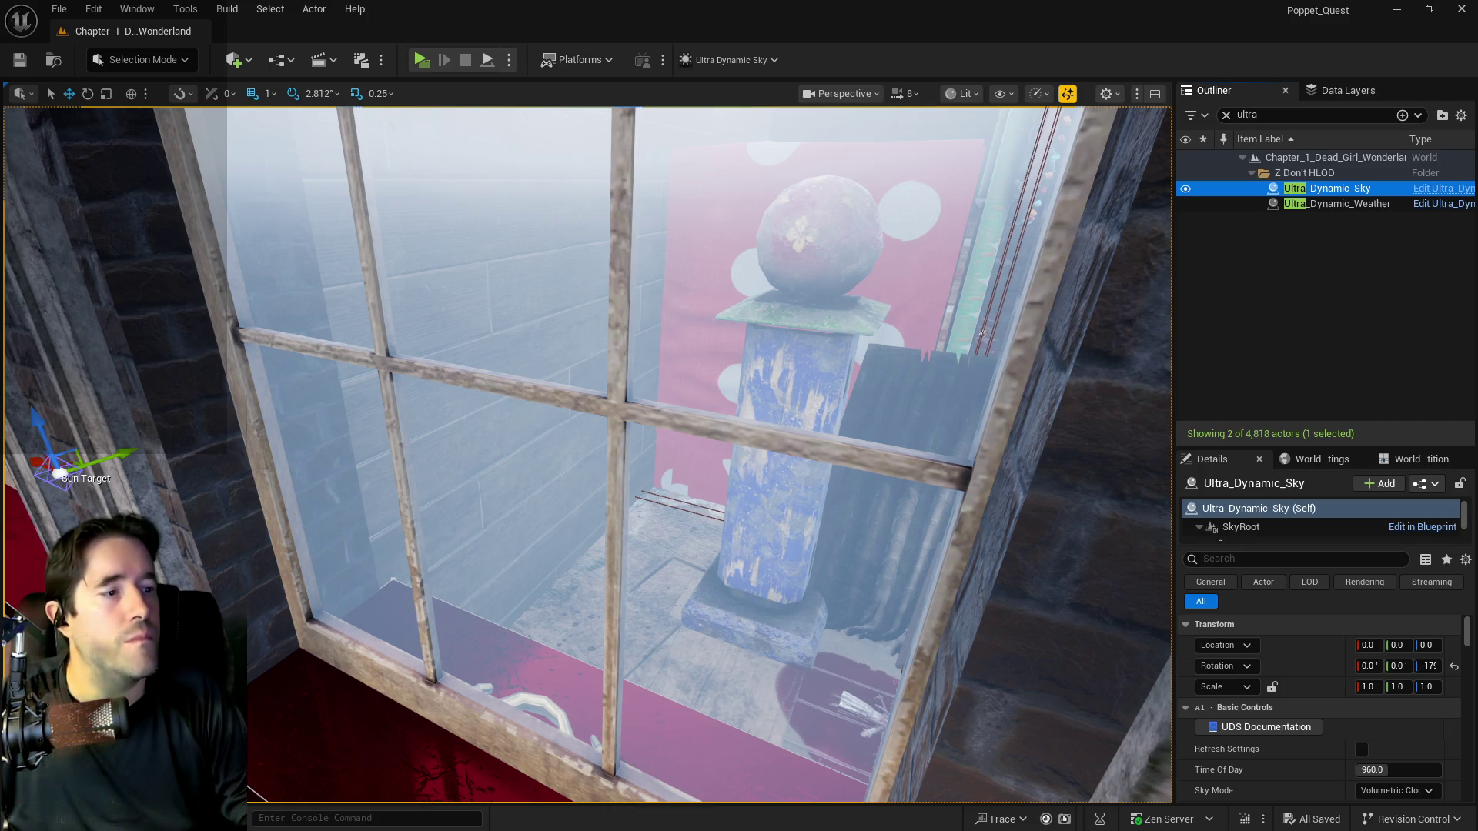
# Select the red panel and glass shelf case beside the pillar
pyautogui.moveTo(585, 455)
pyautogui.mouseDown()
pyautogui.moveTo(592, 405)
pyautogui.moveTo(631, 354)
pyautogui.moveTo(635, 400)
pyautogui.moveTo(589, 354)
pyautogui.moveTo(566, 381)
pyautogui.moveTo(541, 373)
pyautogui.mouseUp()
pyautogui.keyDown('ctrl'); pyautogui.click(551, 355); pyautogui.keyUp('ctrl')
pyautogui.keyDown('ctrl'); pyautogui.click(574, 300); pyautogui.keyUp('ctrl')
pyautogui.moveTo(574, 301); pyautogui.dragTo(539, 335)
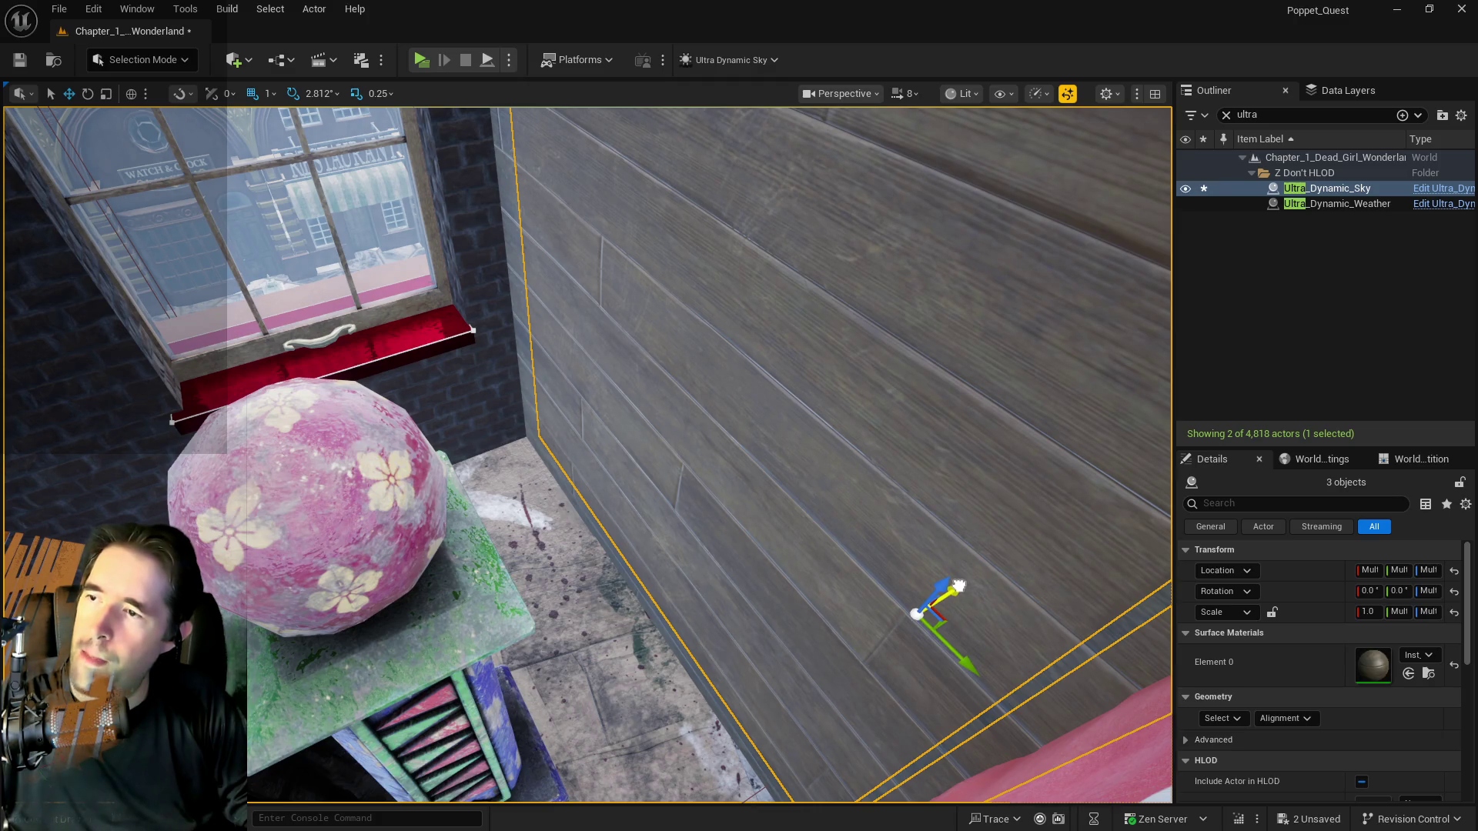
pyautogui.keyDown('ctrl'); pyautogui.click(959, 587); pyautogui.keyUp('ctrl')
pyautogui.moveTo(586, 454)
pyautogui.mouseDown()
pyautogui.moveTo(539, 470)
pyautogui.moveTo(585, 454)
pyautogui.moveTo(585, 492)
pyautogui.moveTo(585, 454)
pyautogui.moveTo(569, 458)
pyautogui.moveTo(585, 493)
pyautogui.moveTo(585, 454)
pyautogui.mouseUp()
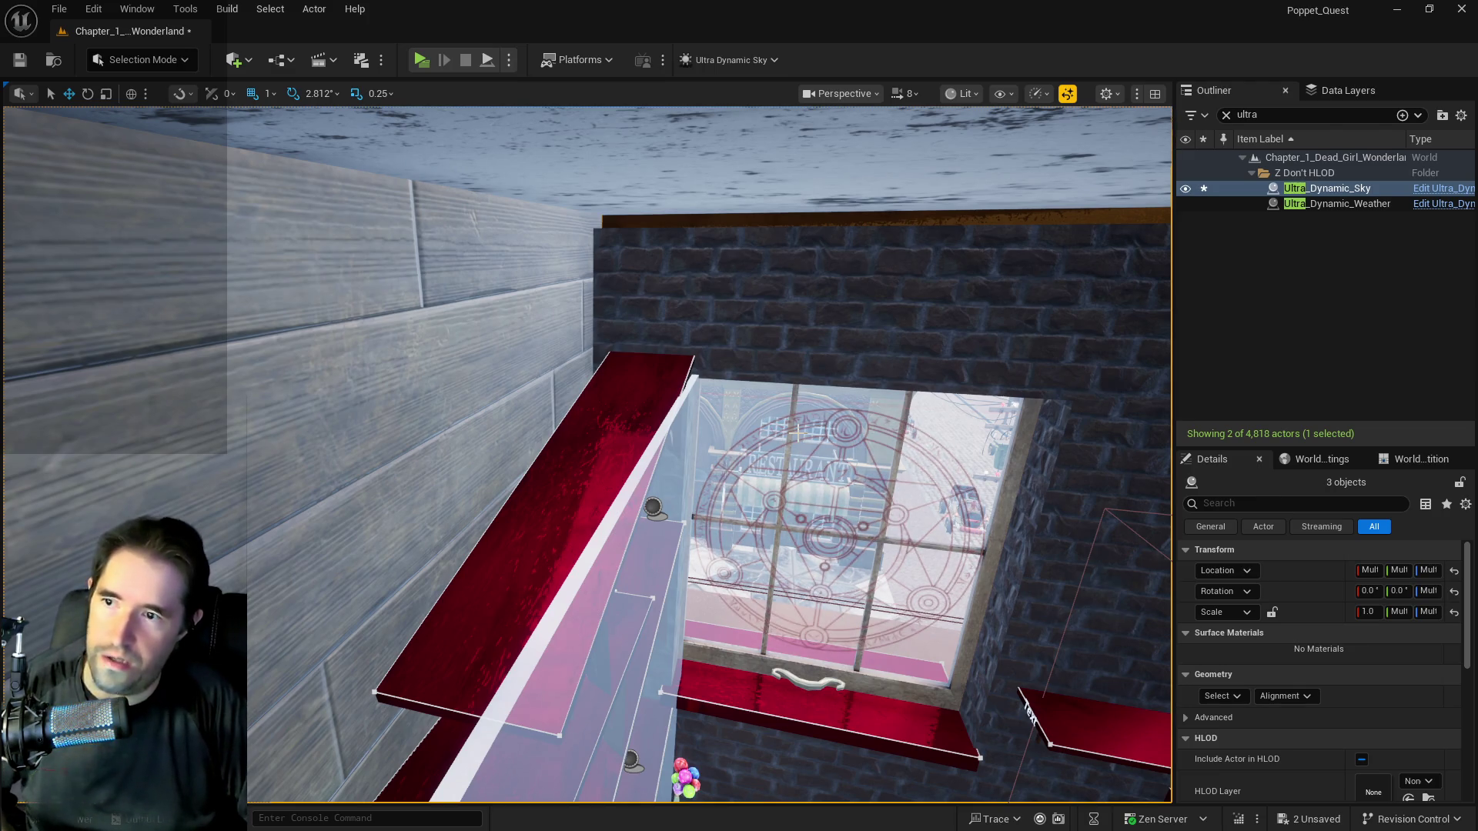
pyautogui.moveTo(668, 507)
pyautogui.mouseDown()
pyautogui.moveTo(677, 492)
pyautogui.moveTo(692, 539)
pyautogui.moveTo(723, 461)
pyautogui.mouseUp()
pyautogui.moveTo(559, 498)
pyautogui.mouseDown()
pyautogui.moveTo(570, 462)
pyautogui.moveTo(574, 508)
pyautogui.moveTo(569, 493)
pyautogui.mouseUp()
pyautogui.click(570, 498)
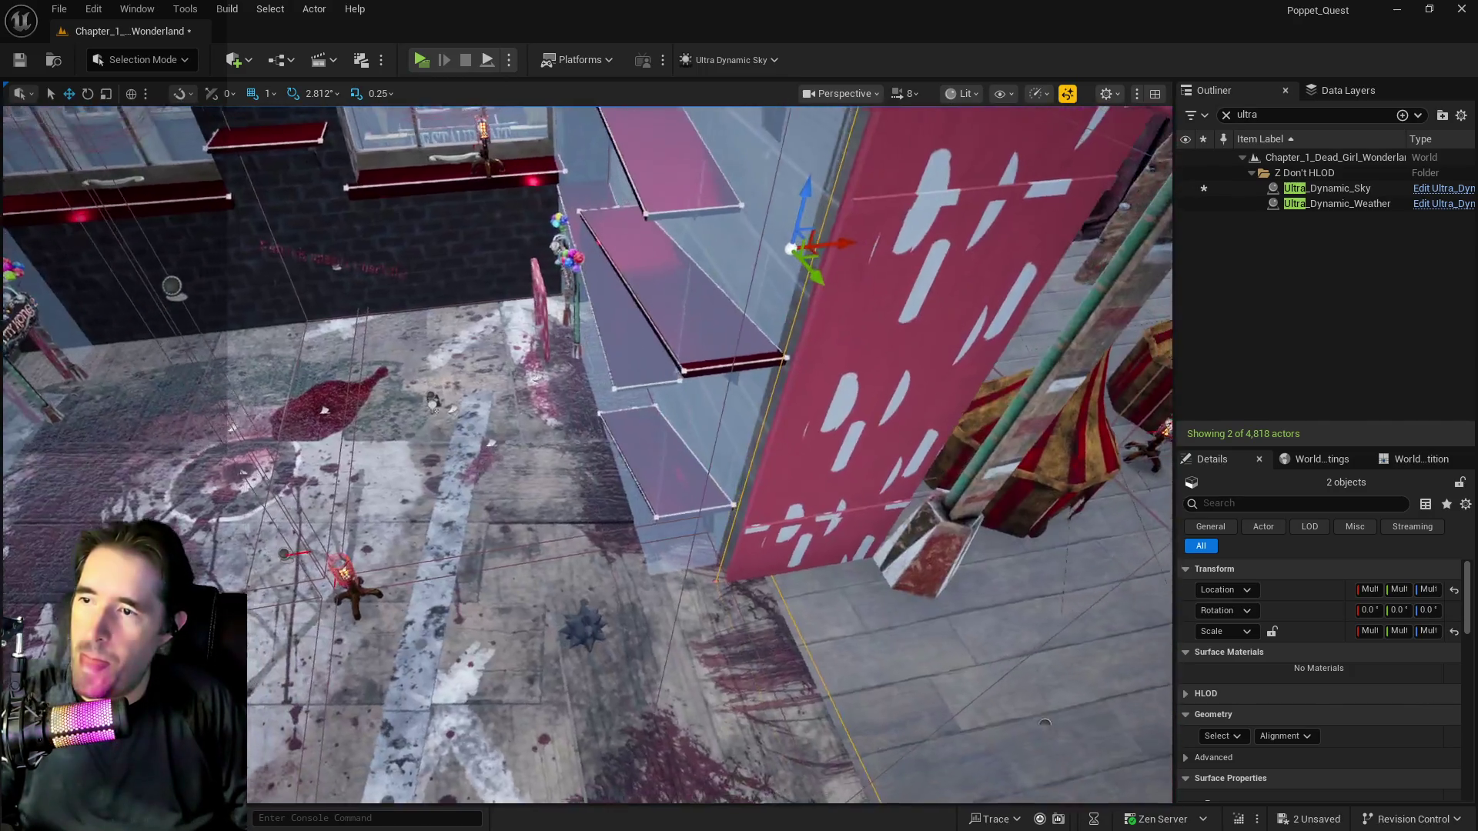
pyautogui.moveTo(1045, 722); pyautogui.dragTo(741, 516)
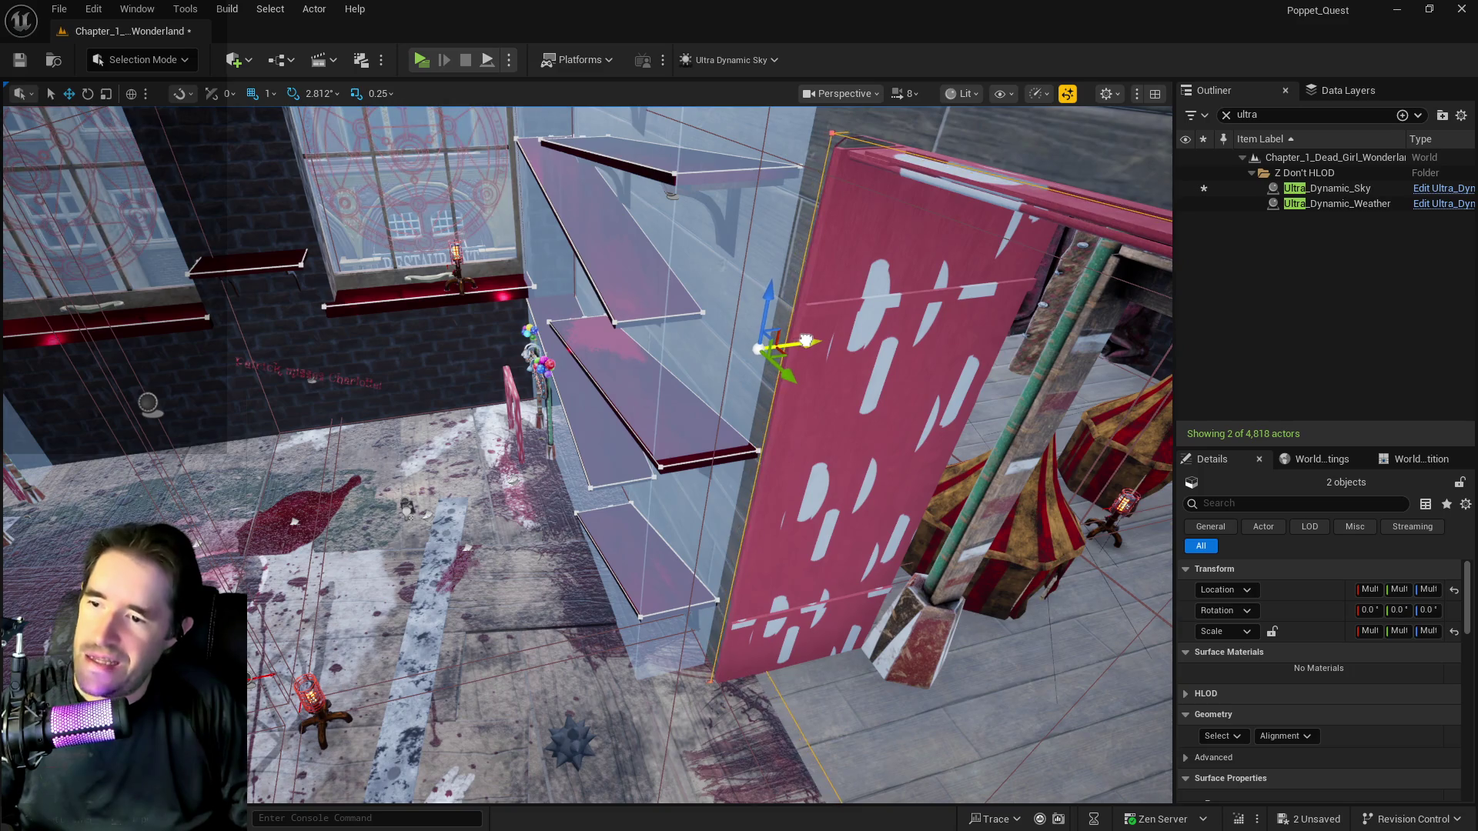
pyautogui.moveTo(813, 339); pyautogui.dragTo(1039, 308)
pyautogui.moveTo(888, 346); pyautogui.dragTo(616, 415)
pyautogui.moveTo(793, 500); pyautogui.dragTo(793, 547)
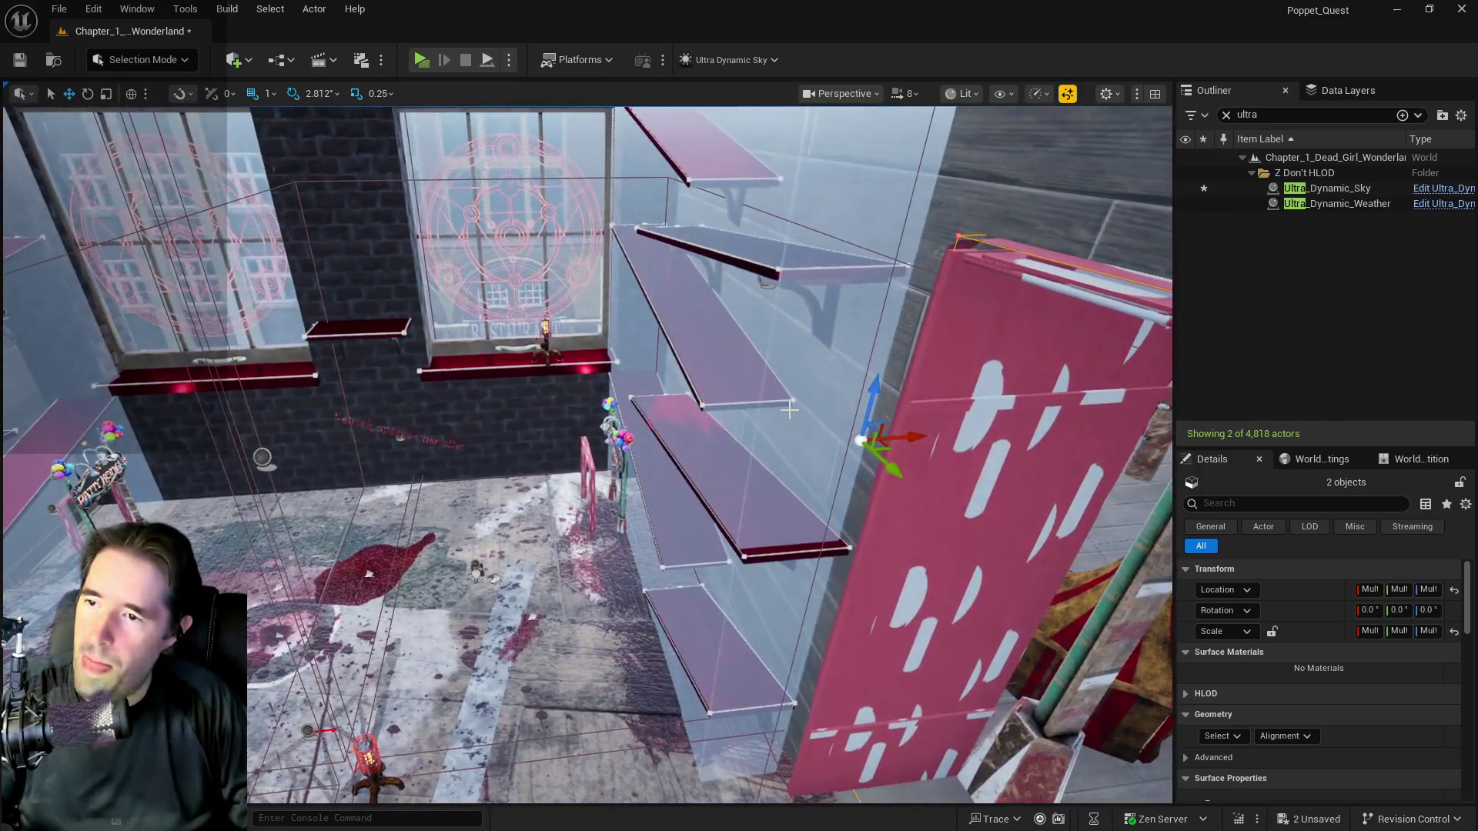
pyautogui.click(793, 539)
pyautogui.click(1227, 115)
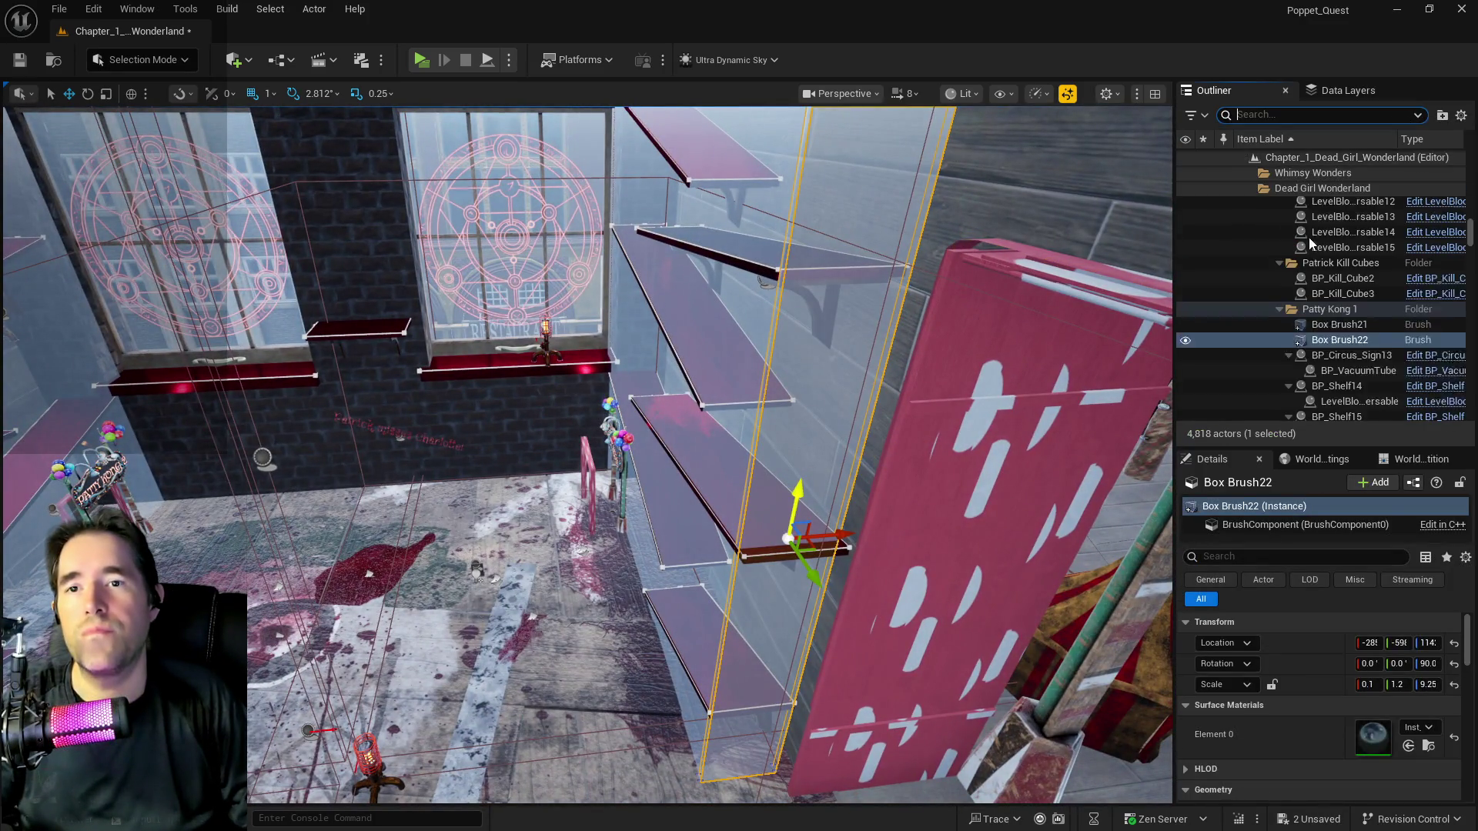
pyautogui.click(1309, 339)
pyautogui.rightClick(1309, 346)
pyautogui.moveTo(1324, 419)
pyautogui.click(1248, 431)
pyautogui.scroll(3, 801, 391)
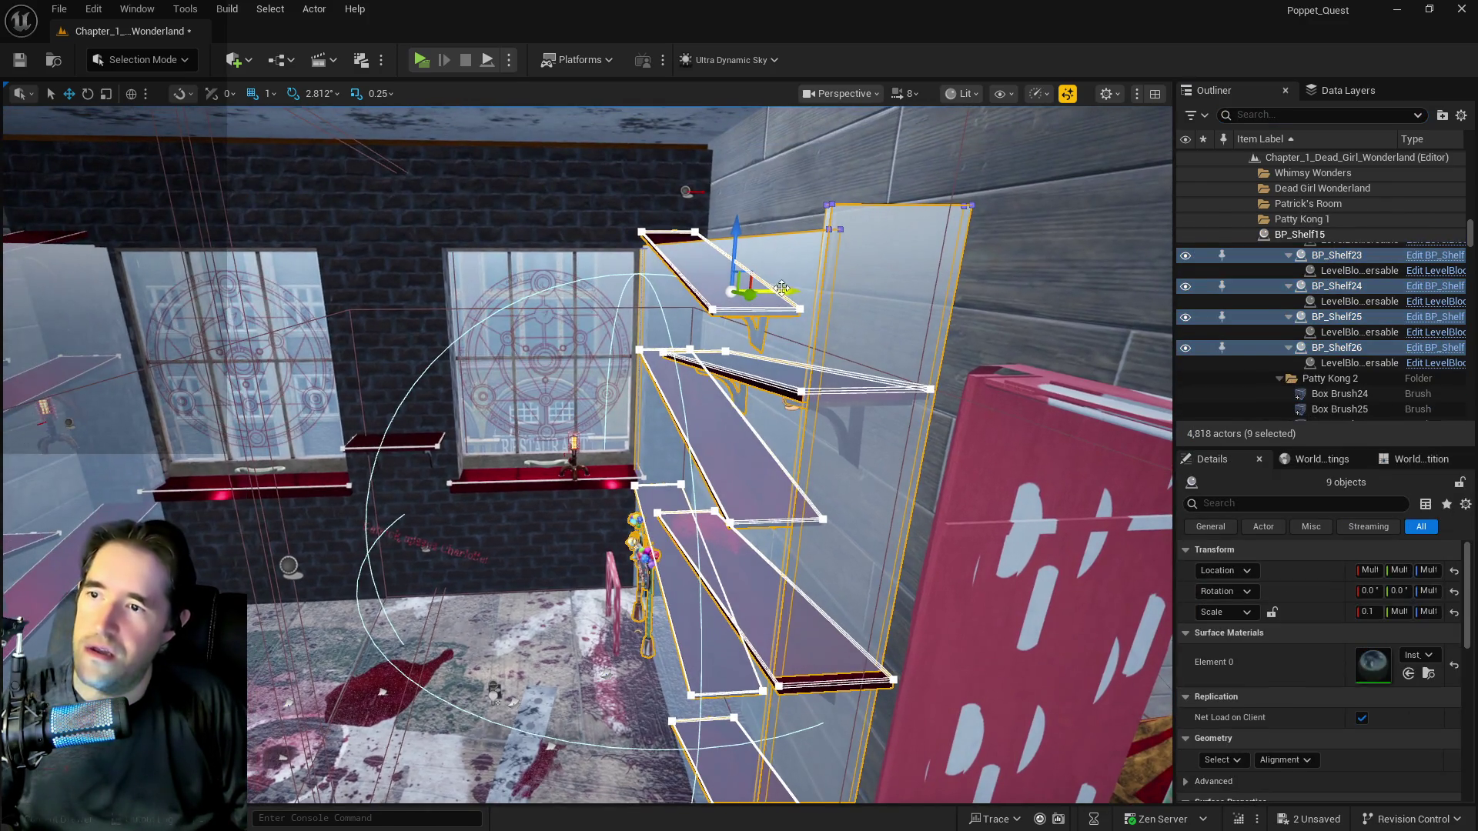
pyautogui.moveTo(791, 287); pyautogui.dragTo(801, 287)
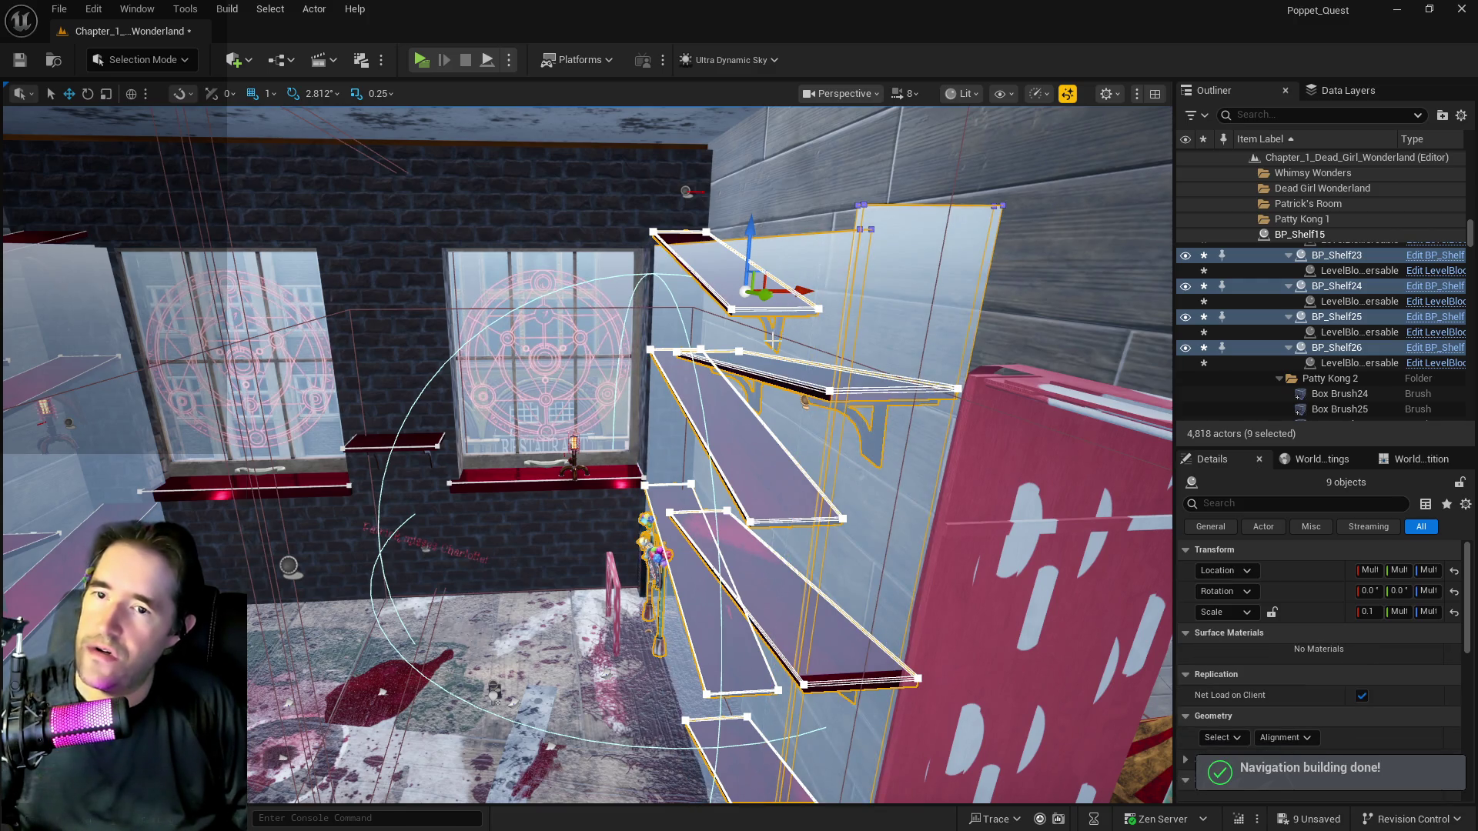
pyautogui.scroll(5, 773, 339)
pyautogui.moveTo(672, 645)
pyautogui.mouseDown()
pyautogui.moveTo(663, 616)
pyautogui.moveTo(654, 647)
pyautogui.moveTo(662, 601)
pyautogui.mouseUp()
pyautogui.moveTo(749, 362); pyautogui.dragTo(749, 362)
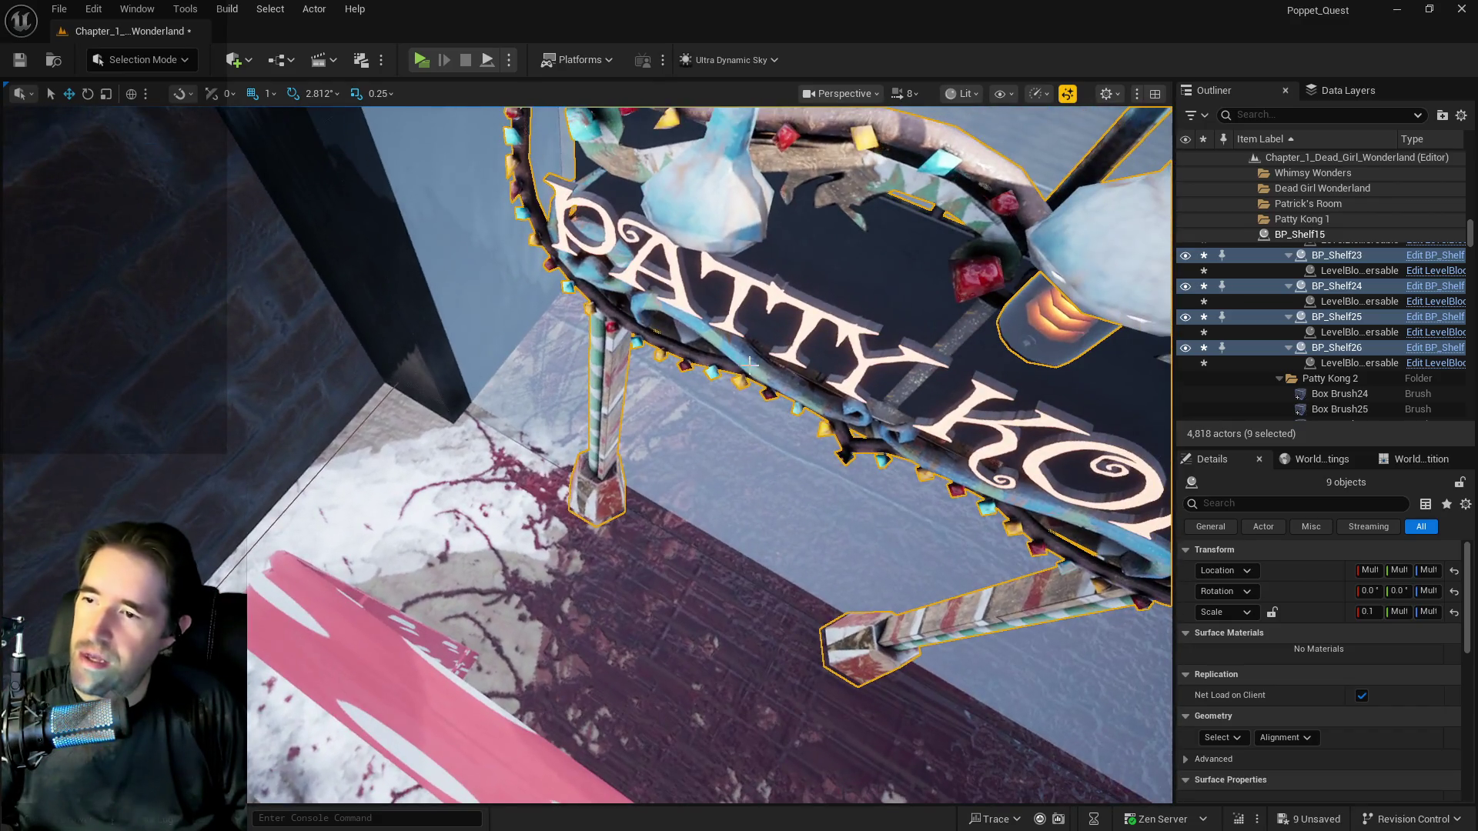
pyautogui.click(679, 520)
pyautogui.click(699, 504)
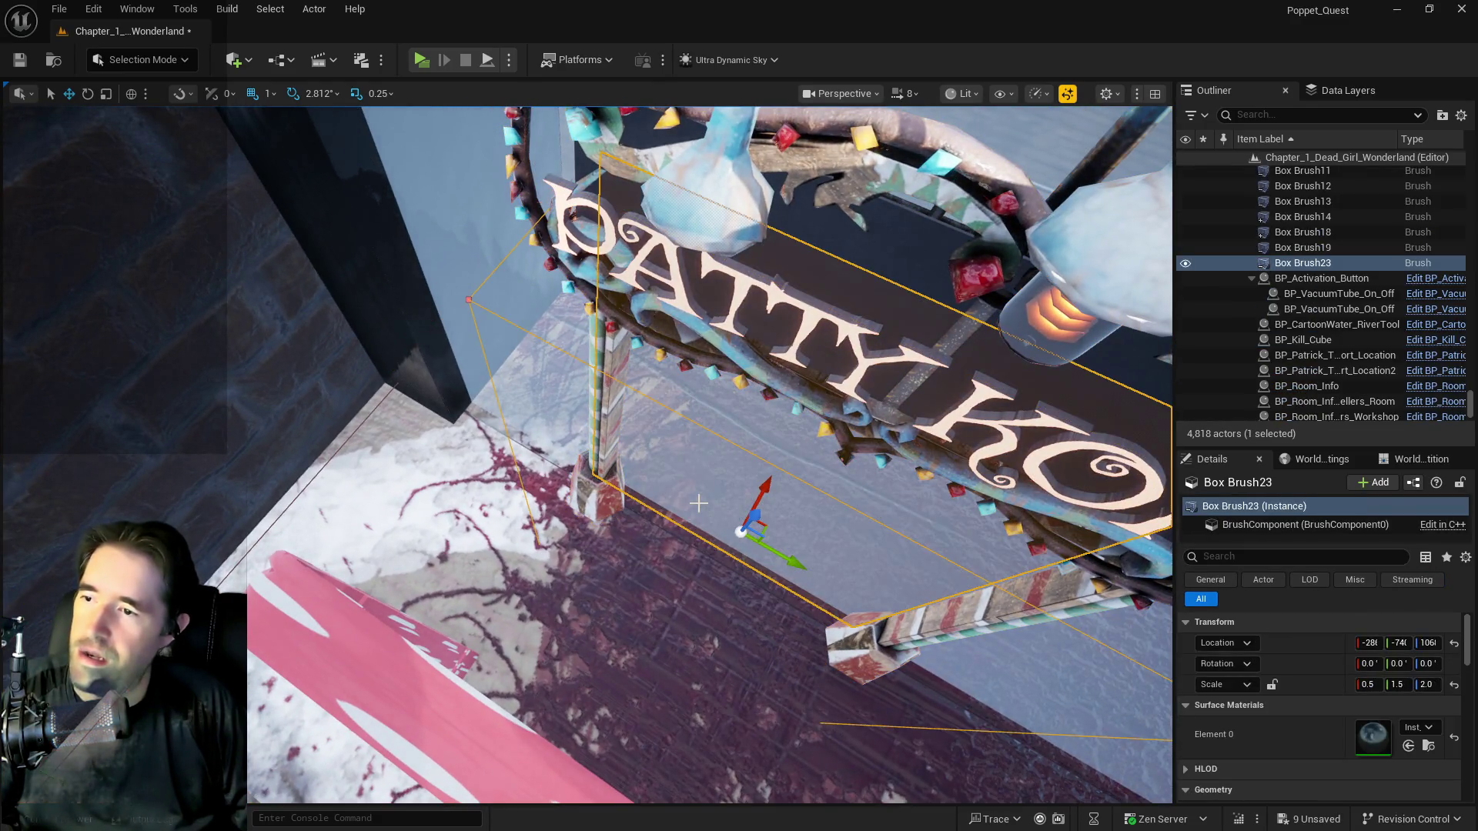
pyautogui.press('f')
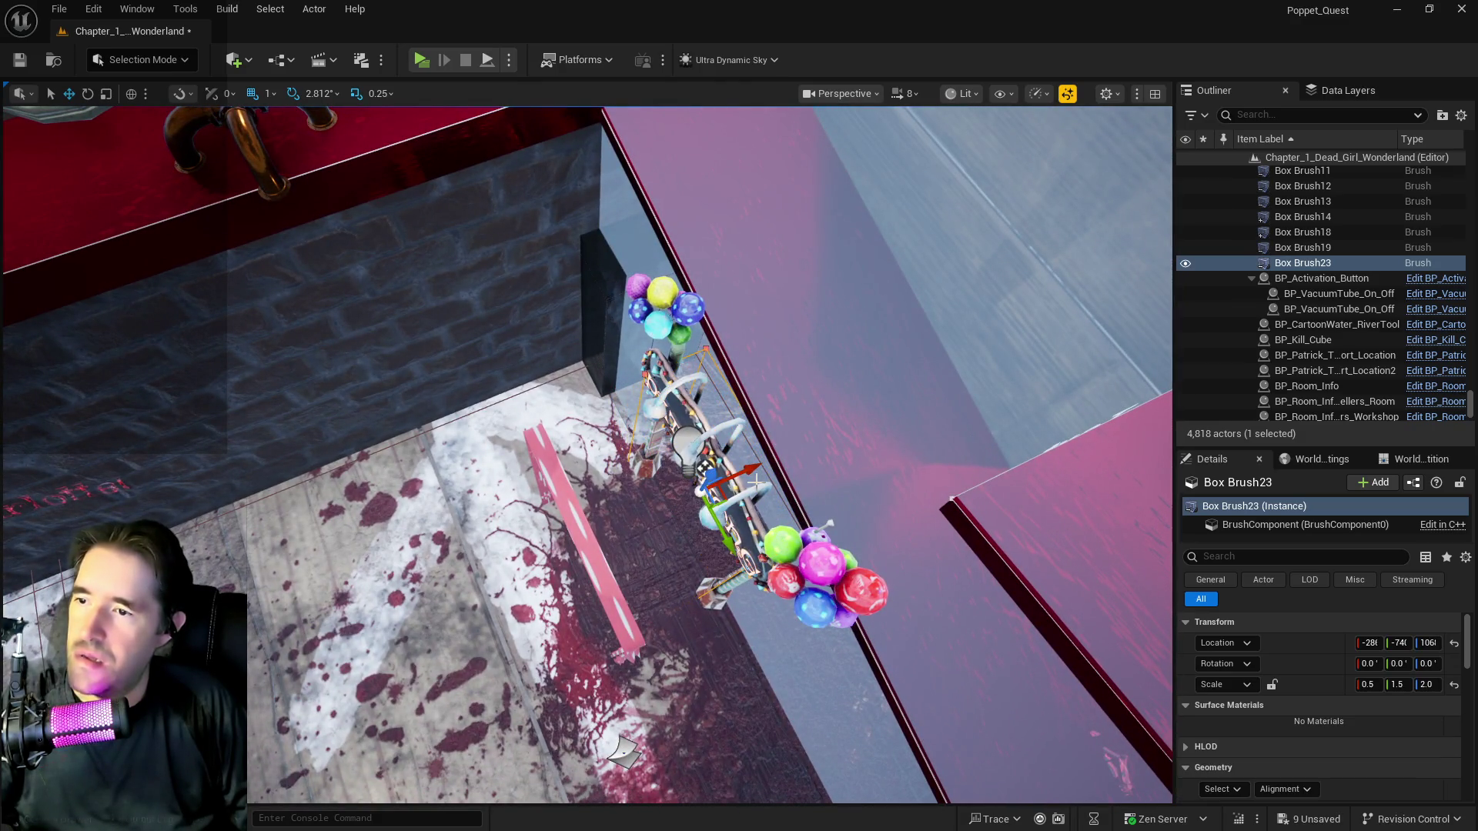
pyautogui.keyDown('ctrl'); pyautogui.click(585, 530); pyautogui.keyUp('ctrl')
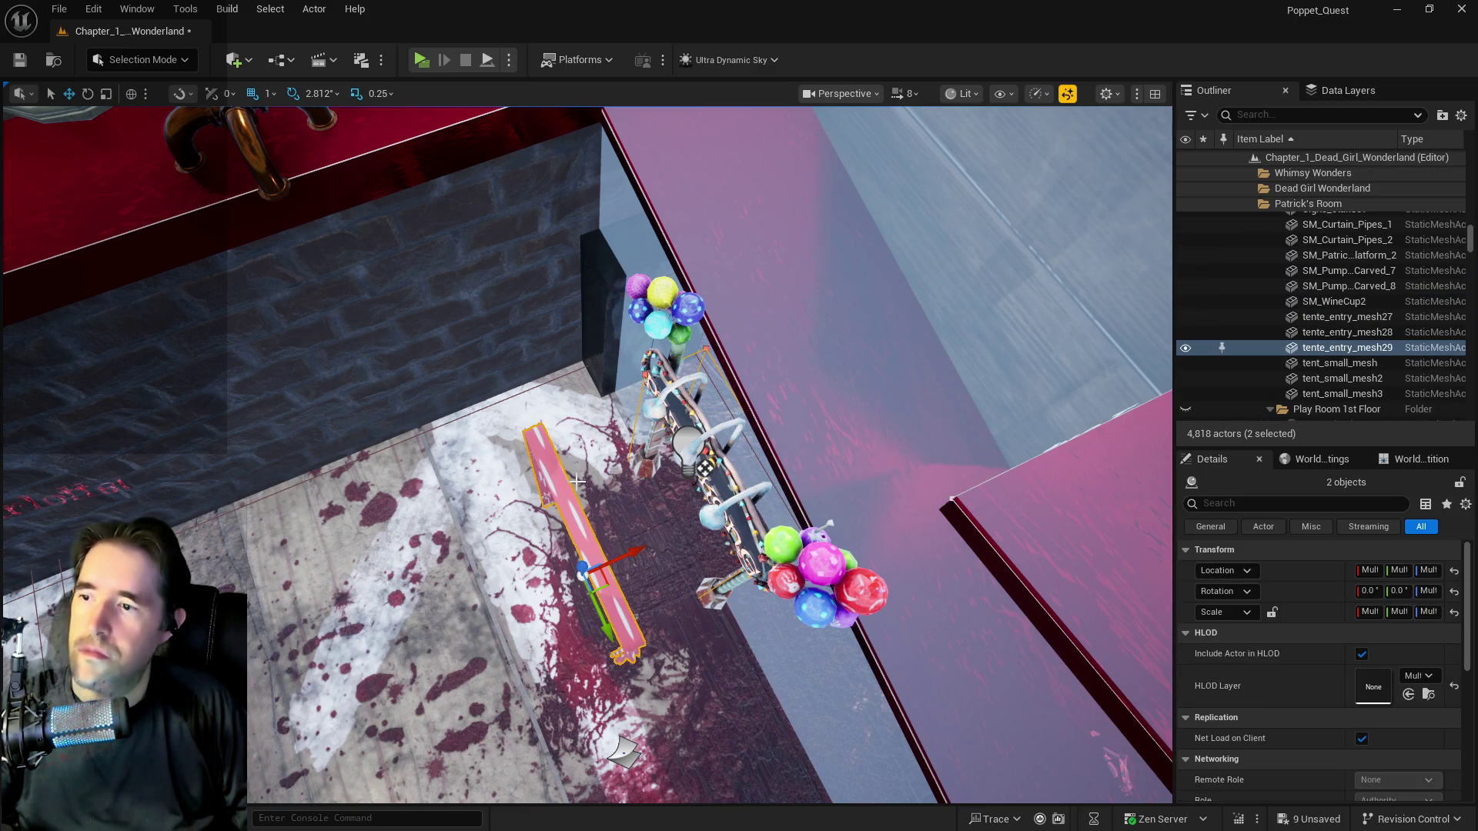
# Move the selection into the Patty Kong 1 folder, then keep only the pink plank and frame it
pyautogui.rightClick(1361, 354)
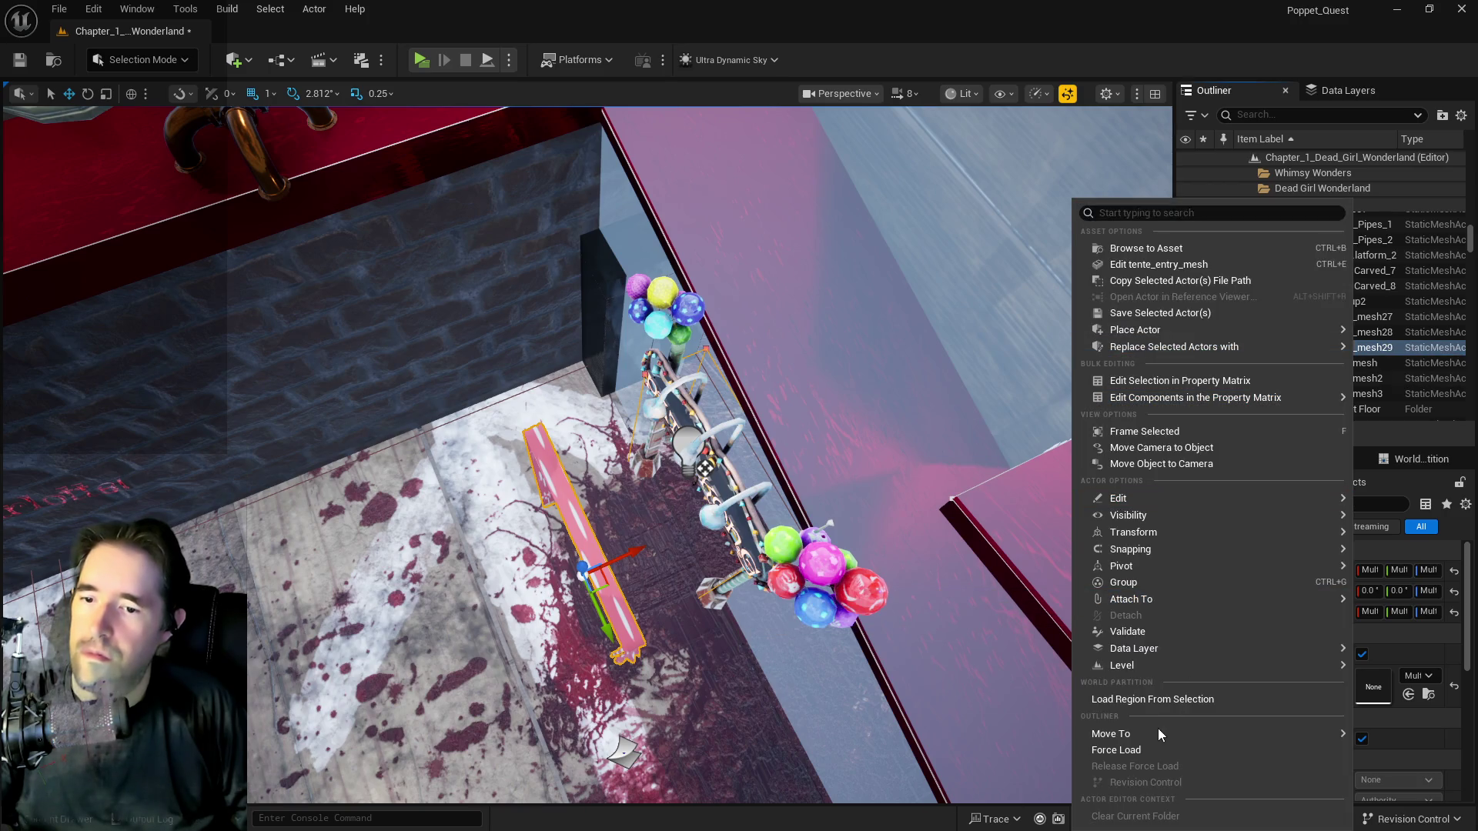
pyautogui.moveTo(1158, 728)
pyautogui.write('pat')
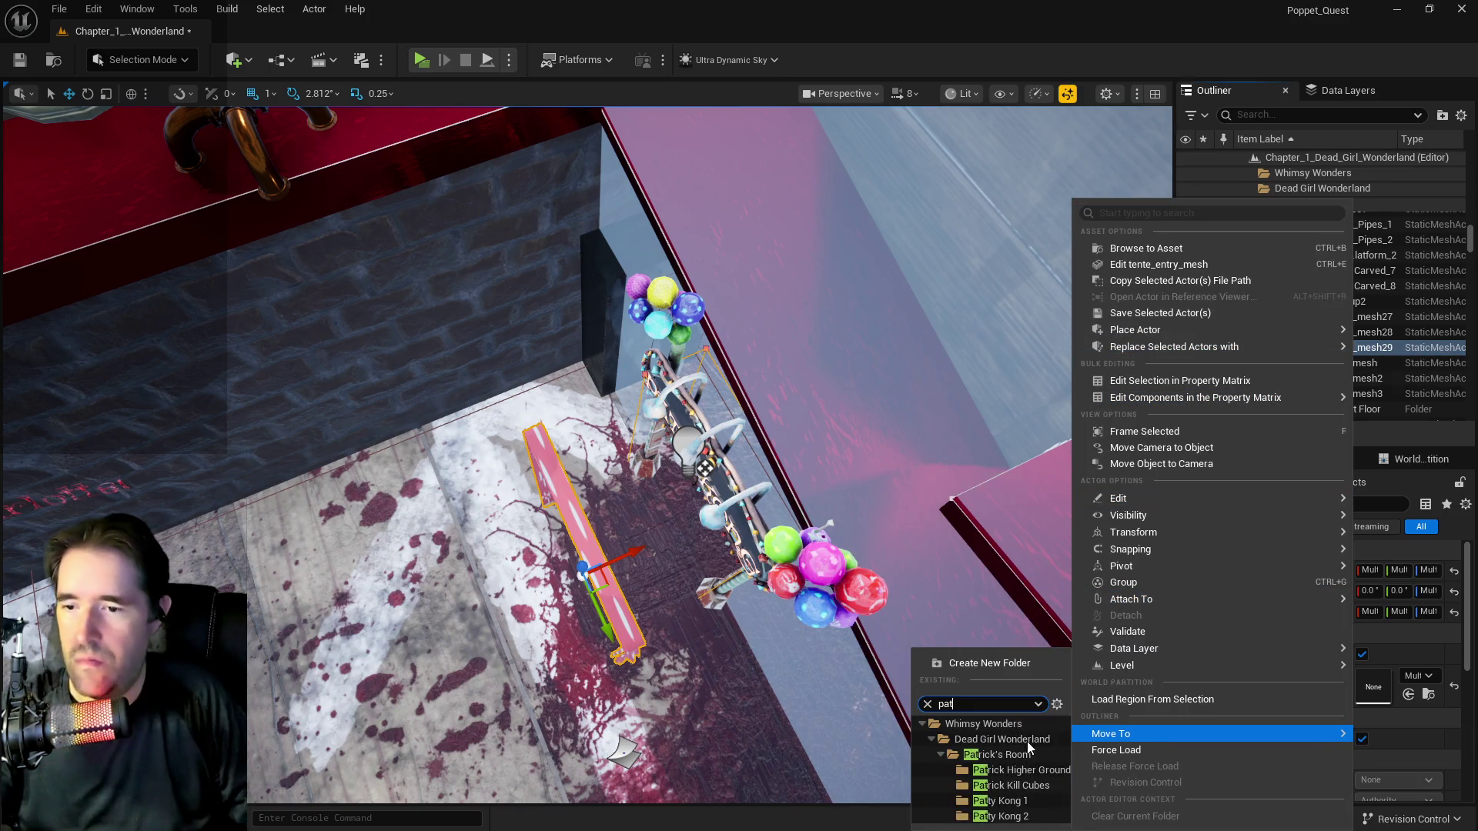
pyautogui.click(972, 804)
pyautogui.click(616, 626)
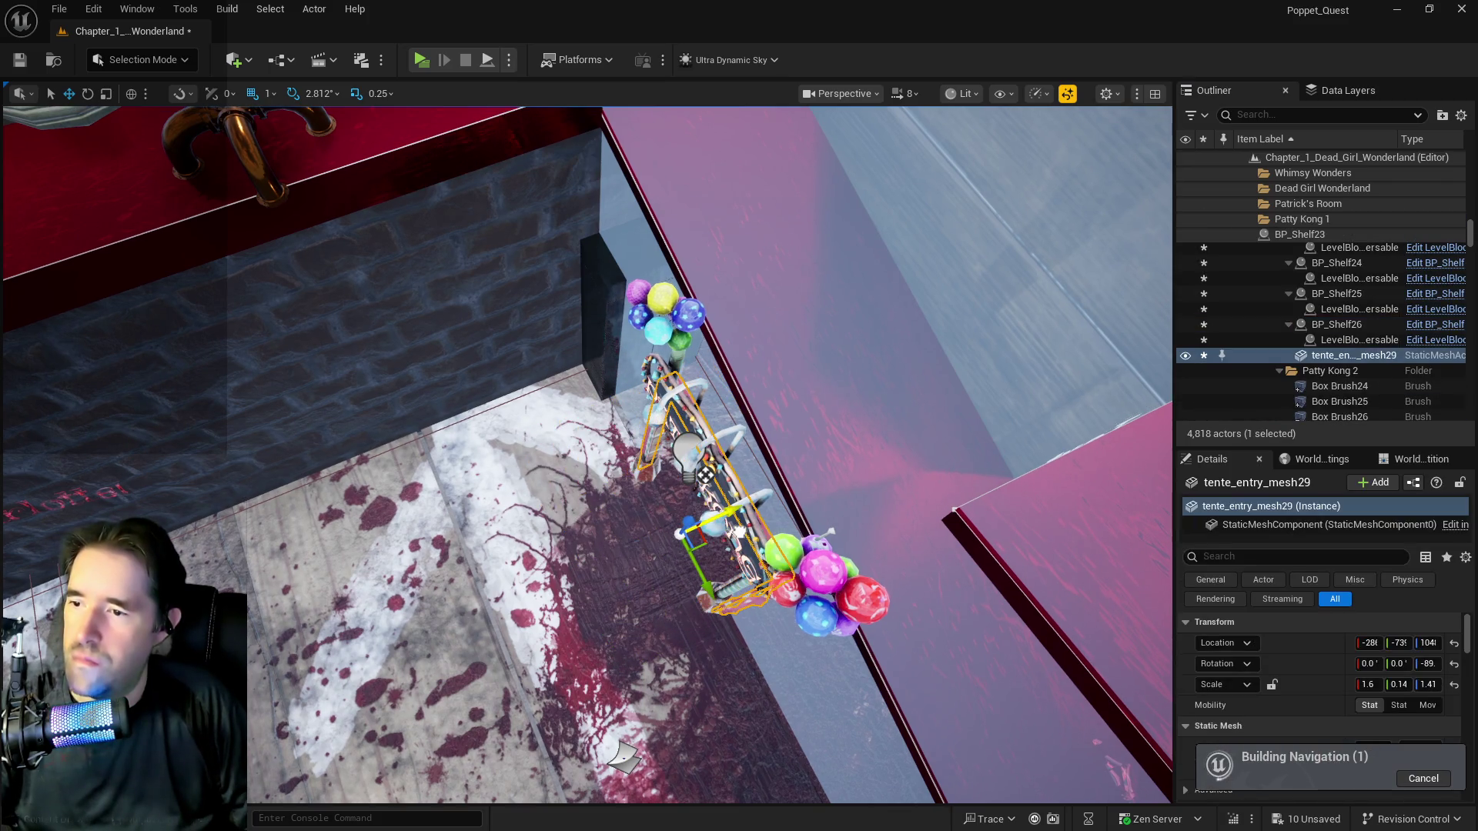
pyautogui.press('f')
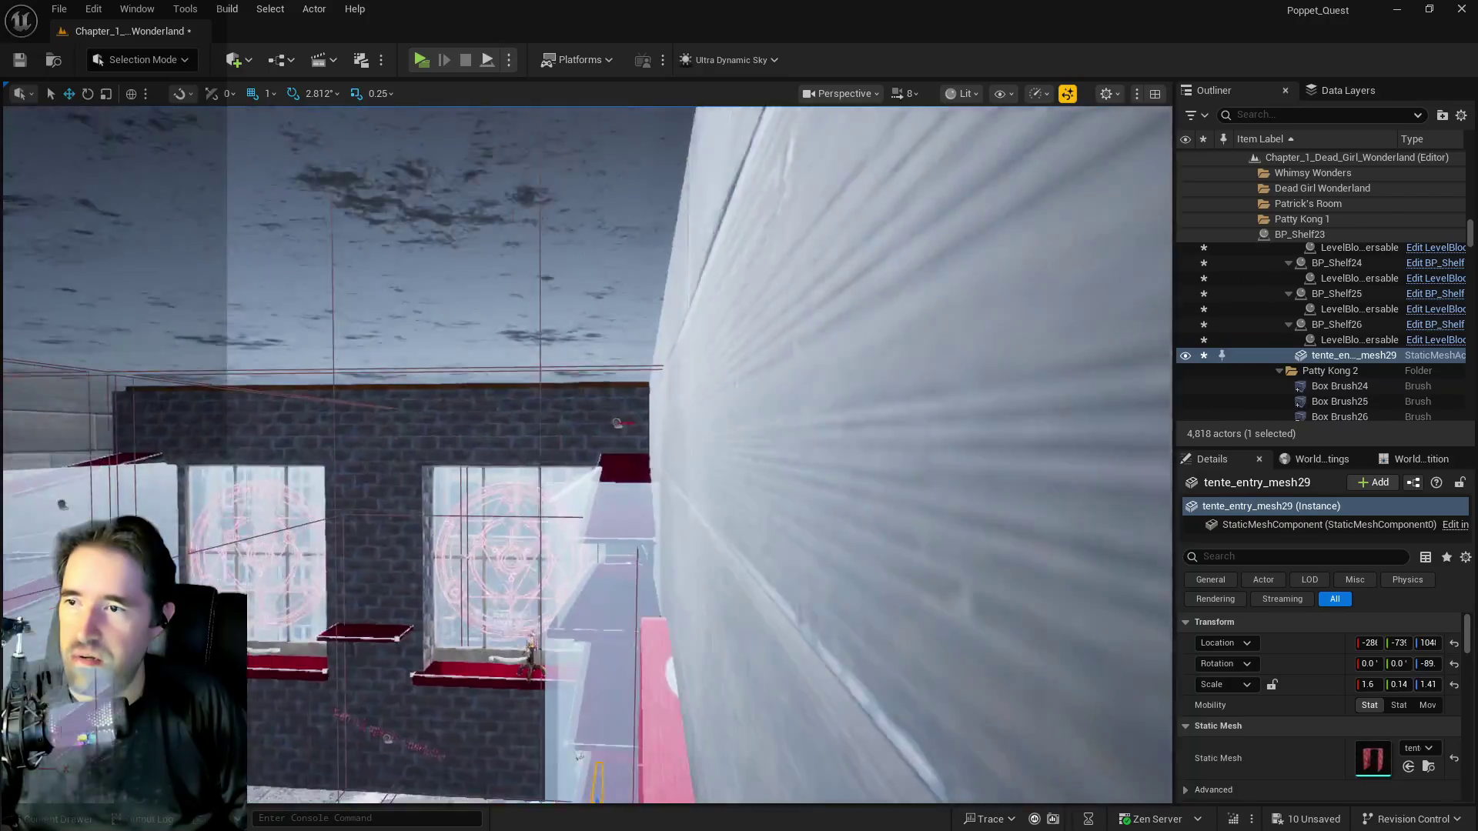
# Select the red beam, Fort Patrick sign, pink curtain, and finally the tall curtain cloth_tall_a3
pyautogui.press('f')
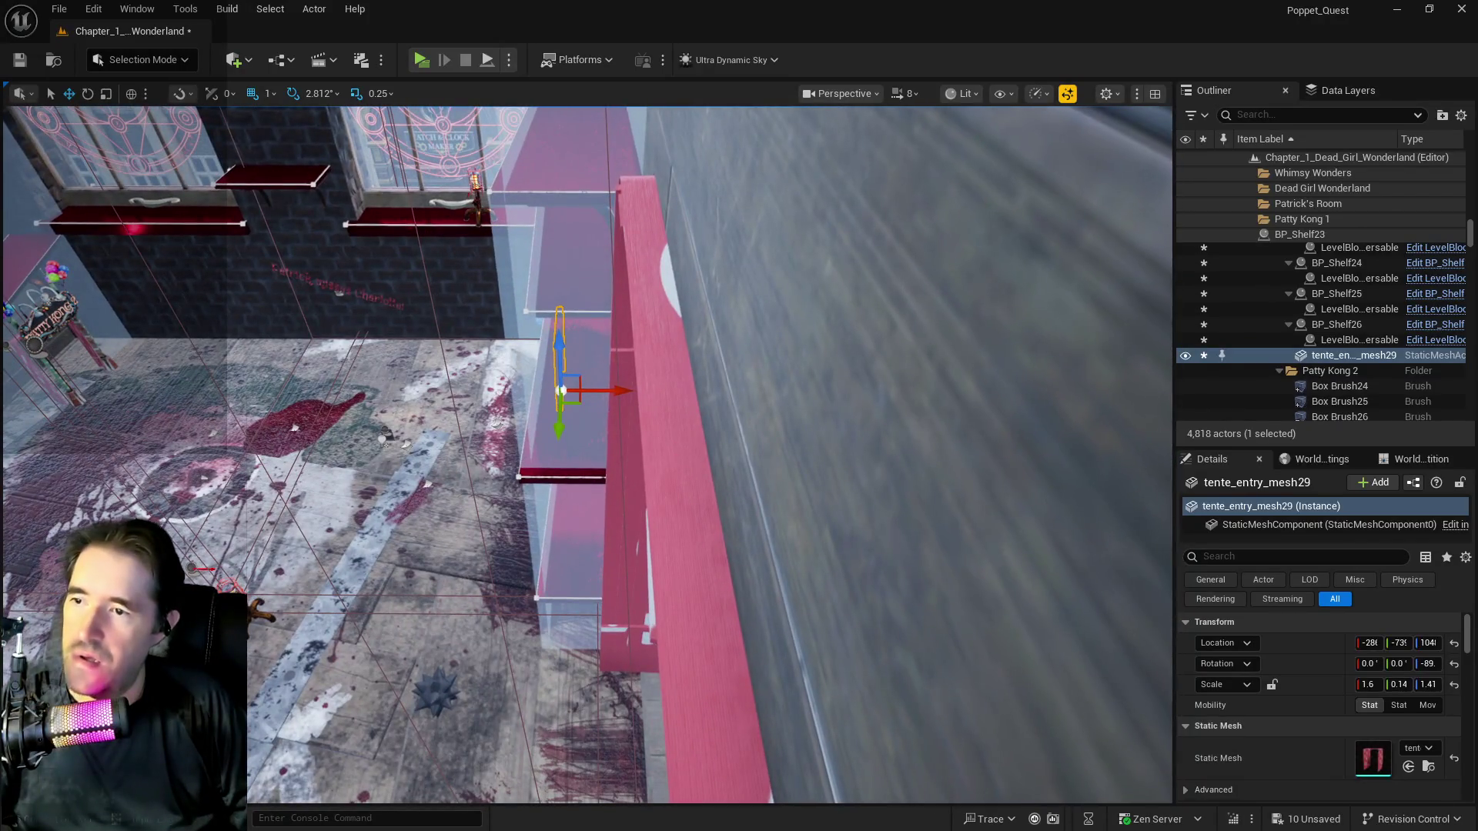
pyautogui.click(636, 401)
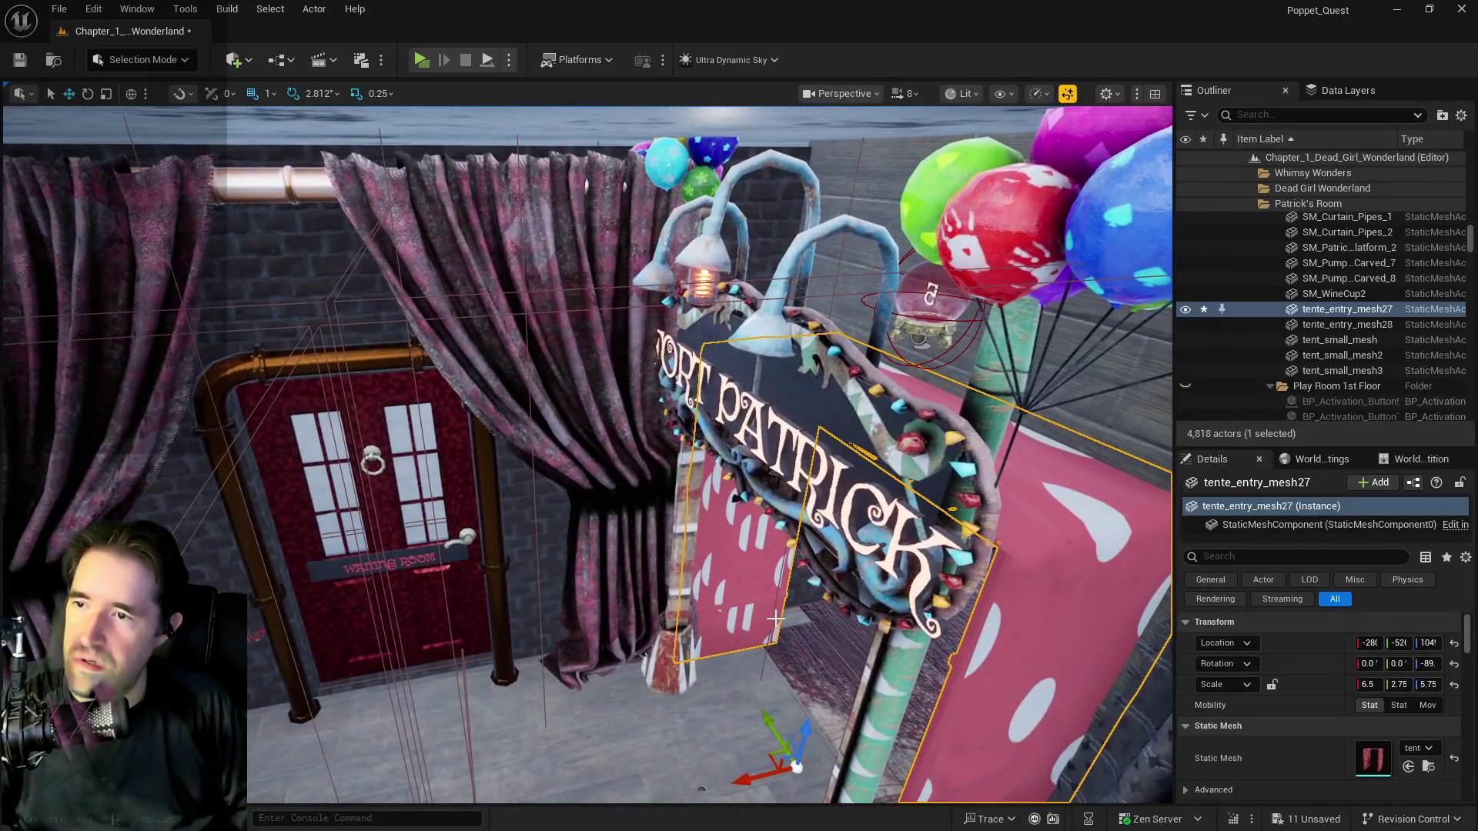
pyautogui.click(858, 451)
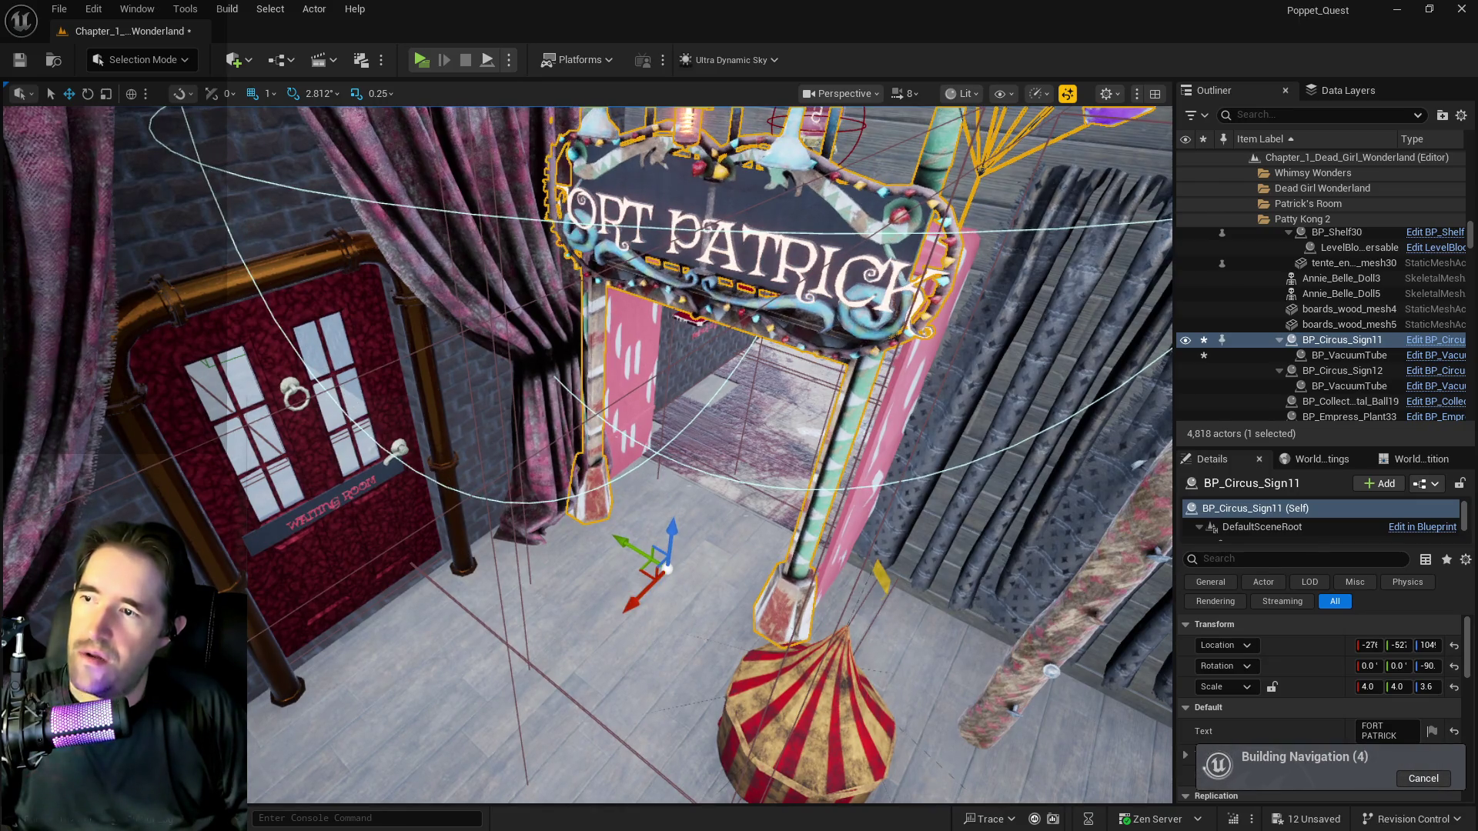
pyautogui.click(529, 363)
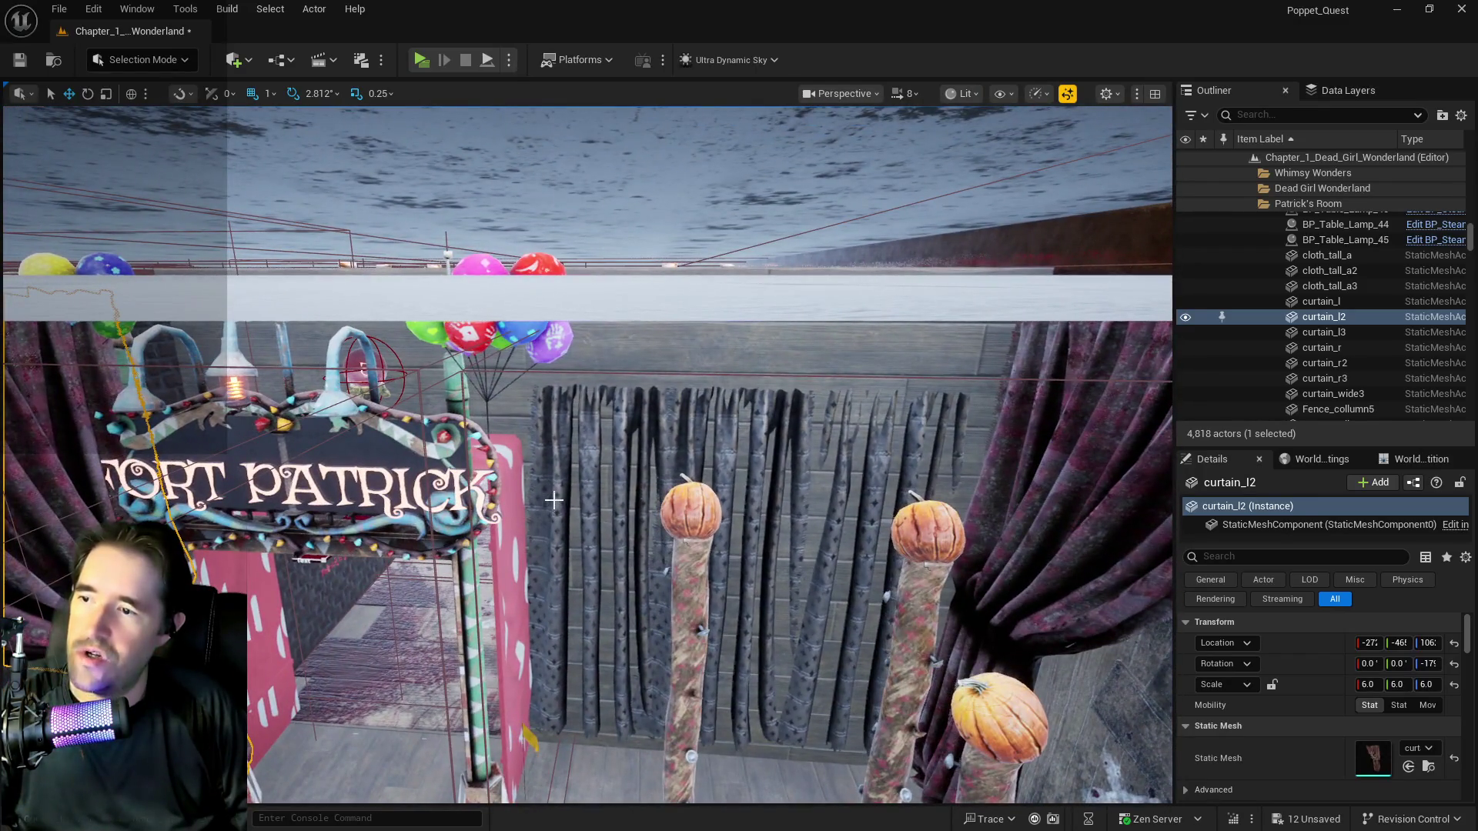
pyautogui.click(554, 500)
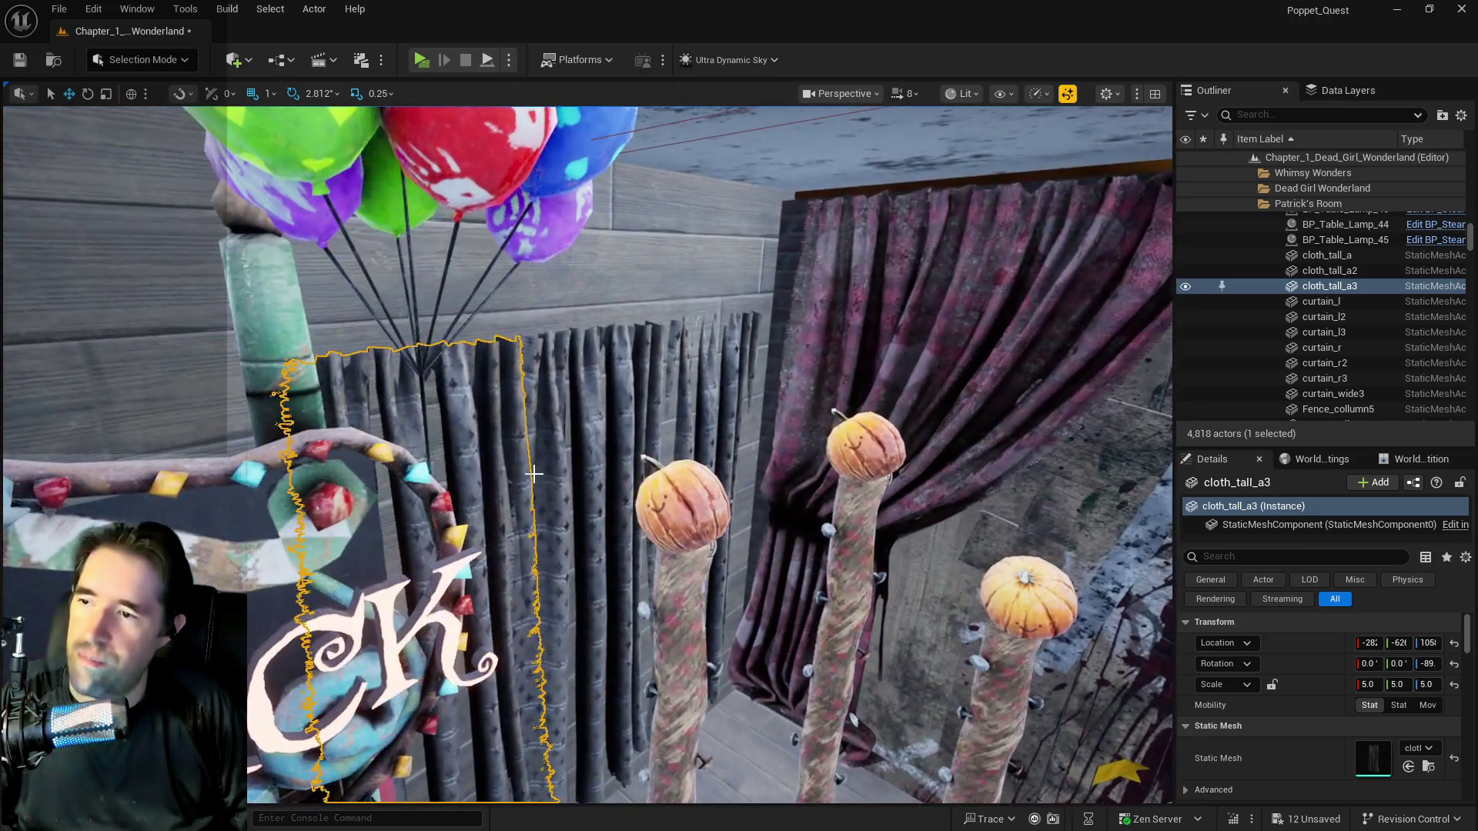
# Select all three tall dark curtains and nudge them slightly sideways
pyautogui.keyDown('ctrl'); pyautogui.click(639, 469); pyautogui.keyUp('ctrl')
pyautogui.keyDown('ctrl'); pyautogui.click(671, 462); pyautogui.keyUp('ctrl')
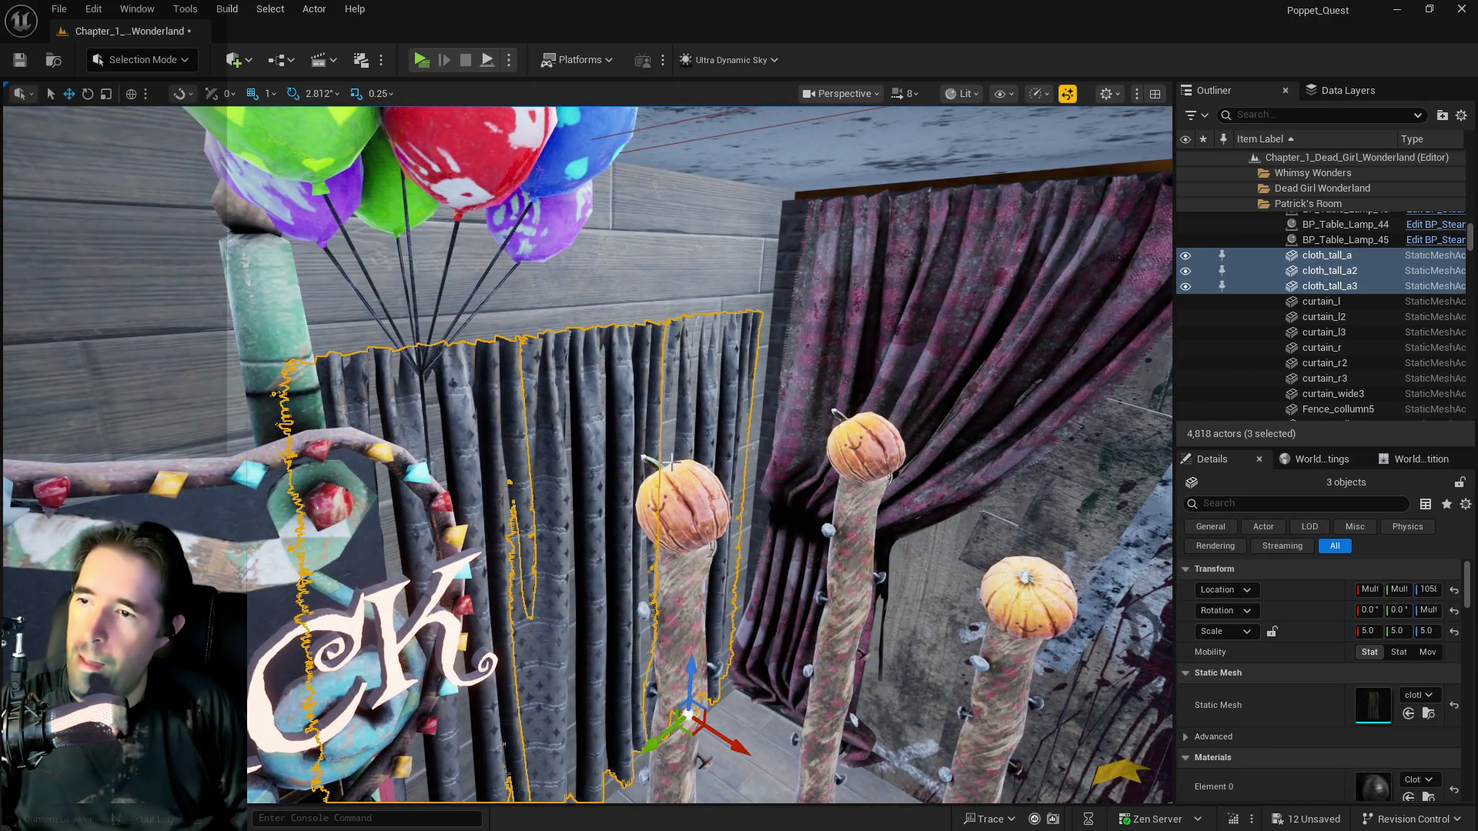
pyautogui.moveTo(742, 748); pyautogui.dragTo(749, 751)
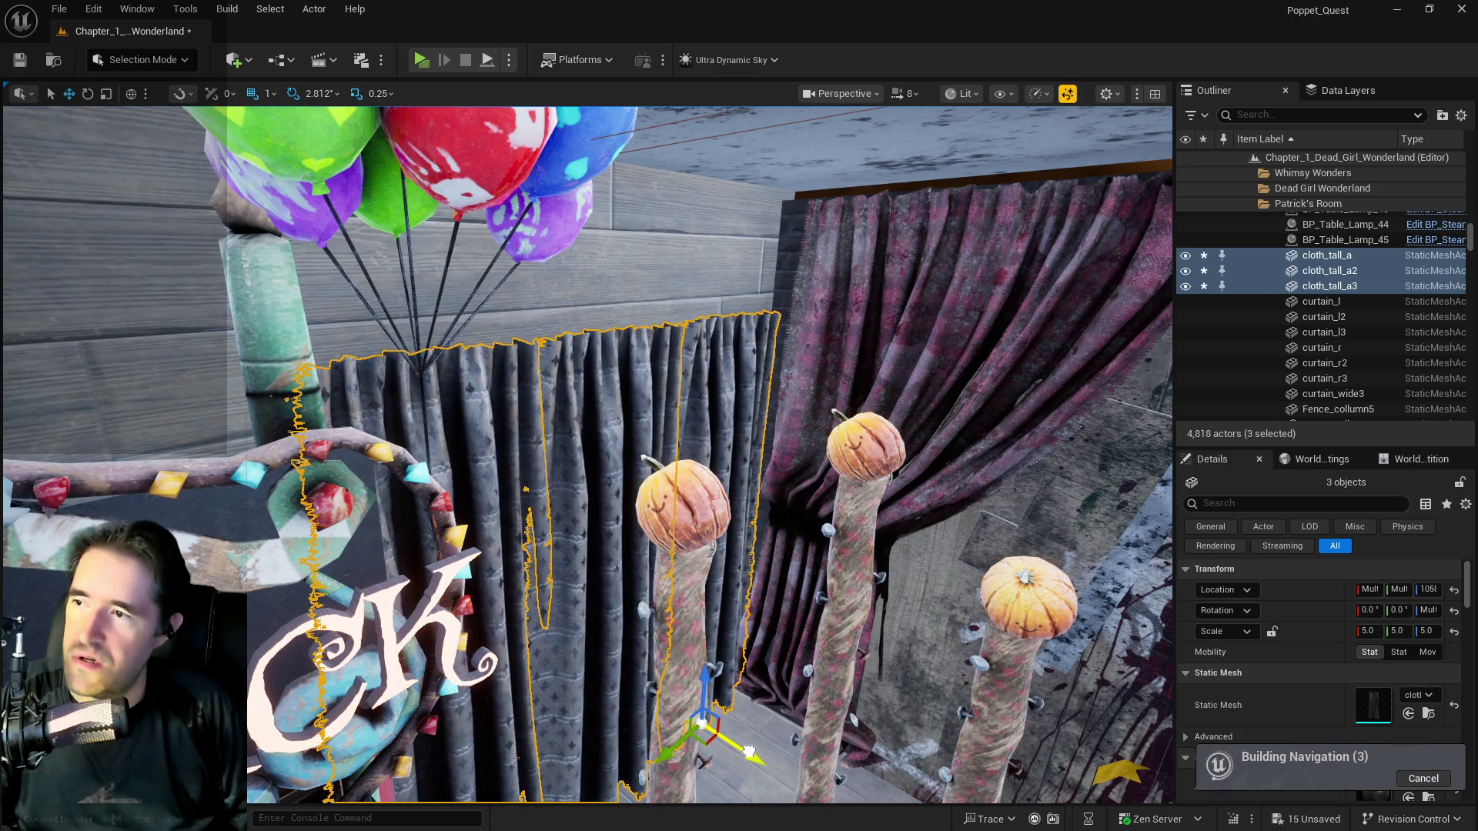
pyautogui.press('s')
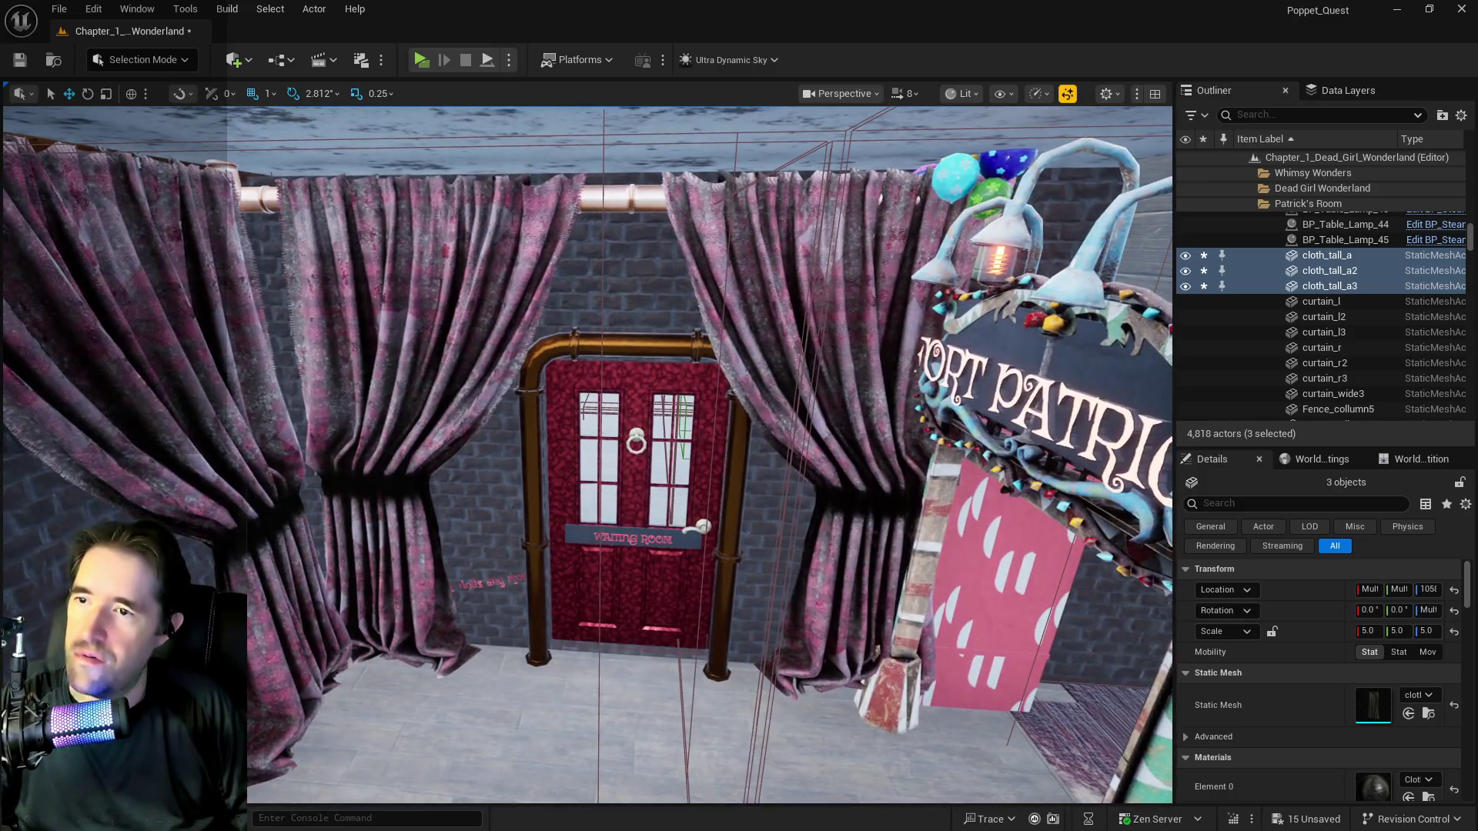
pyautogui.press('w')
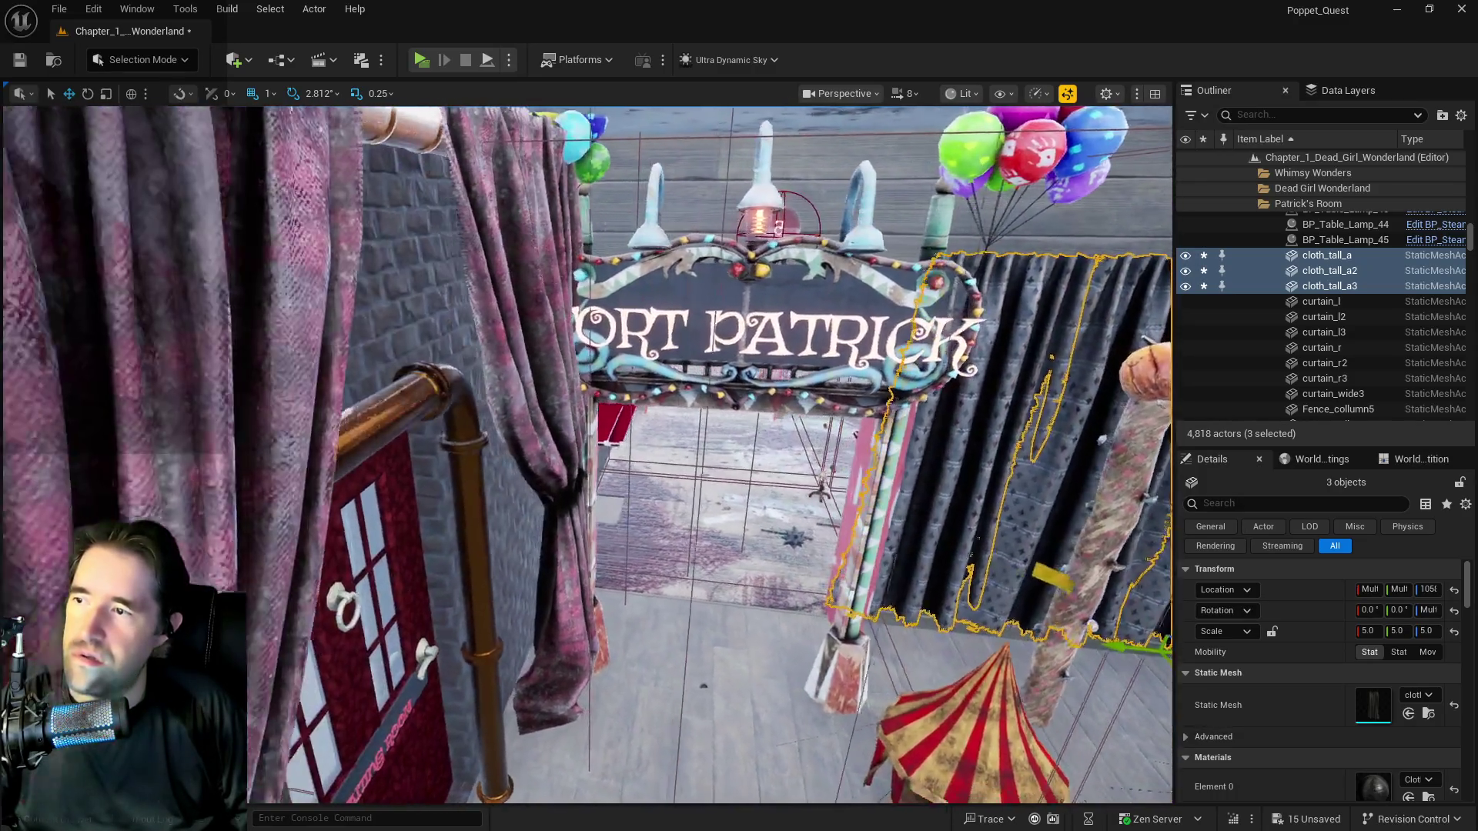
pyautogui.press('d')
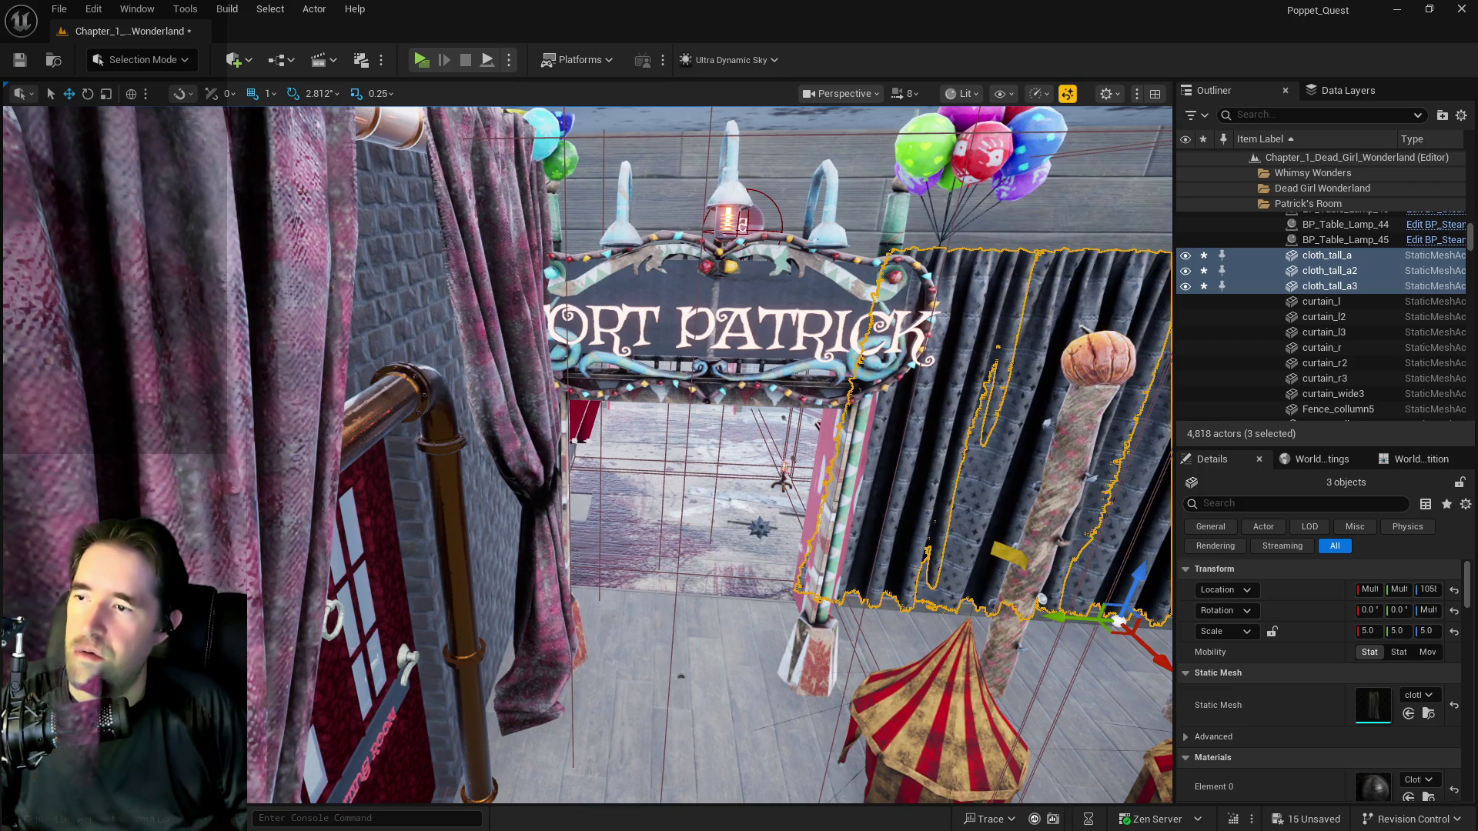
# Slide the pink curtain_l2 toward the sign, rotate it, and shift it into place
pyautogui.click(500, 500)
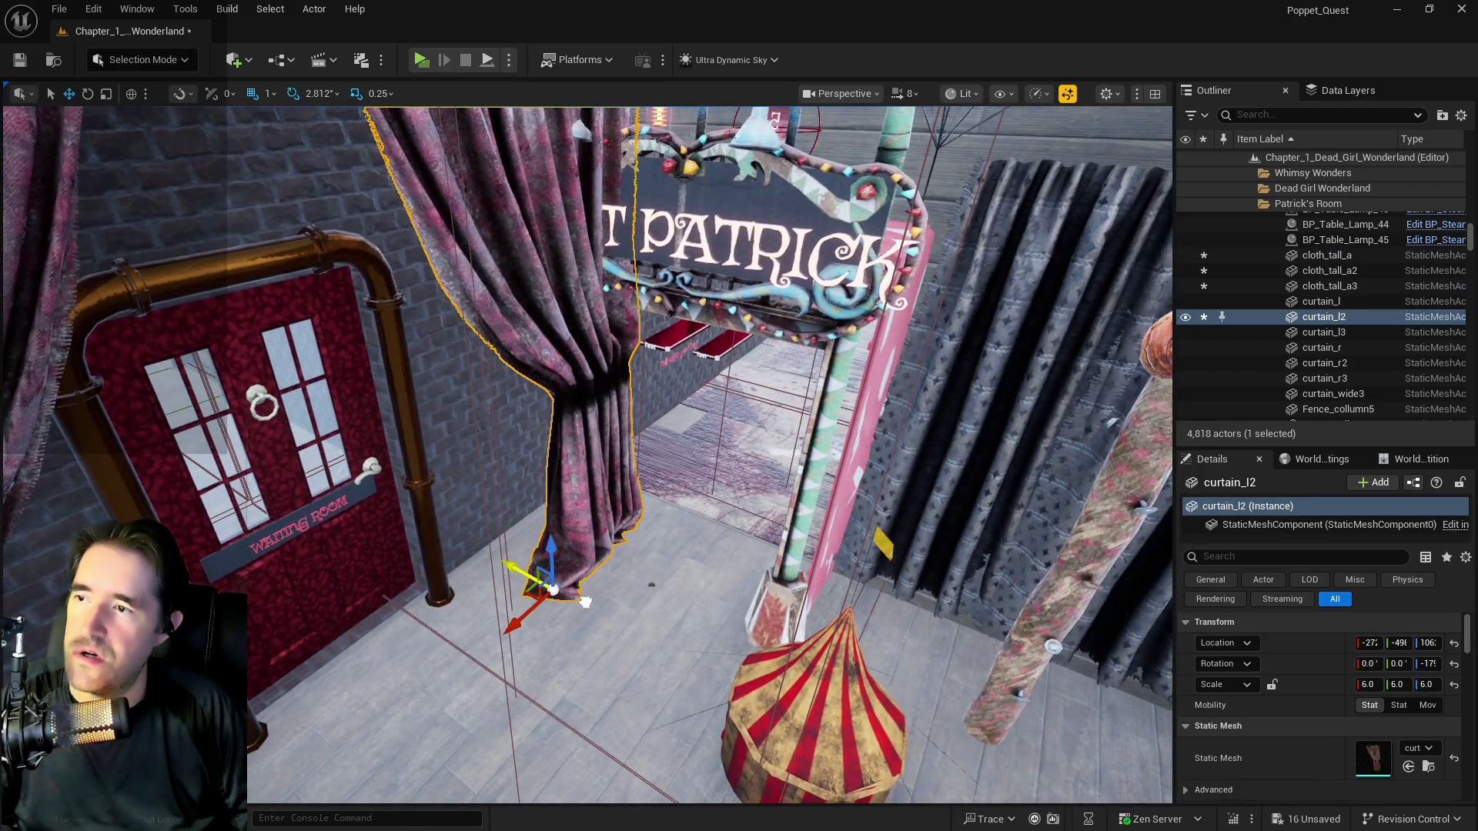
pyautogui.moveTo(585, 601); pyautogui.dragTo(809, 660)
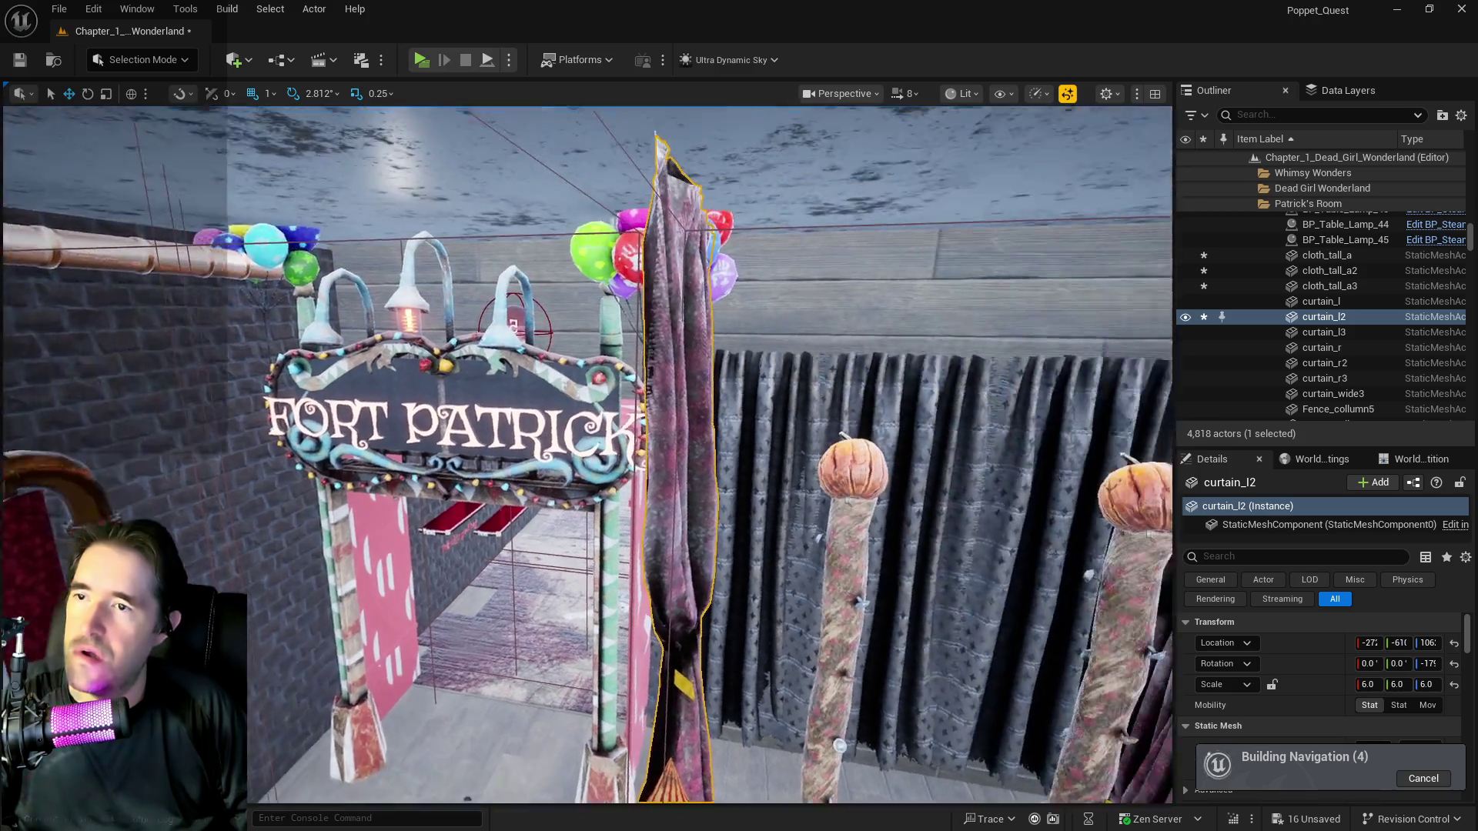
pyautogui.press('w')
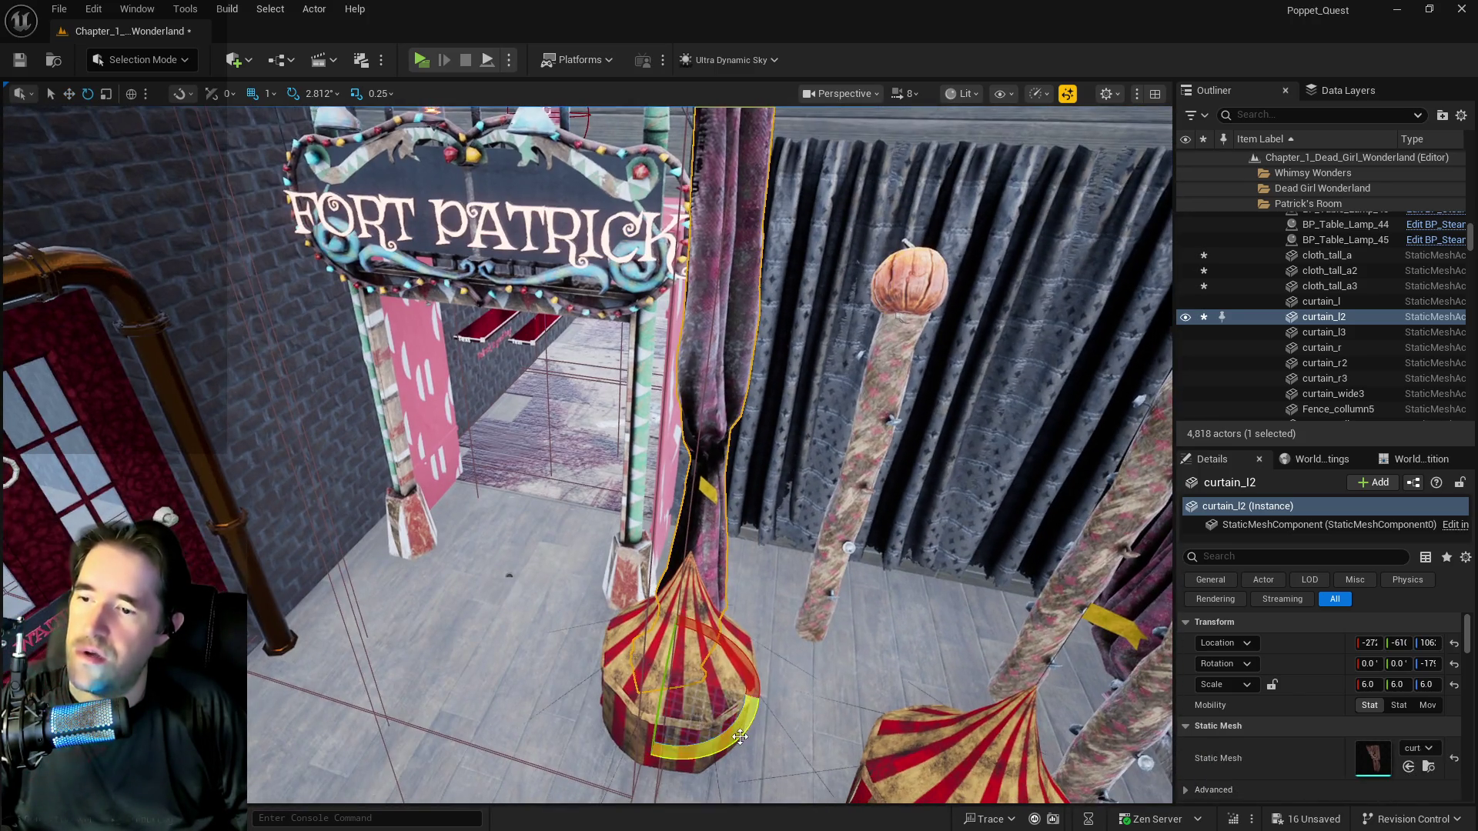
pyautogui.moveTo(623, 762)
pyautogui.mouseDown()
pyautogui.moveTo(579, 735)
pyautogui.moveTo(577, 647)
pyautogui.mouseUp()
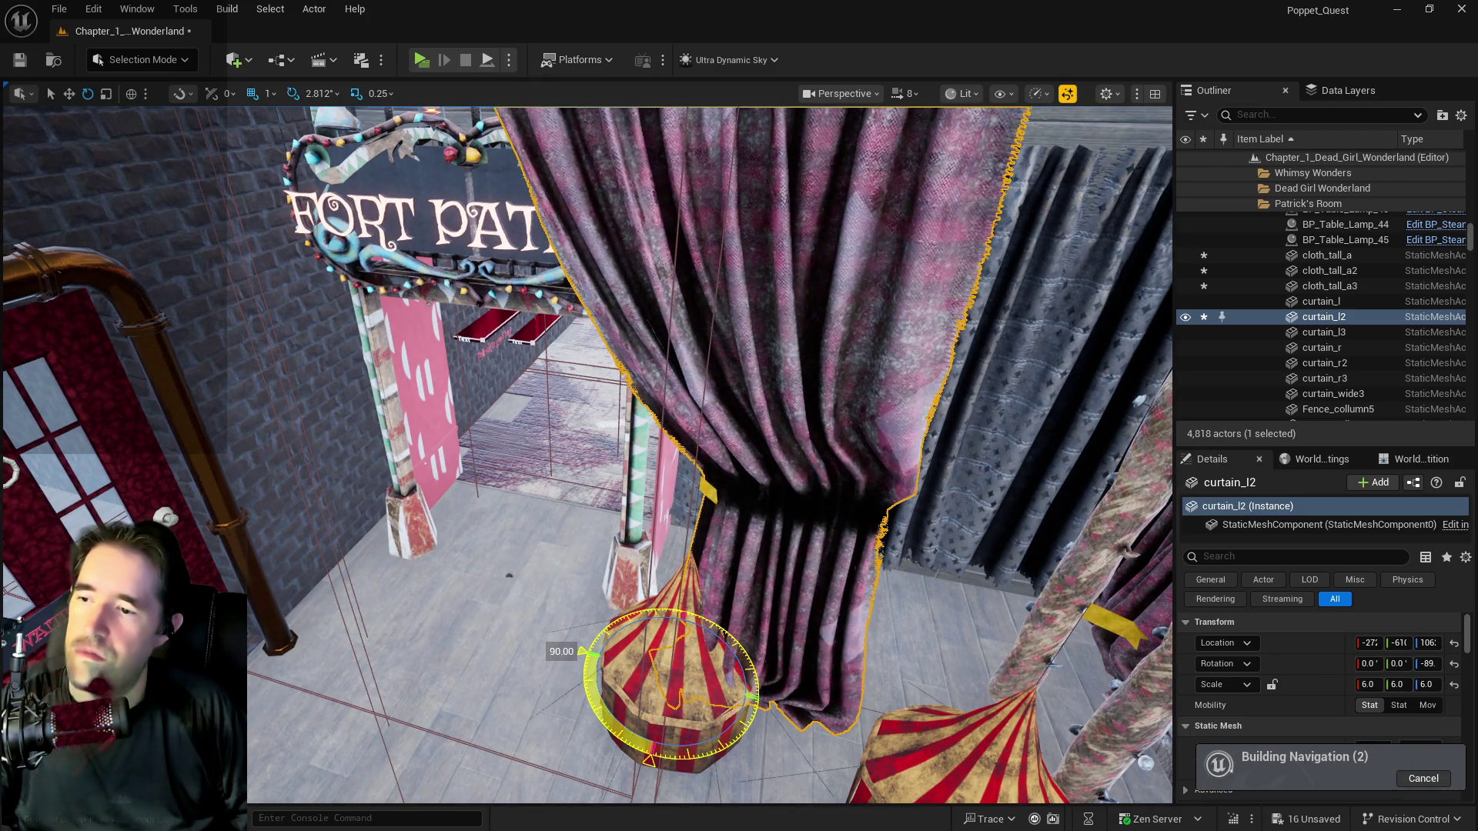
pyautogui.press('w')
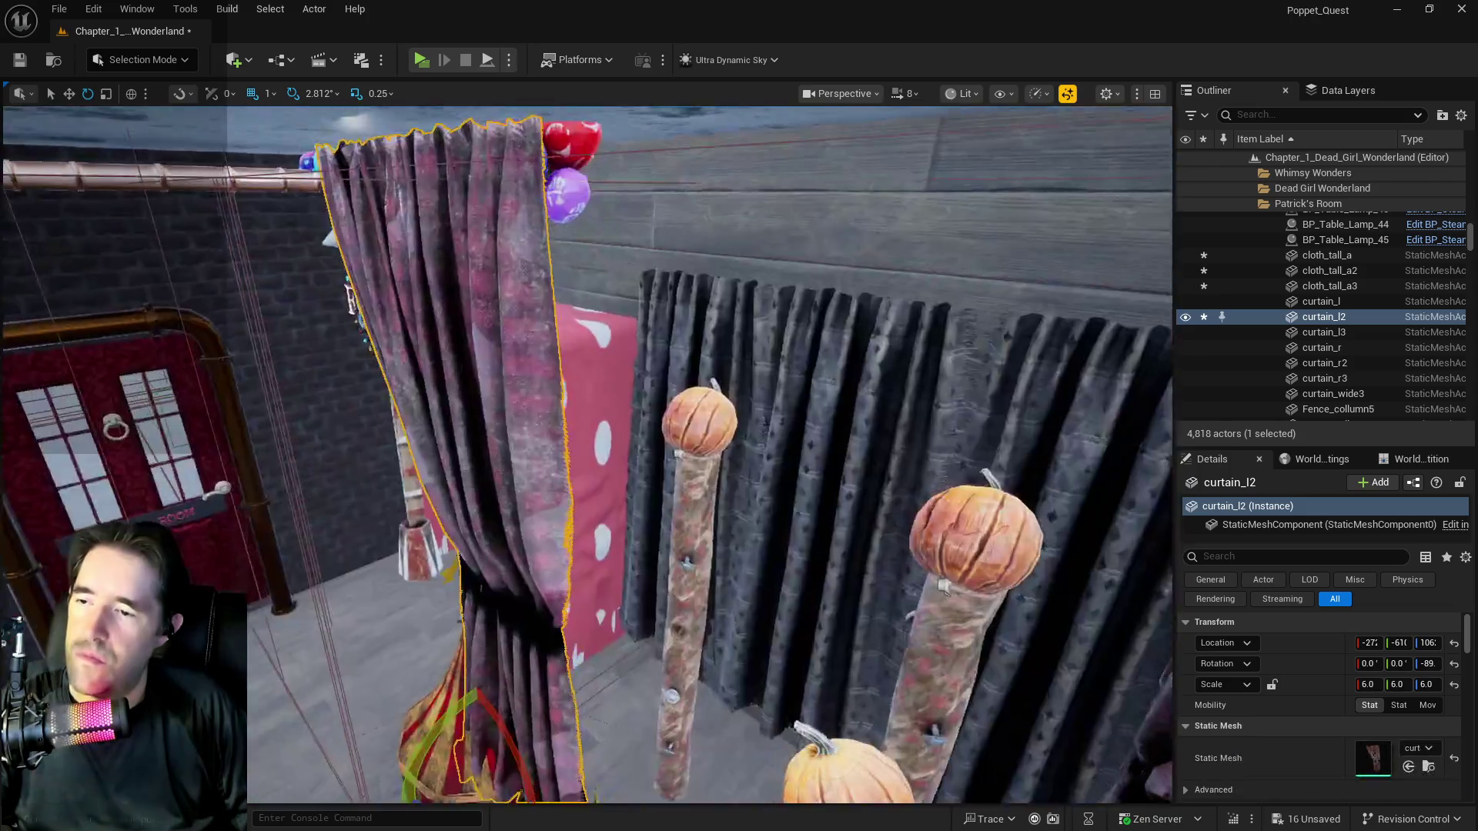
pyautogui.moveTo(539, 667)
pyautogui.mouseDown()
pyautogui.moveTo(705, 630)
pyautogui.moveTo(671, 630)
pyautogui.moveTo(667, 572)
pyautogui.mouseUp()
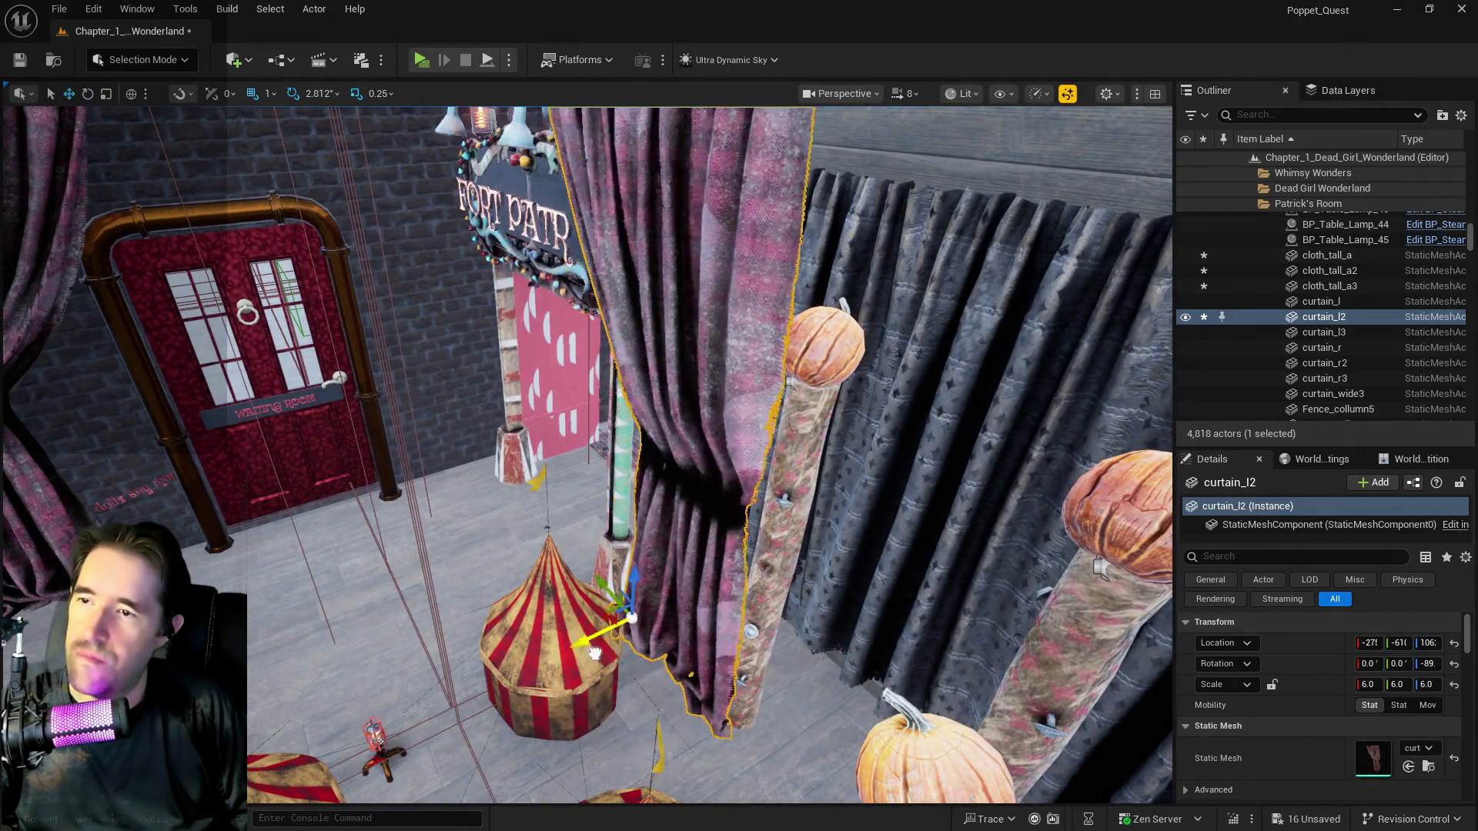
pyautogui.scroll(2, 672, 630)
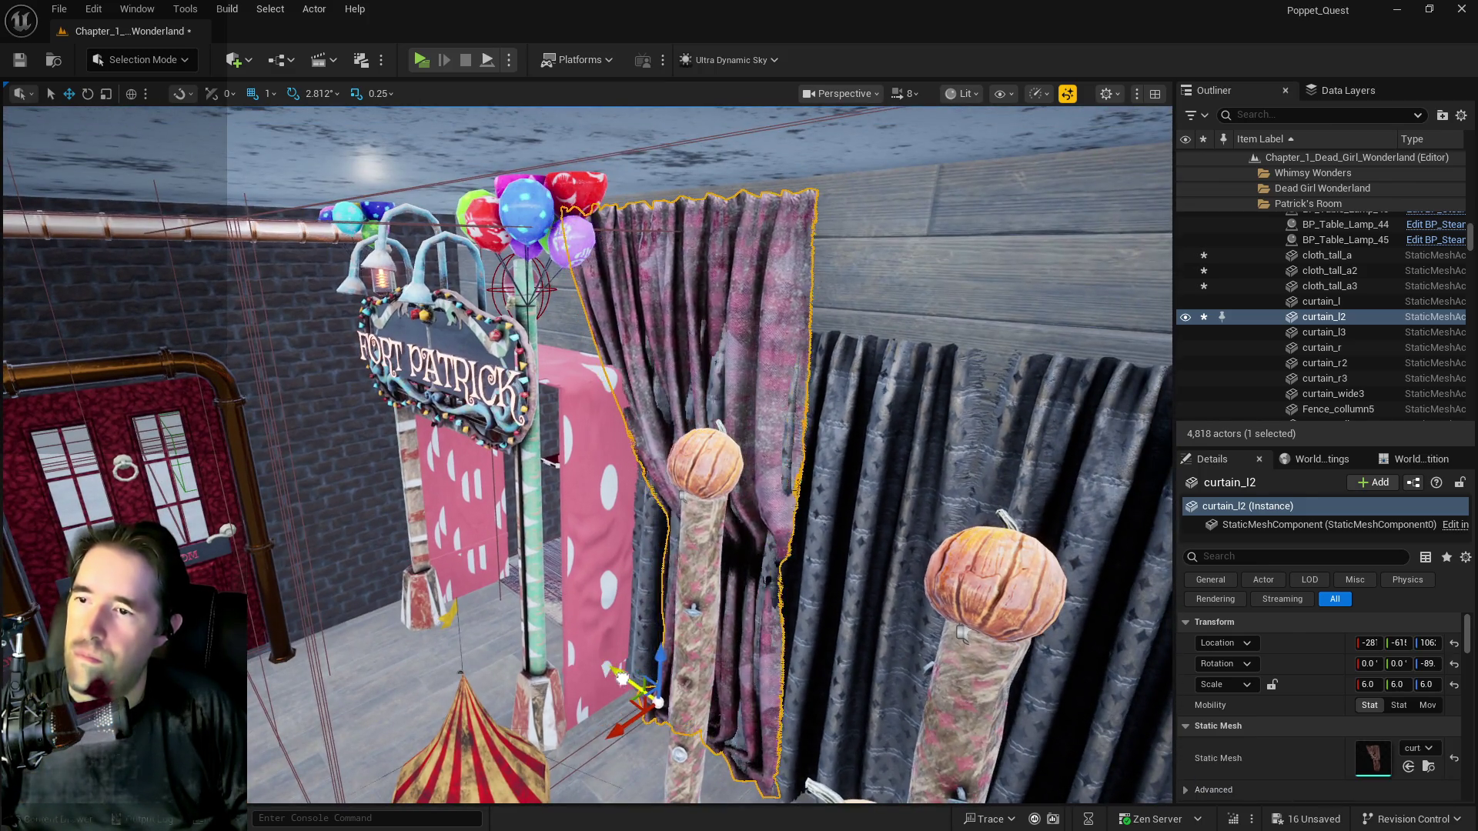
# Rotate cloth_tall_a3 and move it against the brick wall, then select the second curtain rod
pyautogui.click(644, 578)
pyautogui.moveTo(644, 578)
pyautogui.mouseDown()
pyautogui.moveTo(447, 560)
pyautogui.moveTo(383, 528)
pyautogui.mouseUp()
pyautogui.press('e')
pyautogui.moveTo(451, 566); pyautogui.dragTo(462, 544)
pyautogui.press('w')
pyautogui.moveTo(371, 539); pyautogui.dragTo(277, 591)
pyautogui.press('f')
pyautogui.moveTo(693, 462)
pyautogui.mouseDown()
pyautogui.moveTo(539, 485)
pyautogui.moveTo(351, 401)
pyautogui.mouseUp()
pyautogui.click(385, 391)
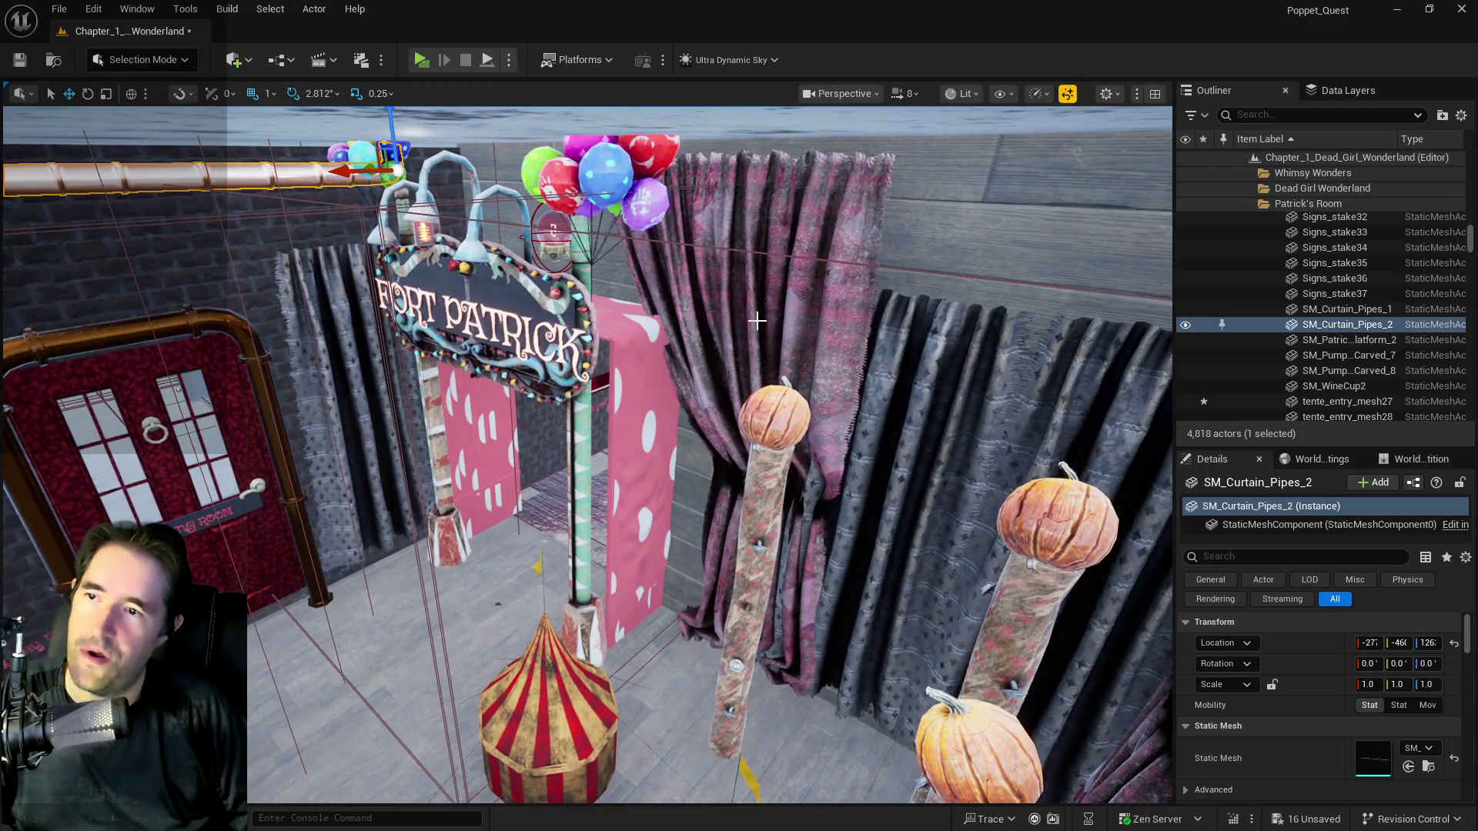
# Frame the pink curtain and the rod above the door, then save the level
pyautogui.click(757, 320)
pyautogui.press('f')
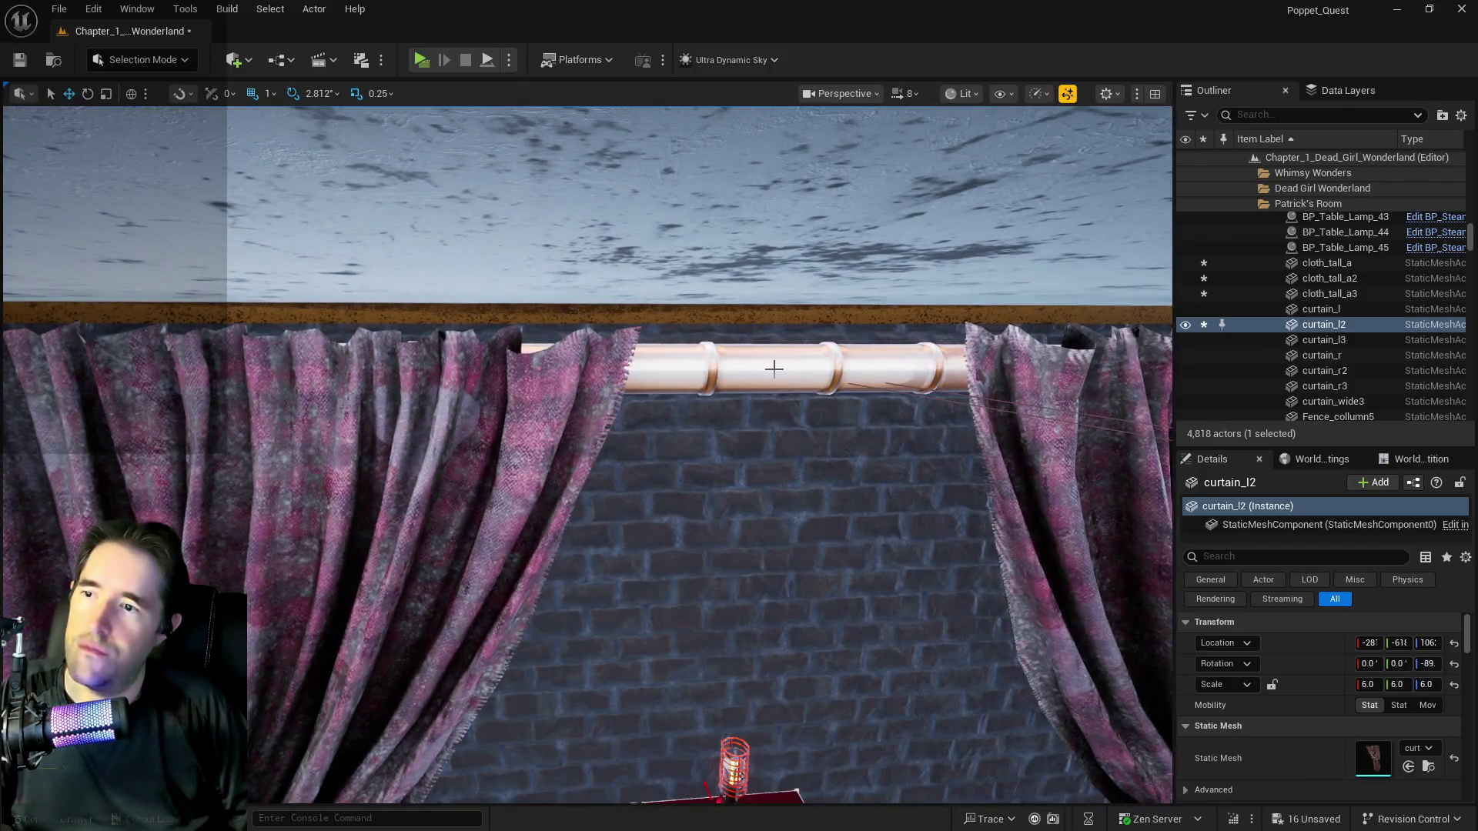
pyautogui.click(774, 369)
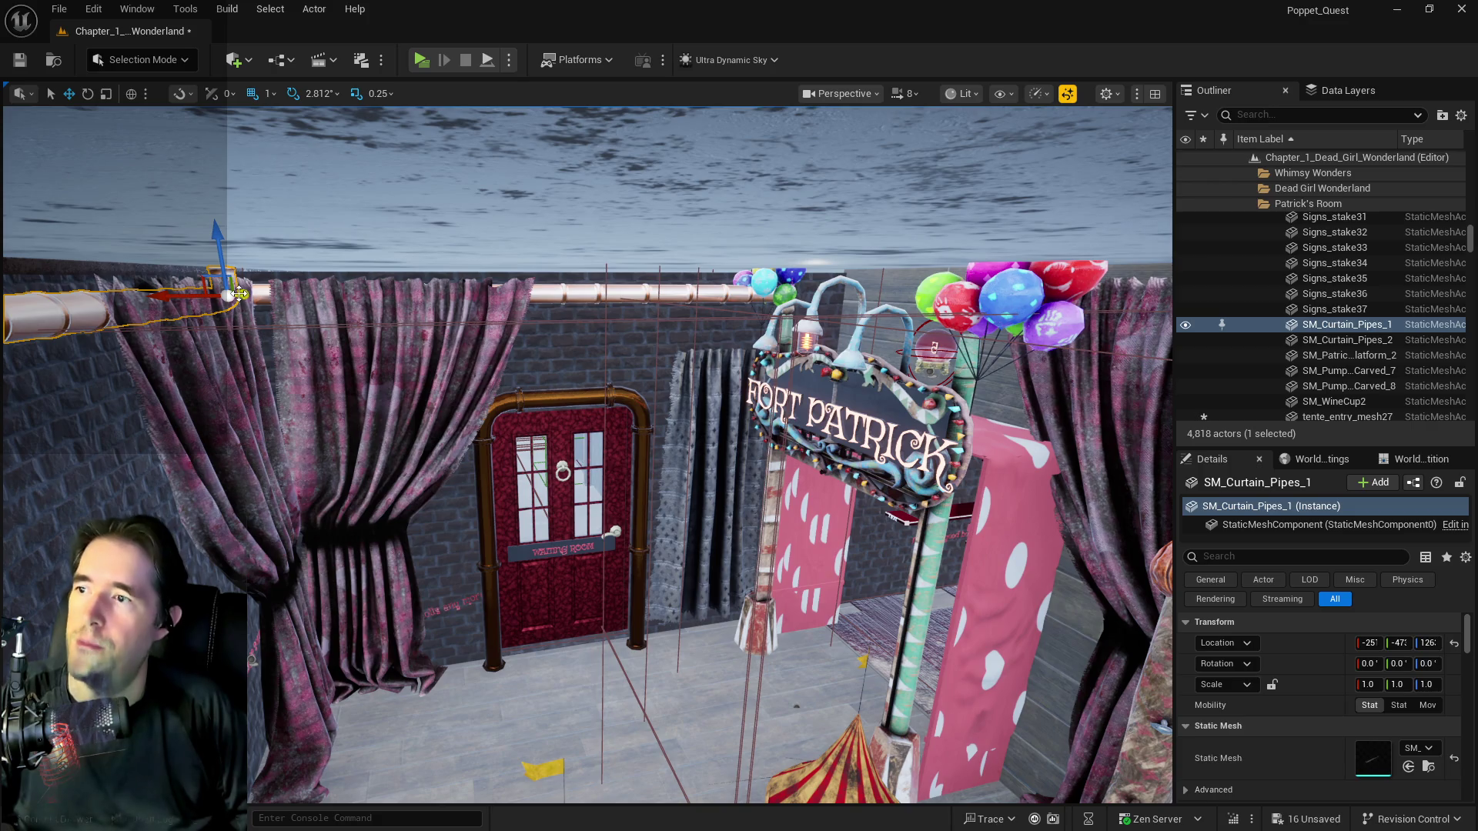
pyautogui.moveTo(364, 354)
pyautogui.mouseDown()
pyautogui.moveTo(611, 403)
pyautogui.moveTo(475, 601)
pyautogui.moveTo(462, 539)
pyautogui.moveTo(454, 554)
pyautogui.moveTo(469, 562)
pyautogui.mouseUp()
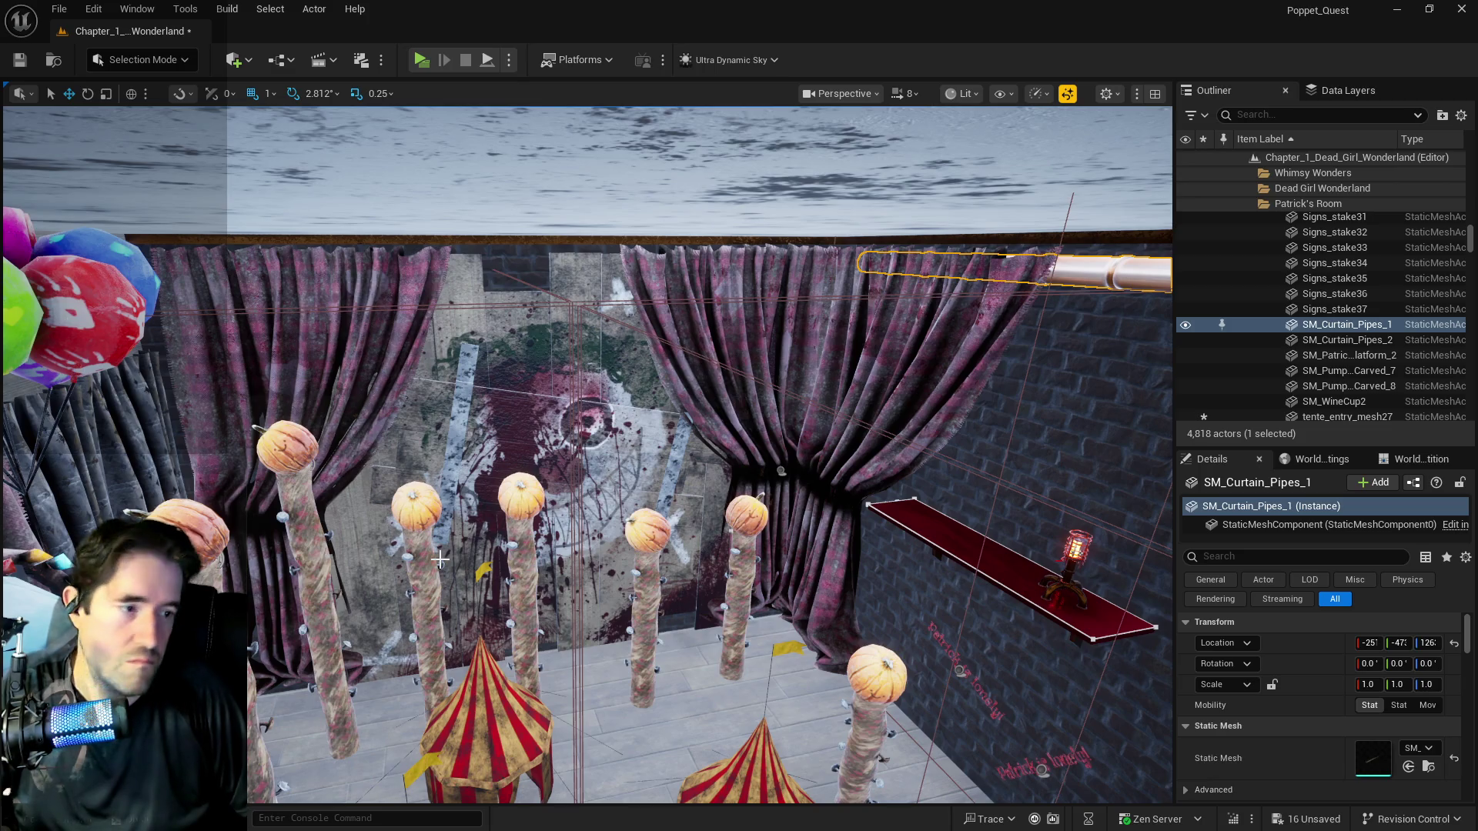
pyautogui.moveTo(440, 559)
pyautogui.mouseDown()
pyautogui.moveTo(362, 566)
pyautogui.moveTo(362, 632)
pyautogui.mouseUp()
pyautogui.hotkey('ctrl', 's')
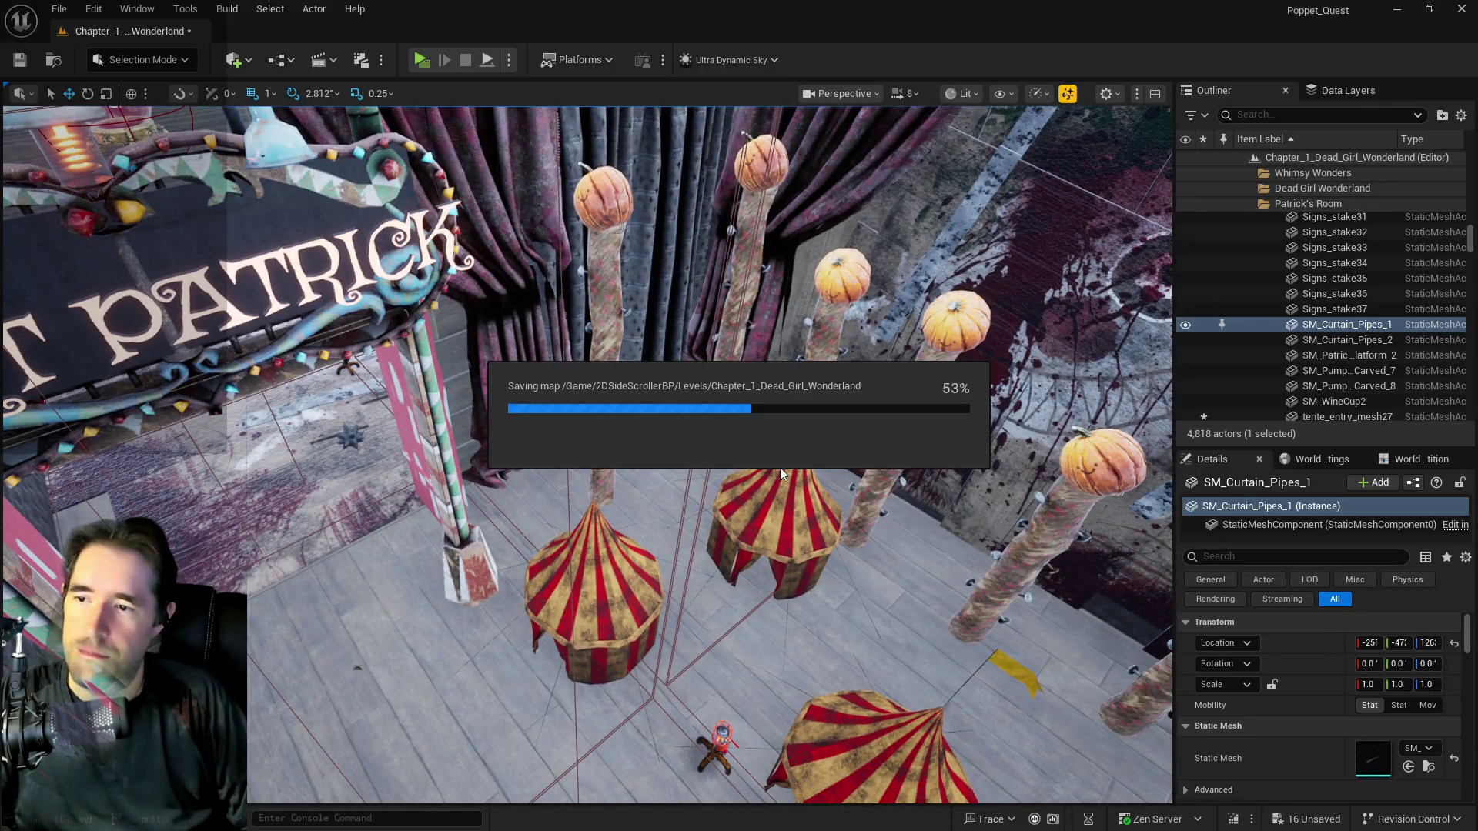
# Fly past the pink doorframe to the red shelves and select wall brush Box Brush24
pyautogui.moveTo(896, 669)
pyautogui.mouseDown()
pyautogui.moveTo(847, 678)
pyautogui.moveTo(855, 708)
pyautogui.moveTo(870, 693)
pyautogui.moveTo(832, 643)
pyautogui.moveTo(824, 562)
pyautogui.moveTo(770, 573)
pyautogui.mouseUp()
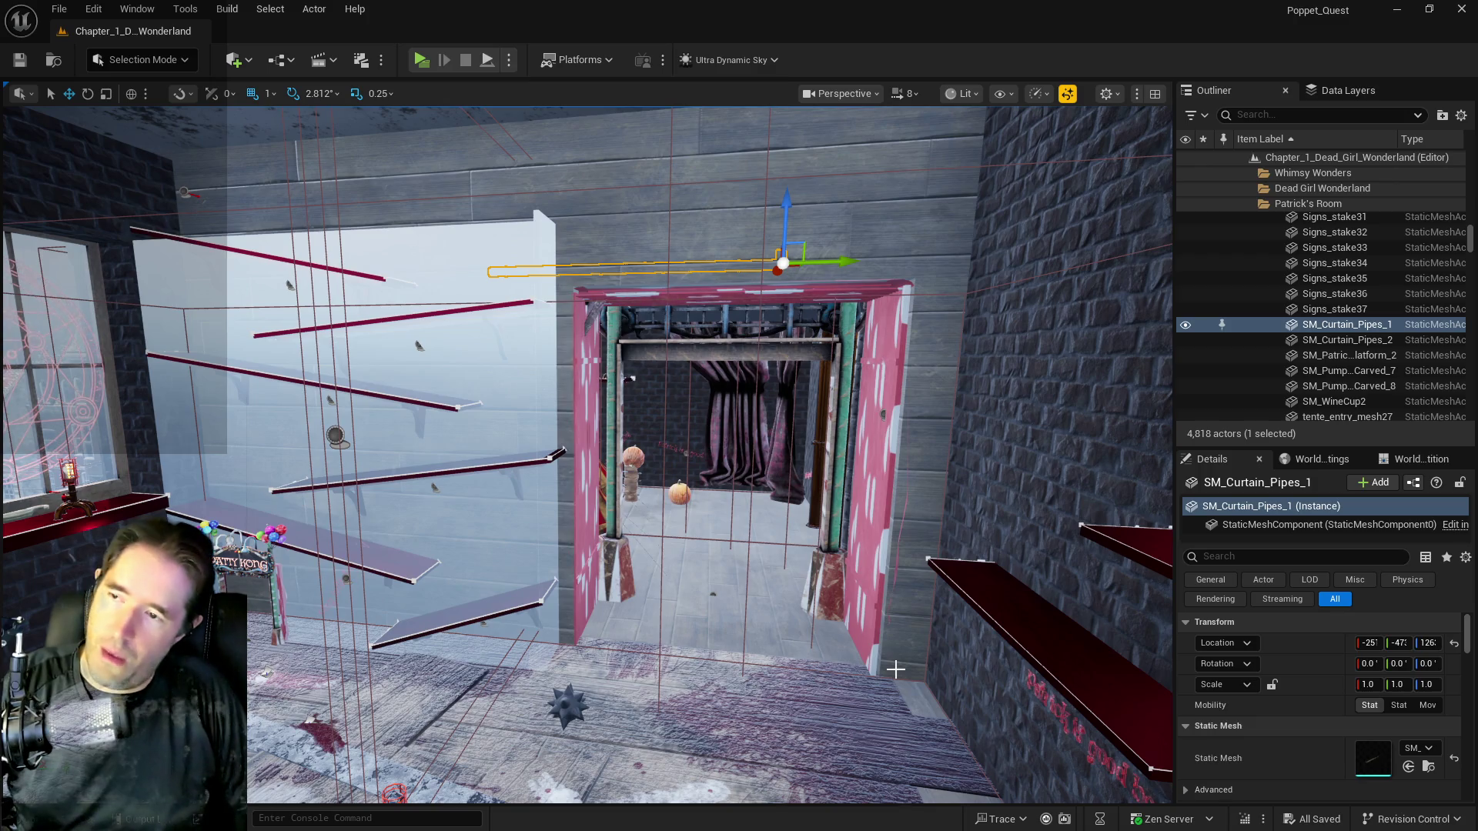
pyautogui.press('w')
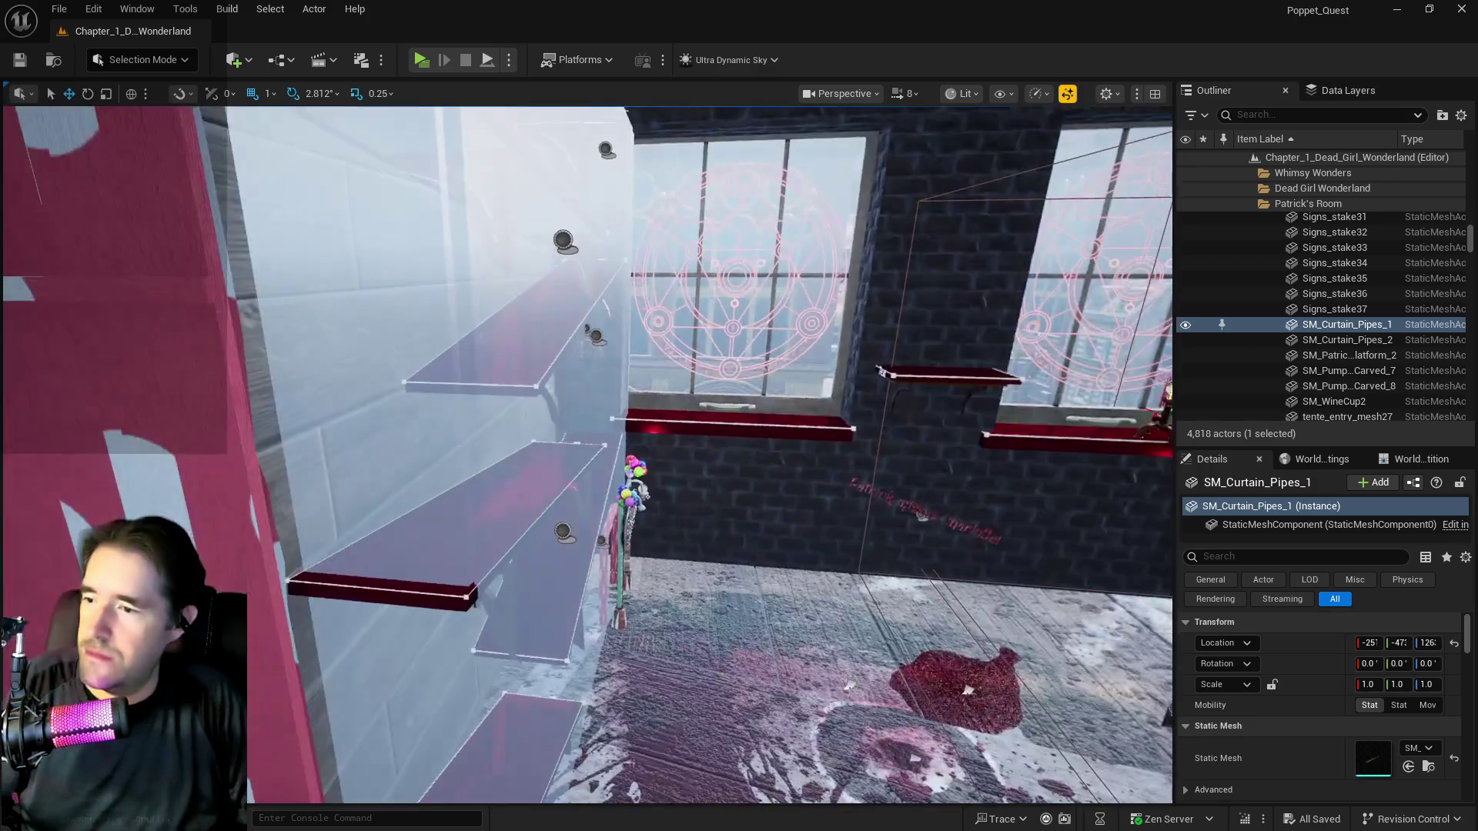
pyautogui.press('s')
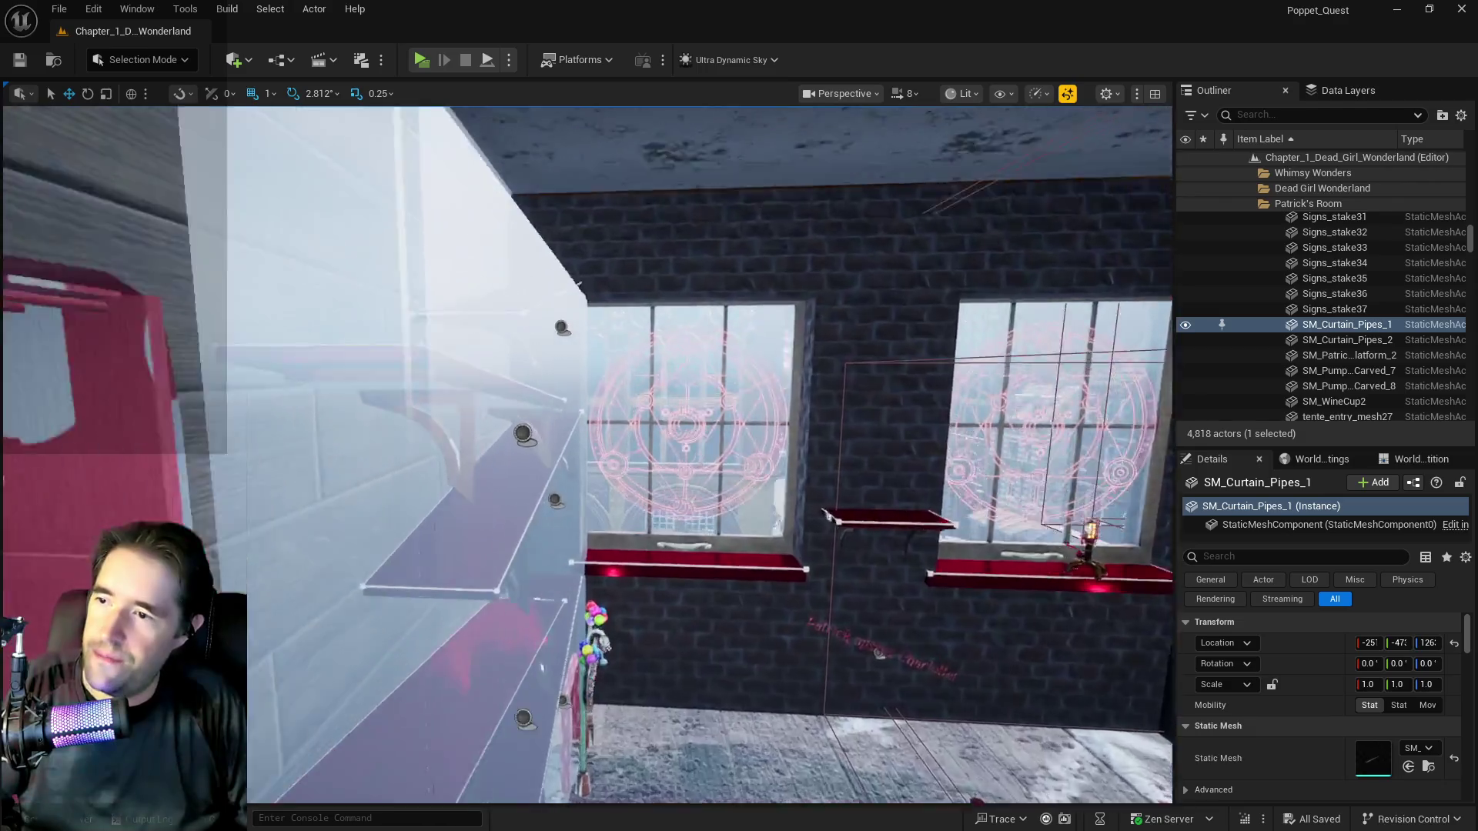
pyautogui.press('w')
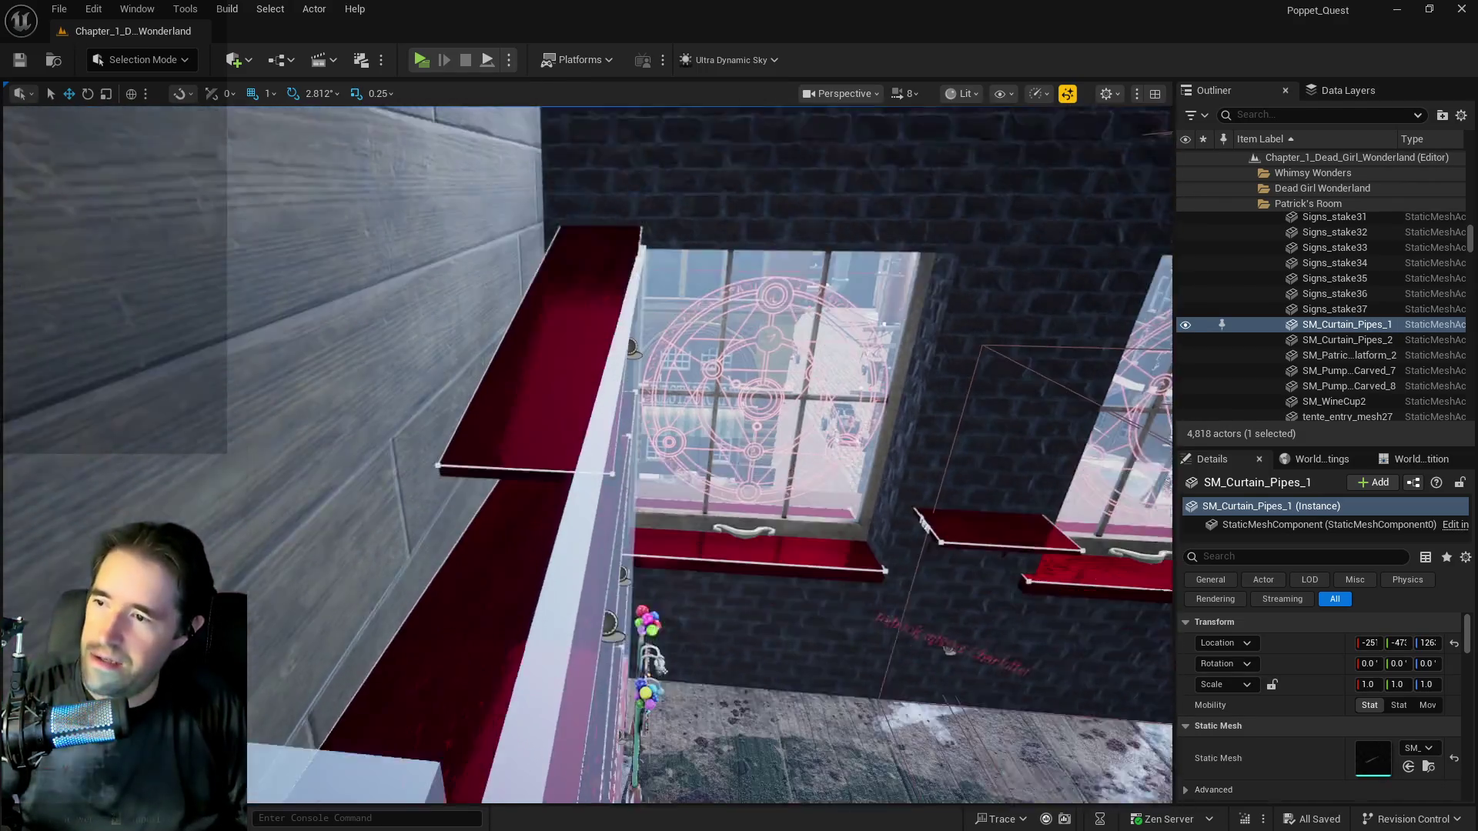
pyautogui.click(575, 476)
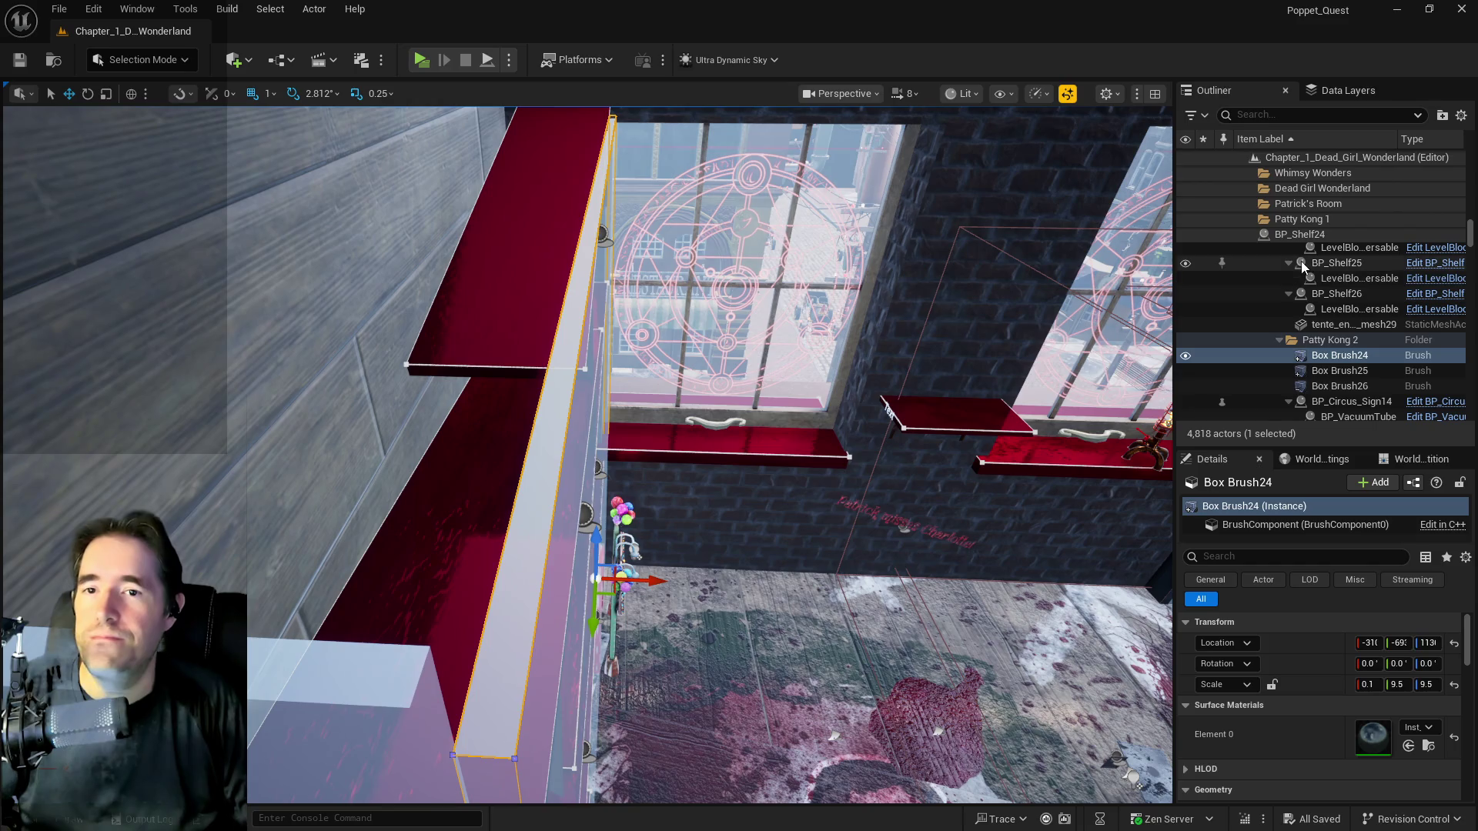
# Move the Patty Kong 2 folder into Patrick's Room
pyautogui.click(1305, 340)
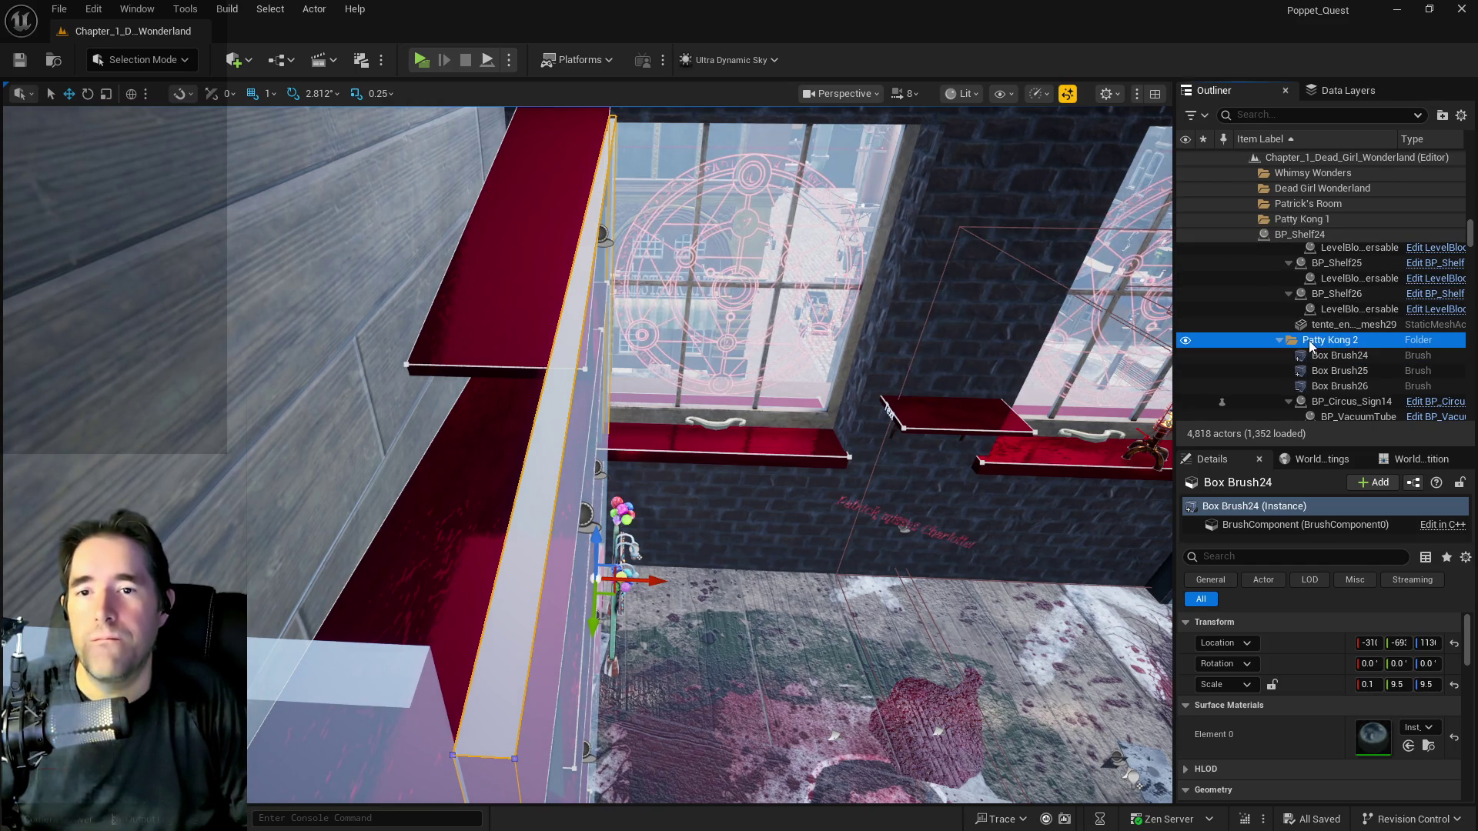
pyautogui.rightClick(1307, 342)
pyautogui.moveTo(1357, 483)
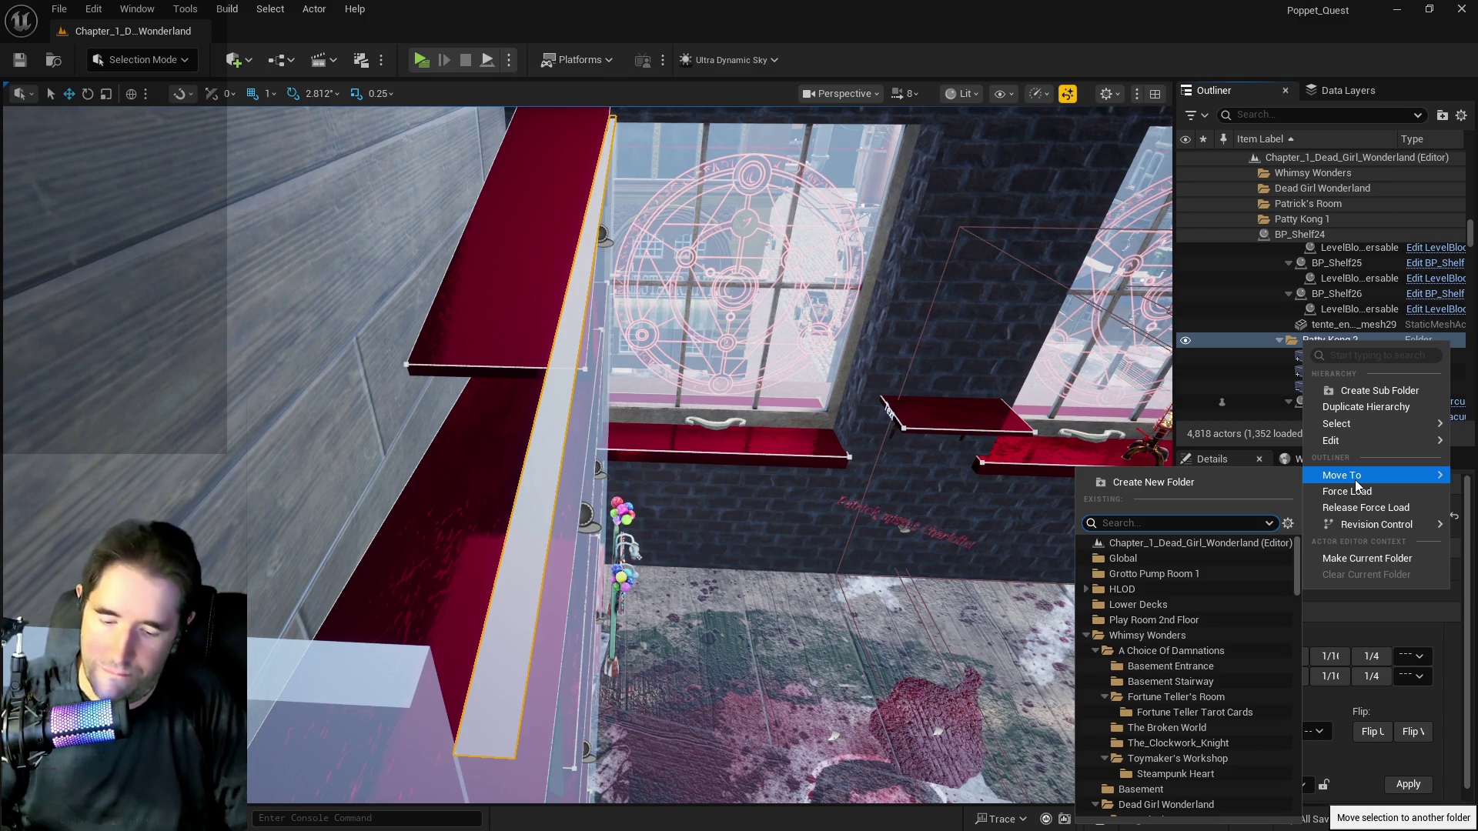
pyautogui.write('patr')
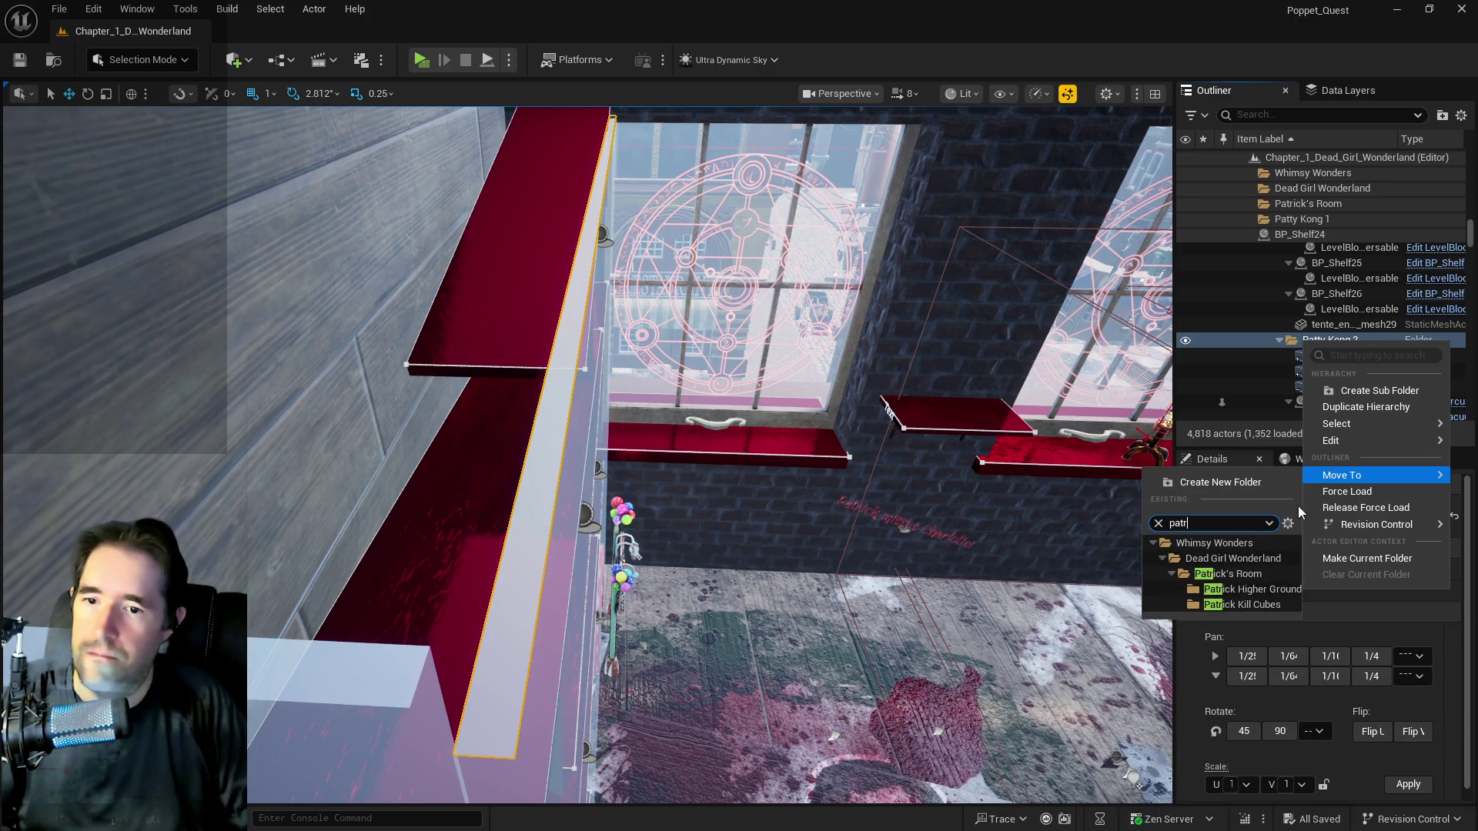
pyautogui.click(1230, 574)
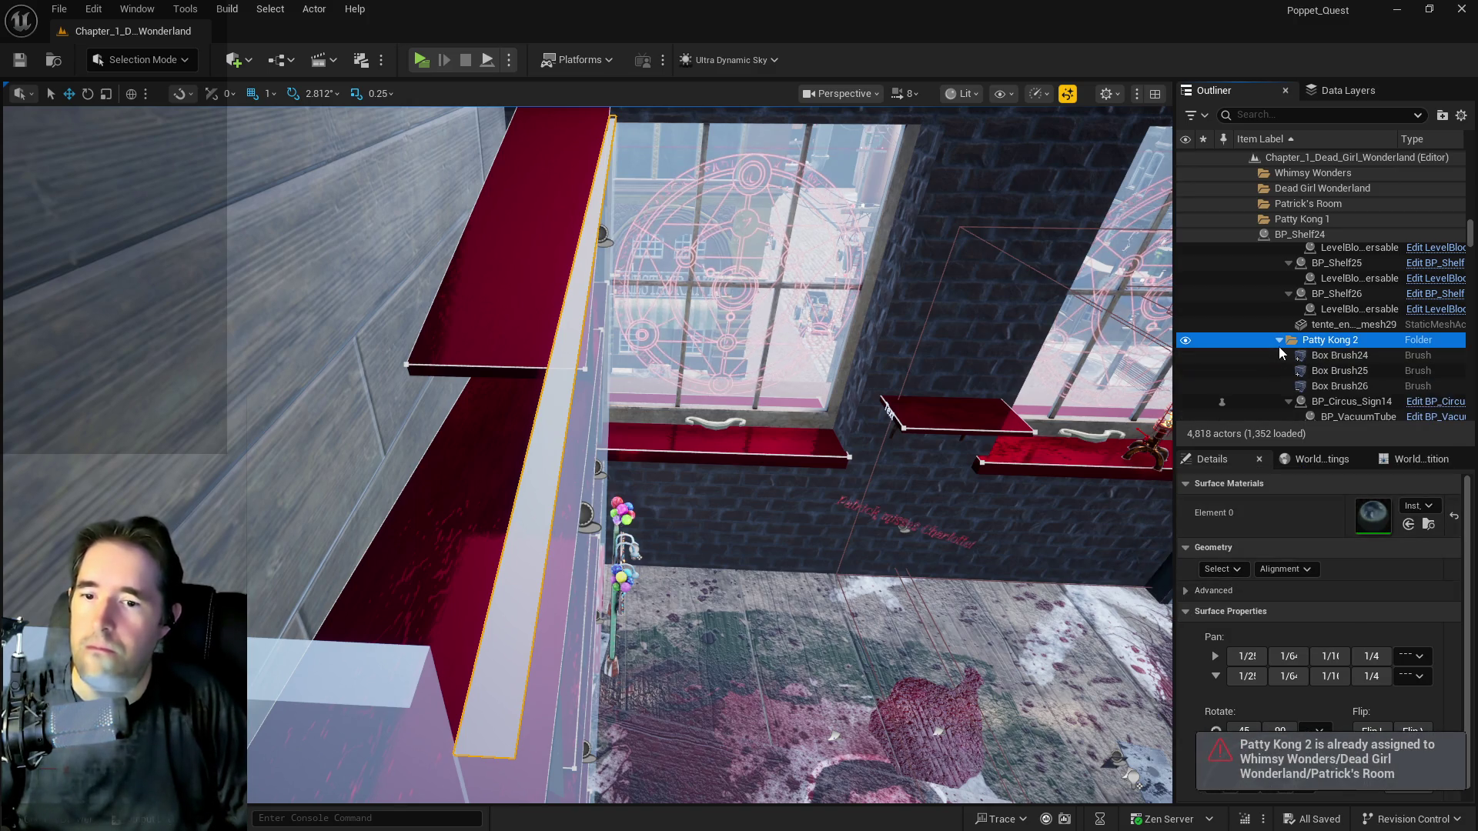
# Collapse Patty Kong 1 and select everything in Patty Kong 2
pyautogui.click(1260, 222)
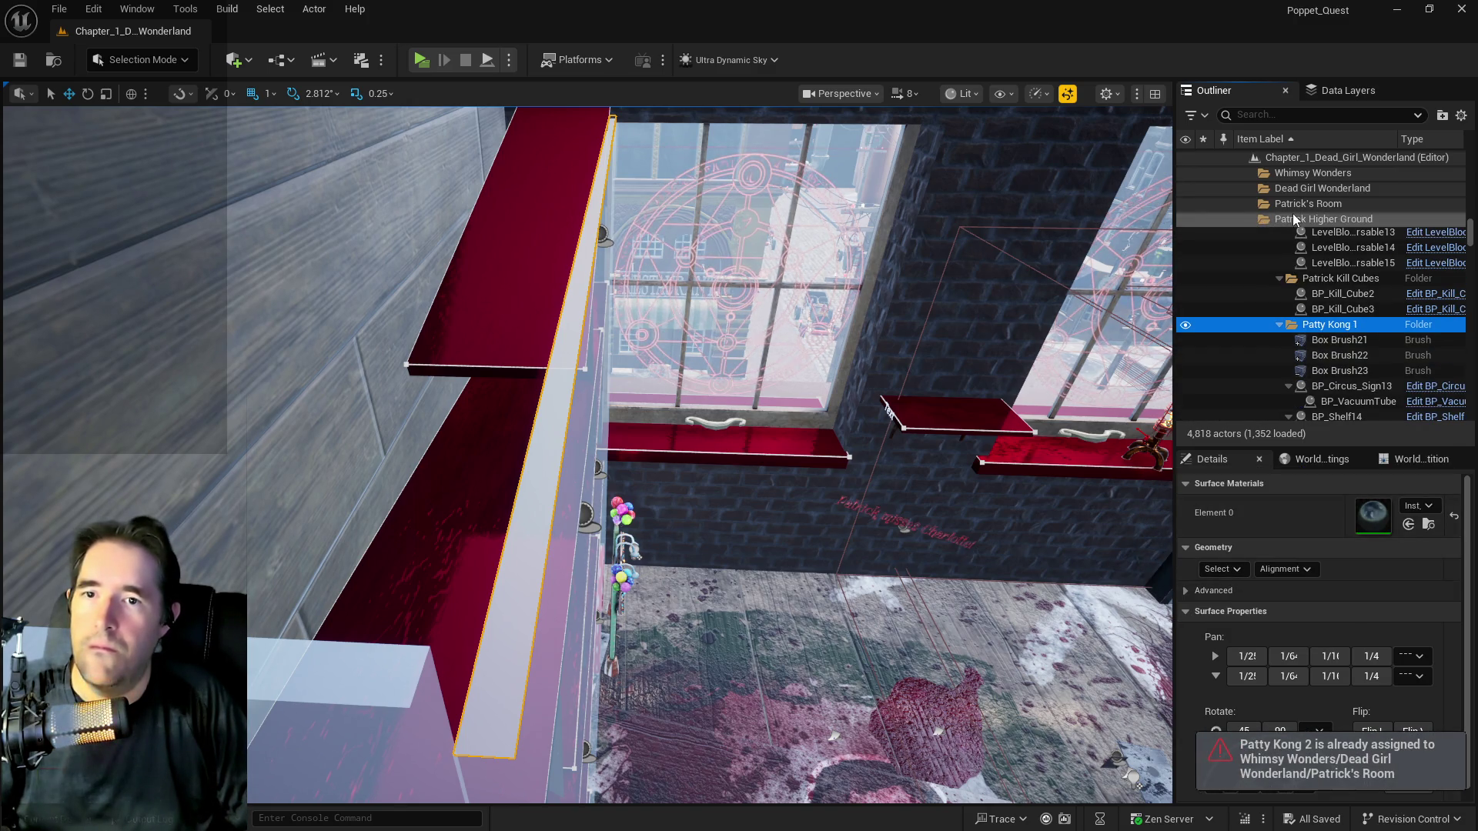
pyautogui.doubleClick(1330, 340)
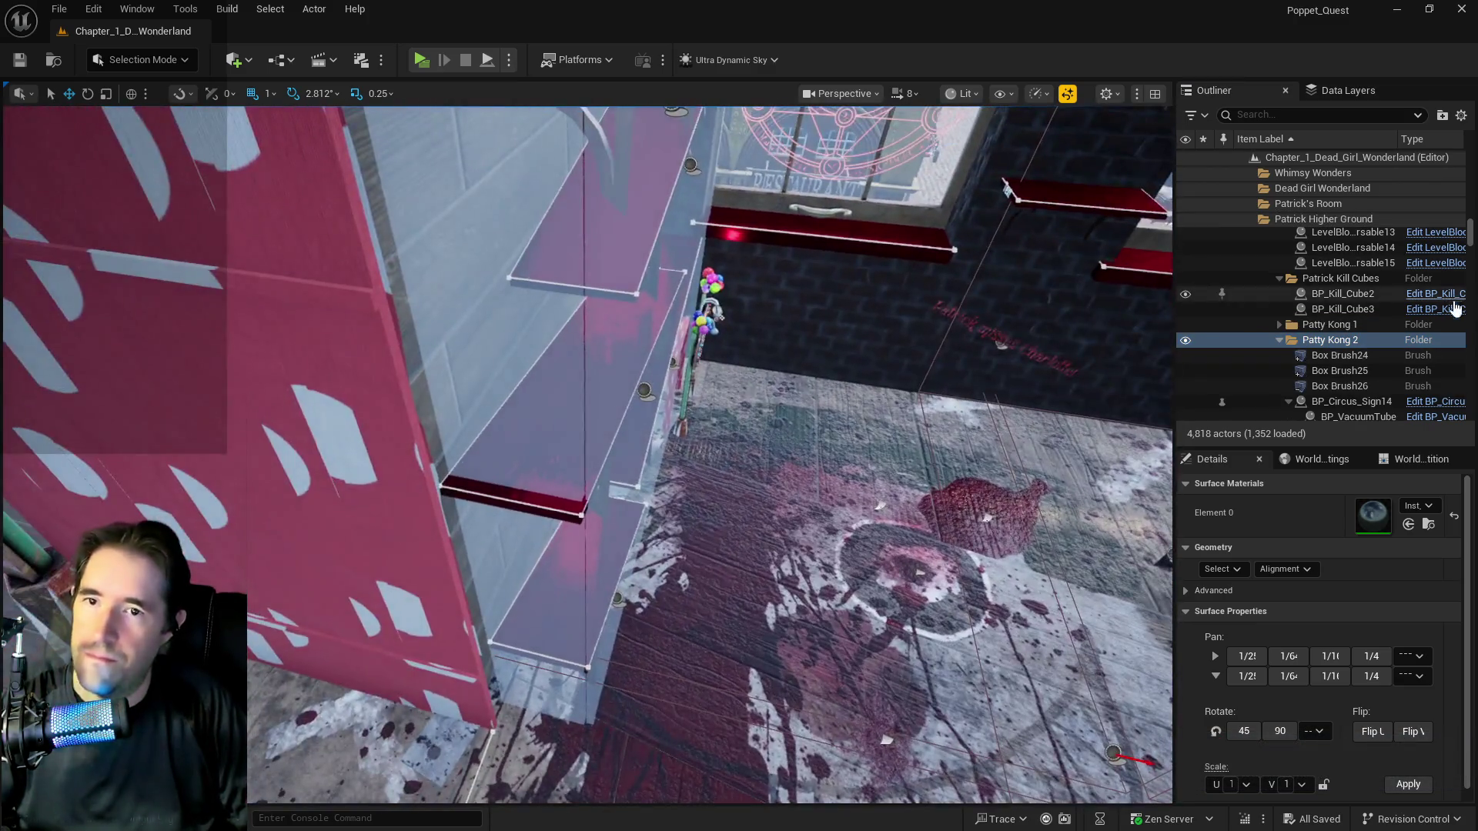
pyautogui.doubleClick(1330, 340)
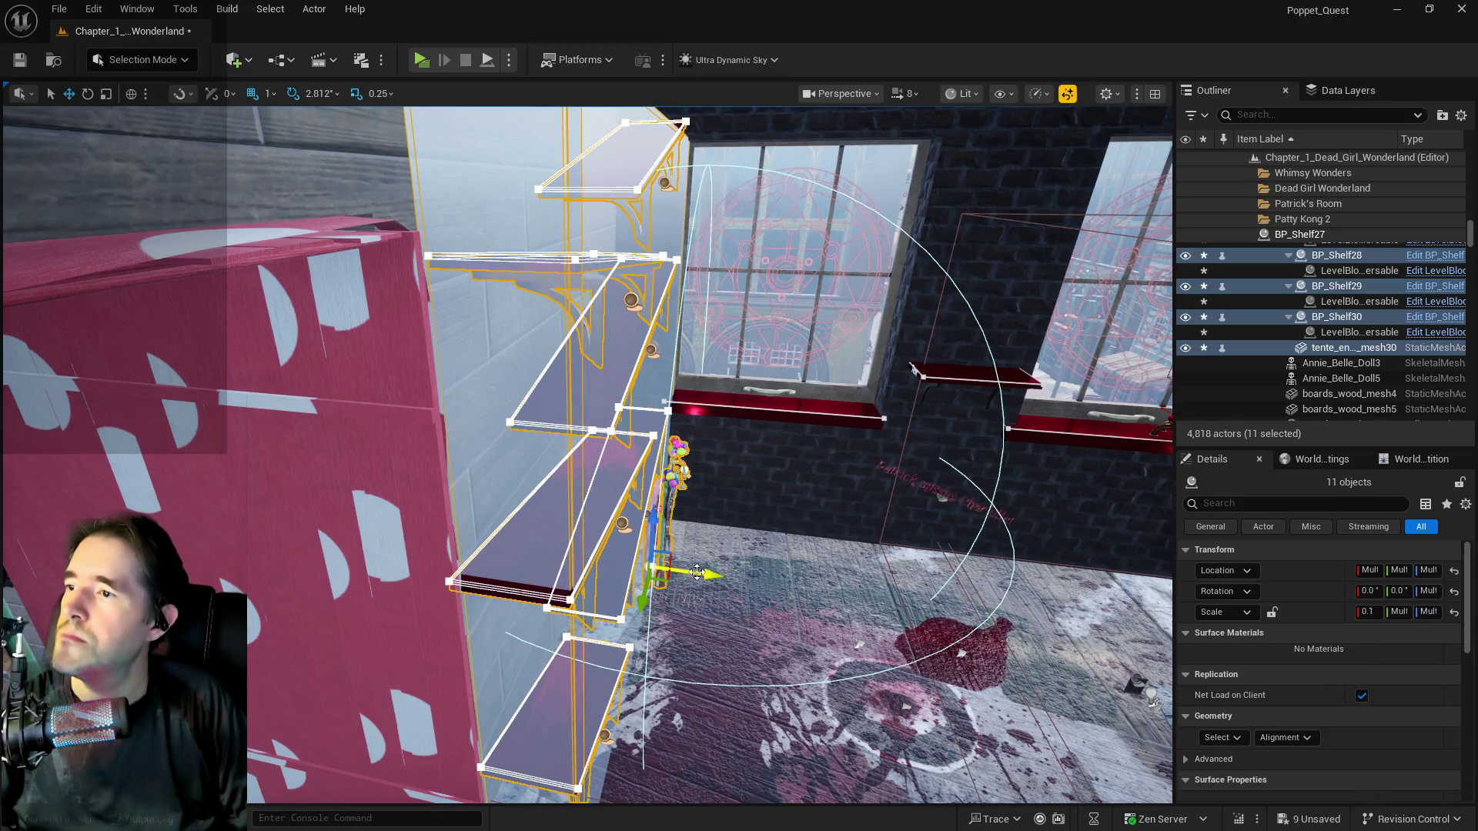
pyautogui.scroll(5, 585, 454)
pyautogui.scroll(-5, 585, 454)
pyautogui.scroll(5, 586, 454)
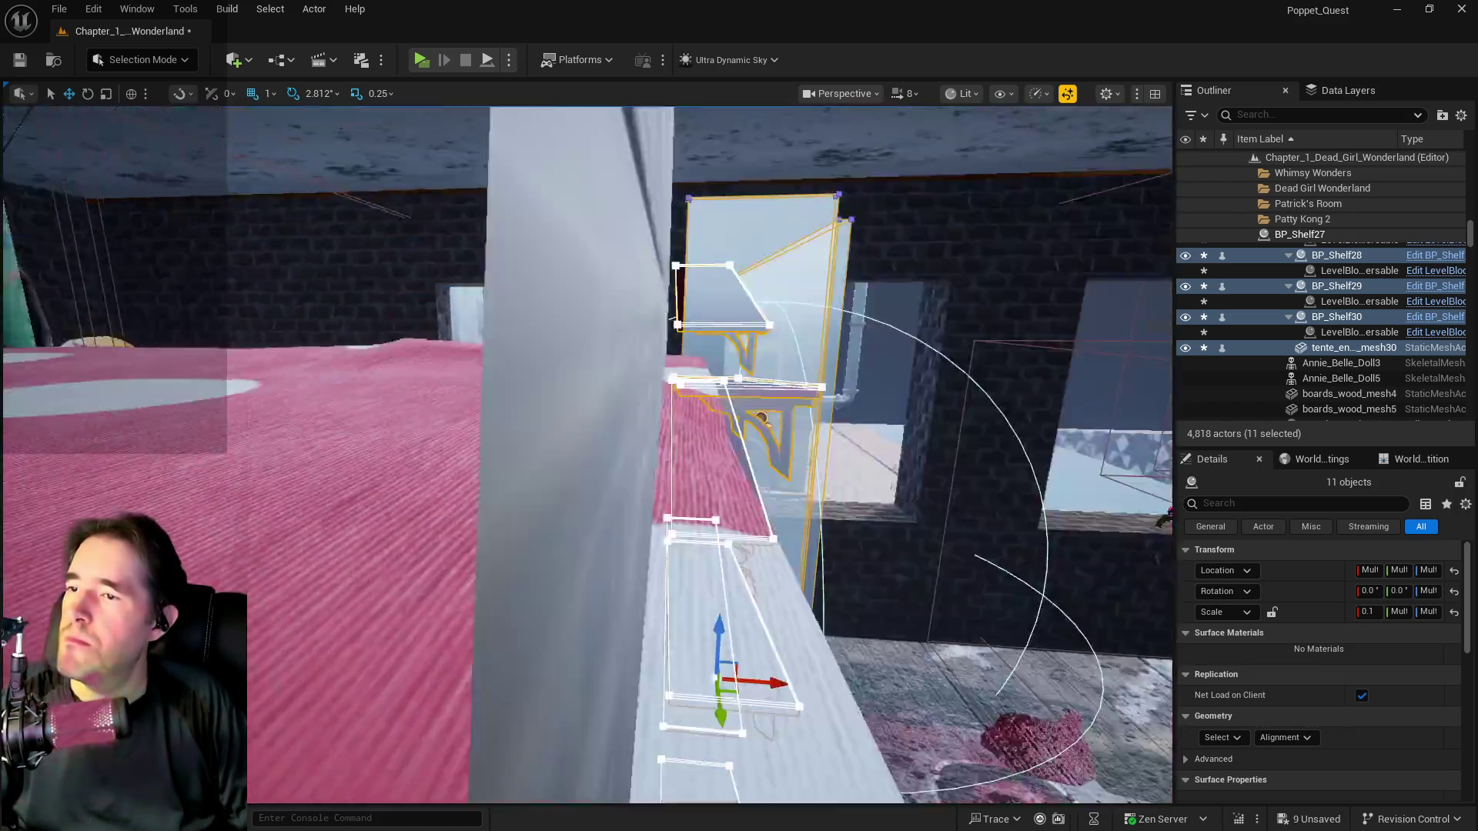
pyautogui.scroll(3, 707, 582)
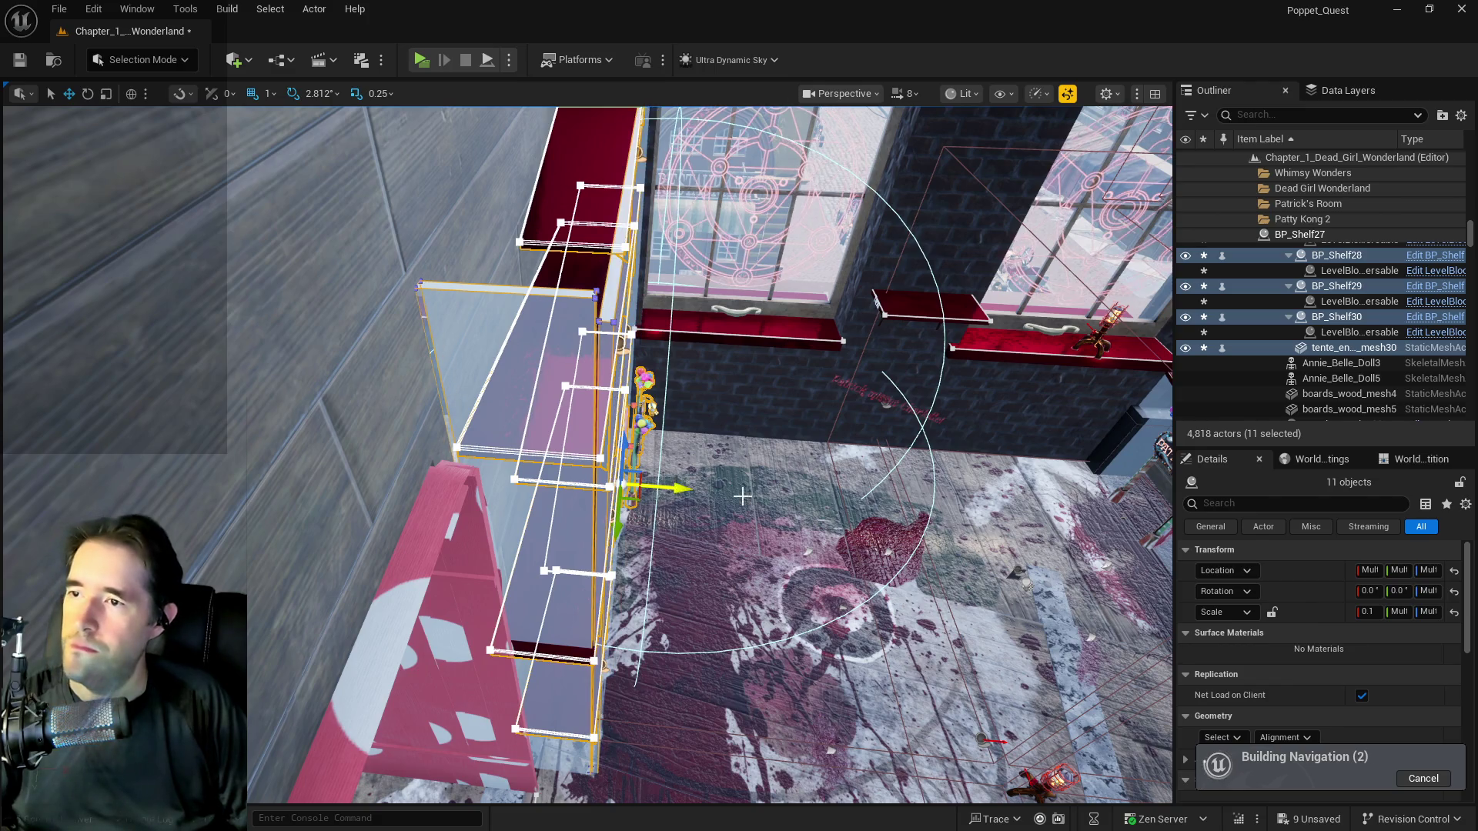
pyautogui.scroll(5, 850, 290)
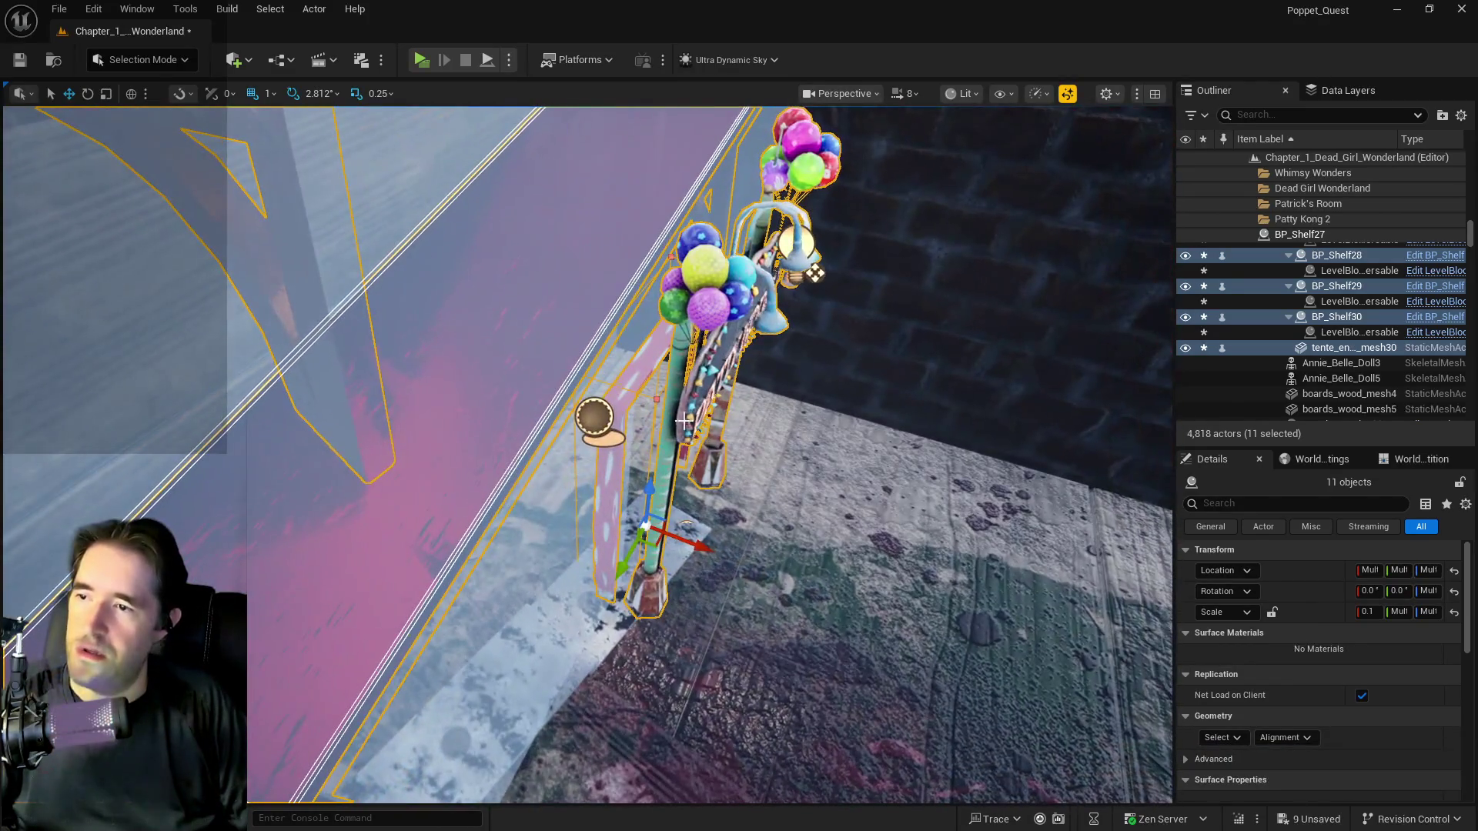
pyautogui.click(683, 420)
pyautogui.press('f')
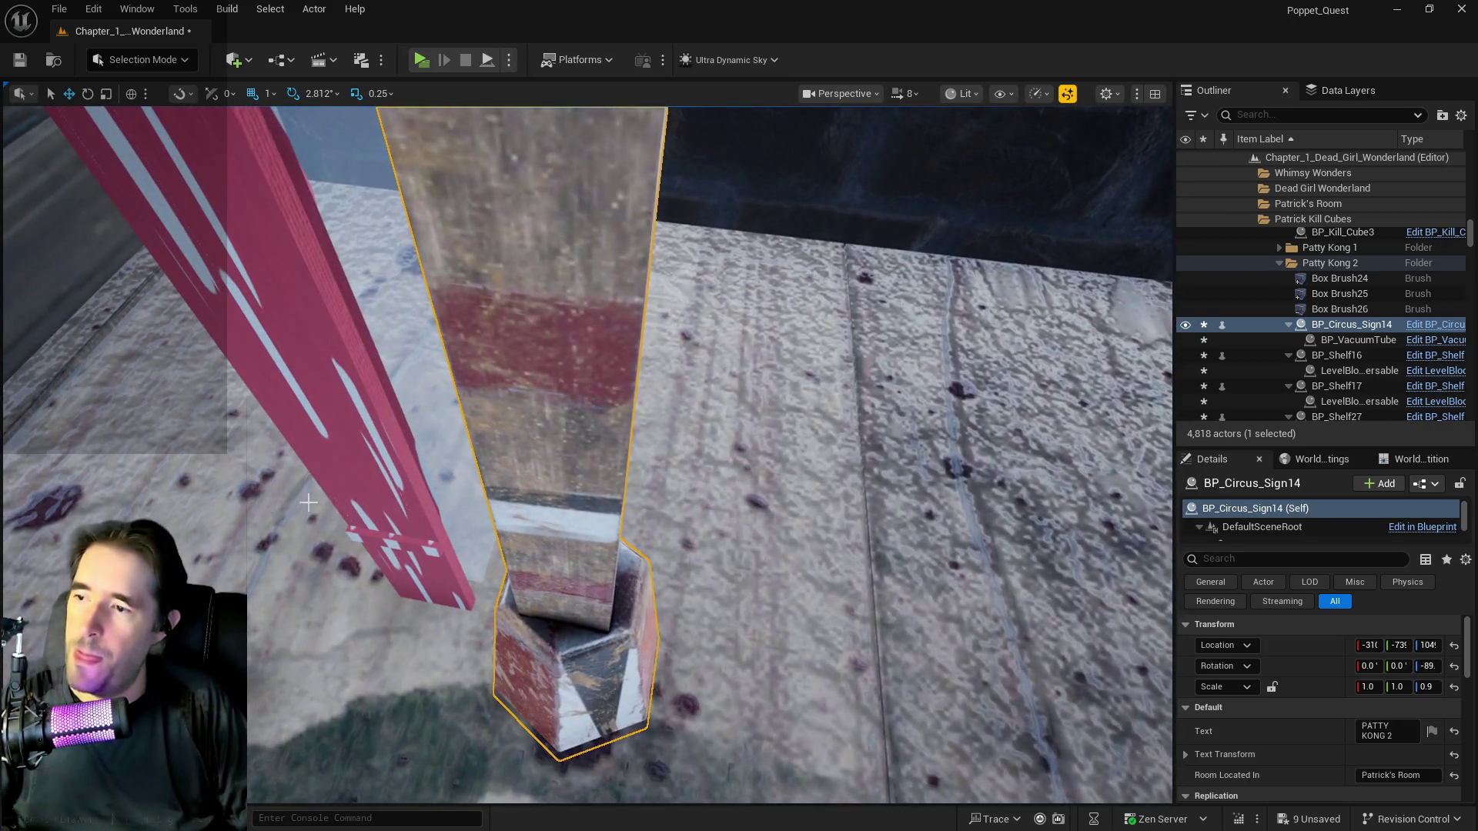
pyautogui.click(308, 502)
pyautogui.press('f')
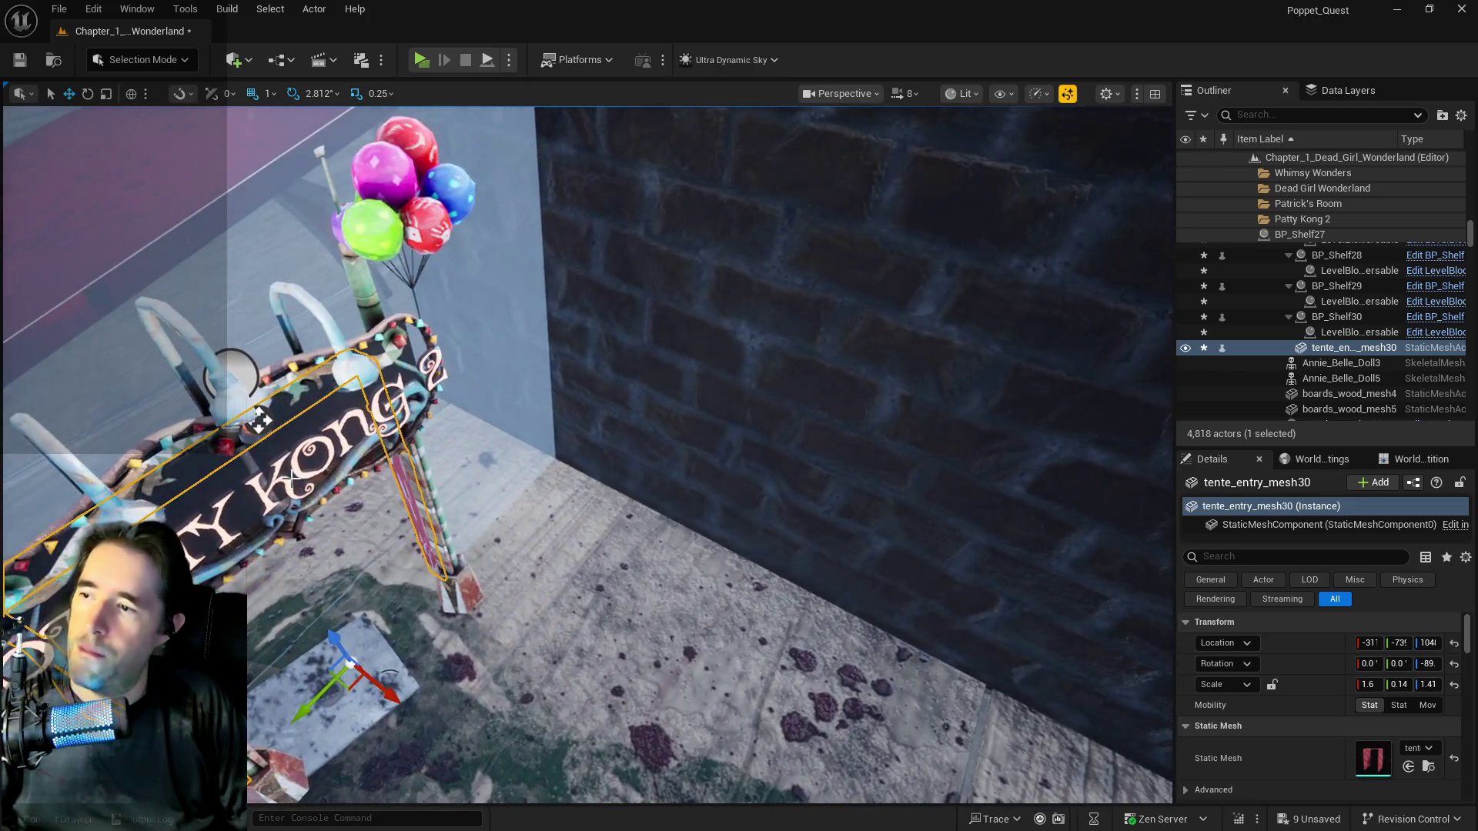
pyautogui.click(291, 479)
pyautogui.press('f')
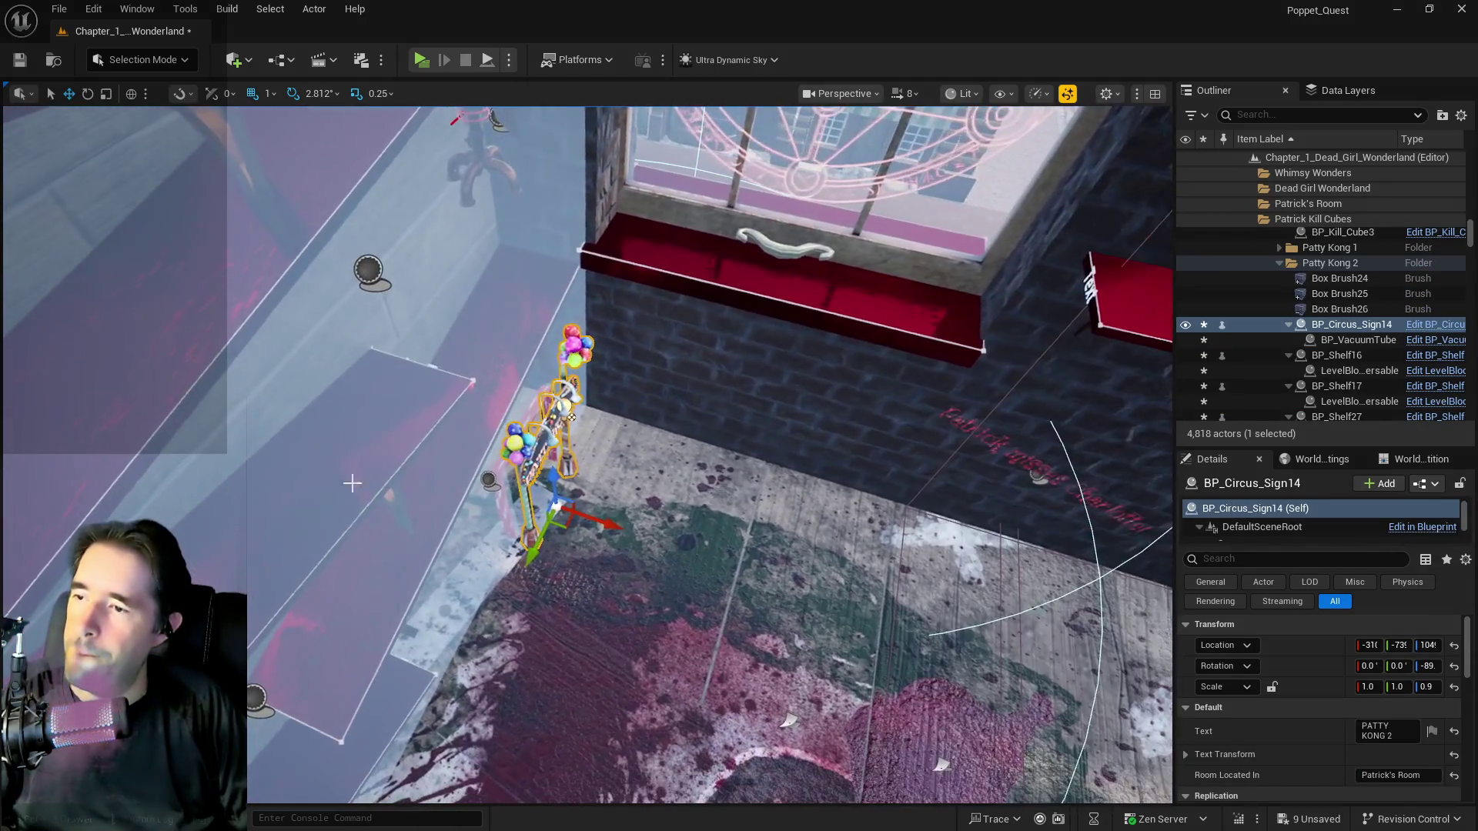
pyautogui.moveTo(605, 526)
pyautogui.mouseDown()
pyautogui.moveTo(620, 454)
pyautogui.moveTo(604, 526)
pyautogui.mouseUp()
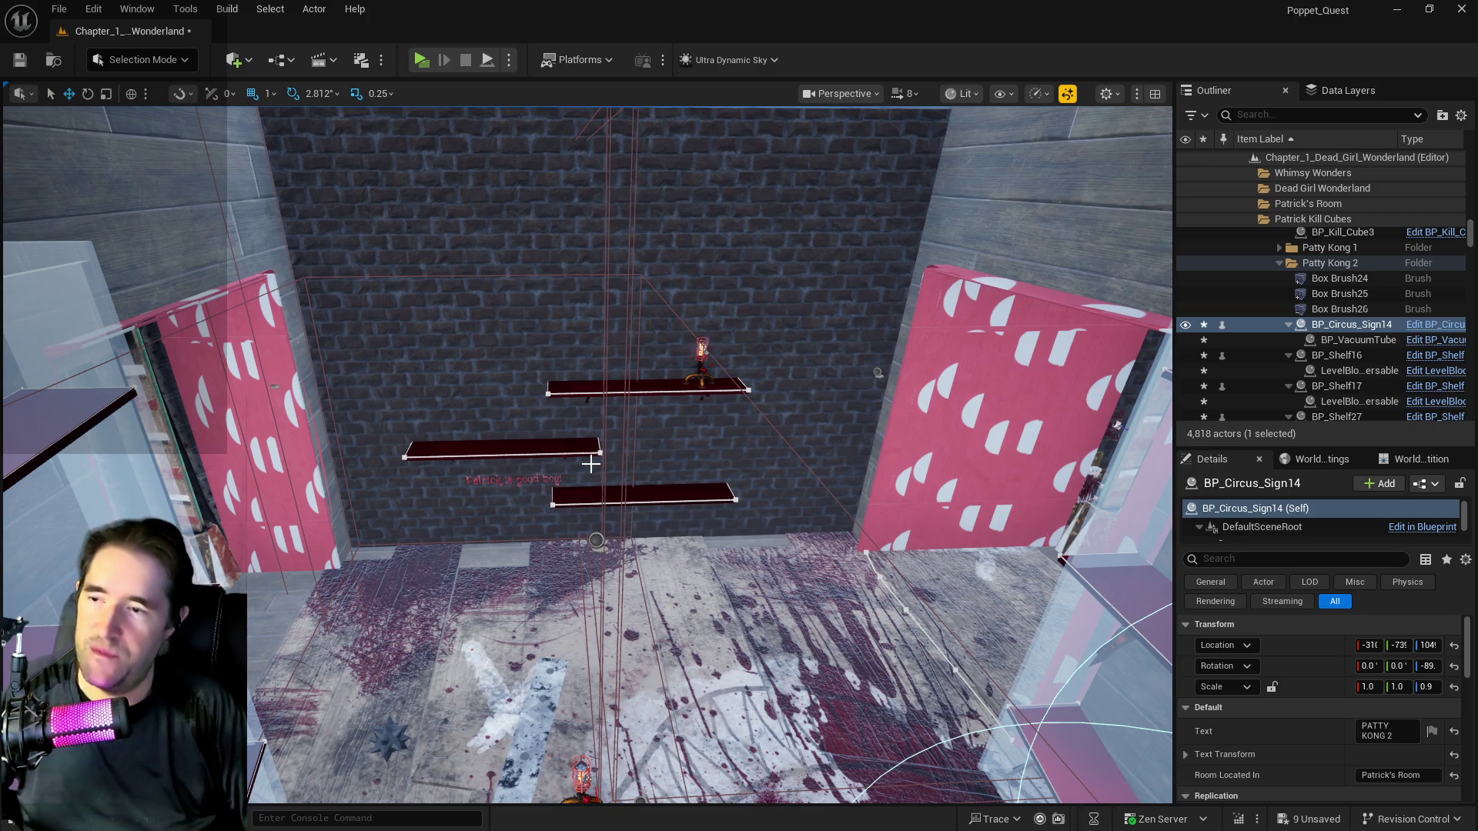
pyautogui.moveTo(591, 460); pyautogui.dragTo(592, 461)
pyautogui.moveTo(666, 233); pyautogui.dragTo(666, 232)
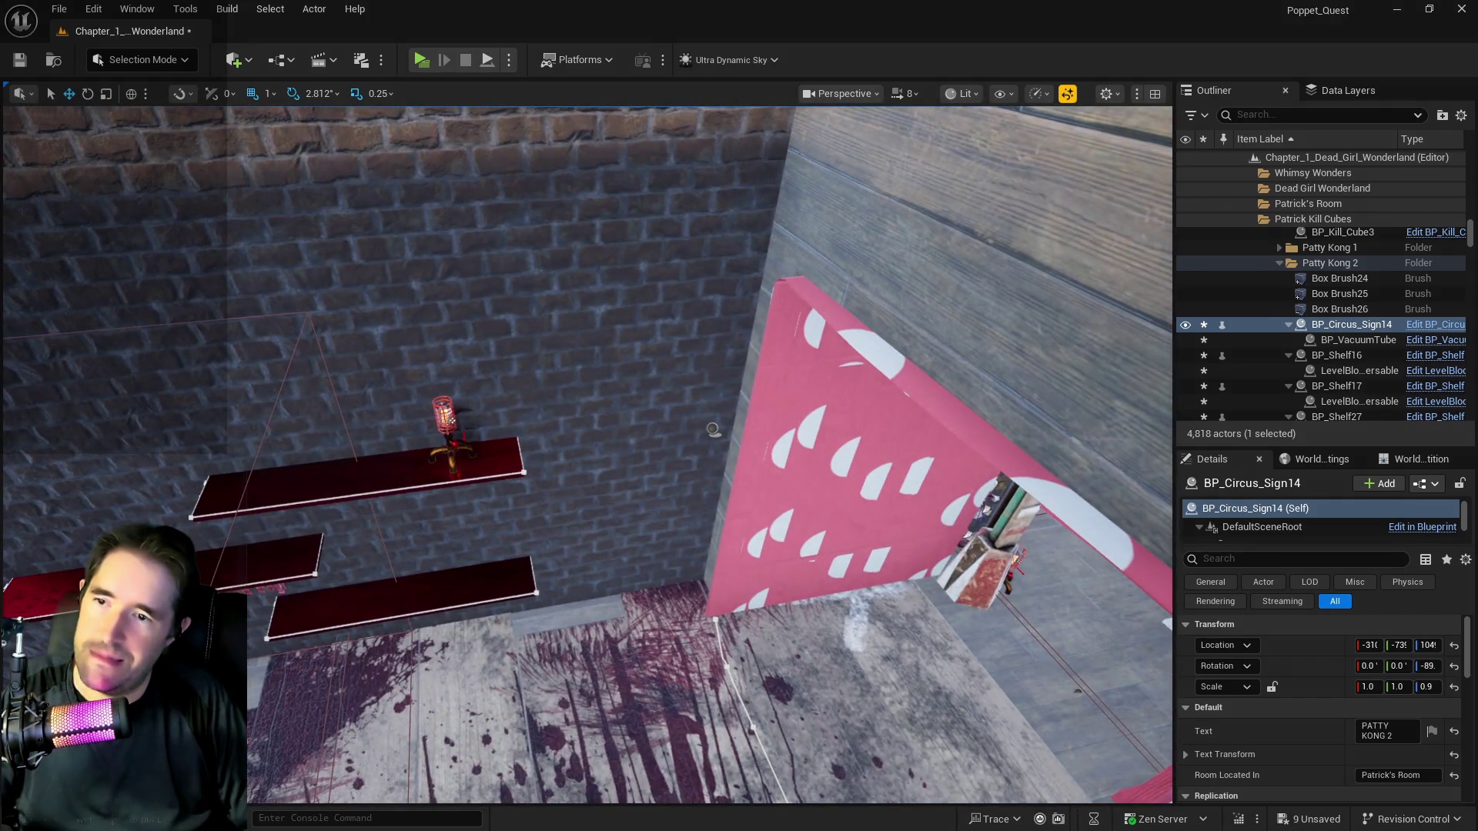
# Narrow the pink tent mesh to a Y scale of 5.75
pyautogui.click(923, 651)
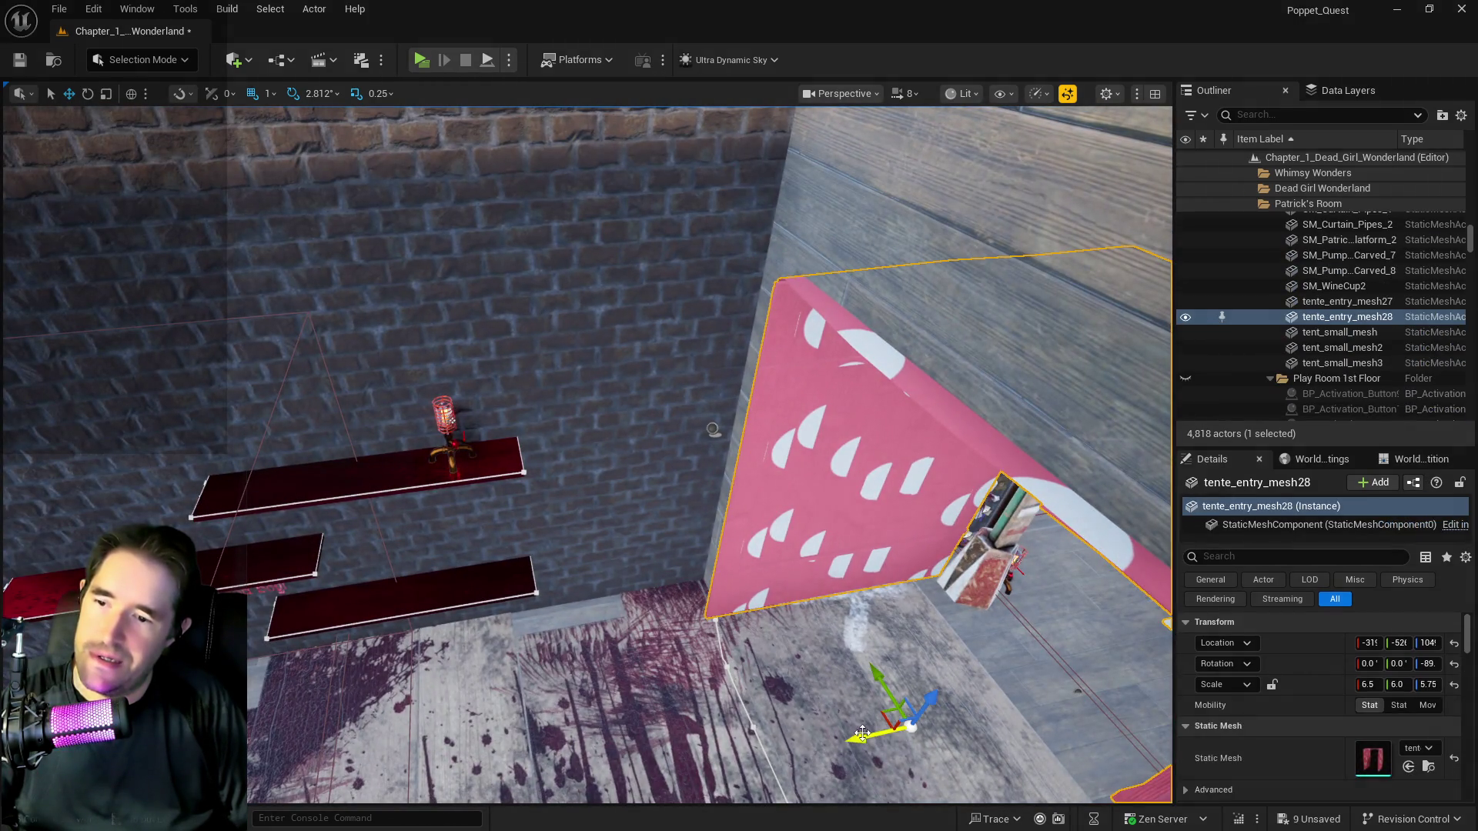
pyautogui.scroll(-5, 449, 429)
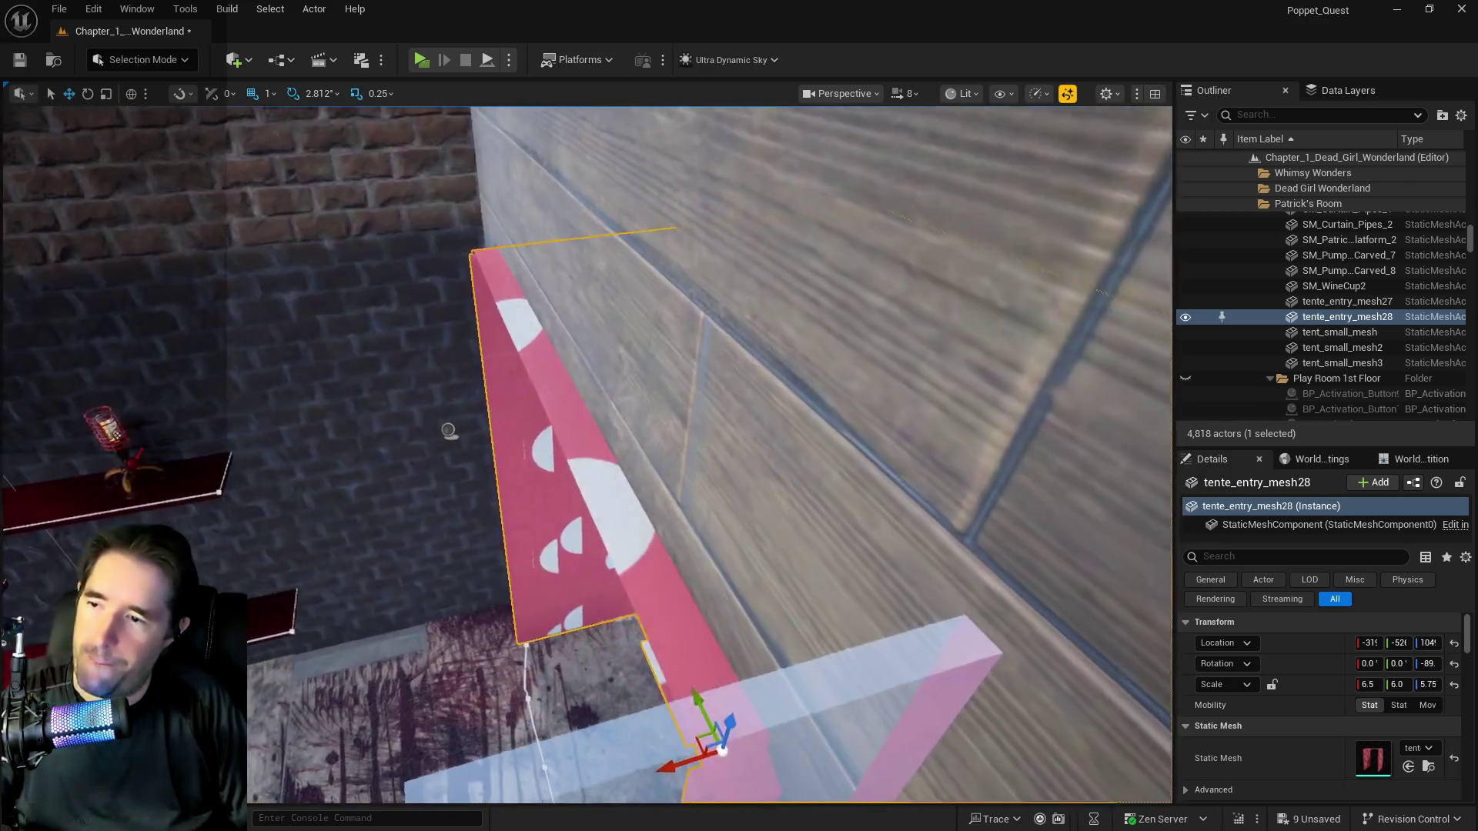
pyautogui.moveTo(697, 740); pyautogui.dragTo(707, 737)
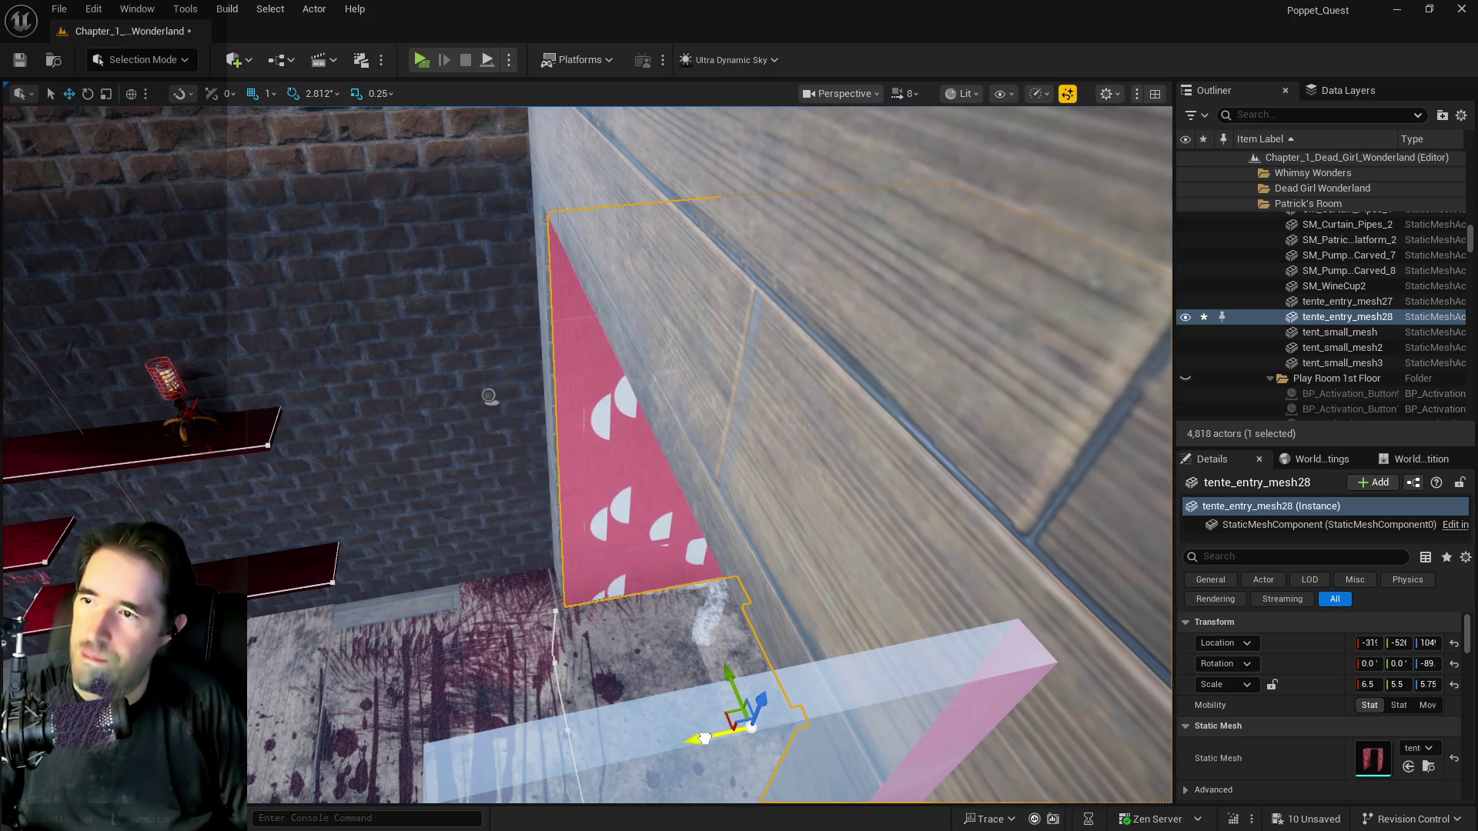
pyautogui.press('w')
pyautogui.scroll(3, 439, 396)
# Shift the green Fort Patrick sign slightly left along X and frame it
pyautogui.moveTo(439, 396); pyautogui.dragTo(700, 517)
pyautogui.click(700, 517)
pyautogui.moveTo(620, 693); pyautogui.dragTo(599, 693)
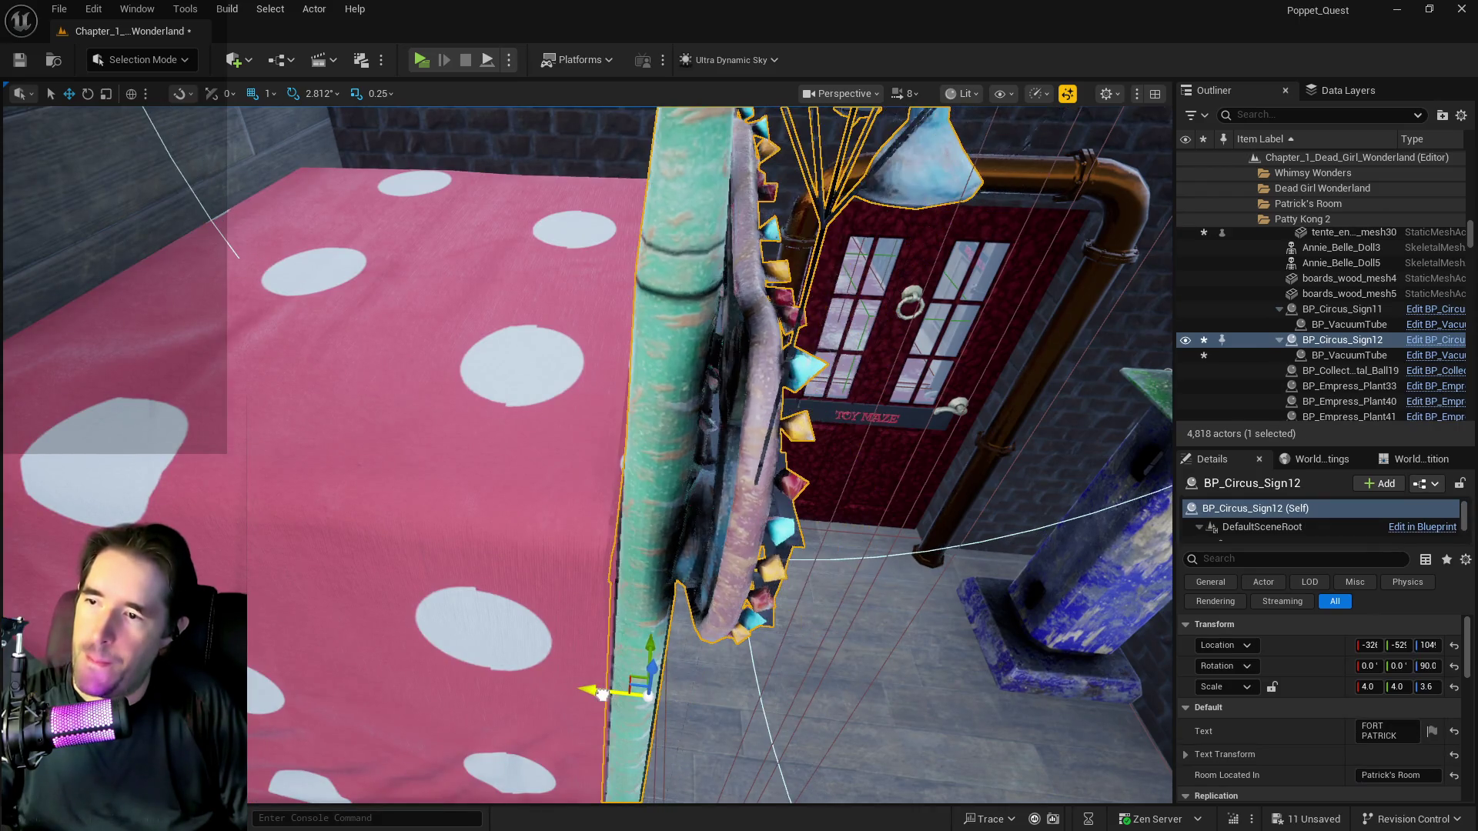
pyautogui.press('f')
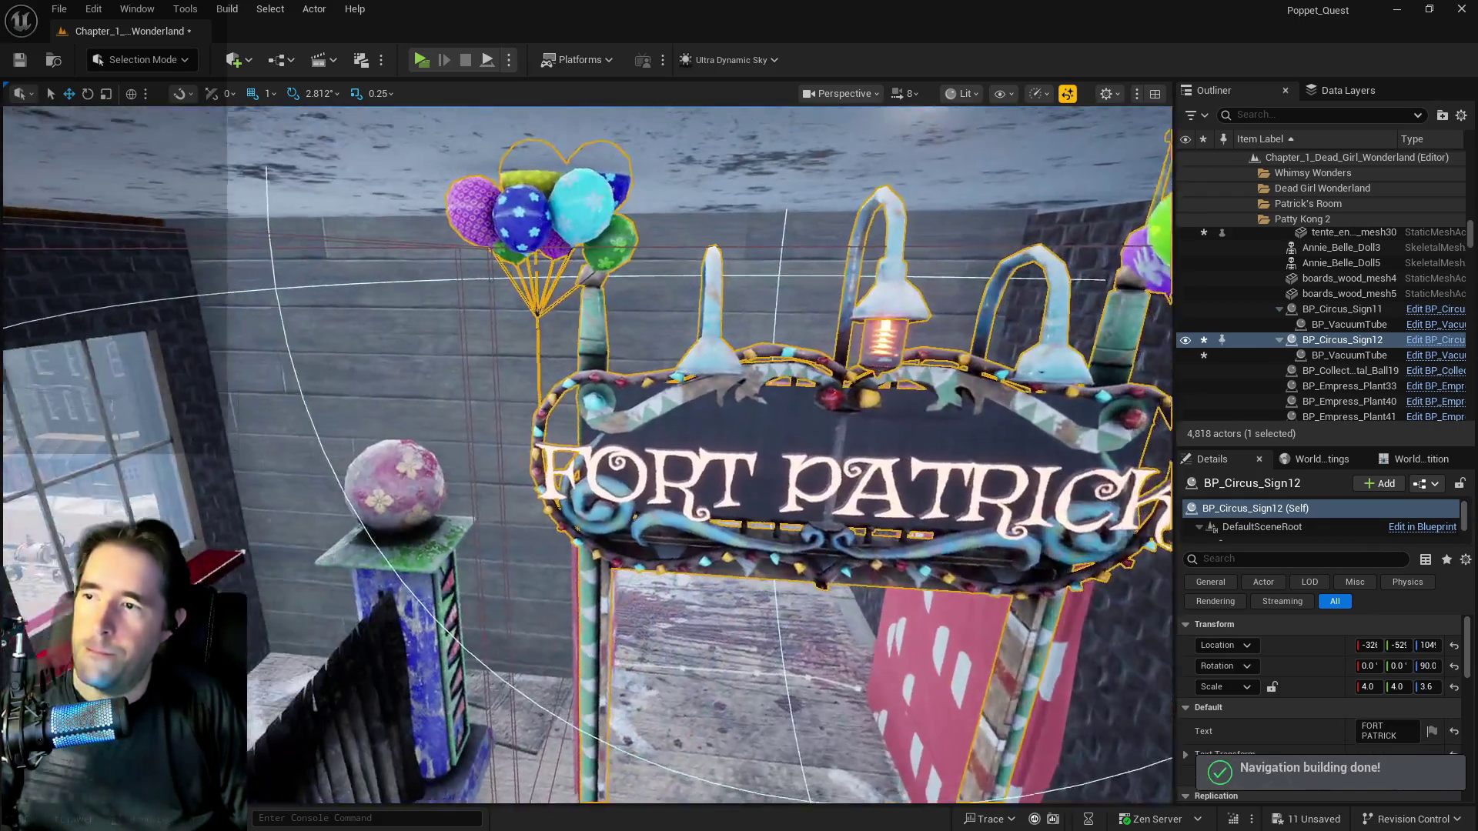
# Select Box Brush18 with its adjacent surfaces and apply a locked U/V texture scale
pyautogui.moveTo(585, 455)
pyautogui.mouseDown()
pyautogui.moveTo(493, 469)
pyautogui.moveTo(338, 462)
pyautogui.mouseUp()
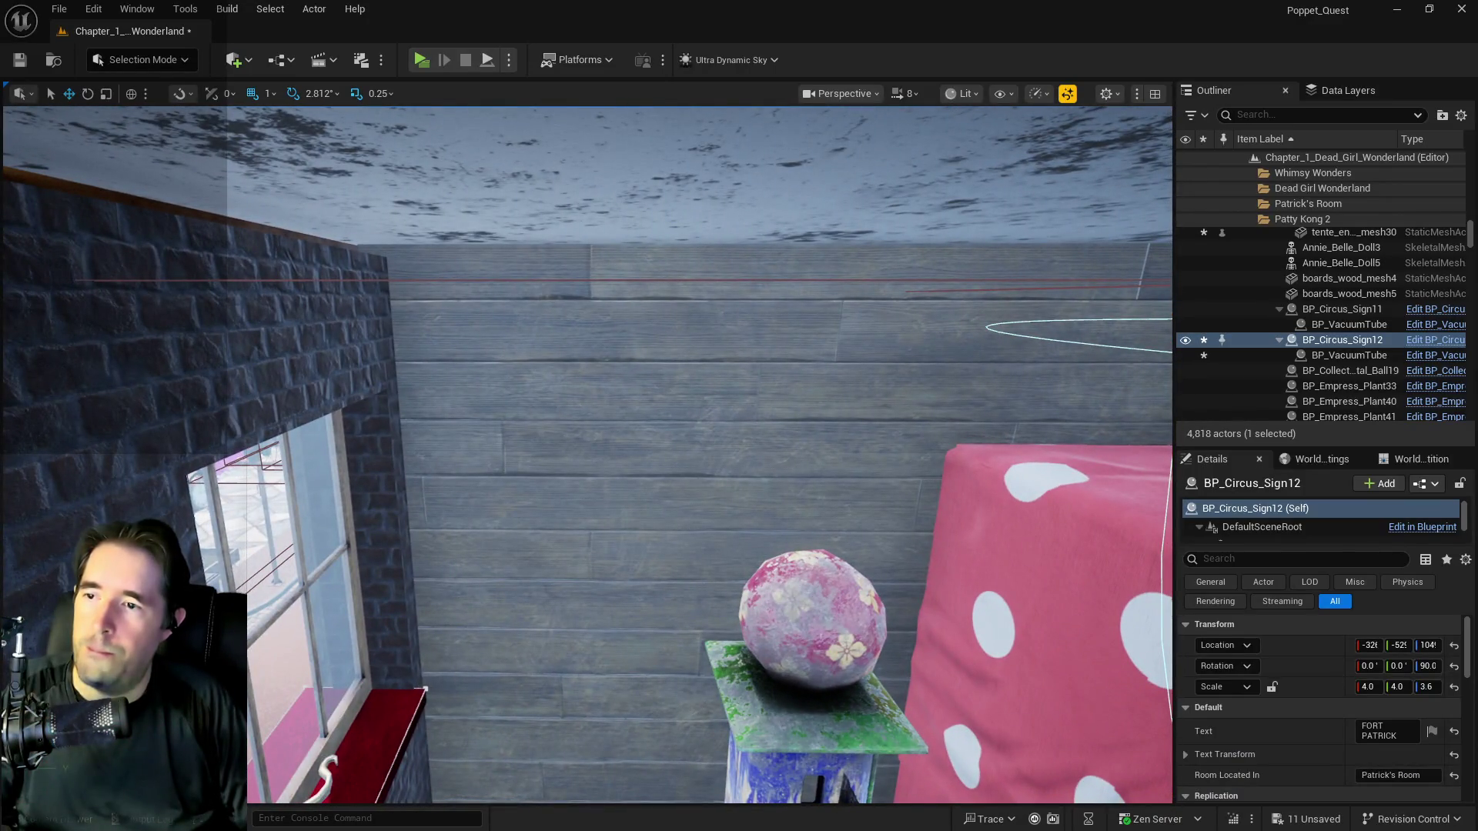
pyautogui.click(585, 454)
pyautogui.scroll(-1, 1234, 737)
pyautogui.click(1221, 787)
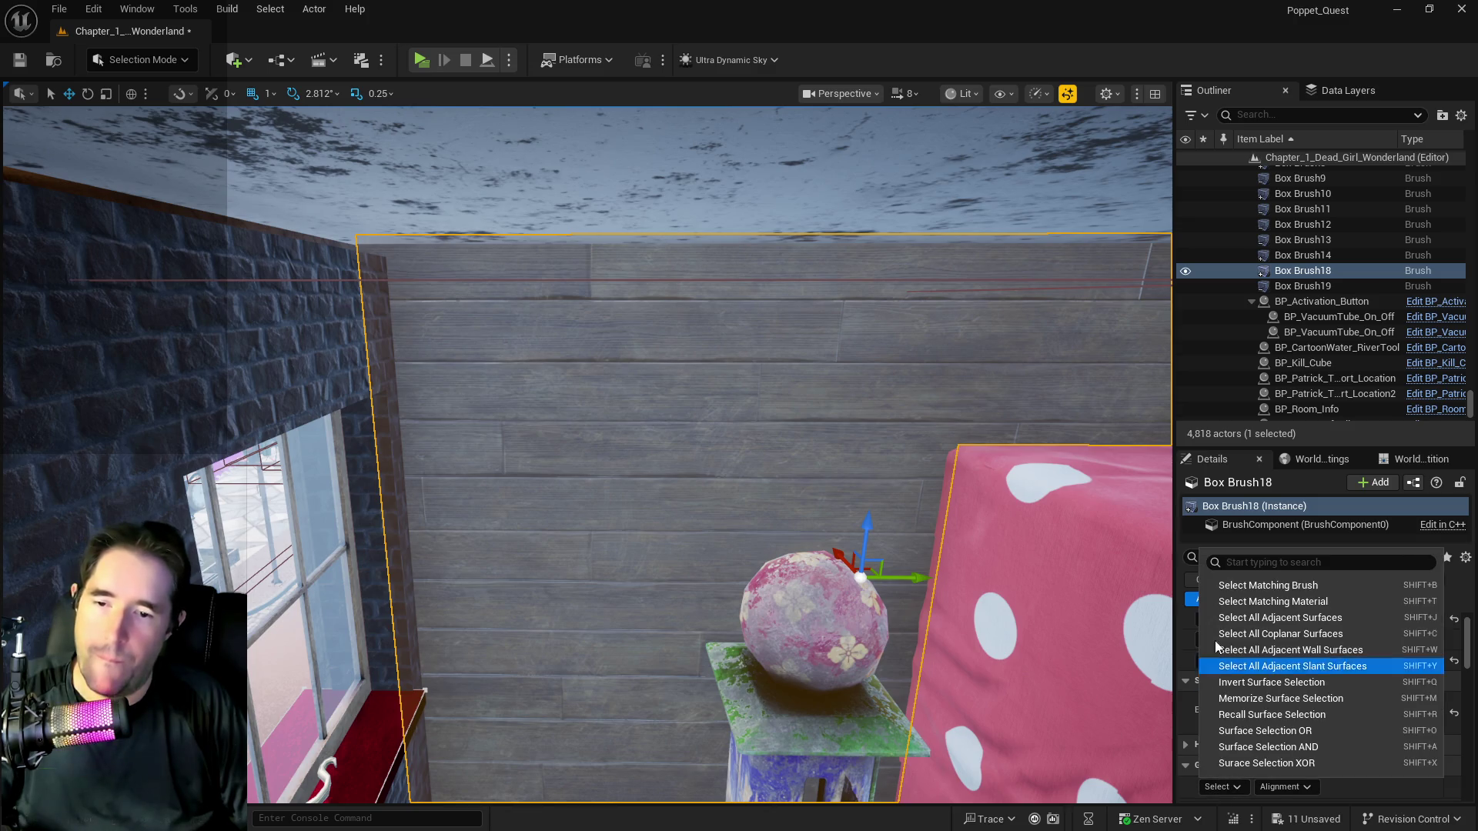
pyautogui.click(1235, 618)
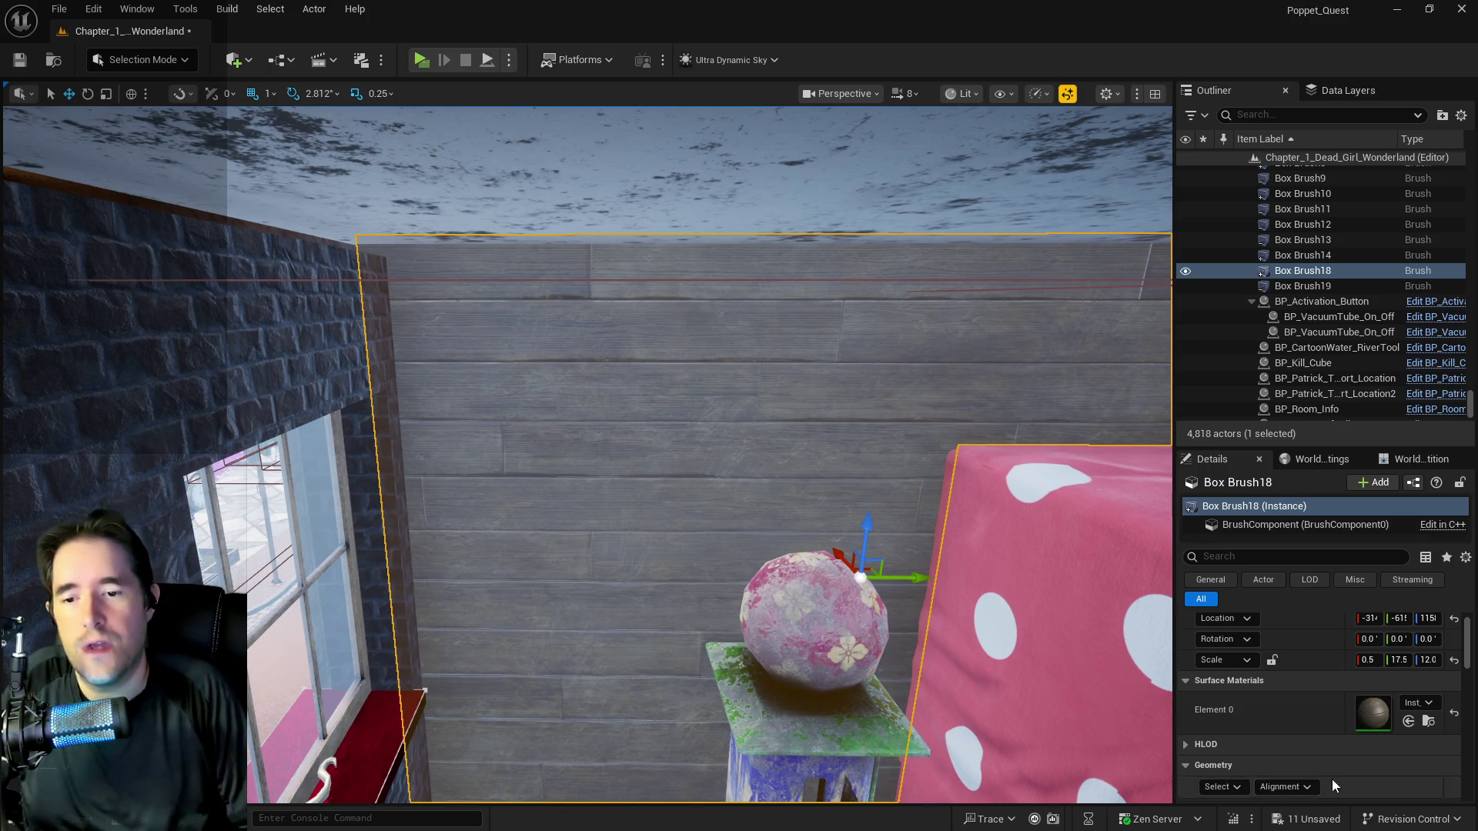
pyautogui.scroll(-5, 1328, 774)
pyautogui.moveTo(1169, 716); pyautogui.dragTo(1086, 716)
pyautogui.click(1156, 706)
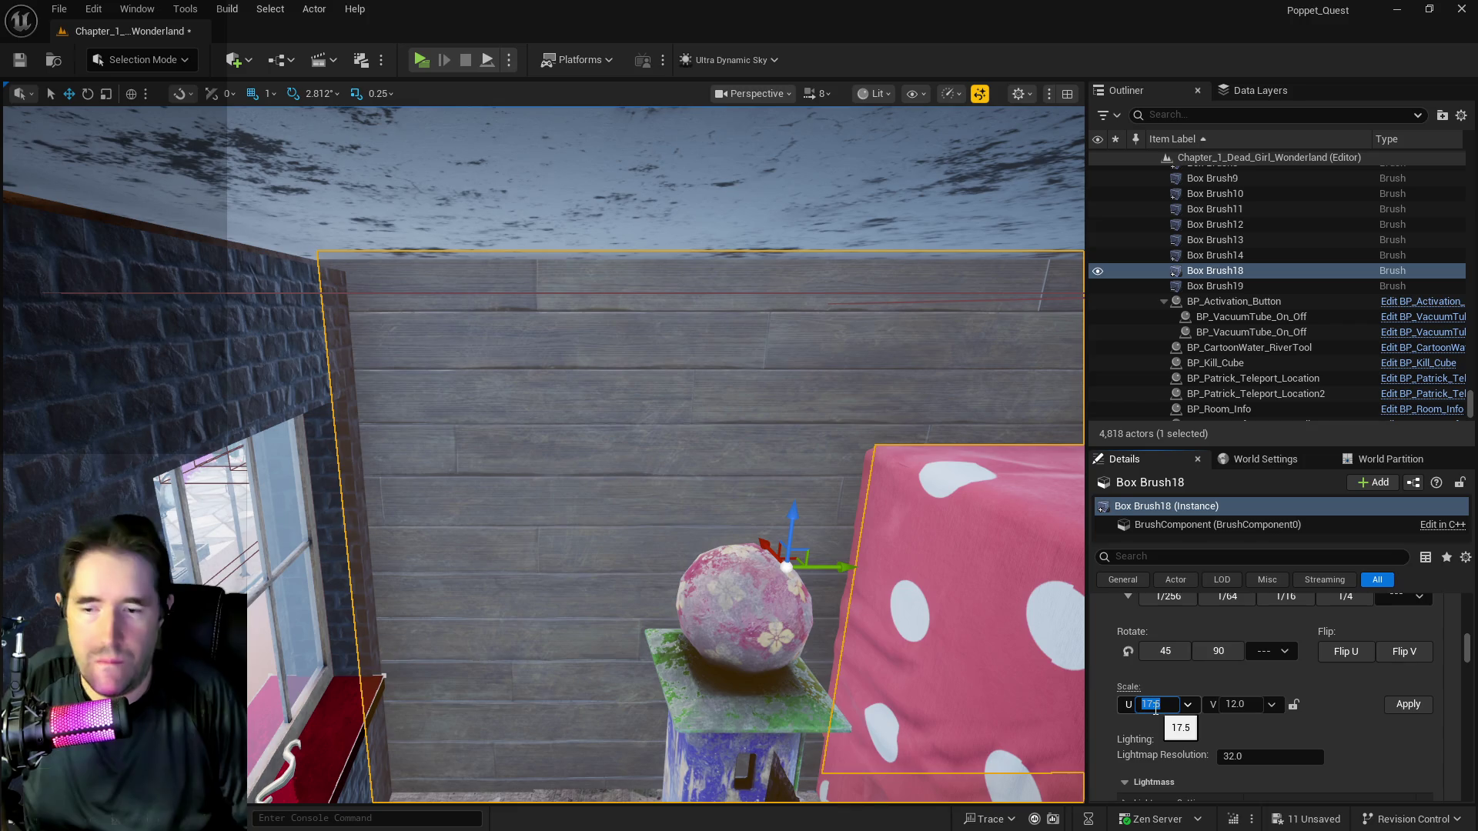
pyautogui.click(1294, 705)
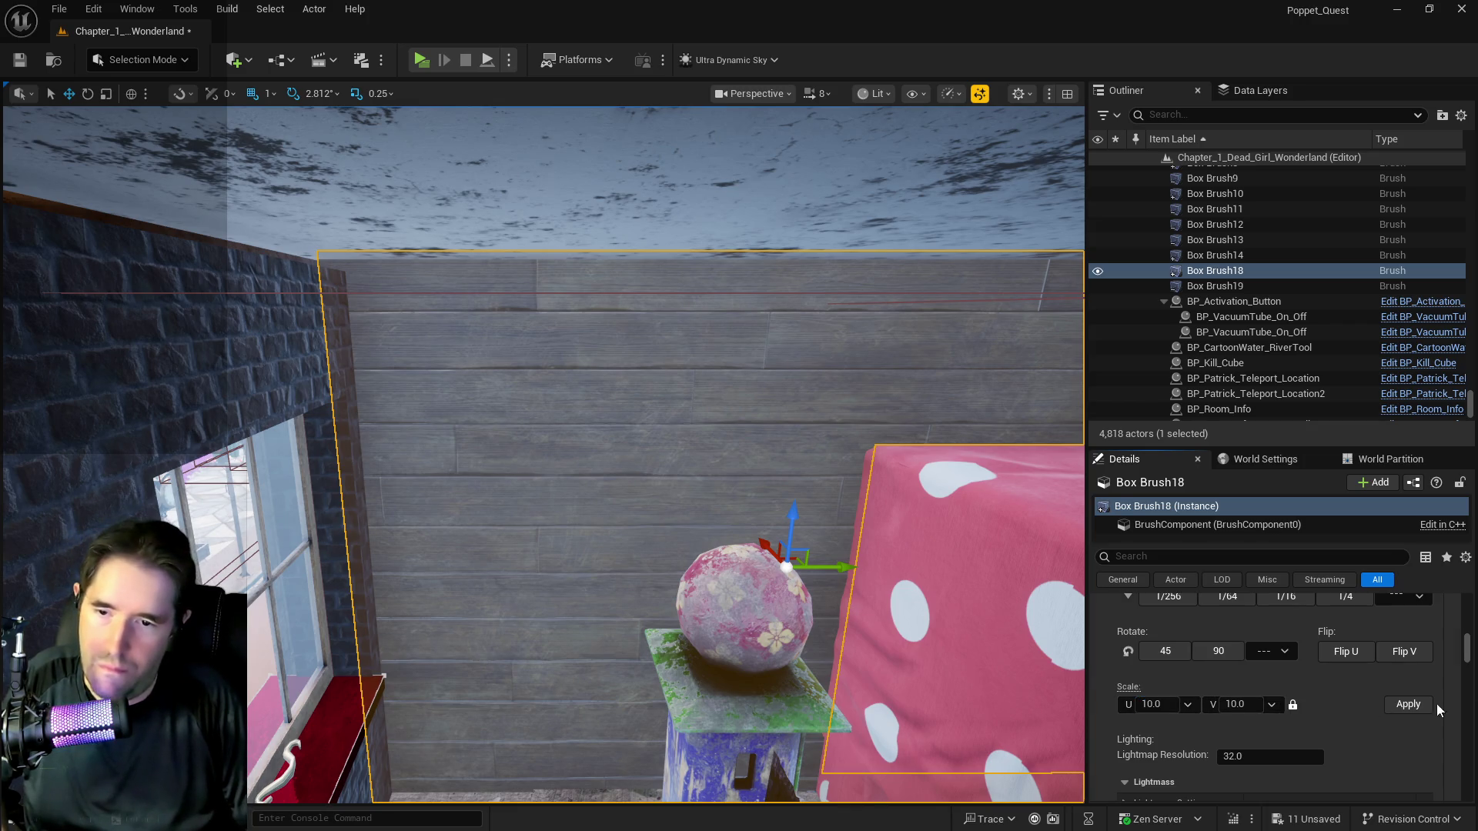
pyautogui.click(1405, 706)
# Select the brush Box Brush8 in the pink corridor along with all its adjacent surfaces
pyautogui.moveTo(629, 560)
pyautogui.mouseDown()
pyautogui.moveTo(585, 532)
pyautogui.moveTo(629, 561)
pyautogui.moveTo(792, 551)
pyautogui.mouseUp()
pyautogui.click(797, 558)
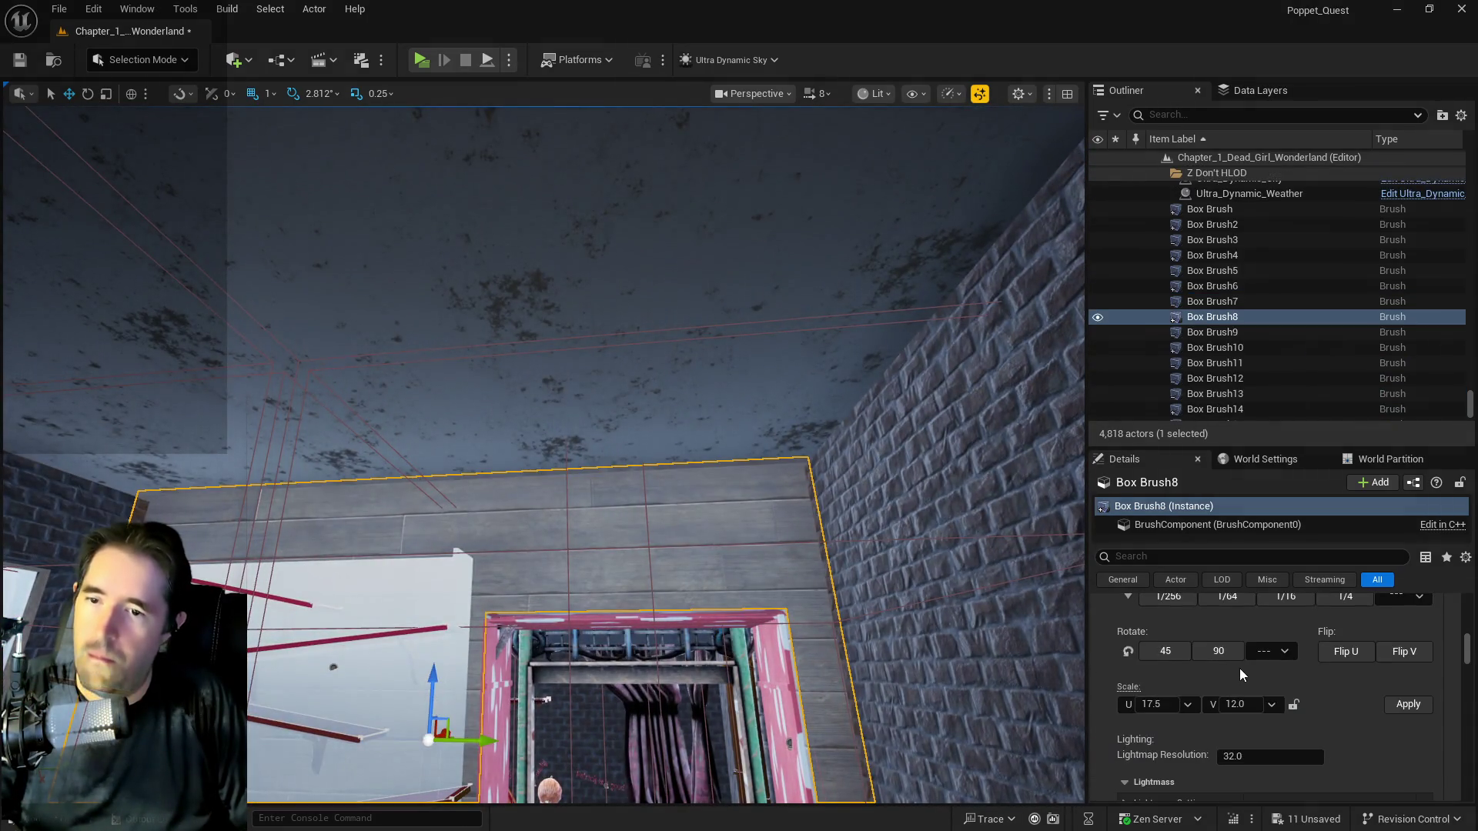
pyautogui.scroll(5, 1240, 668)
pyautogui.click(1135, 686)
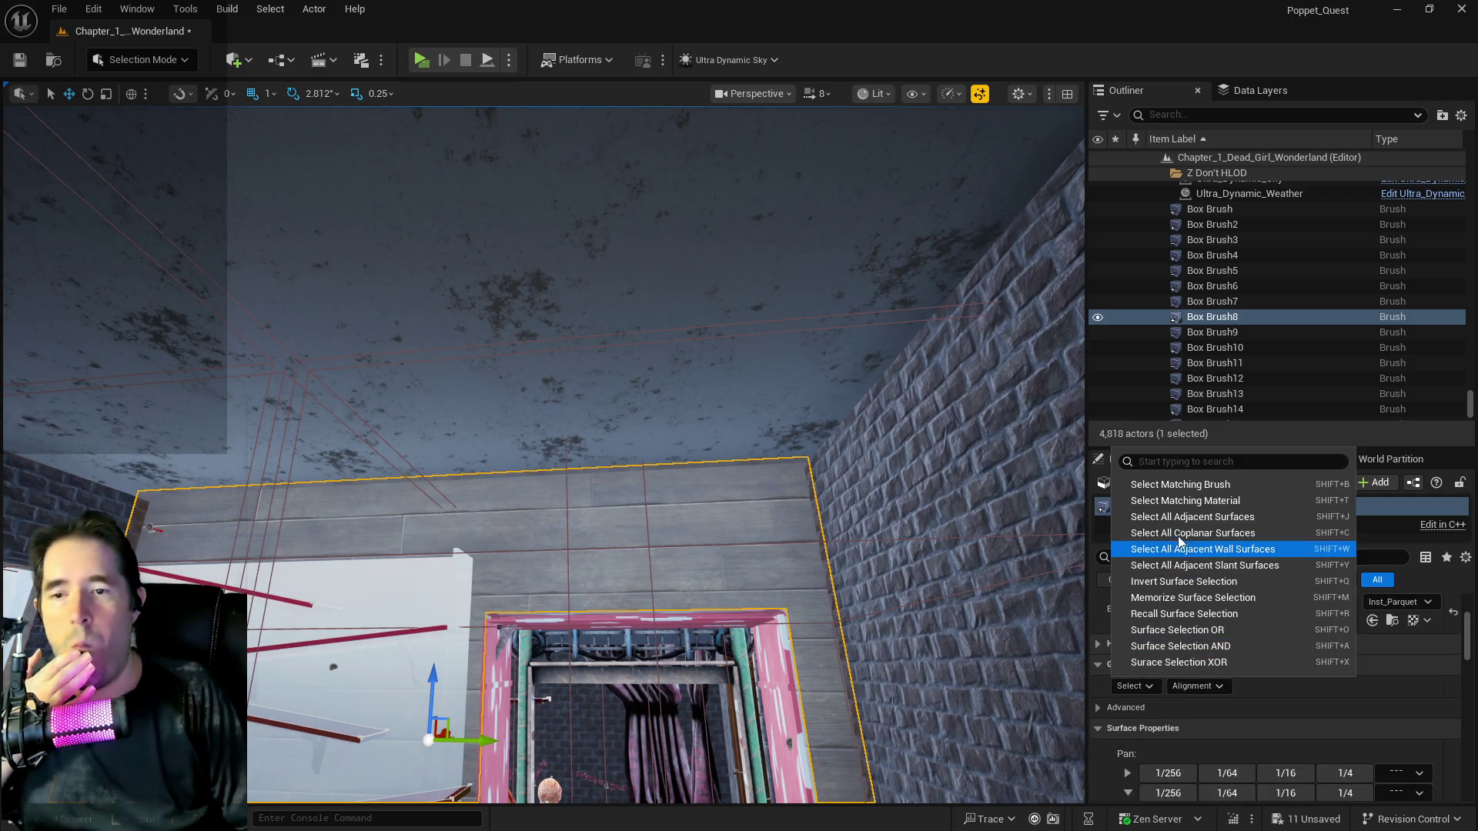
pyautogui.click(1189, 517)
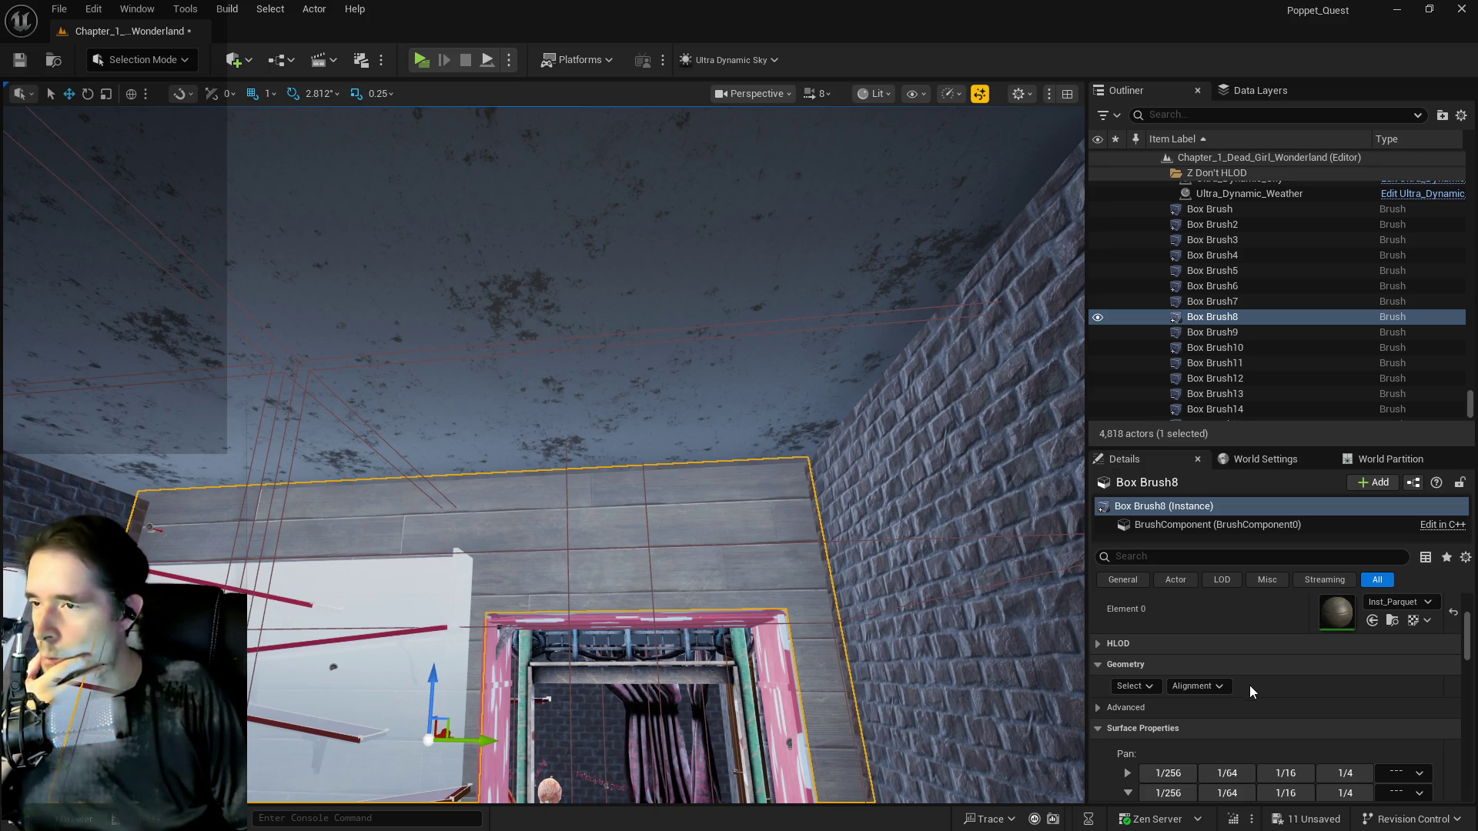
pyautogui.scroll(-3, 1250, 685)
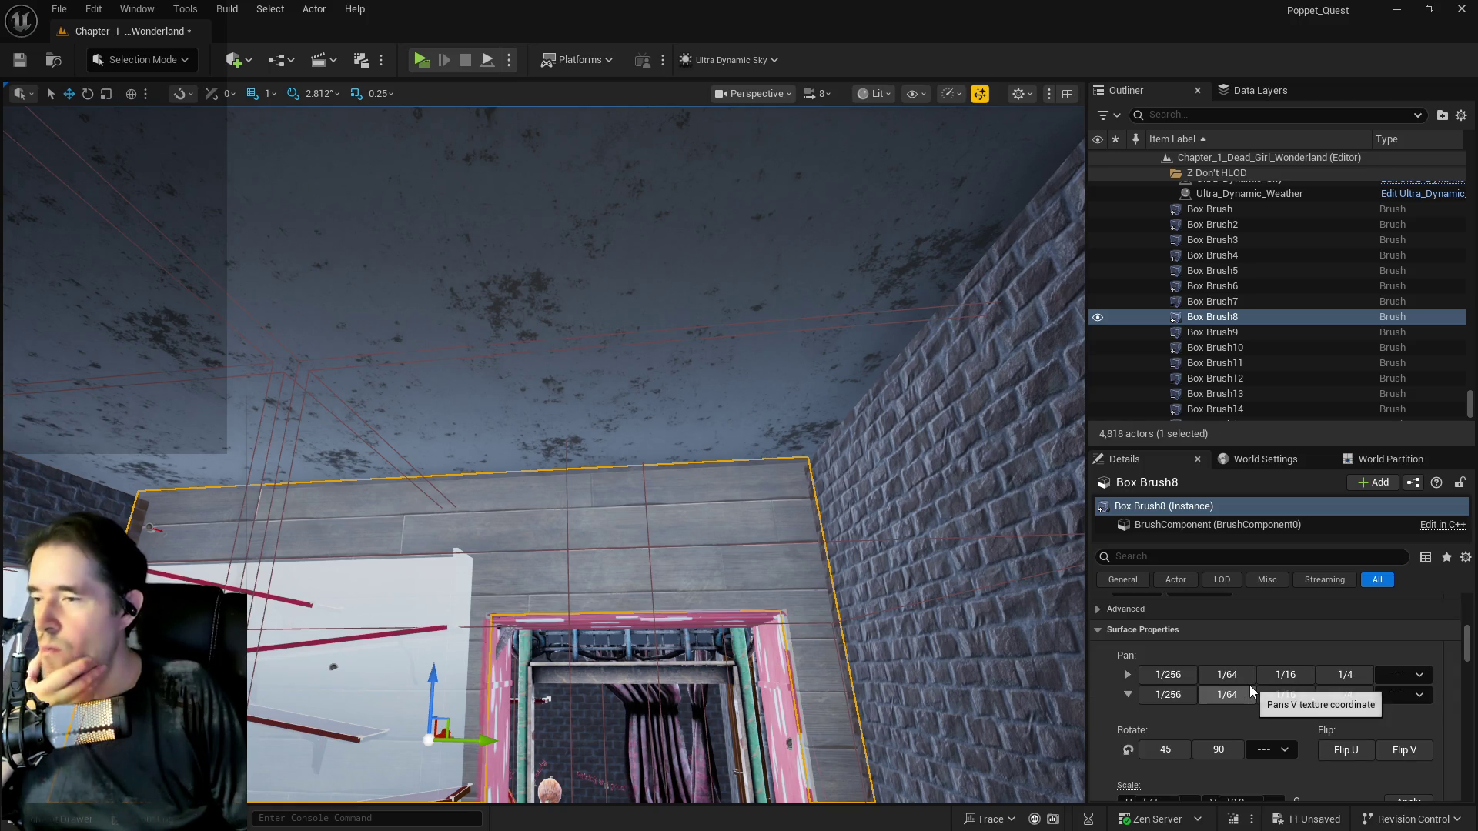
# Apply a 10 by 10 texture scale there, then select the Whimsy Wonders building instance
pyautogui.click(1163, 728)
pyautogui.write('10')
pyautogui.press('Return')
pyautogui.click(1293, 728)
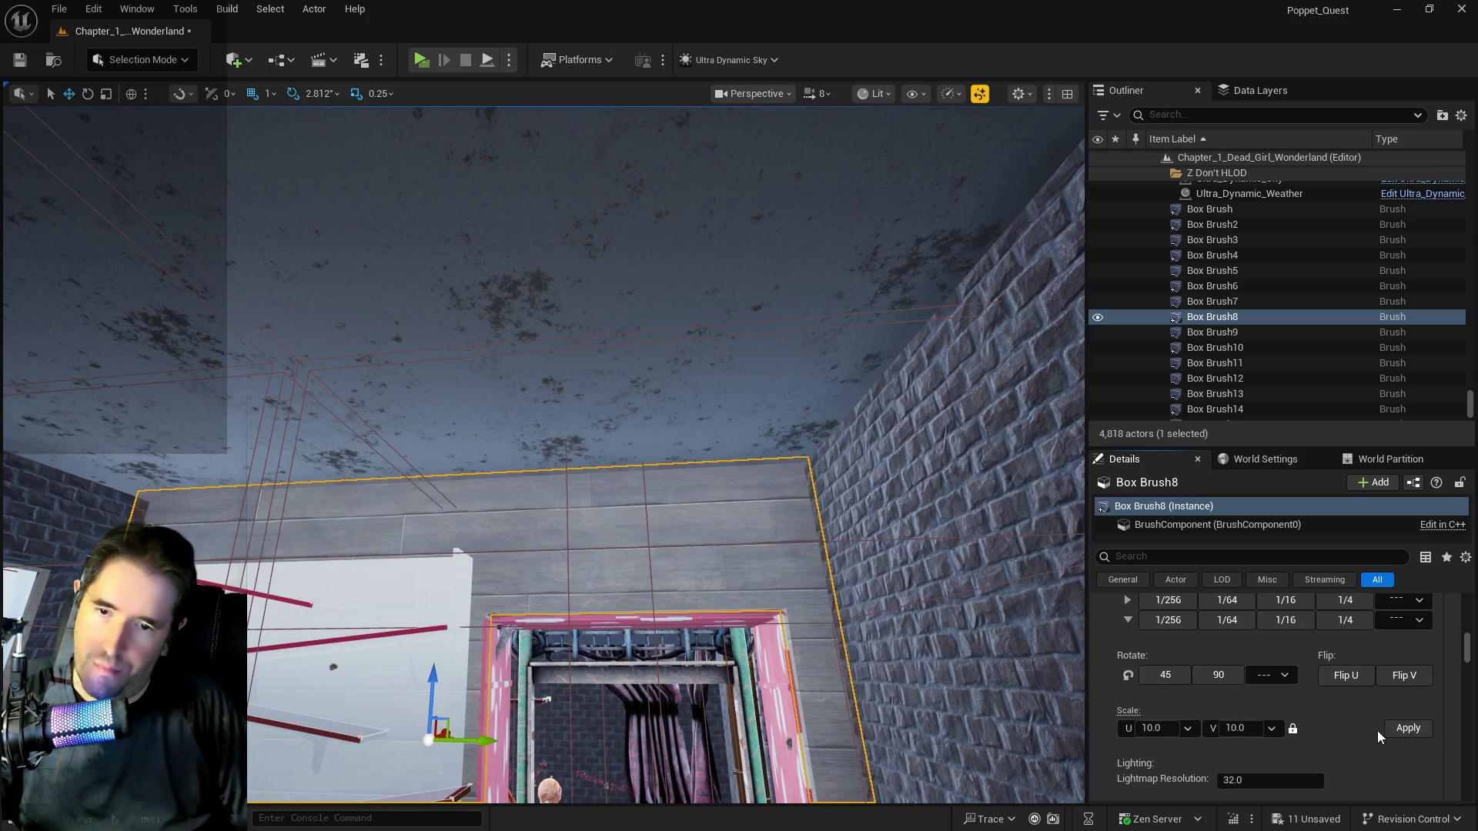
pyautogui.click(1408, 728)
pyautogui.moveTo(858, 670)
pyautogui.mouseDown()
pyautogui.moveTo(858, 693)
pyautogui.moveTo(858, 600)
pyautogui.moveTo(832, 597)
pyautogui.moveTo(847, 589)
pyautogui.moveTo(847, 608)
pyautogui.moveTo(730, 552)
pyautogui.mouseUp()
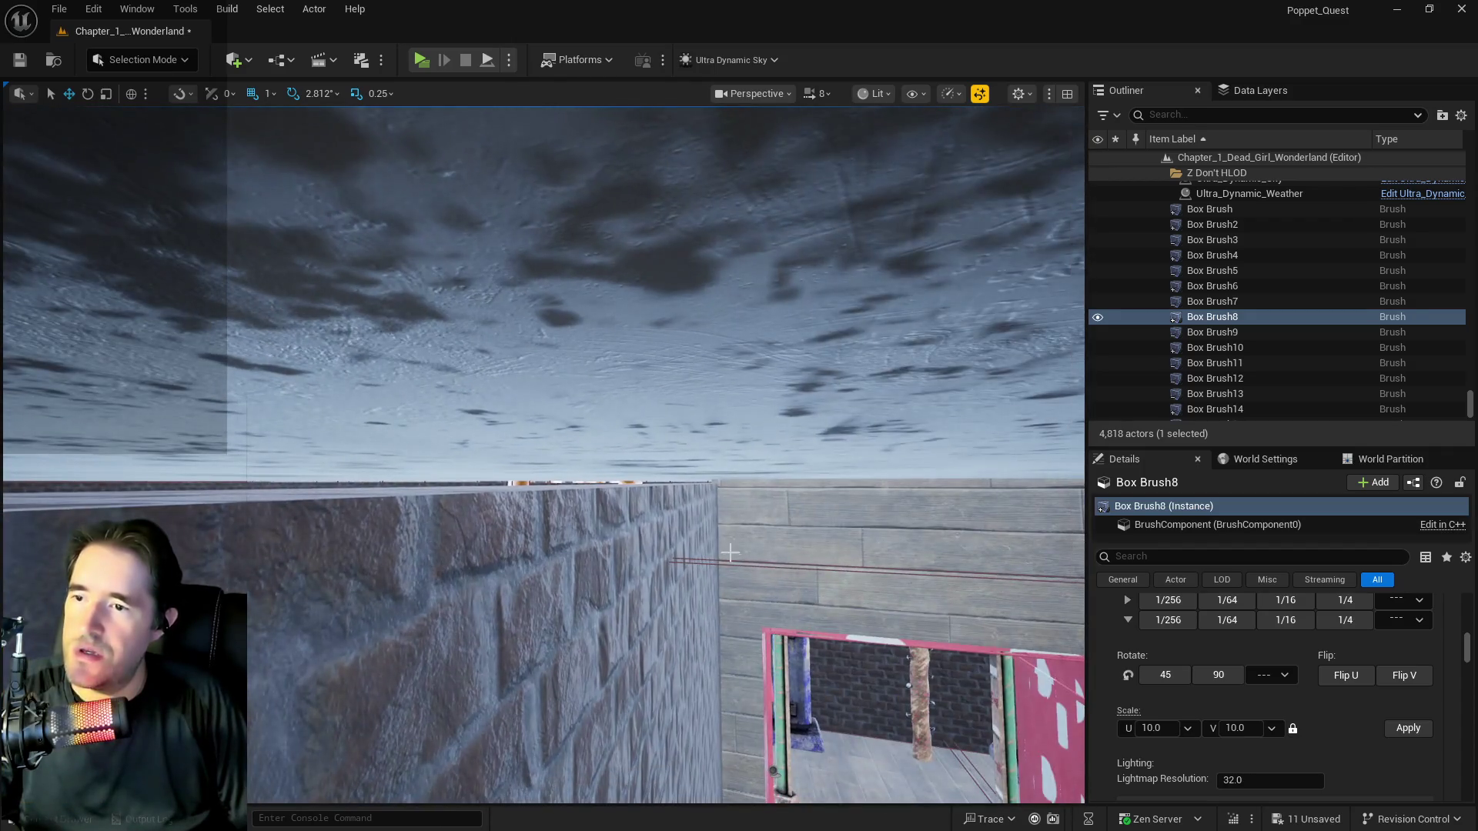
pyautogui.click(741, 483)
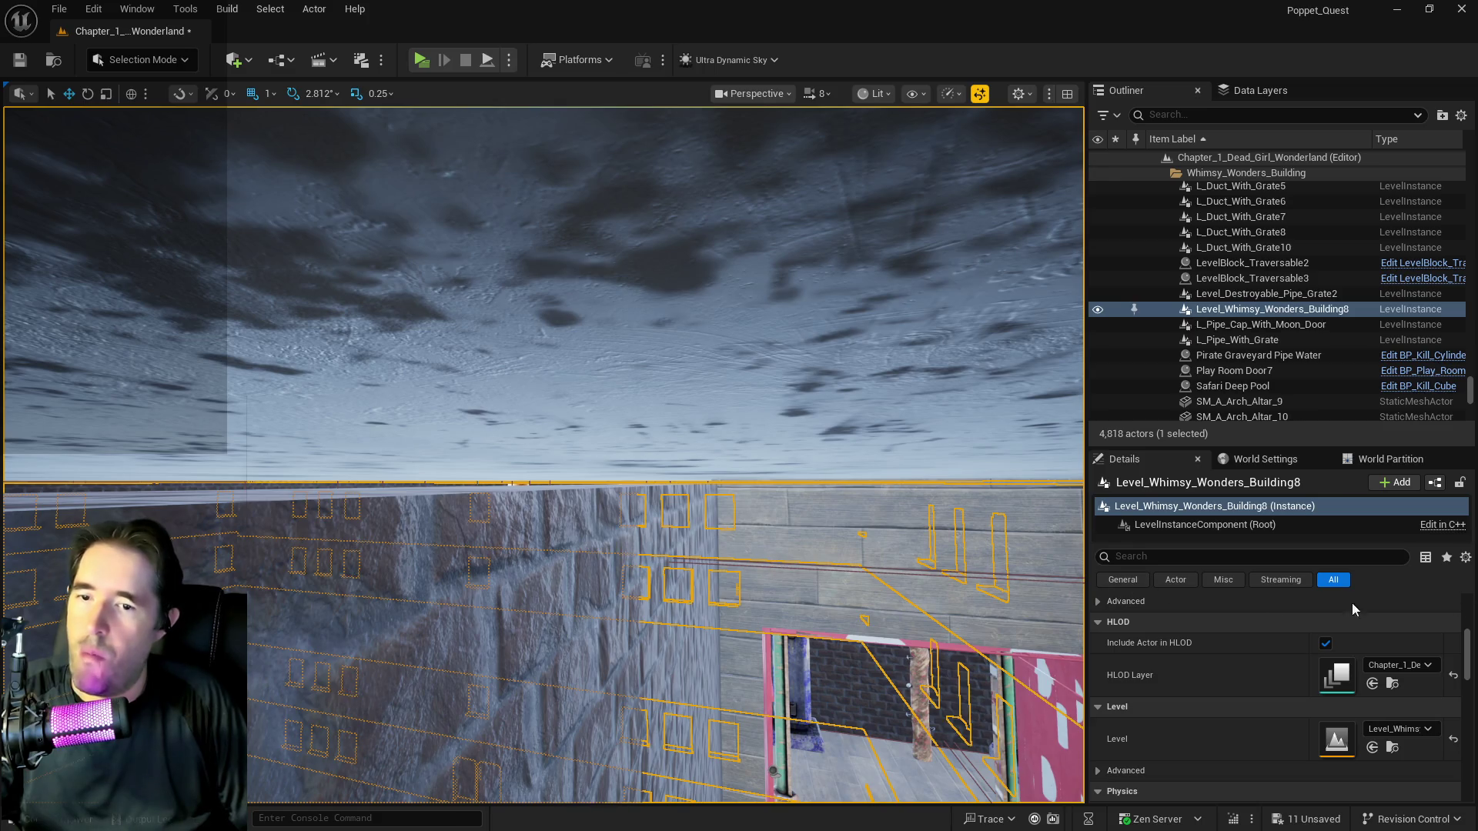
# Open the Whimsy Wonders building instance for editing and lower SM_Whimsy_Wonders_Ceiling to about Z 12834
pyautogui.scroll(5, 1309, 639)
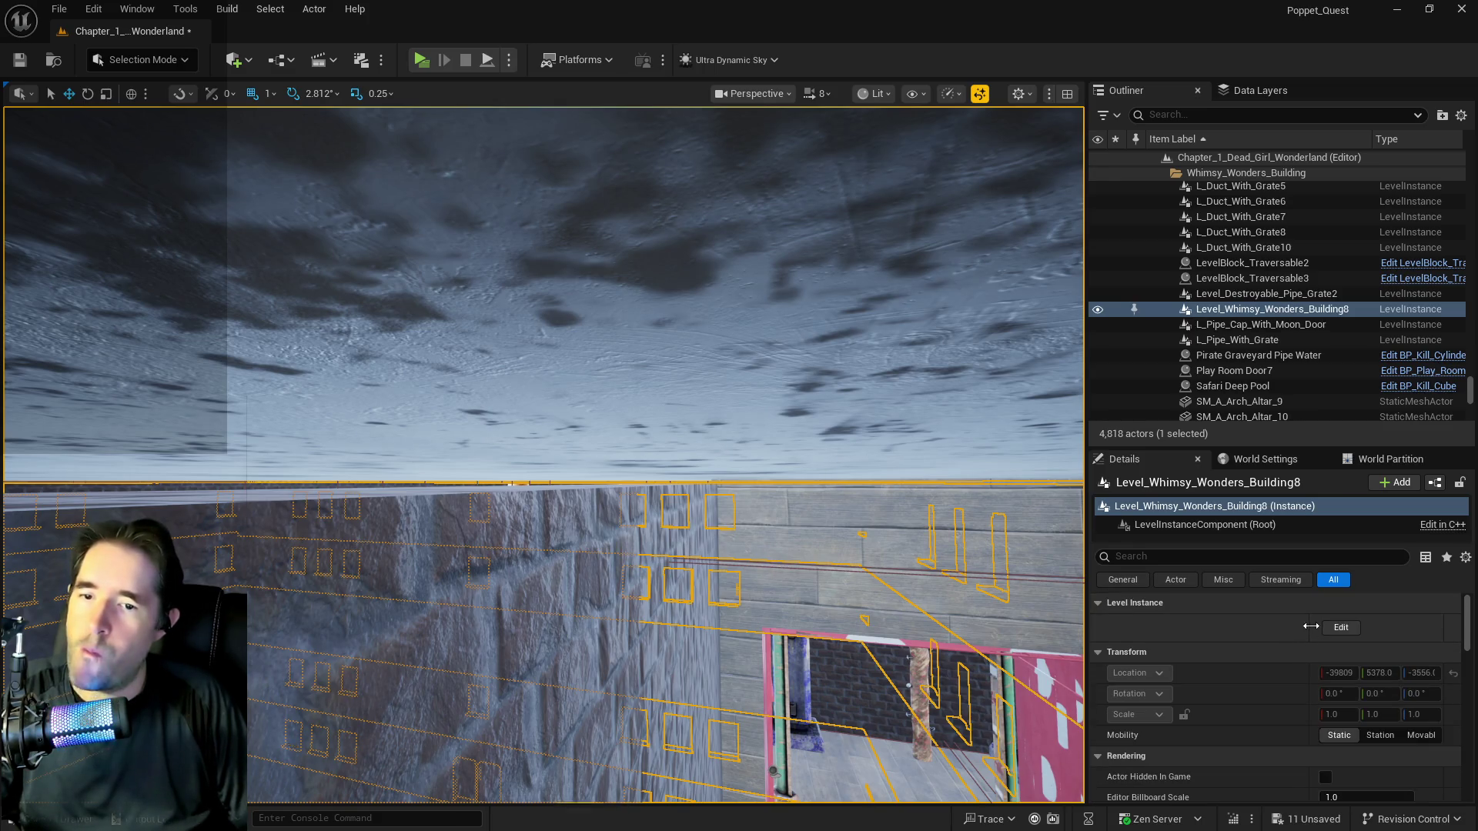
pyautogui.click(1341, 627)
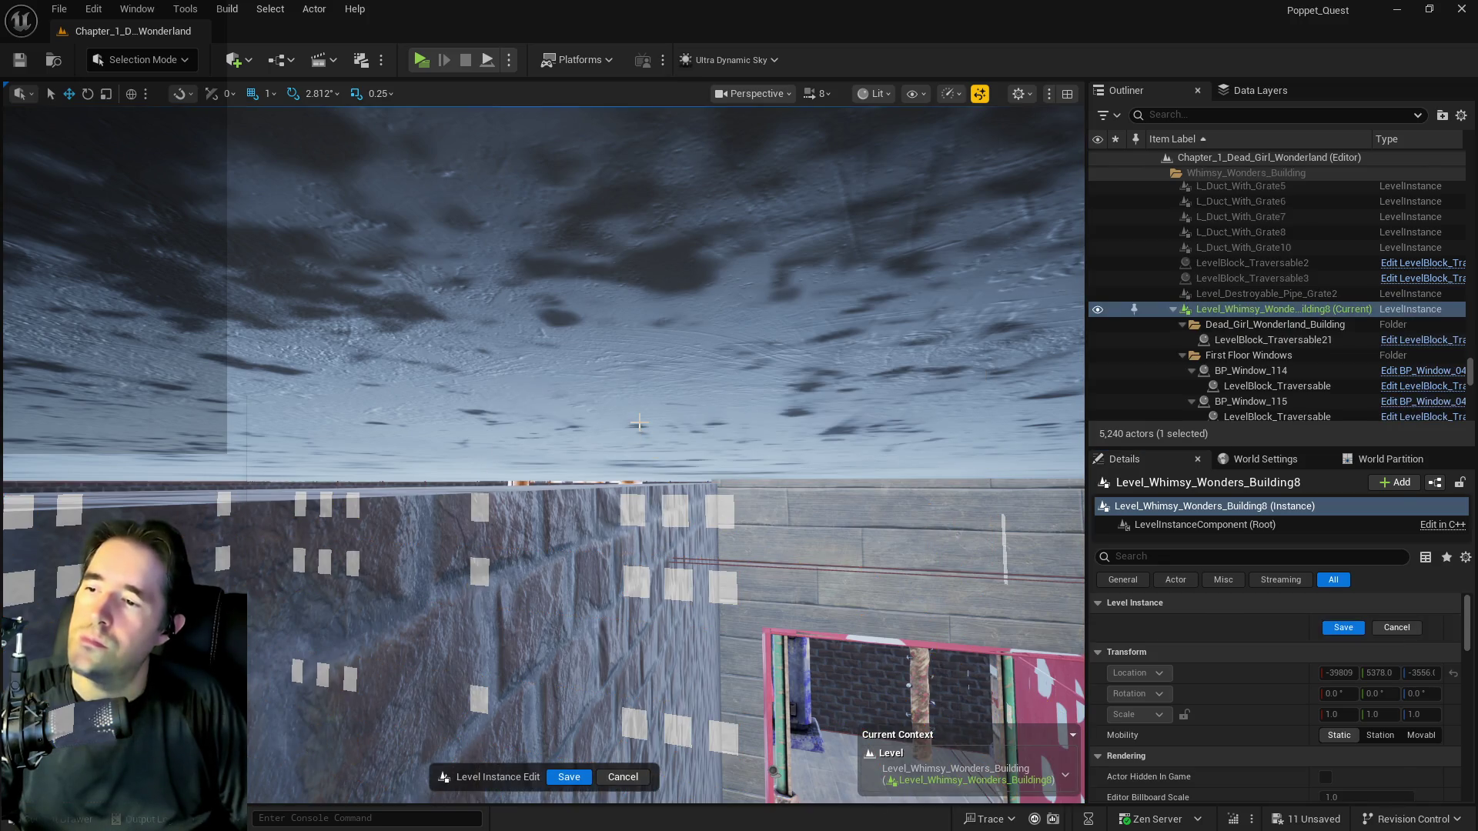
pyautogui.click(639, 422)
pyautogui.moveTo(1425, 646); pyautogui.dragTo(1415, 645)
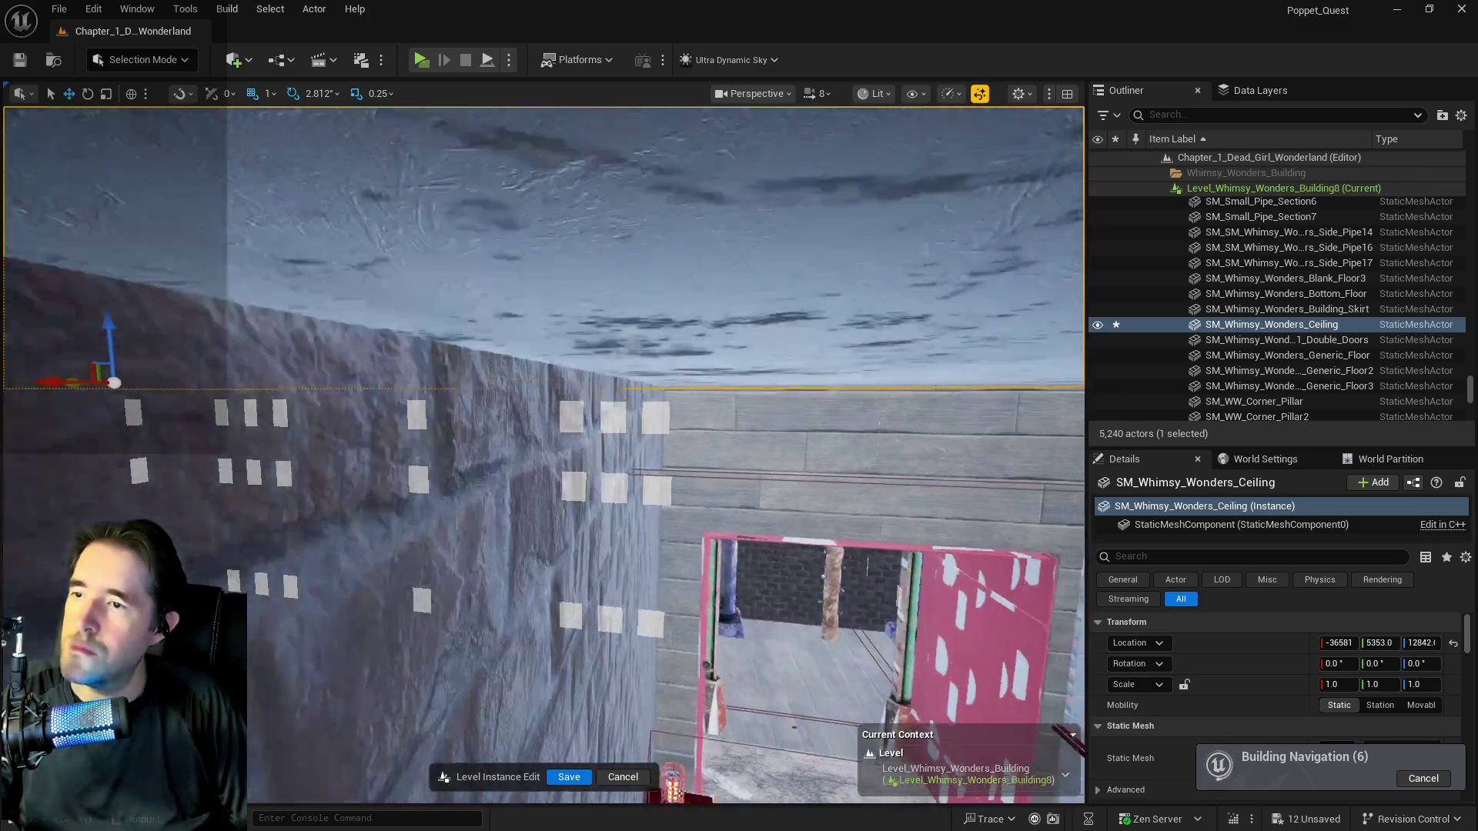
pyautogui.press('s')
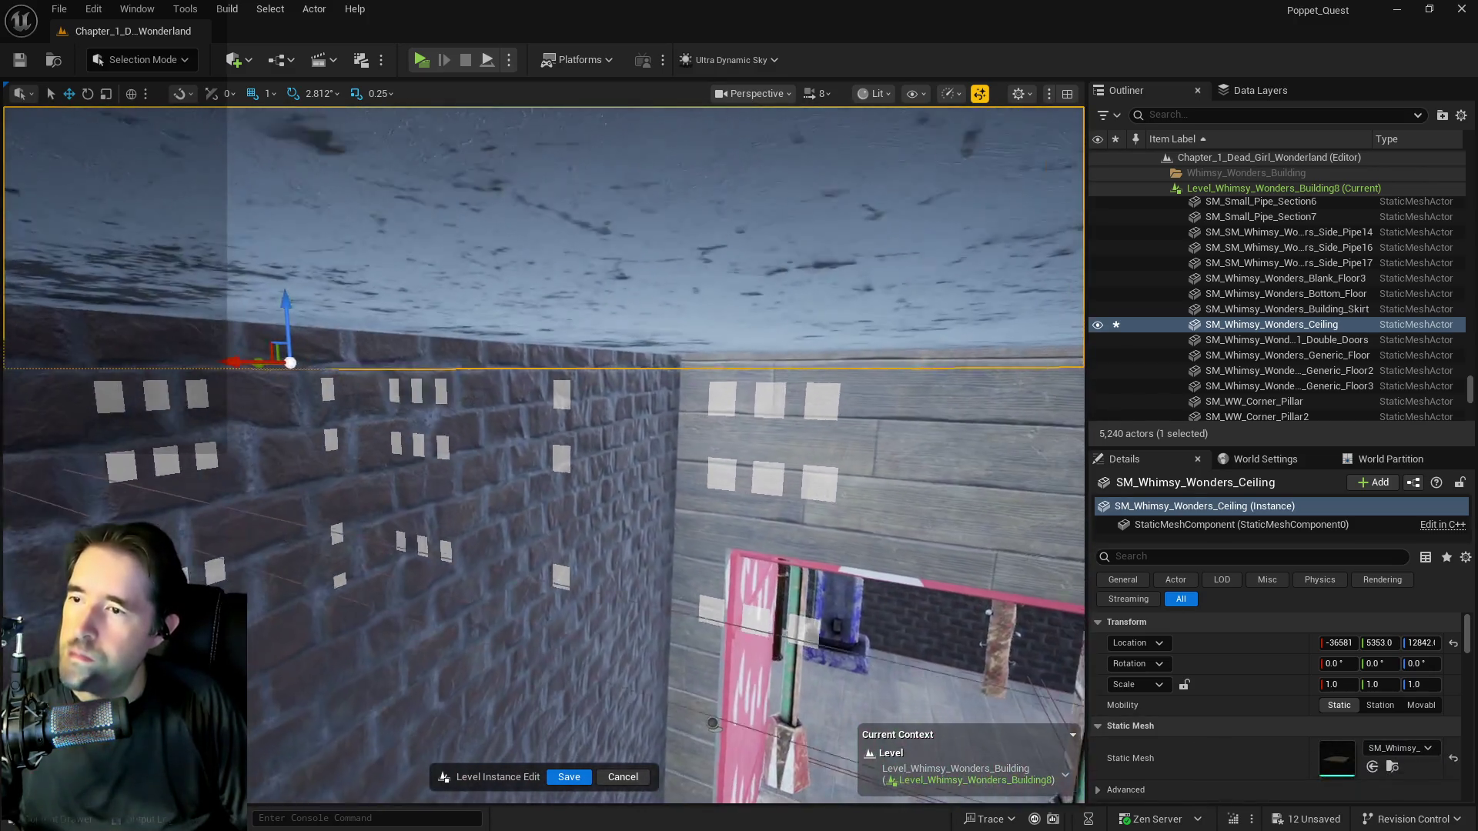
pyautogui.press('d')
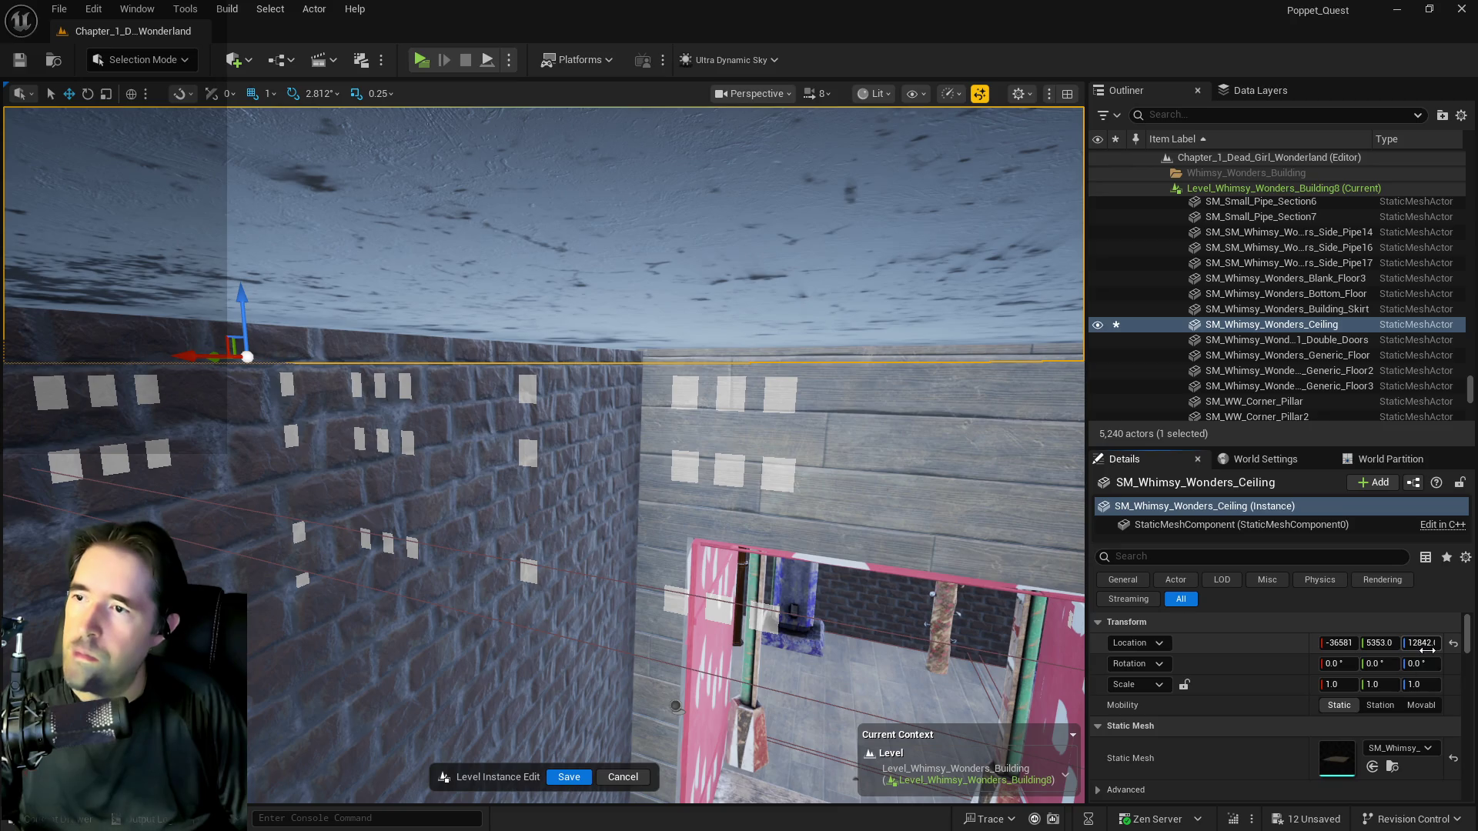
pyautogui.moveTo(1416, 642); pyautogui.dragTo(1425, 643)
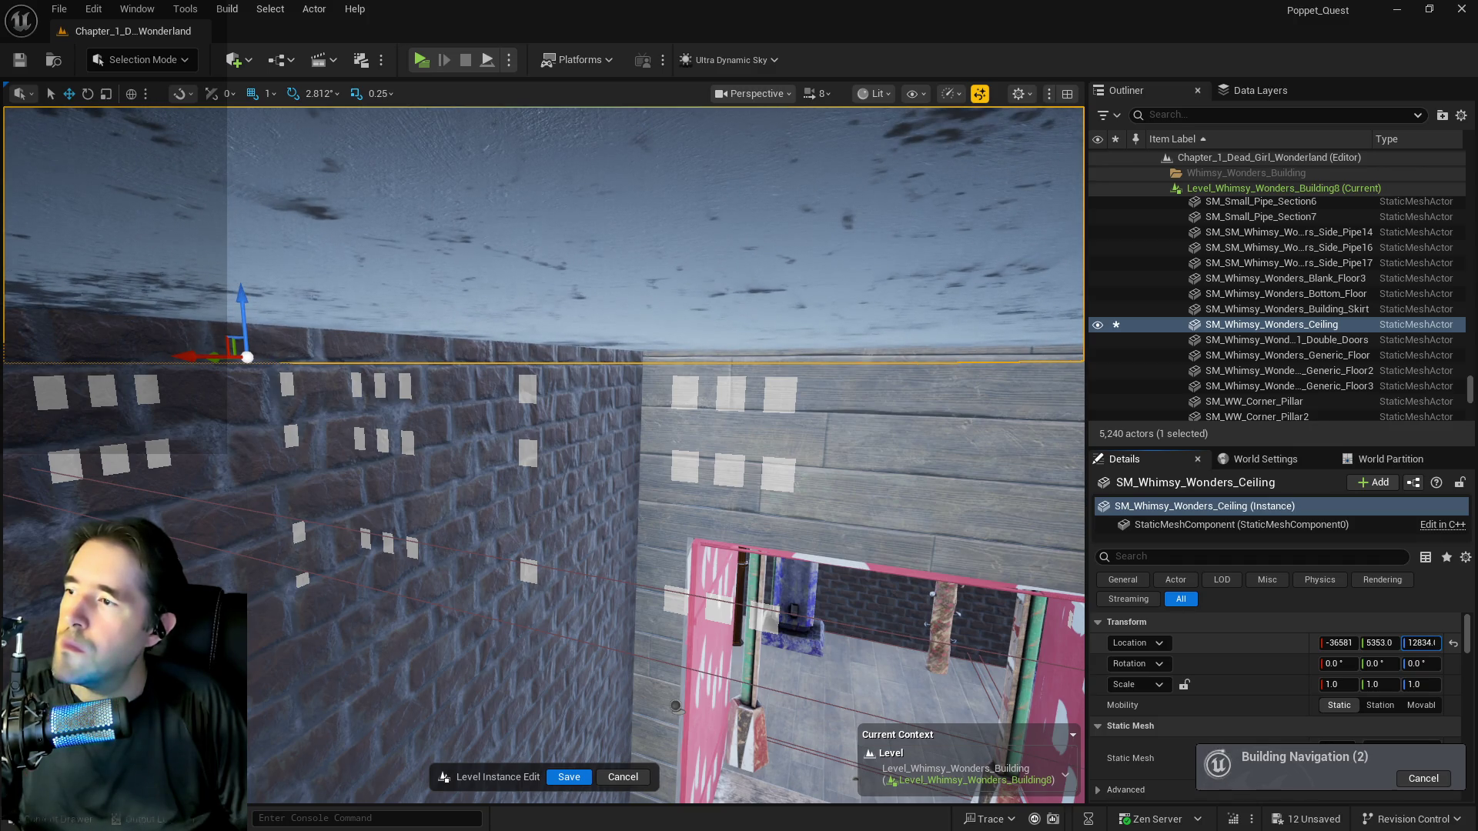
# Fly past the shuttered window into the brick room and show the Data Layers list
pyautogui.press('d')
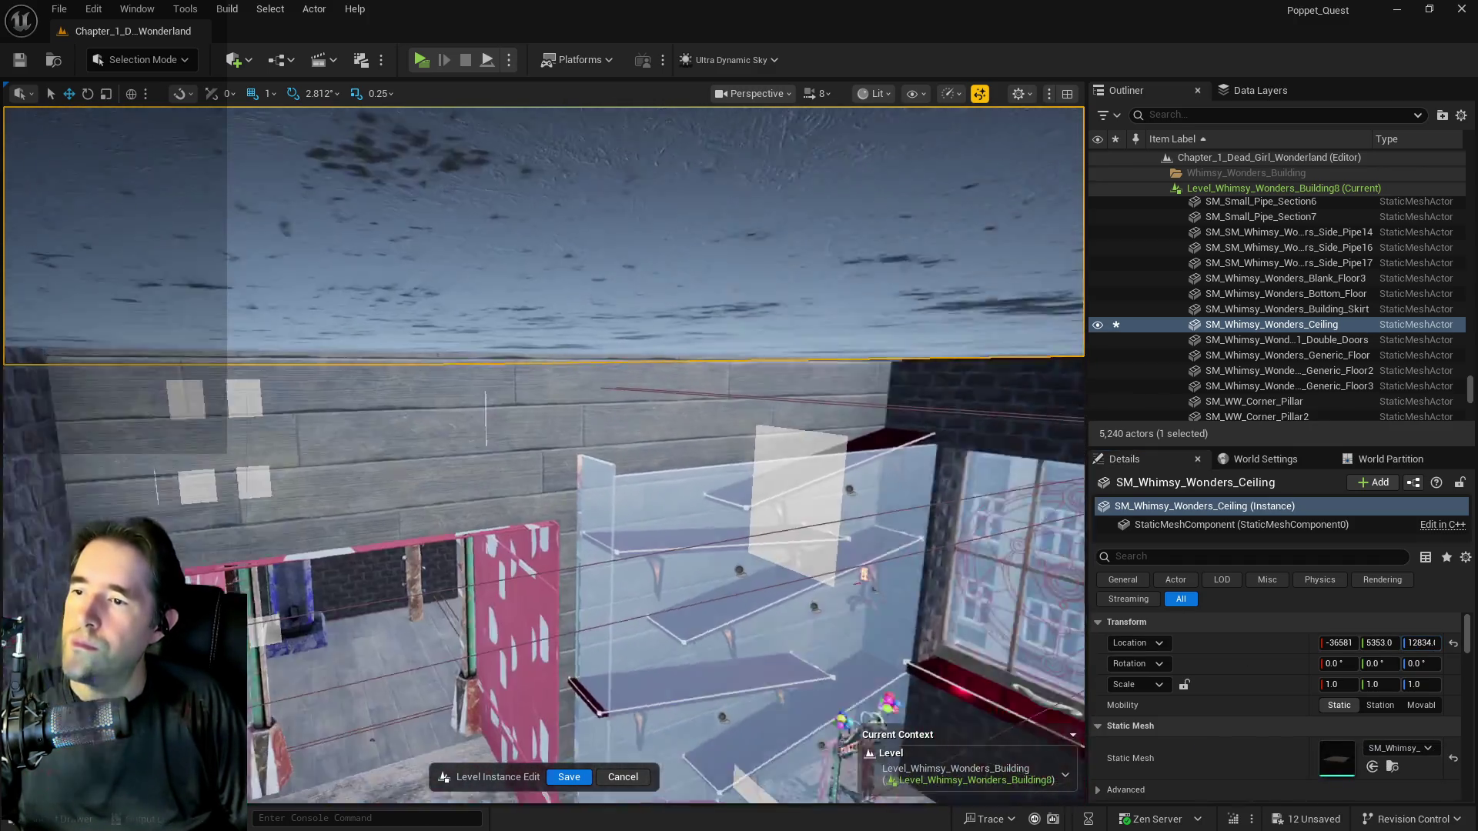
pyautogui.press('s')
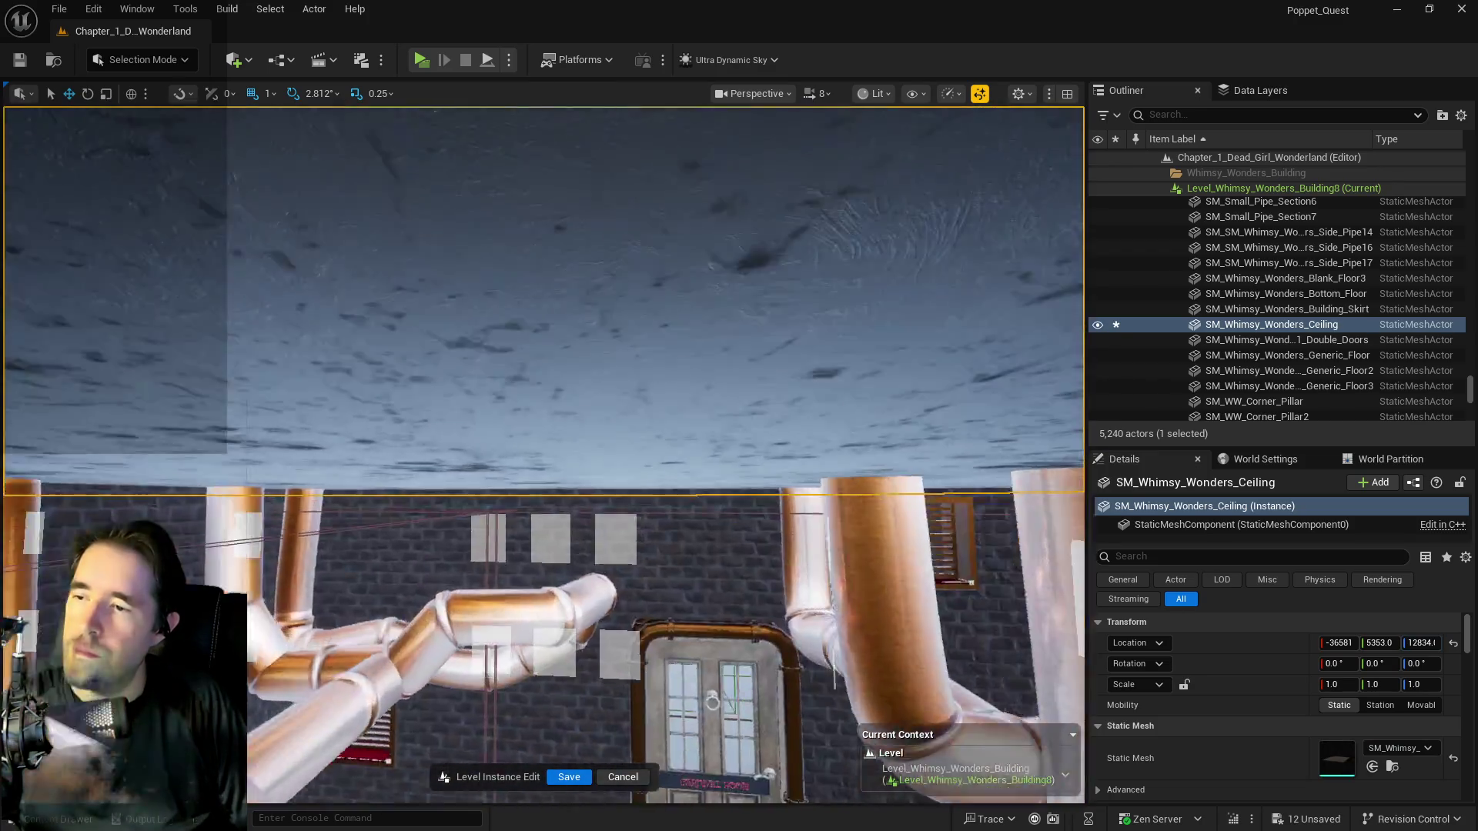
pyautogui.press('w')
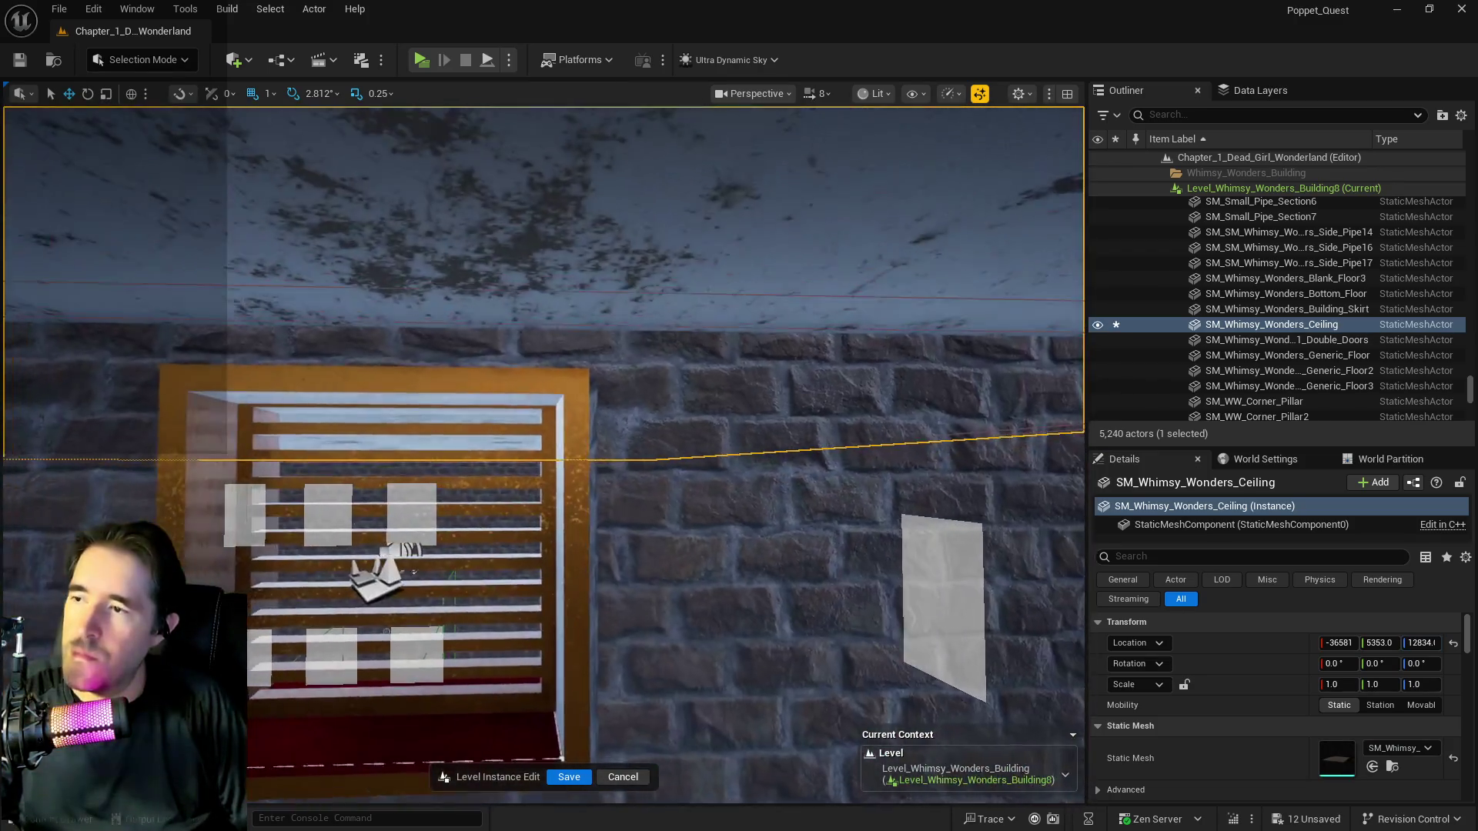
pyautogui.press('a')
pyautogui.press('d')
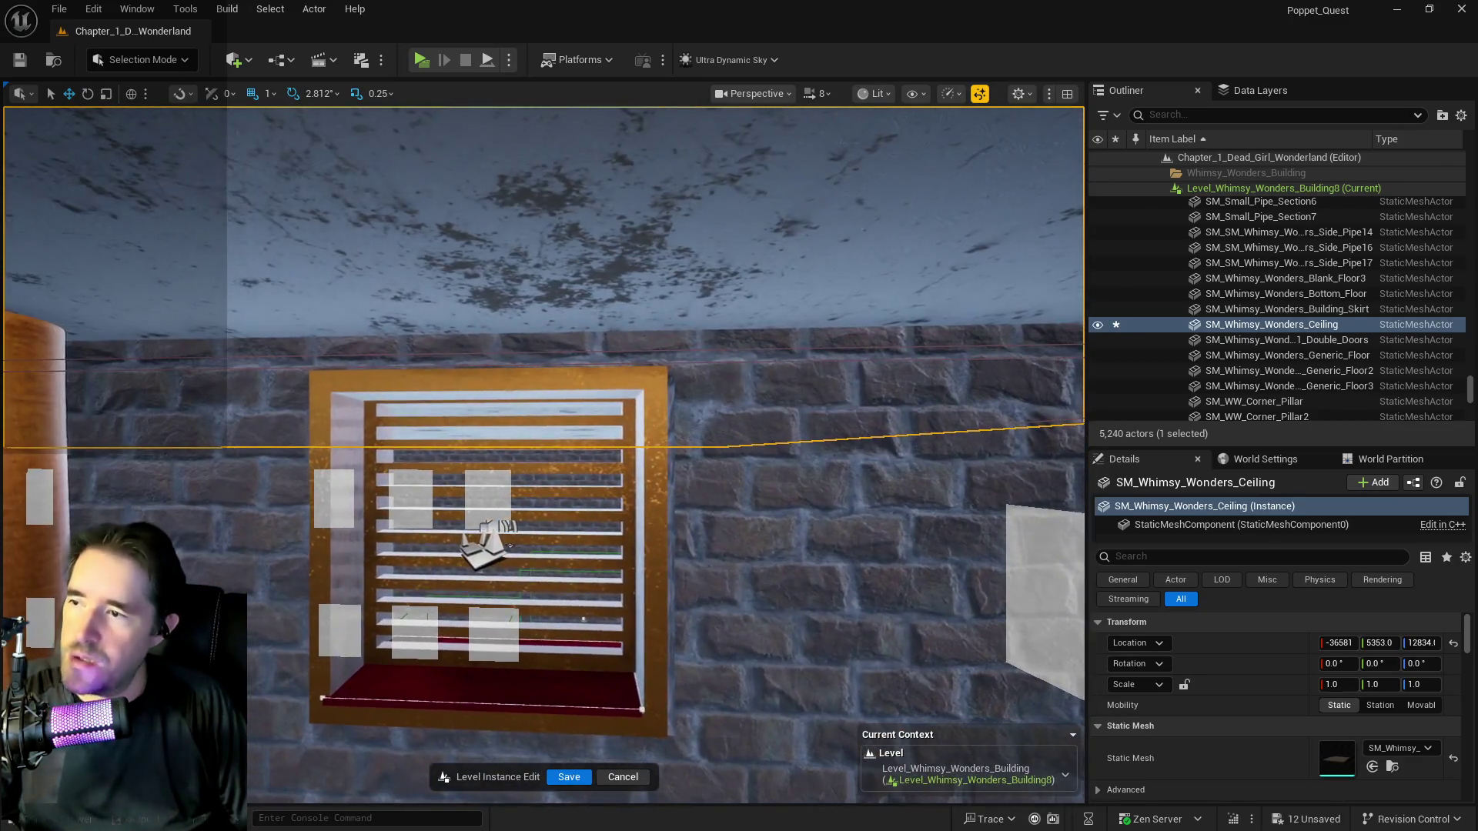
pyautogui.press('s')
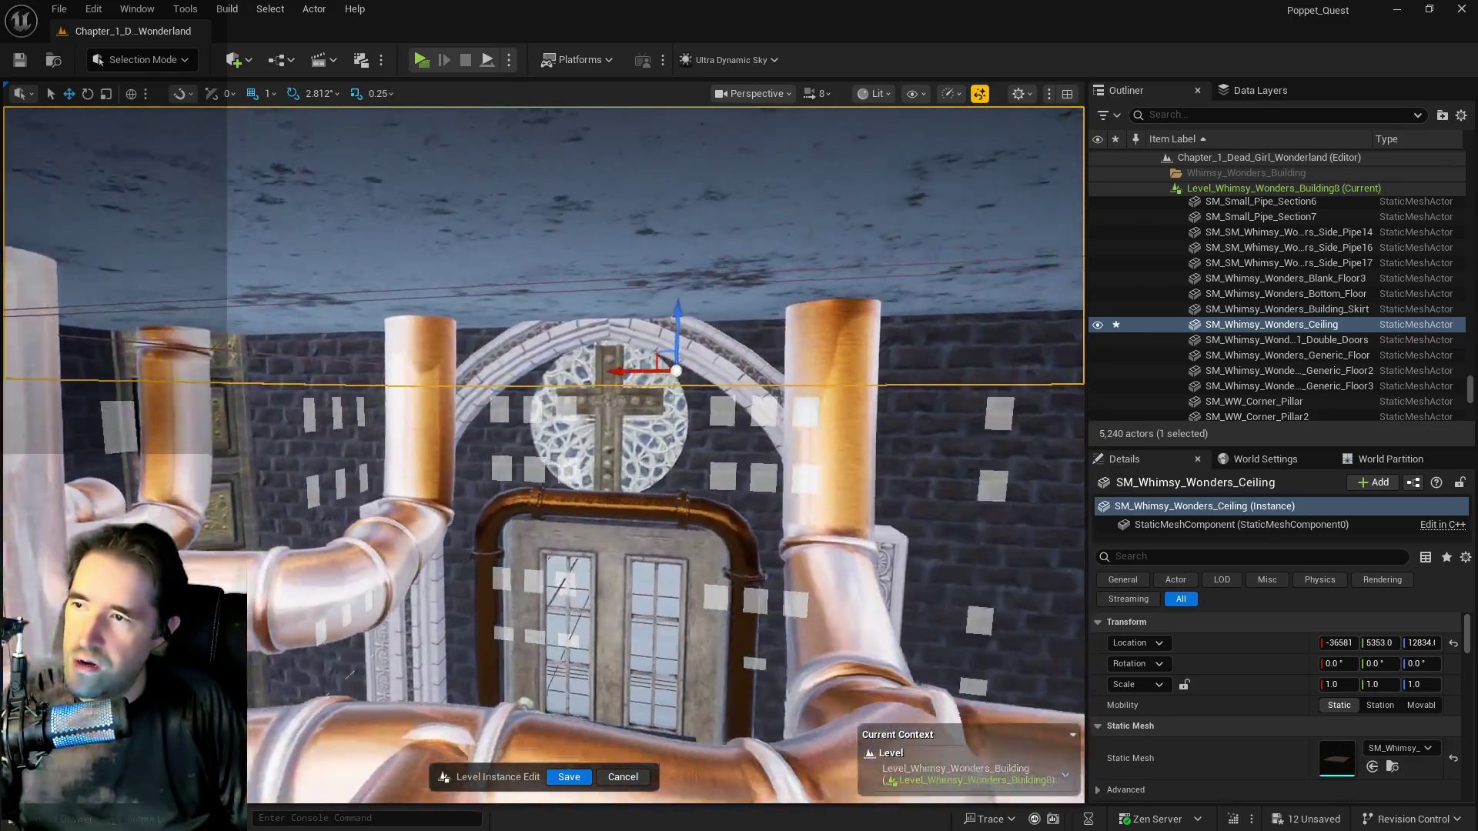
pyautogui.press('w')
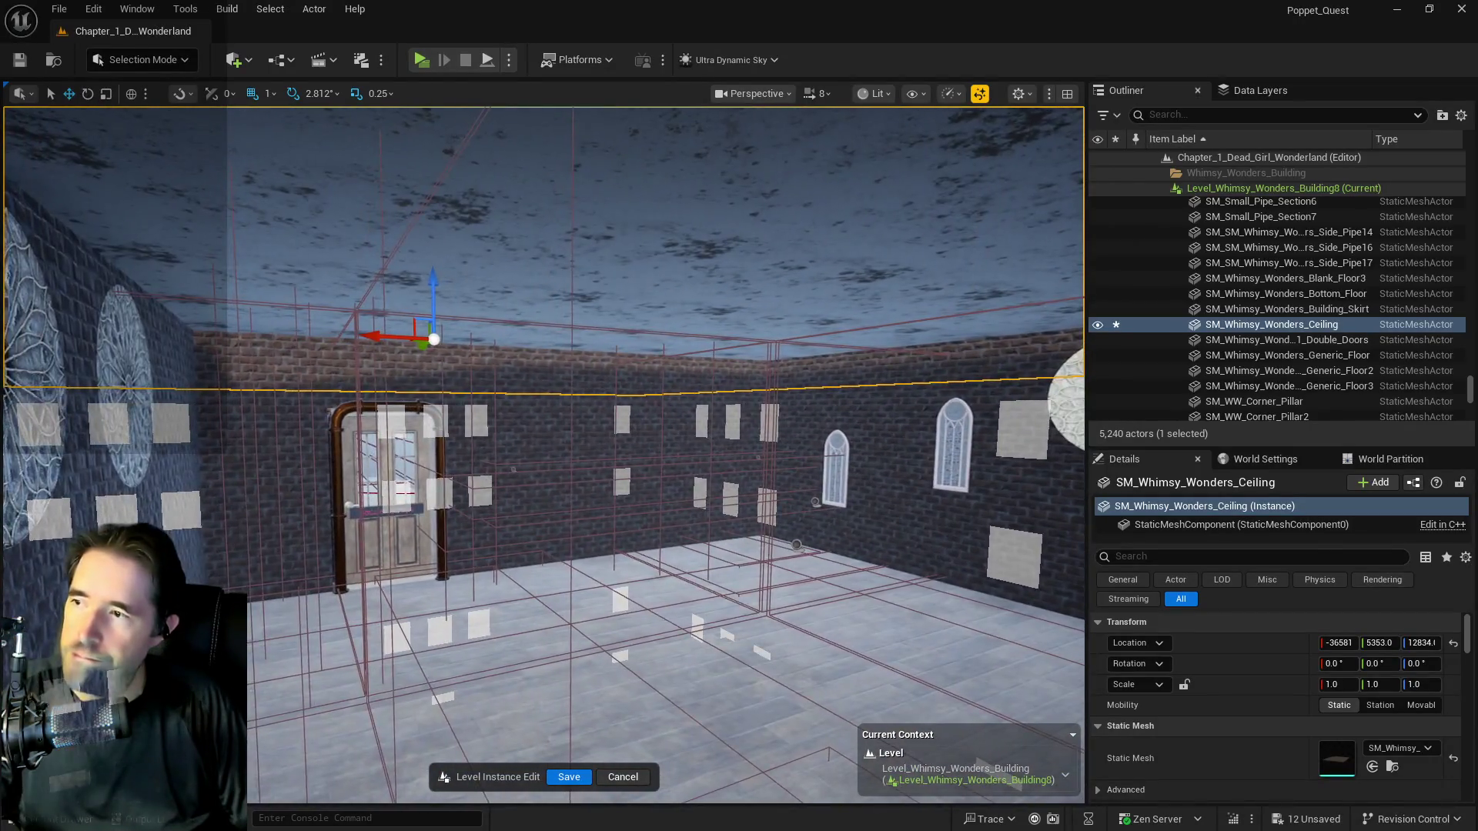
pyautogui.press('a')
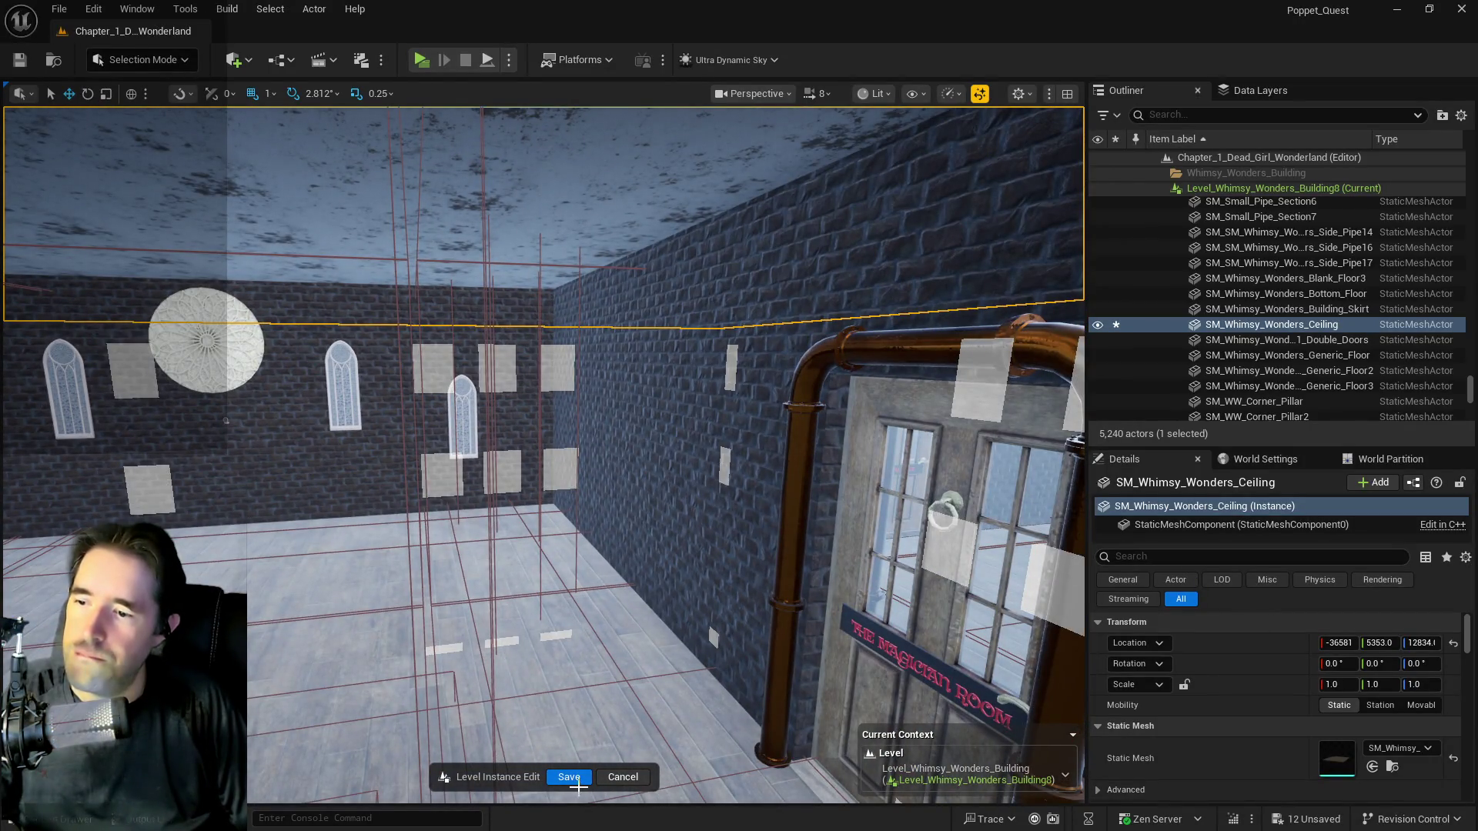
pyautogui.click(1283, 91)
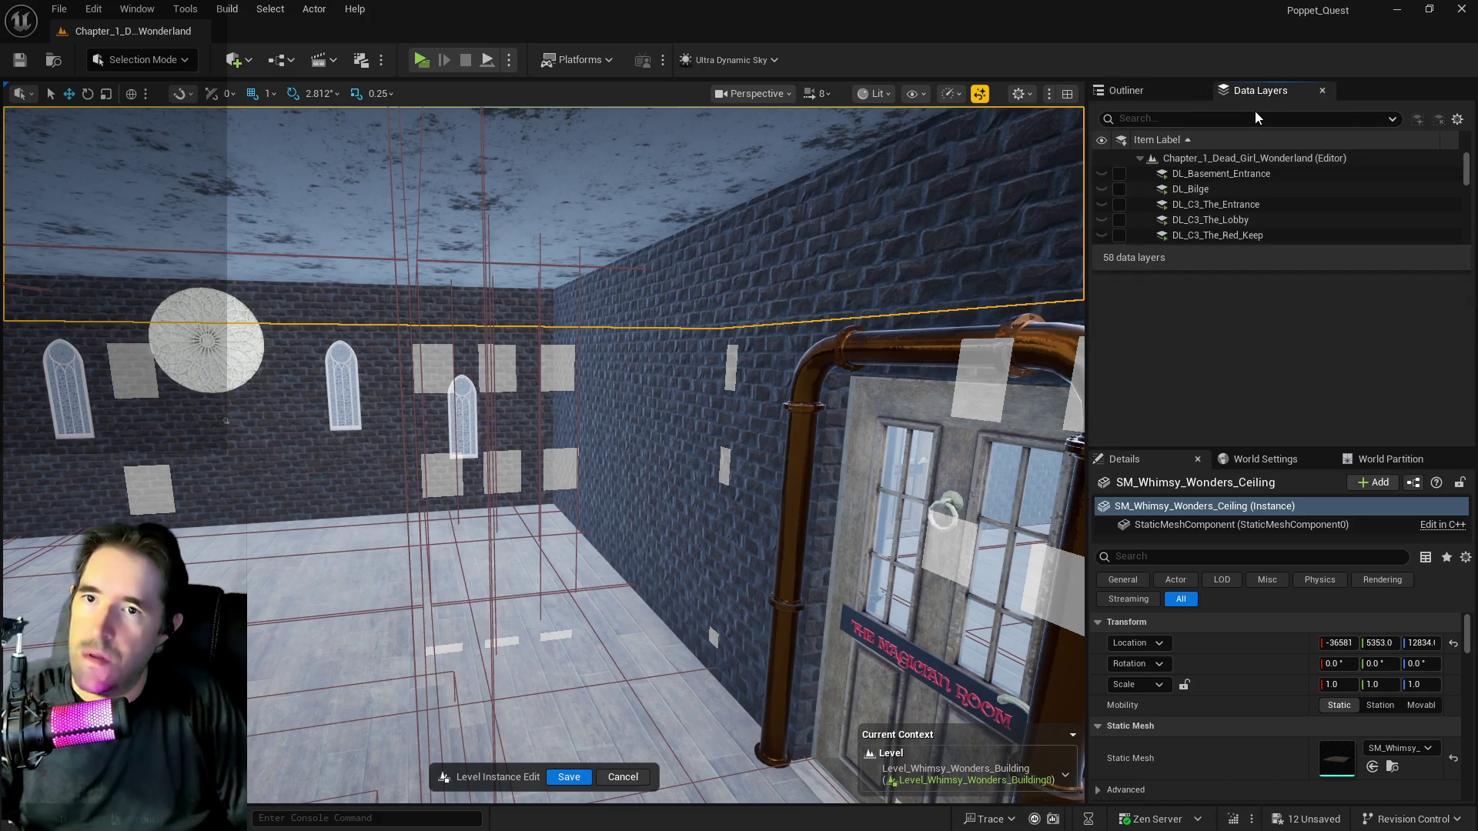
# Load the DL_Chapel data layer, look over the chapel floor and candles, and save the building instance edits
pyautogui.scroll(-5, 1178, 224)
pyautogui.scroll(3, 1178, 227)
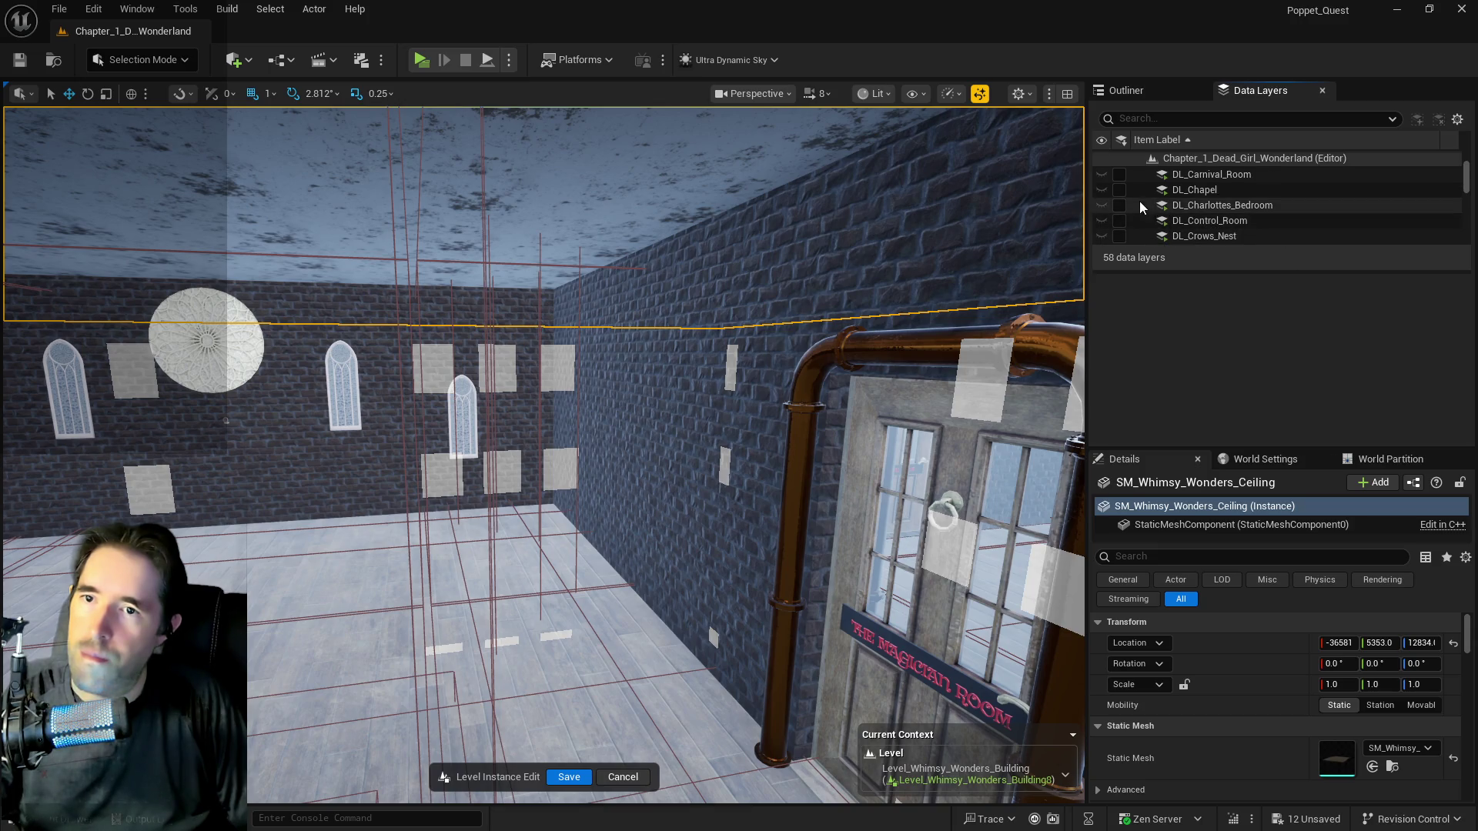
pyautogui.click(1118, 190)
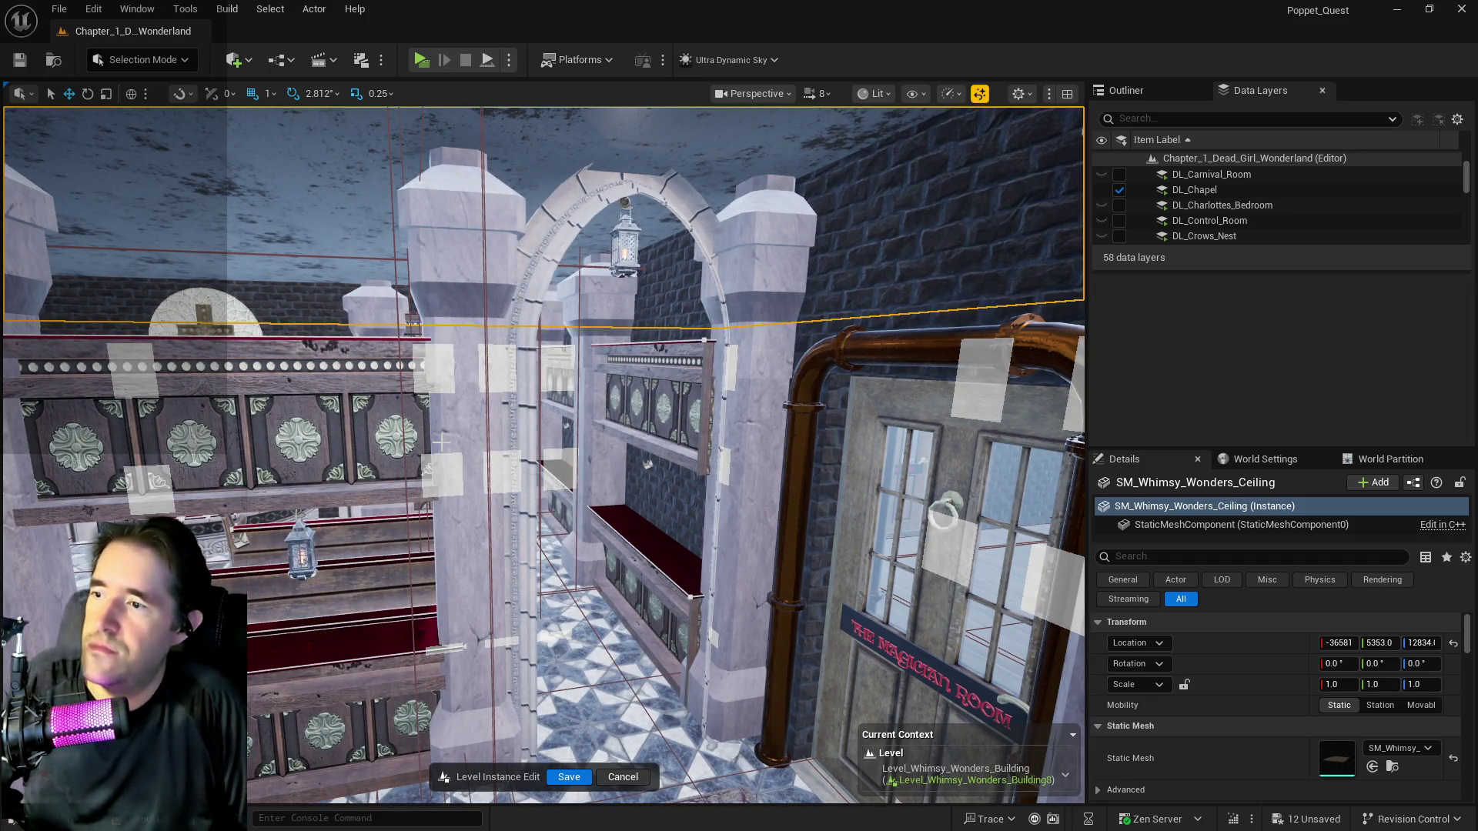
pyautogui.moveTo(559, 473)
pyautogui.mouseDown()
pyautogui.moveTo(500, 532)
pyautogui.moveTo(500, 493)
pyautogui.moveTo(450, 439)
pyautogui.mouseUp()
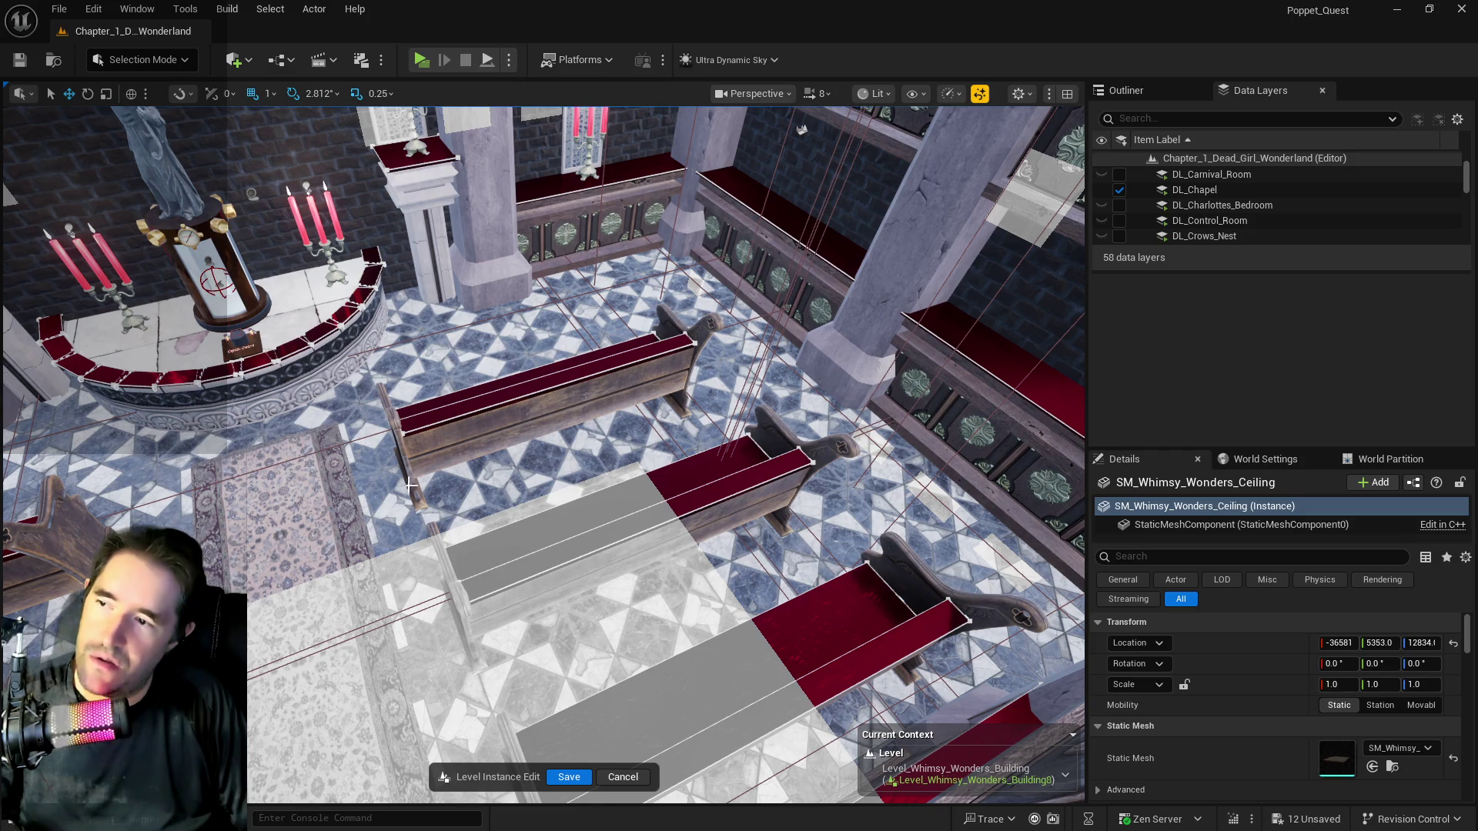
pyautogui.scroll(5, 544, 455)
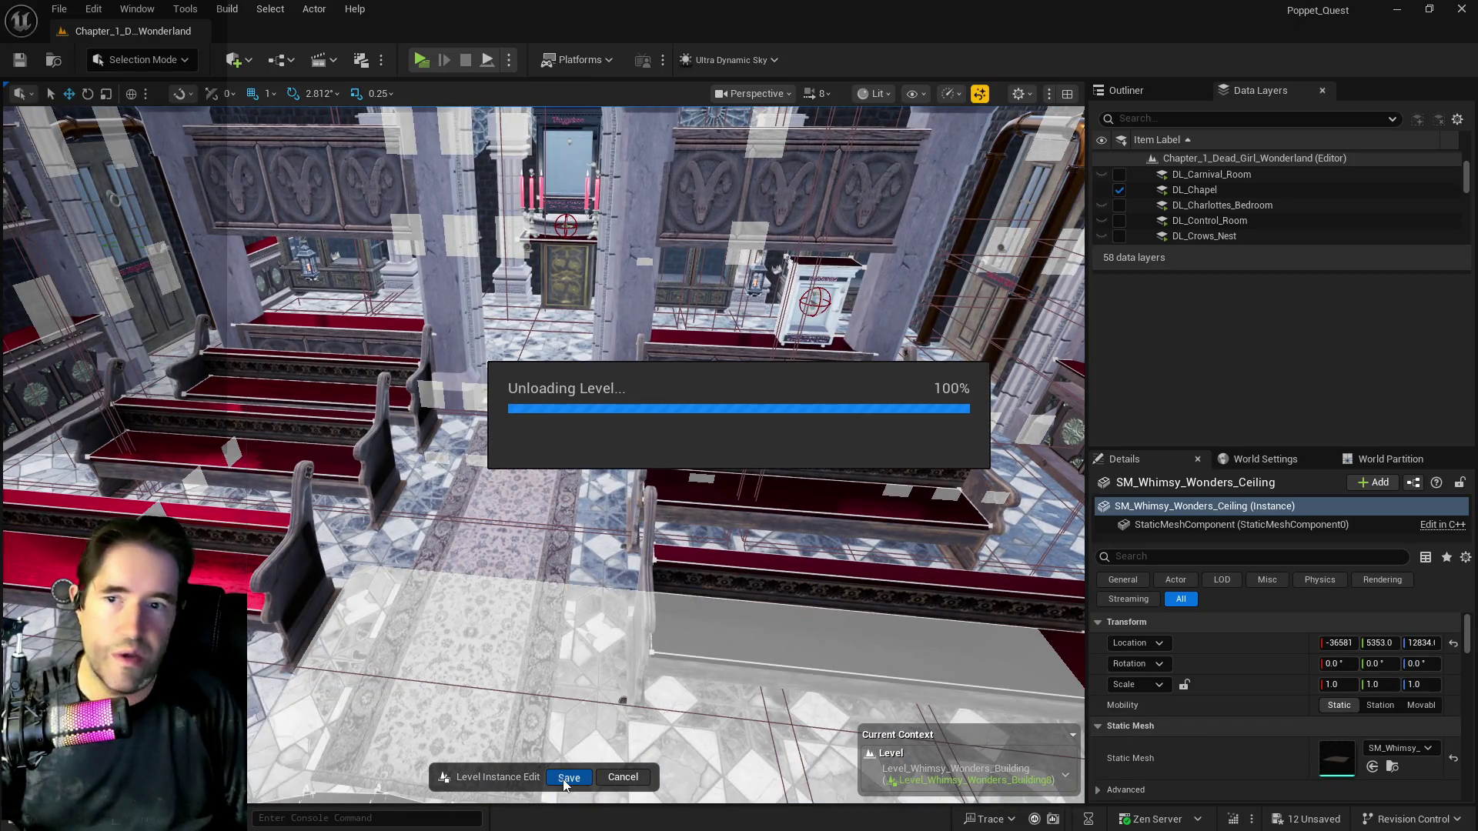
pyautogui.click(562, 778)
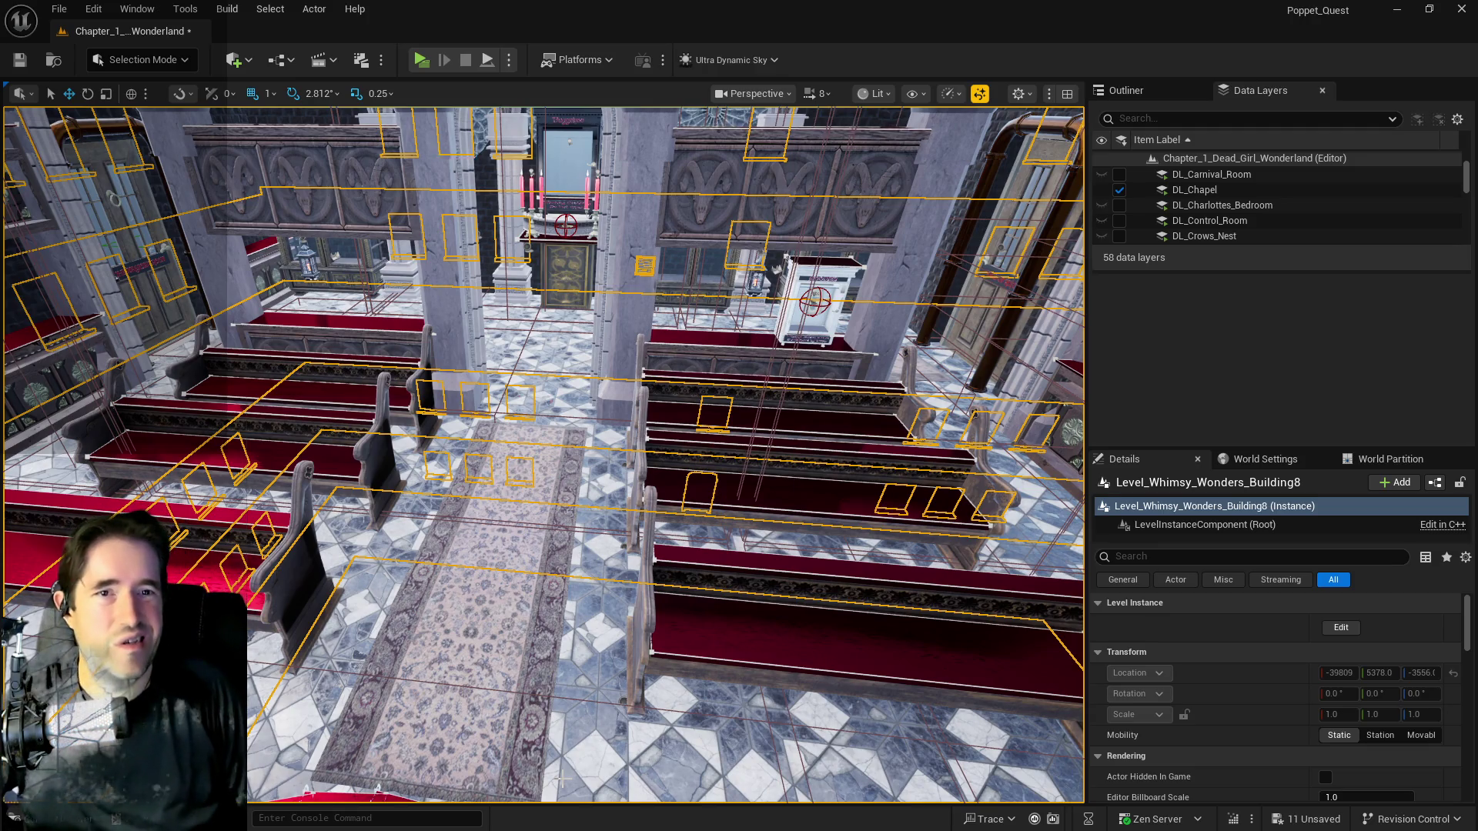
# Select the chapel archway, save all Wonderland level changes with Ctrl+S, and fly toward the altar
pyautogui.click(608, 423)
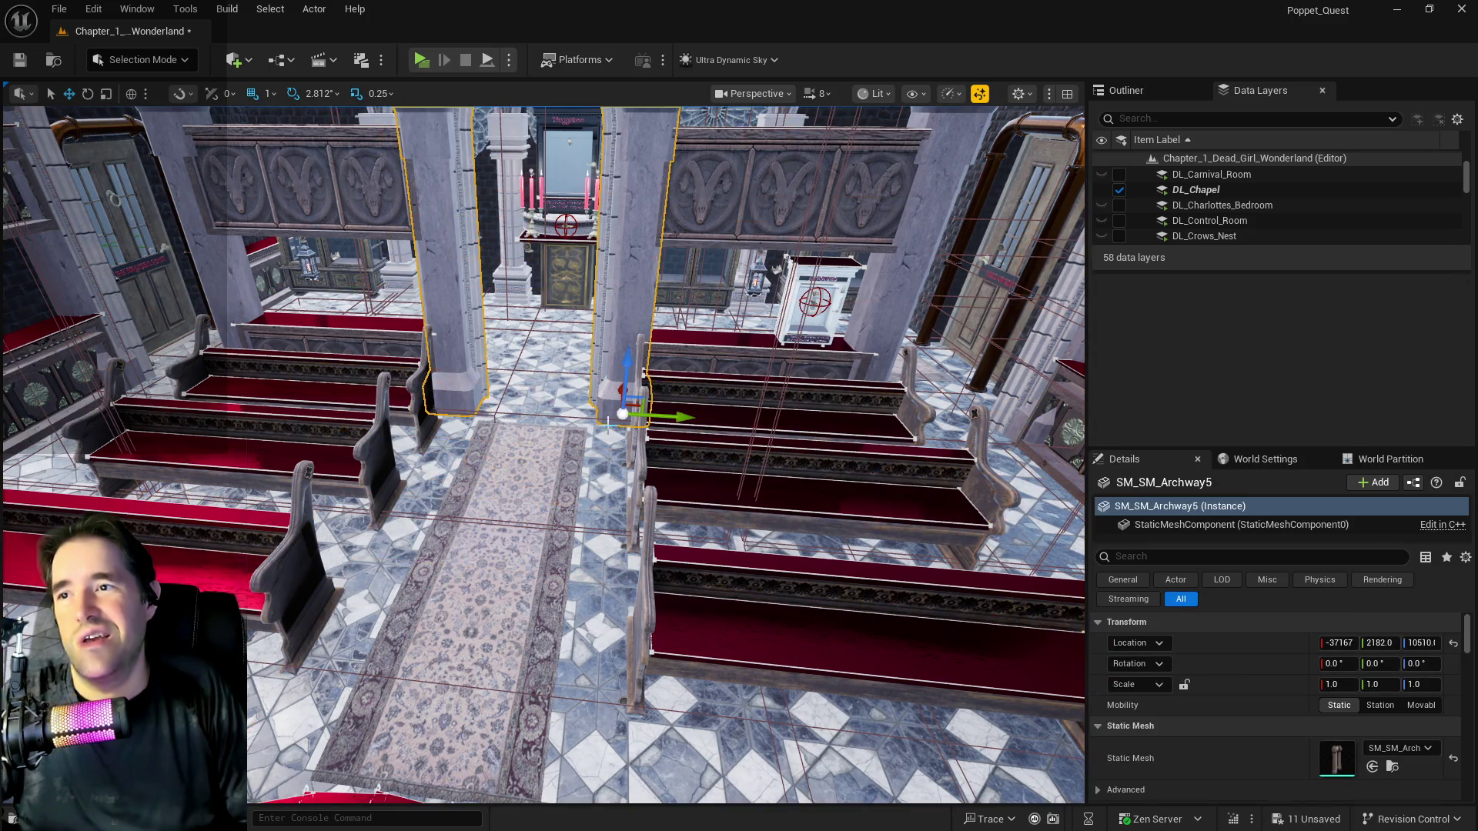
pyautogui.moveTo(539, 462)
pyautogui.mouseDown()
pyautogui.moveTo(554, 447)
pyautogui.moveTo(531, 462)
pyautogui.moveTo(543, 459)
pyautogui.mouseUp()
pyautogui.hotkey('ctrl', 's')
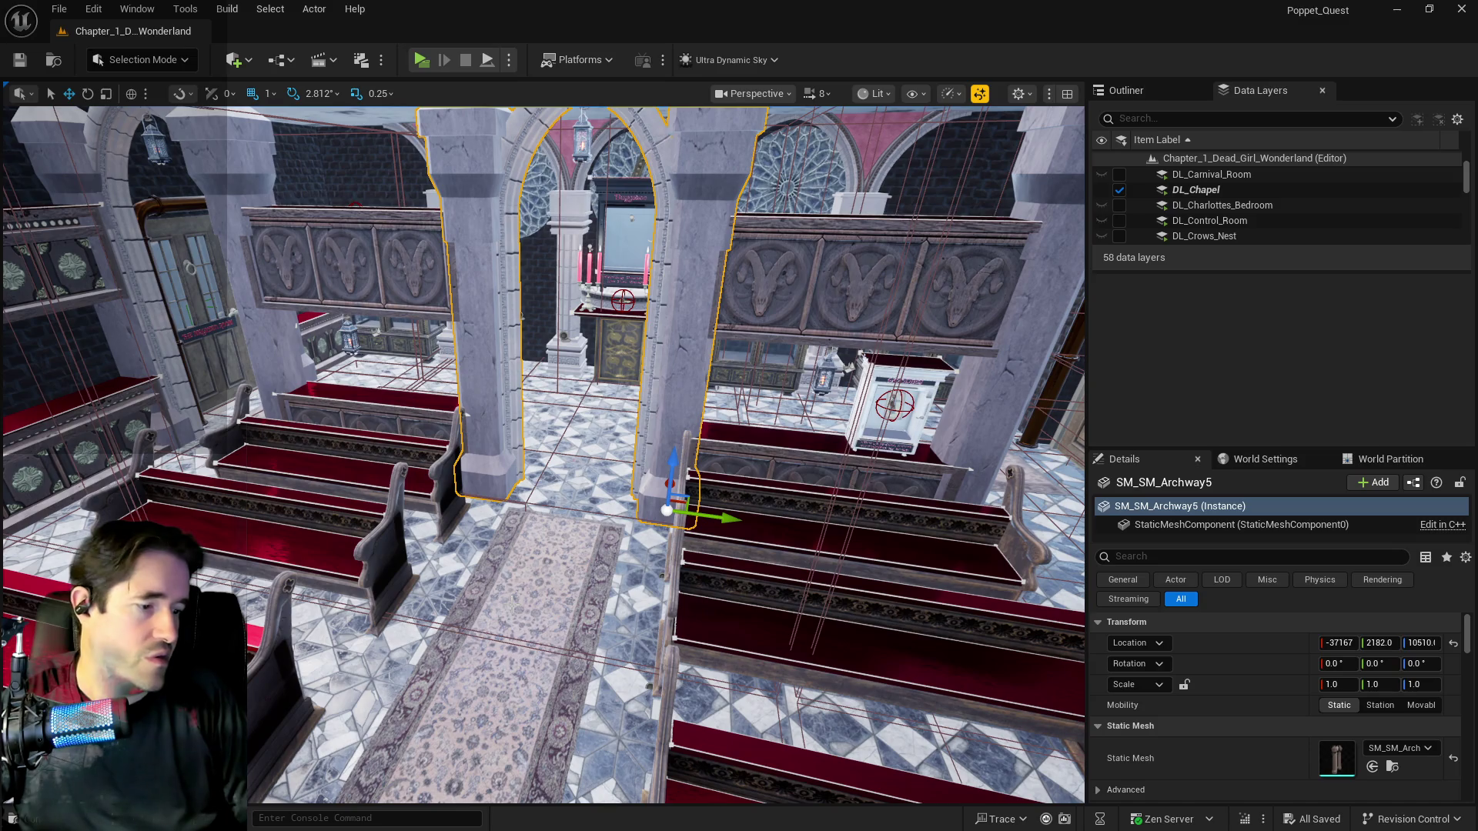
pyautogui.moveTo(539, 462)
pyautogui.mouseDown()
pyautogui.moveTo(516, 455)
pyautogui.moveTo(546, 458)
pyautogui.moveTo(409, 692)
pyautogui.mouseUp()
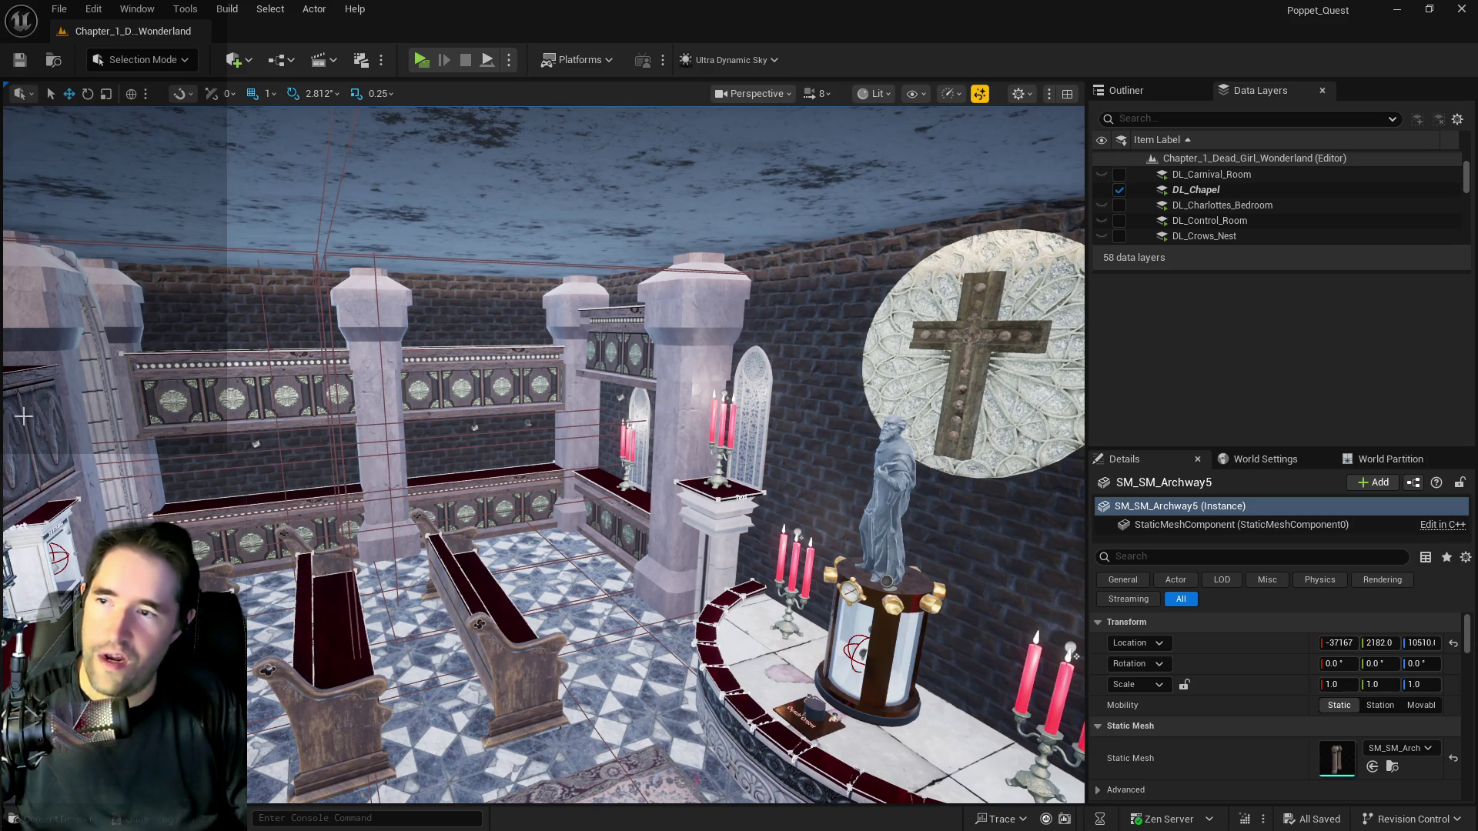
pyautogui.moveTo(602, 506); pyautogui.dragTo(601, 507)
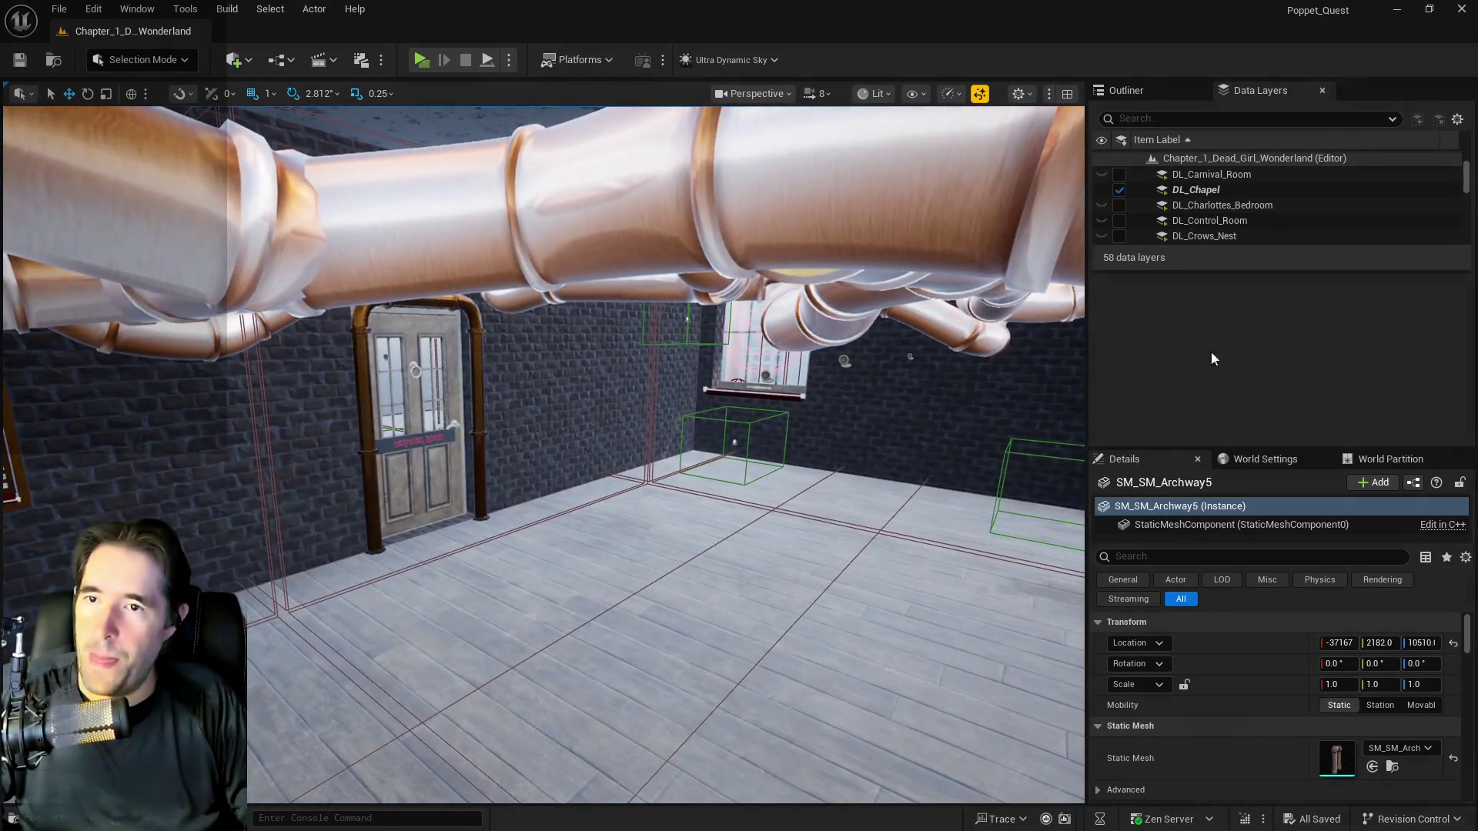
# Unload DL_Chapel, fly to the shelf room facing the windows, and select the glass wall Box Brush25
pyautogui.click(1118, 190)
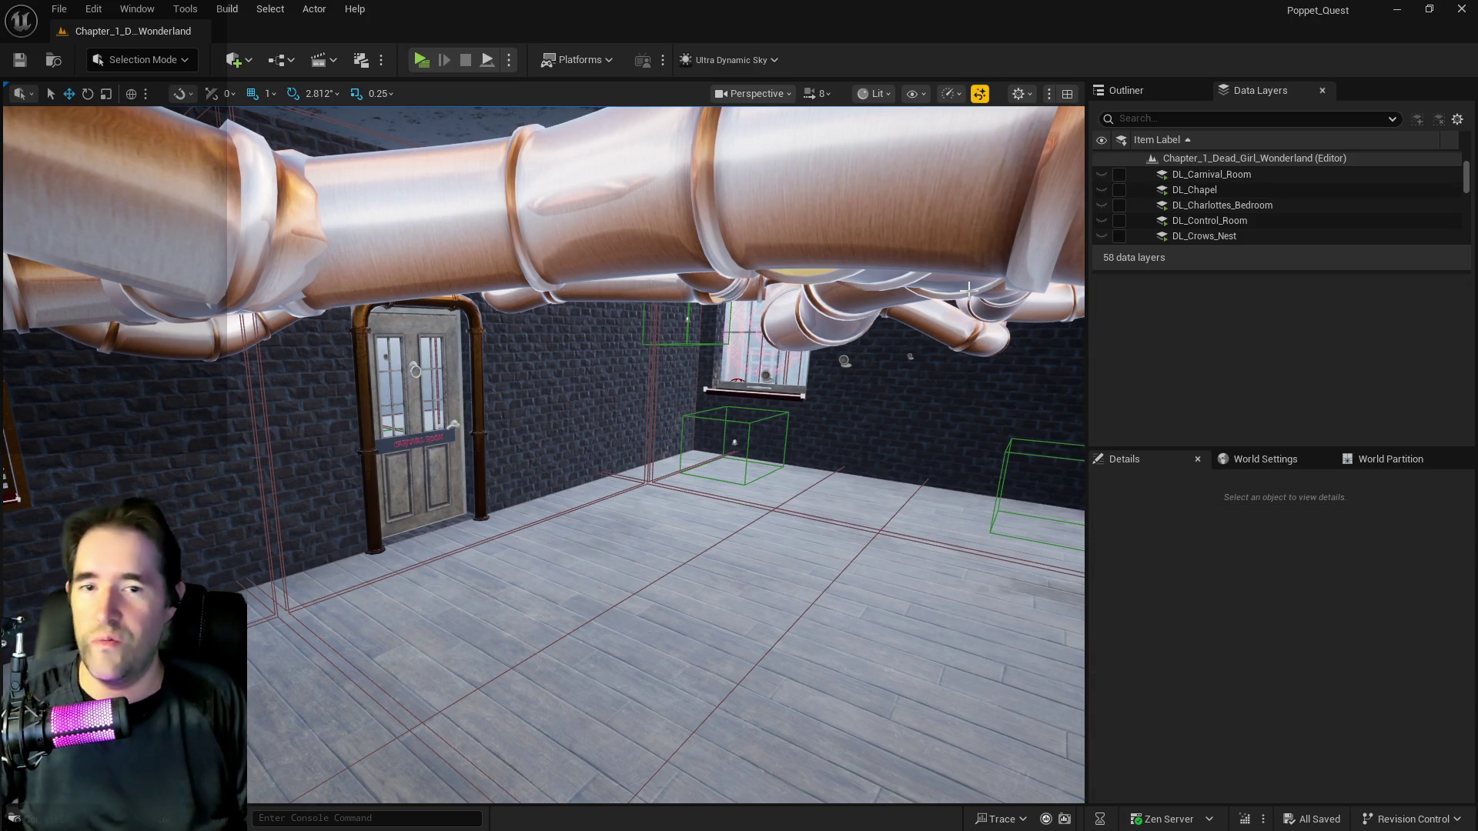
pyautogui.moveTo(788, 462); pyautogui.dragTo(780, 467)
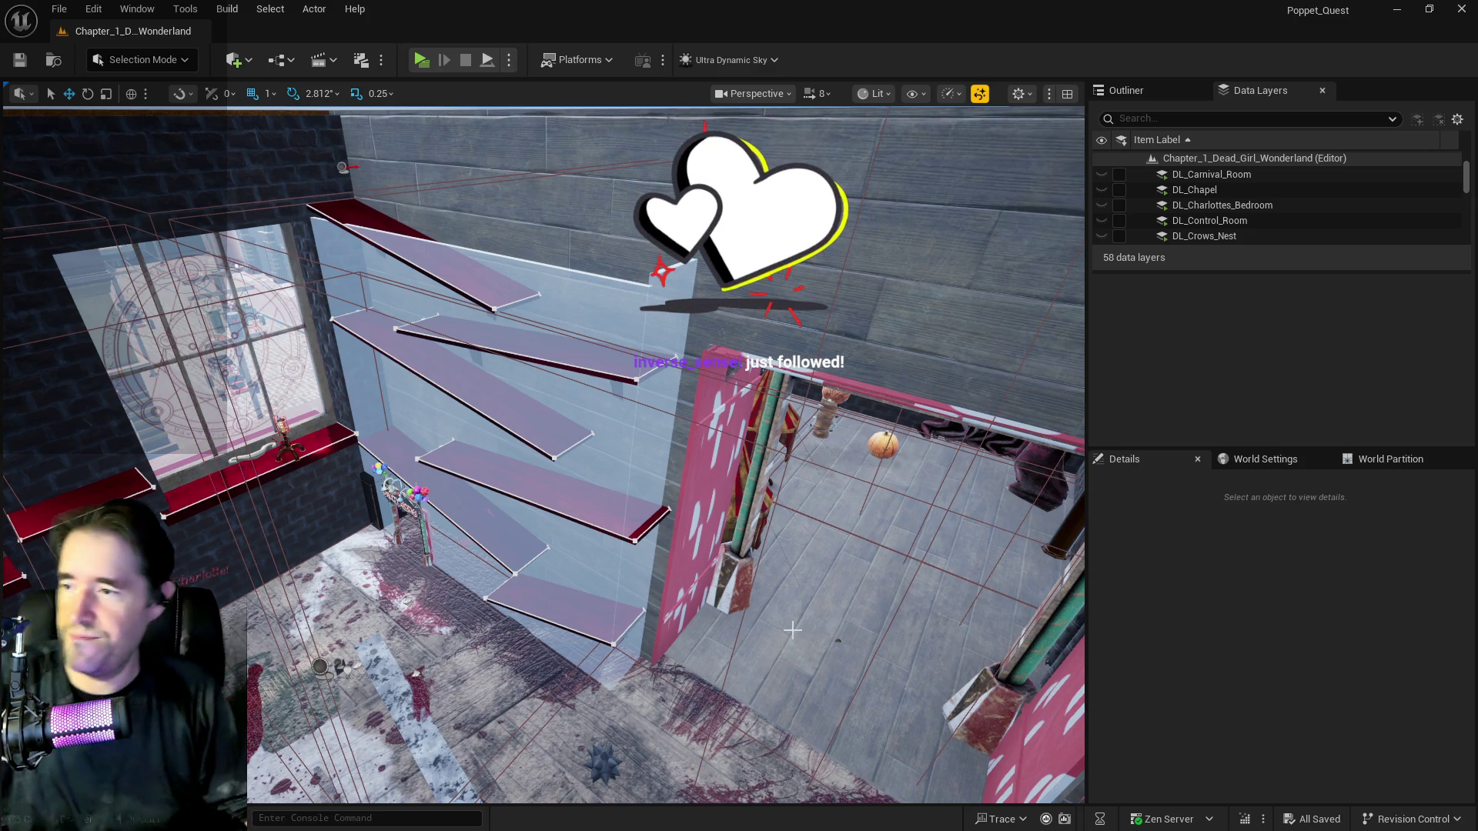
pyautogui.moveTo(767, 574); pyautogui.dragTo(955, 566)
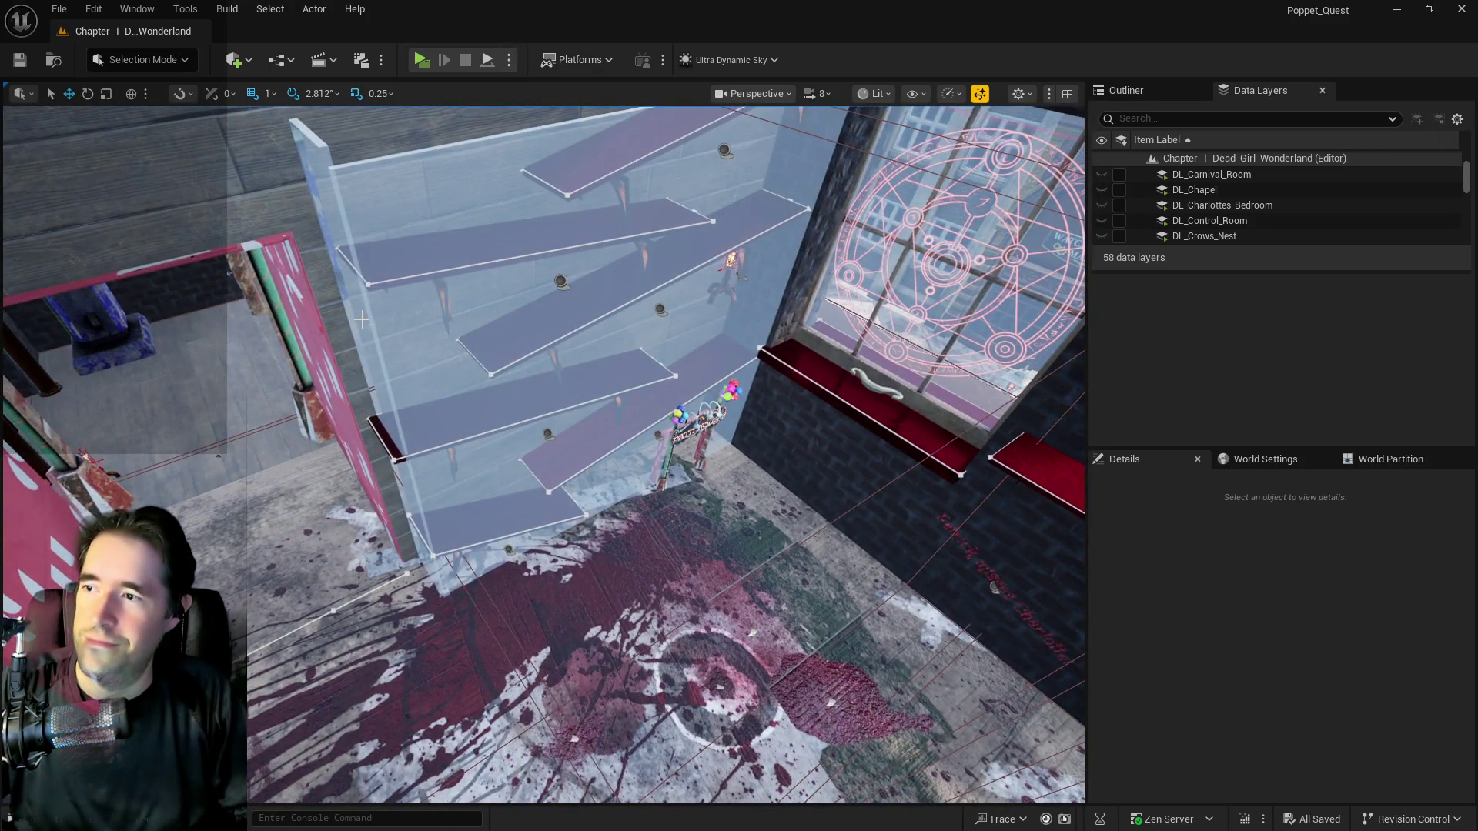
pyautogui.moveTo(360, 314)
pyautogui.mouseDown()
pyautogui.moveTo(360, 370)
pyautogui.moveTo(360, 304)
pyautogui.moveTo(360, 339)
pyautogui.moveTo(401, 379)
pyautogui.mouseUp()
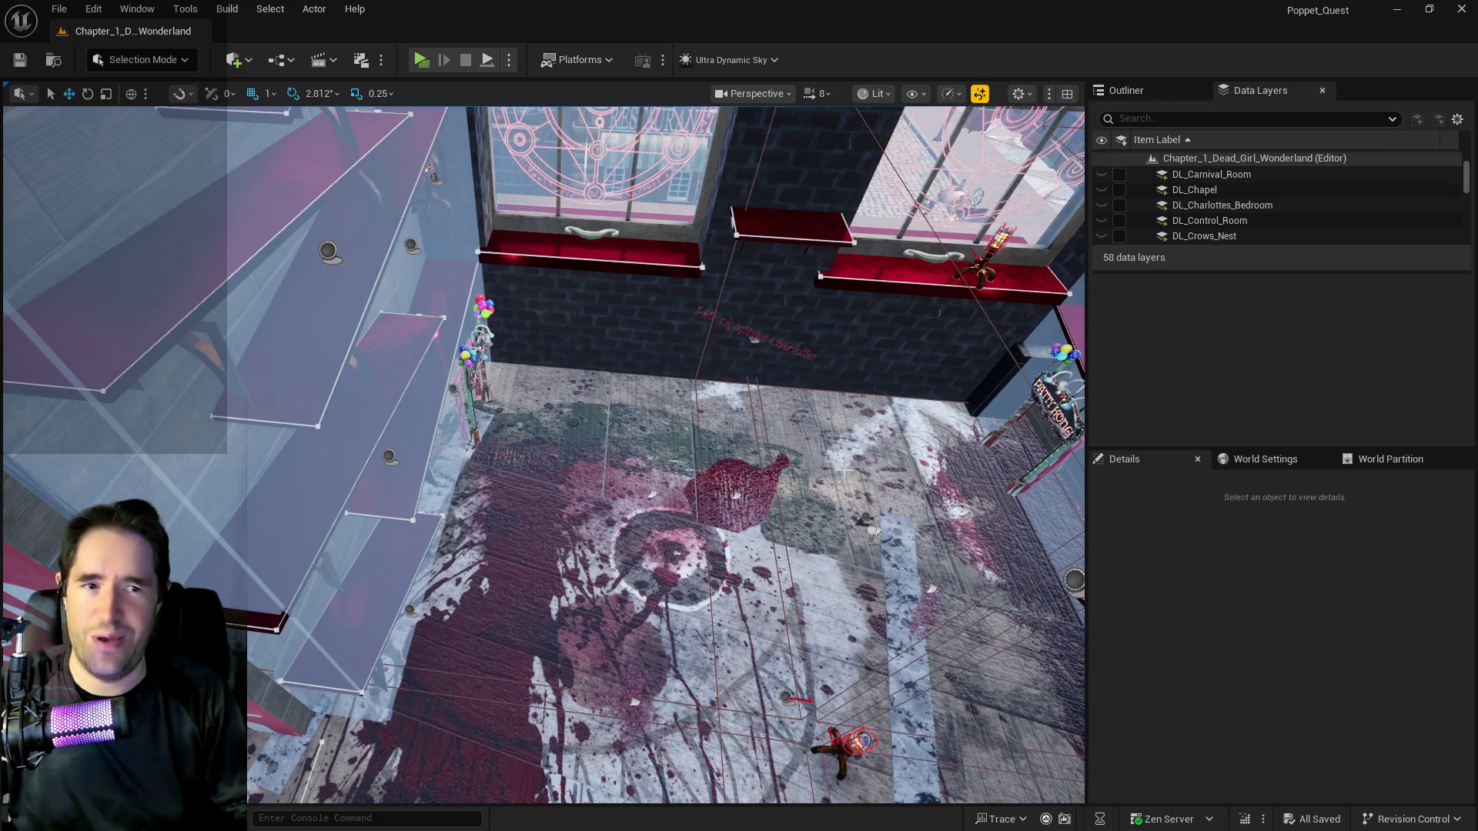
pyautogui.moveTo(678, 548)
pyautogui.mouseDown()
pyautogui.moveTo(585, 548)
pyautogui.moveTo(562, 570)
pyautogui.moveTo(666, 530)
pyautogui.moveTo(433, 339)
pyautogui.mouseUp()
pyautogui.click(521, 444)
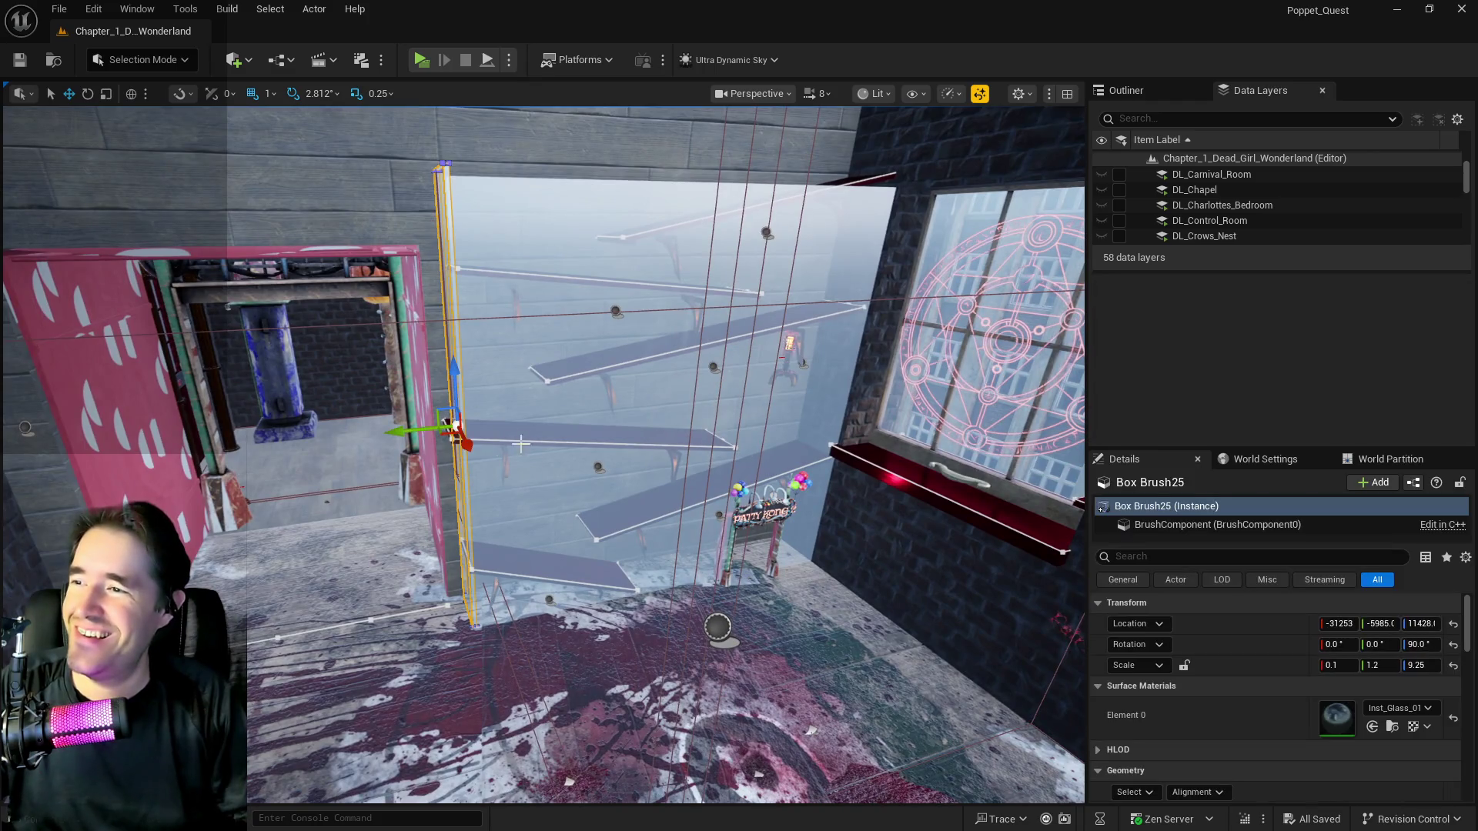
# Slide the glass wall toward the doorway and raise the glass wall beside the shelves slightly
pyautogui.moveTo(416, 432); pyautogui.dragTo(391, 426)
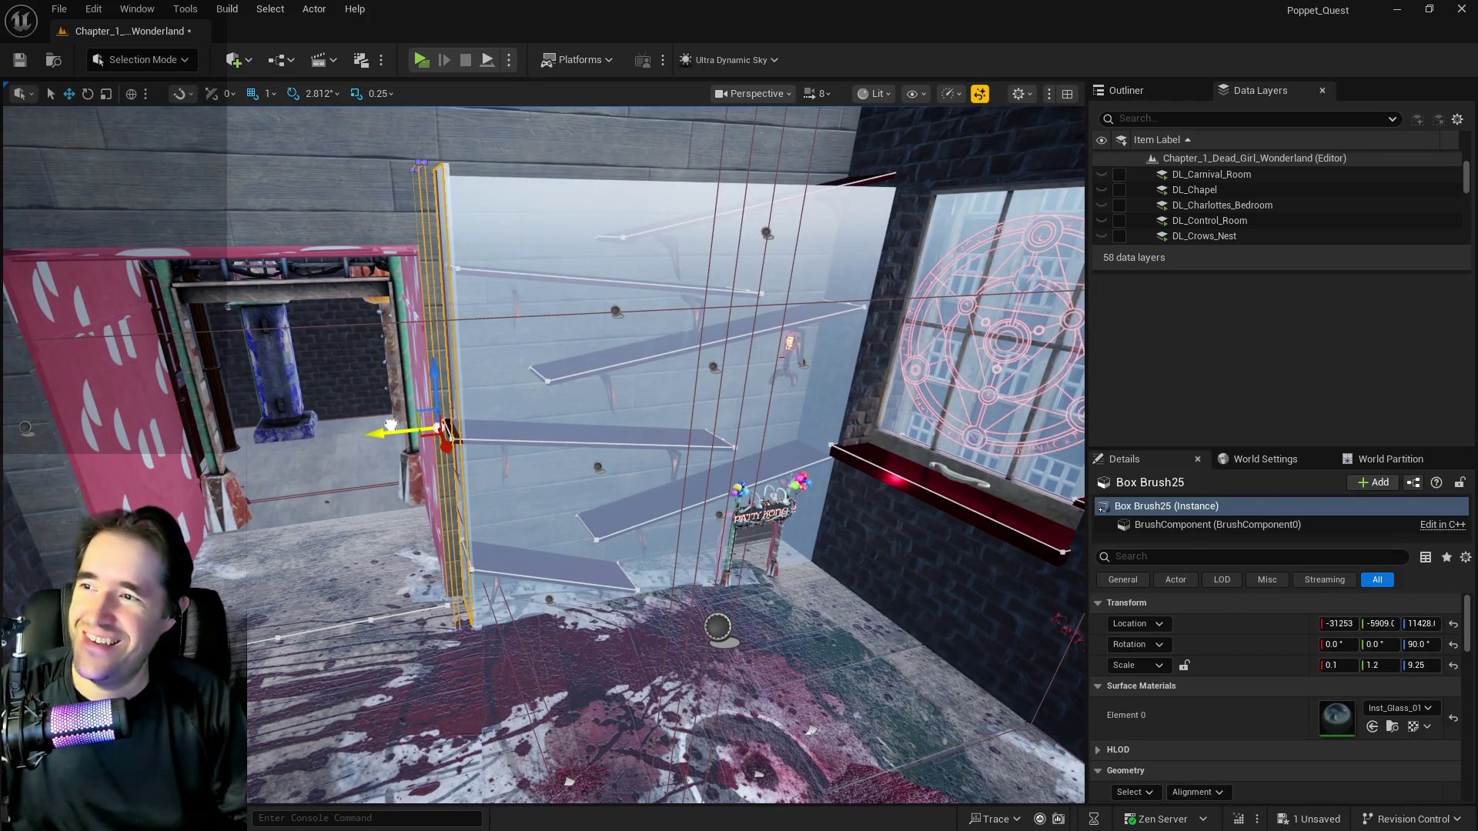
pyautogui.click(585, 361)
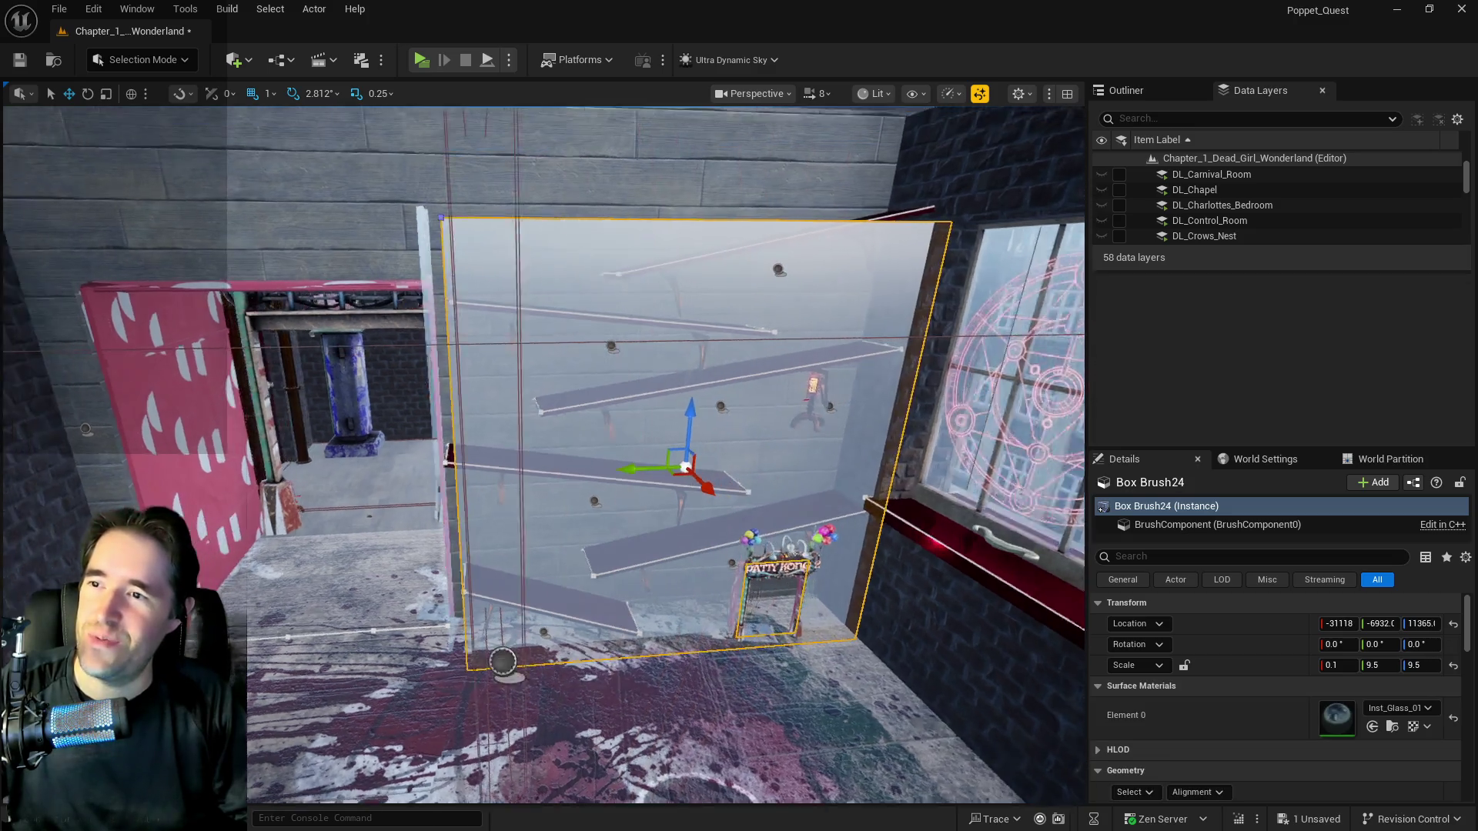
pyautogui.press('a')
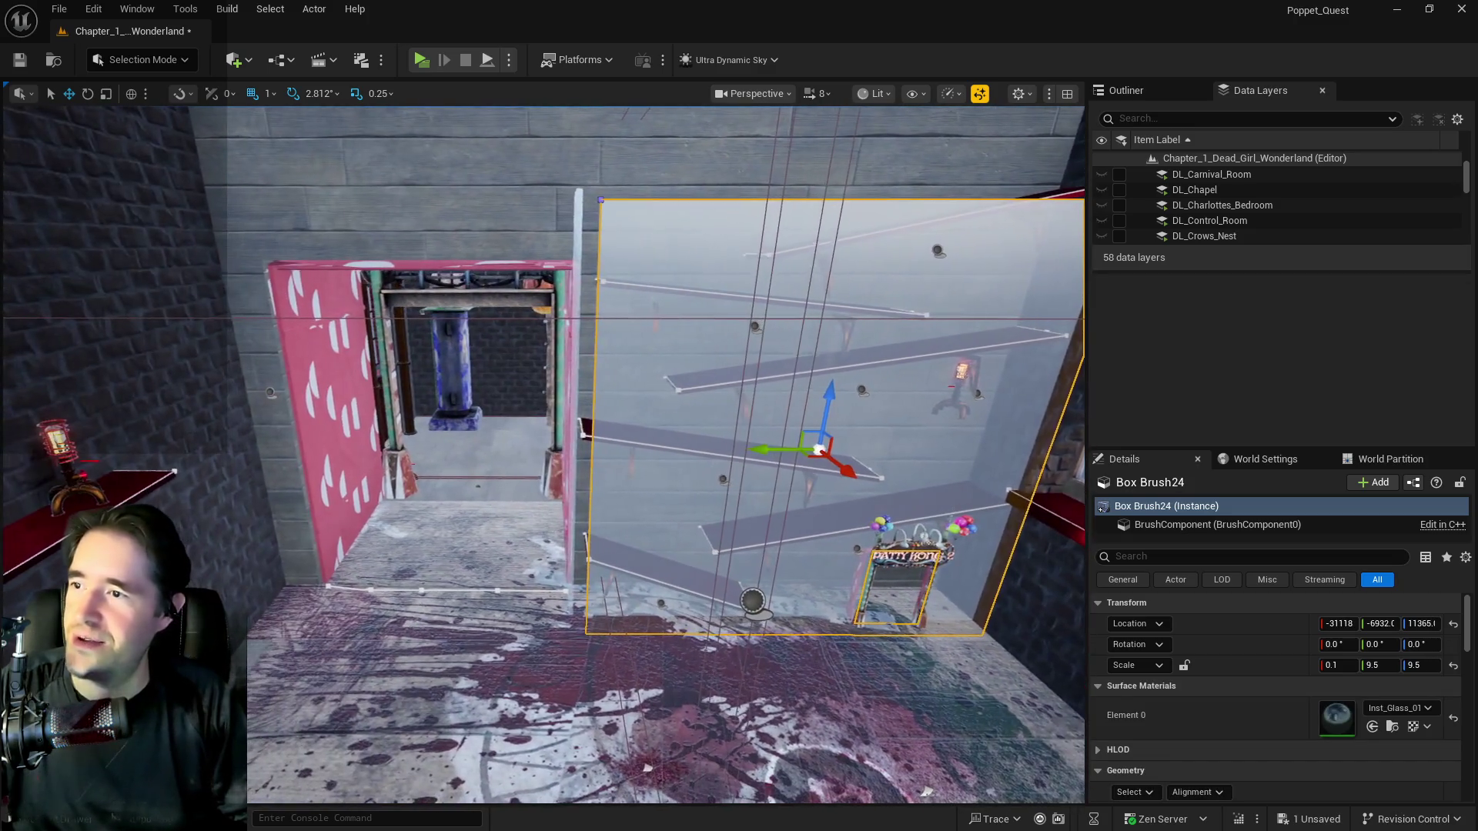
pyautogui.press('d')
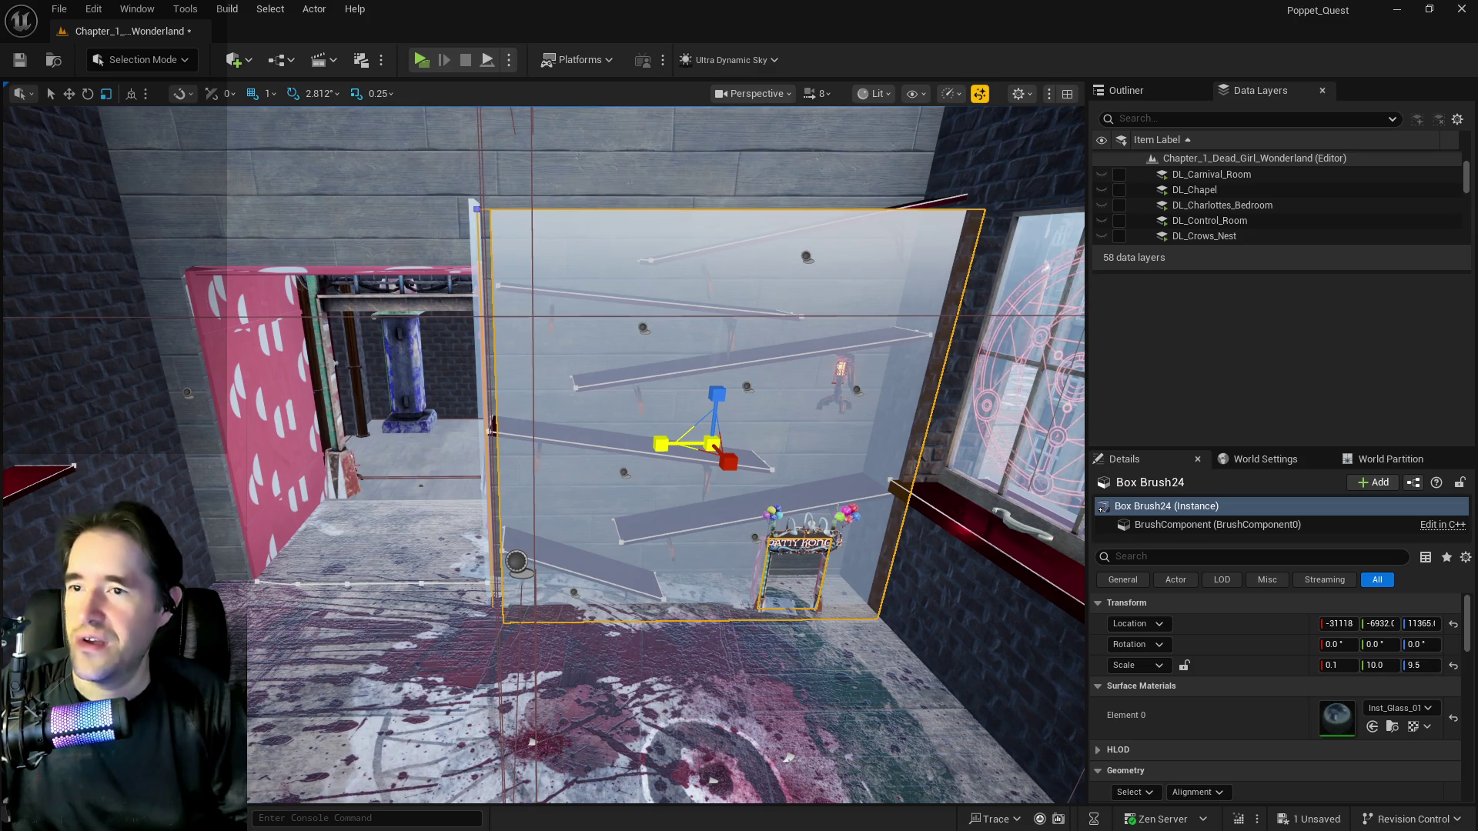
pyautogui.click(661, 443)
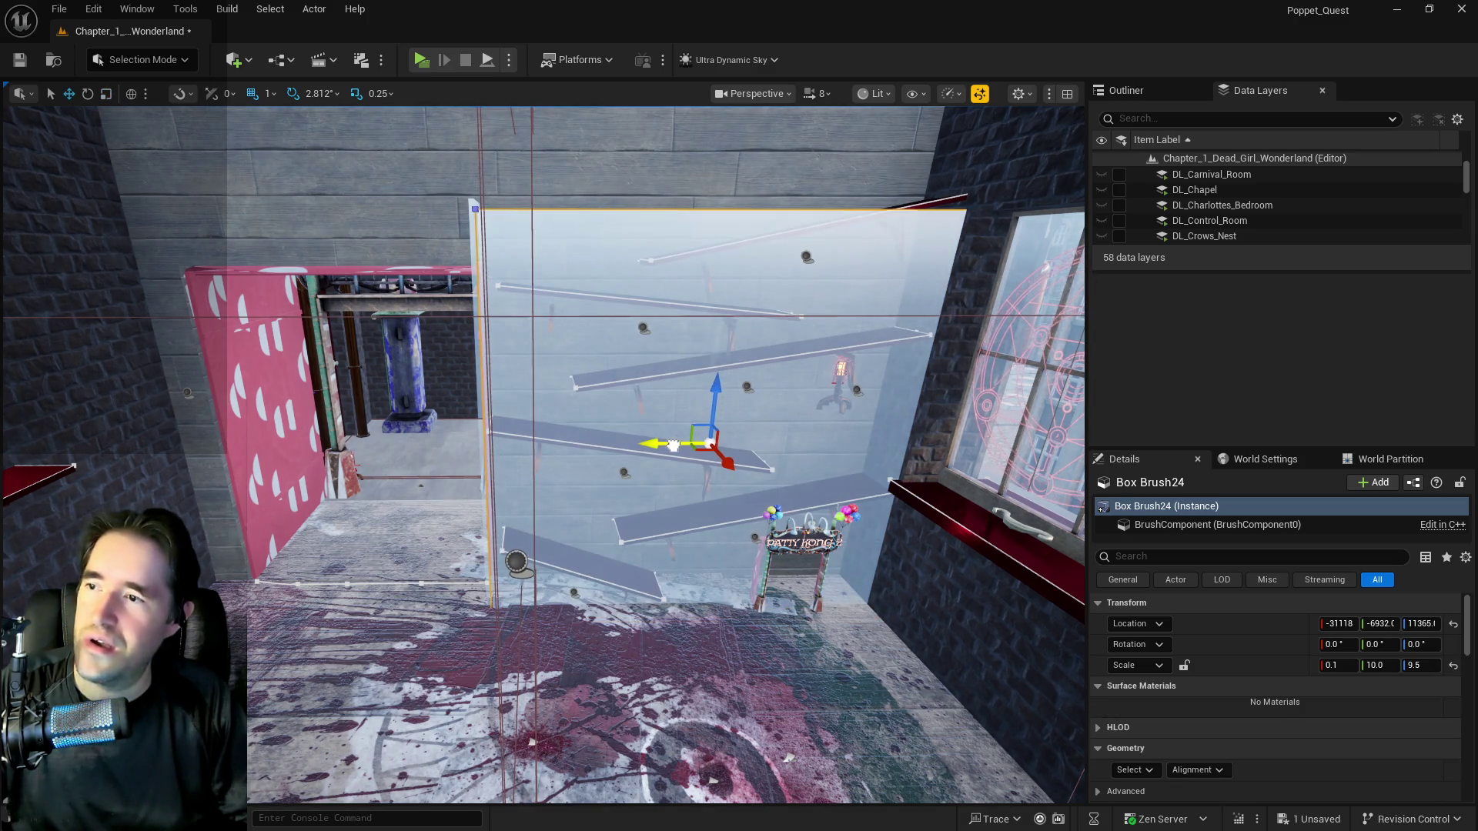
pyautogui.moveTo(708, 401)
pyautogui.mouseDown()
pyautogui.moveTo(696, 316)
pyautogui.moveTo(681, 346)
pyautogui.moveTo(933, 321)
pyautogui.moveTo(803, 344)
pyautogui.moveTo(778, 389)
pyautogui.moveTo(746, 379)
pyautogui.mouseUp()
# Frame the glass panel Box Brush21 and nudge it slightly along X
pyautogui.click(807, 325)
pyautogui.click(802, 344)
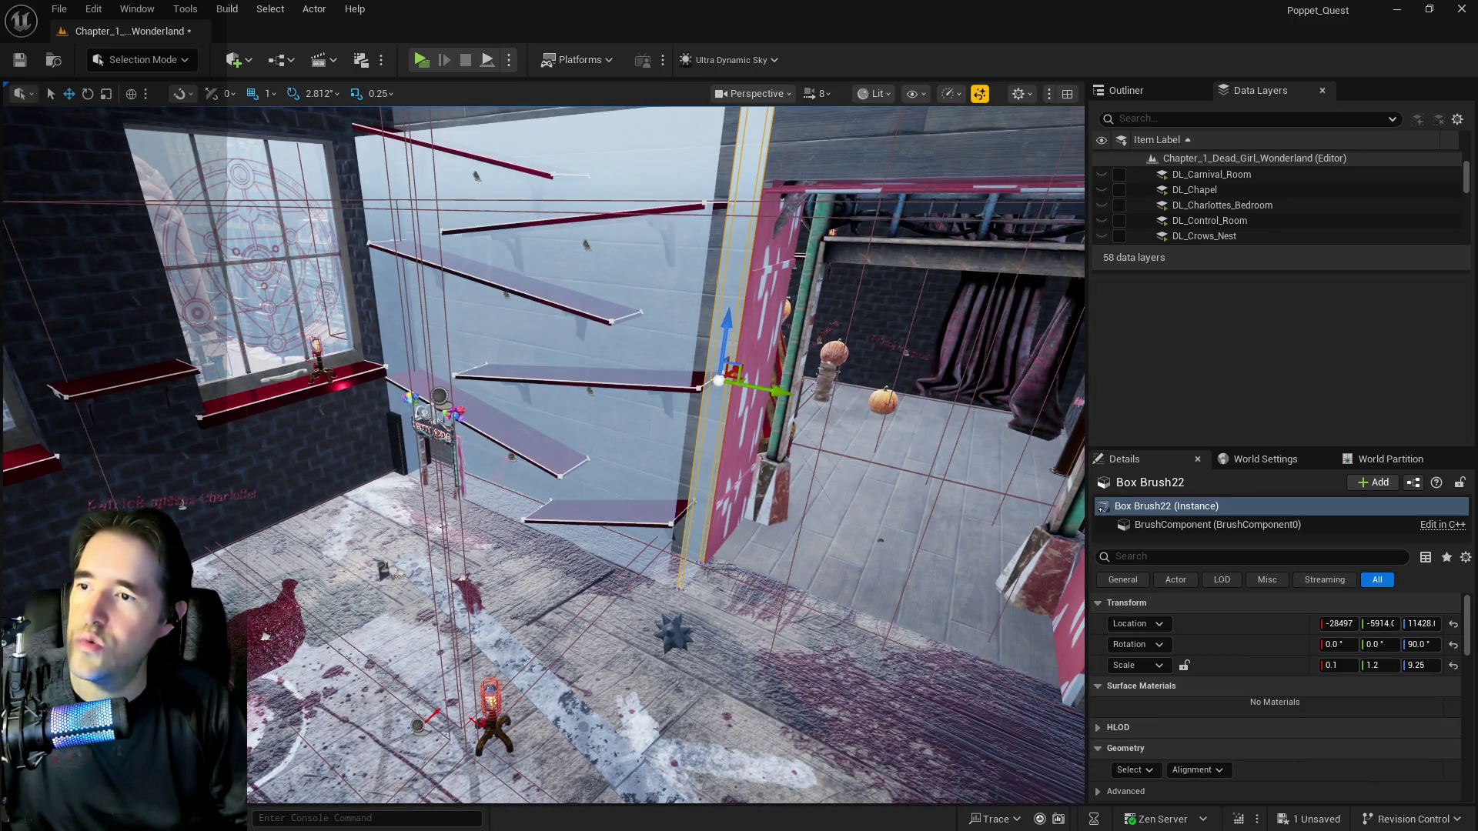
pyautogui.click(666, 354)
pyautogui.press('f')
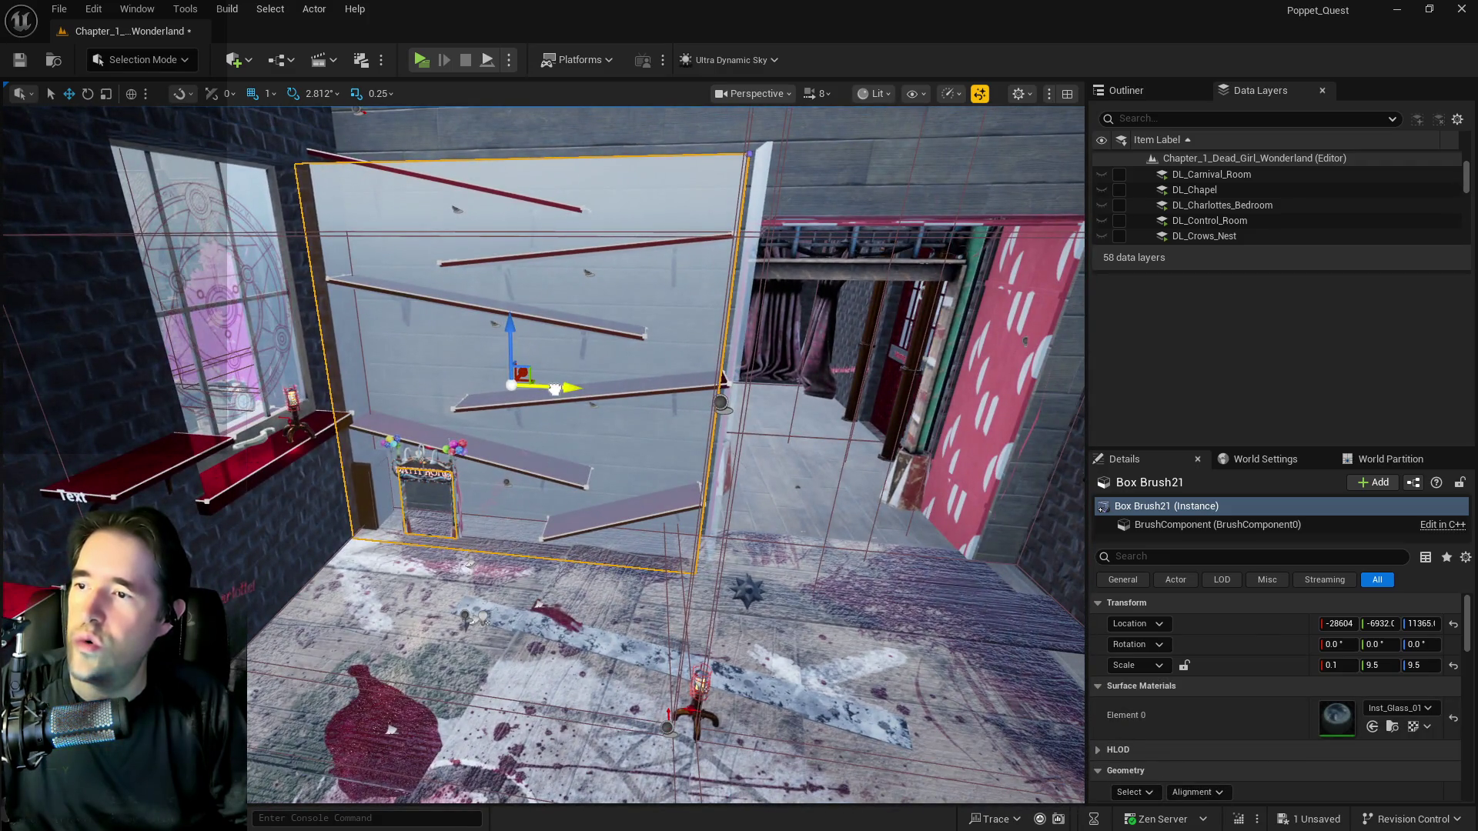
pyautogui.moveTo(562, 388); pyautogui.dragTo(500, 340)
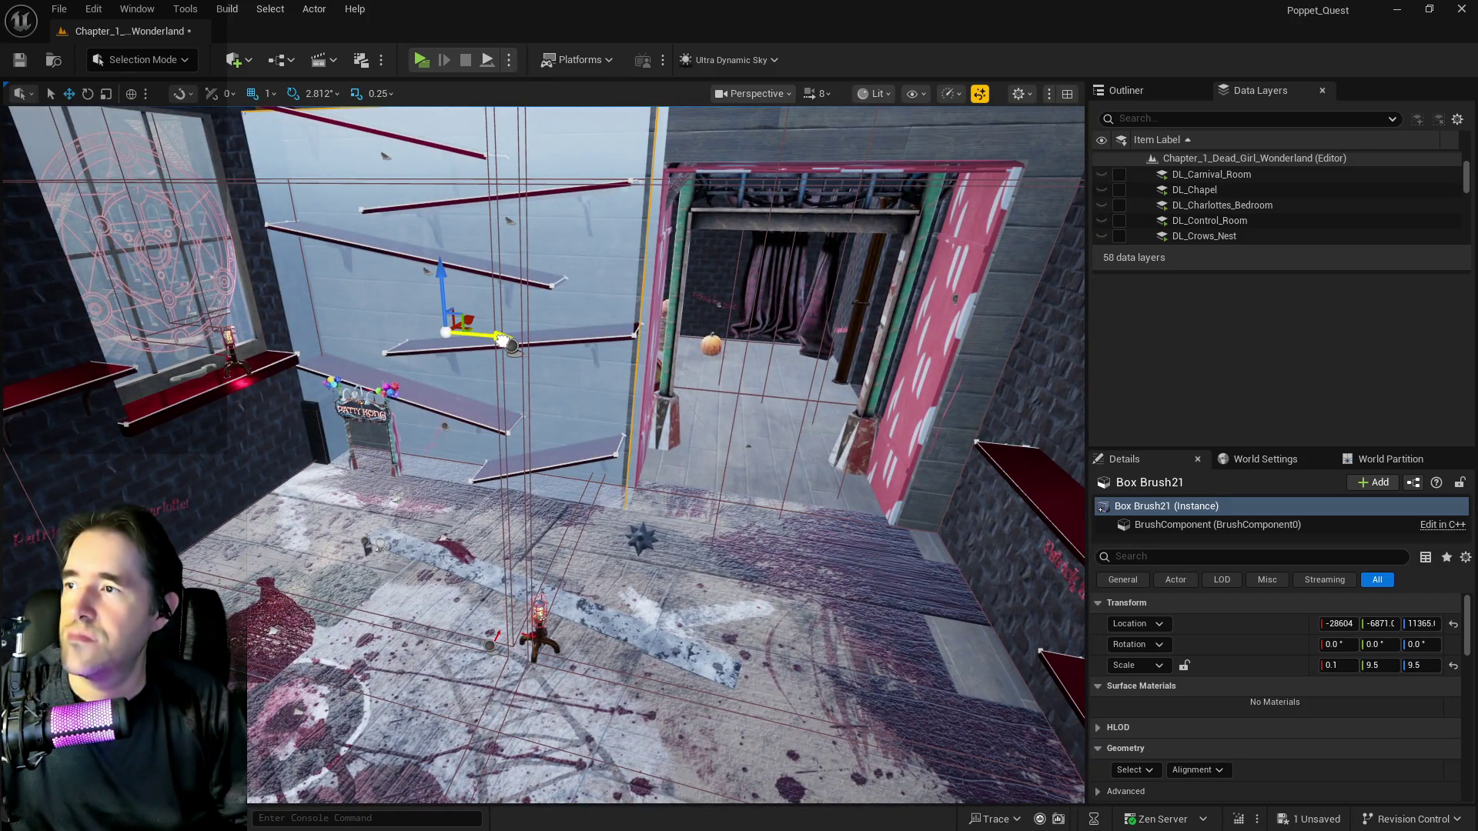
pyautogui.moveTo(501, 340); pyautogui.dragTo(612, 491)
pyautogui.press('e')
pyautogui.press('r')
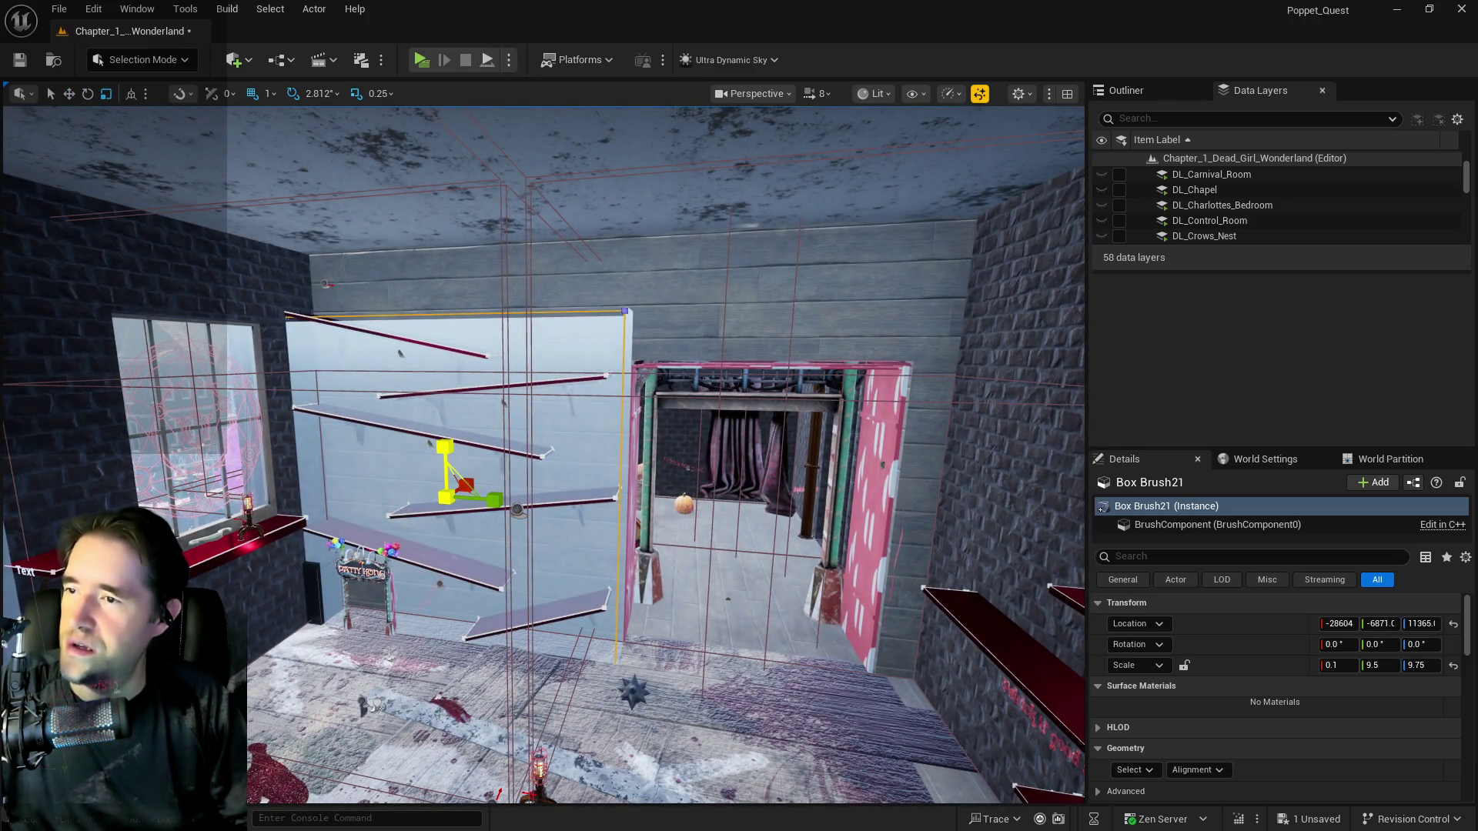
pyautogui.press('w')
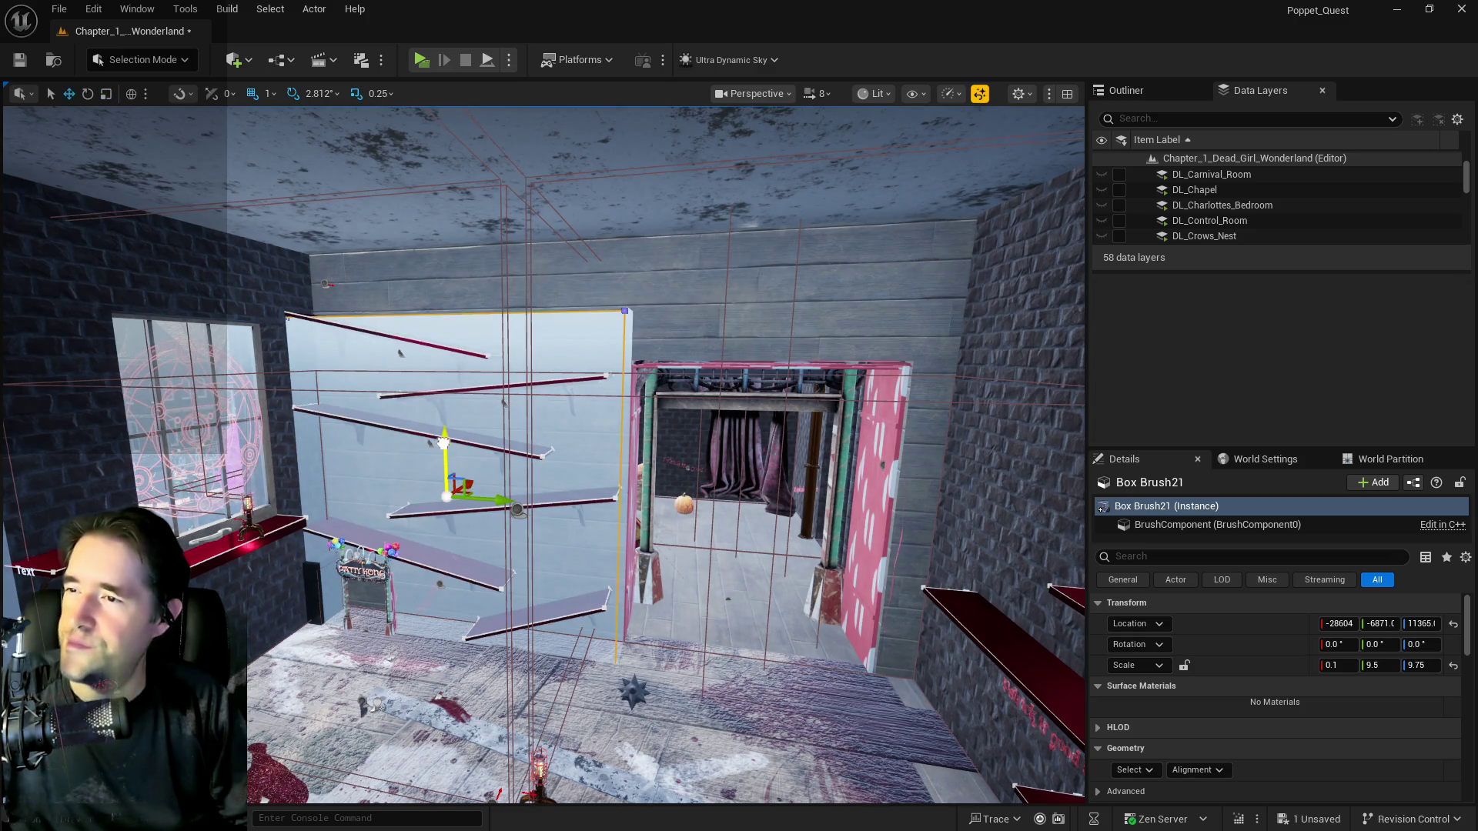
pyautogui.moveTo(466, 439)
pyautogui.mouseDown()
pyautogui.moveTo(493, 432)
pyautogui.moveTo(462, 420)
pyautogui.moveTo(470, 435)
pyautogui.mouseUp()
pyautogui.moveTo(567, 423)
pyautogui.mouseDown()
pyautogui.moveTo(539, 416)
pyautogui.moveTo(566, 423)
pyautogui.mouseUp()
pyautogui.moveTo(716, 394)
pyautogui.mouseDown()
pyautogui.moveTo(755, 393)
pyautogui.moveTo(724, 400)
pyautogui.moveTo(732, 415)
pyautogui.moveTo(690, 376)
pyautogui.mouseUp()
# Select glass wall Box Brush25 and scale it slightly thicker, to Y 1.3
pyautogui.moveTo(440, 339); pyautogui.dragTo(361, 452)
pyautogui.click(442, 473)
pyautogui.rightClick(439, 331)
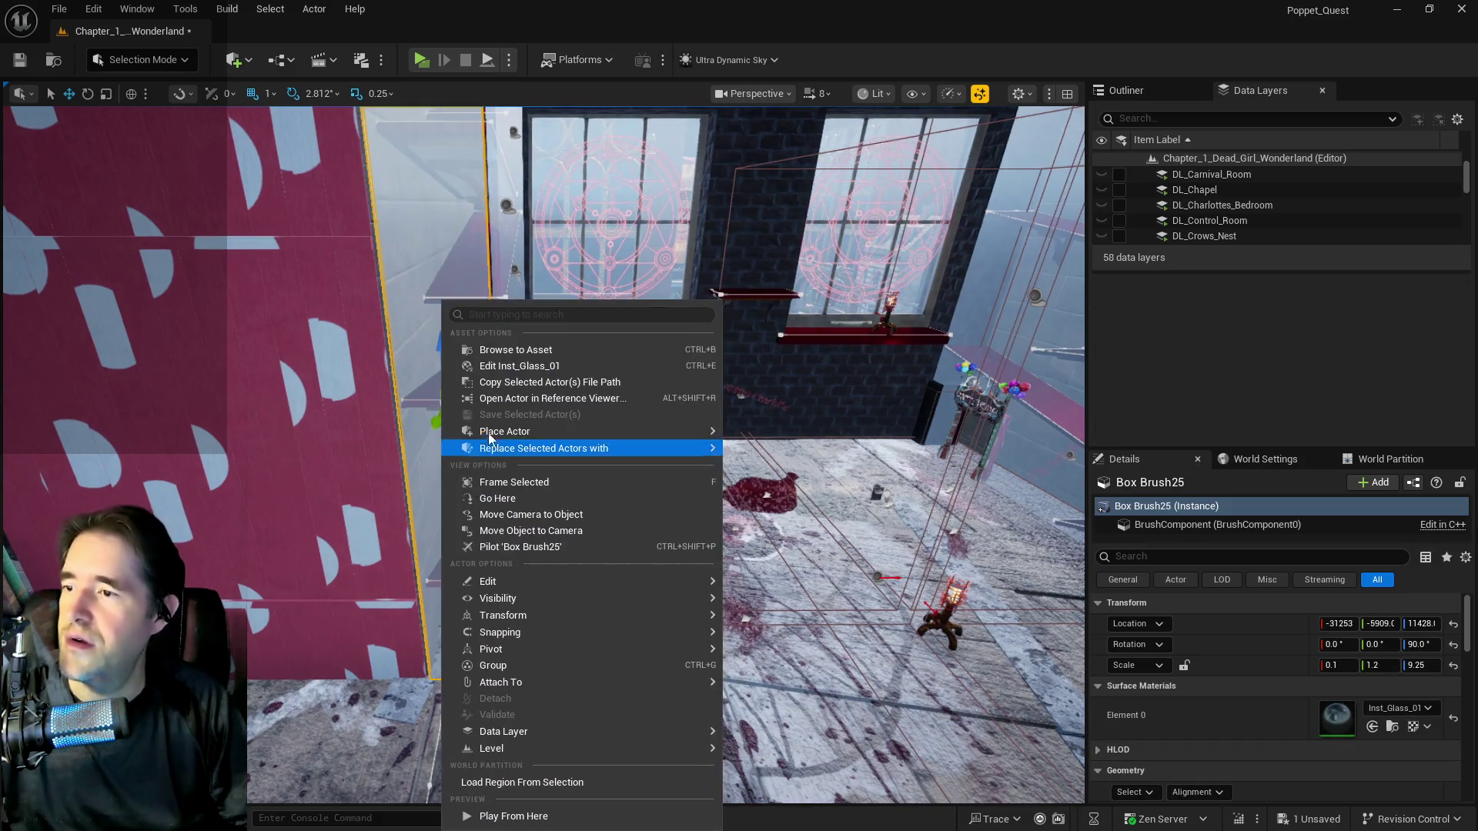
pyautogui.press('Escape')
pyautogui.press('r')
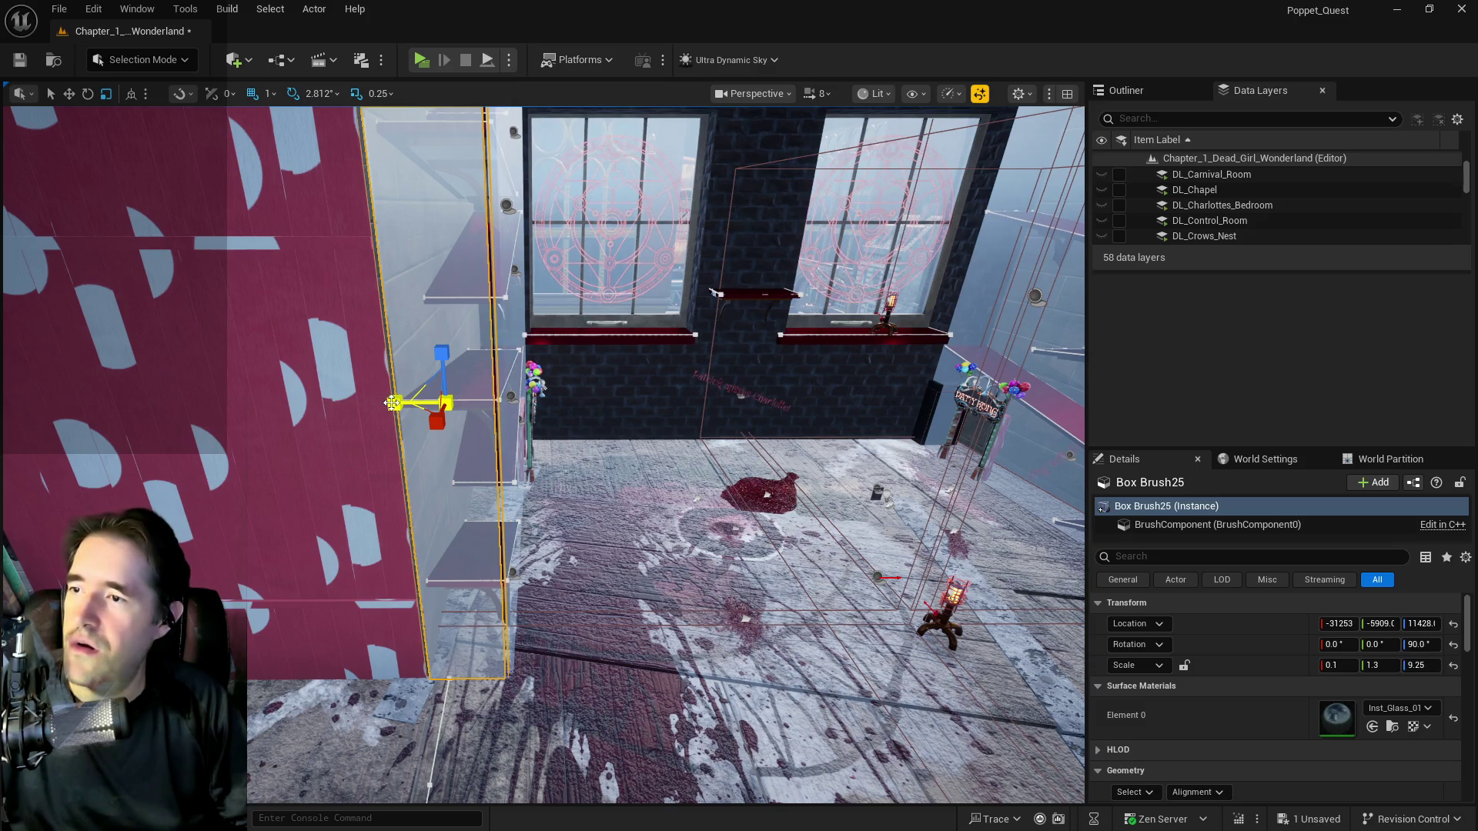
pyautogui.moveTo(393, 402)
pyautogui.mouseDown()
pyautogui.moveTo(462, 292)
pyautogui.moveTo(585, 315)
pyautogui.mouseUp()
pyautogui.click(740, 323)
# Duplicate the teleport marker toward the window wall as BP_Patrick_Teleport_Location3 with Teleporter Number 2
pyautogui.press('w')
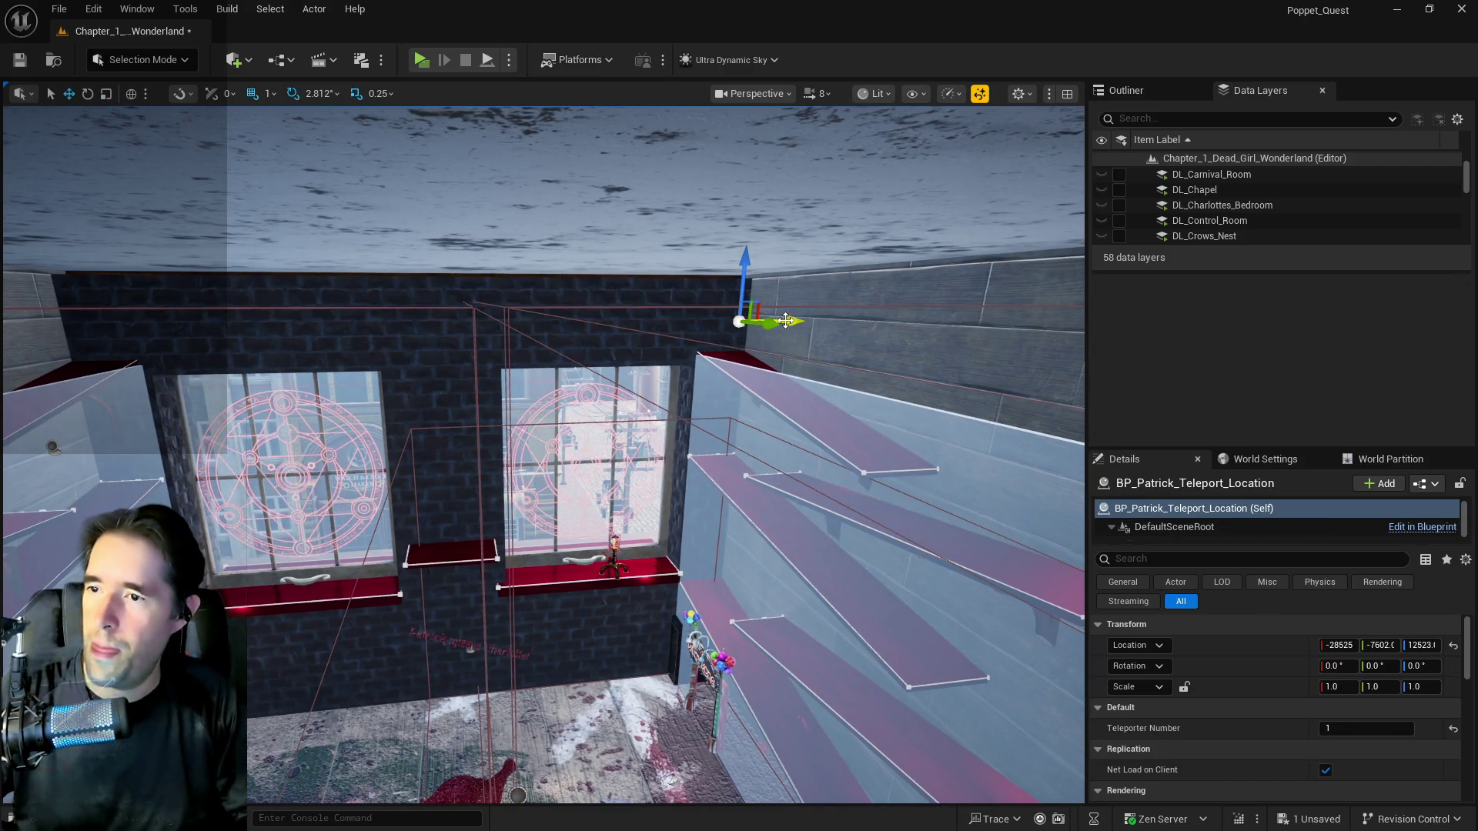
pyautogui.moveTo(785, 321)
pyautogui.mouseDown()
pyautogui.moveTo(158, 366)
pyautogui.moveTo(468, 355)
pyautogui.mouseUp()
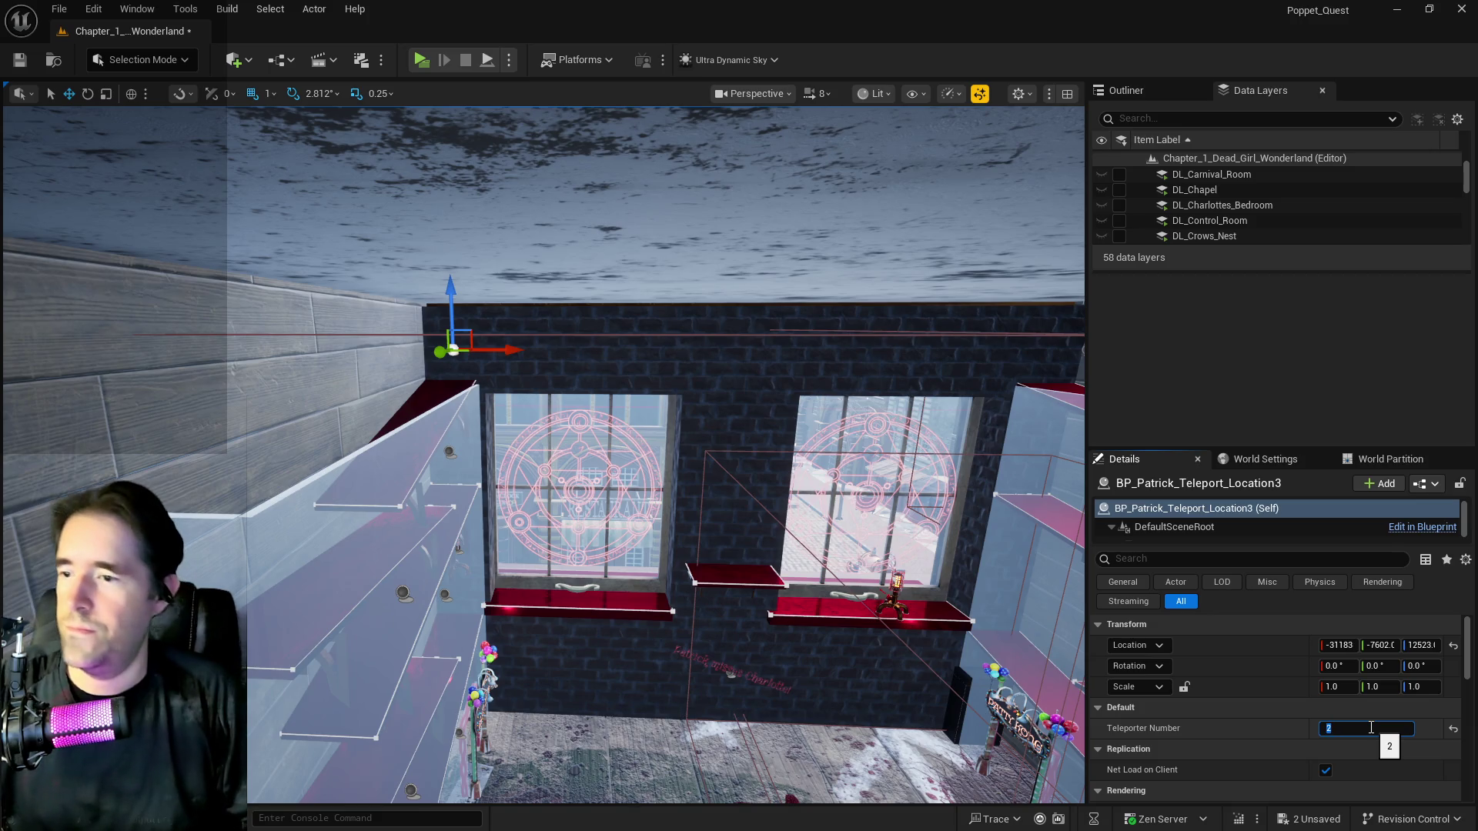
pyautogui.press('Return')
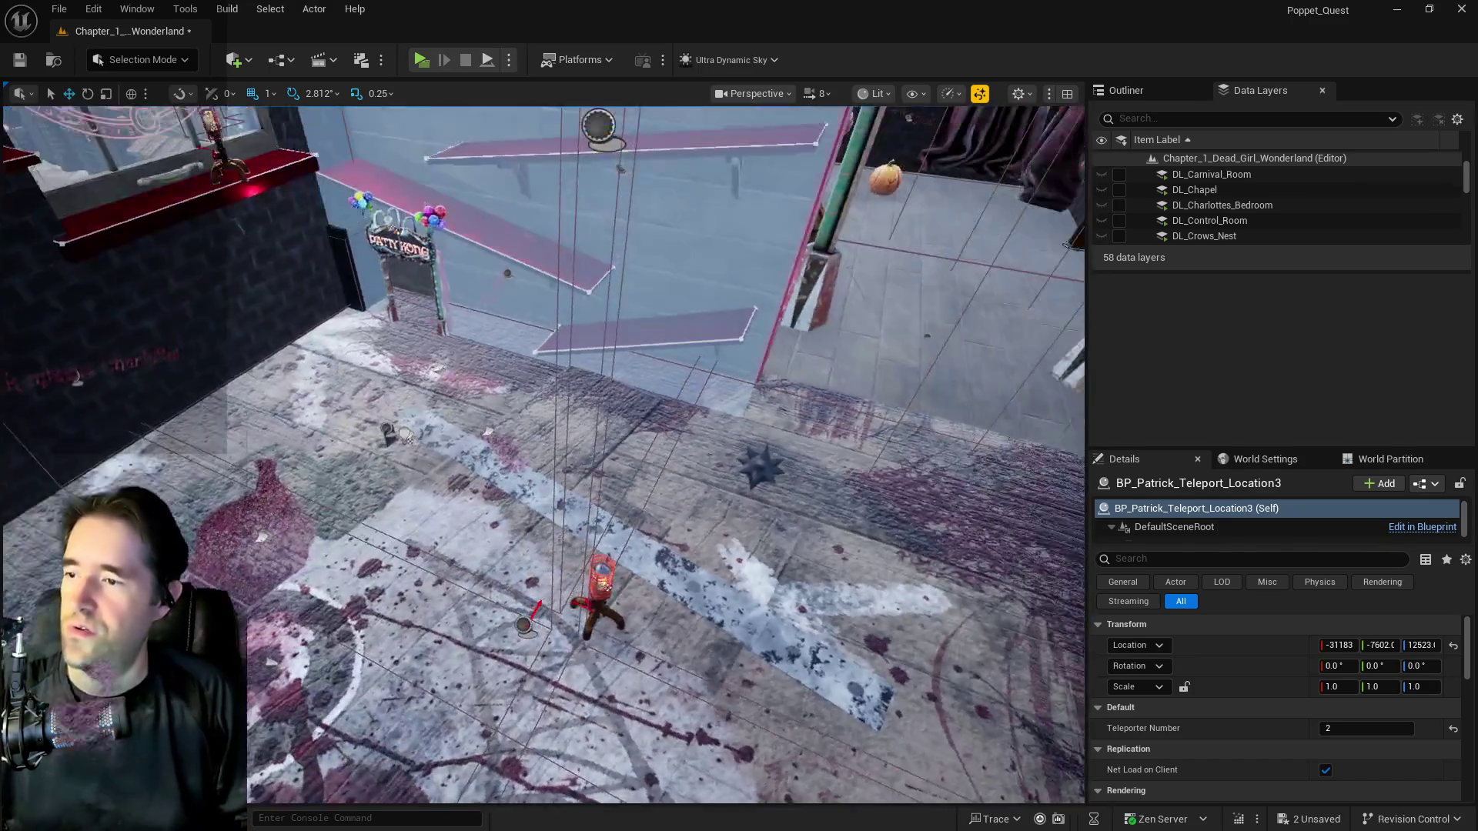
pyautogui.moveTo(561, 521); pyautogui.dragTo(560, 520)
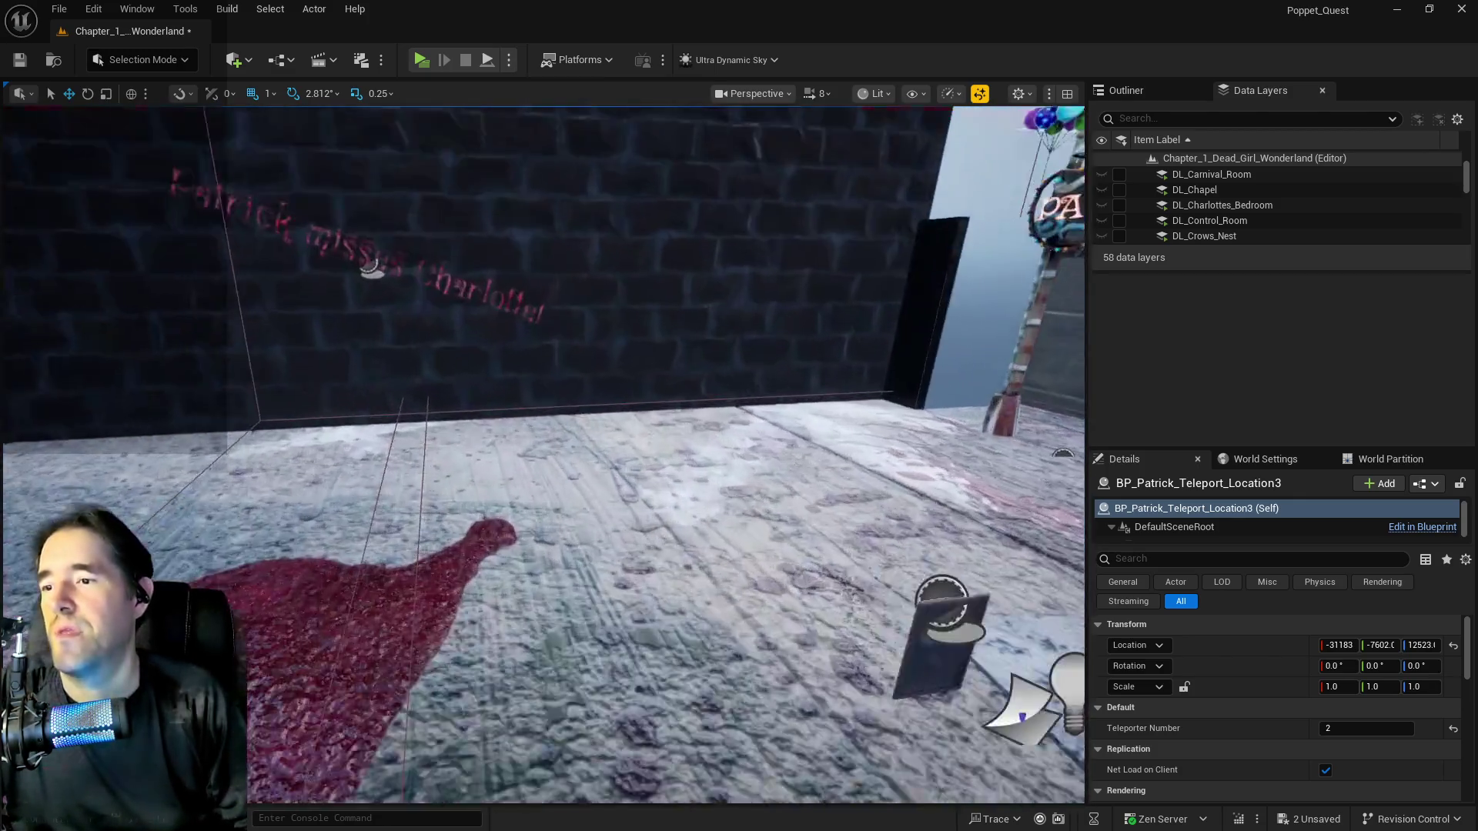
pyautogui.moveTo(561, 521); pyautogui.dragTo(564, 478)
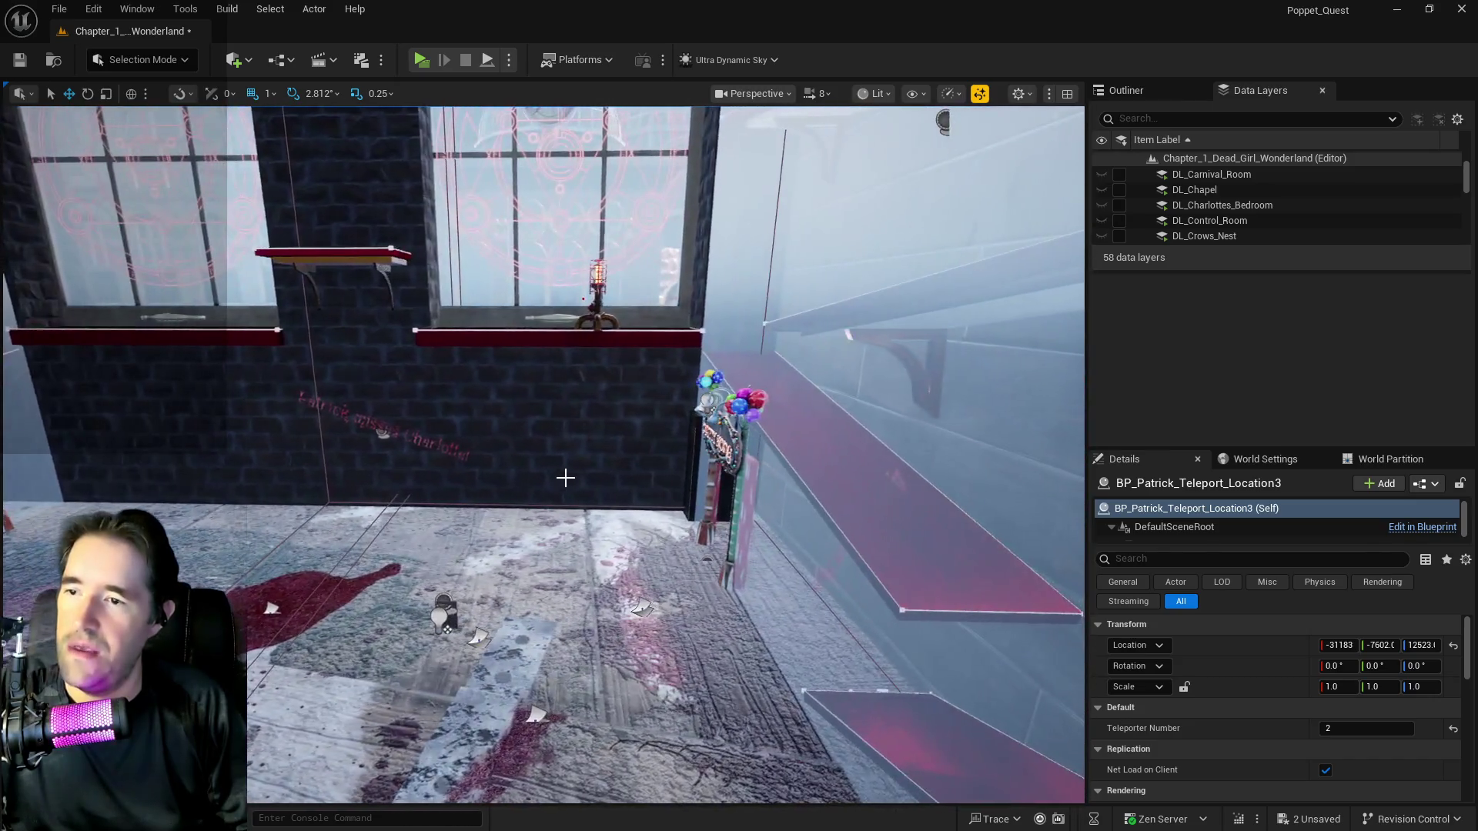
# Rename the kill cube by the Patty Kong sign to BP_Patty_Kong_Kill_Cube in the Outliner
pyautogui.click(685, 479)
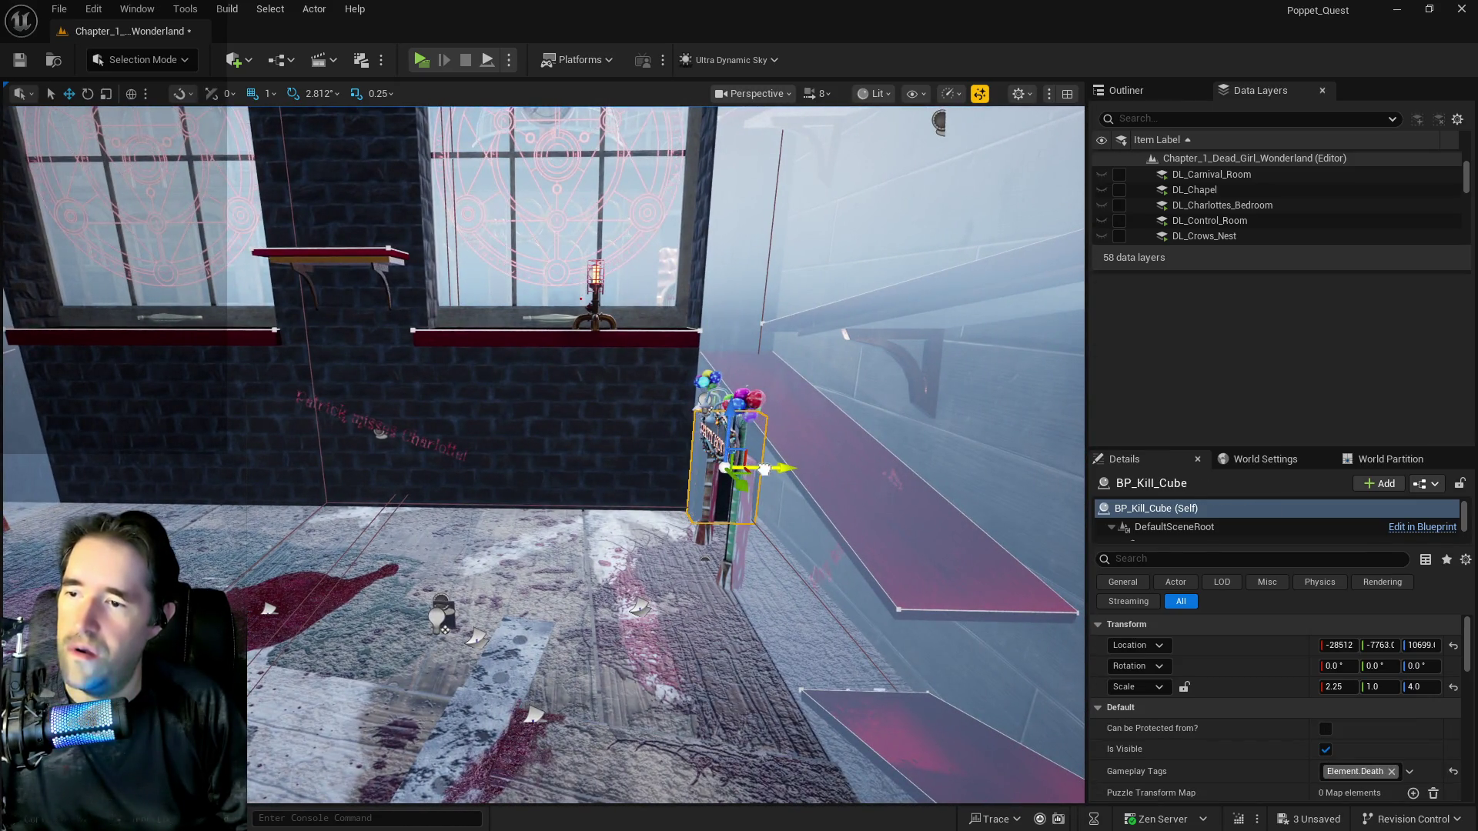
pyautogui.moveTo(849, 496); pyautogui.dragTo(850, 496)
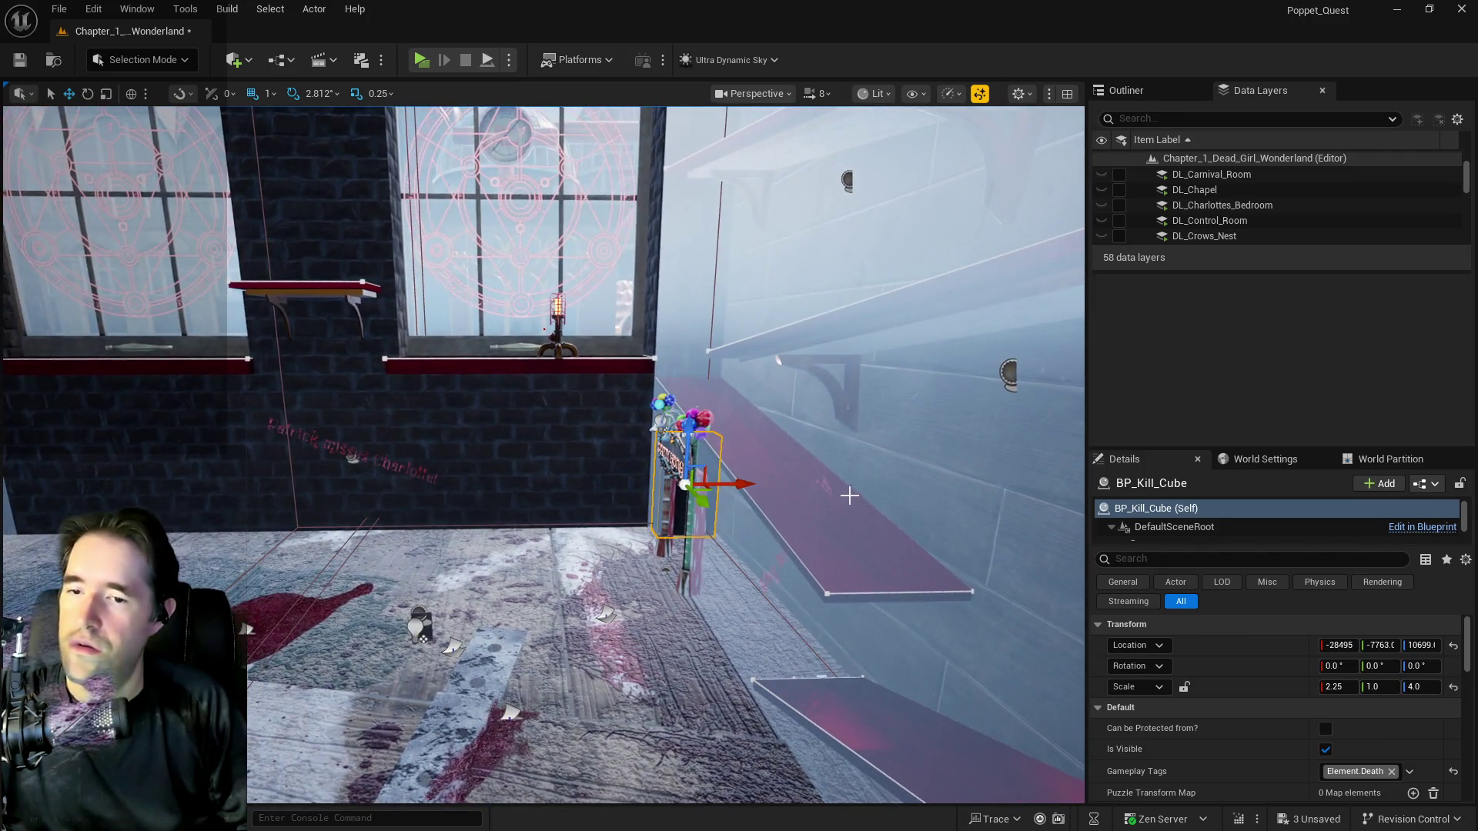
pyautogui.click(1126, 90)
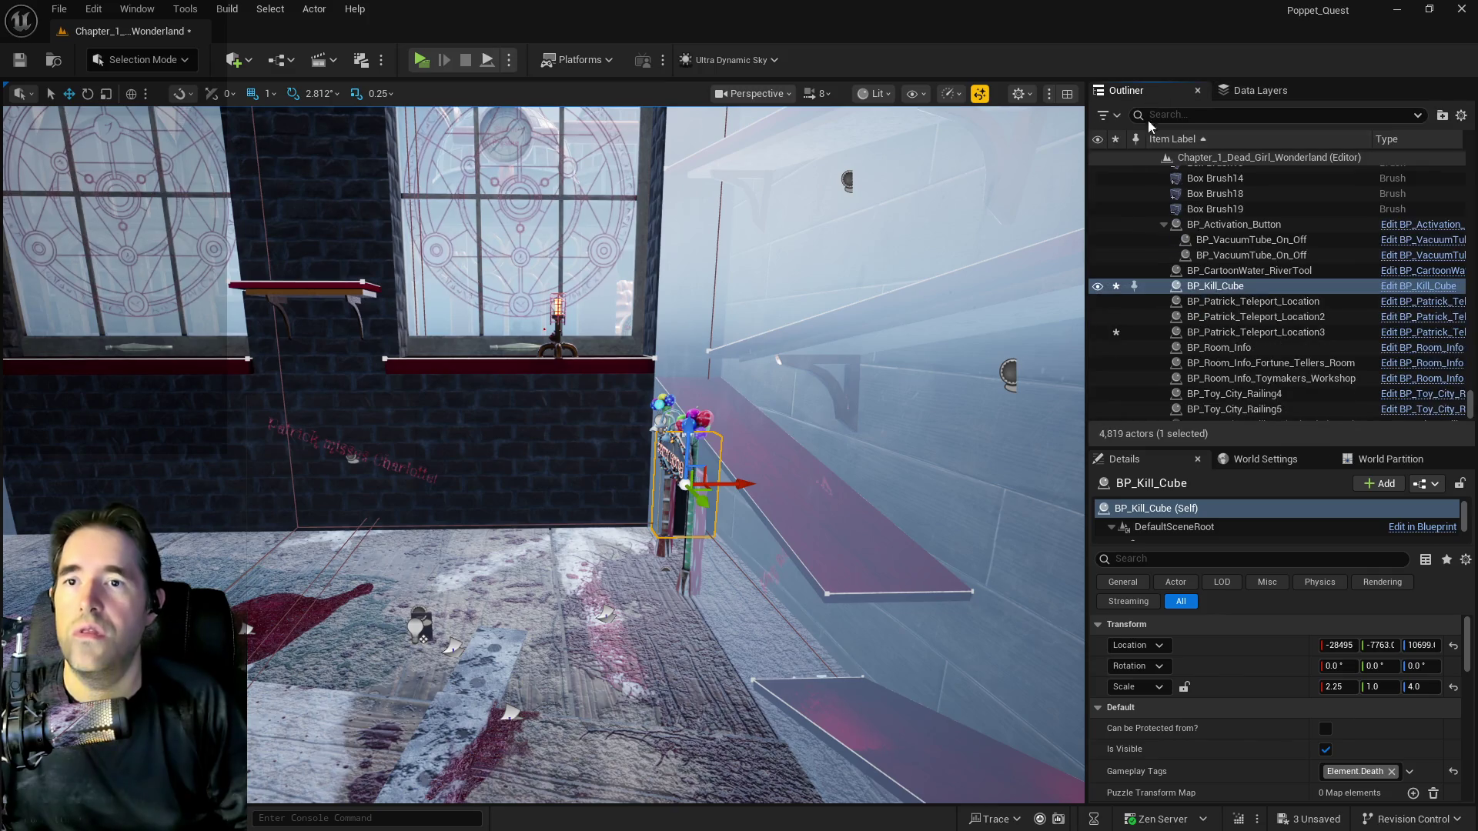
pyautogui.click(1208, 287)
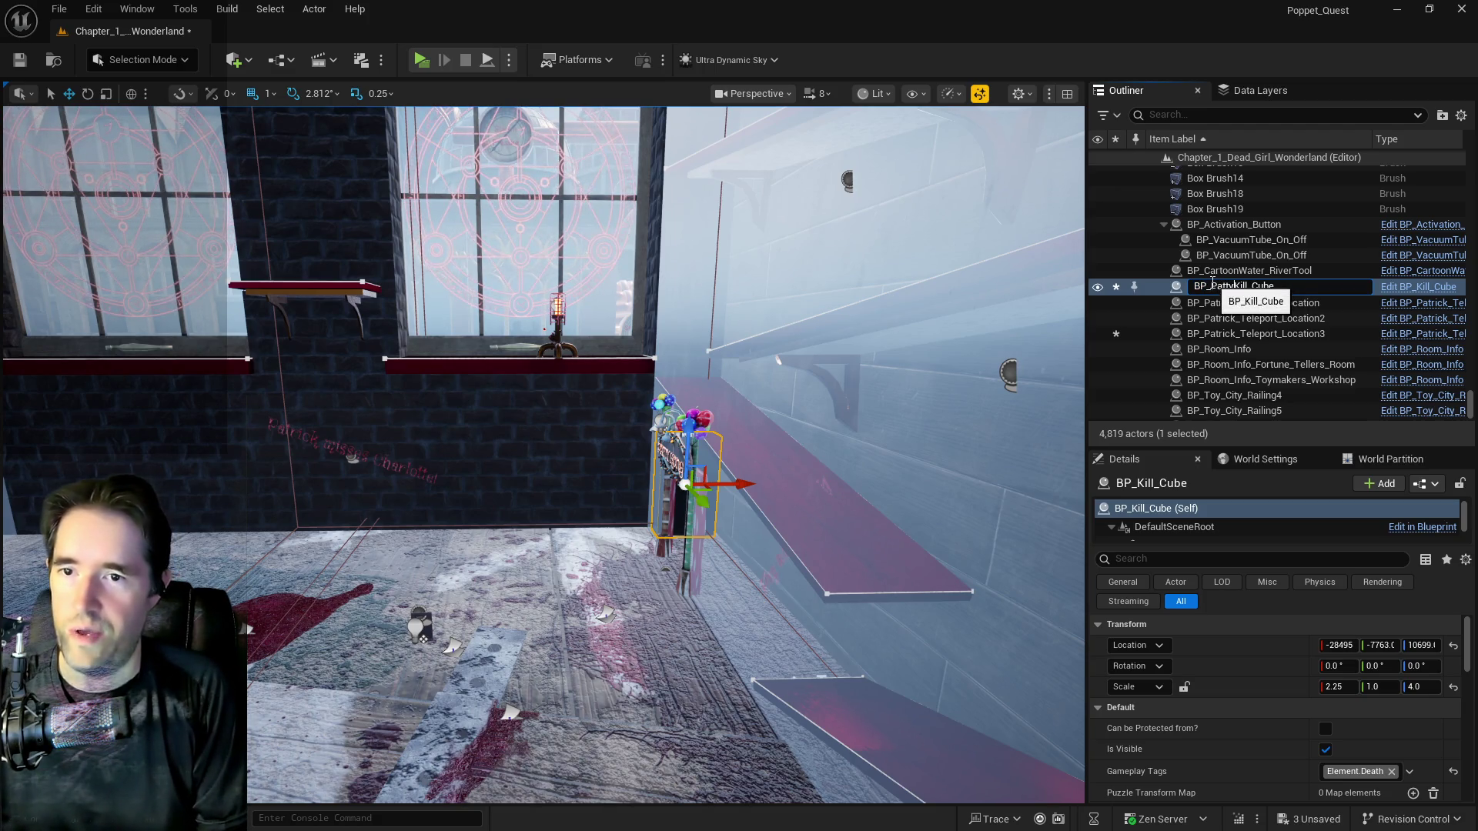
pyautogui.write('g_')
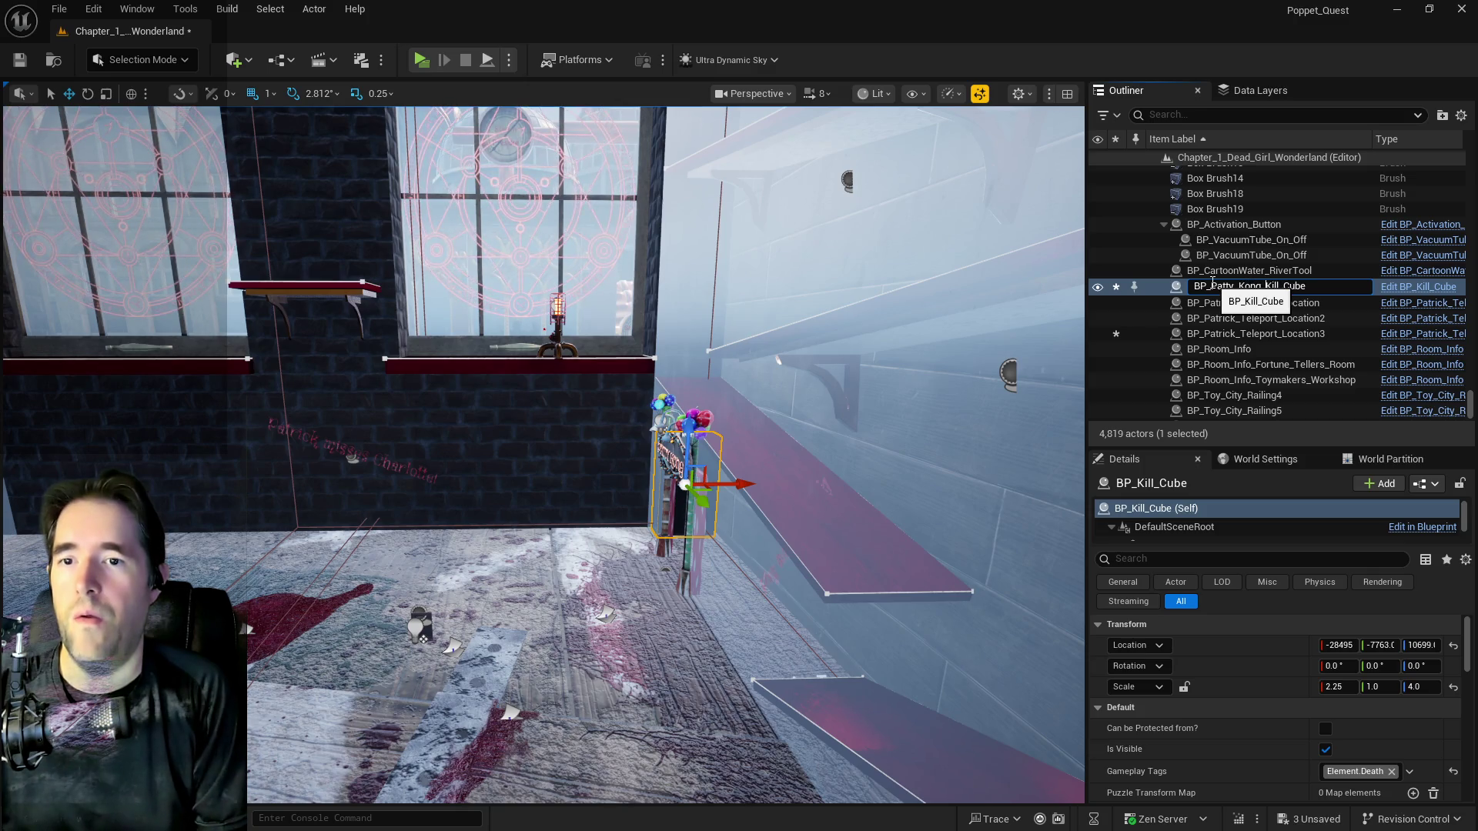
pyautogui.press('Return')
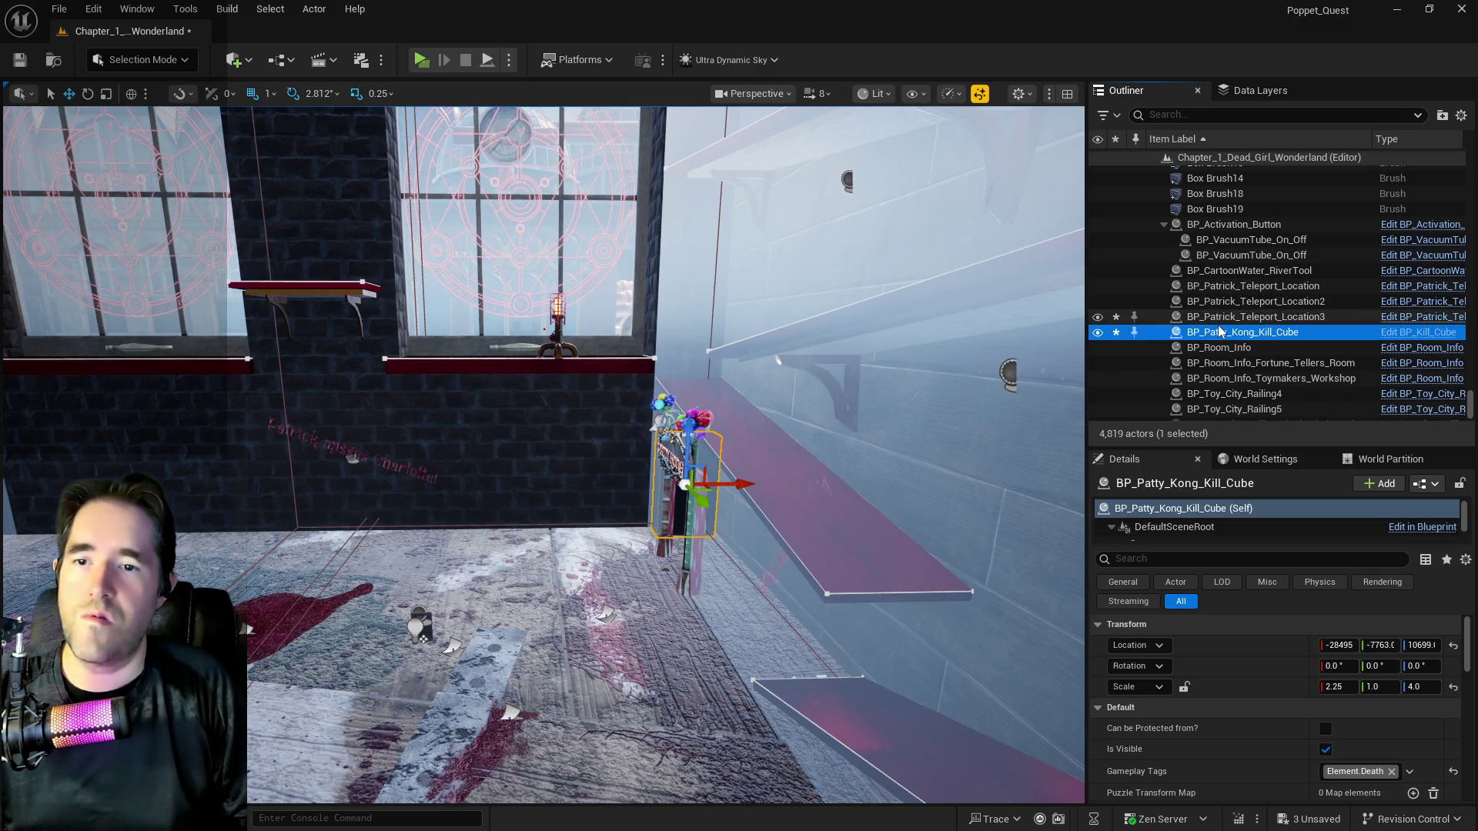
# Move BP_Patty_Kong_Kill_Cube into the Patty Kong 1 folder
pyautogui.rightClick(1222, 331)
pyautogui.moveTo(991, 737)
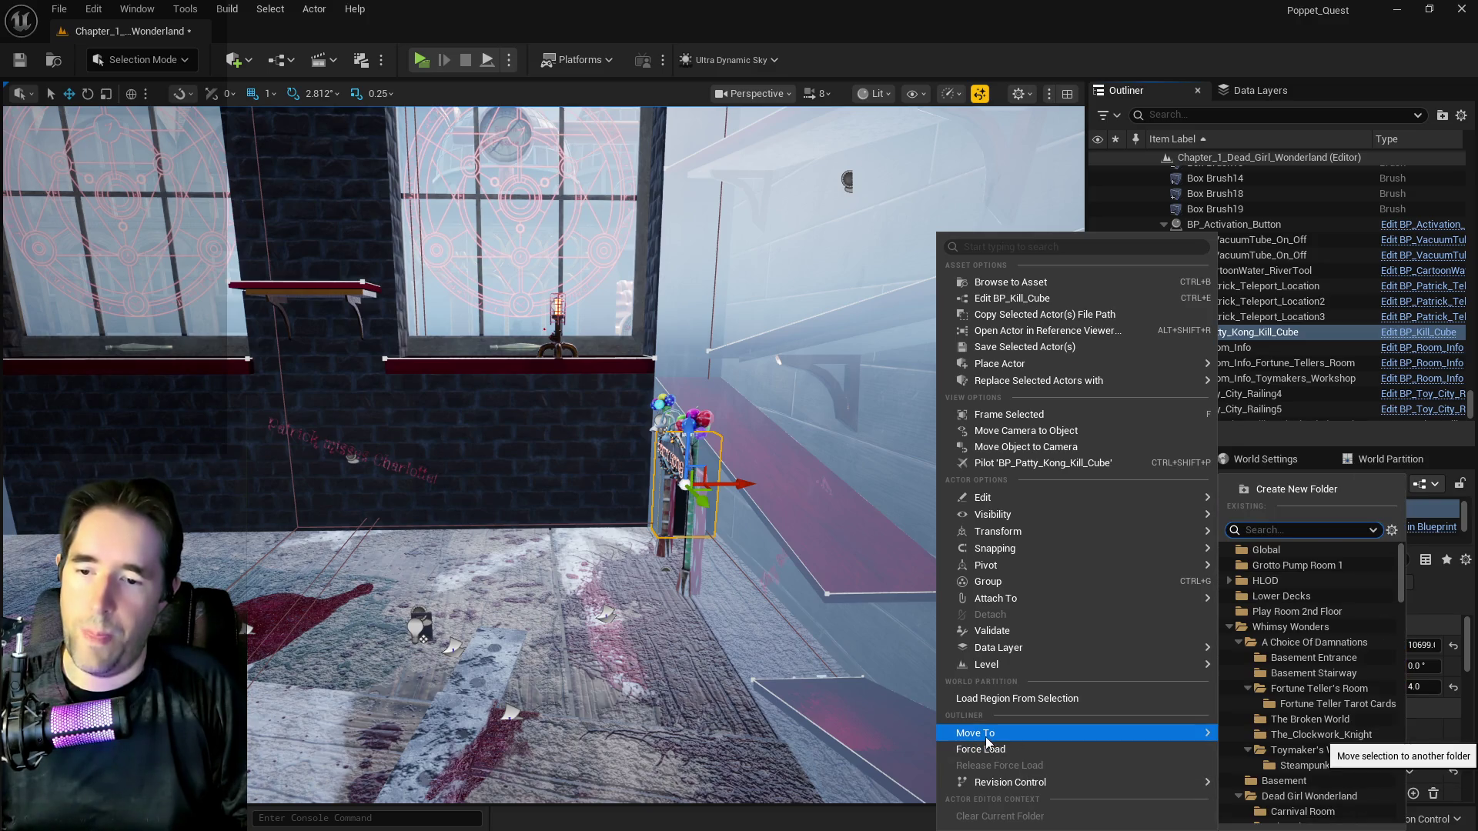
pyautogui.write('pat')
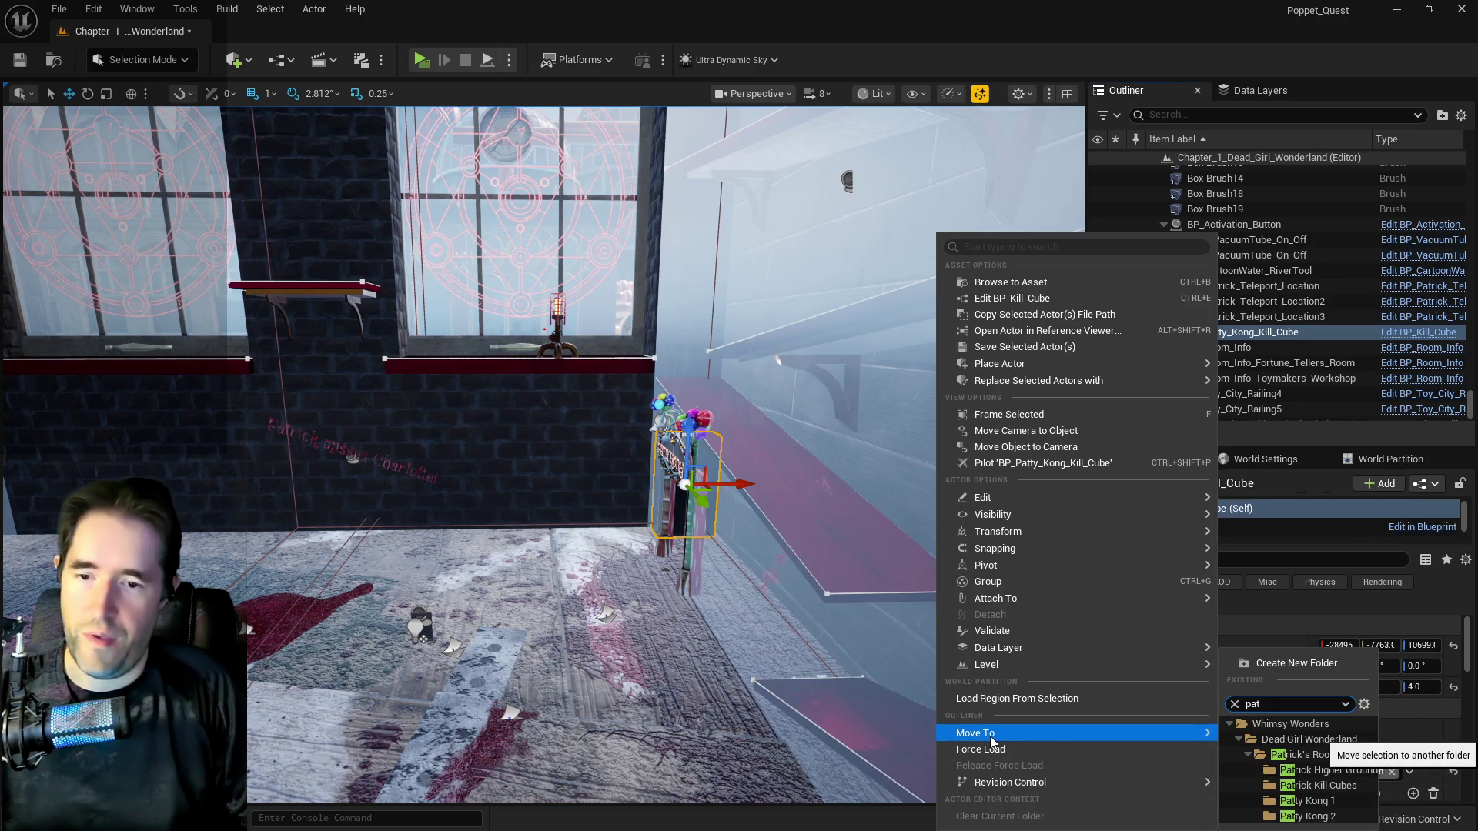
pyautogui.click(1296, 805)
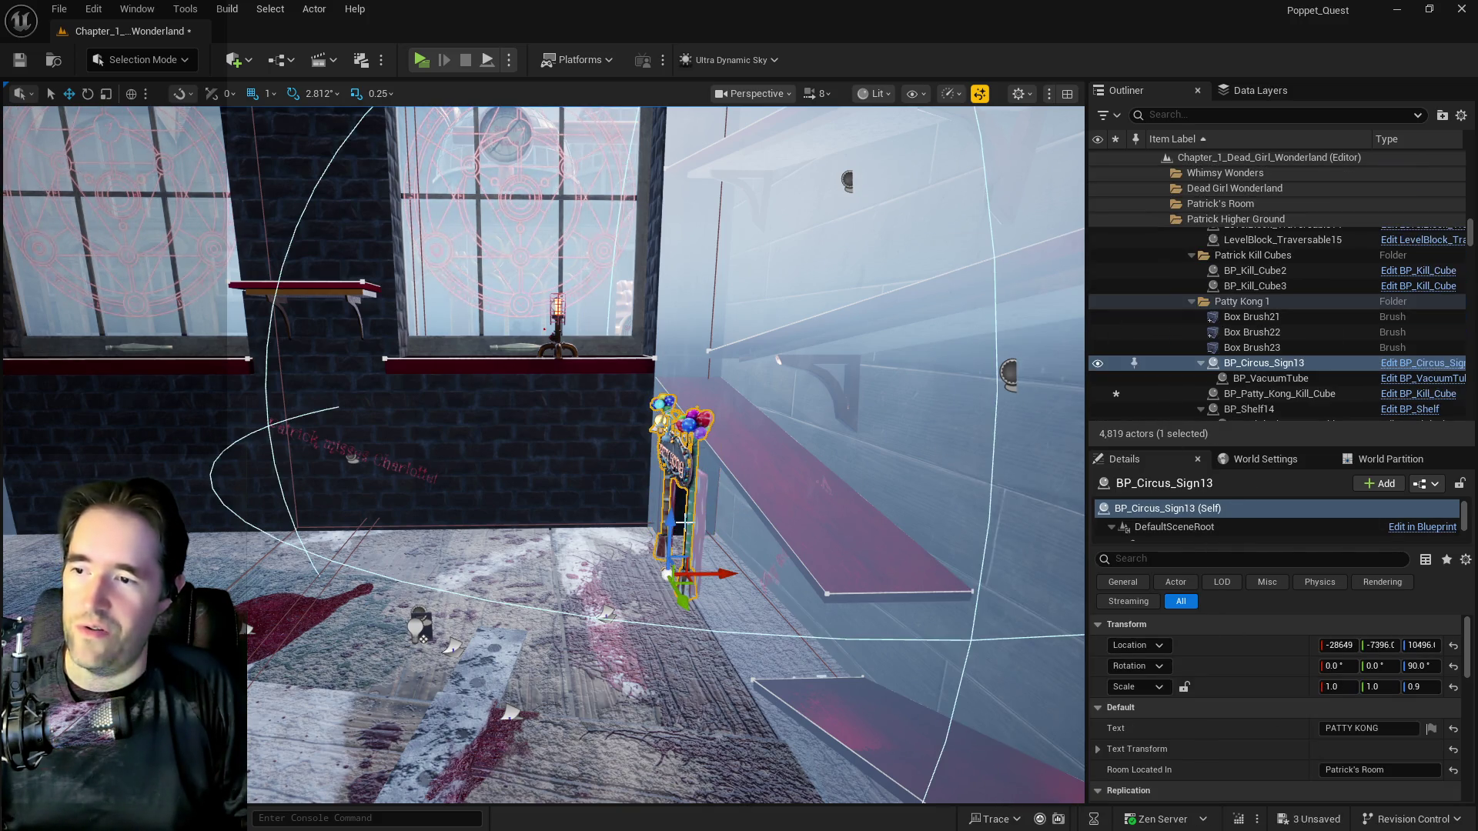
# Alt-drag a copy of the kill cube, BP_Patty_Kong_Kill_Cube2, beside the other sign
pyautogui.keyDown('alt'); pyautogui.moveTo(743, 484); pyautogui.dragTo(330, 501); pyautogui.keyUp('alt')
pyautogui.press('f')
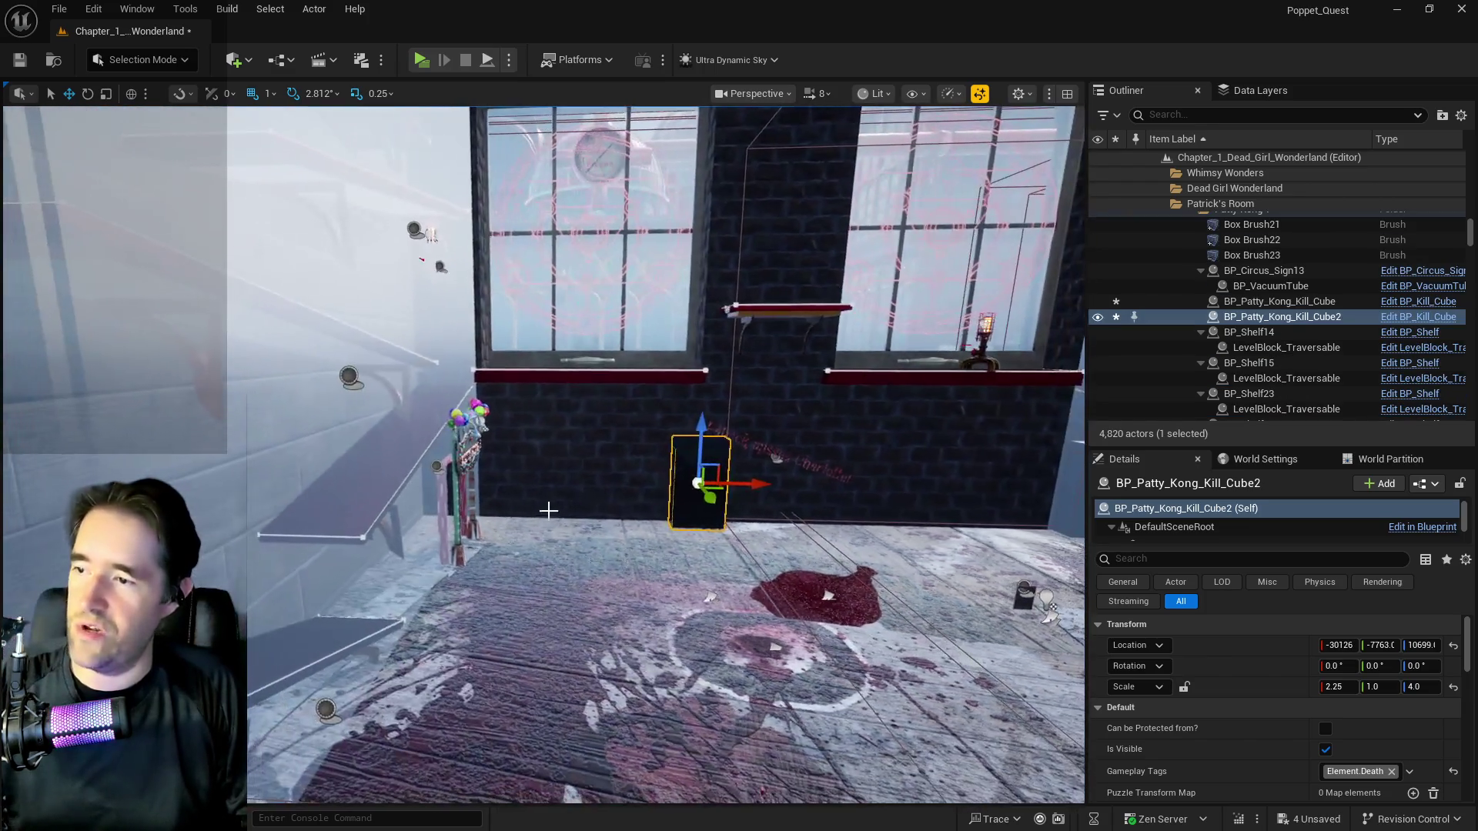
pyautogui.moveTo(708, 485); pyautogui.dragTo(449, 486)
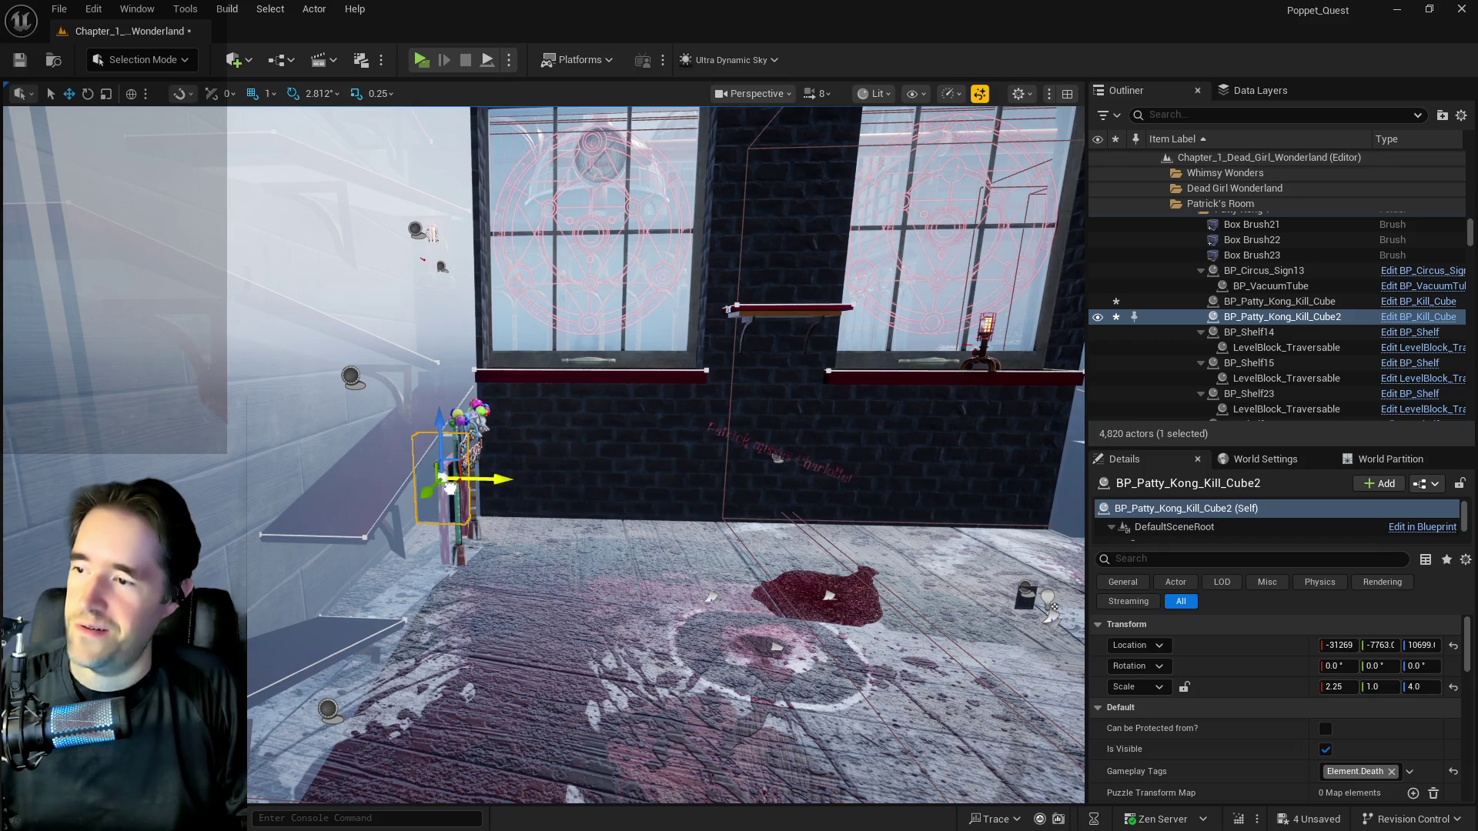
pyautogui.press('w')
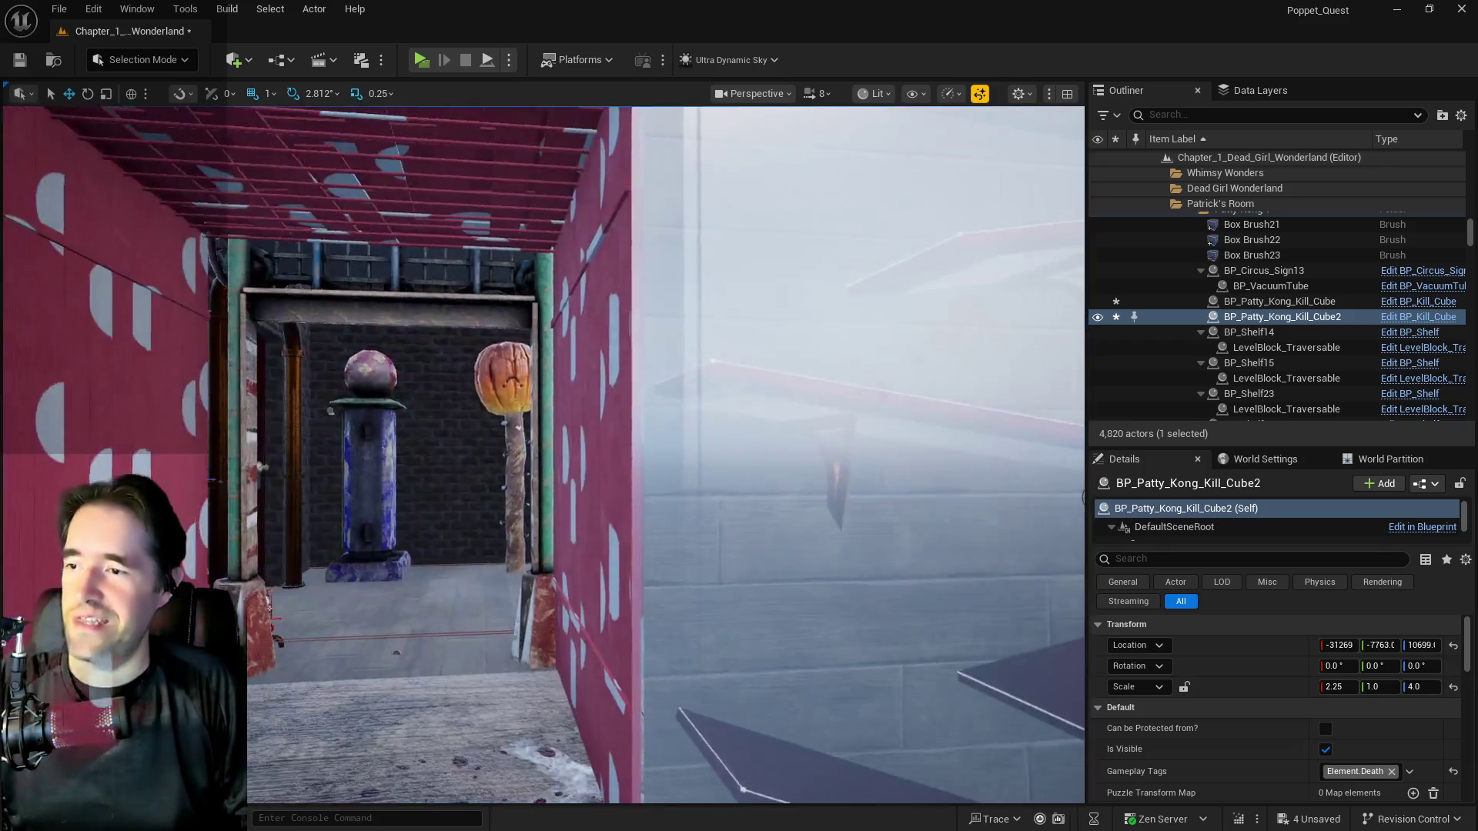
pyautogui.press('w')
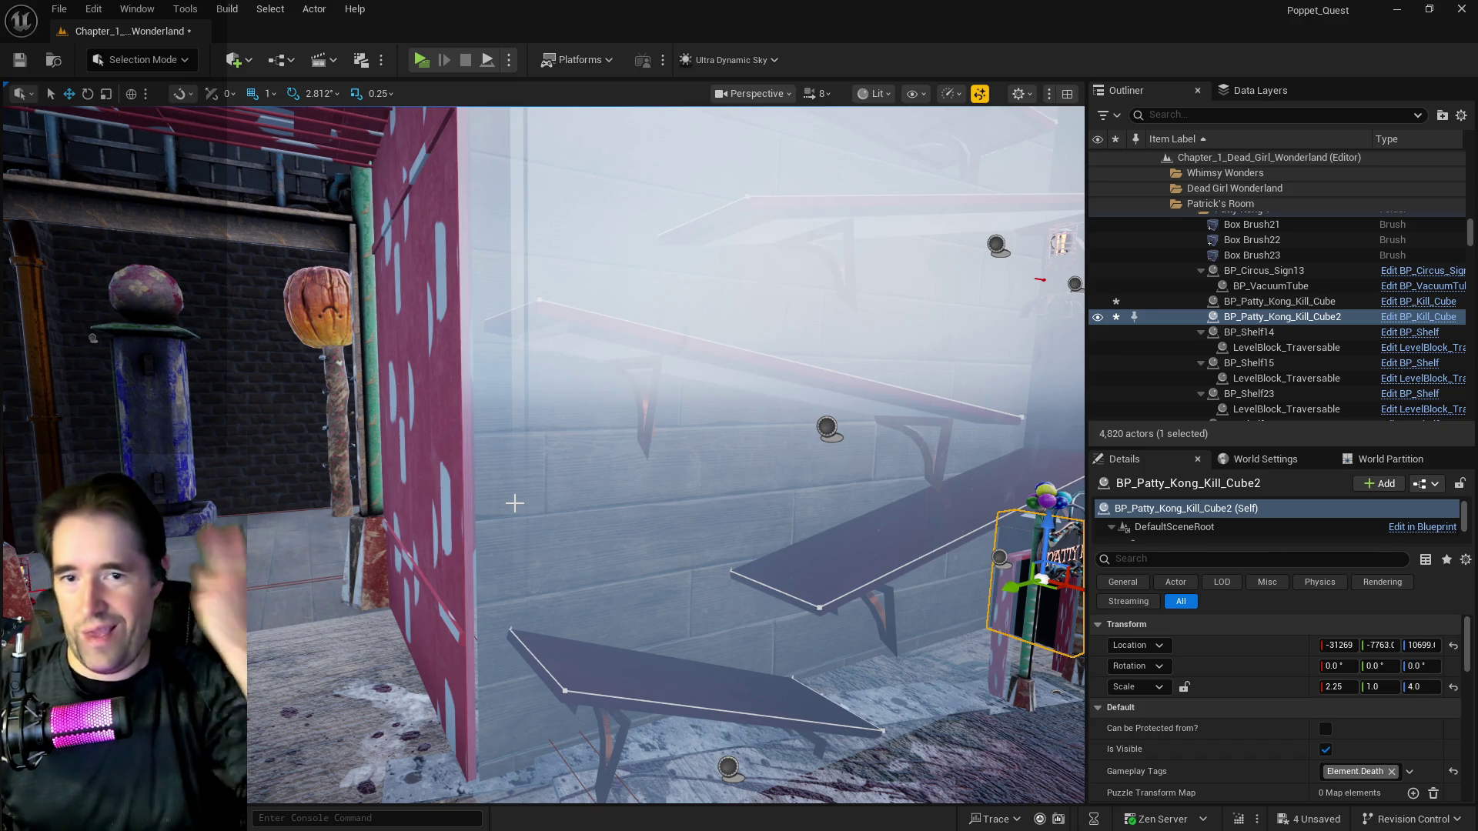
pyautogui.moveTo(542, 455)
pyautogui.mouseDown()
pyautogui.moveTo(462, 462)
pyautogui.moveTo(493, 400)
pyautogui.moveTo(362, 154)
pyautogui.moveTo(400, 231)
pyautogui.moveTo(393, 246)
pyautogui.moveTo(677, 385)
pyautogui.moveTo(691, 417)
pyautogui.moveTo(556, 524)
pyautogui.moveTo(736, 474)
pyautogui.mouseUp()
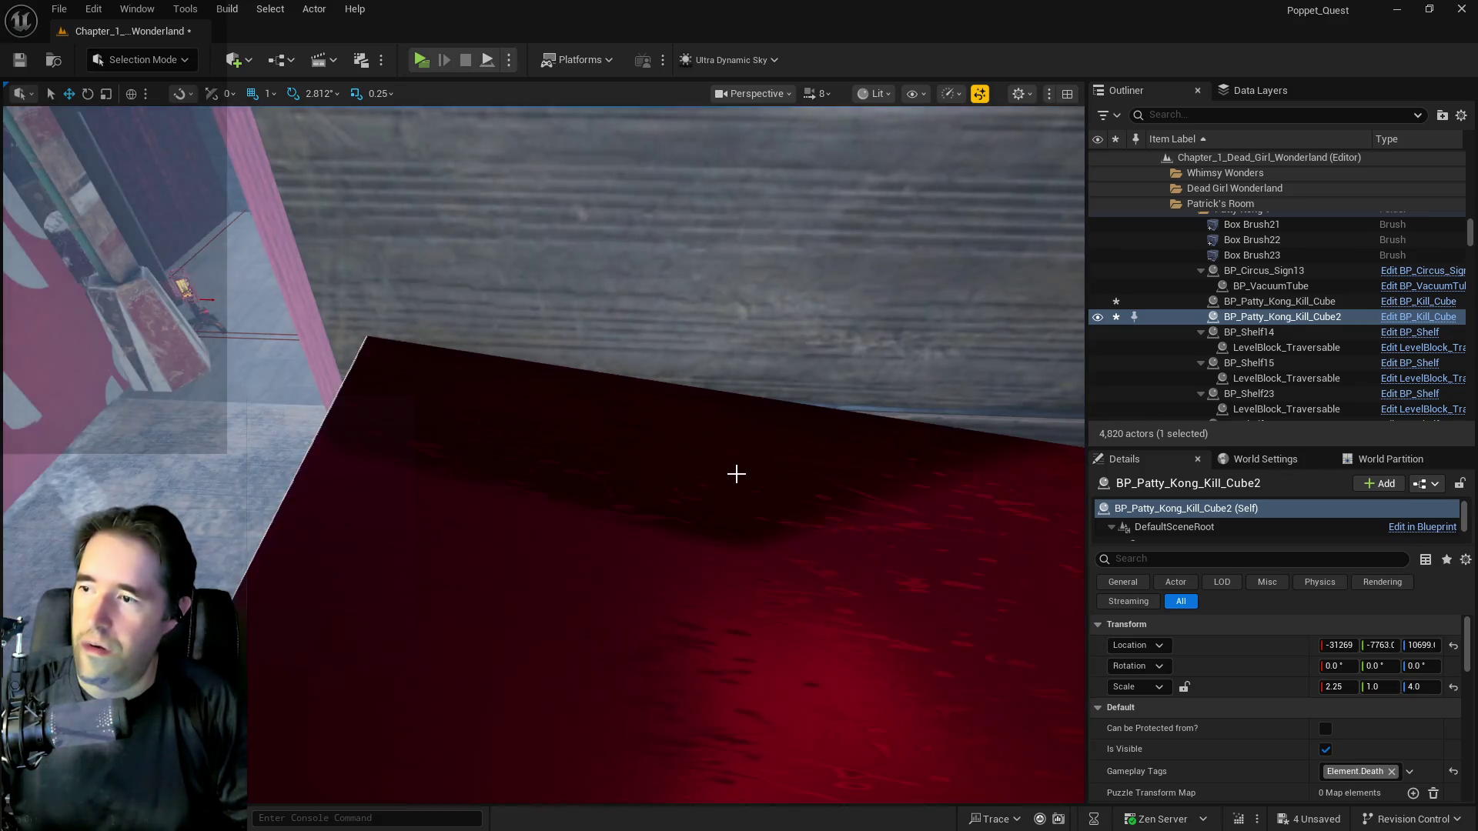
# Nudge BP_Shelf16 slightly and slide BP_Shelf28 about 78 units along Y
pyautogui.click(660, 501)
pyautogui.moveTo(770, 520)
pyautogui.mouseDown()
pyautogui.moveTo(739, 539)
pyautogui.moveTo(770, 520)
pyautogui.mouseUp()
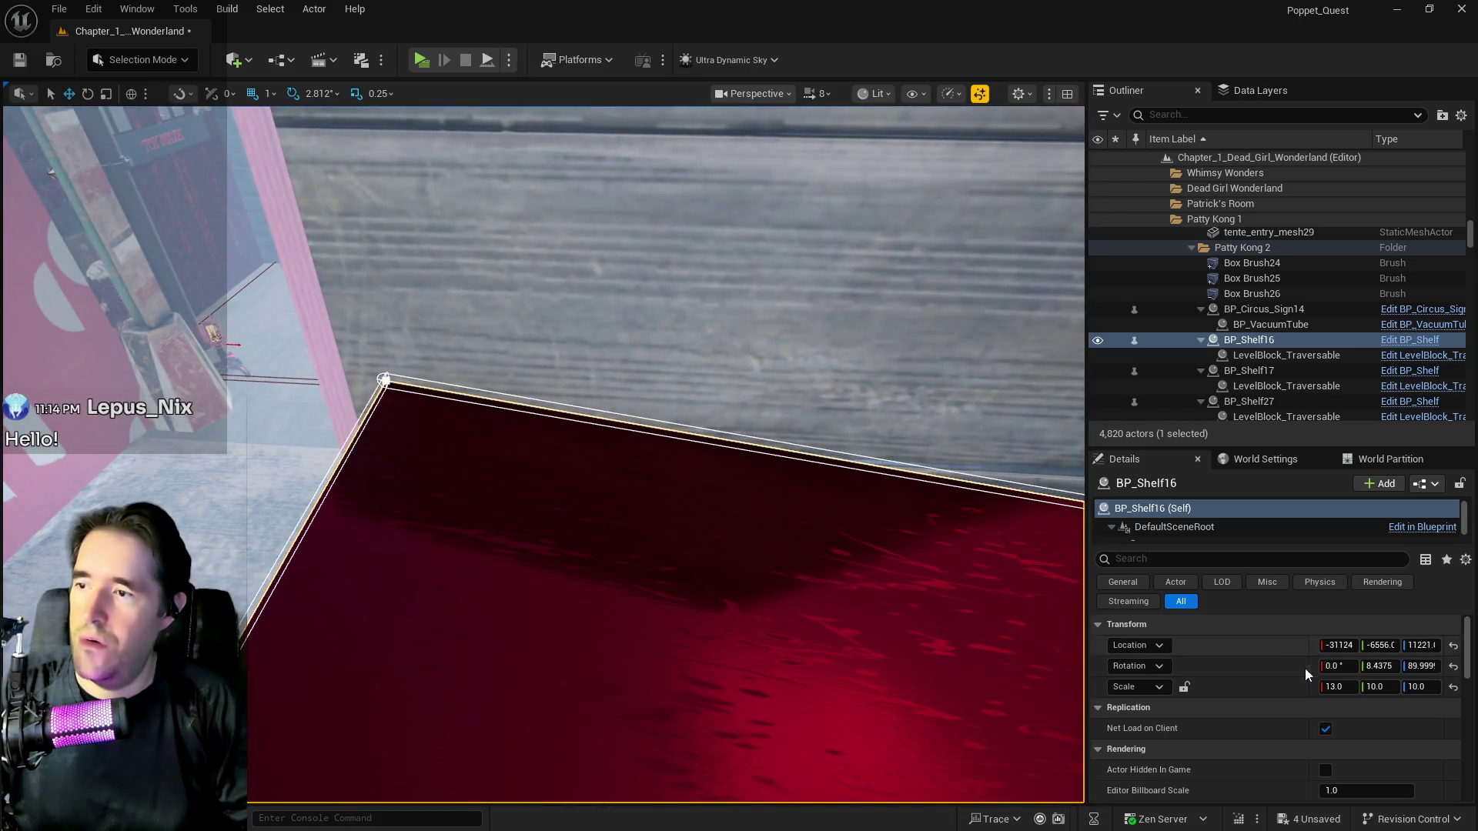
pyautogui.moveTo(1378, 646); pyautogui.dragTo(1377, 645)
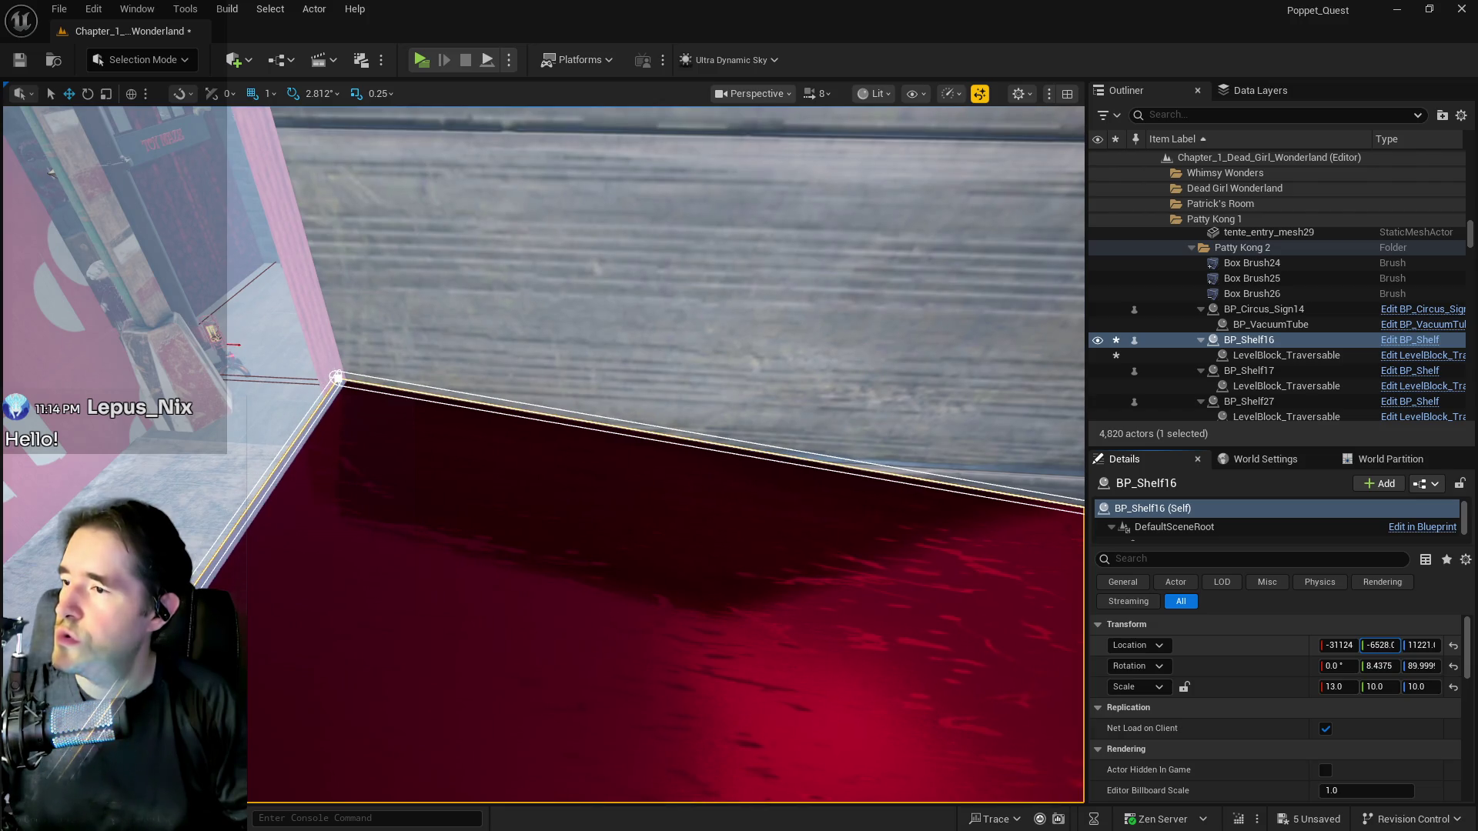
pyautogui.moveTo(654, 462)
pyautogui.mouseDown()
pyautogui.moveTo(662, 531)
pyautogui.moveTo(623, 562)
pyautogui.mouseUp()
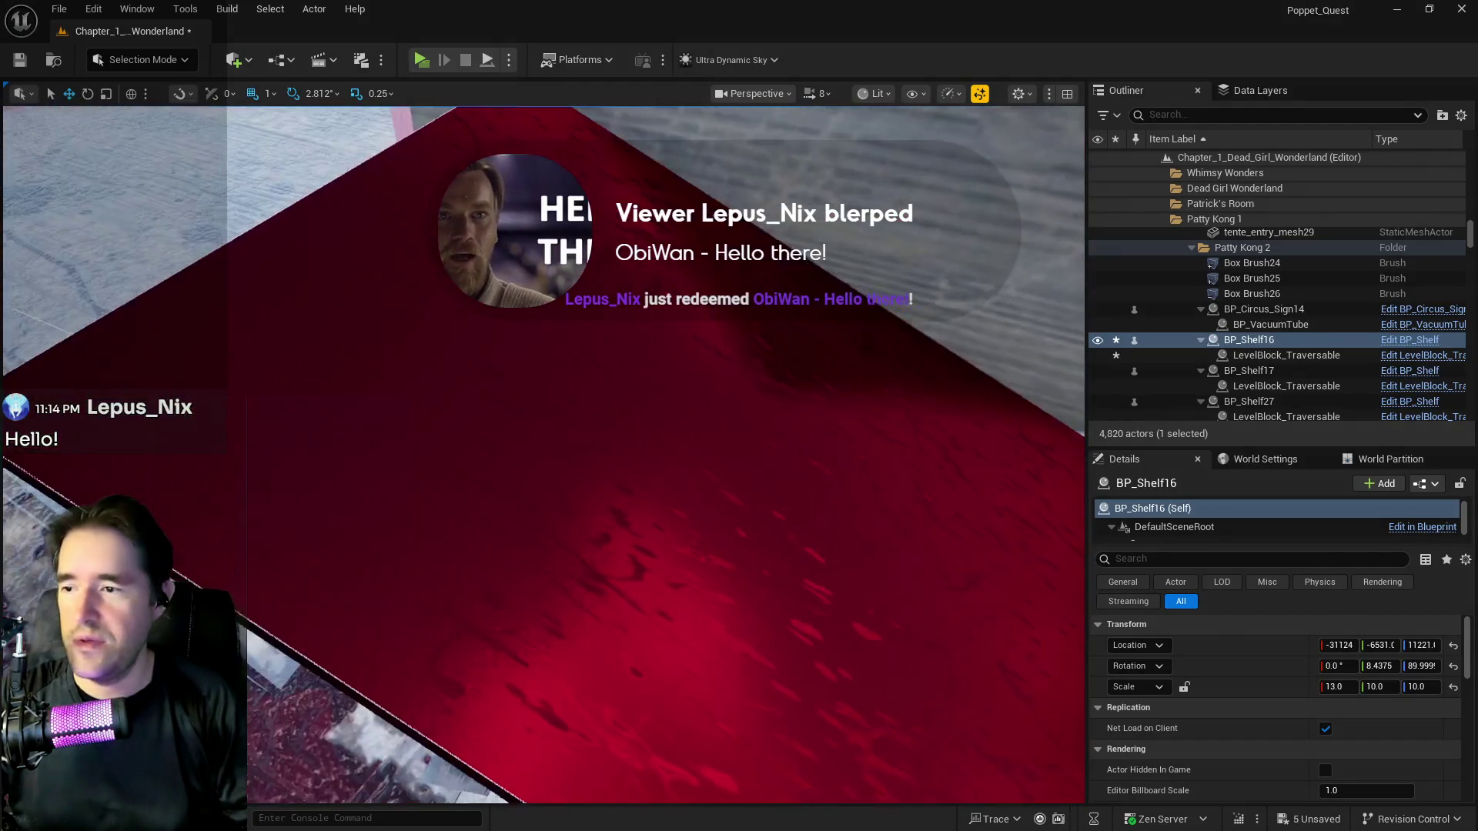
pyautogui.click(944, 577)
pyautogui.press('f')
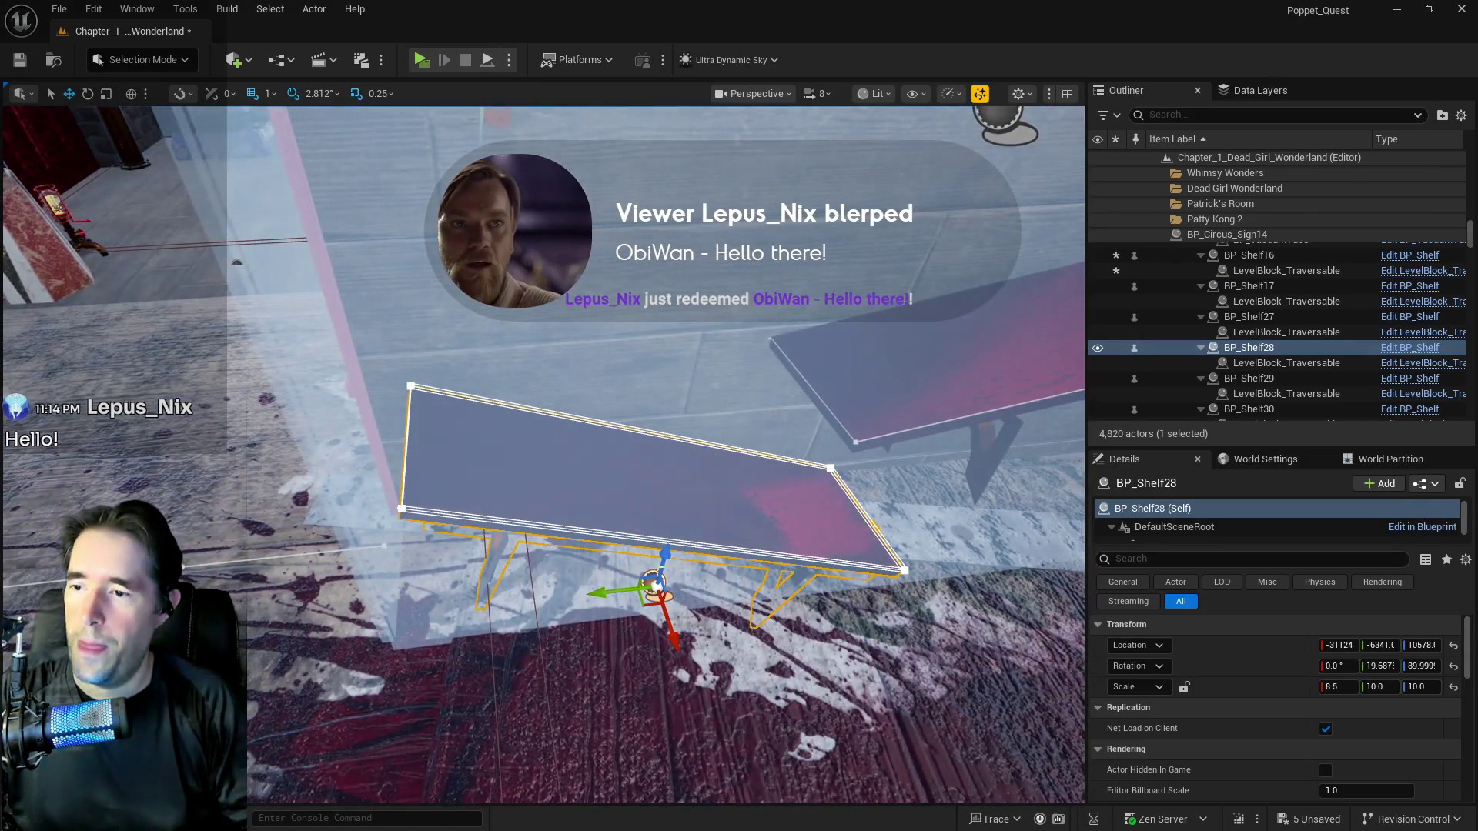
pyautogui.moveTo(595, 590)
pyautogui.mouseDown()
pyautogui.moveTo(548, 589)
pyautogui.moveTo(786, 503)
pyautogui.moveTo(742, 488)
pyautogui.moveTo(756, 558)
pyautogui.mouseUp()
# Inspect BP_Shelf17 by the Patty Kong sign and the glass Box Brush24 (scale 0.1 × 10.0 × 9.5)
pyautogui.click(756, 505)
pyautogui.click(719, 667)
pyautogui.press('f')
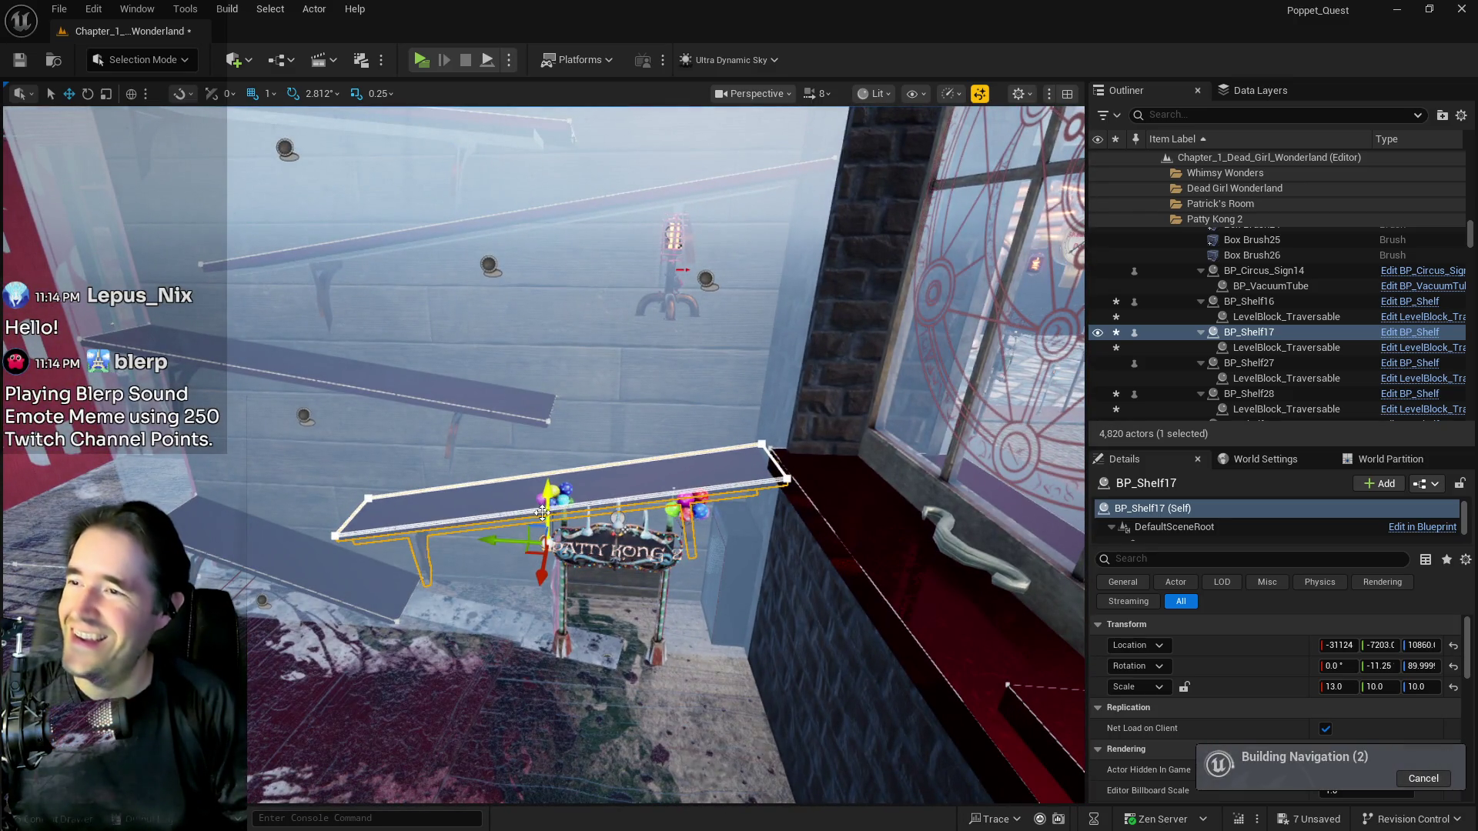
pyautogui.press('Left')
pyautogui.press('Right')
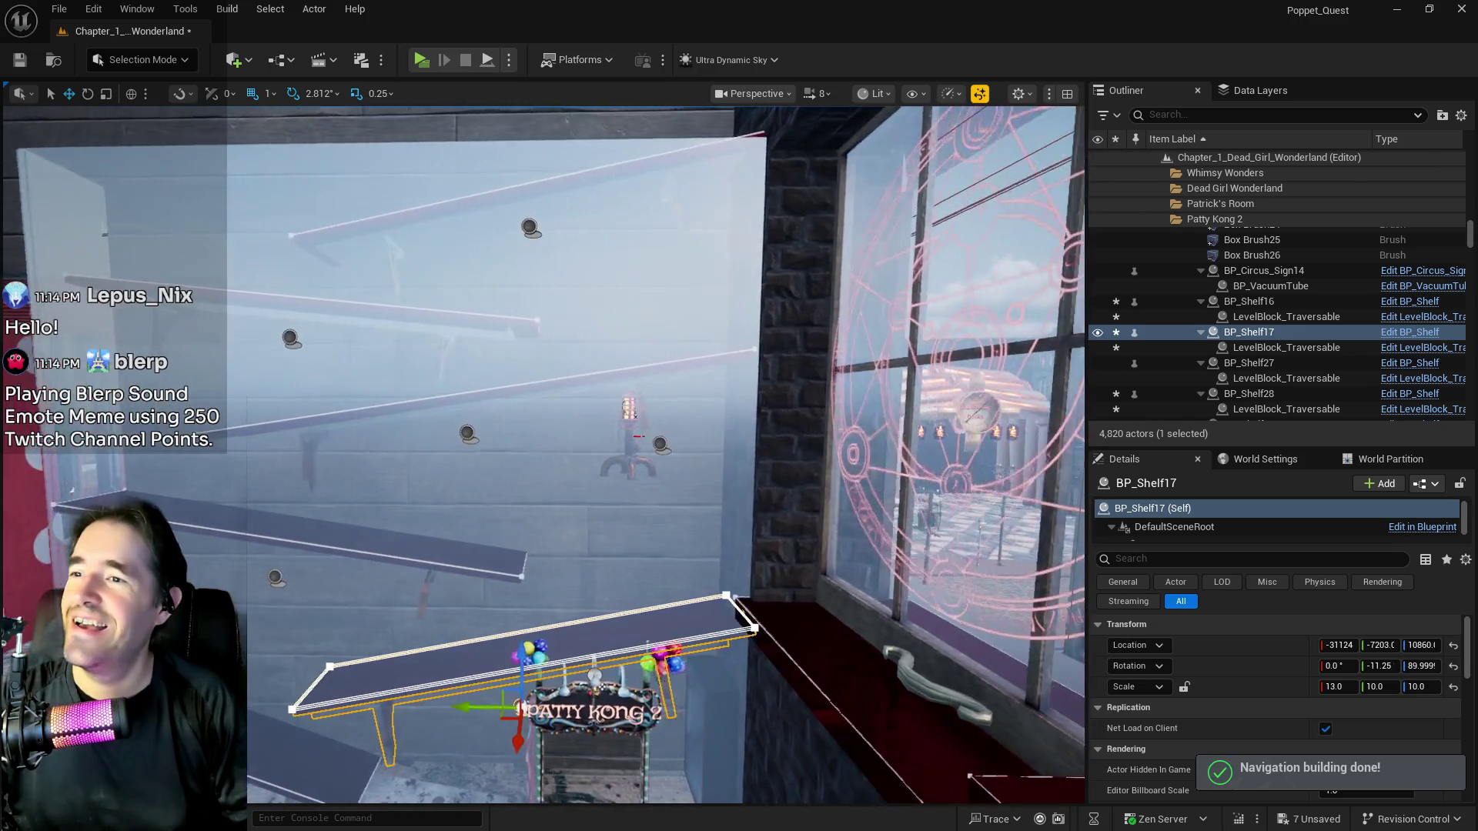
pyautogui.press('Left')
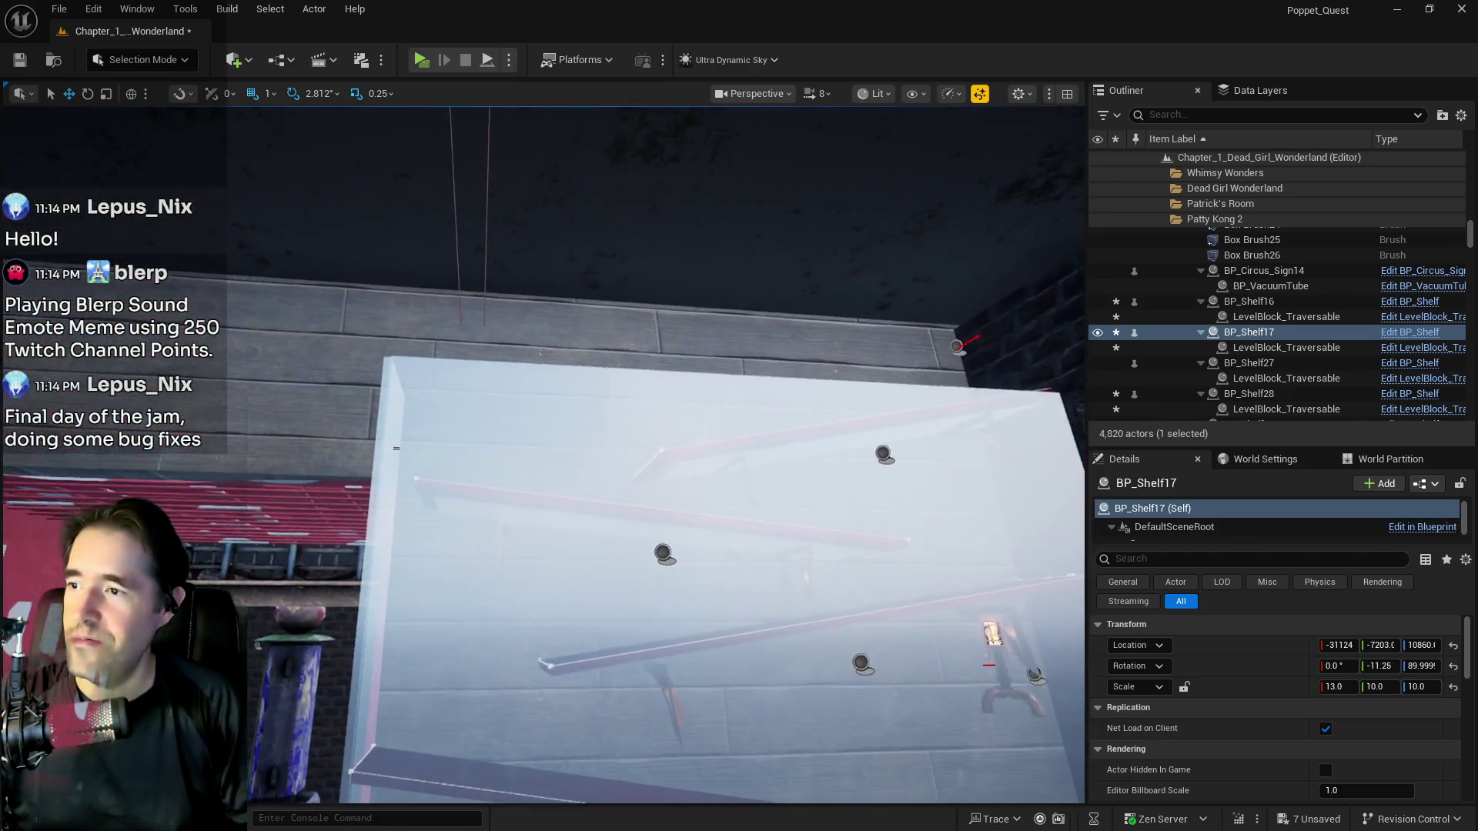
pyautogui.press('Down')
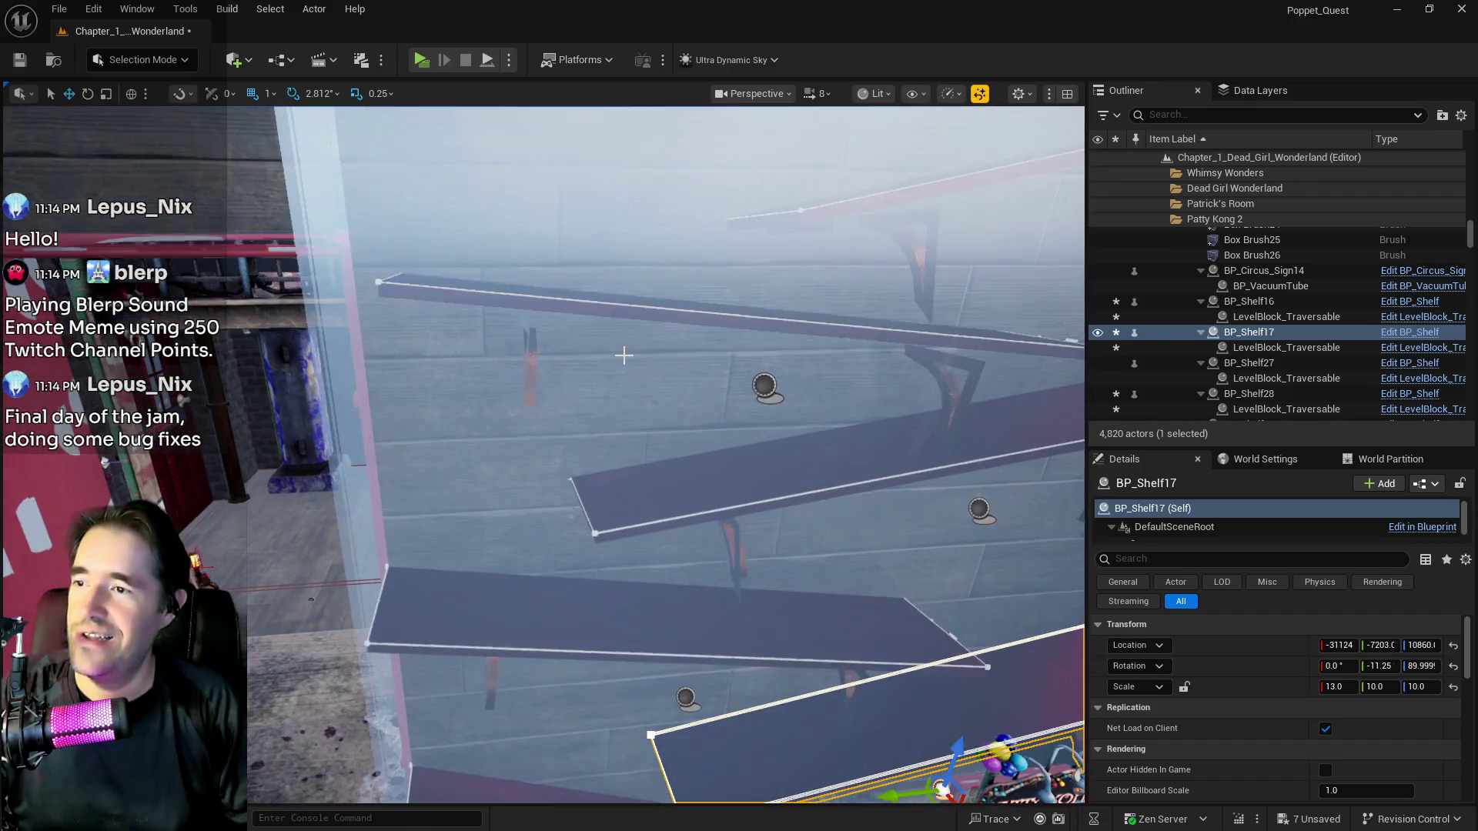
pyautogui.press('f')
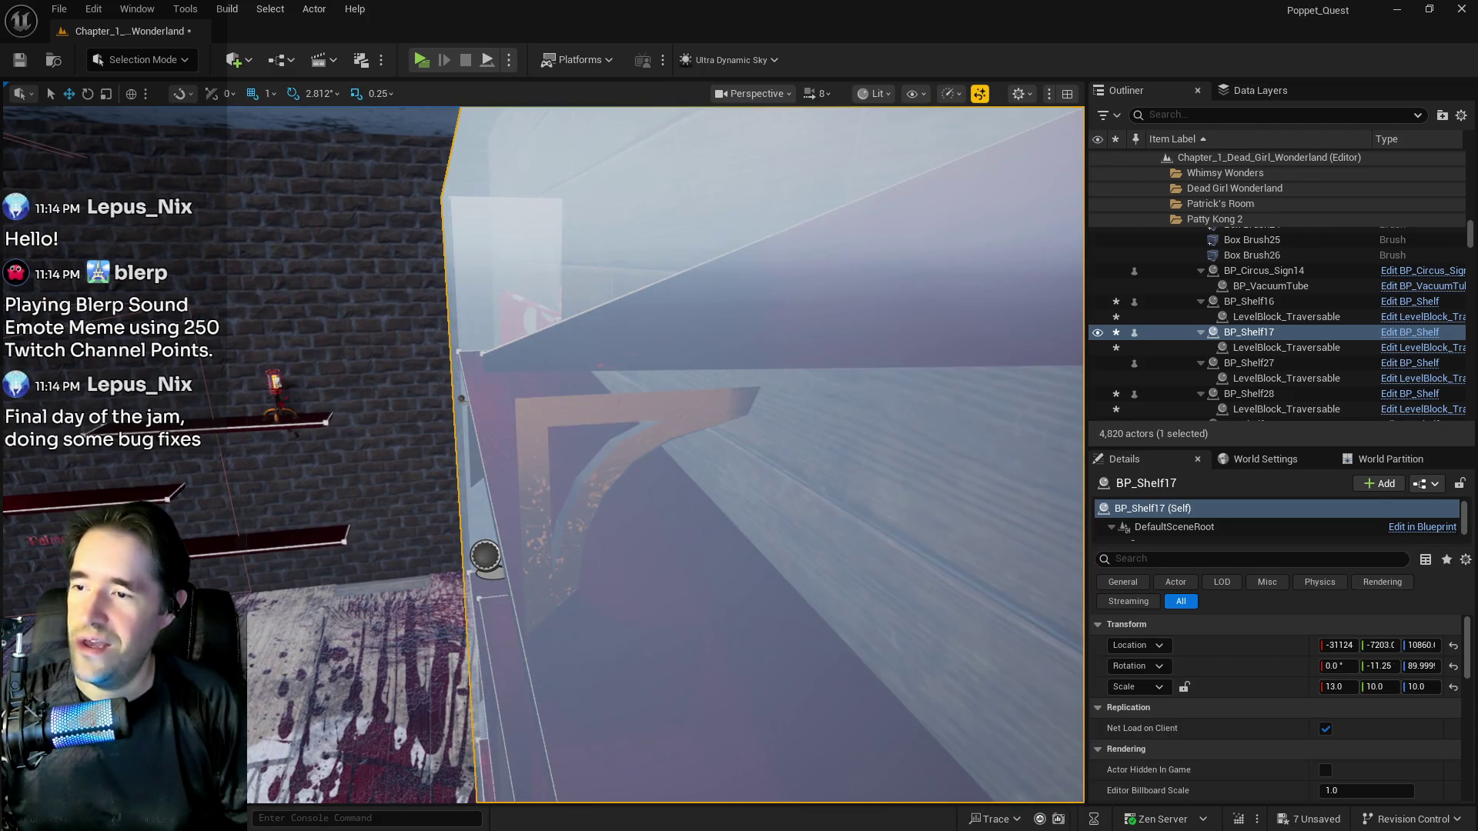
pyautogui.click(454, 462)
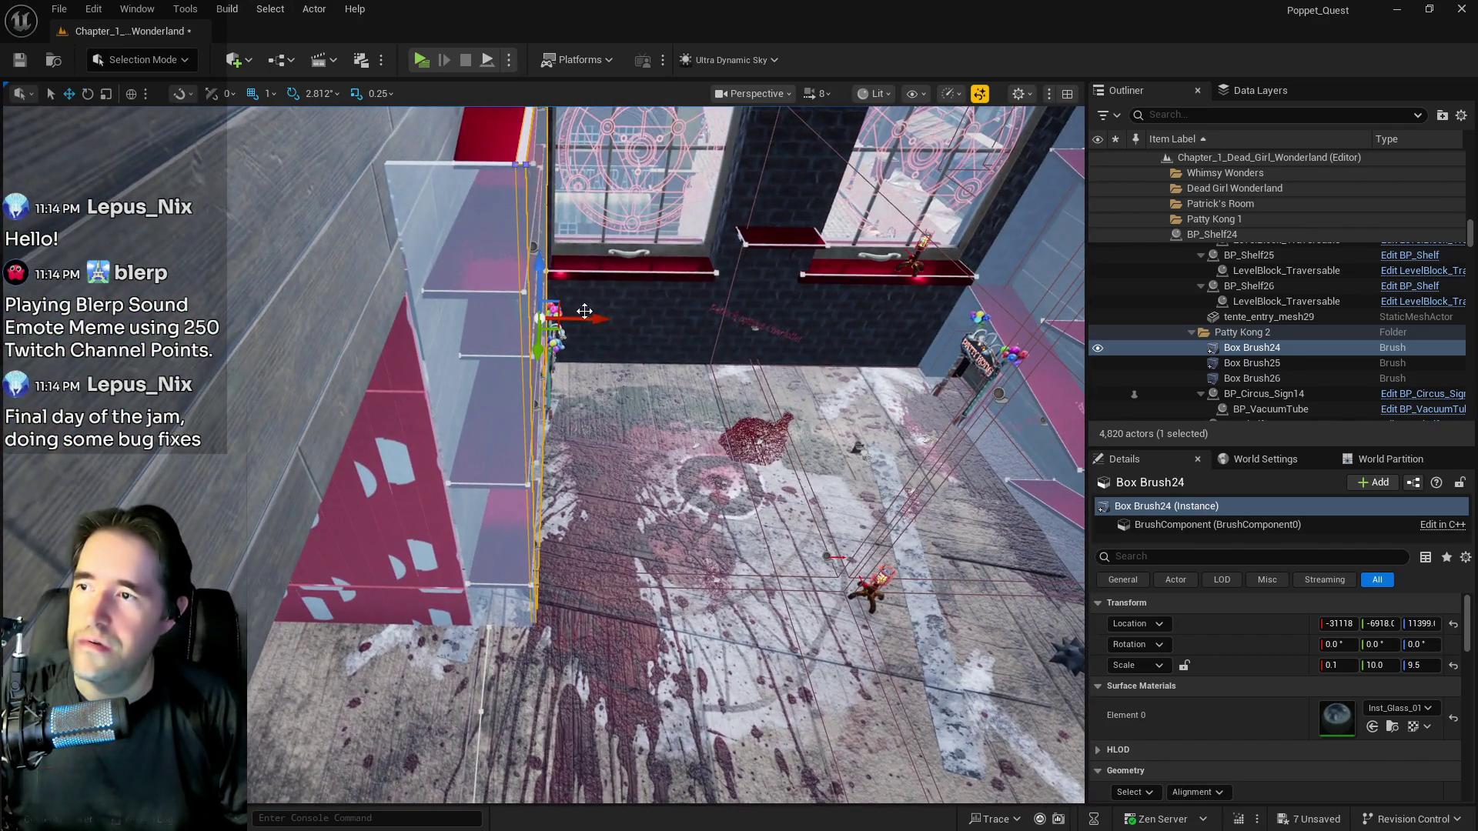
# Frame the red shelf BP_Shelf30 and shift BP_Shelf29 slightly along Y
pyautogui.click(498, 160)
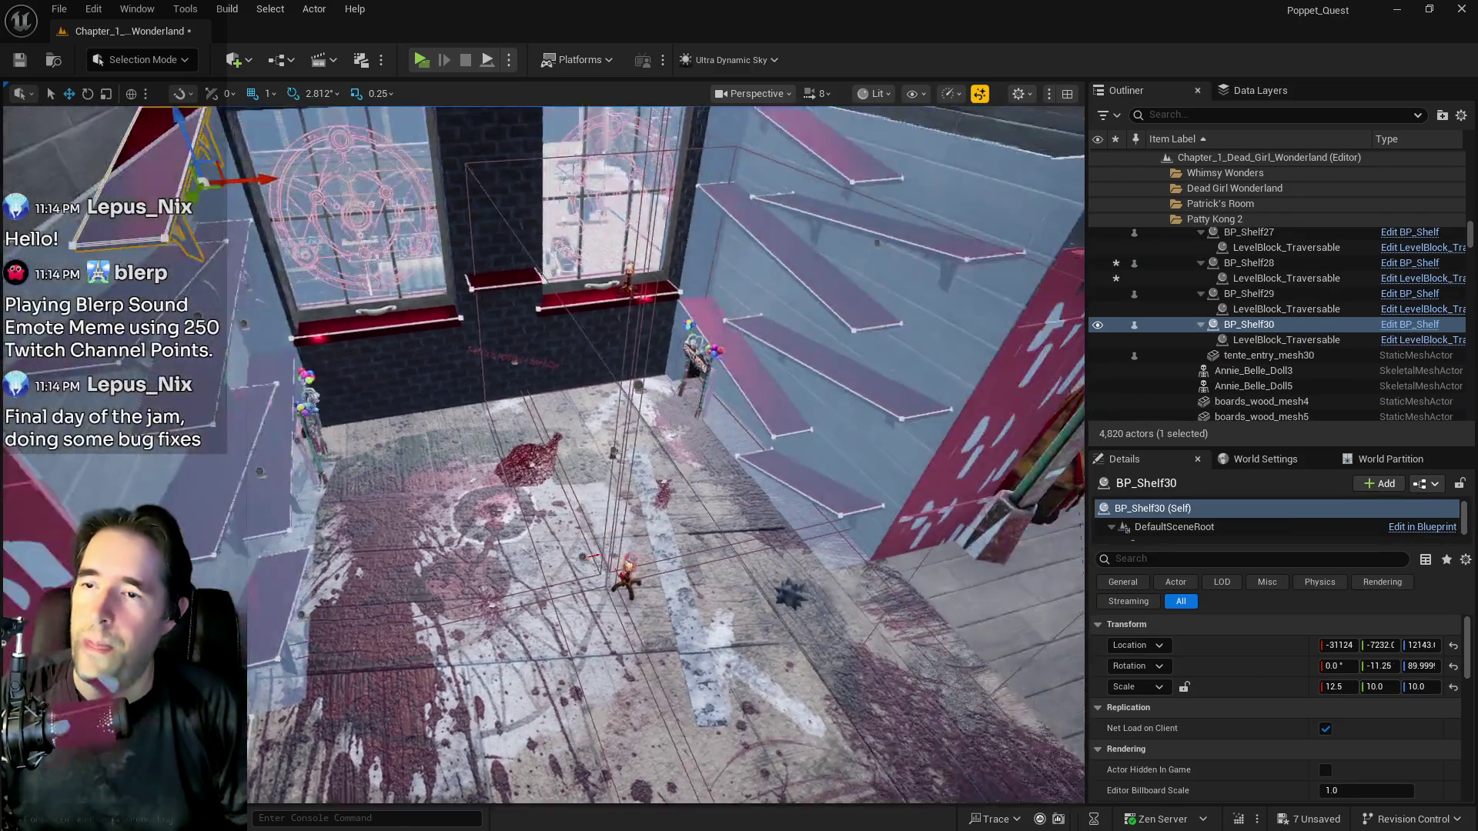
pyautogui.press('f')
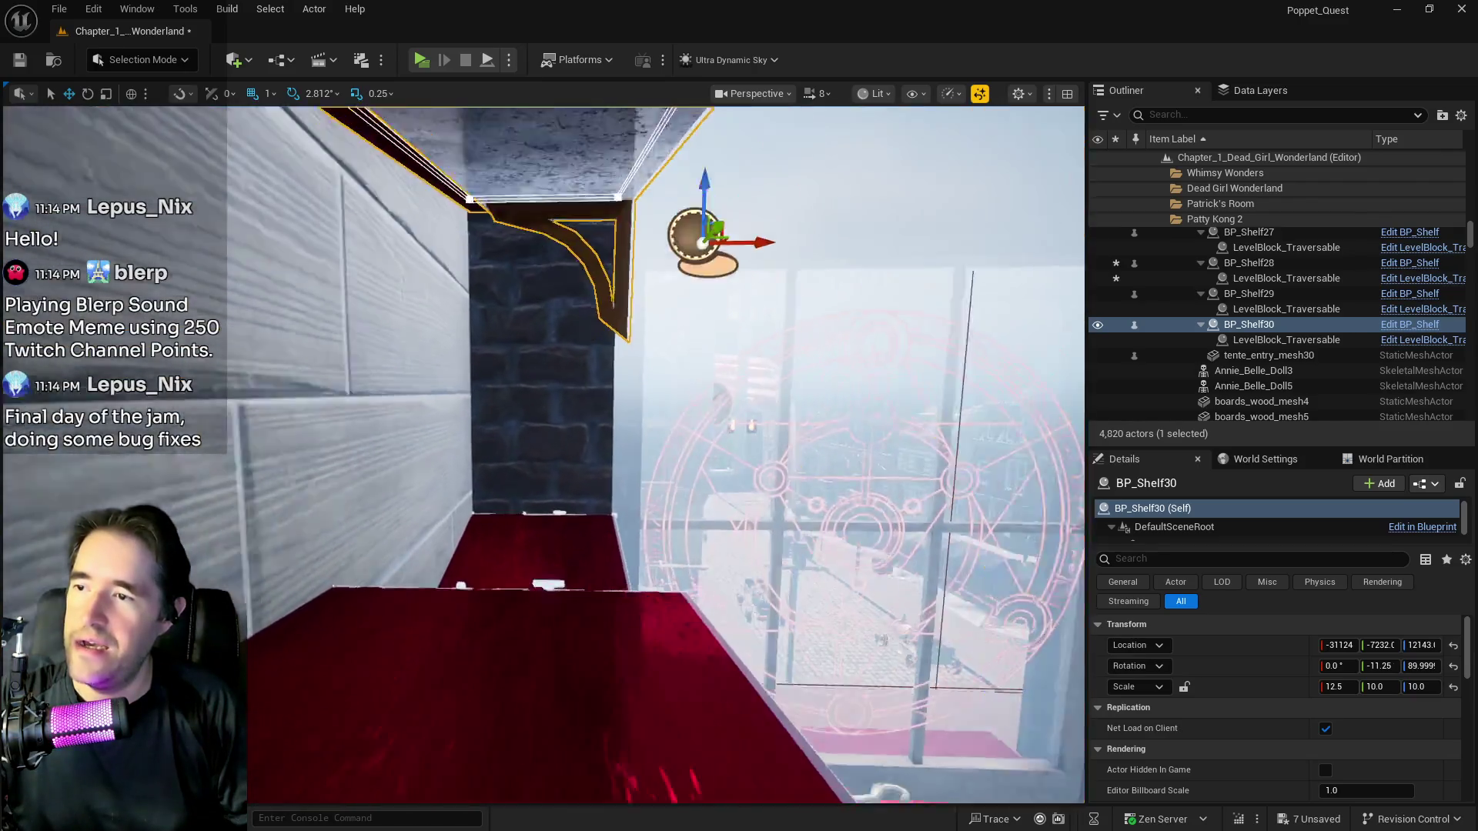
pyautogui.press('w')
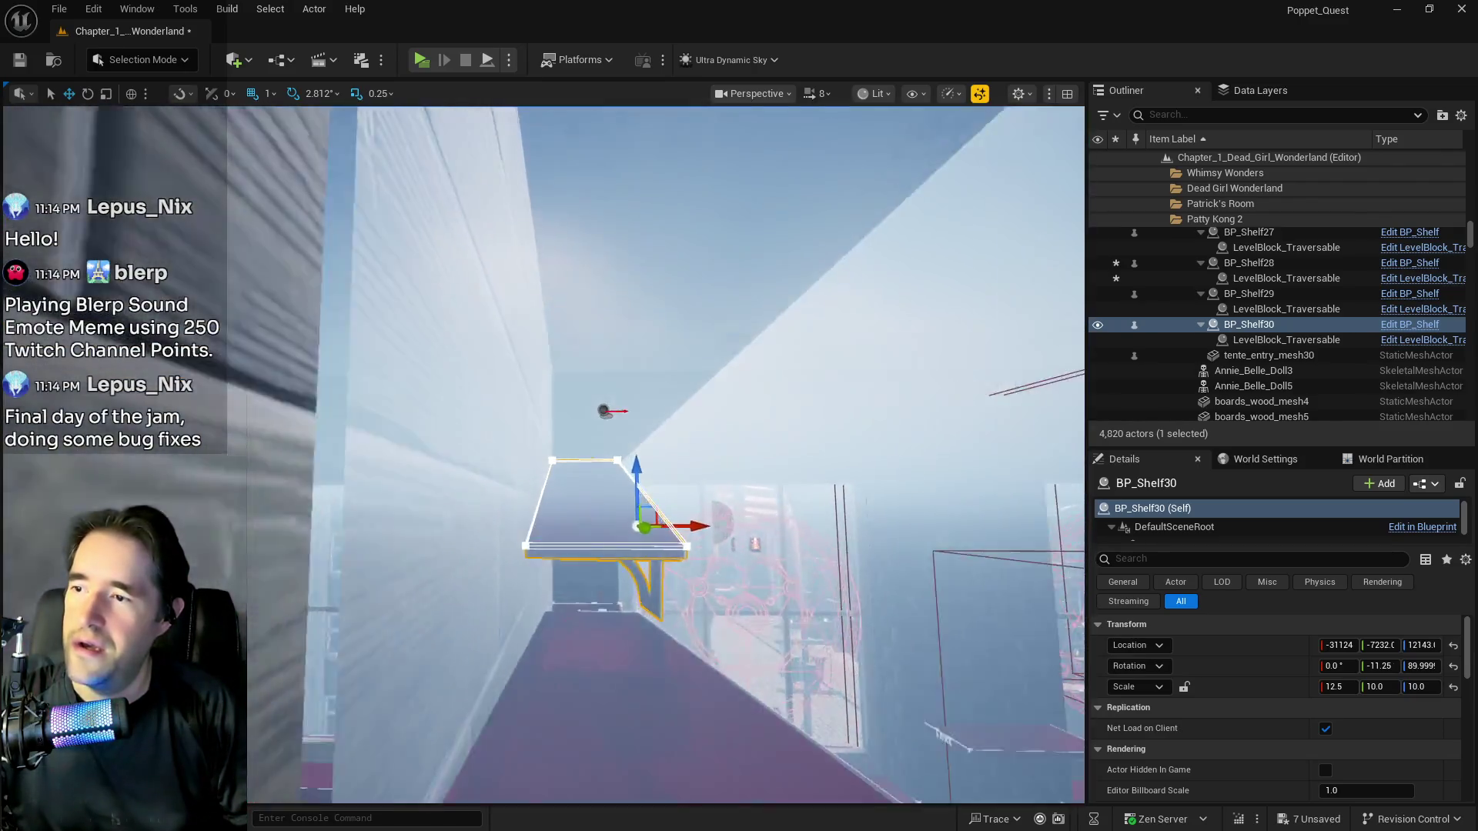
pyautogui.press('w')
pyautogui.press('w')
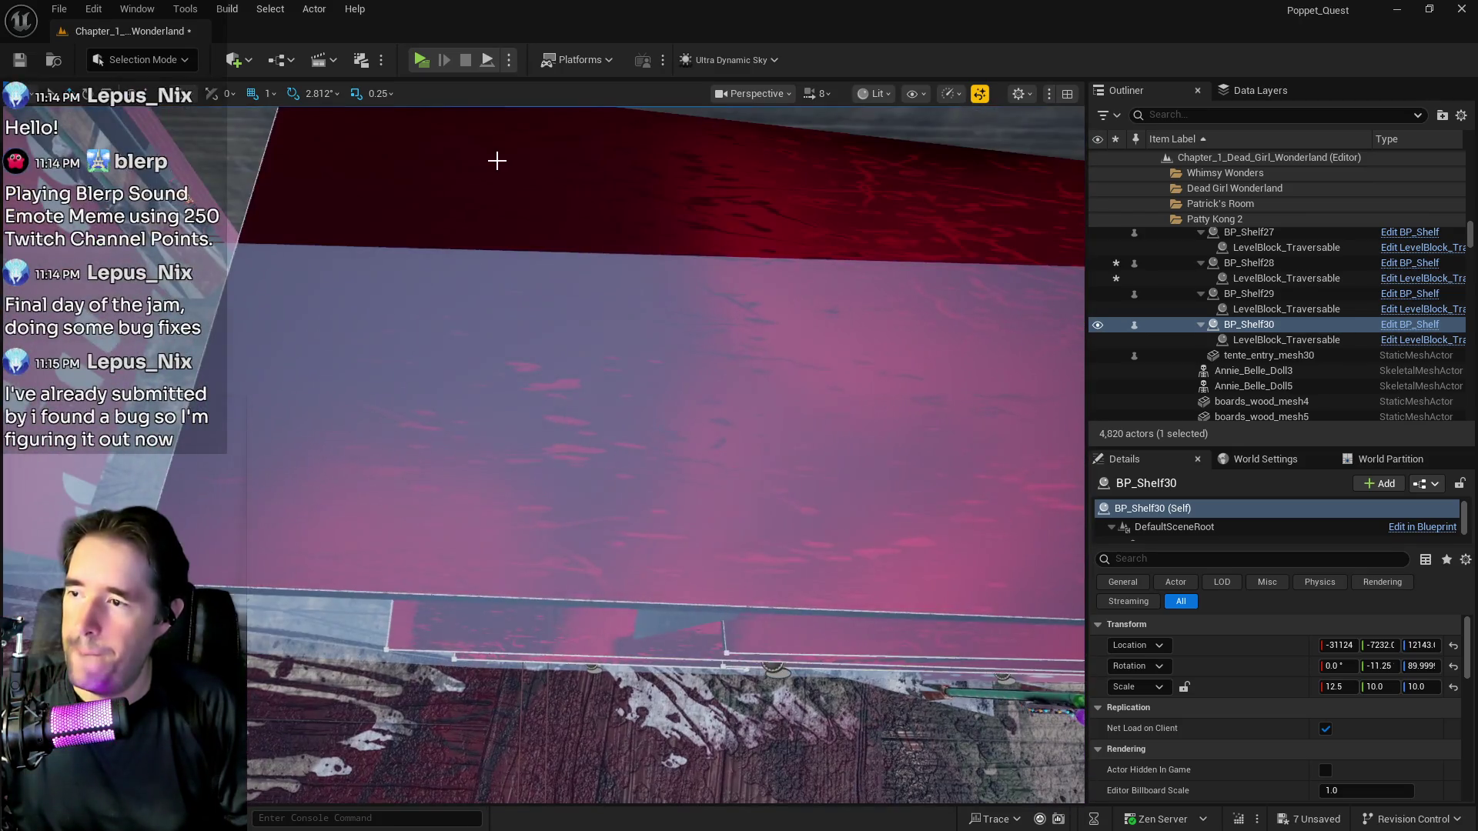
pyautogui.click(478, 133)
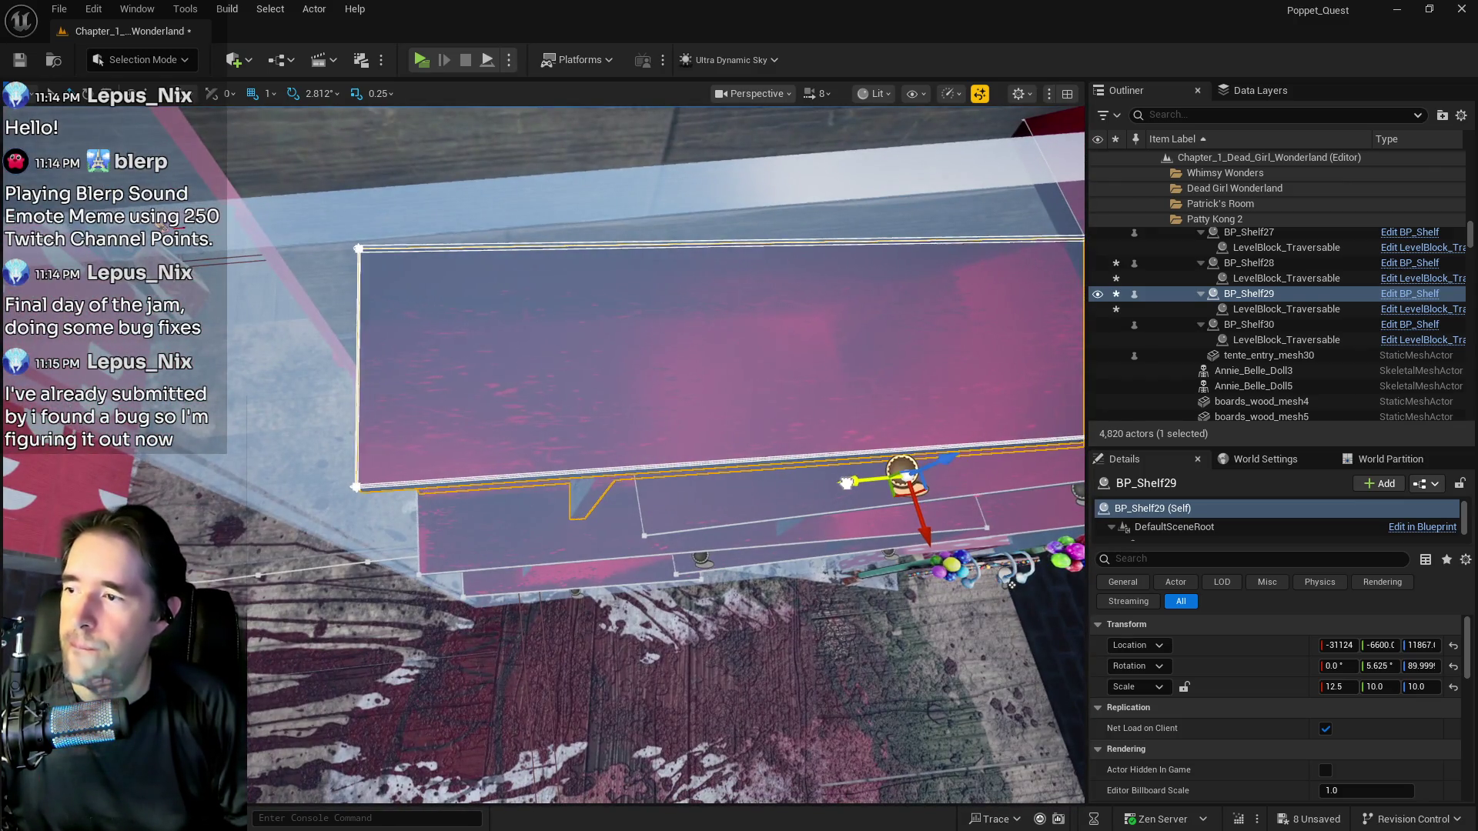
pyautogui.moveTo(847, 482)
pyautogui.mouseDown()
pyautogui.moveTo(774, 488)
pyautogui.moveTo(774, 428)
pyautogui.mouseUp()
pyautogui.scroll(-5, 774, 488)
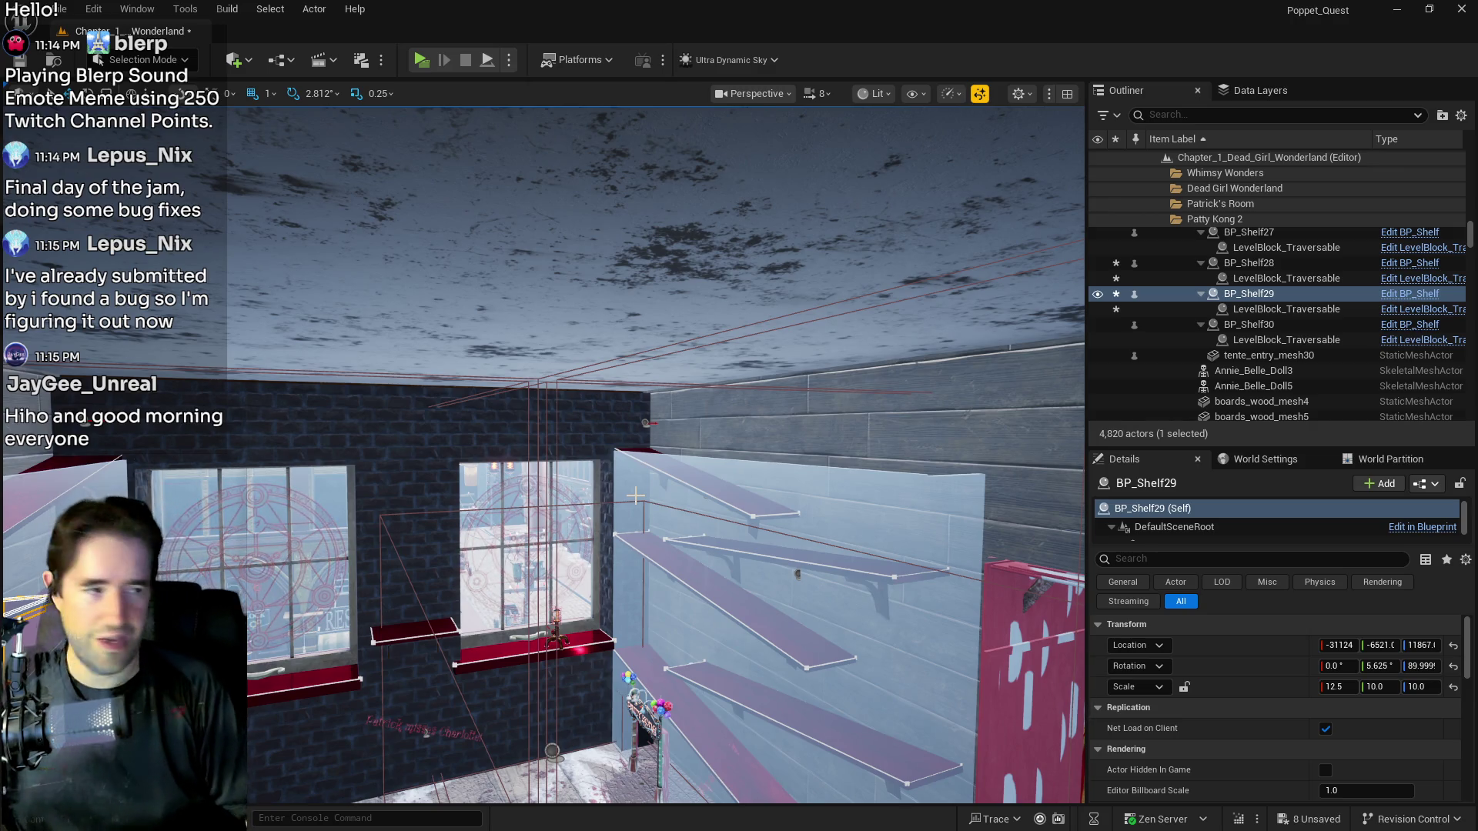
pyautogui.moveTo(846, 554)
pyautogui.mouseDown()
pyautogui.moveTo(882, 600)
pyautogui.moveTo(885, 662)
pyautogui.moveTo(870, 554)
pyautogui.moveTo(920, 516)
pyautogui.moveTo(795, 436)
pyautogui.moveTo(762, 462)
pyautogui.moveTo(774, 453)
pyautogui.mouseUp()
# Nudge shelves BP_Shelf25, BP_Shelf14 and BP_Shelf24 slightly along Y
pyautogui.click(795, 436)
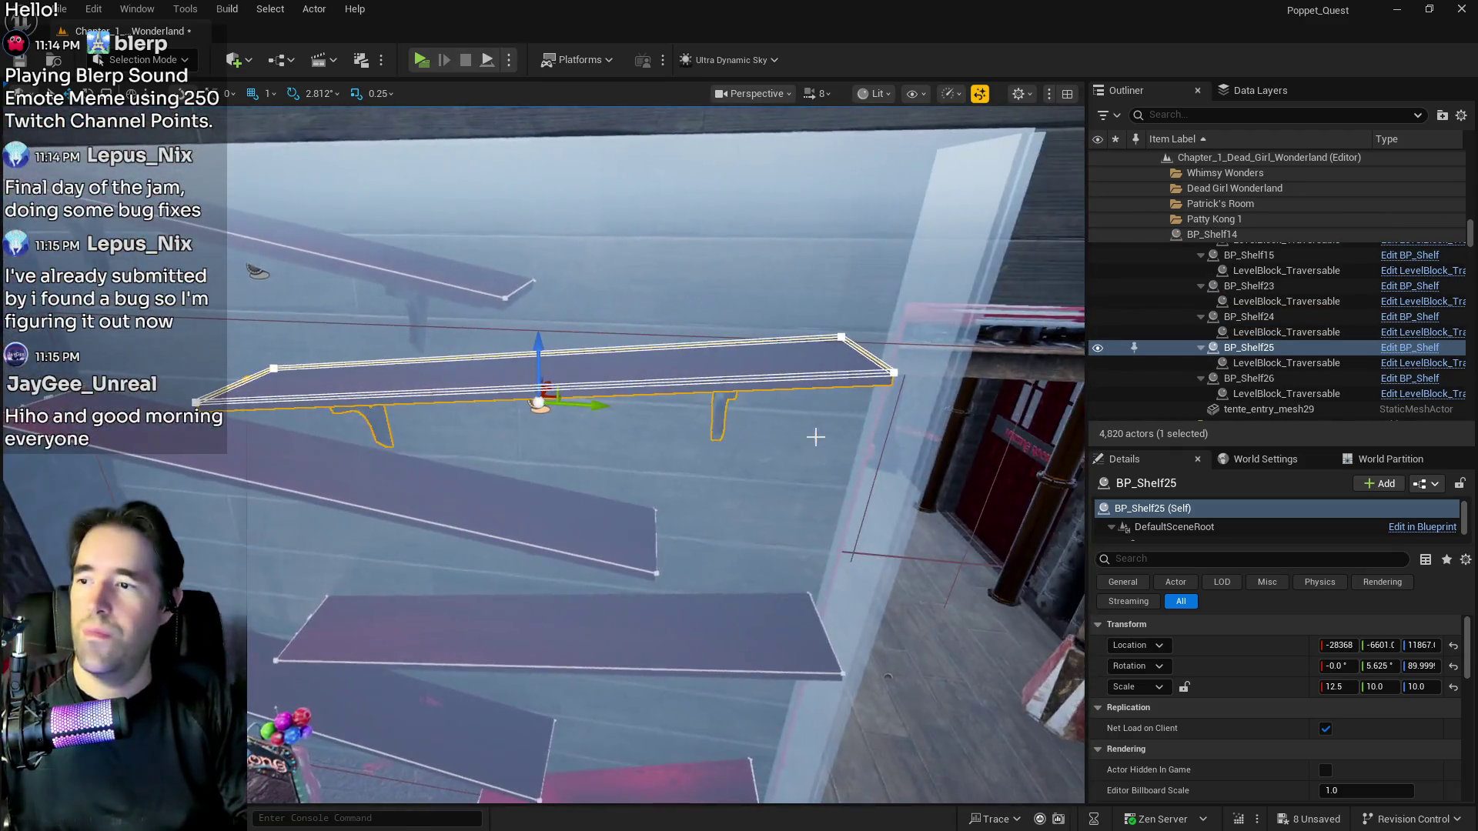
pyautogui.moveTo(642, 411); pyautogui.dragTo(610, 405)
pyautogui.click(414, 322)
pyautogui.press('f')
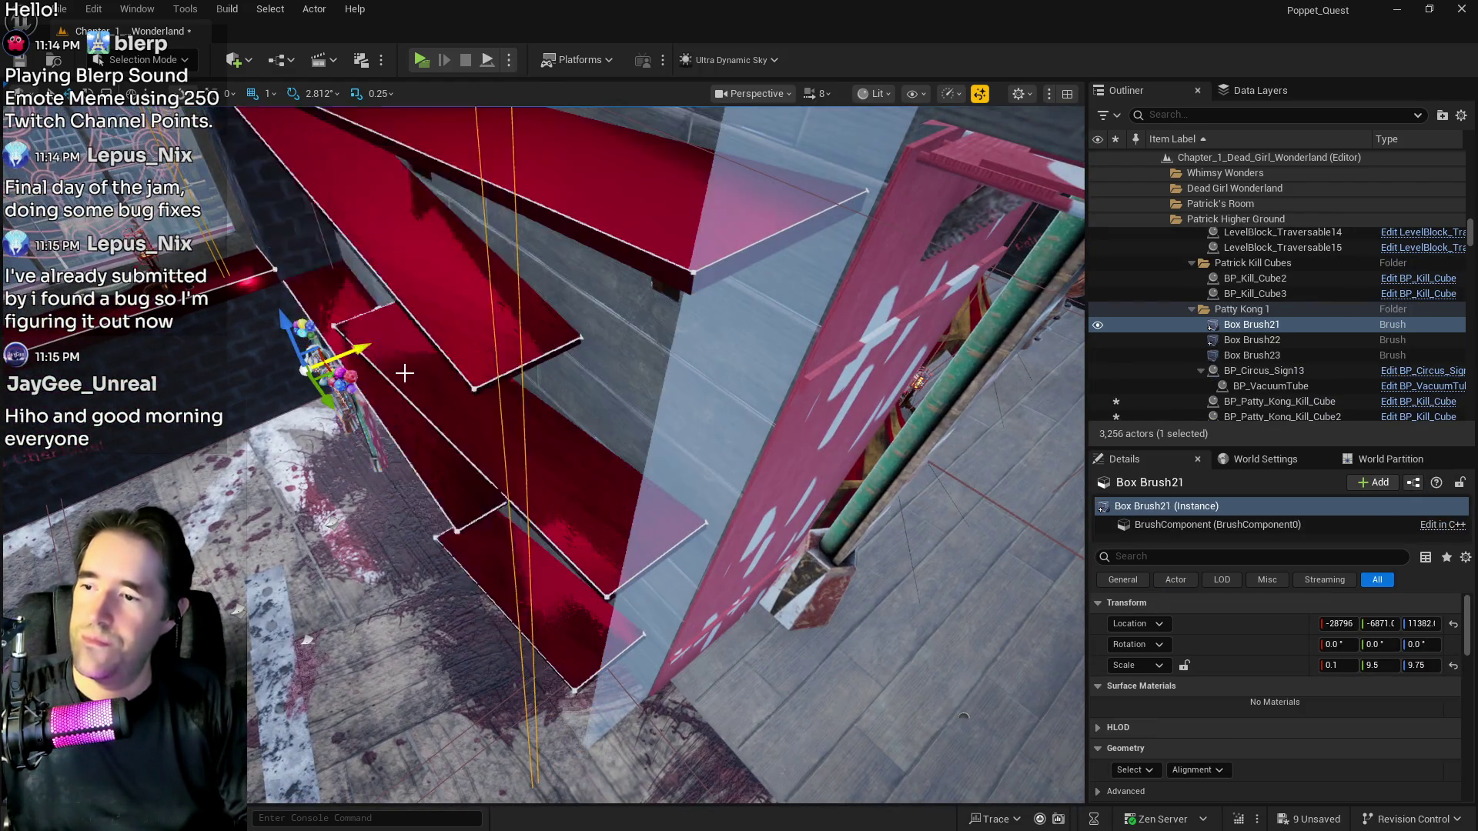
pyautogui.click(561, 462)
pyautogui.press('f')
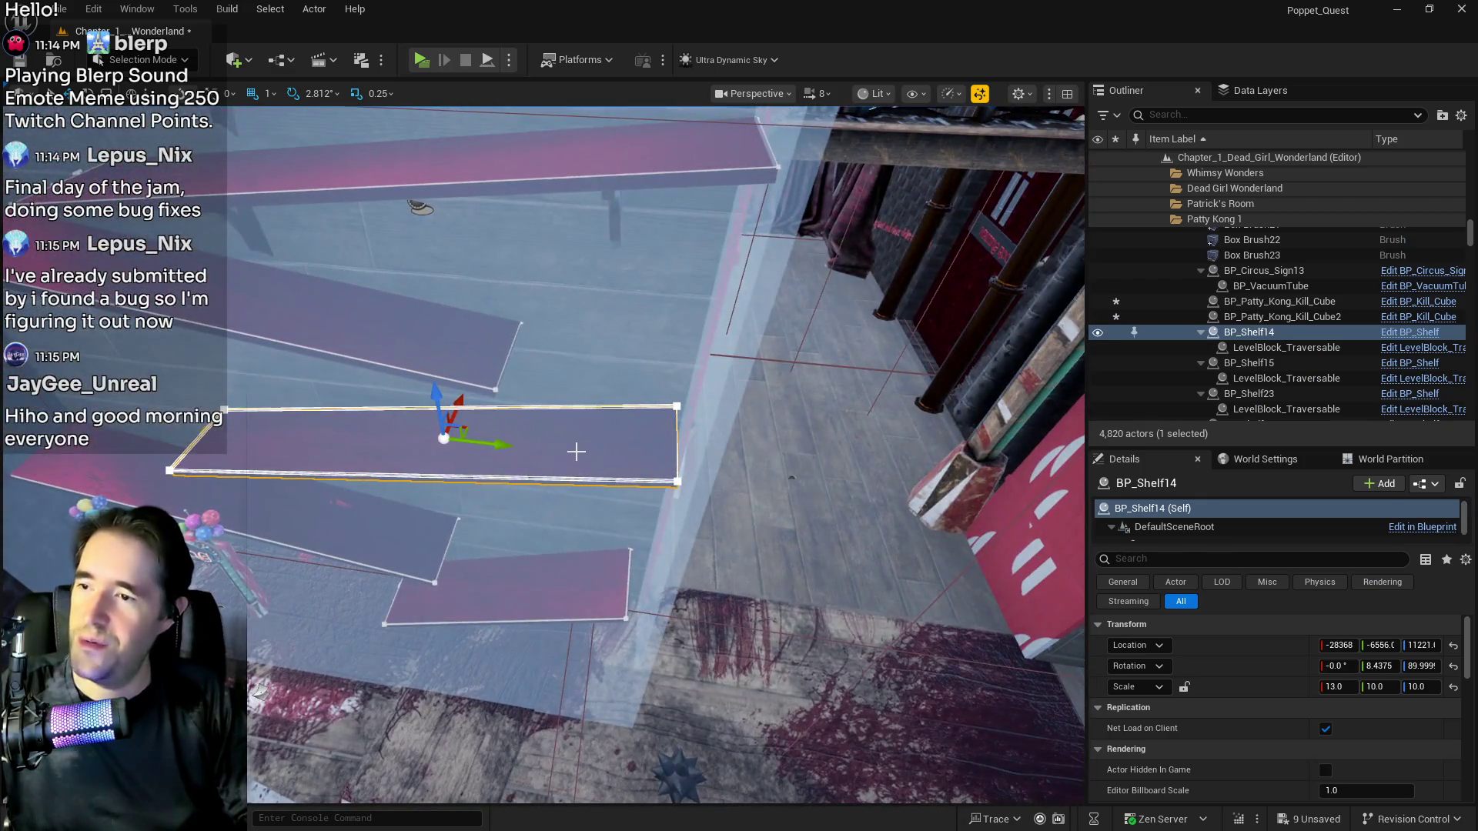
pyautogui.moveTo(486, 445)
pyautogui.mouseDown()
pyautogui.moveTo(503, 448)
pyautogui.moveTo(432, 362)
pyautogui.moveTo(477, 493)
pyautogui.mouseUp()
pyautogui.click(486, 500)
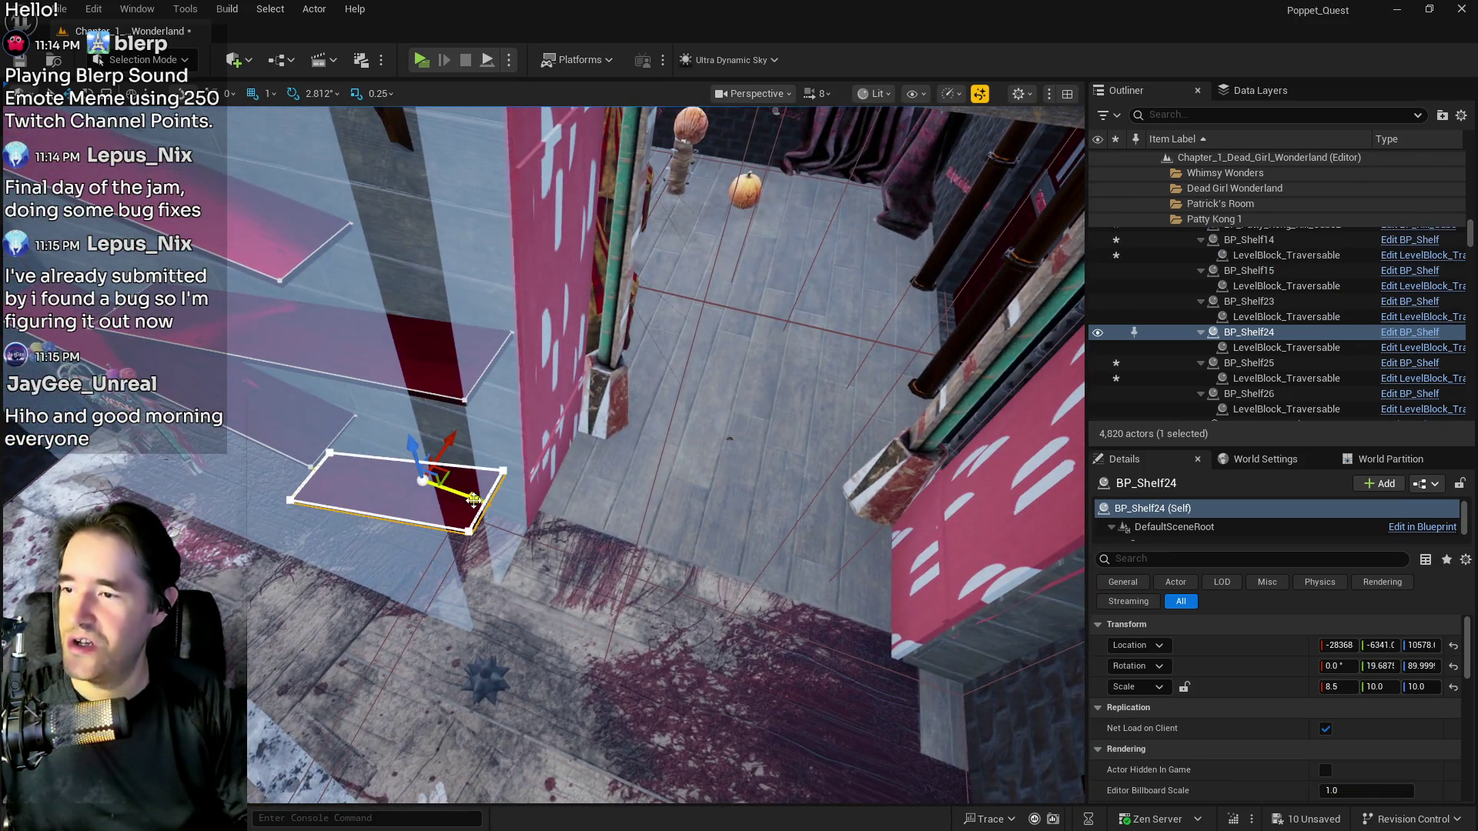
pyautogui.moveTo(486, 501)
pyautogui.mouseDown()
pyautogui.moveTo(508, 462)
pyautogui.moveTo(531, 459)
pyautogui.mouseUp()
# Move glass Box Brush21 along X to -28628
pyautogui.hotkey('ctrl', 'z')
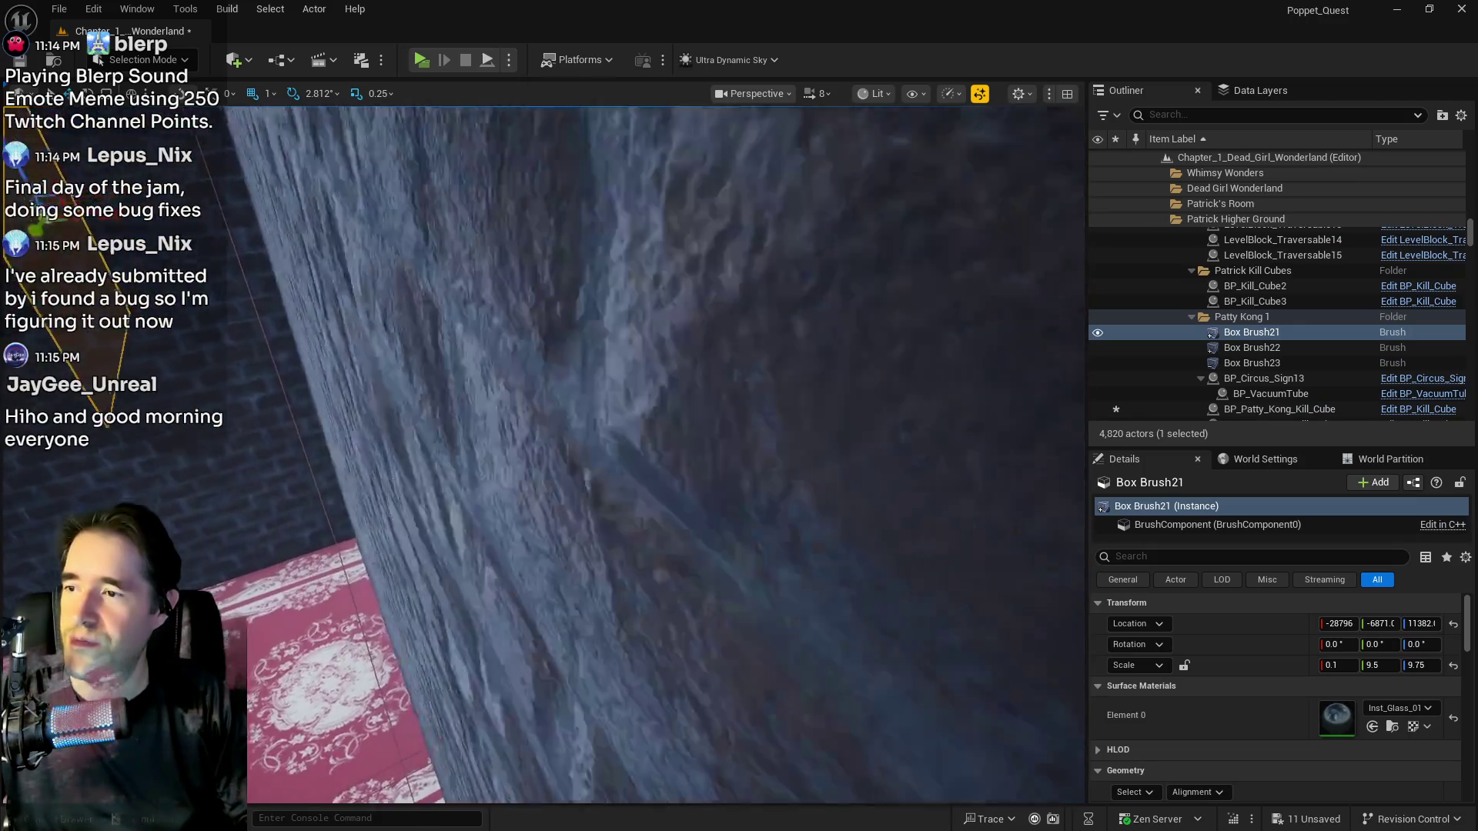
pyautogui.press('f')
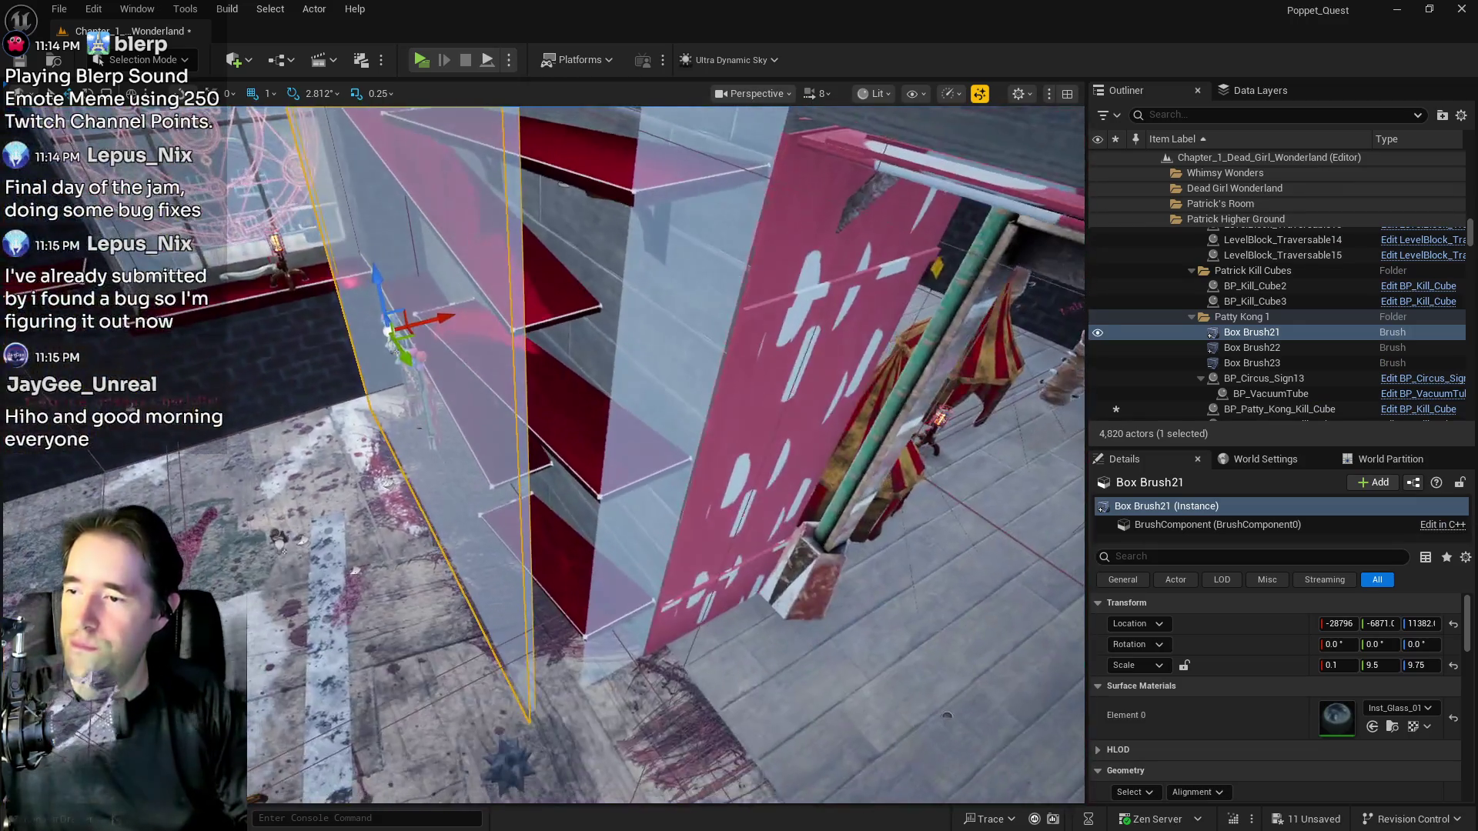
pyautogui.moveTo(445, 315)
pyautogui.mouseDown()
pyautogui.moveTo(498, 312)
pyautogui.moveTo(497, 520)
pyautogui.mouseUp()
pyautogui.scroll(-5, 496, 520)
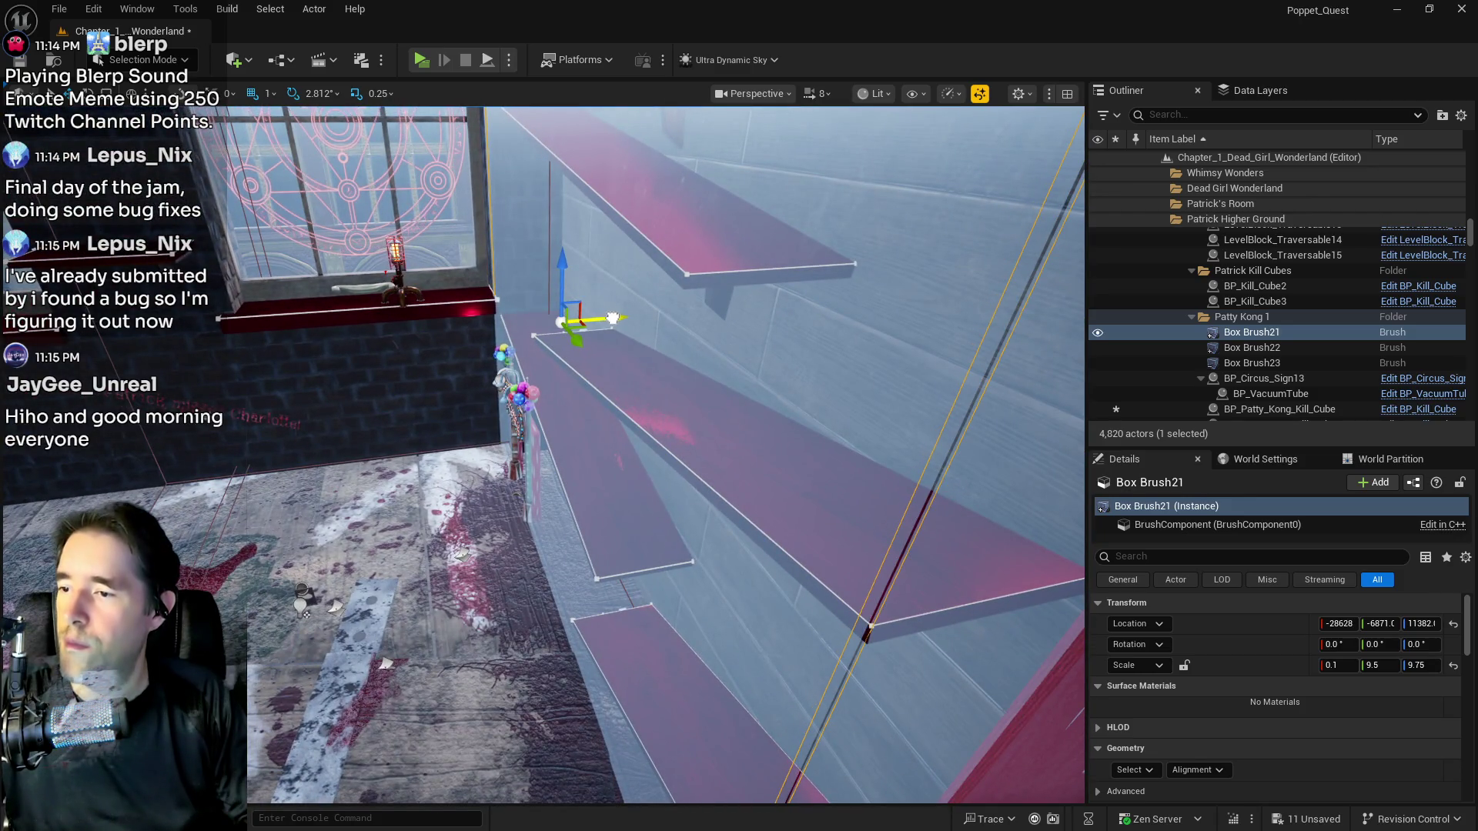
pyautogui.moveTo(610, 318)
pyautogui.mouseDown()
pyautogui.moveTo(605, 415)
pyautogui.moveTo(585, 346)
pyautogui.moveTo(611, 317)
pyautogui.mouseUp()
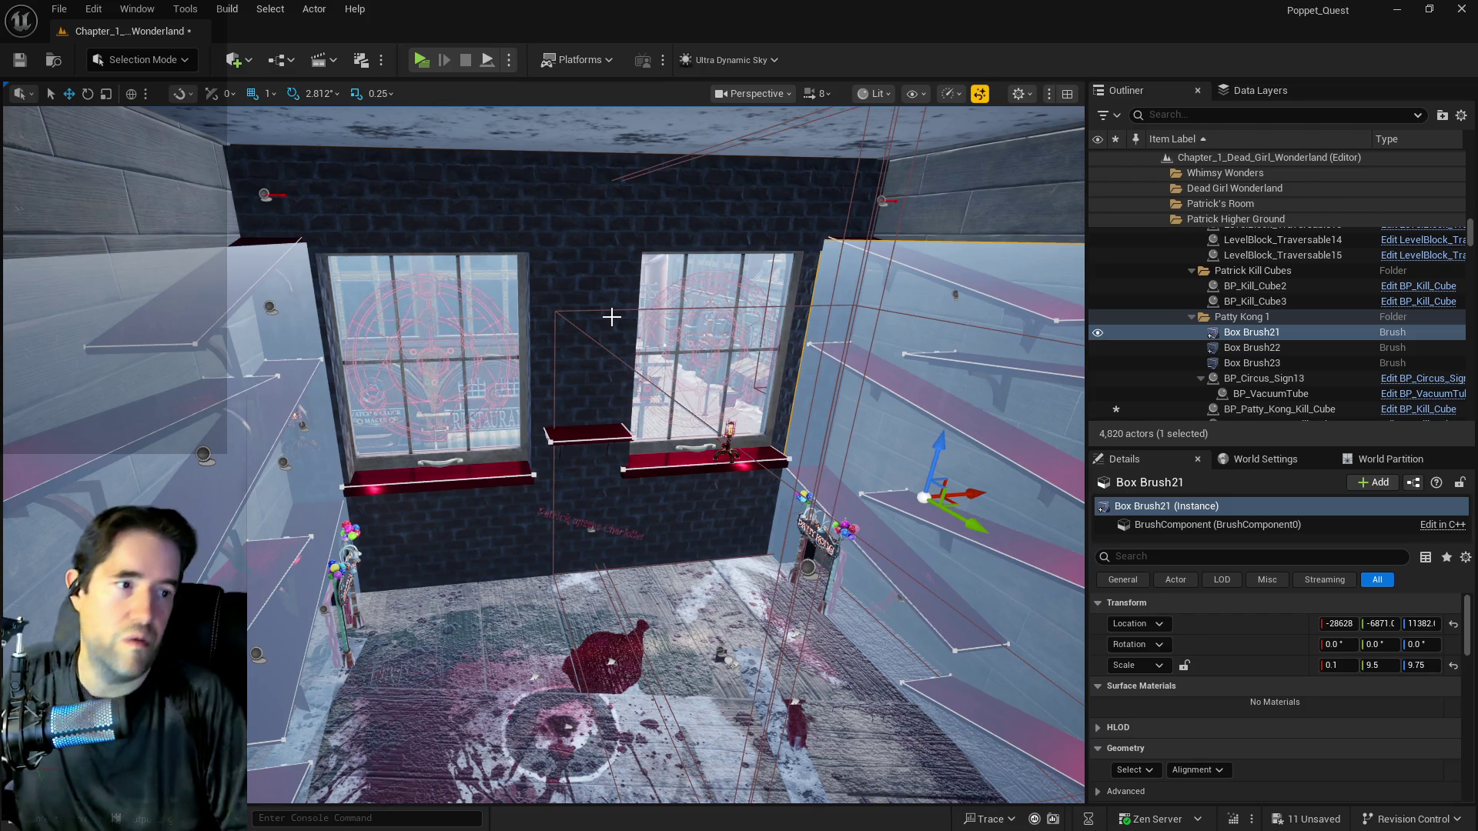
# Switch to the BP_Bouncing_Spiked_Ball Blueprint editor showing its Event Graph
pyautogui.hotkey('alt', 'Tab')
# Maximize the Blueprint editor and rename the Sphere component to Hit Sphere
pyautogui.doubleClick(539, 307)
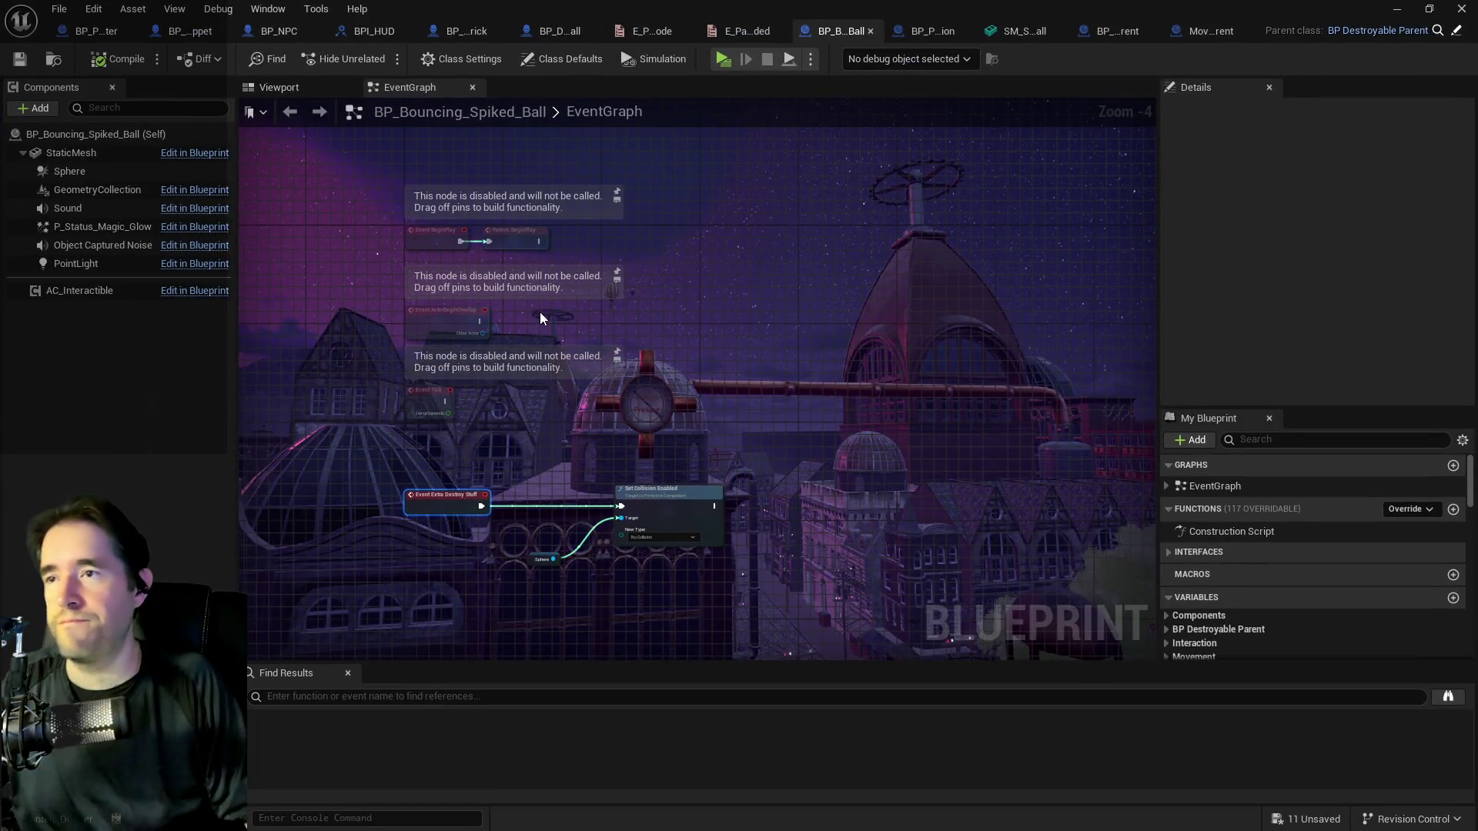
pyautogui.moveTo(502, 355)
pyautogui.mouseDown()
pyautogui.moveTo(512, 339)
pyautogui.moveTo(537, 376)
pyautogui.mouseUp()
pyautogui.scroll(-3, 536, 371)
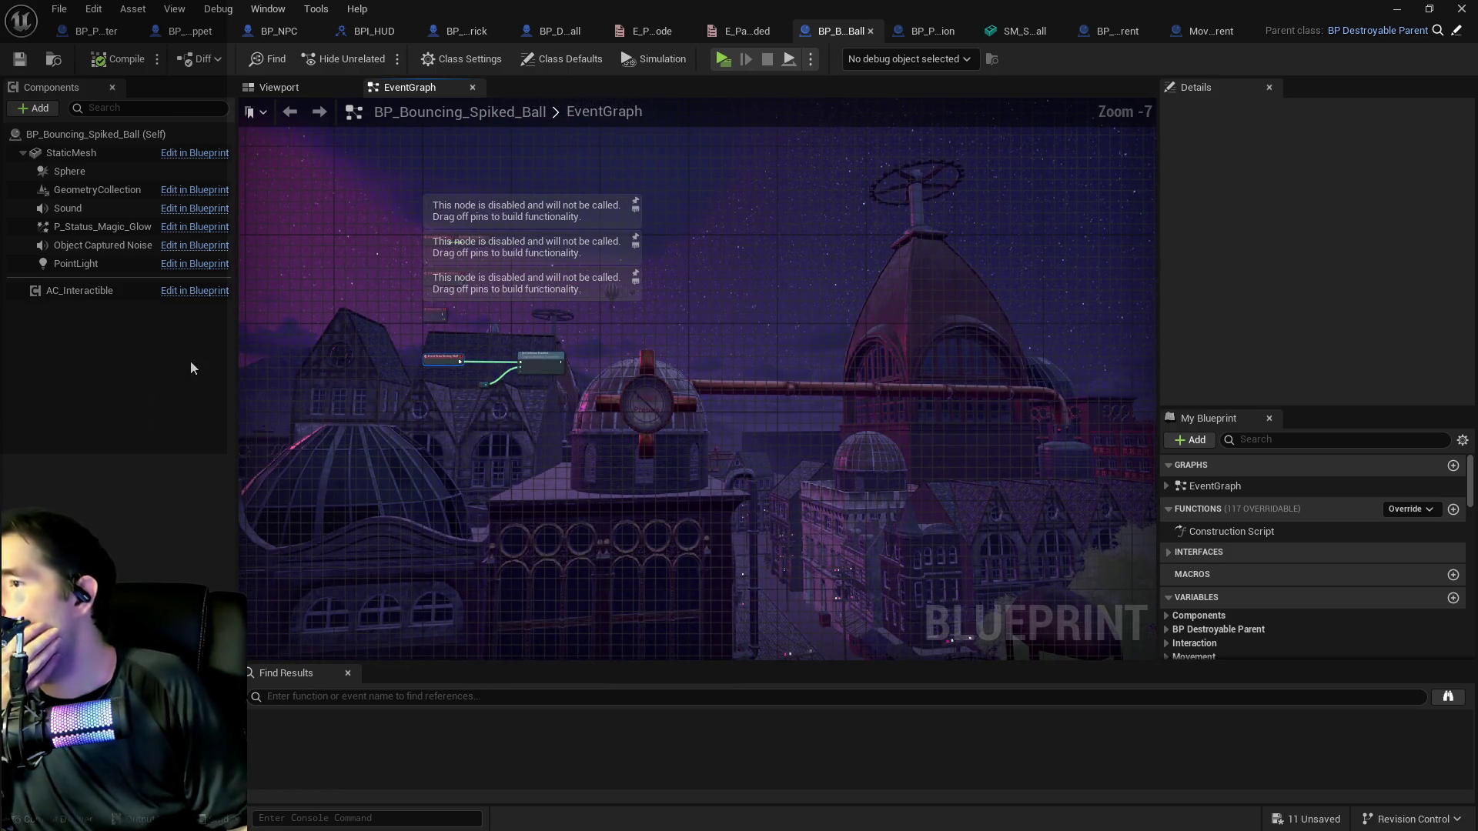
pyautogui.moveTo(191, 360); pyautogui.dragTo(364, 308)
pyautogui.scroll(2, 543, 305)
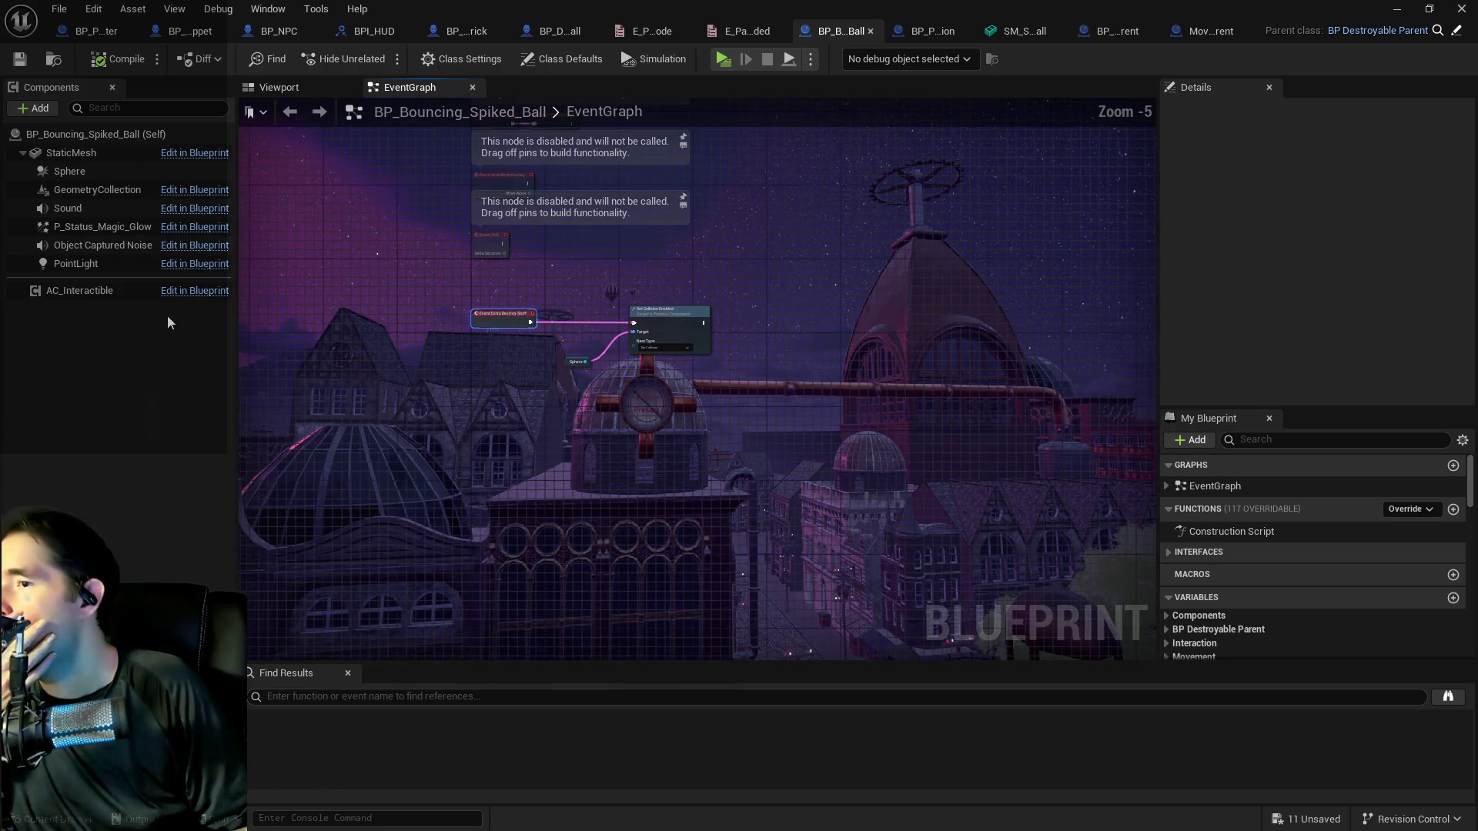
pyautogui.click(71, 171)
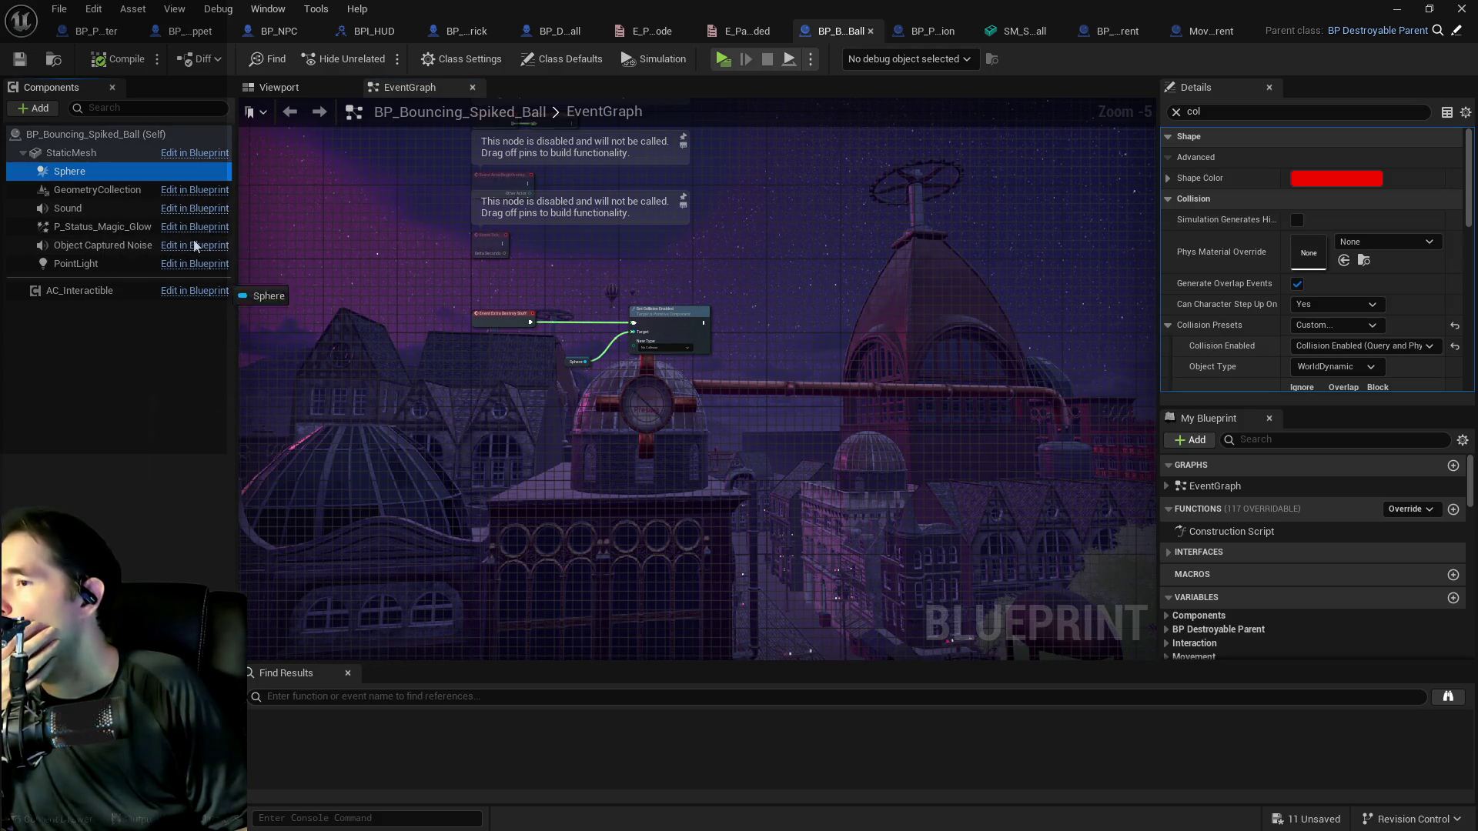
pyautogui.click(66, 172)
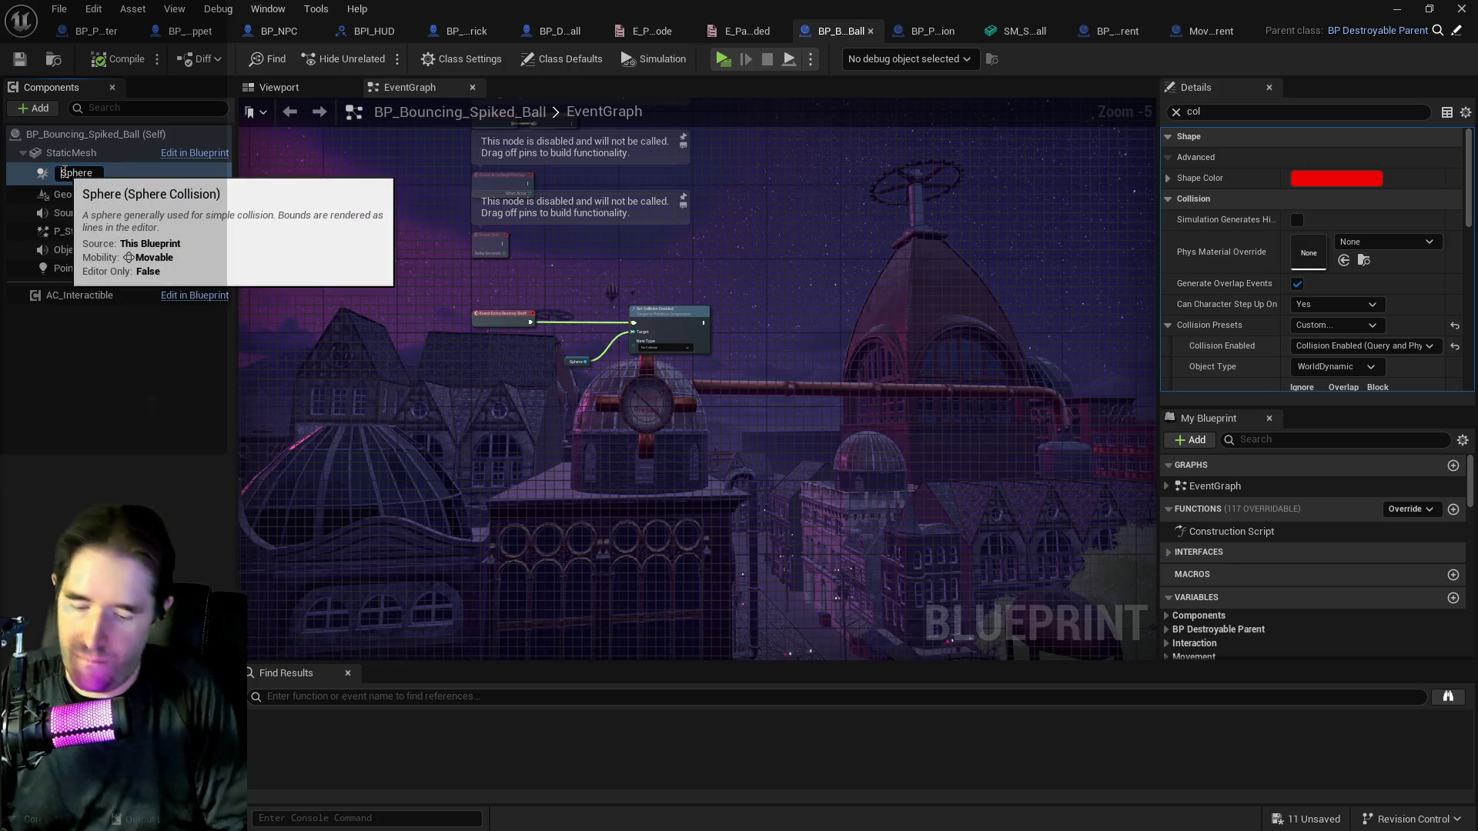
pyautogui.write('Hit')
pyautogui.press('Return')
# Add an On Component Hit (Hit Sphere) event node to the EventGraph
pyautogui.rightClick(67, 171)
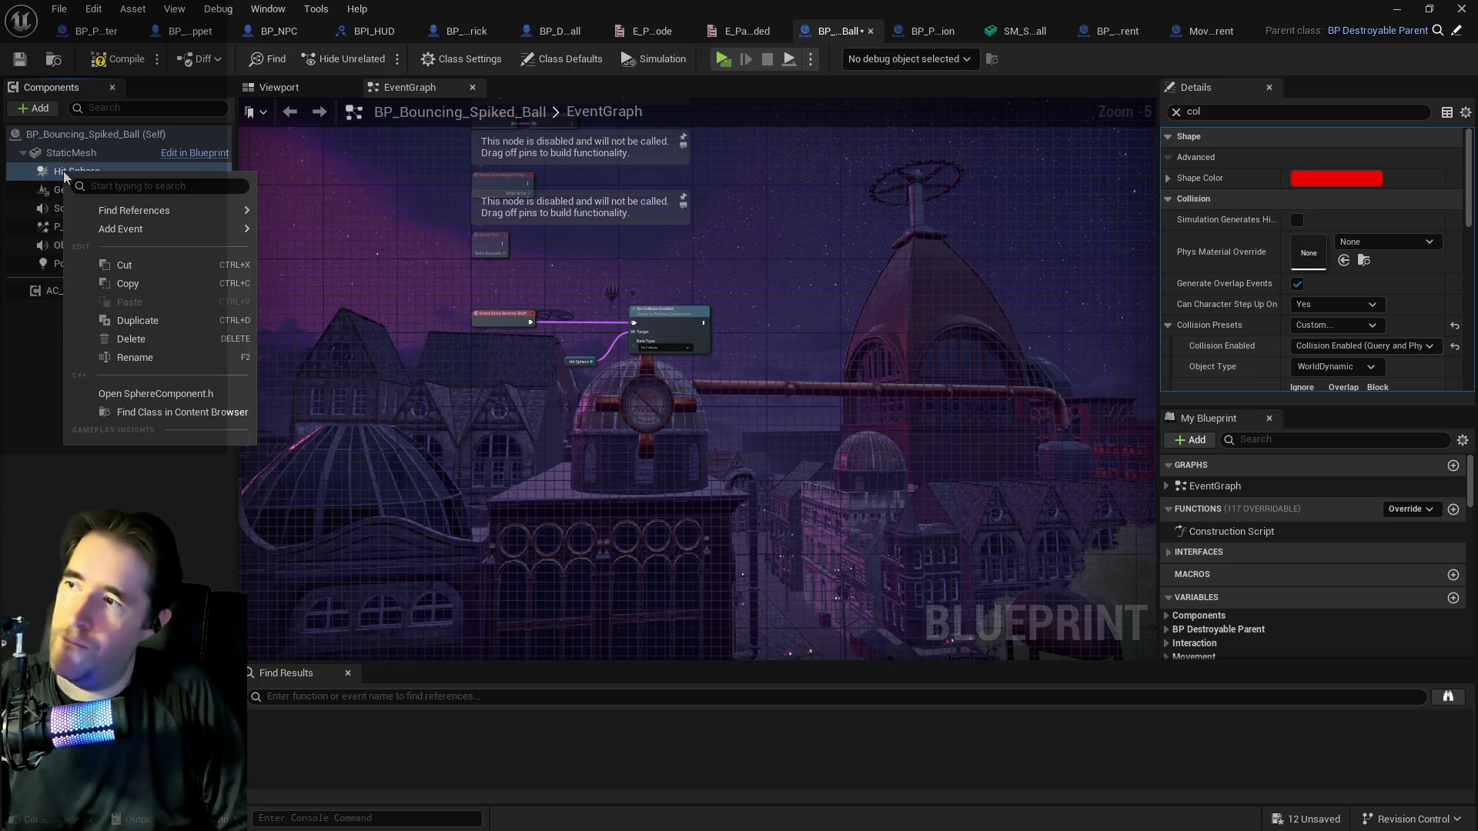
pyautogui.moveTo(169, 228)
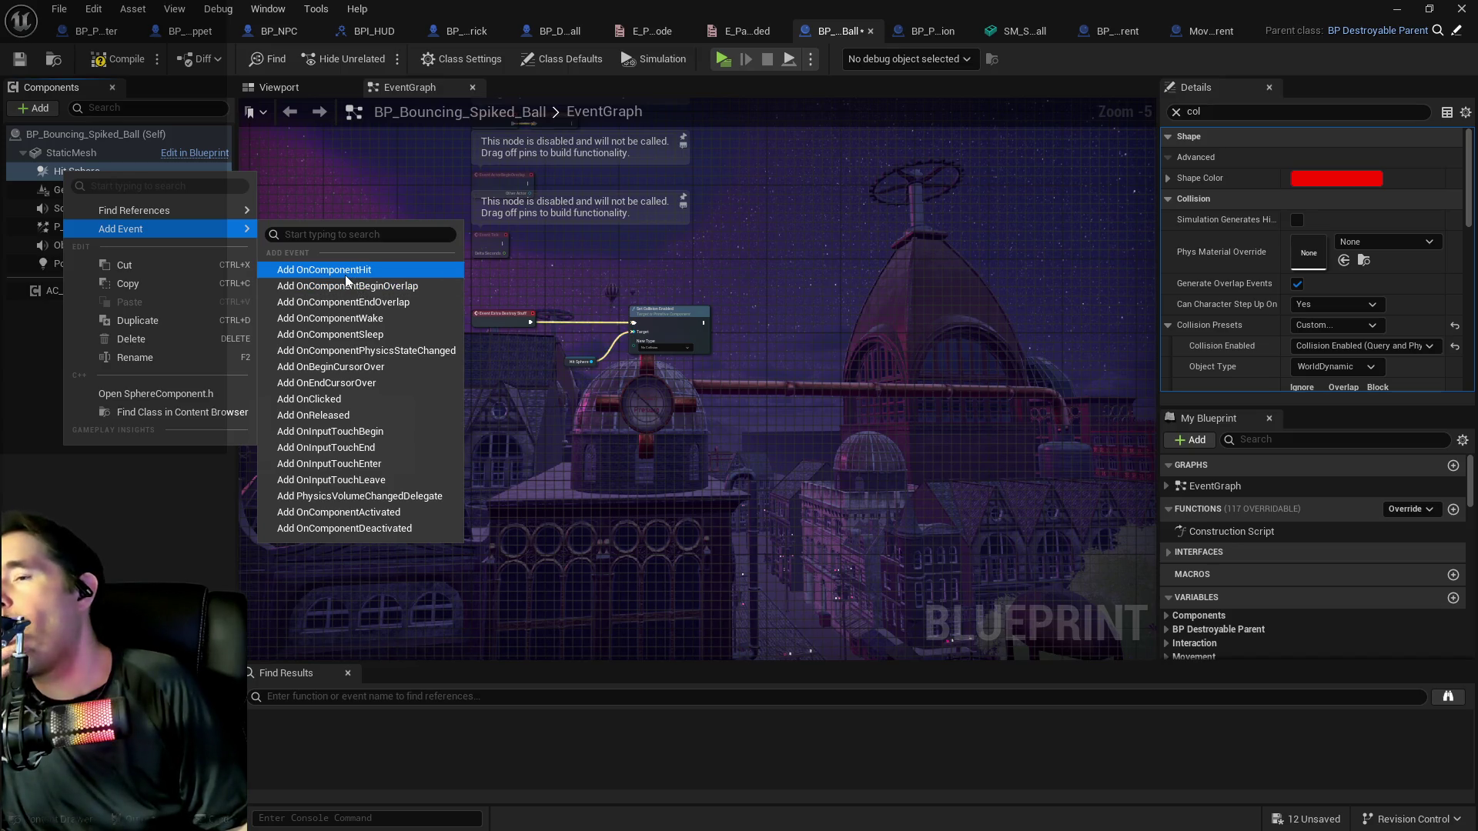
pyautogui.click(345, 271)
pyautogui.scroll(5, 778, 385)
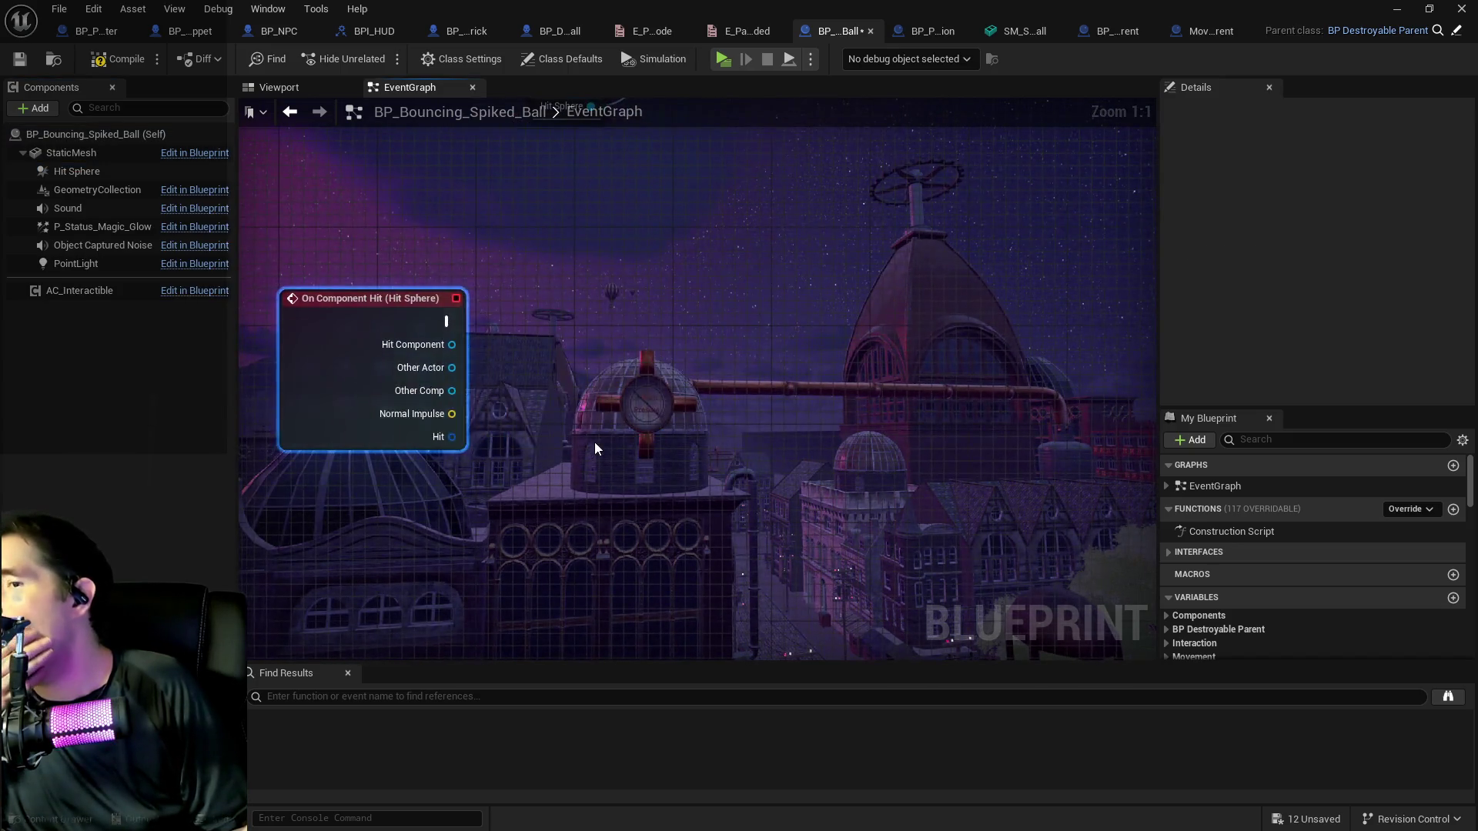
pyautogui.scroll(-2, 595, 442)
# Add a Get Gameplay Tags node fed by the hit event's Other Actor
pyautogui.moveTo(492, 388); pyautogui.dragTo(592, 392)
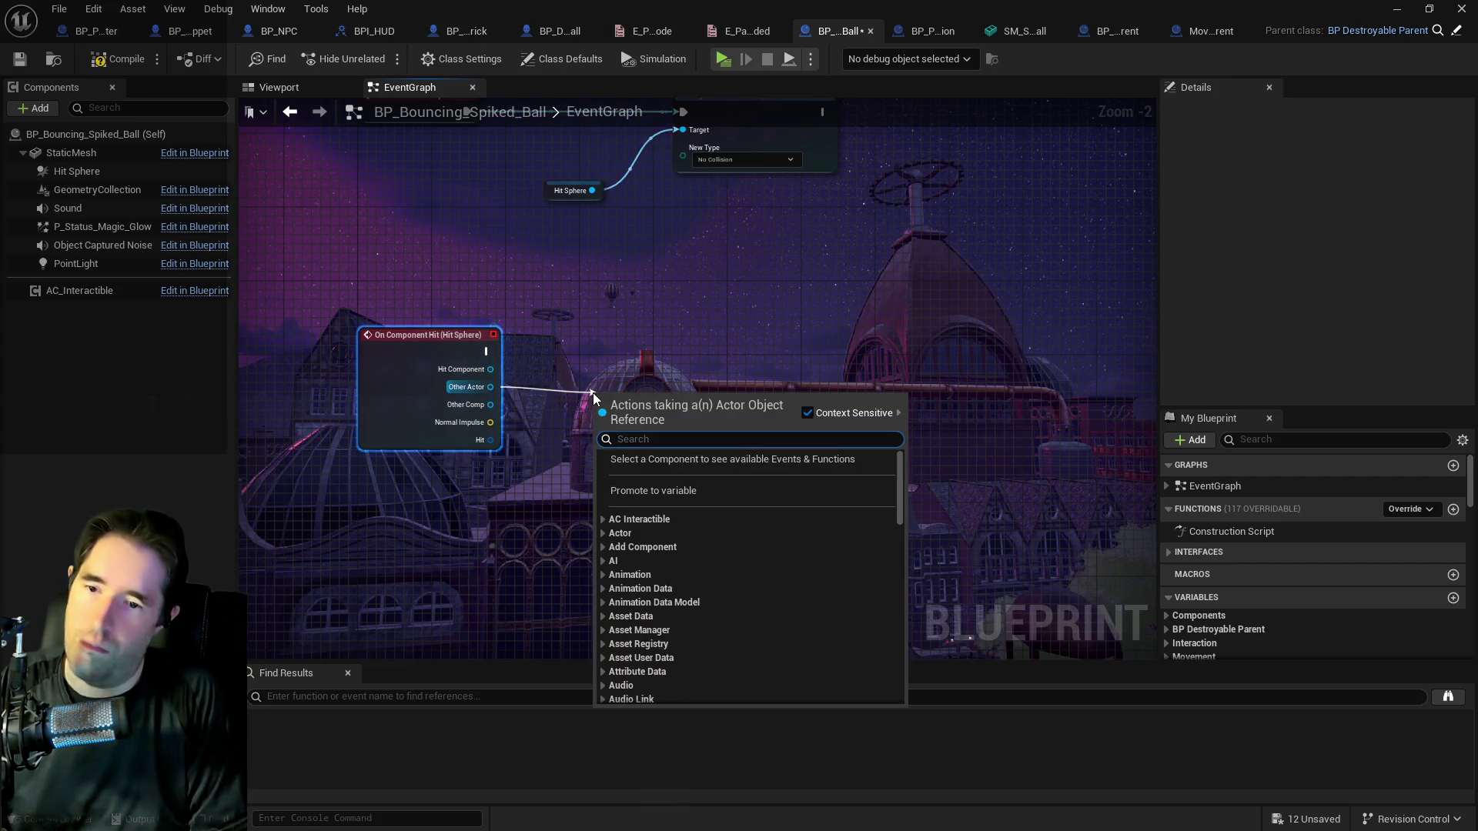
pyautogui.write('get a')
pyautogui.press('BackSpace')
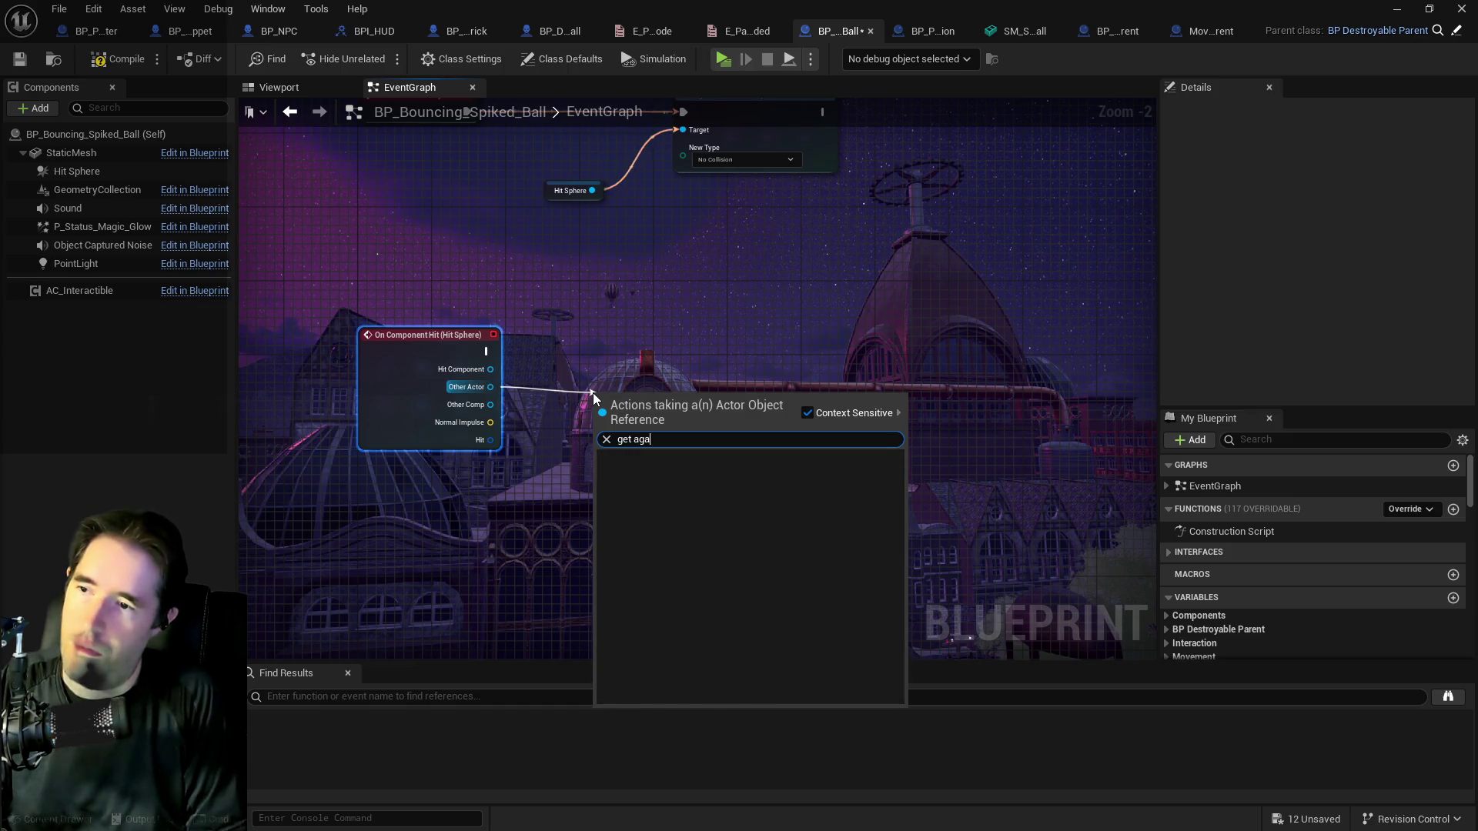
pyautogui.write('gameplay')
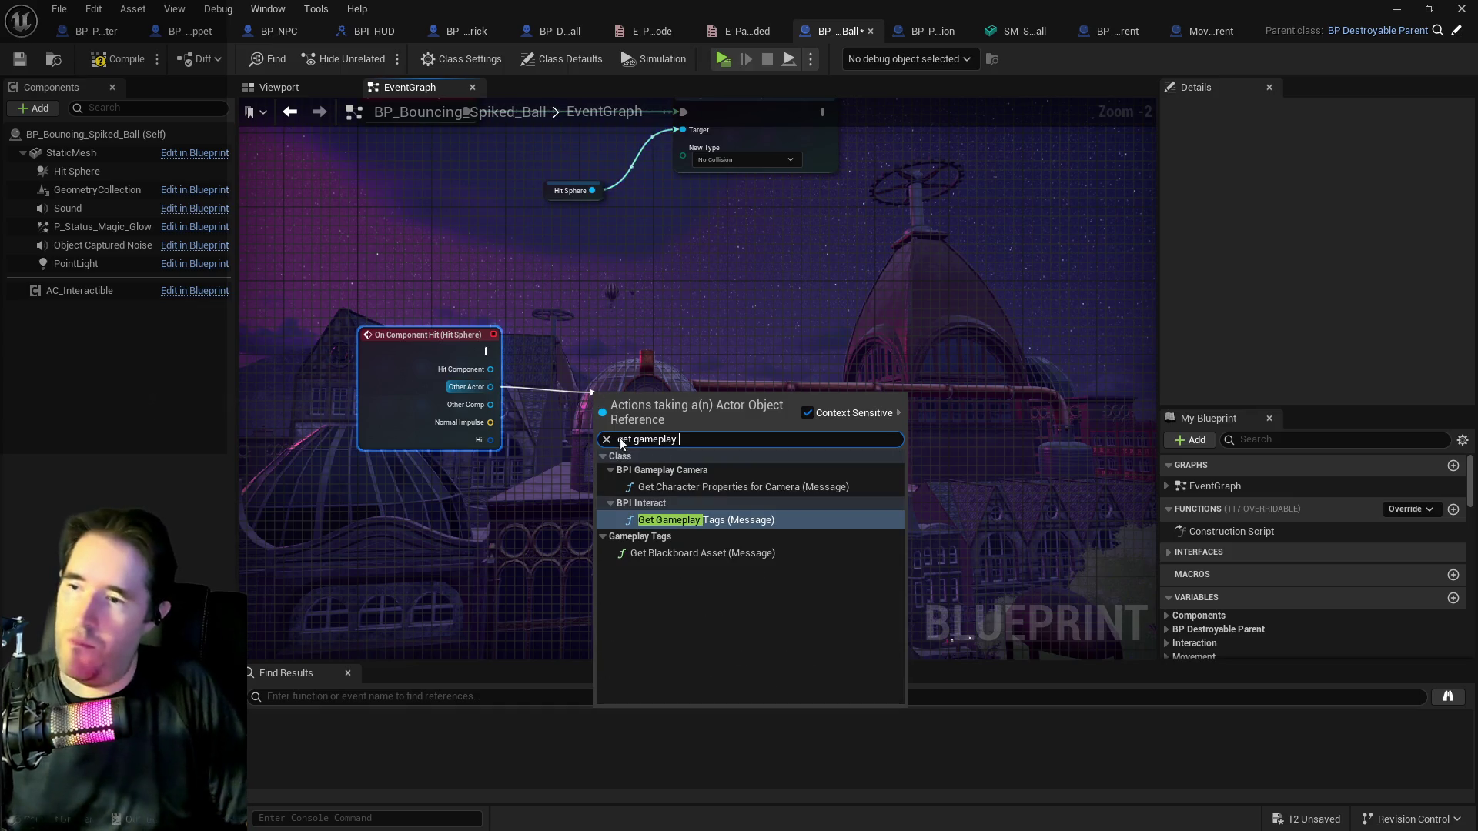
pyautogui.click(693, 520)
pyautogui.moveTo(659, 418)
pyautogui.mouseDown()
pyautogui.moveTo(699, 356)
pyautogui.moveTo(679, 352)
pyautogui.mouseUp()
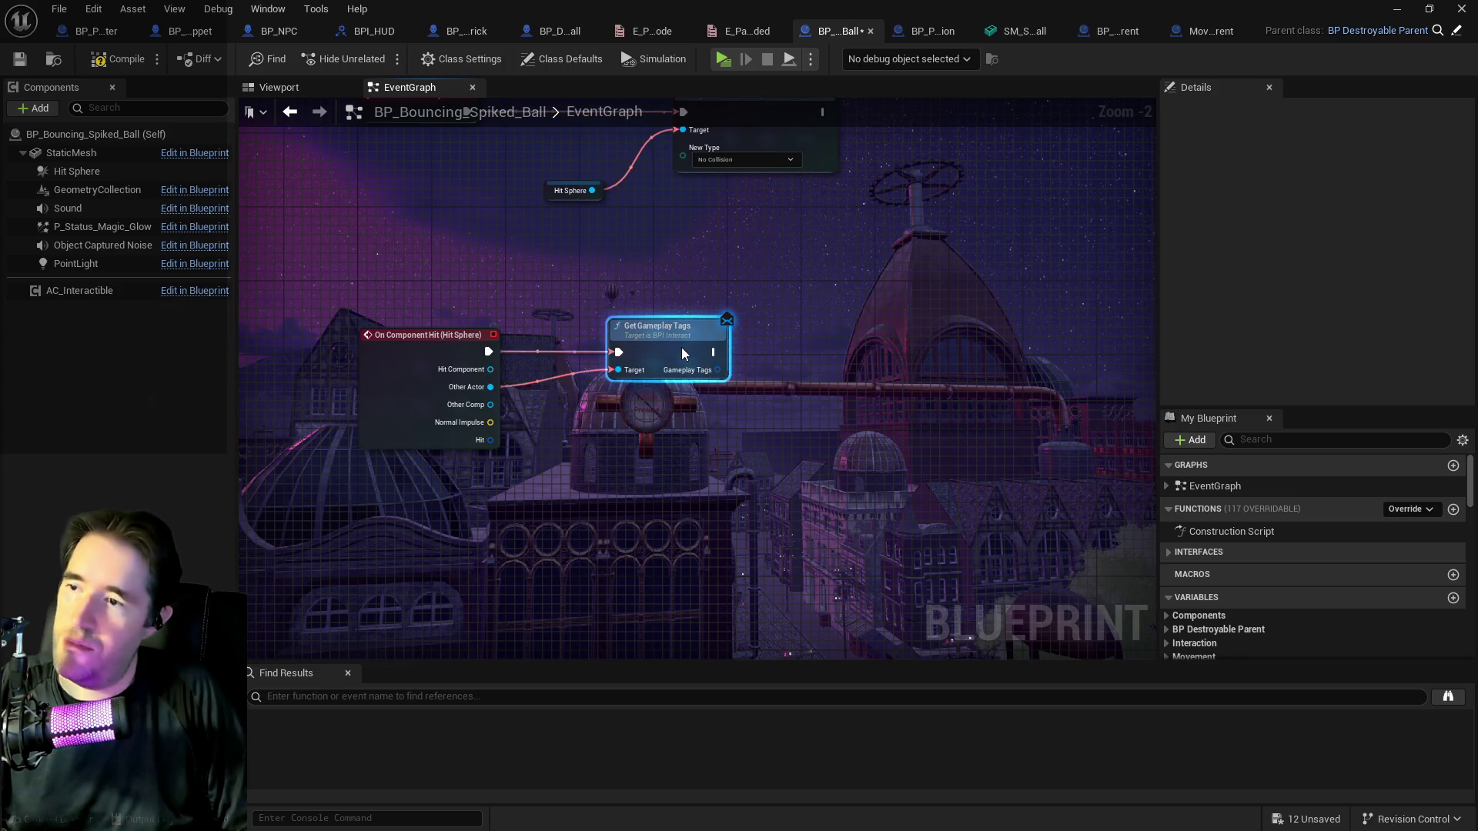
# Check the tags with a Has Tag node for Character.Poppet, with Exact Match enabled
pyautogui.moveTo(458, 441); pyautogui.dragTo(542, 442)
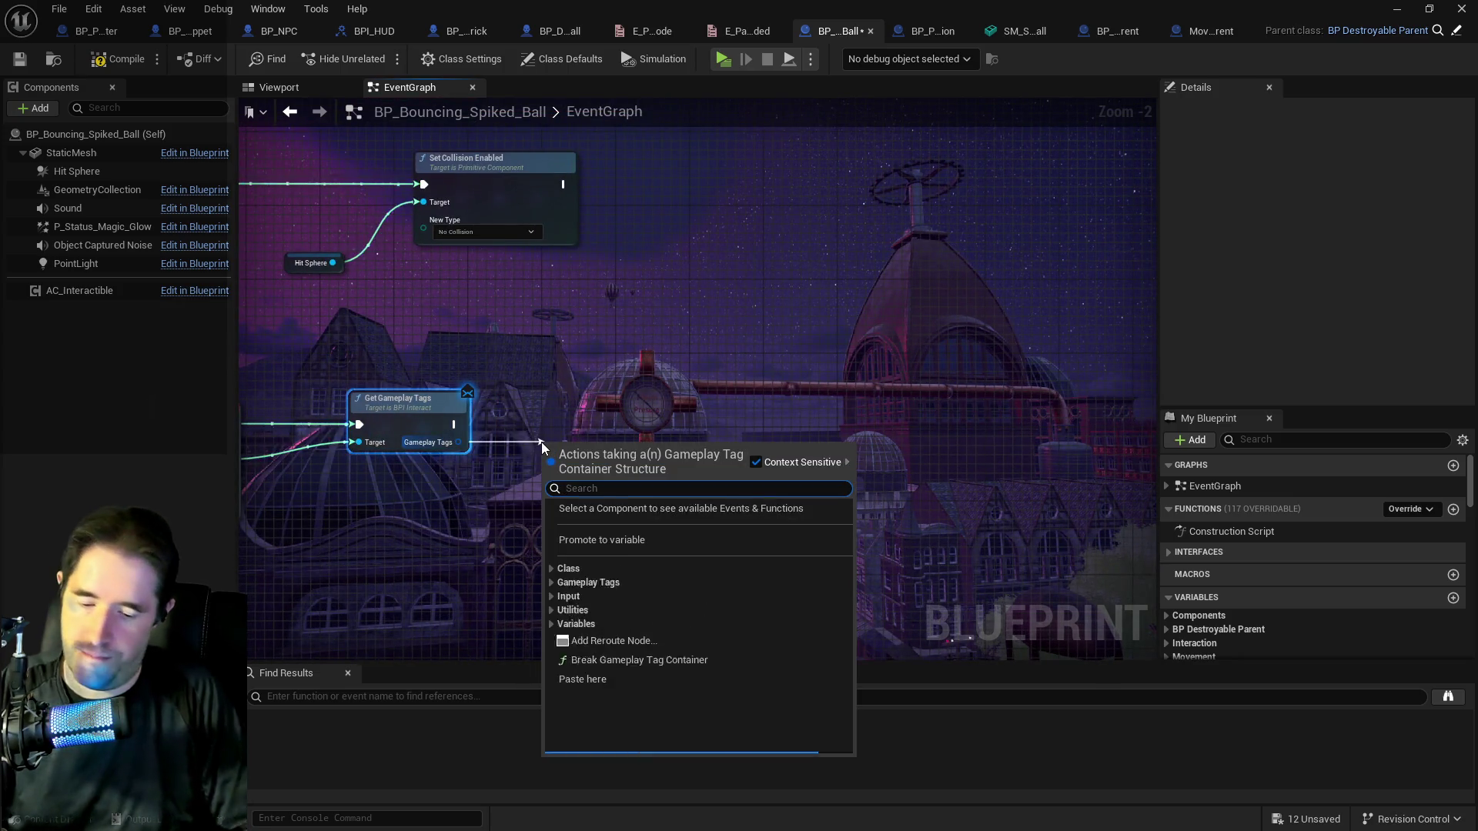
pyautogui.write('has tag')
pyautogui.click(602, 603)
pyautogui.moveTo(660, 478)
pyautogui.mouseDown()
pyautogui.moveTo(659, 431)
pyautogui.moveTo(679, 446)
pyautogui.mouseUp()
pyautogui.click(630, 463)
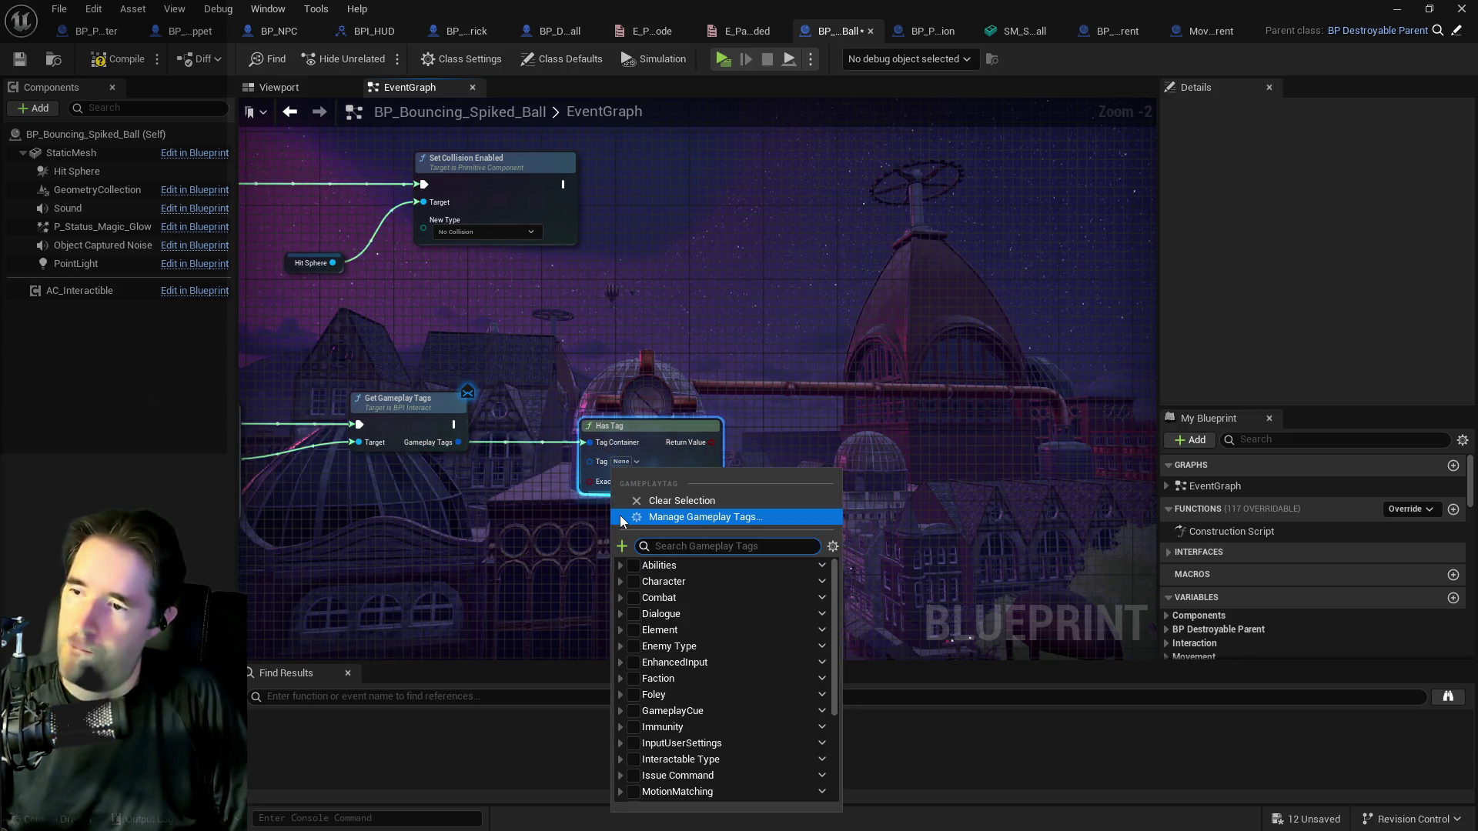
pyautogui.write('poppet')
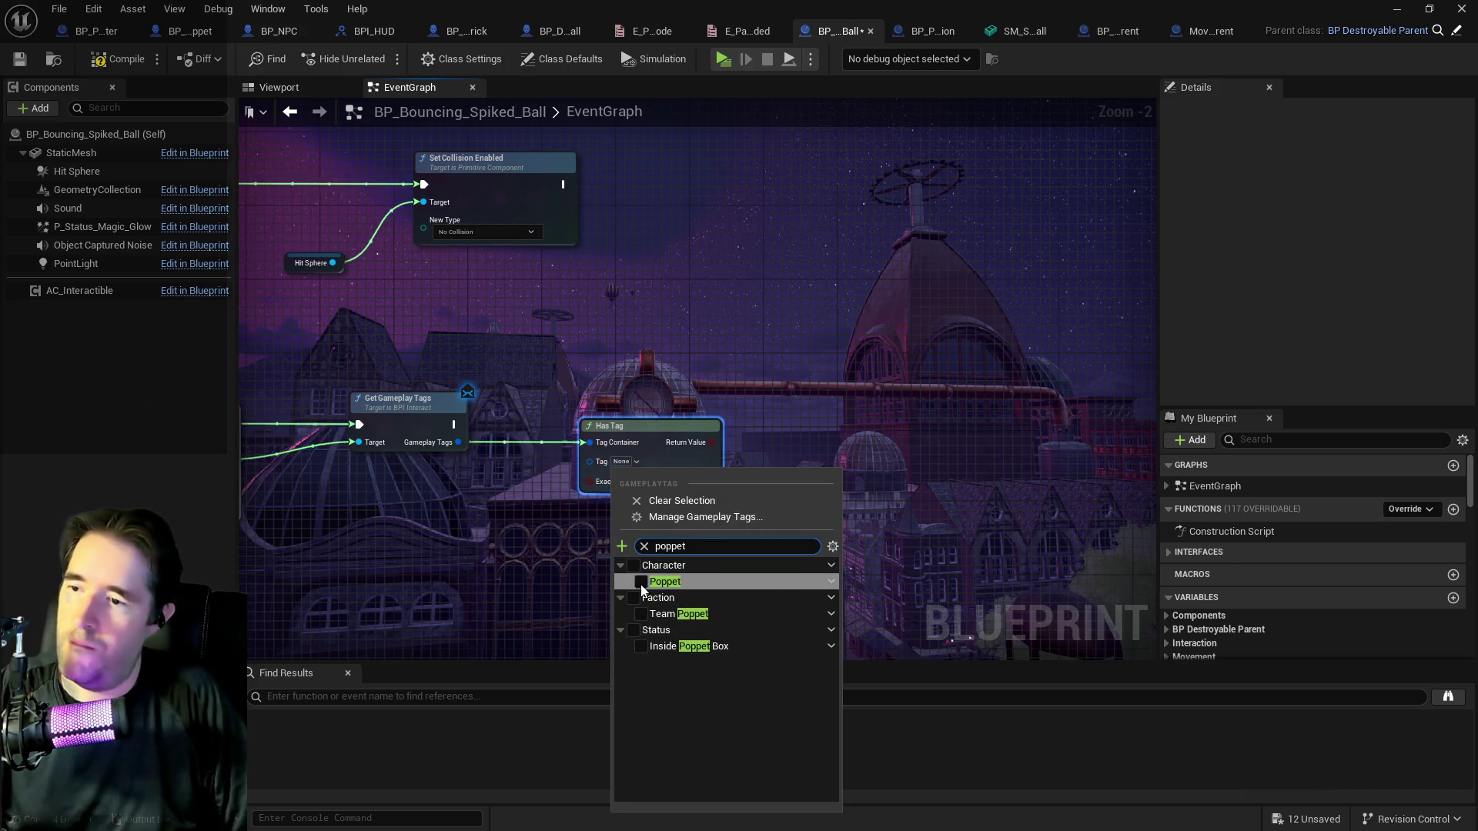
pyautogui.click(662, 582)
pyautogui.click(644, 491)
pyautogui.moveTo(737, 442); pyautogui.dragTo(788, 417)
pyautogui.write('b')
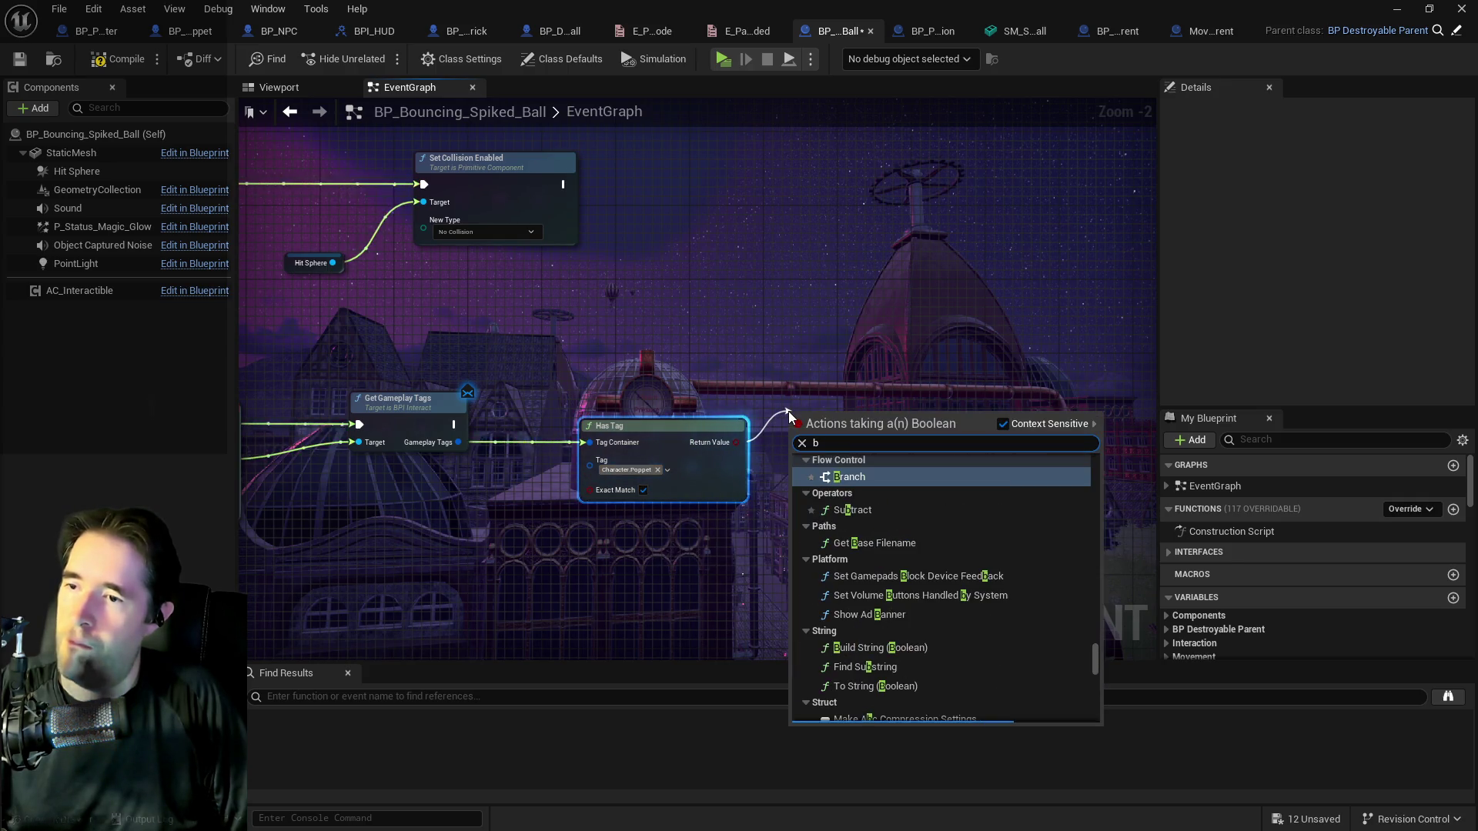
# Add a Branch on the Has Tag result and wire execution into it
pyautogui.press('Return')
pyautogui.click(408, 401)
pyautogui.moveTo(456, 424); pyautogui.dragTo(836, 420)
pyautogui.rightClick(608, 435)
pyautogui.moveTo(677, 460); pyautogui.dragTo(514, 465)
pyautogui.scroll(-2, 638, 478)
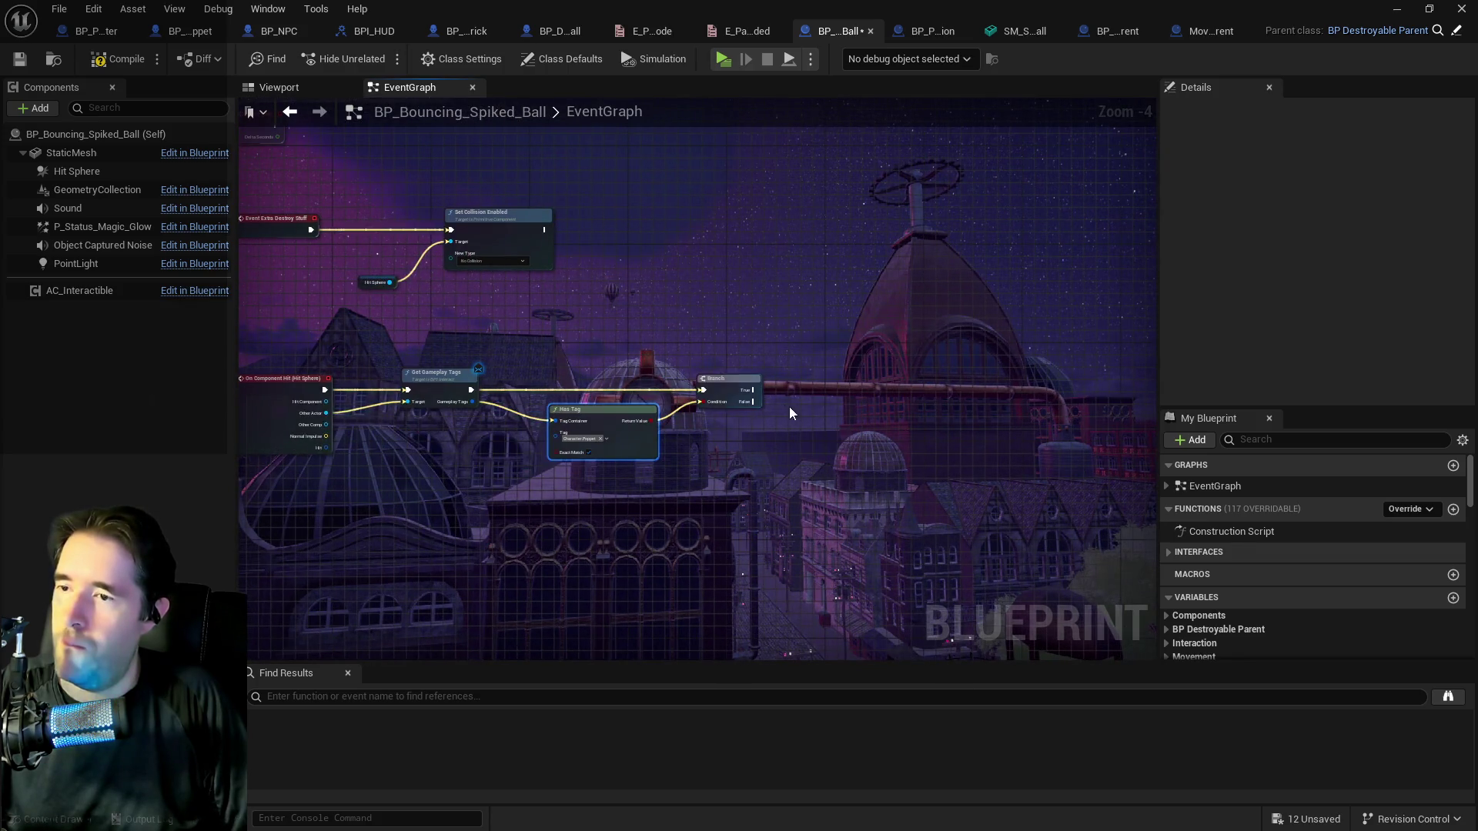
# Chain a Do Once and then a Delay from the Branch's True output
pyautogui.moveTo(753, 396); pyautogui.dragTo(822, 398)
pyautogui.write('do once')
pyautogui.click(872, 474)
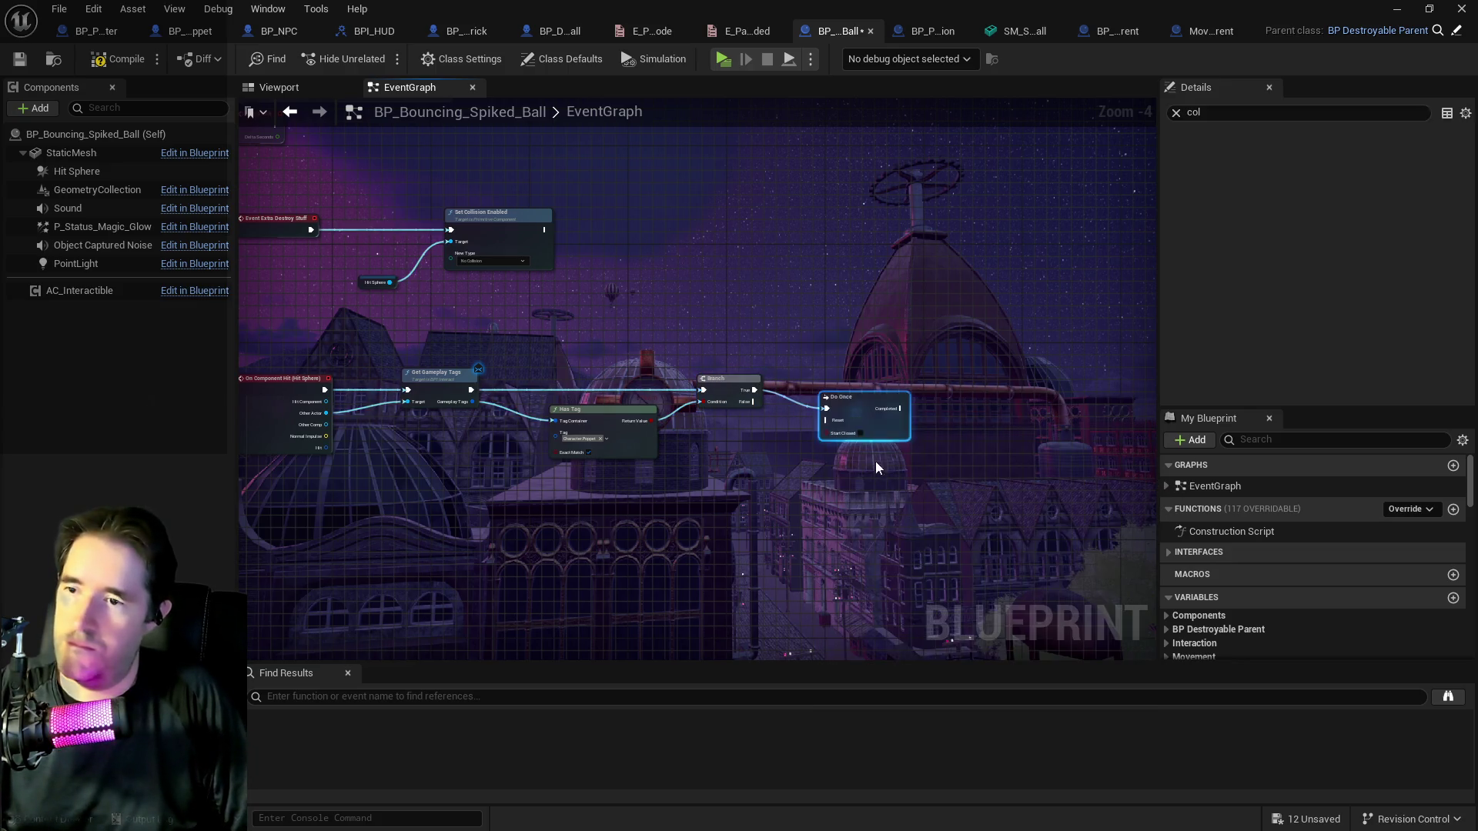
pyautogui.moveTo(866, 409)
pyautogui.mouseDown()
pyautogui.moveTo(886, 390)
pyautogui.moveTo(765, 402)
pyautogui.moveTo(863, 418)
pyautogui.mouseUp()
pyautogui.write('delay')
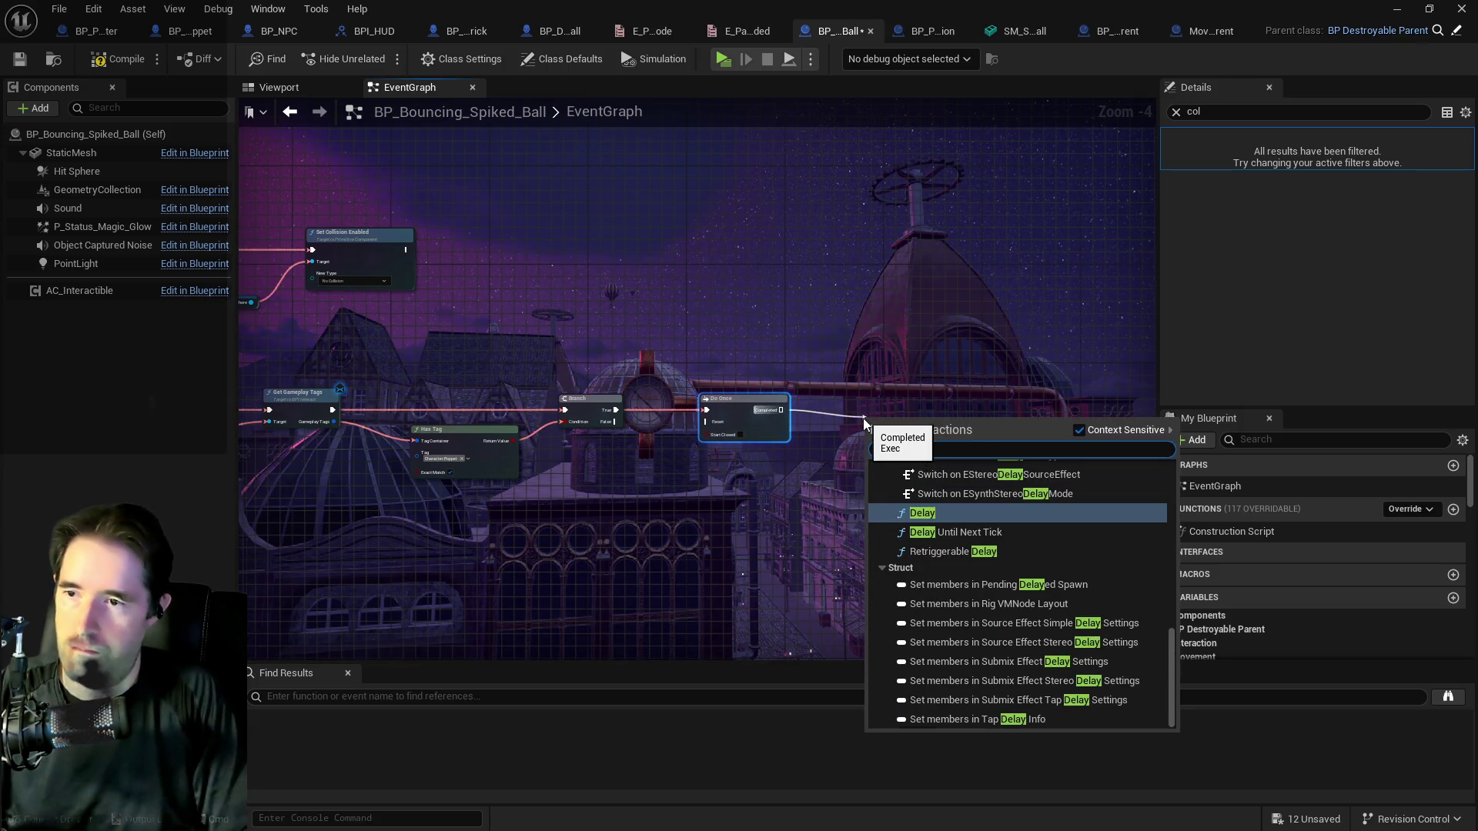
pyautogui.click(940, 514)
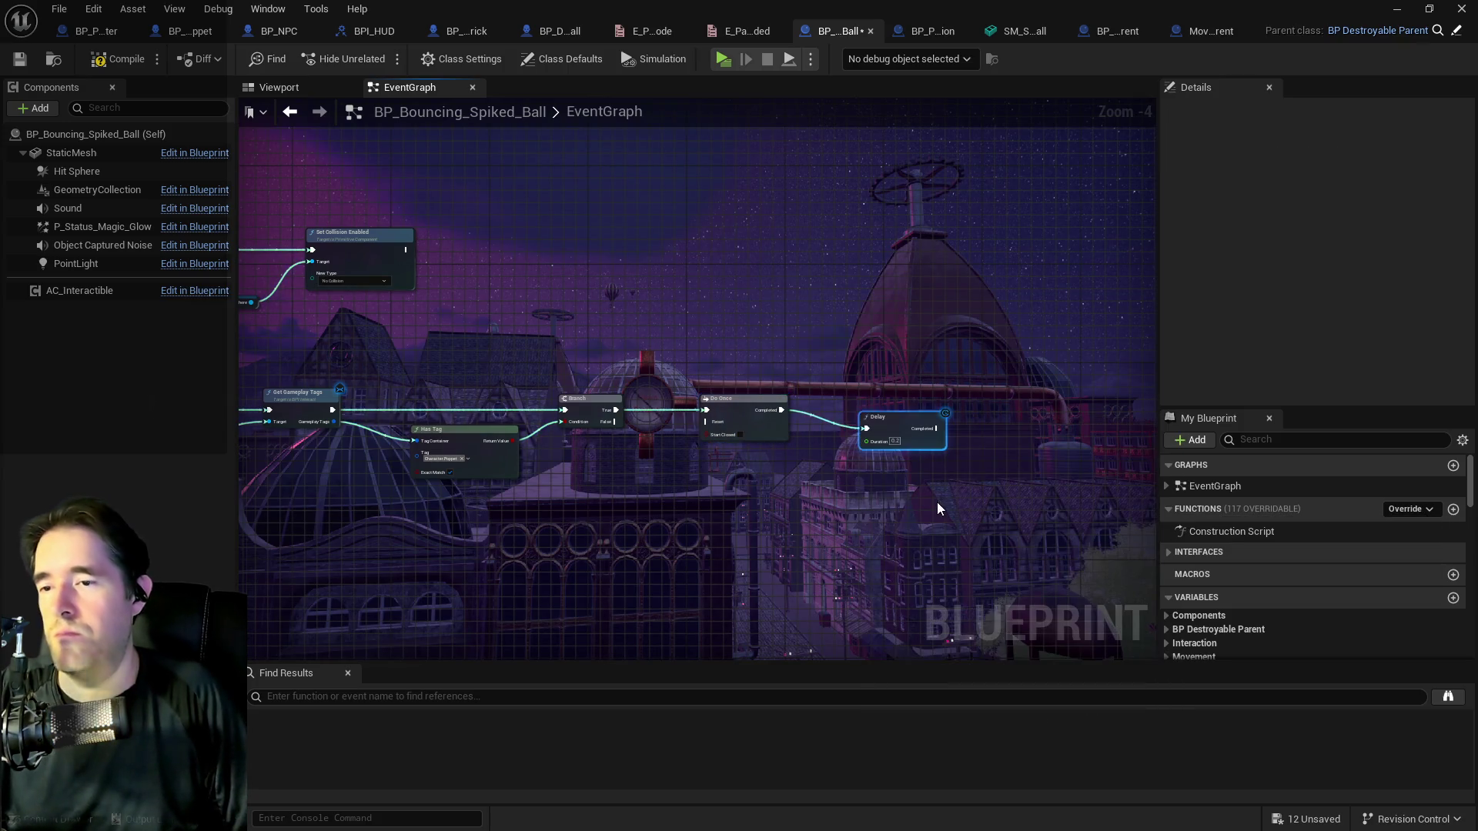
pyautogui.moveTo(917, 423)
pyautogui.mouseDown()
pyautogui.moveTo(942, 404)
pyautogui.moveTo(1024, 413)
pyautogui.mouseUp()
# Add a Target Damaged call after the Delay
pyautogui.write('play sound n')
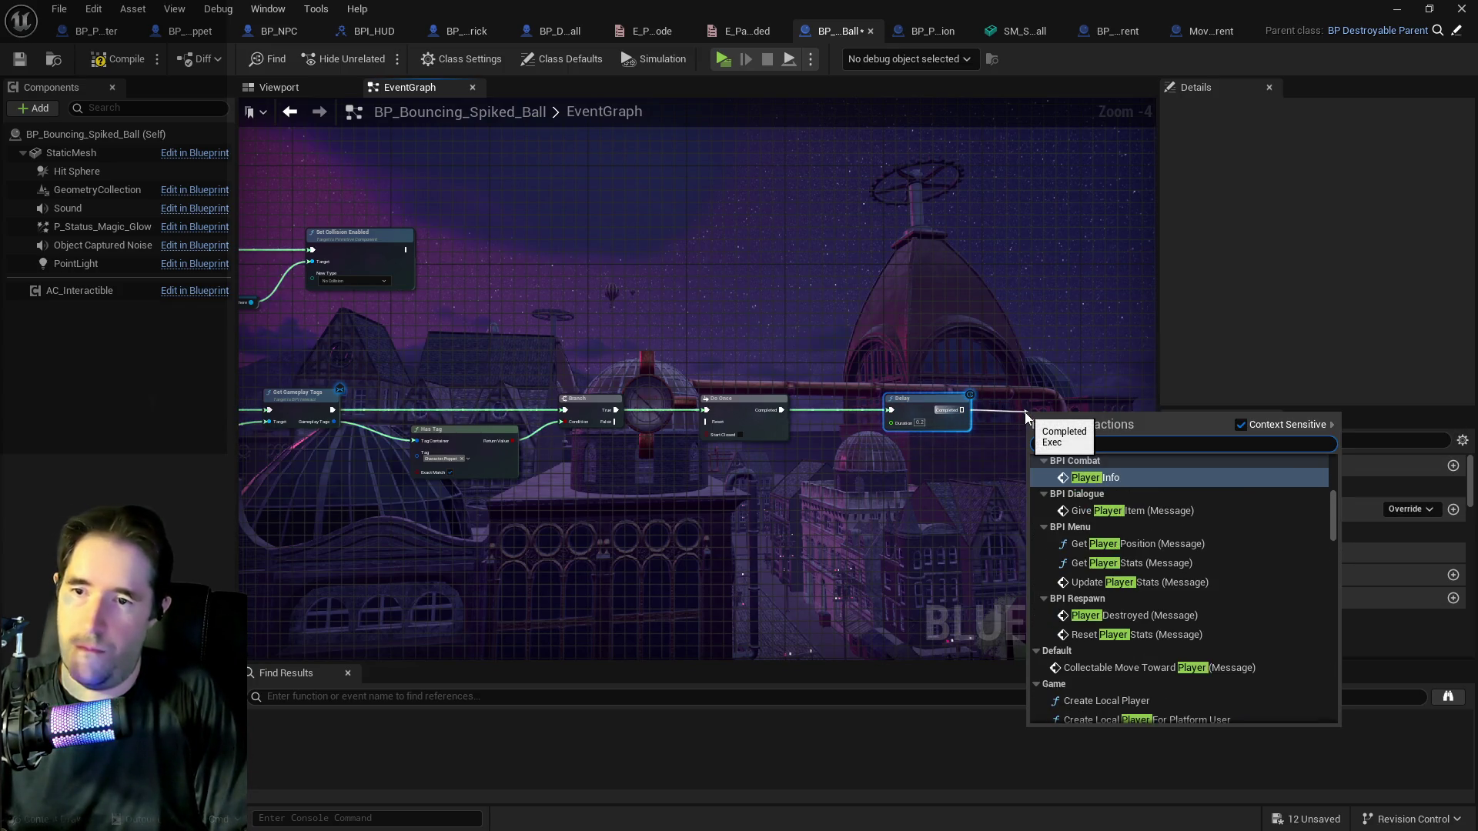
pyautogui.hotkey('ctrl', 'a')
pyautogui.write('player')
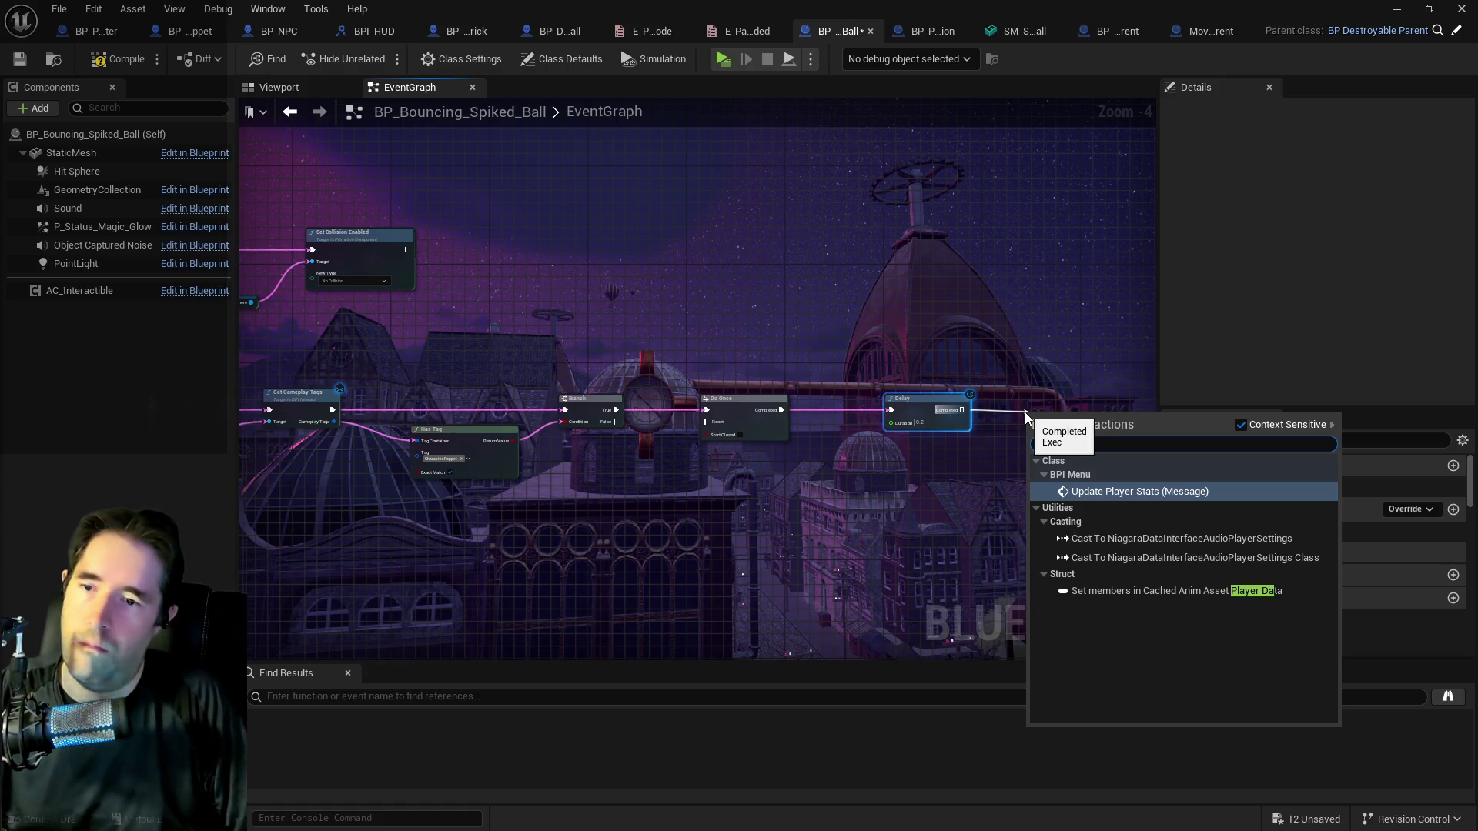
pyautogui.press('BackSpace')
pyautogui.press('BackSpace')
pyautogui.press('BackSpace')
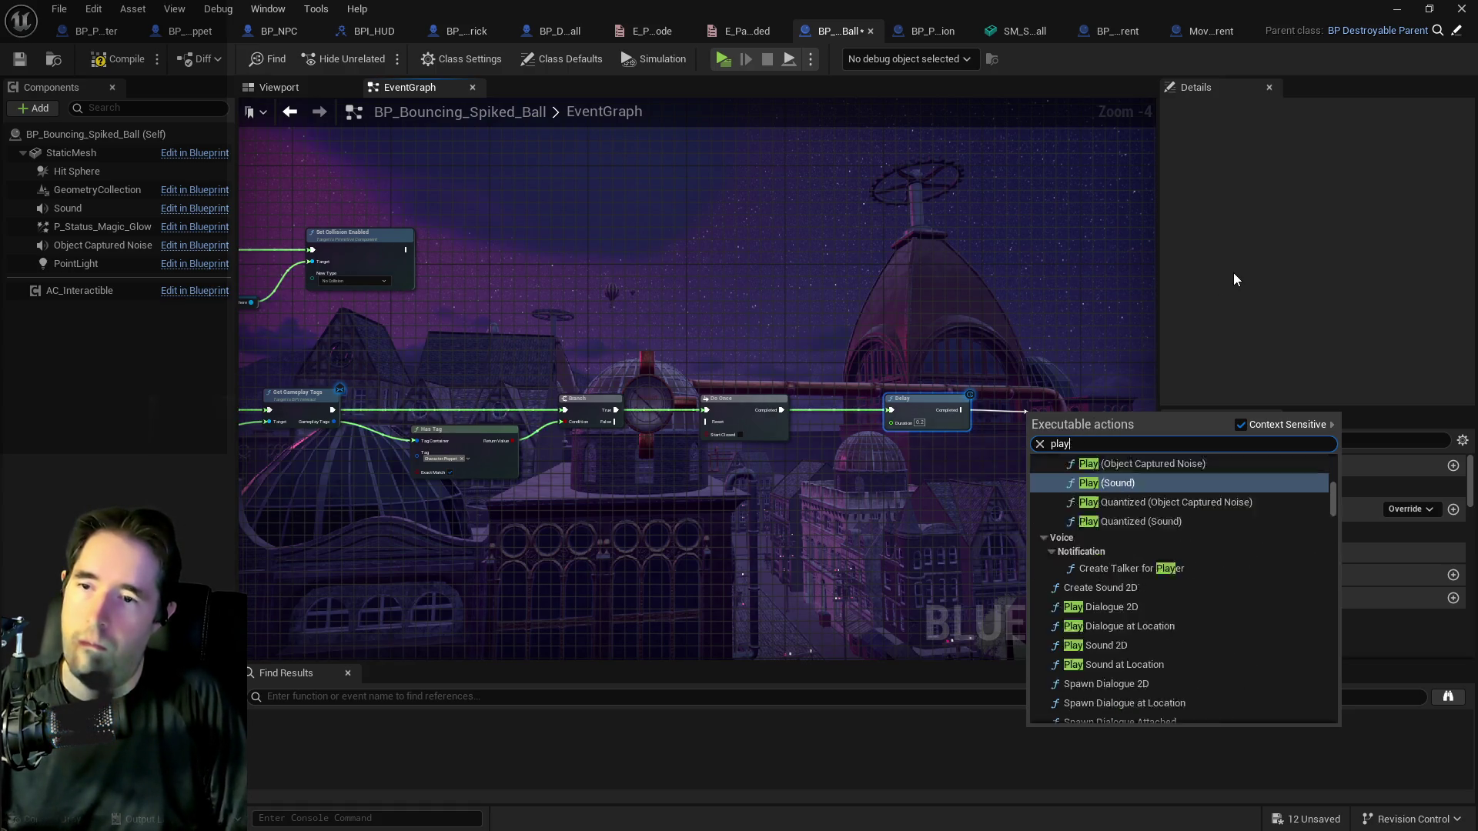
pyautogui.write('target damaged')
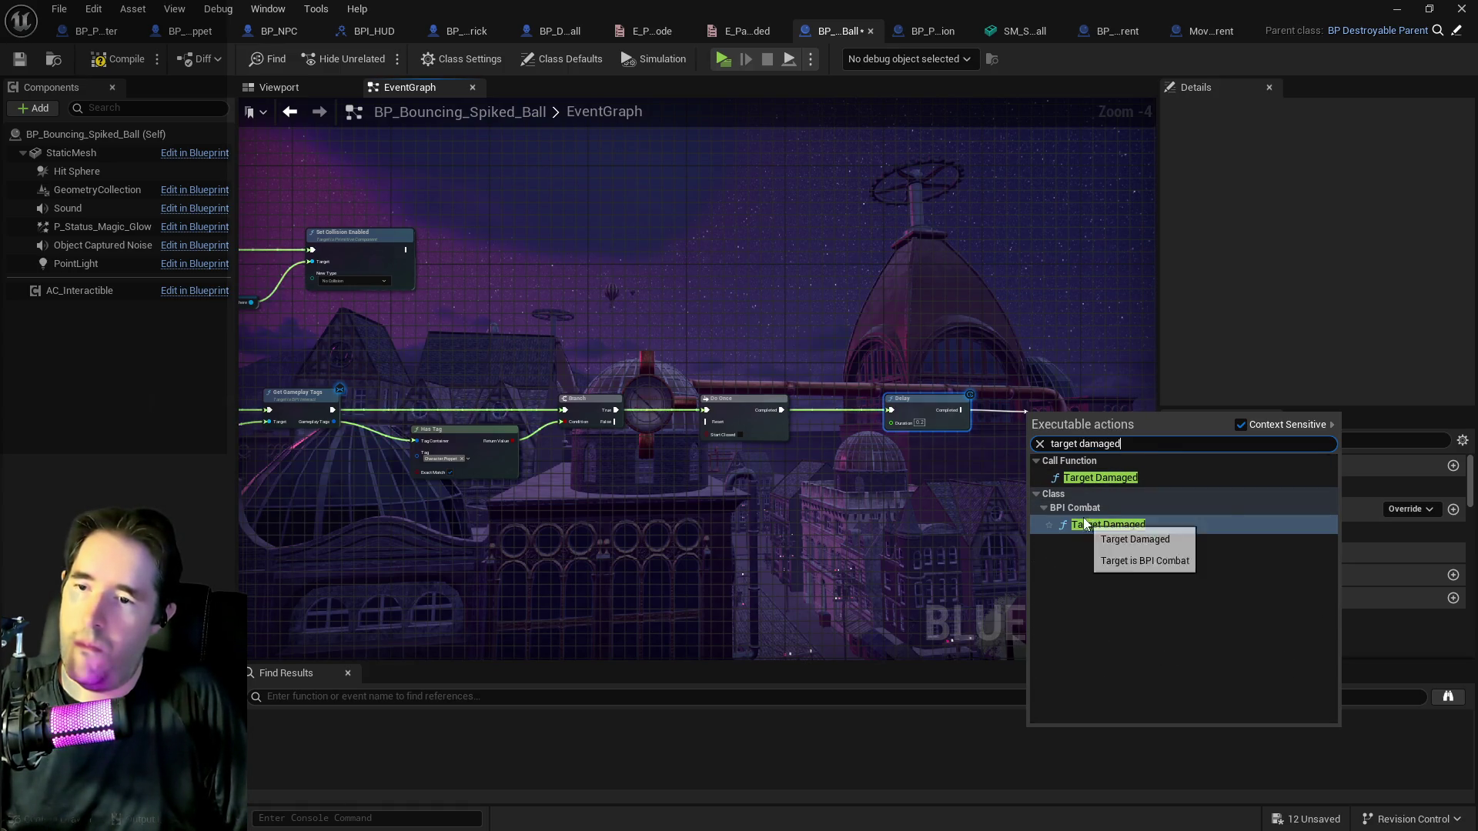
pyautogui.click(1114, 478)
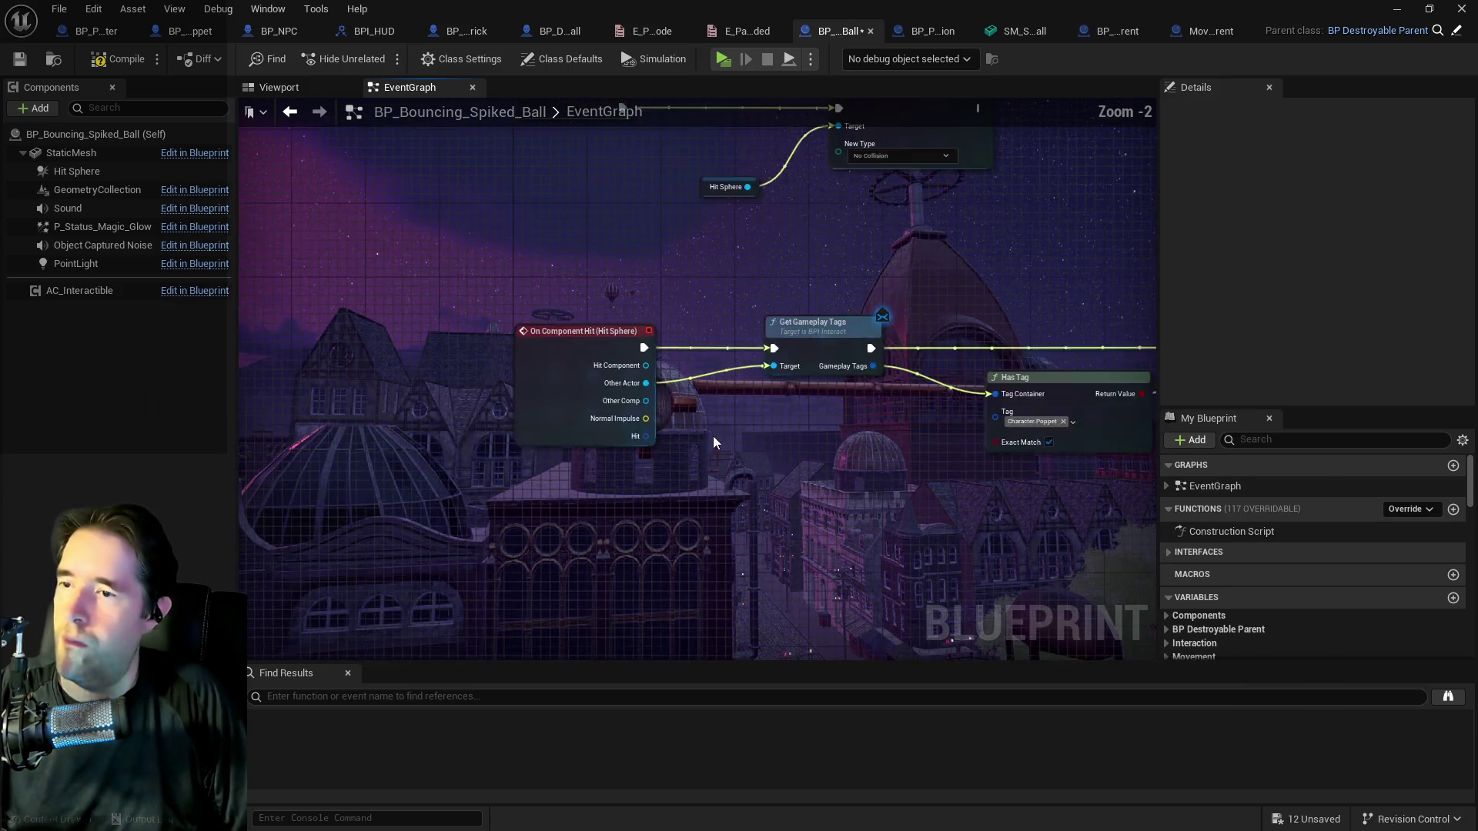
# Open and save BP_Destroyable_Parent, then find all references to its Damage Amount variable
pyautogui.doubleClick(316, 146)
pyautogui.click(23, 66)
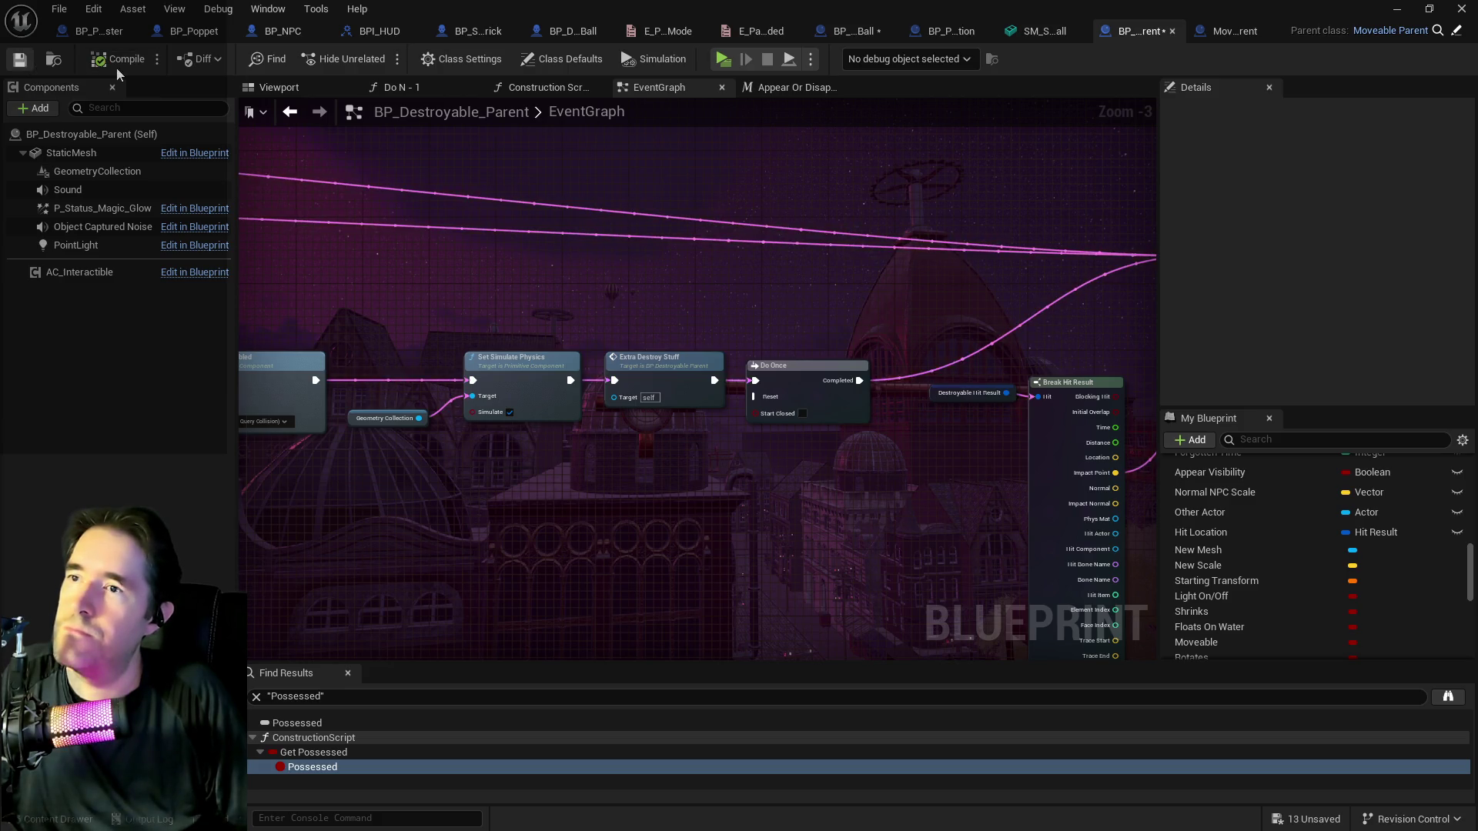
pyautogui.click(854, 30)
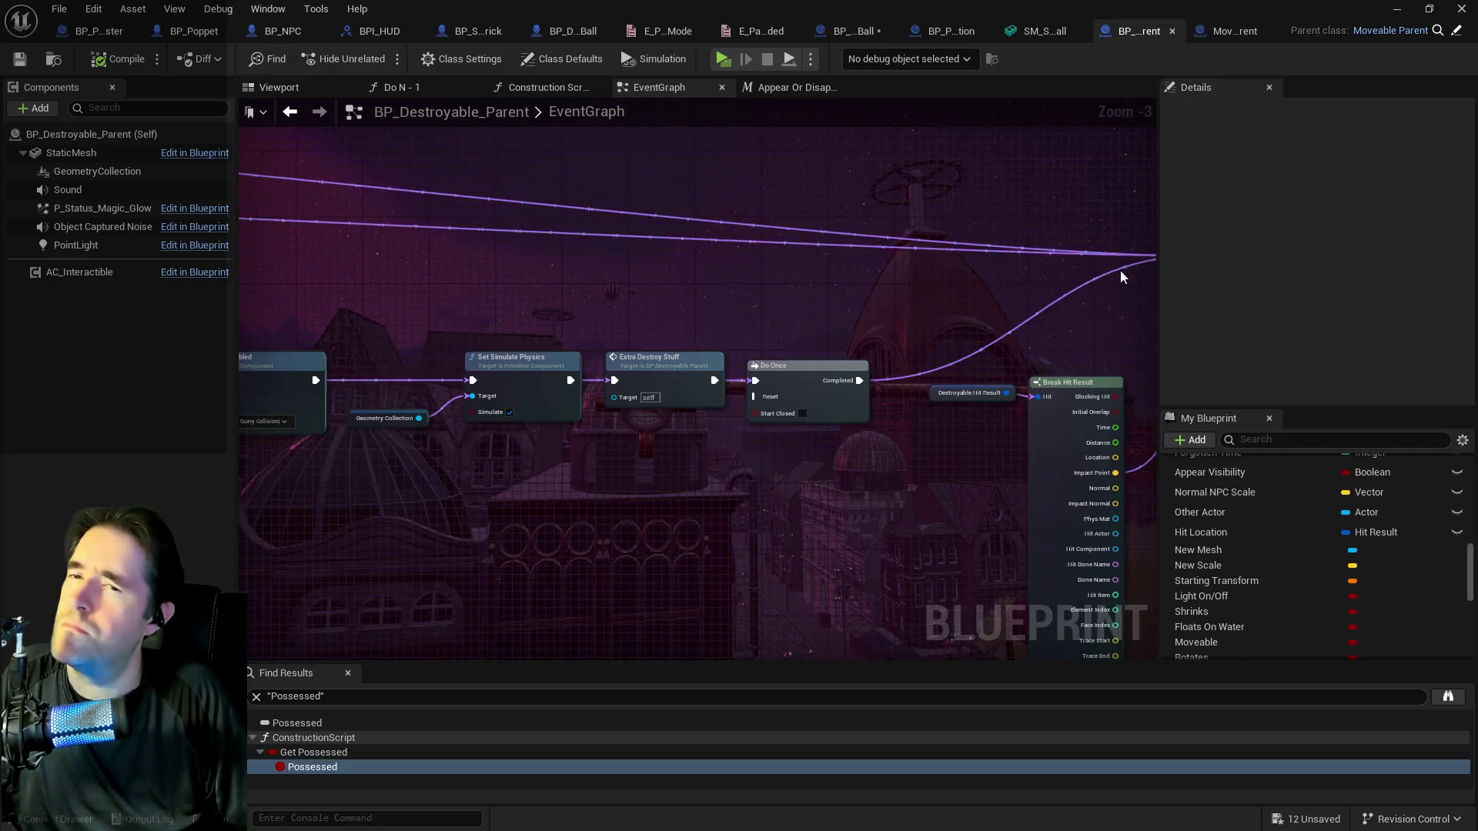
pyautogui.click(1117, 31)
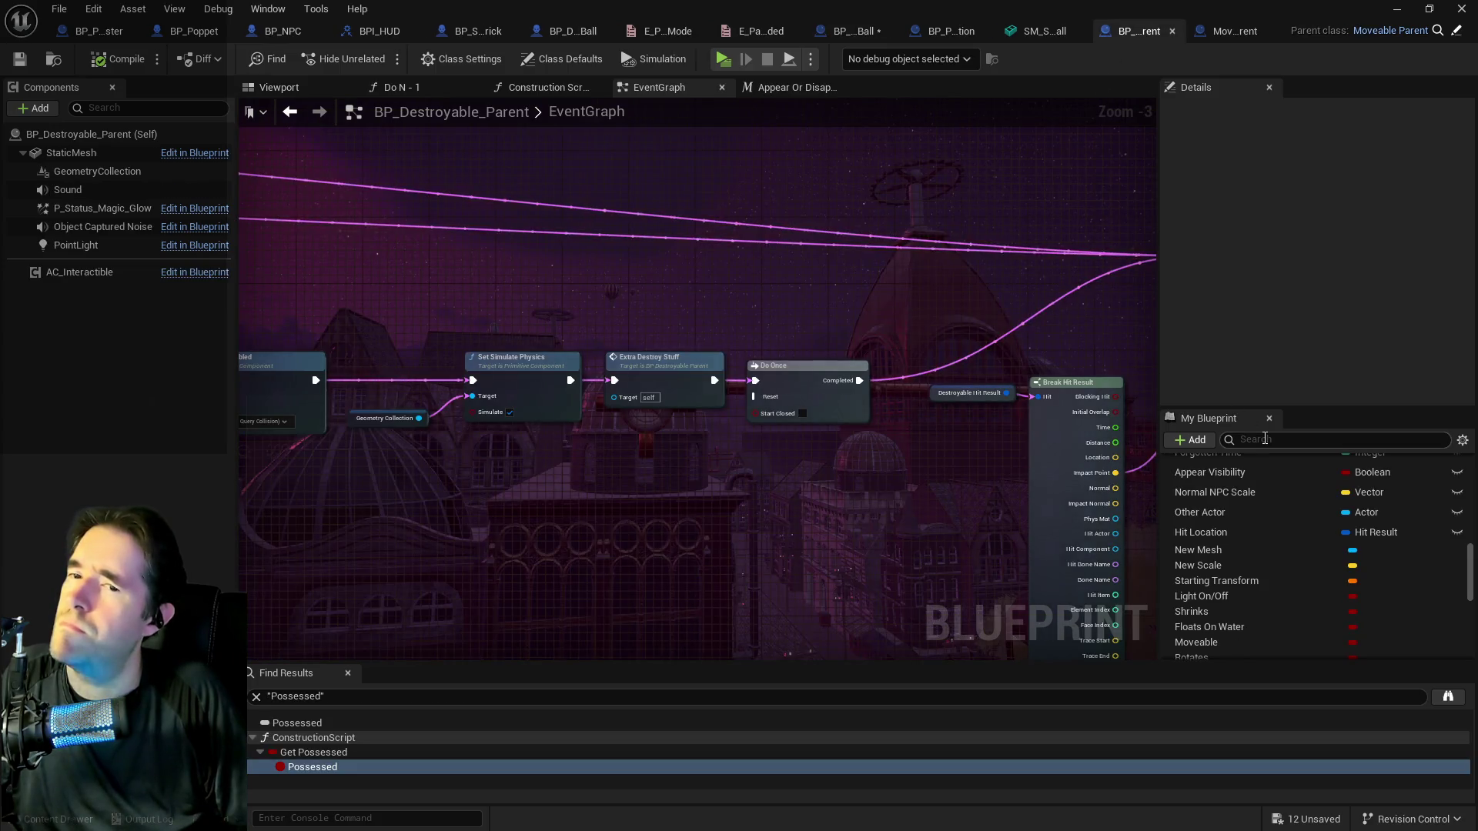
pyautogui.click(1265, 439)
pyautogui.write('damage a')
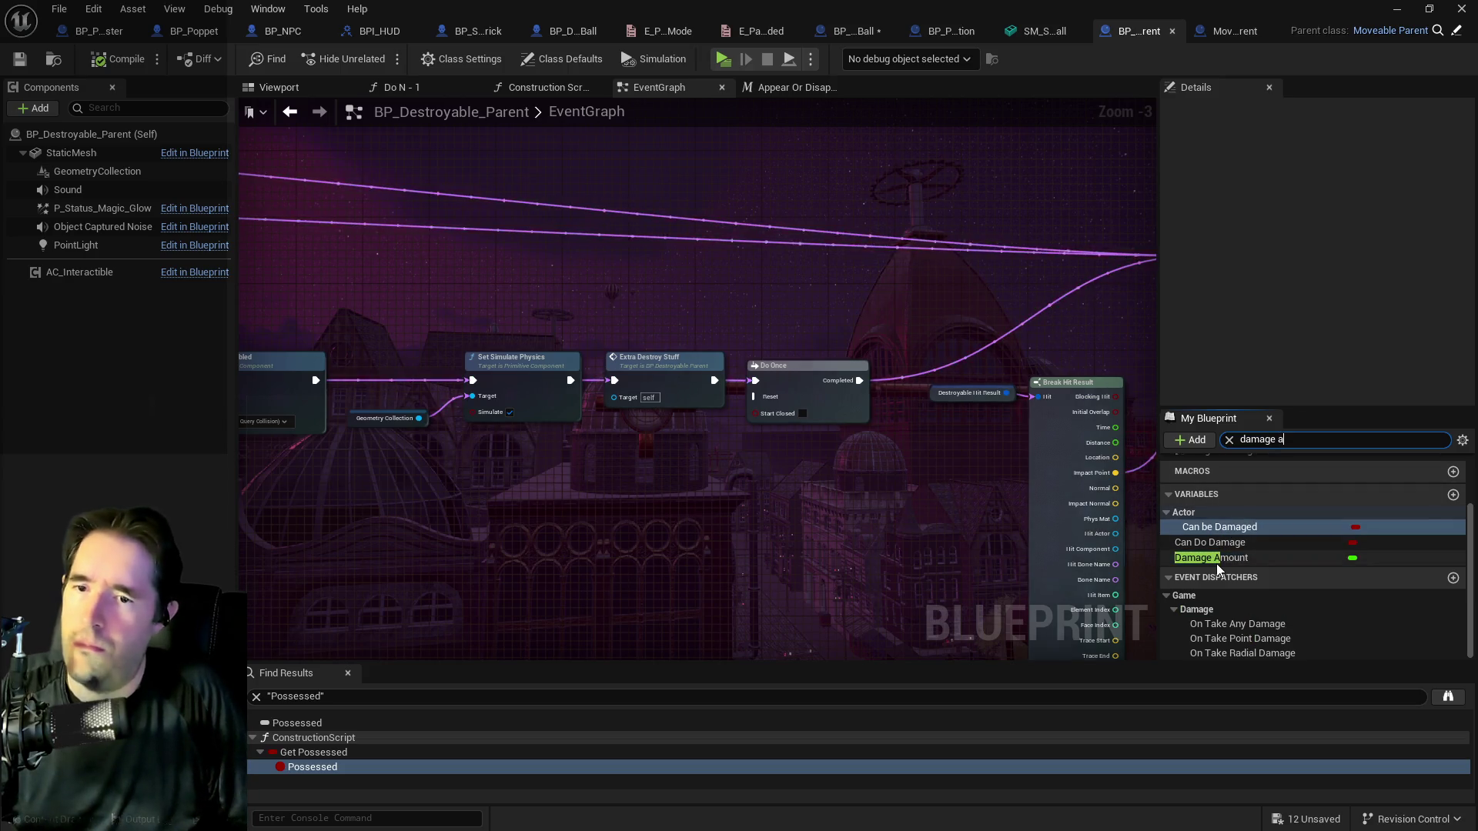
pyautogui.click(1218, 568)
pyautogui.rightClick(1220, 569)
pyautogui.moveTo(1269, 613)
pyautogui.click(1138, 624)
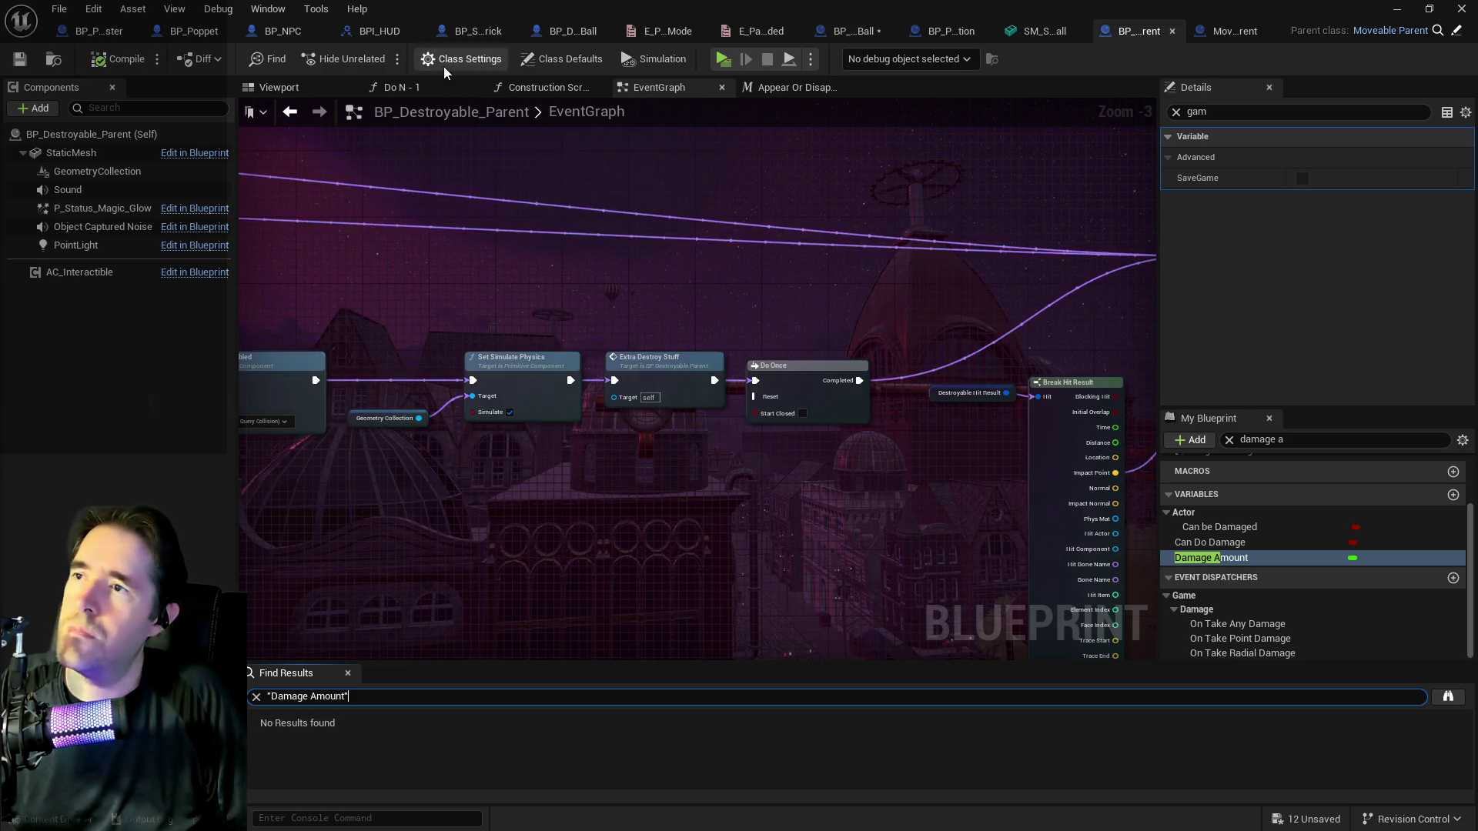
# In the spiked ball graph, feed a Damage Amount getter into Target Damaged's damage input
pyautogui.click(845, 32)
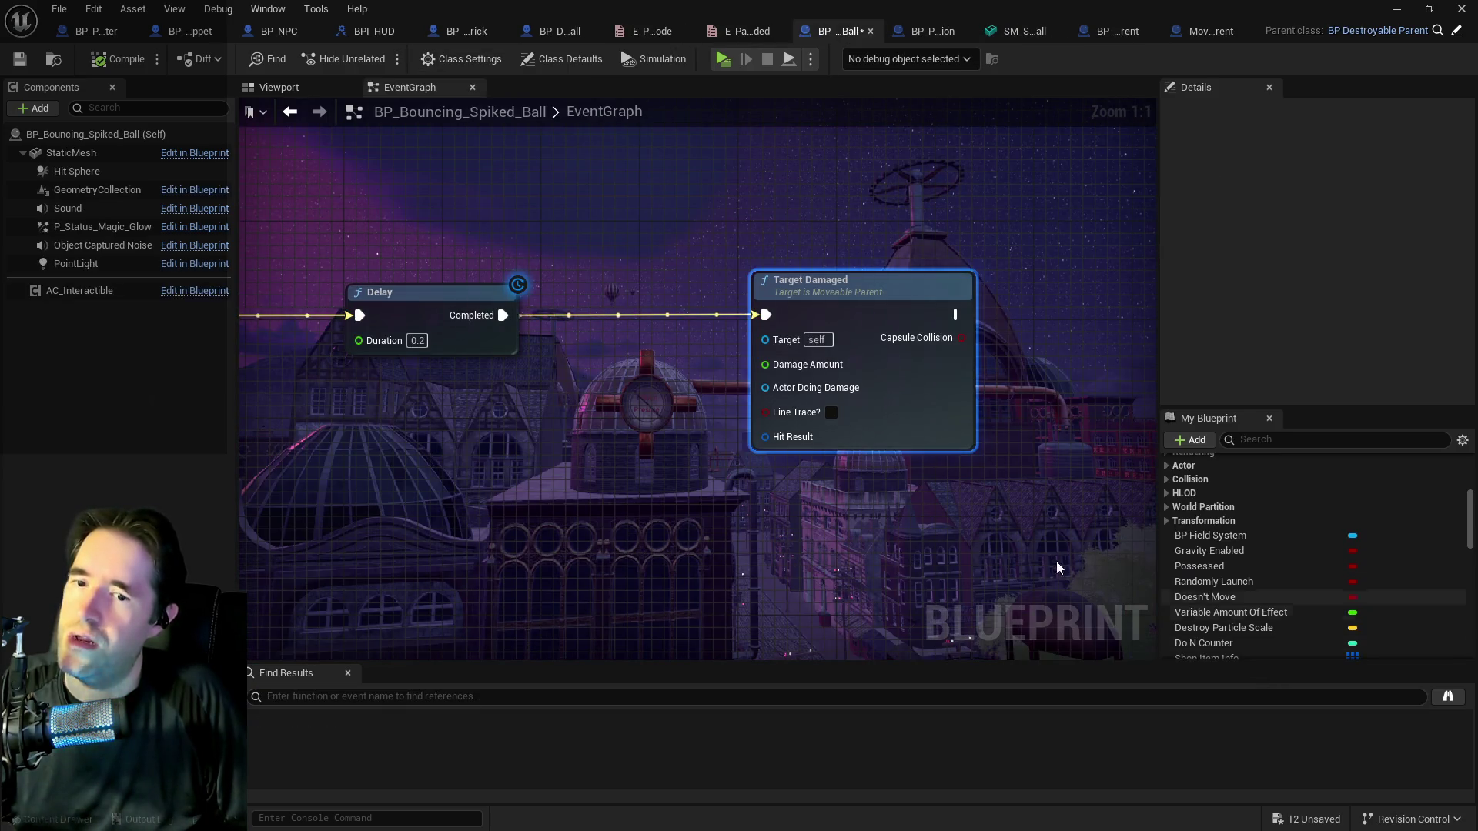
pyautogui.rightClick(616, 451)
pyautogui.write('get damage amoun')
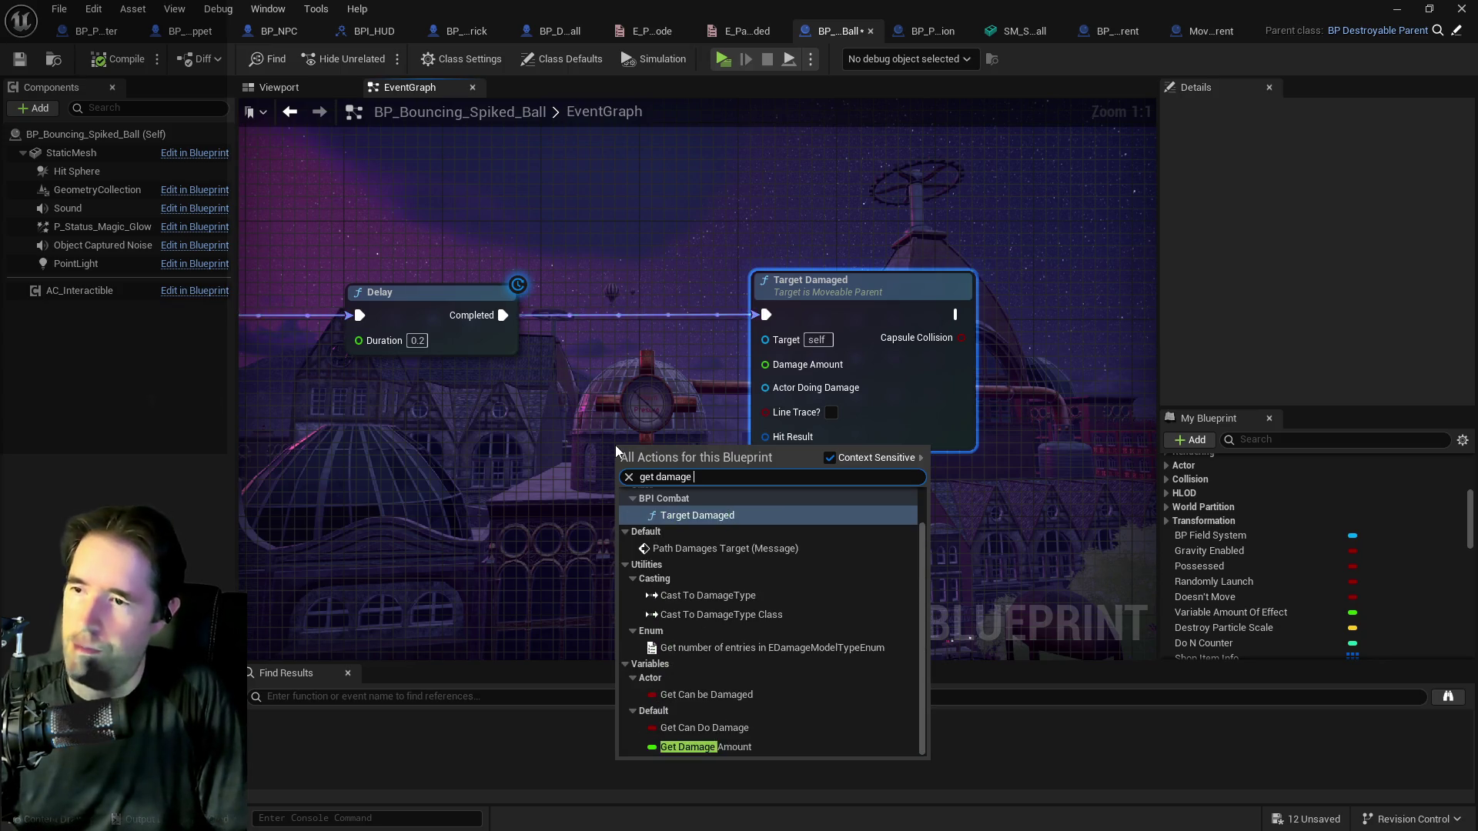
pyautogui.press('Return')
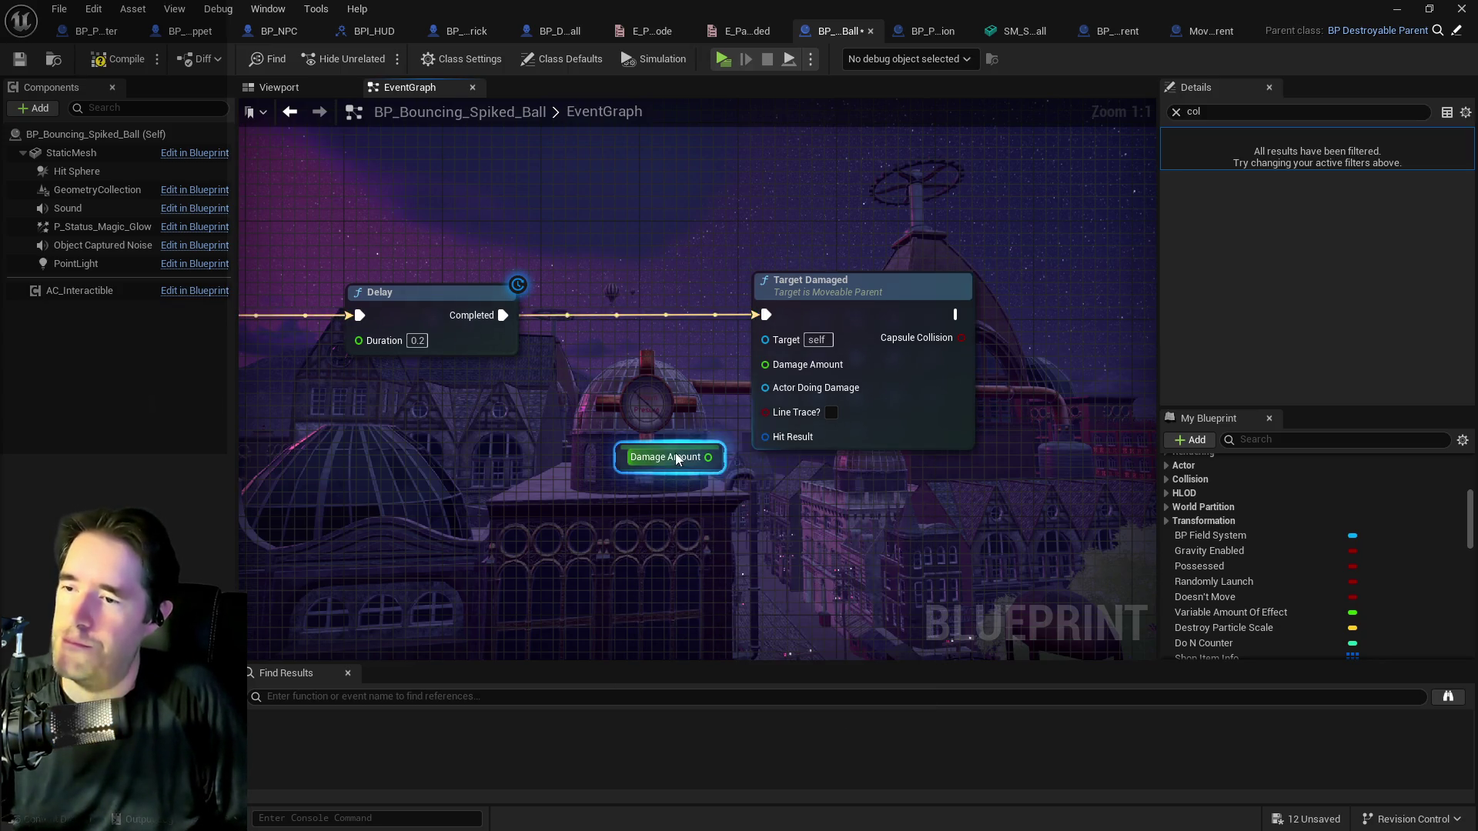
pyautogui.moveTo(610, 455)
pyautogui.mouseDown()
pyautogui.moveTo(598, 387)
pyautogui.moveTo(562, 375)
pyautogui.mouseUp()
pyautogui.moveTo(659, 371); pyautogui.dragTo(766, 364)
# Connect a Self reference to Target Damaged's Actor Doing Damage input
pyautogui.rightClick(641, 418)
pyautogui.write('get self')
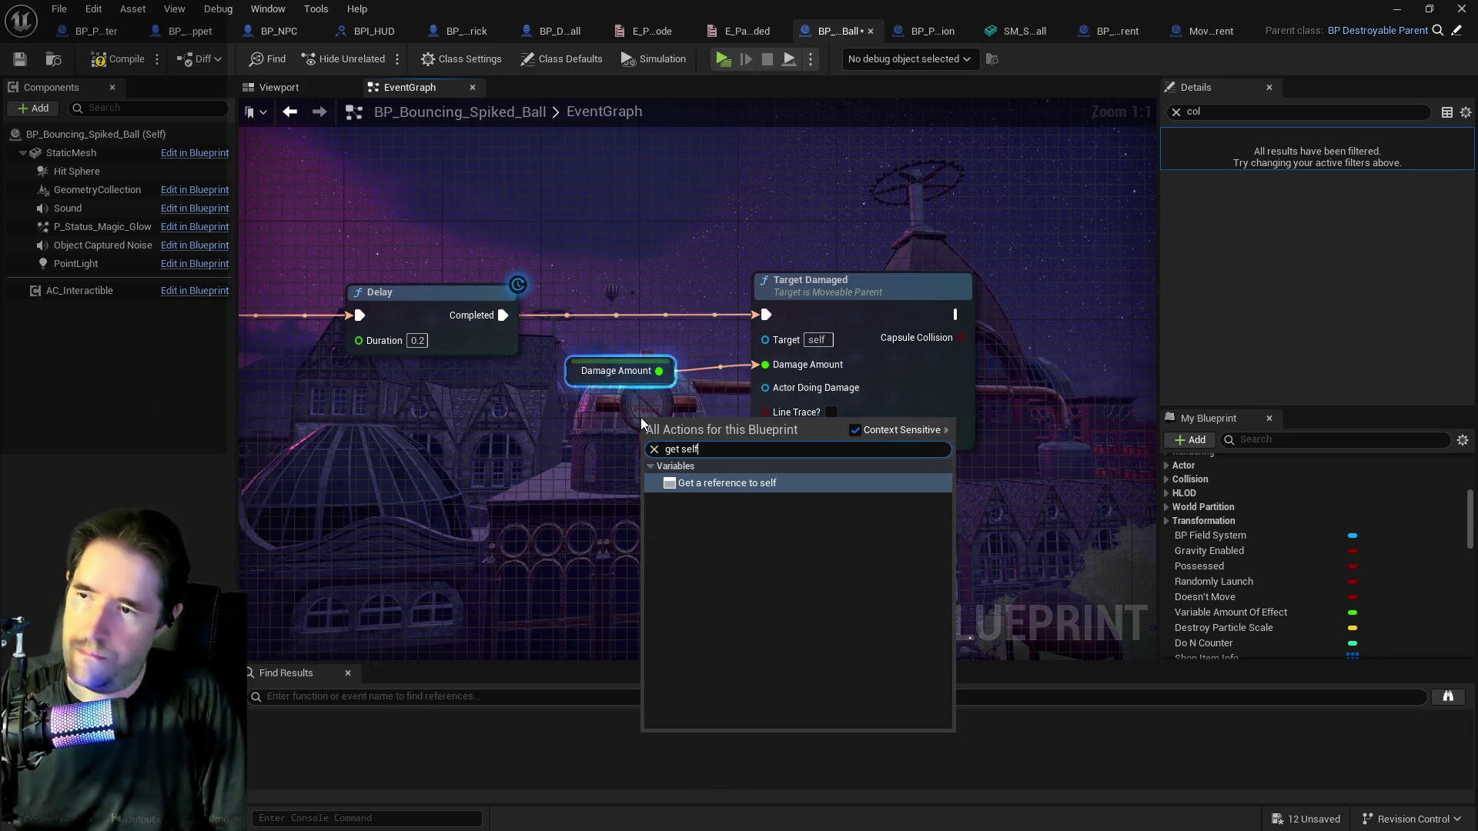
pyautogui.press('Return')
pyautogui.moveTo(643, 423)
pyautogui.mouseDown()
pyautogui.moveTo(595, 411)
pyautogui.moveTo(693, 423)
pyautogui.moveTo(767, 388)
pyautogui.mouseUp()
# Inspect the Damage Amount variable settings, including in BP_Destroyable_Parent's Details
pyautogui.click(585, 369)
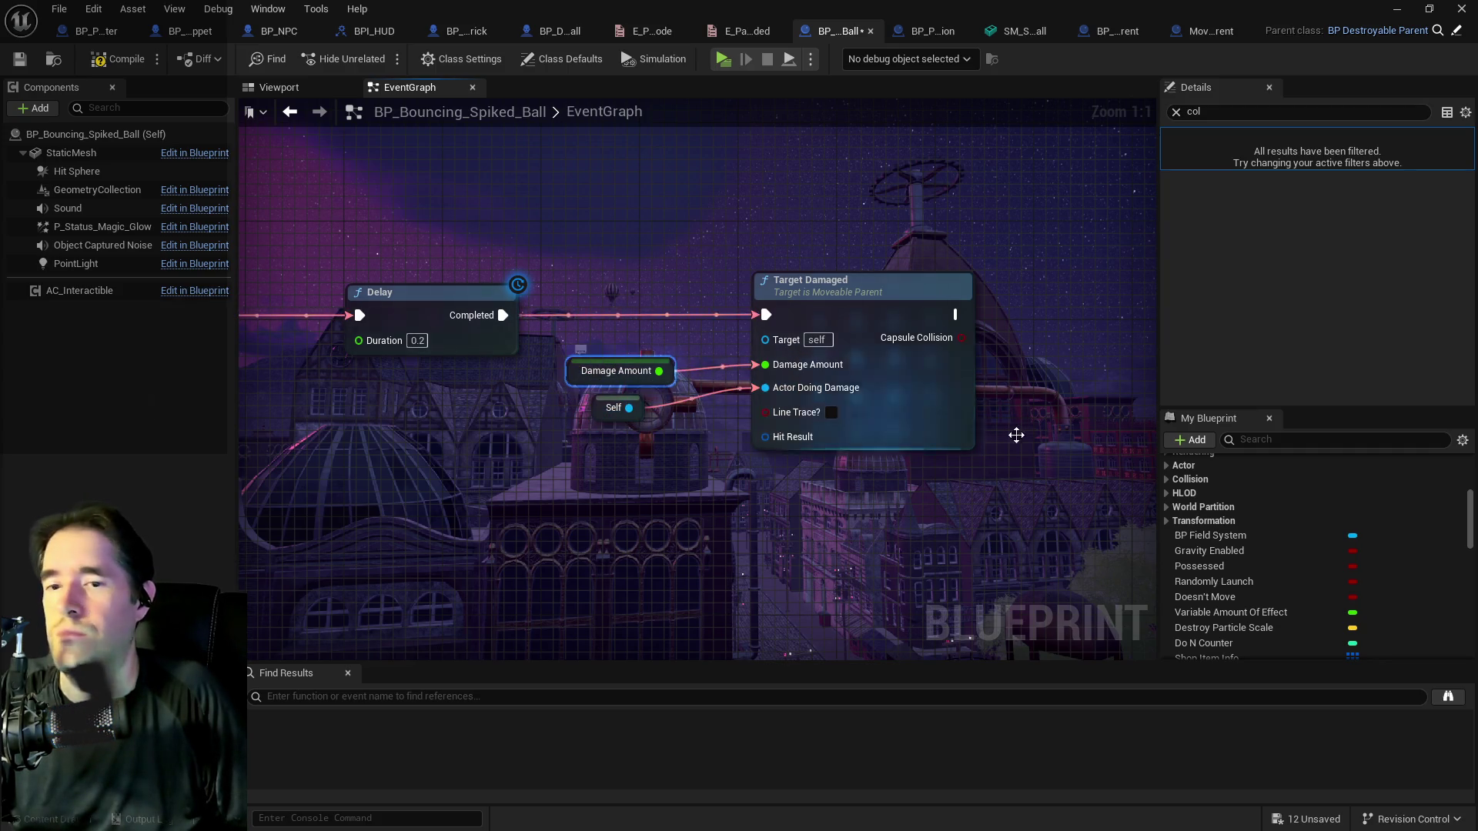
pyautogui.click(1176, 113)
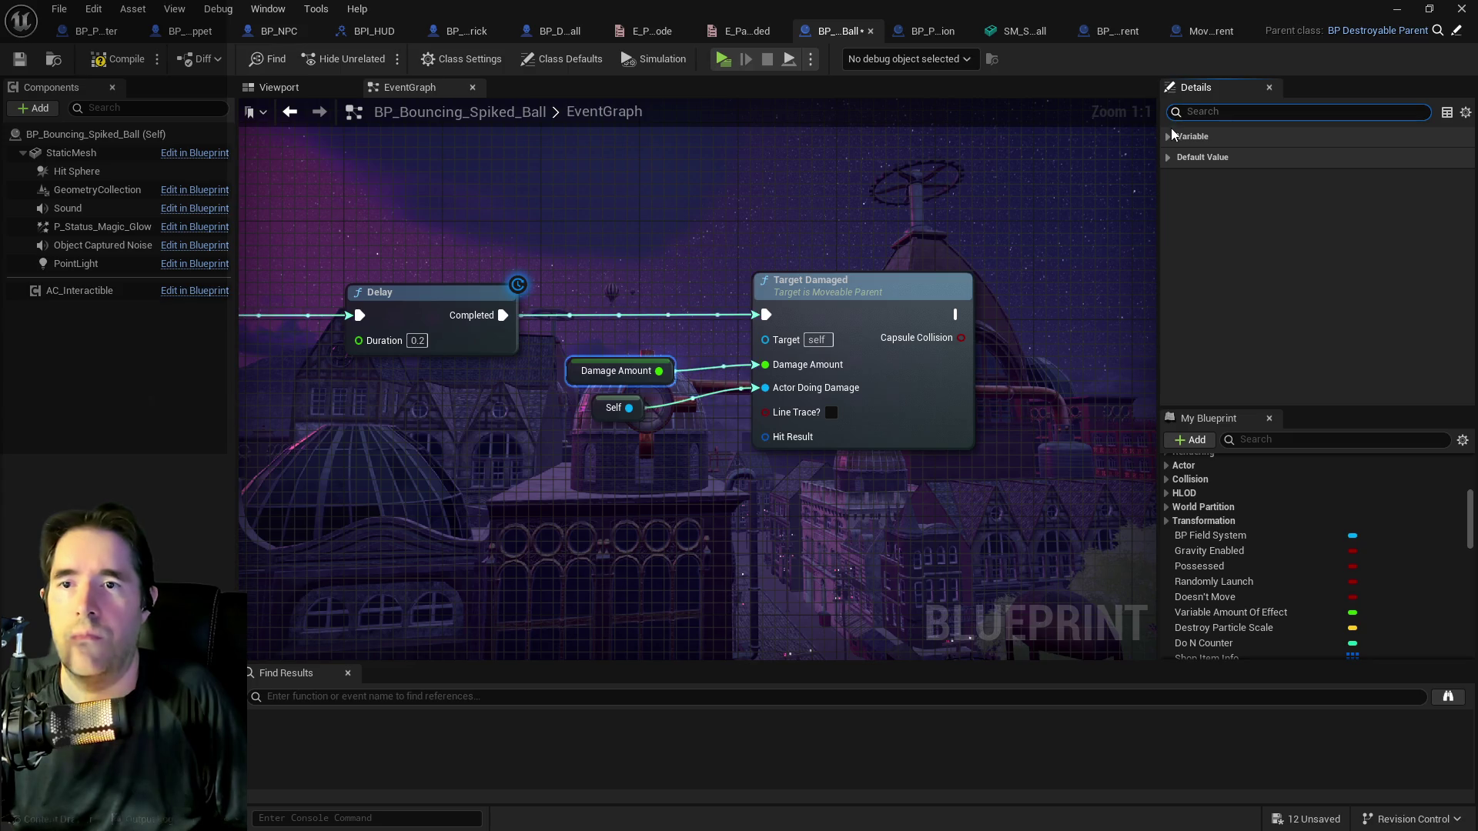
pyautogui.click(1169, 137)
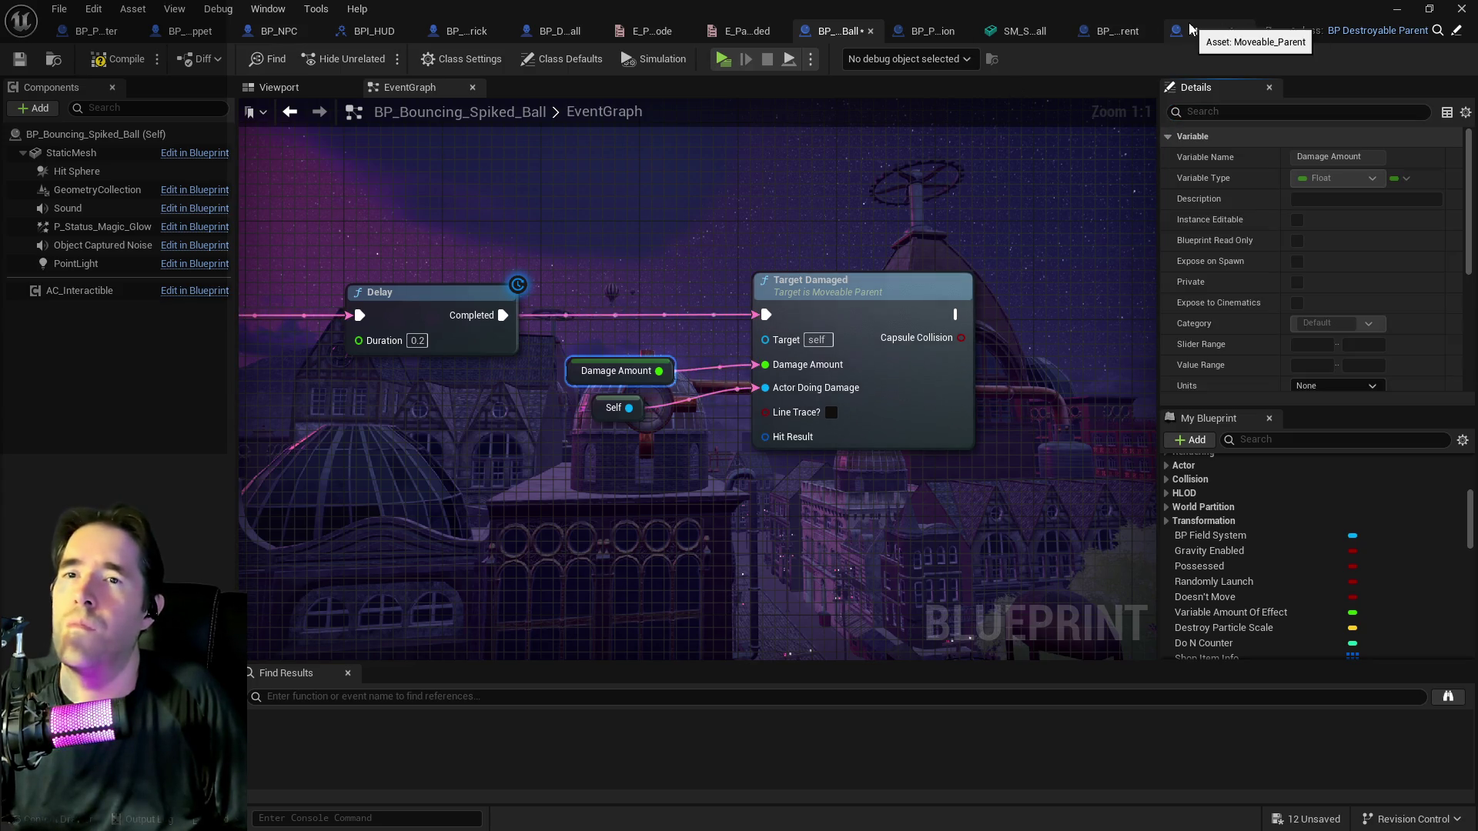
pyautogui.click(1112, 32)
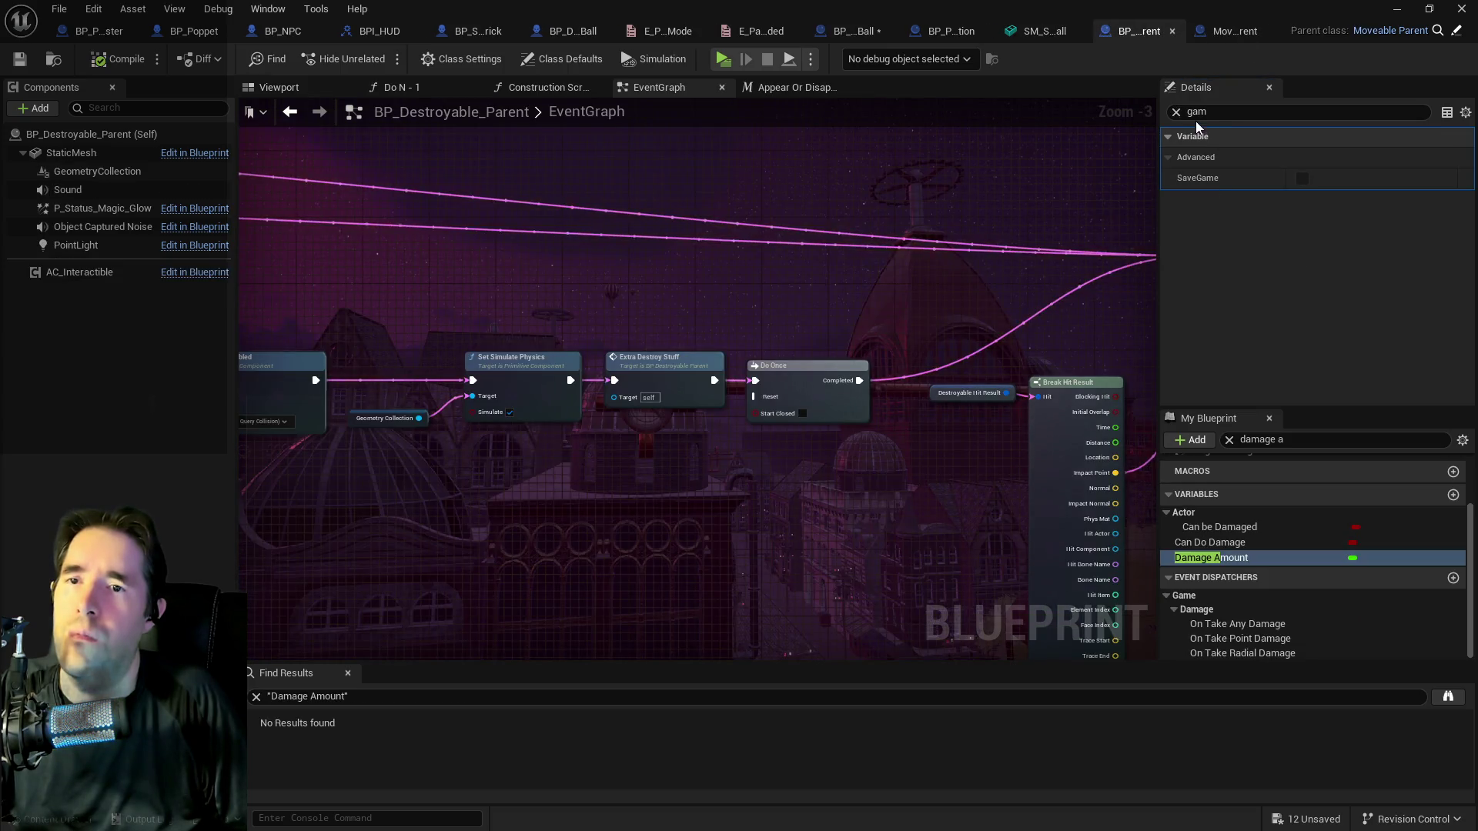
pyautogui.click(1176, 112)
pyautogui.click(1215, 558)
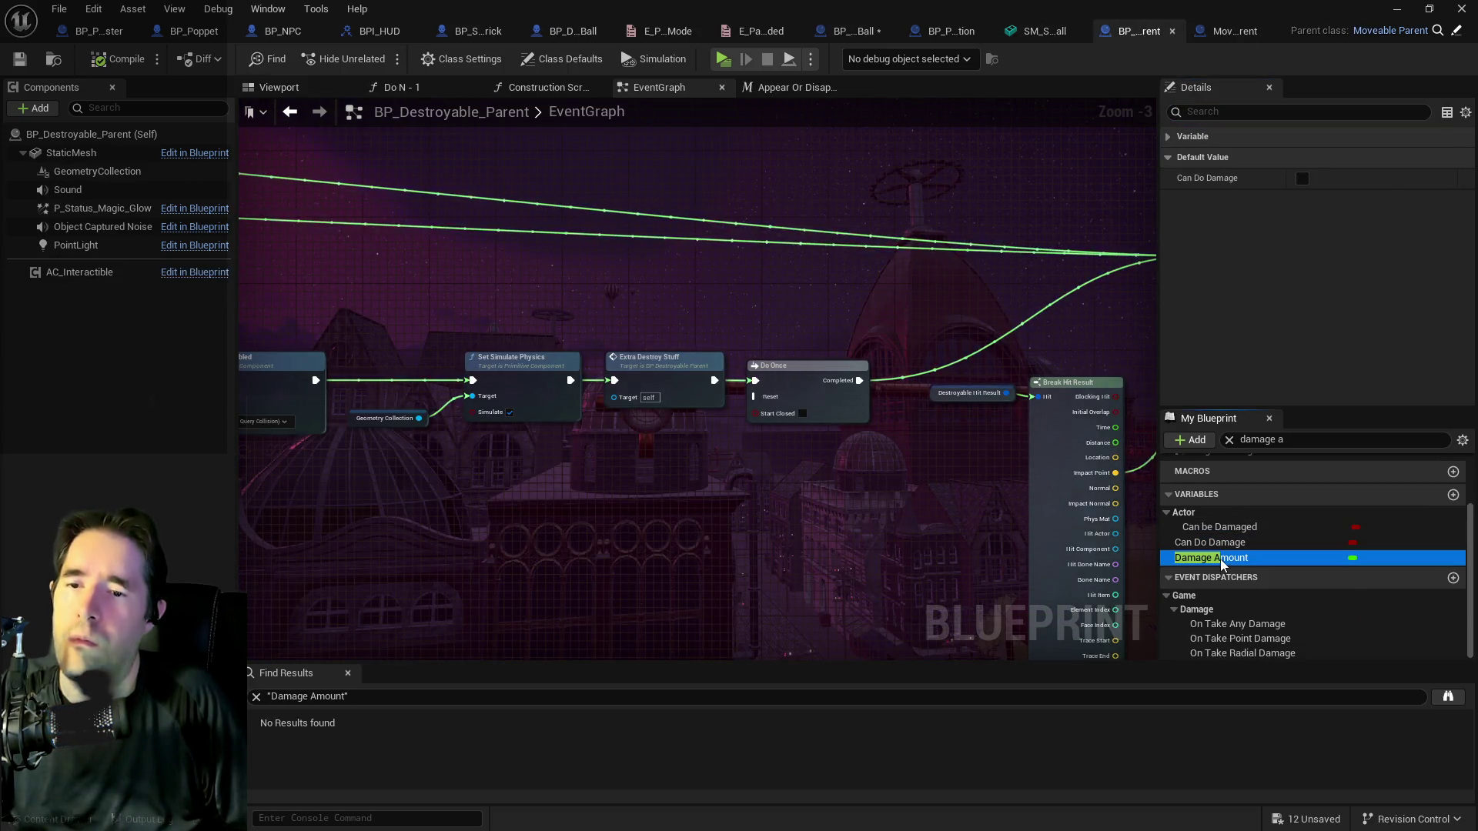
pyautogui.click(1192, 136)
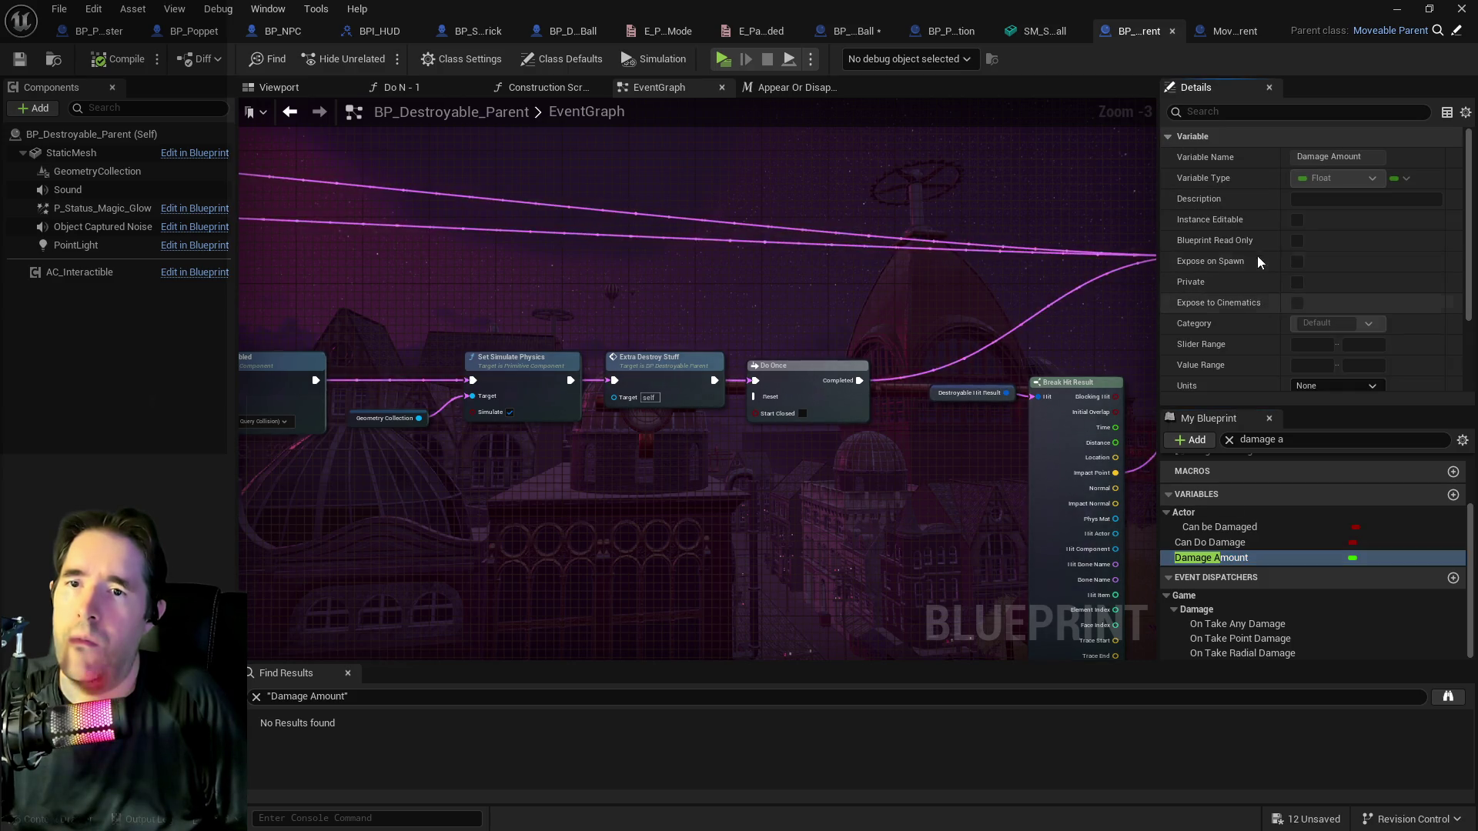